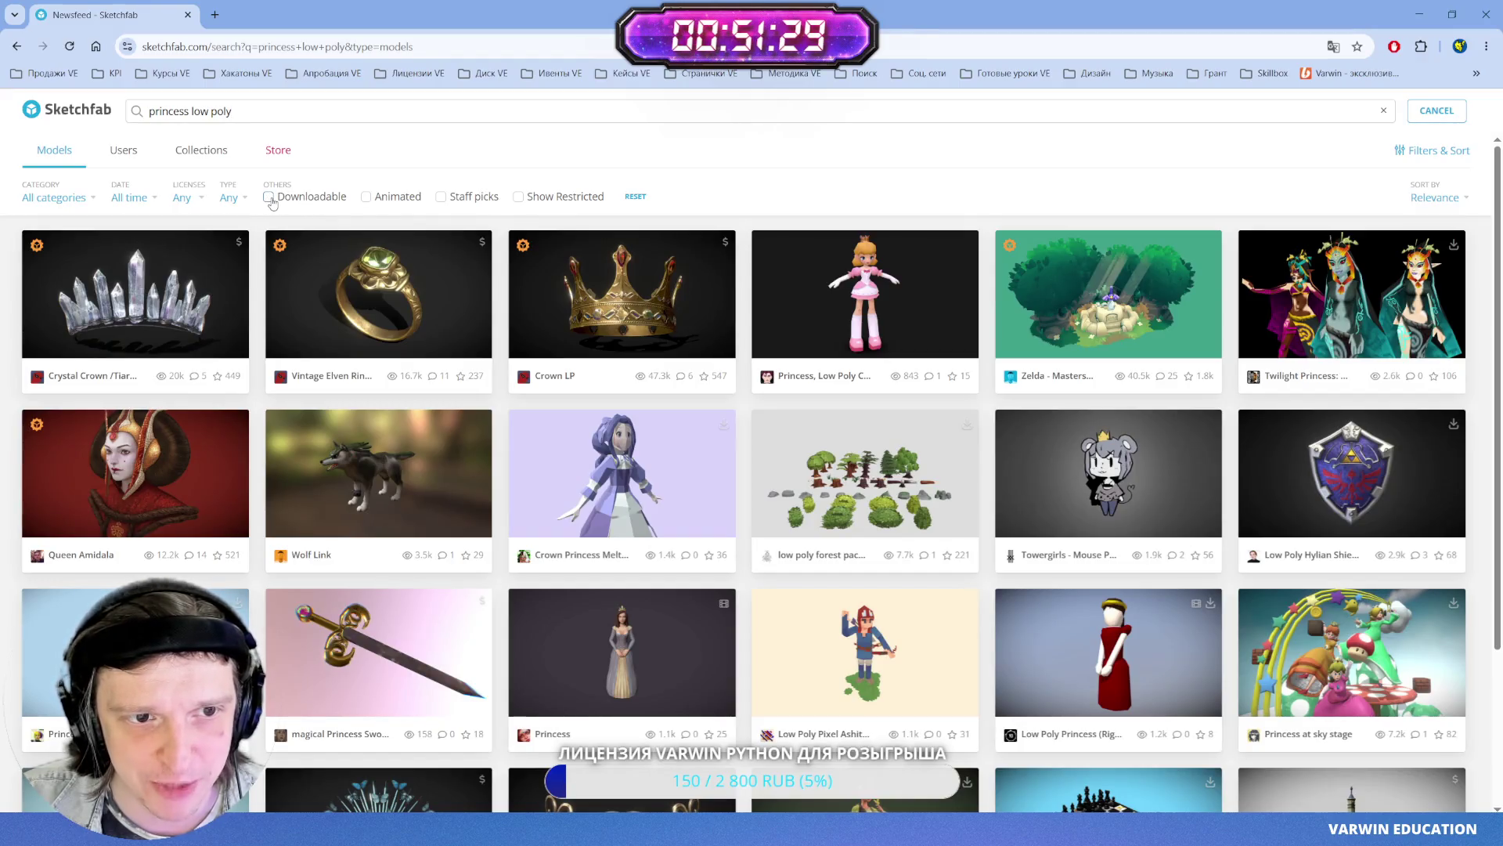
- Filter the princess low poly results to downloadable, animated models and preview Finana Ryugu
click(267, 198)
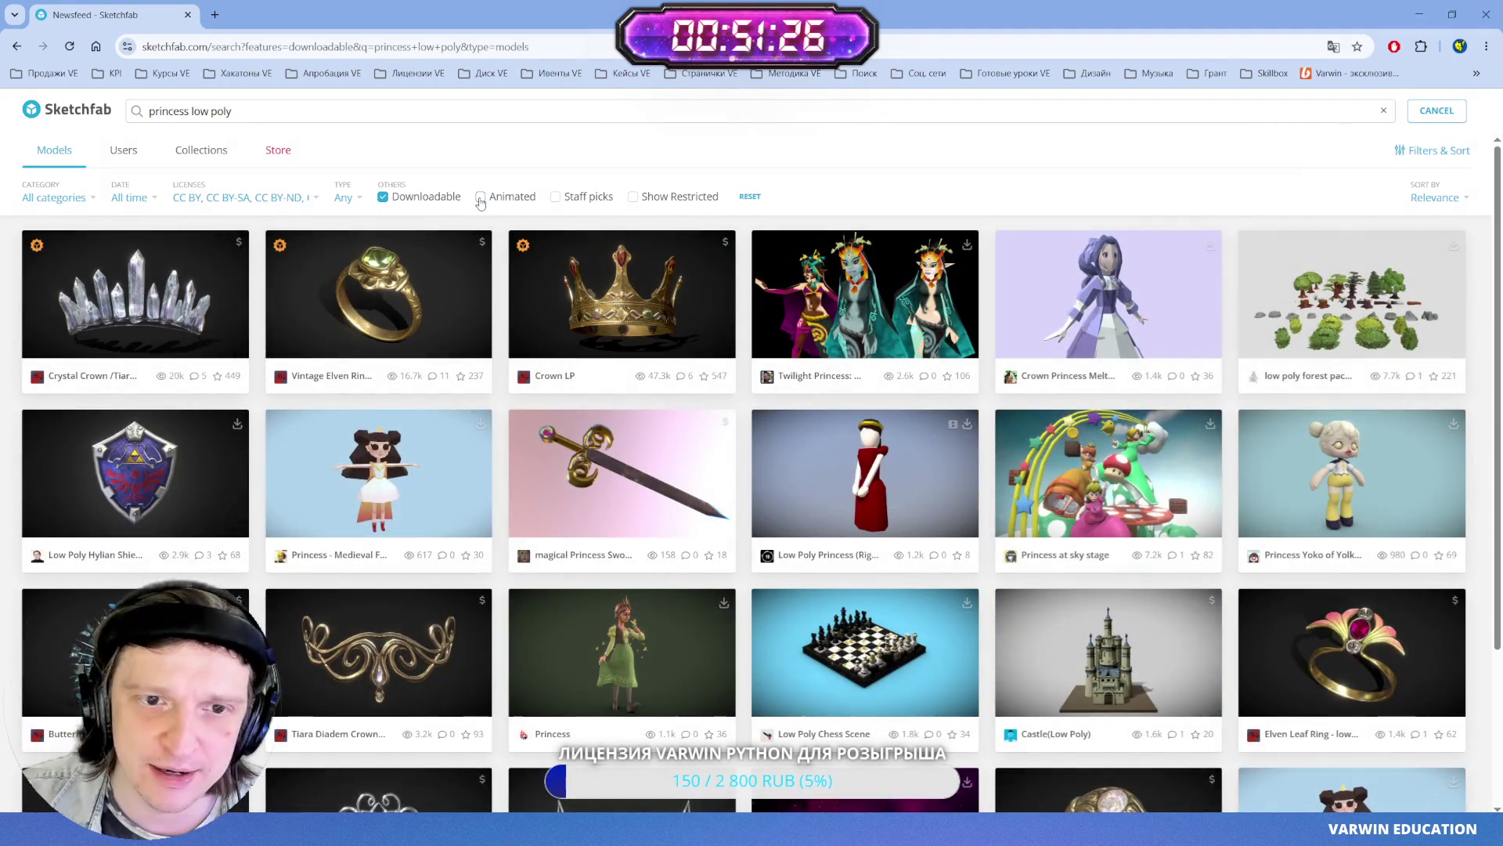
click(480, 198)
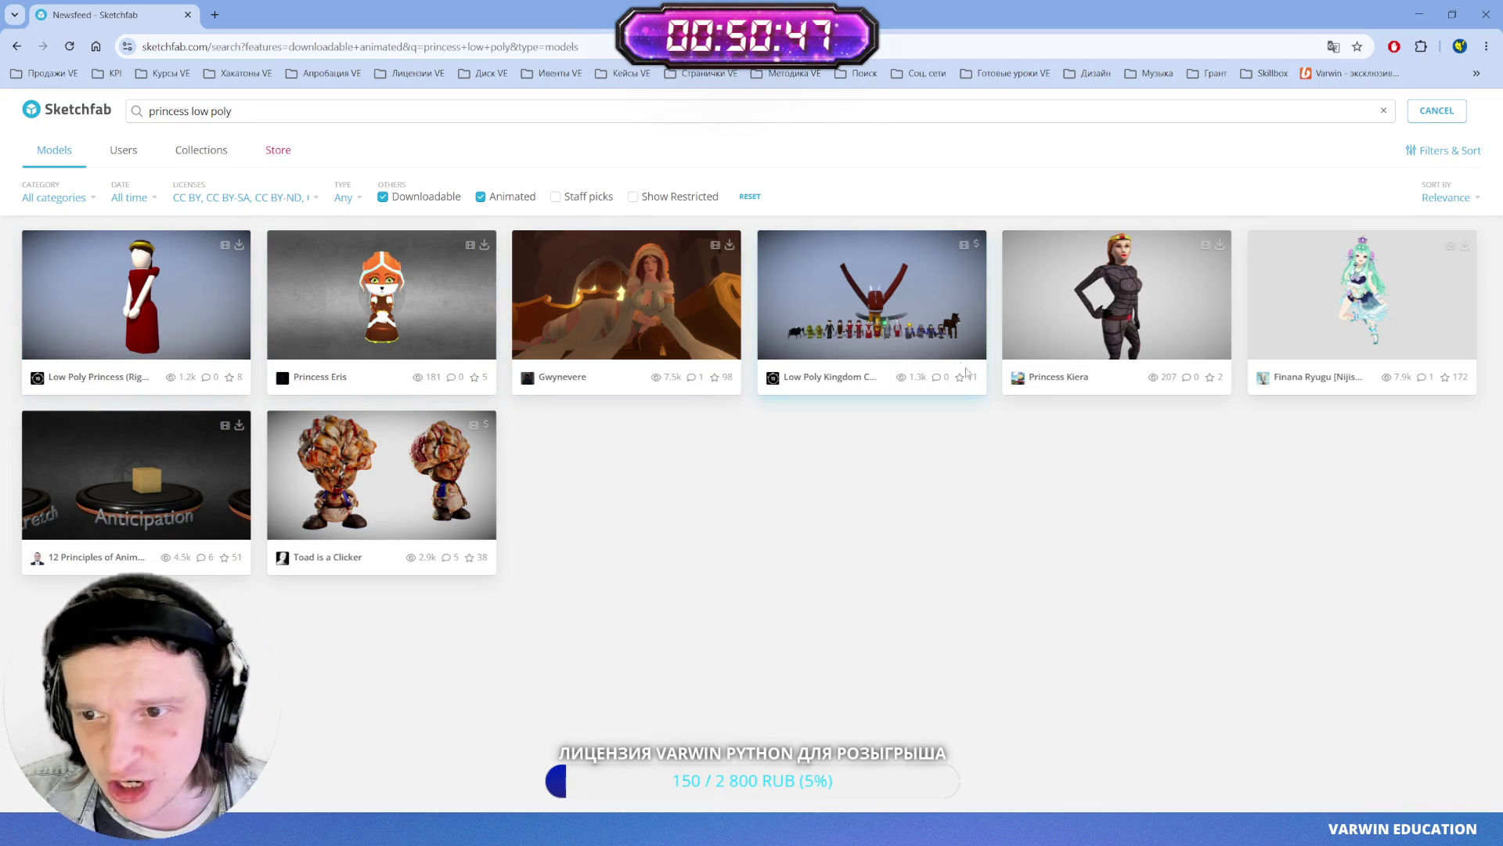
click(1355, 316)
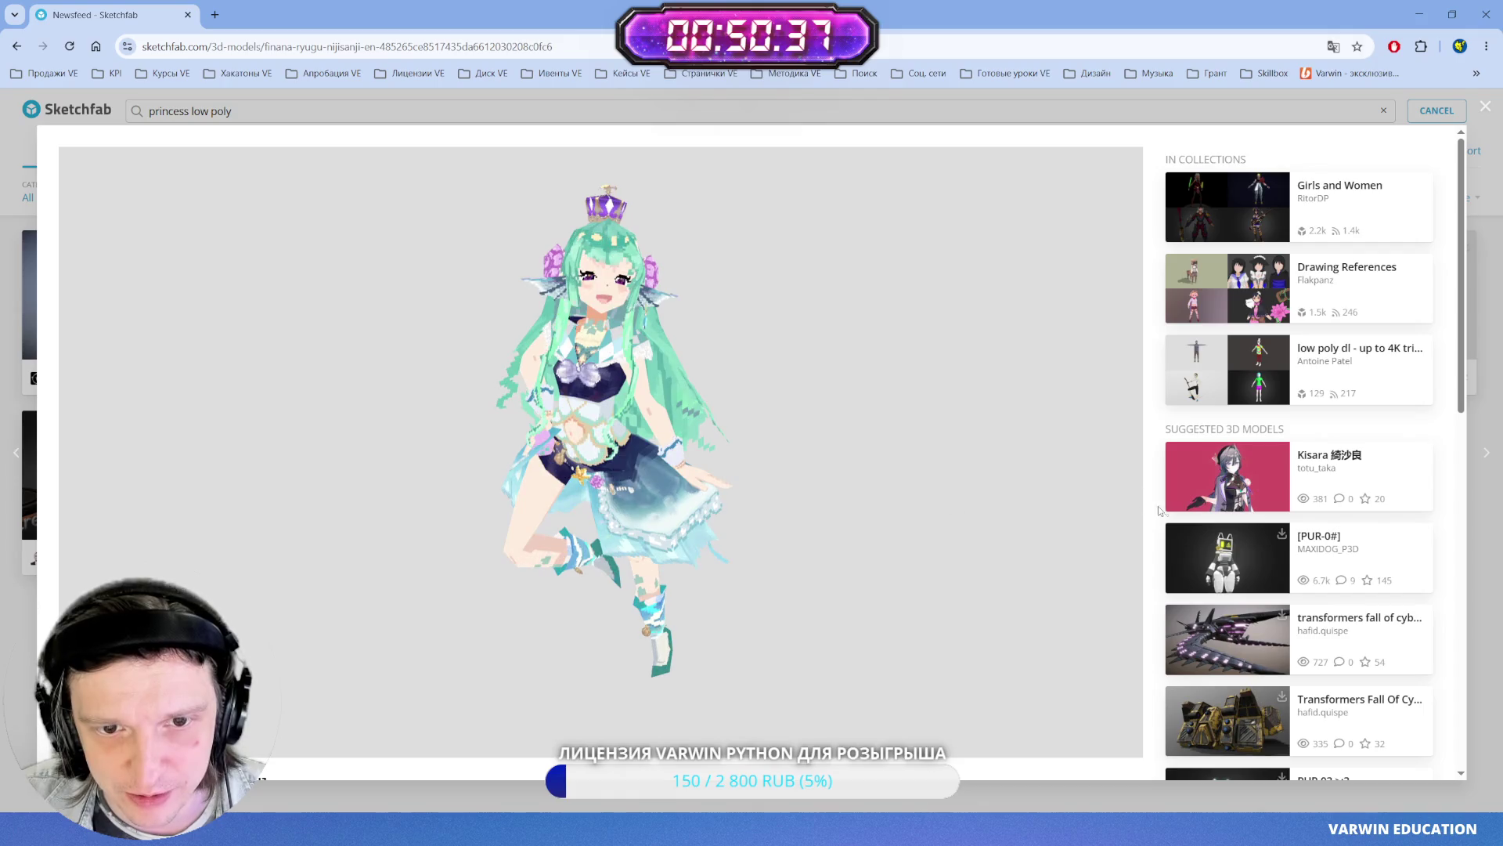
scroll(415, 676, down, 2)
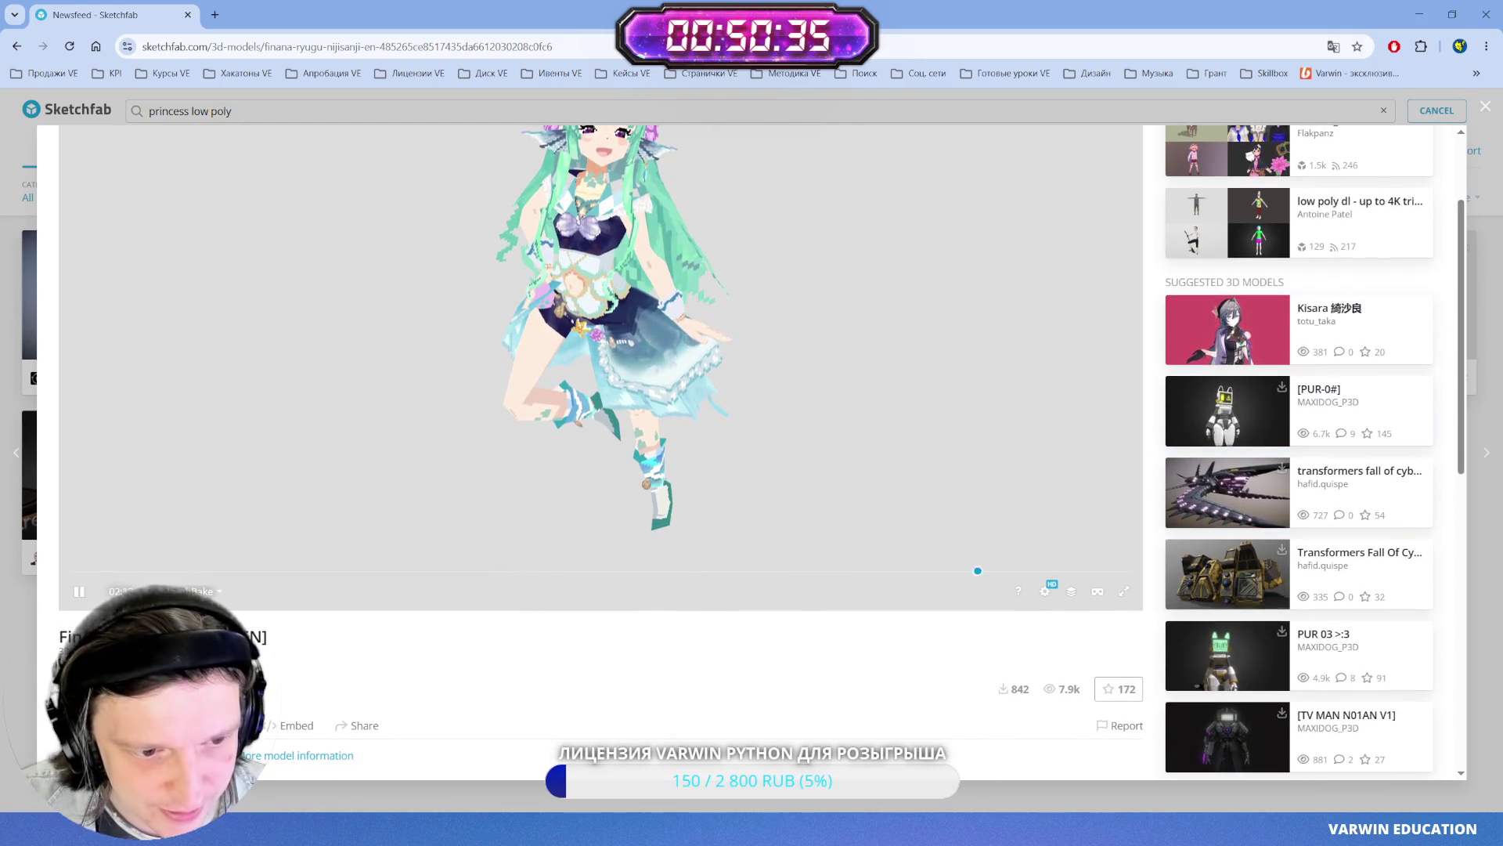
click(204, 591)
click(201, 548)
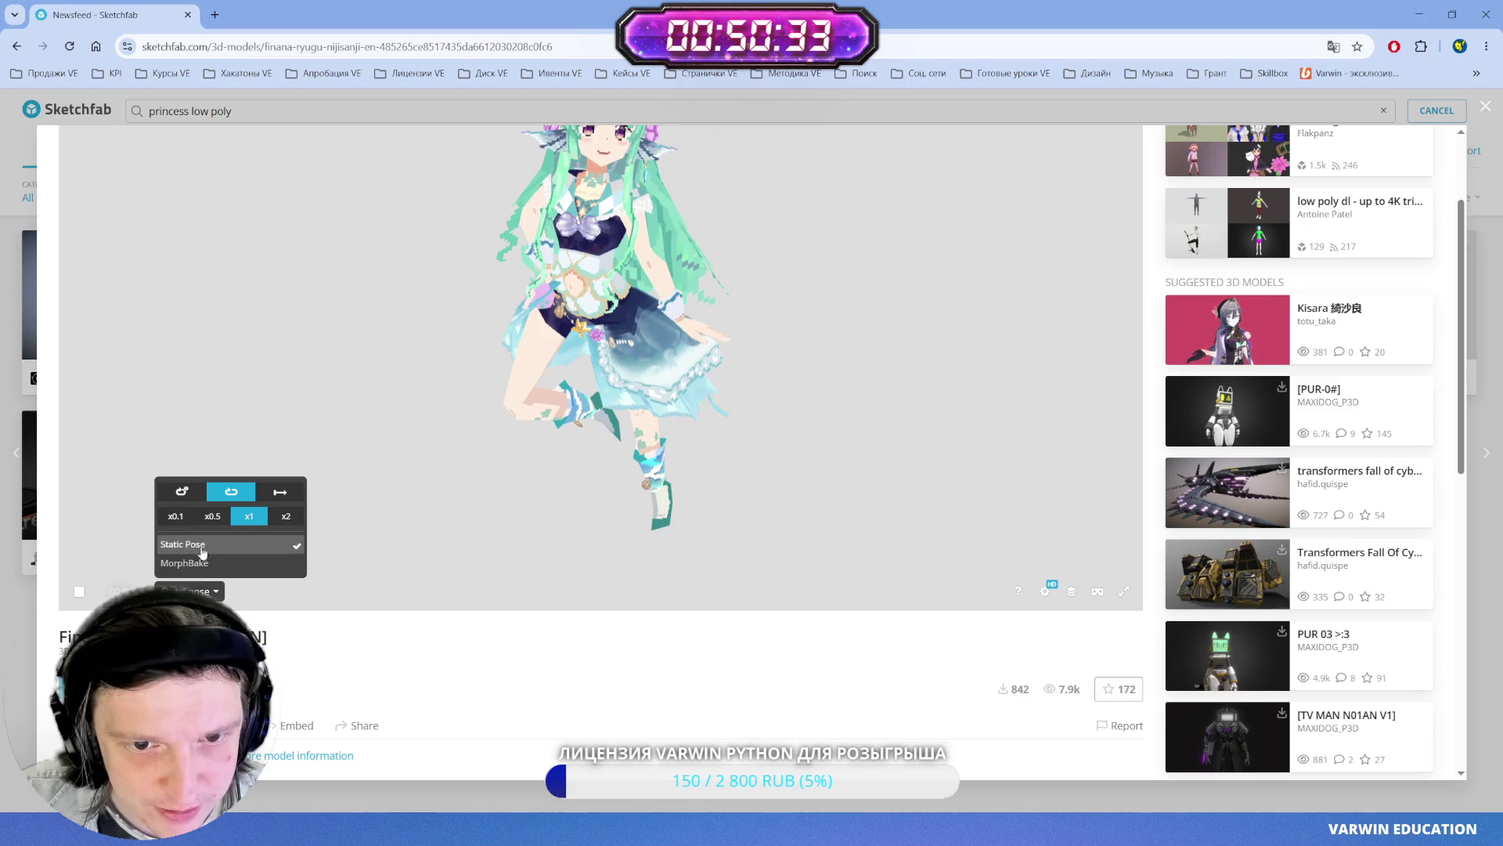
click(187, 563)
scroll(545, 677, up, 2)
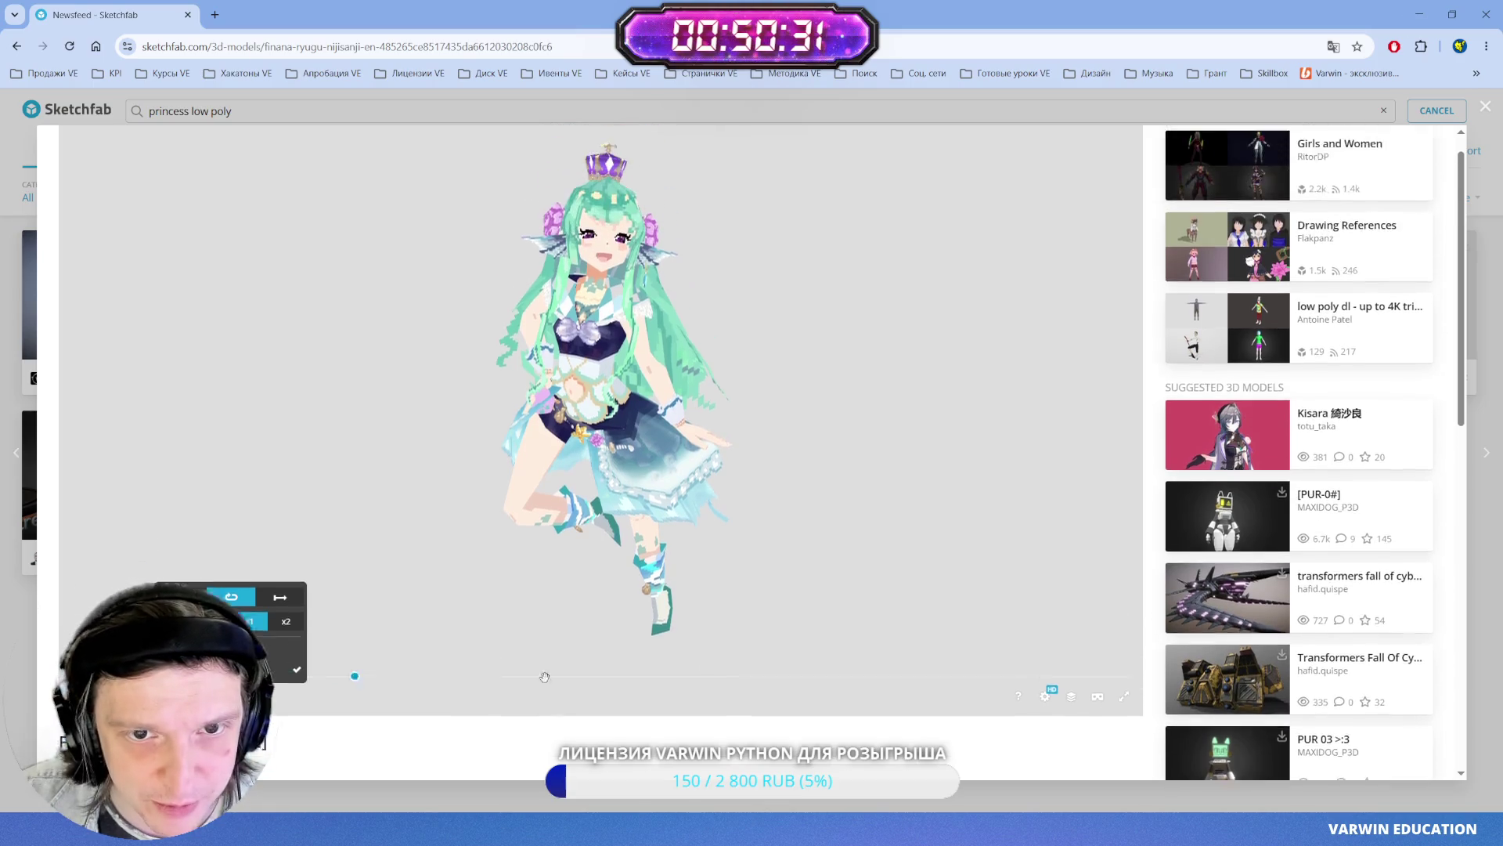
click(1482, 99)
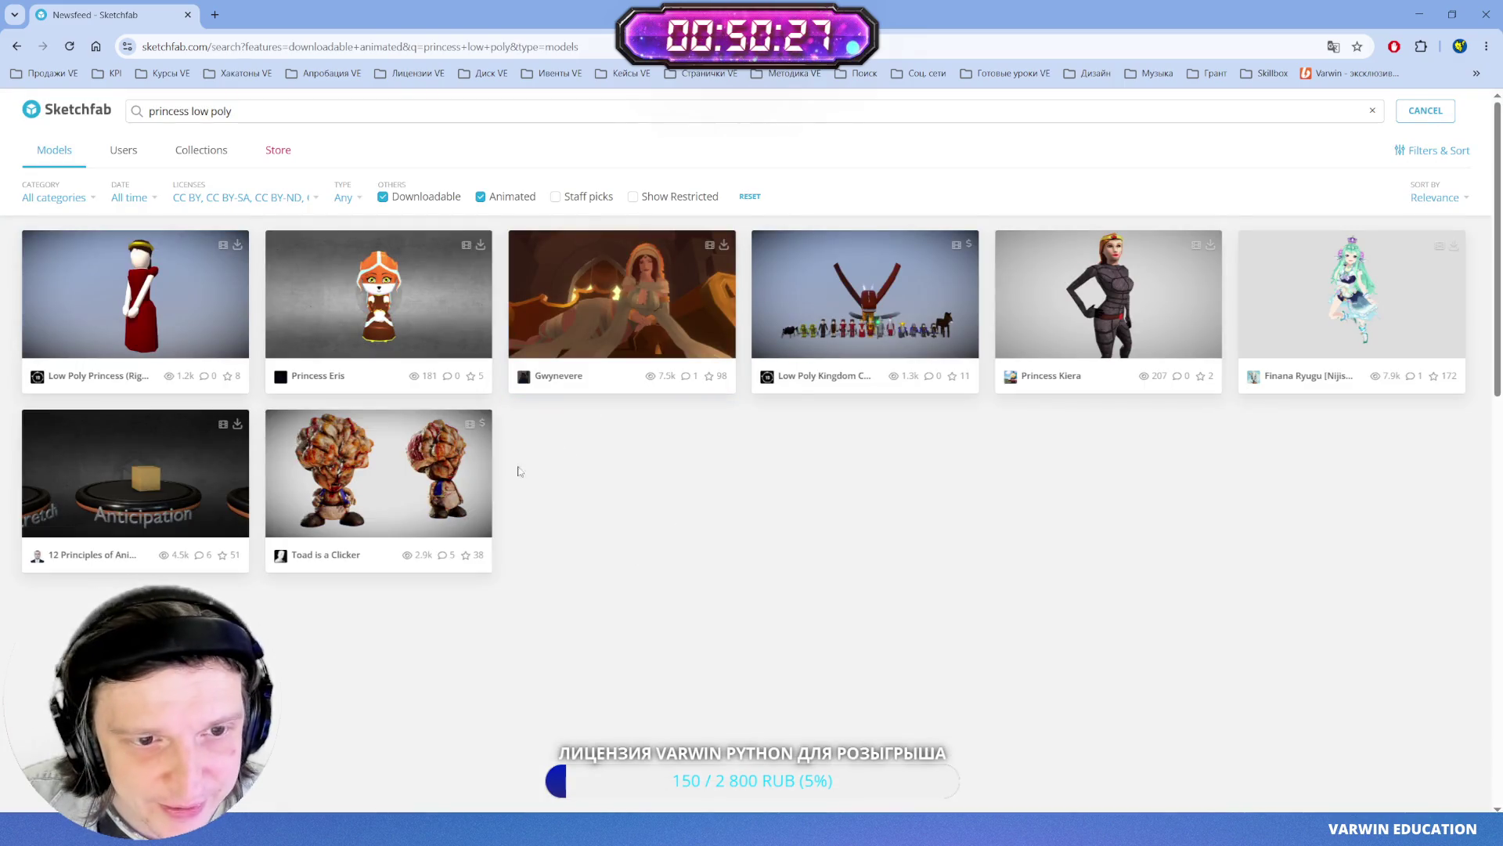
click(394, 311)
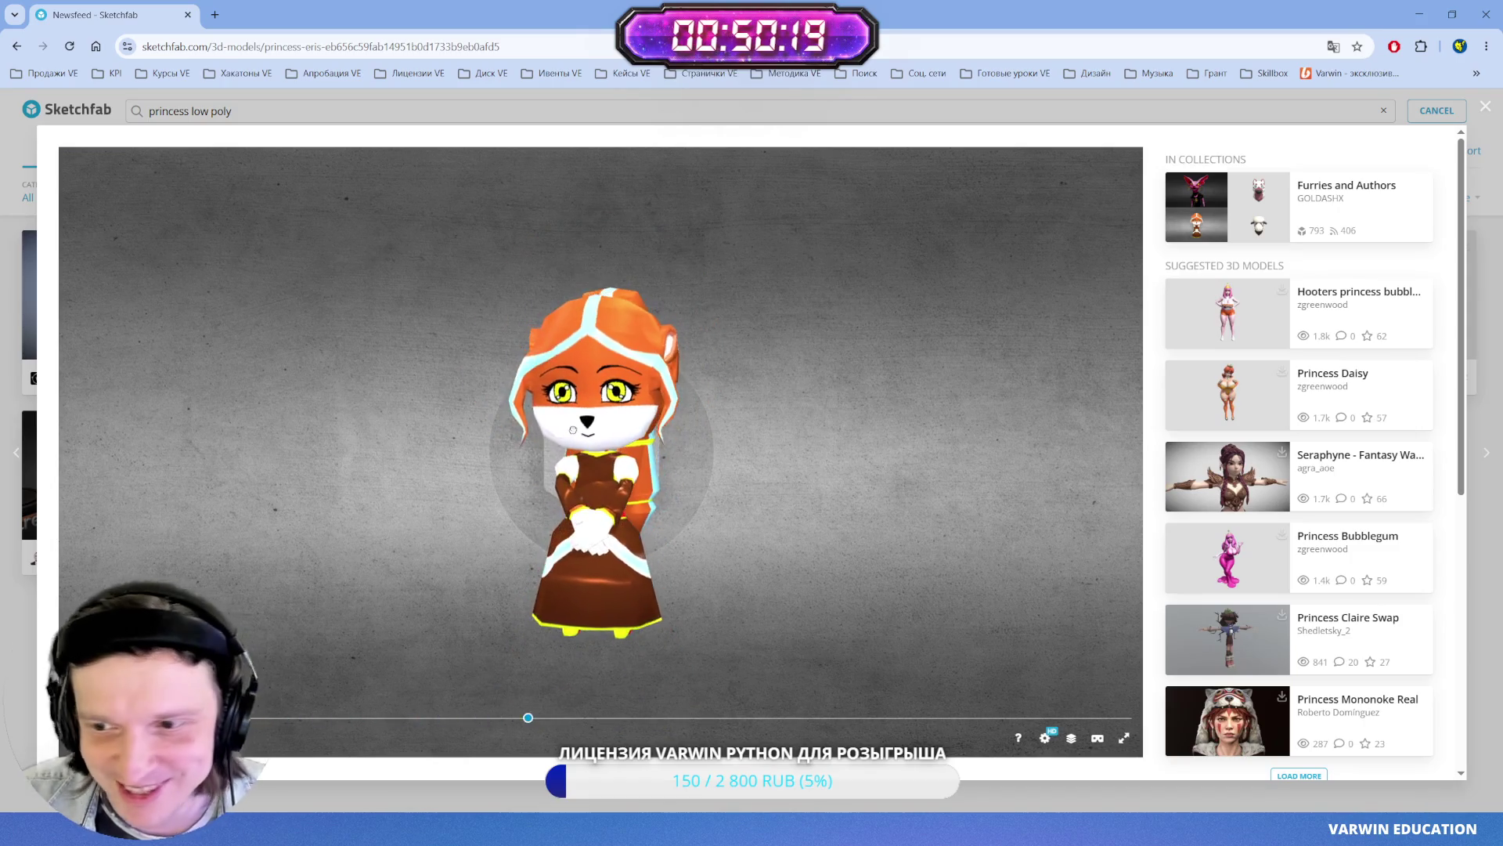
scroll(528, 540, down, 3)
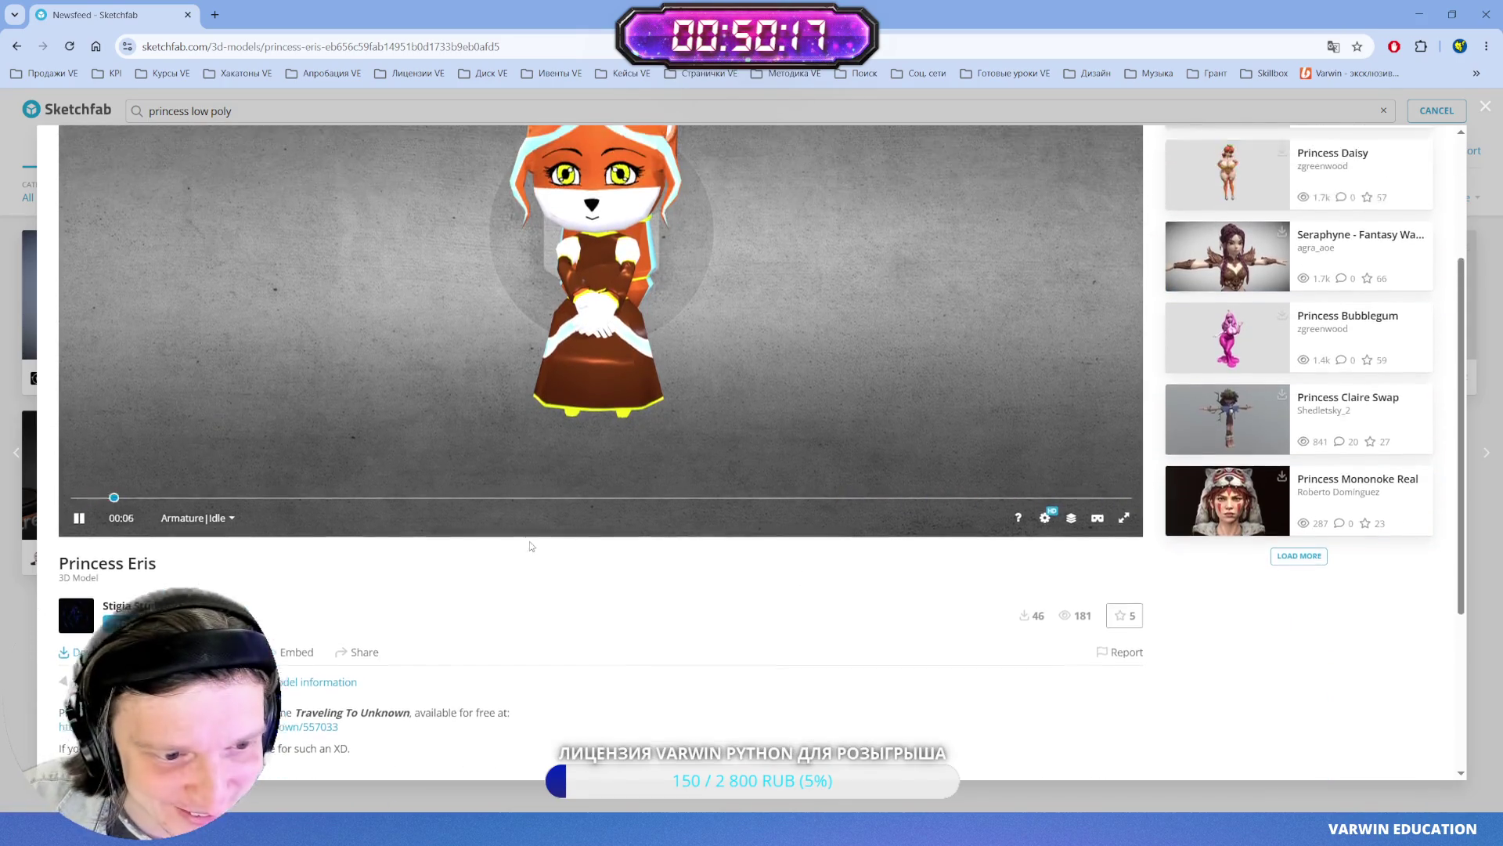
scroll(531, 546, up, 3)
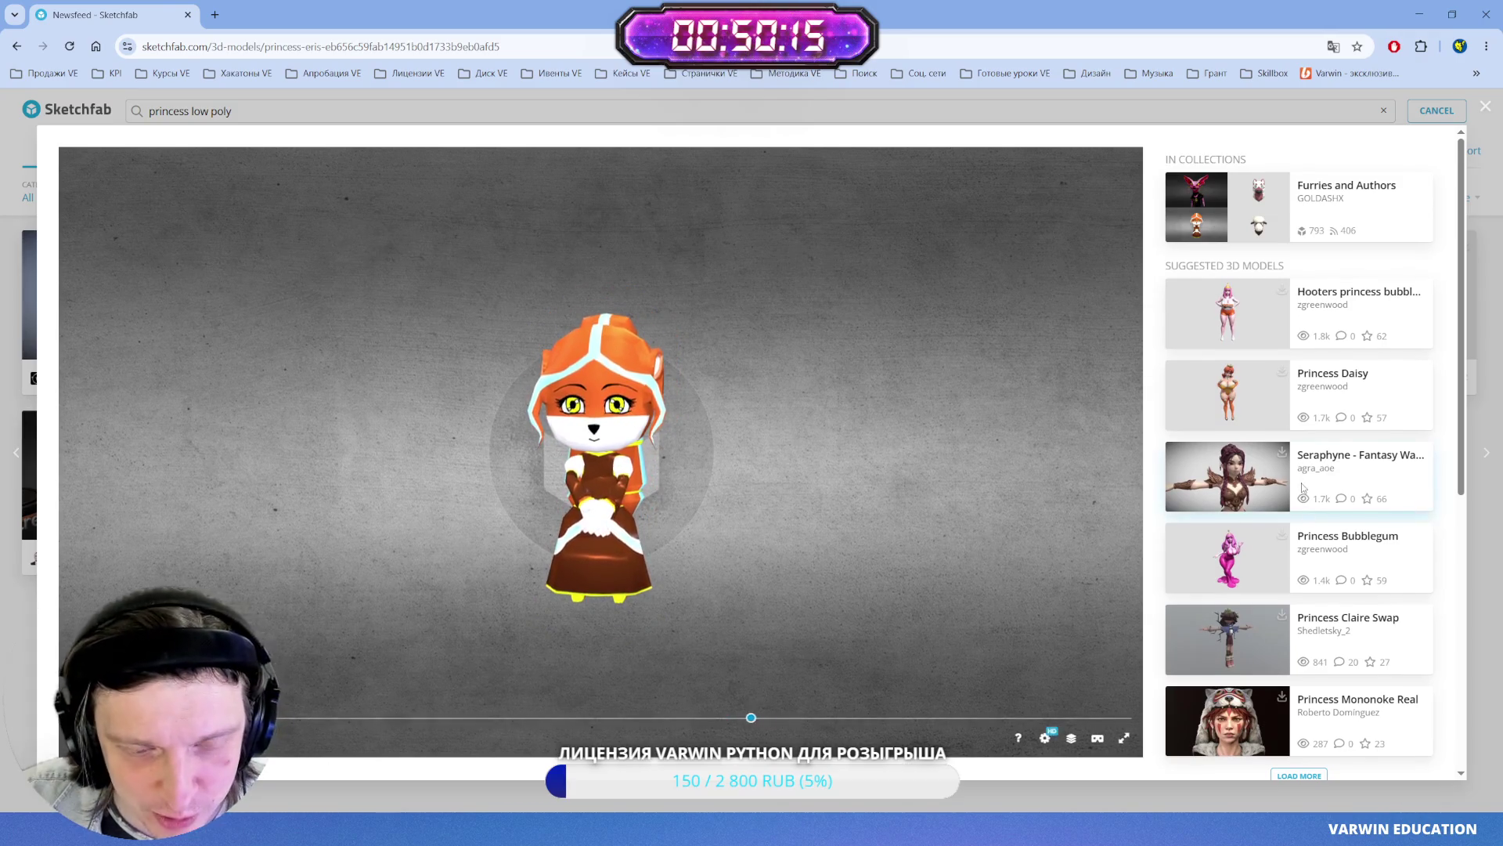
scroll(1303, 487, down, 4)
click(198, 444)
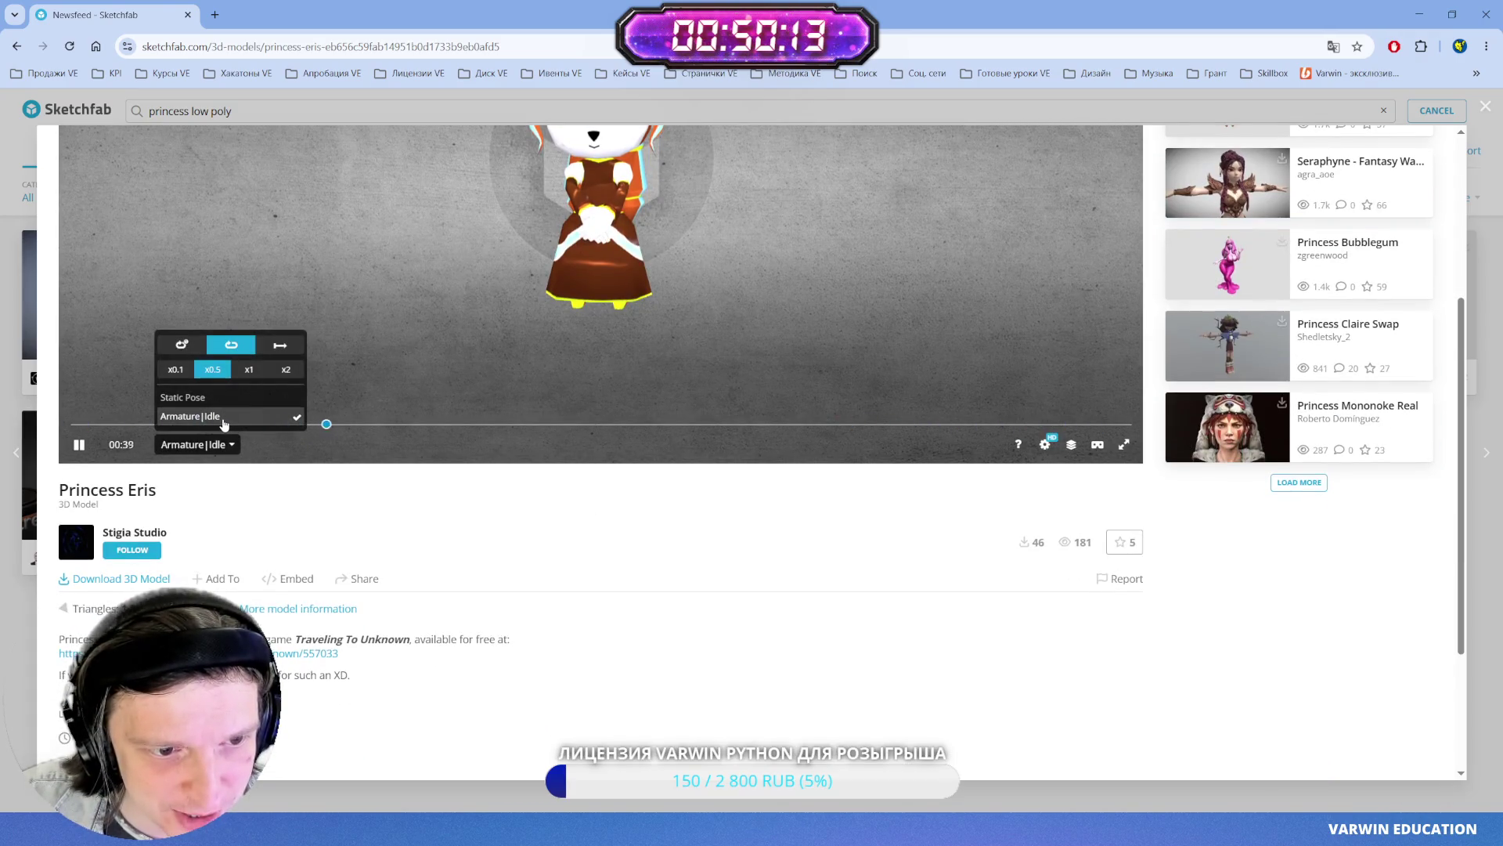
scroll(666, 611, up, 2)
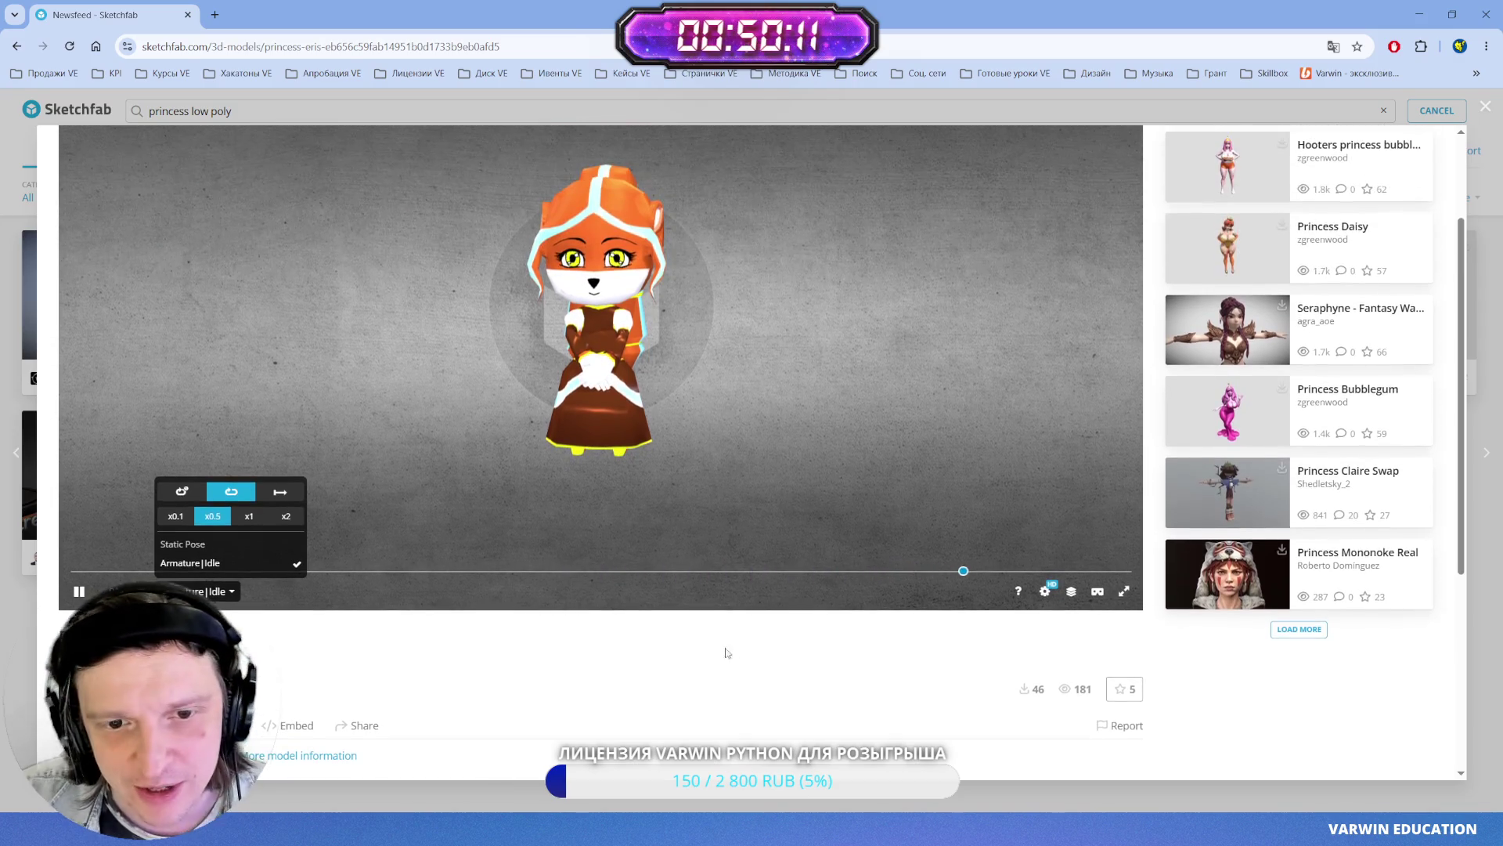
scroll(727, 652, up, 1)
key(Escape)
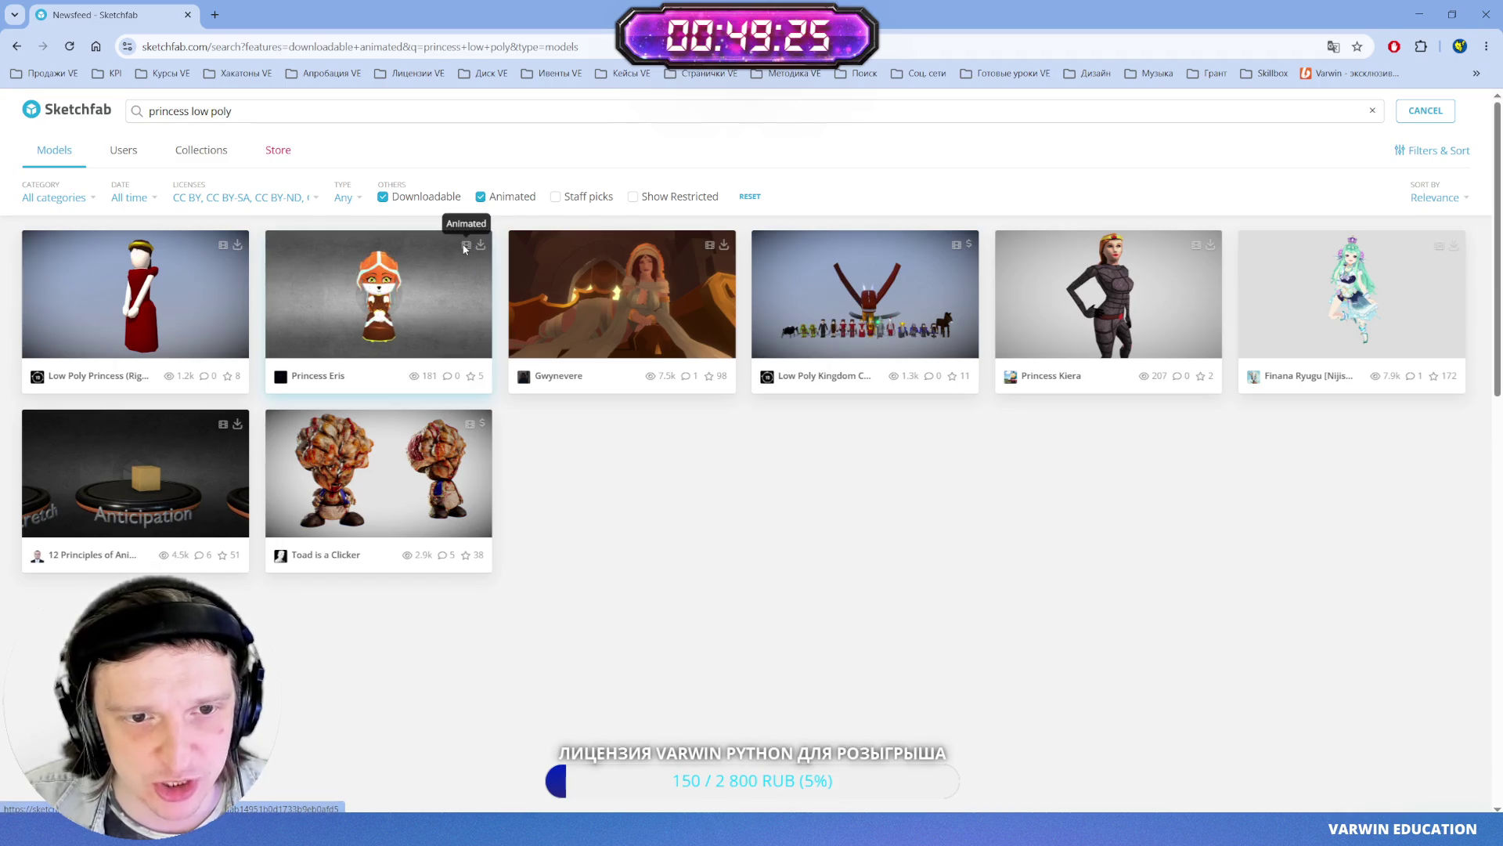
- Open Princess Eris, check its triangle and vertex counts, and bring up its Download 3D Model options
click(404, 293)
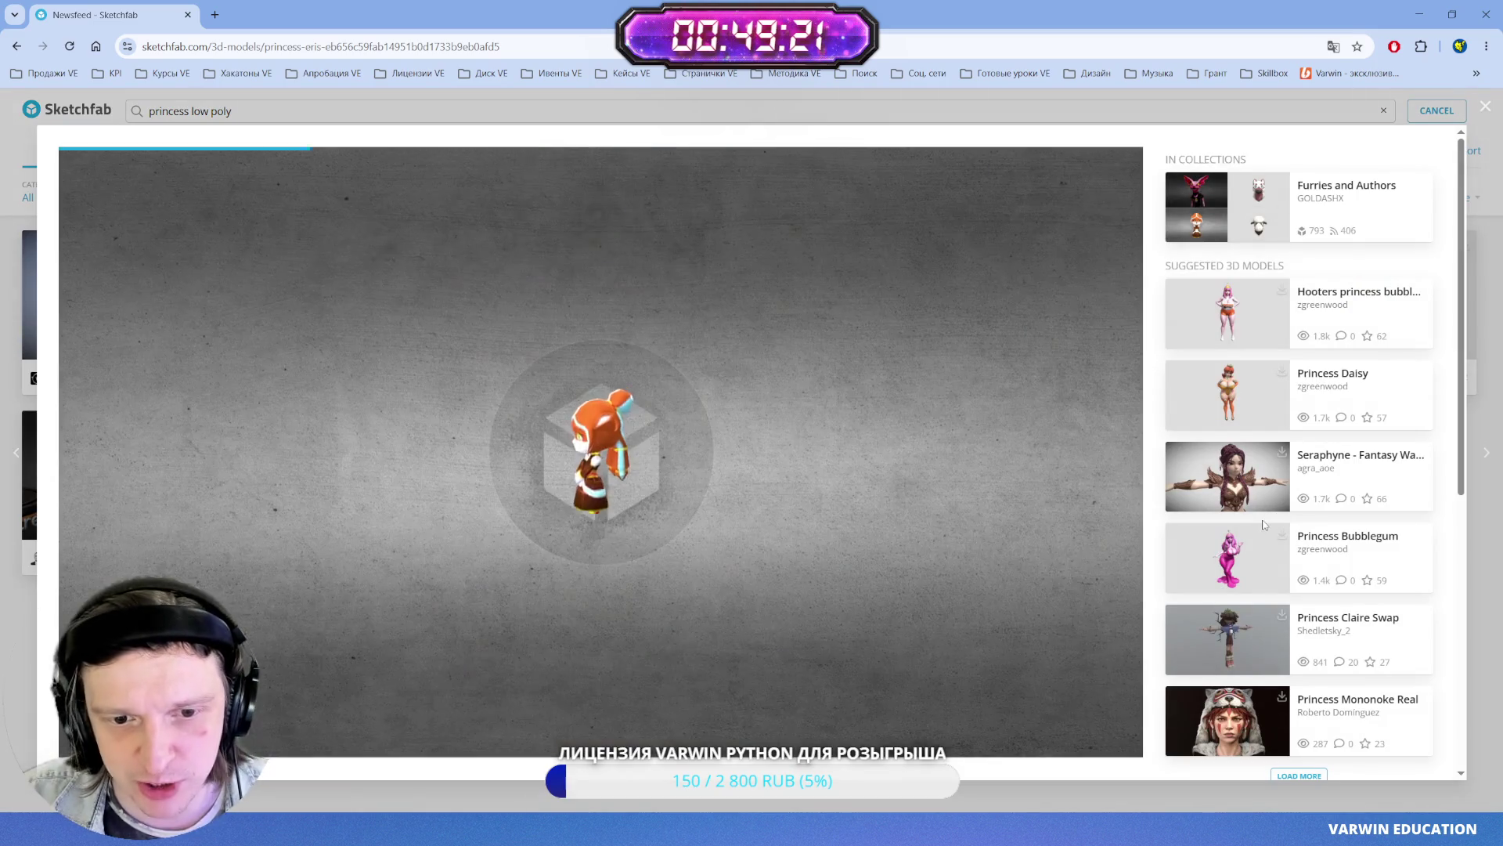
scroll(827, 696, down, 1)
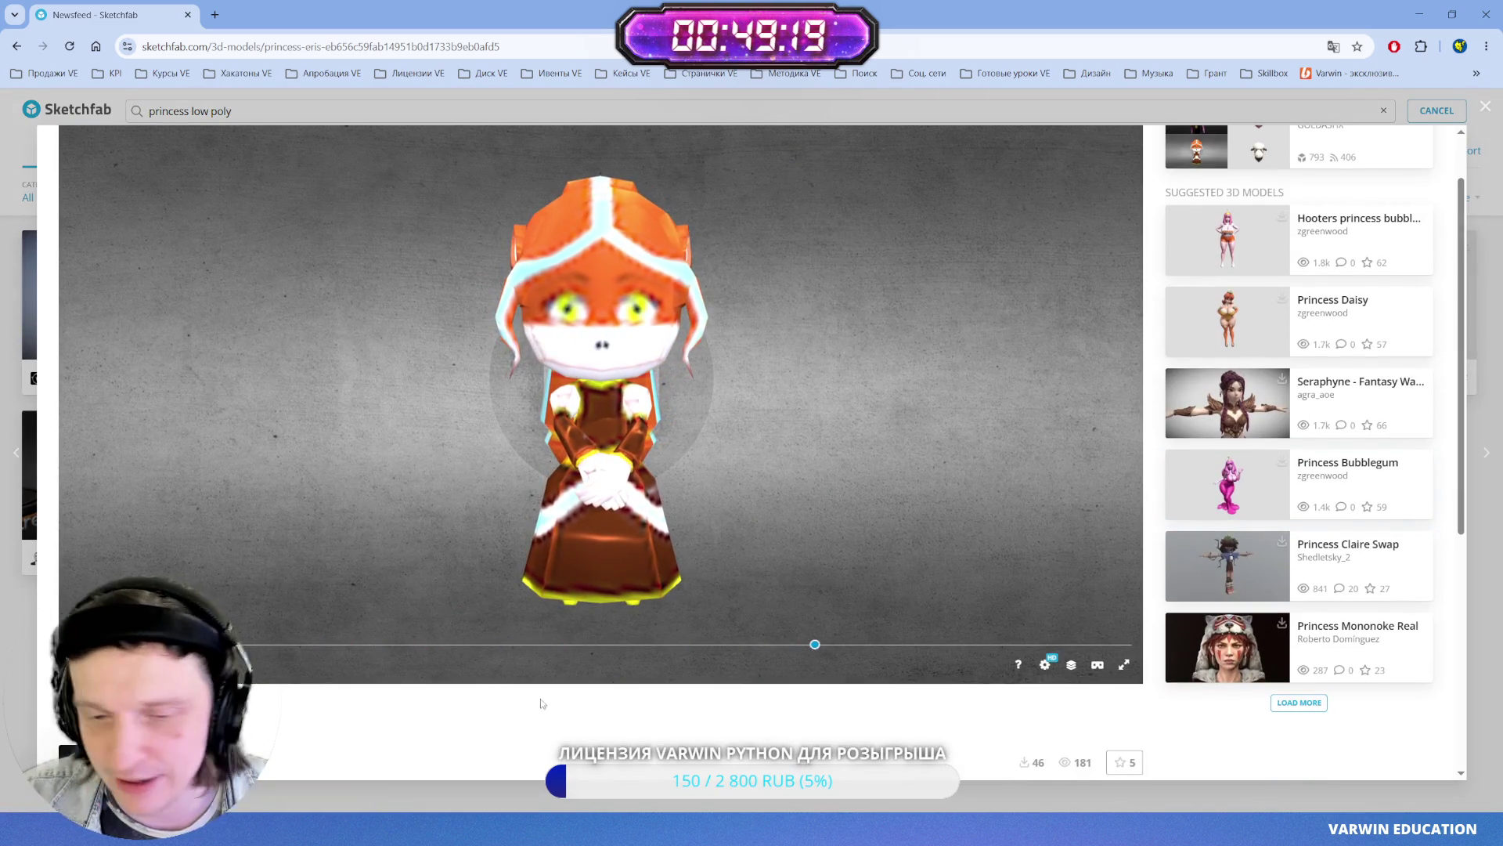
scroll(407, 712, down, 4)
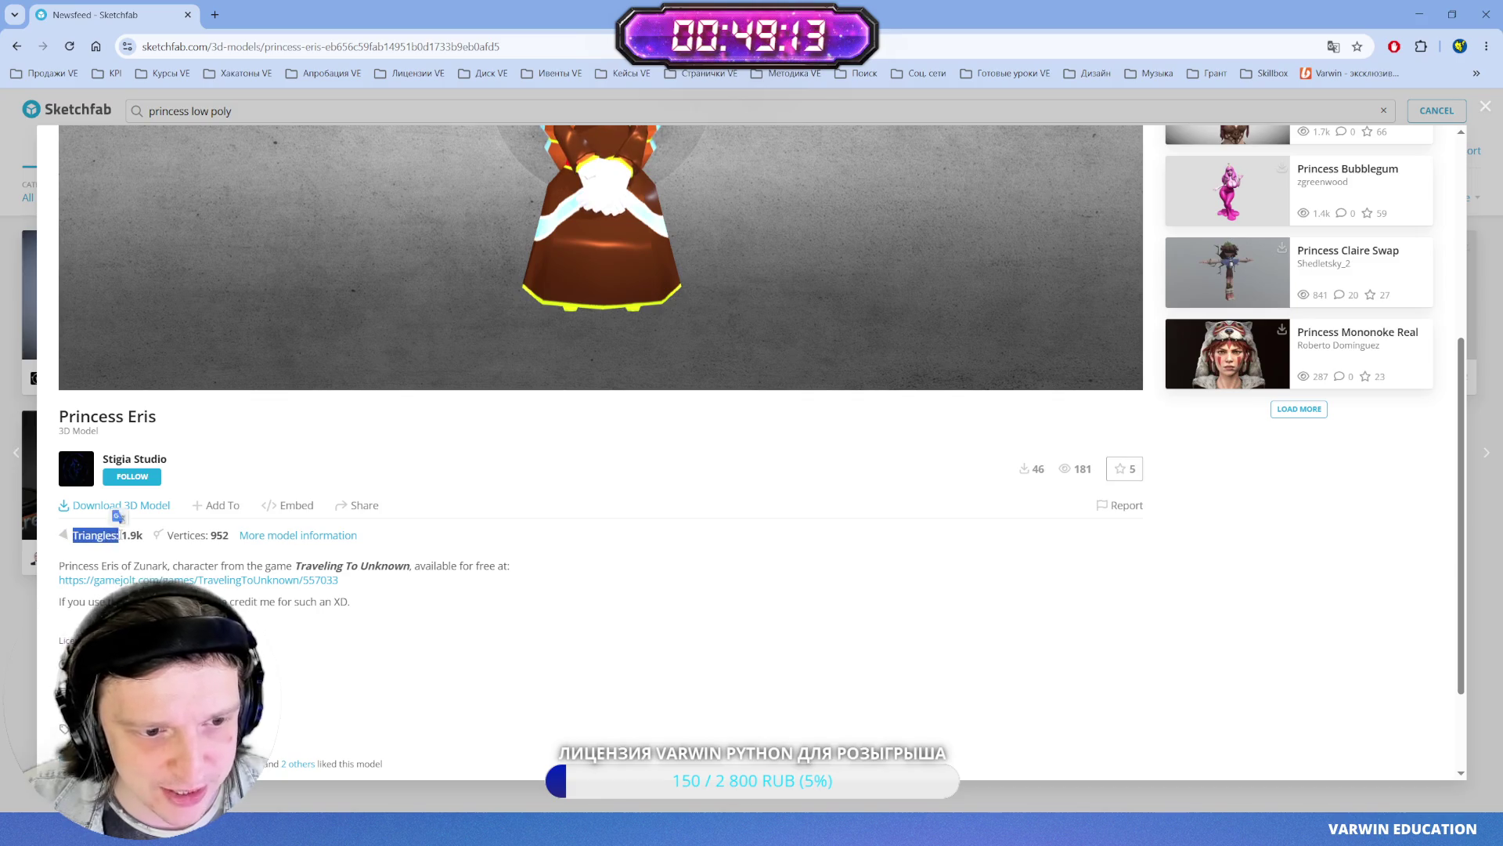
click(138, 535)
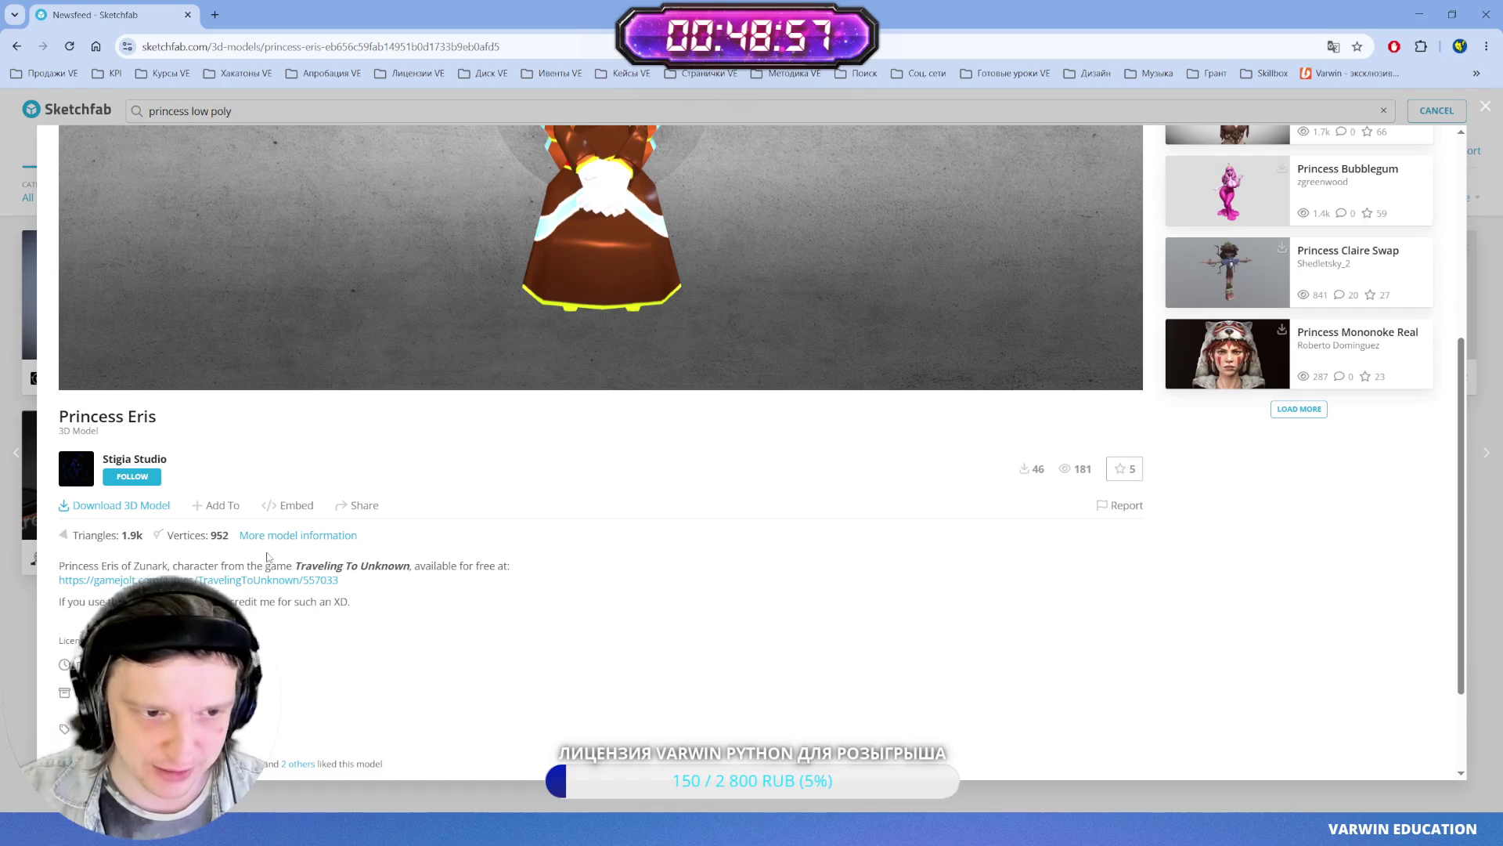
scroll(290, 619, up, 3)
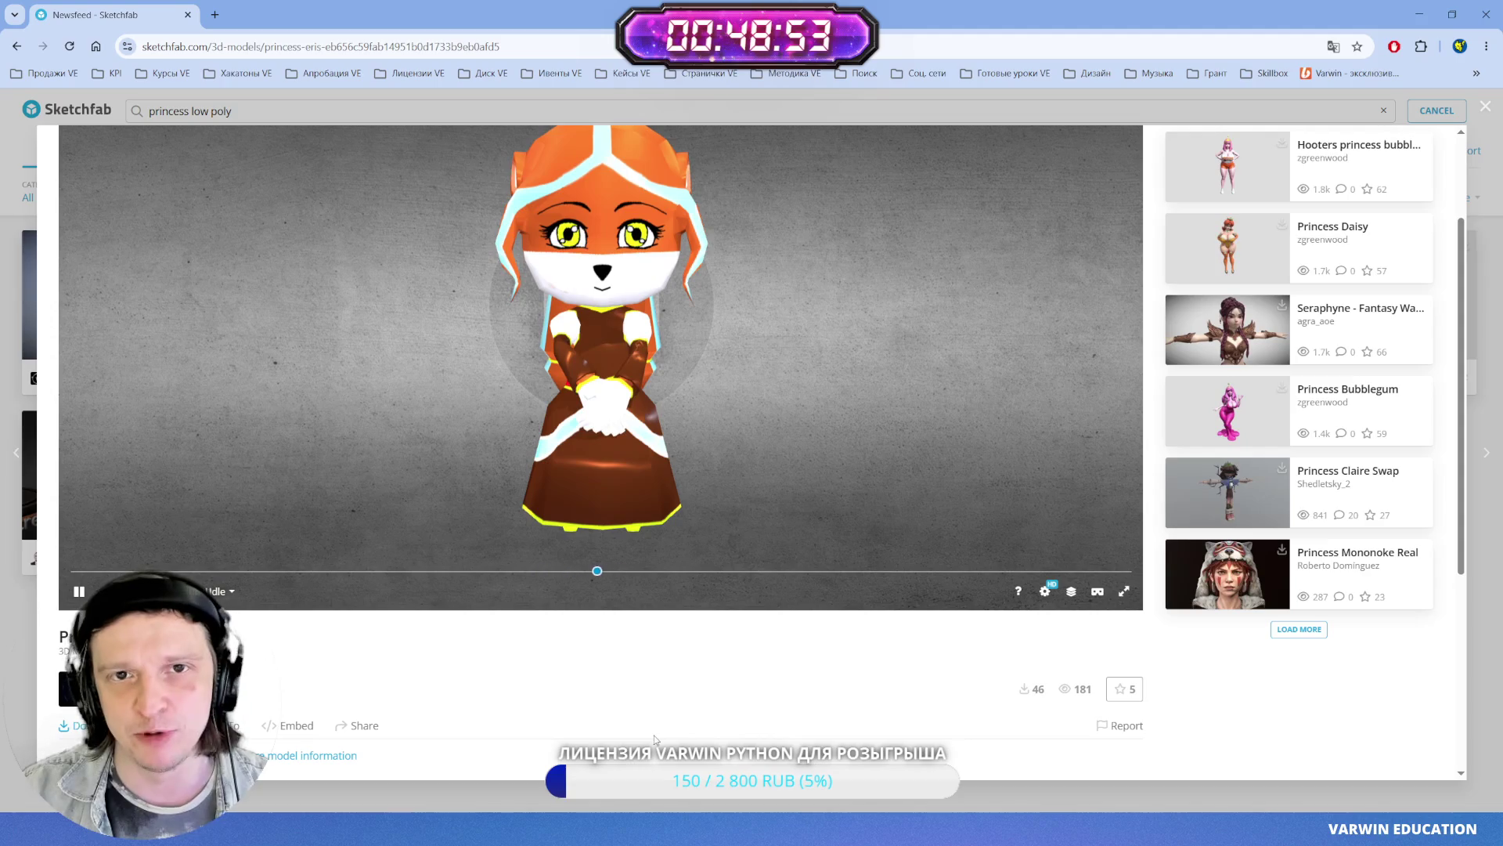
scroll(654, 736, up, 1)
scroll(655, 736, down, 3)
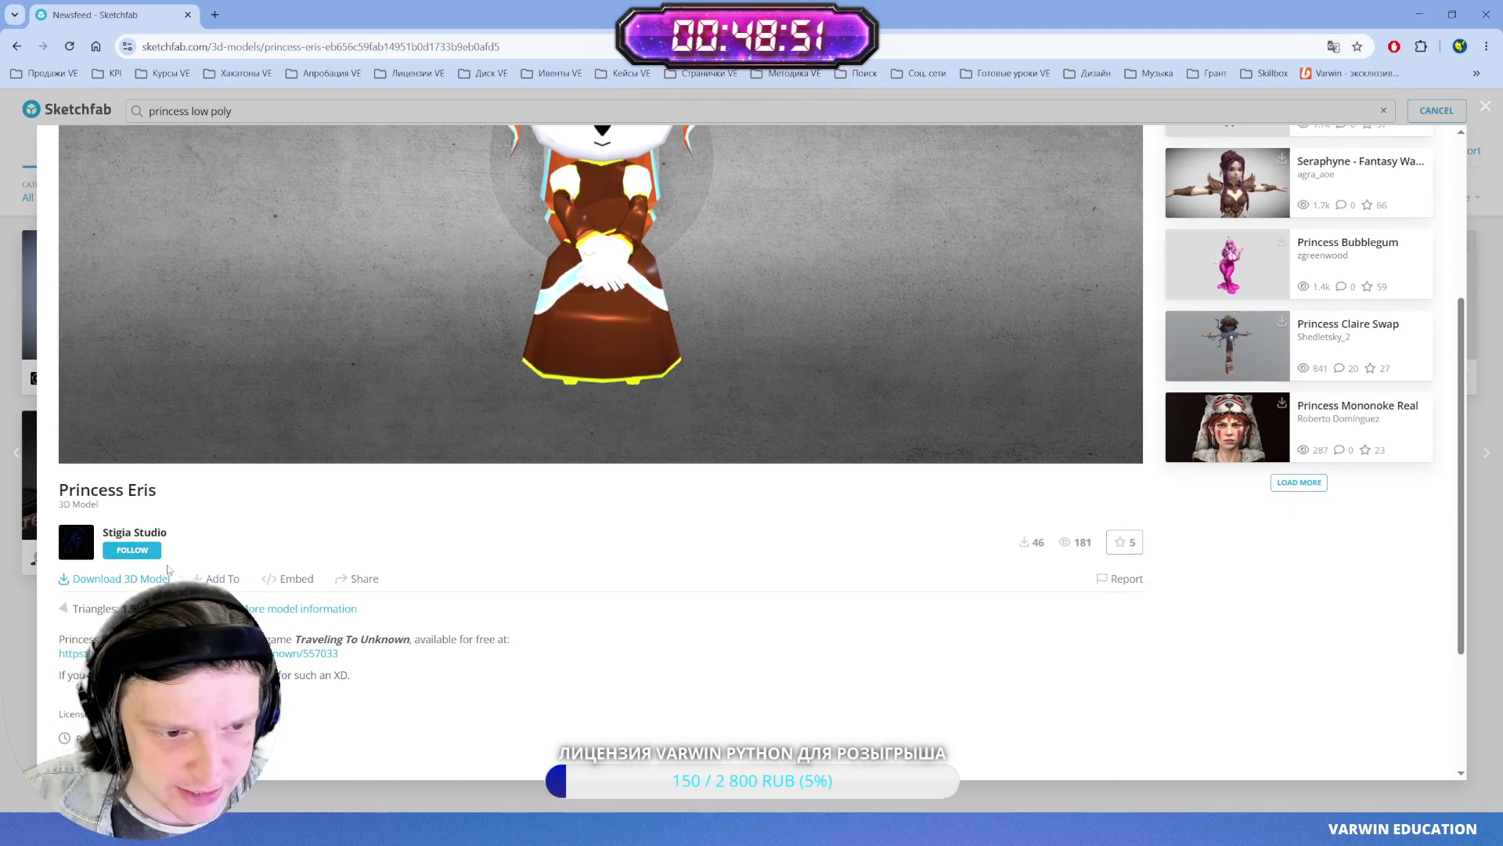
click(110, 580)
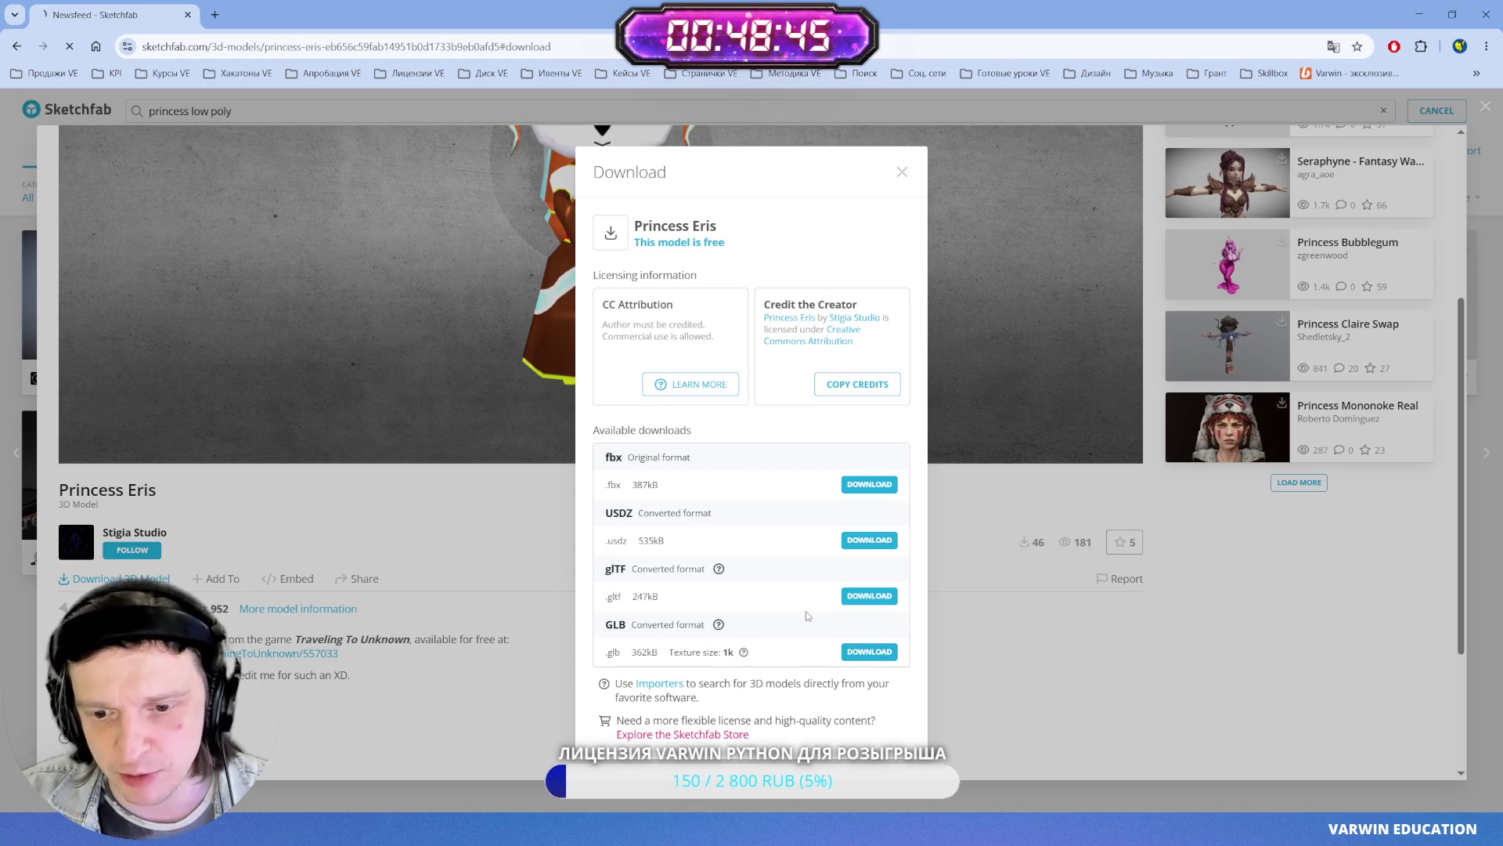
- Download Princess Eris in GLB format, close the dialog and return to Varwin XRMS
click(864, 655)
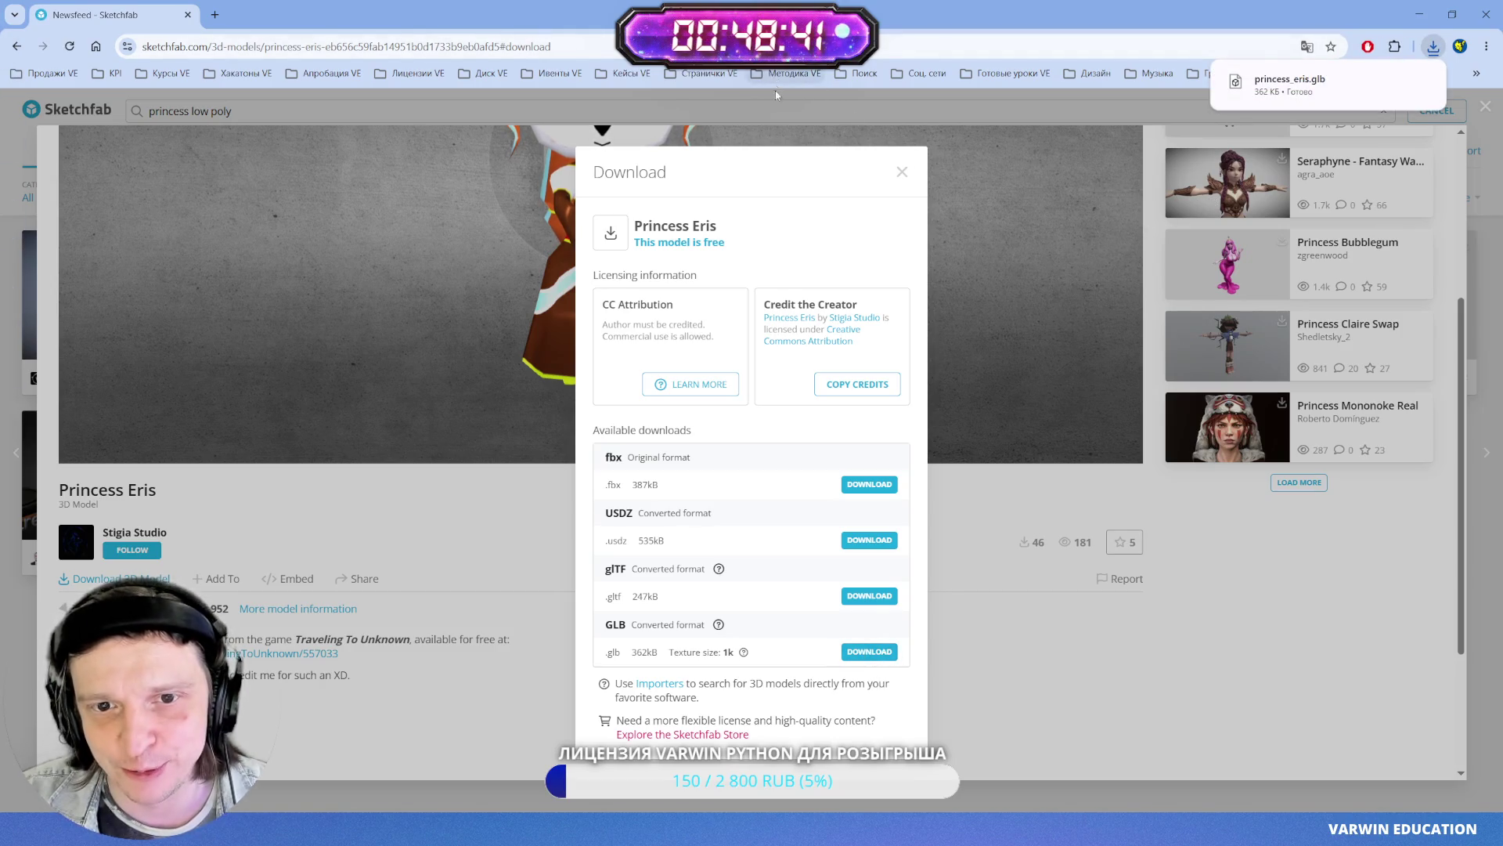
click(902, 172)
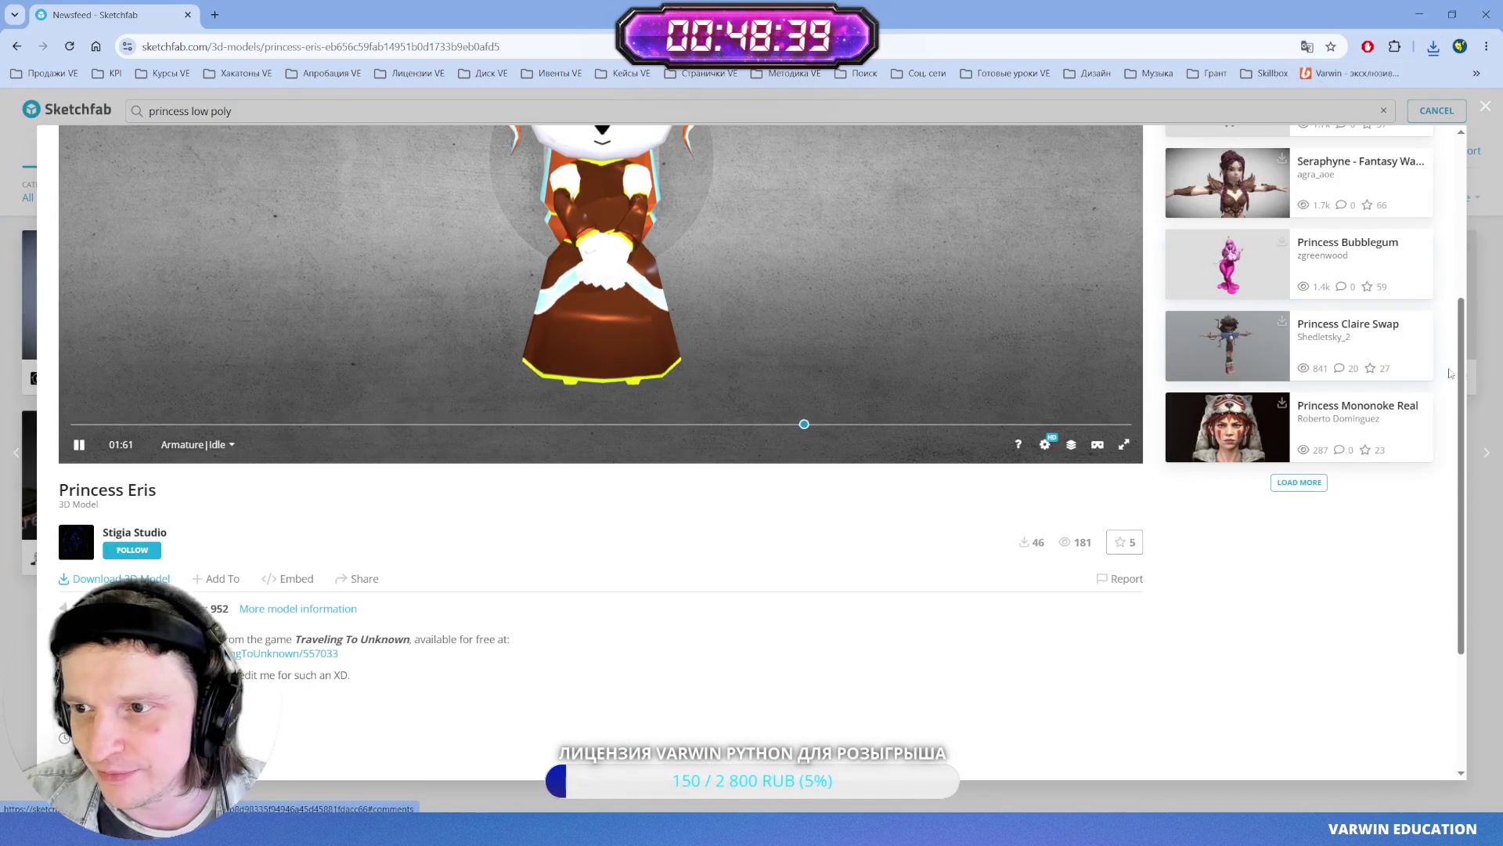
key(alt+Tab)
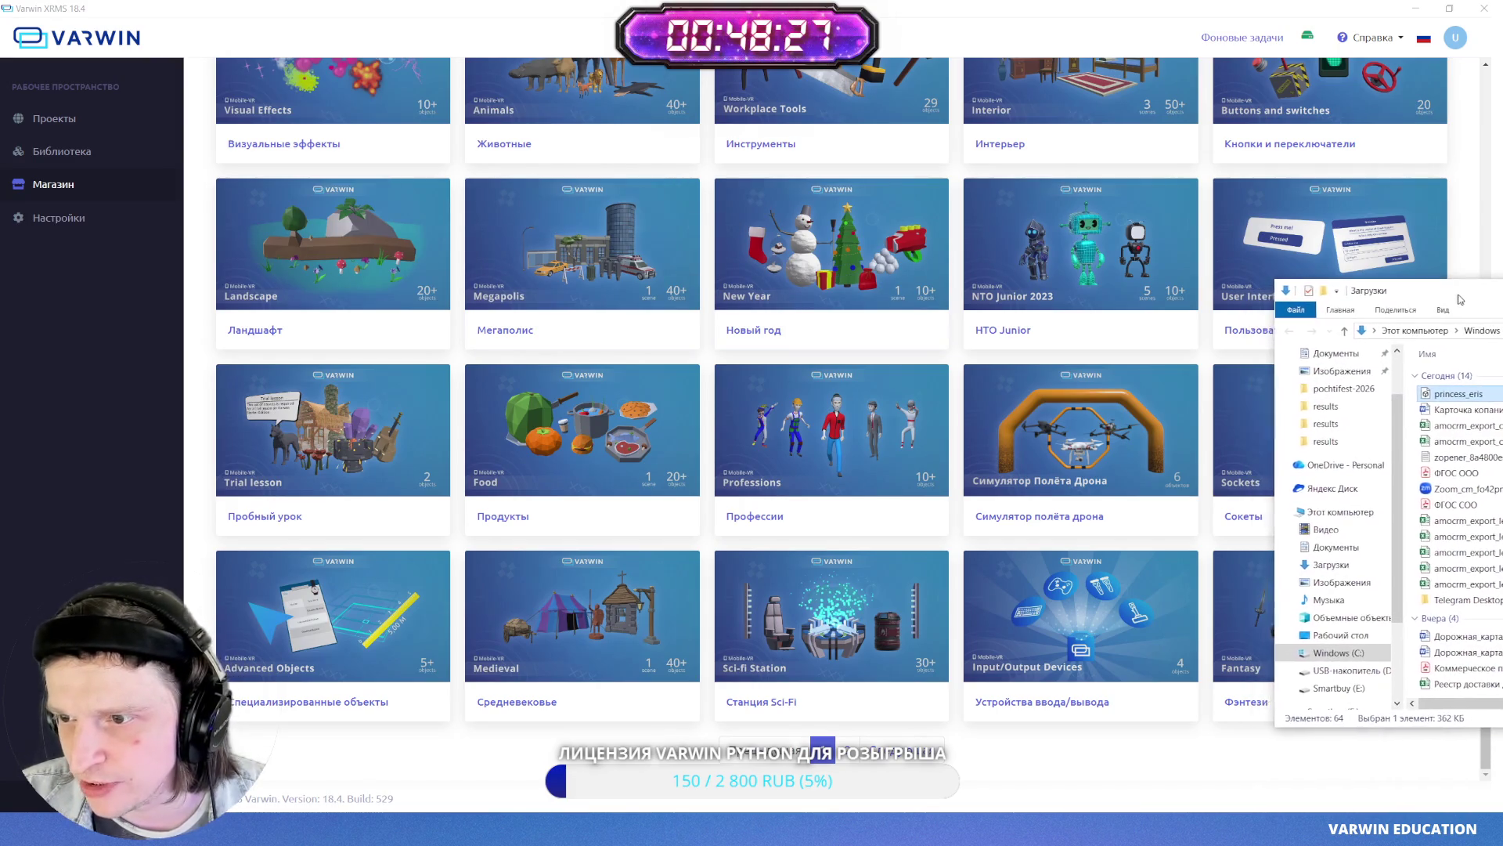
- Import princess_eris.glb from Downloads into Varwin, confirm the background task finished, and open Платформер
click(1463, 393)
mouse_move(1461, 395)
mouse_down()
mouse_move(986, 336)
mouse_move(719, 431)
mouse_move(699, 704)
mouse_move(1414, 308)
mouse_move(1497, 292)
mouse_up()
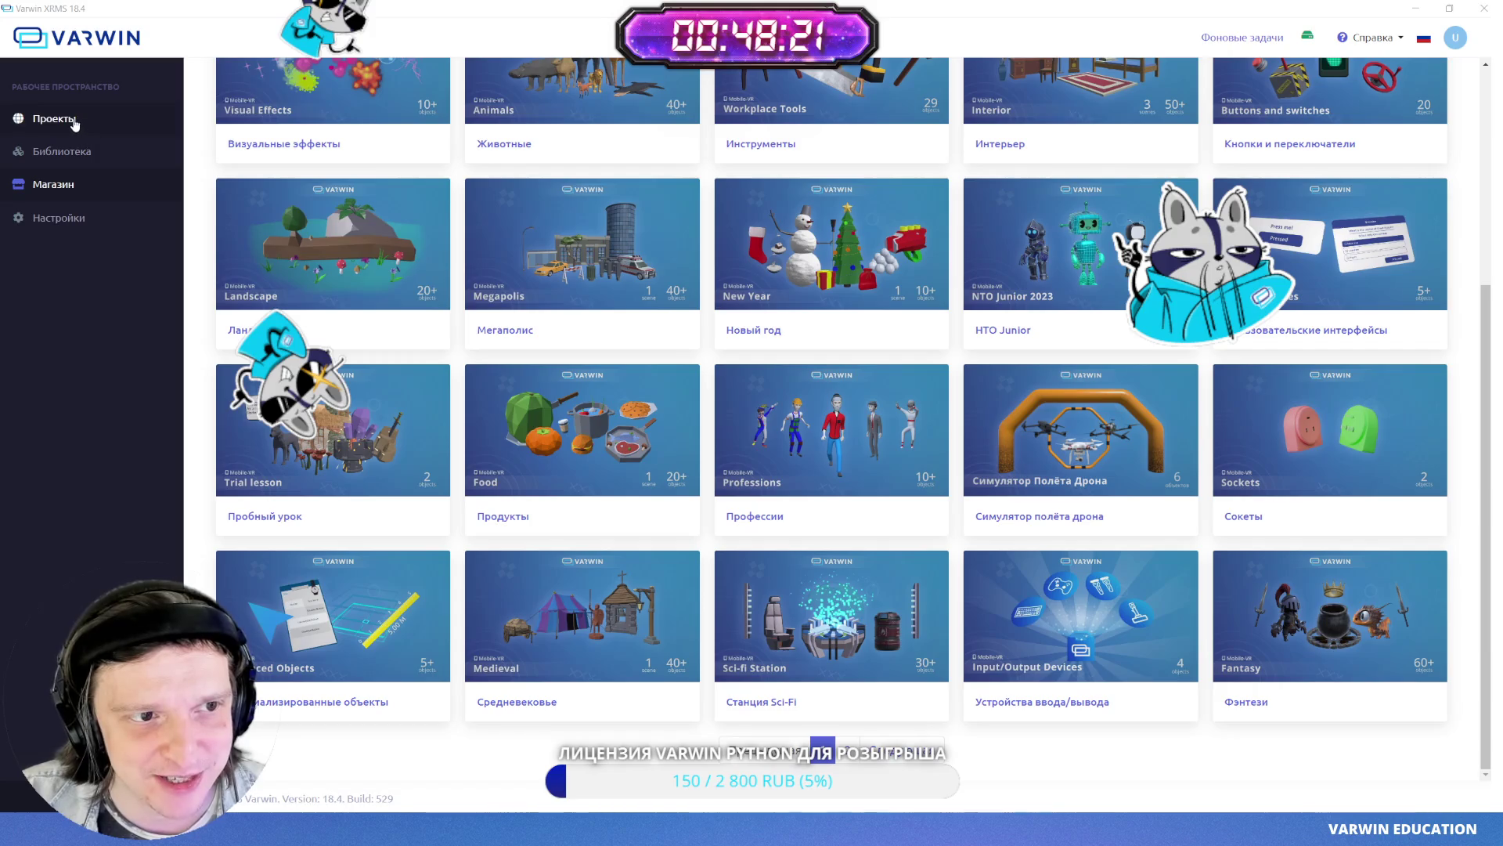
click(49, 118)
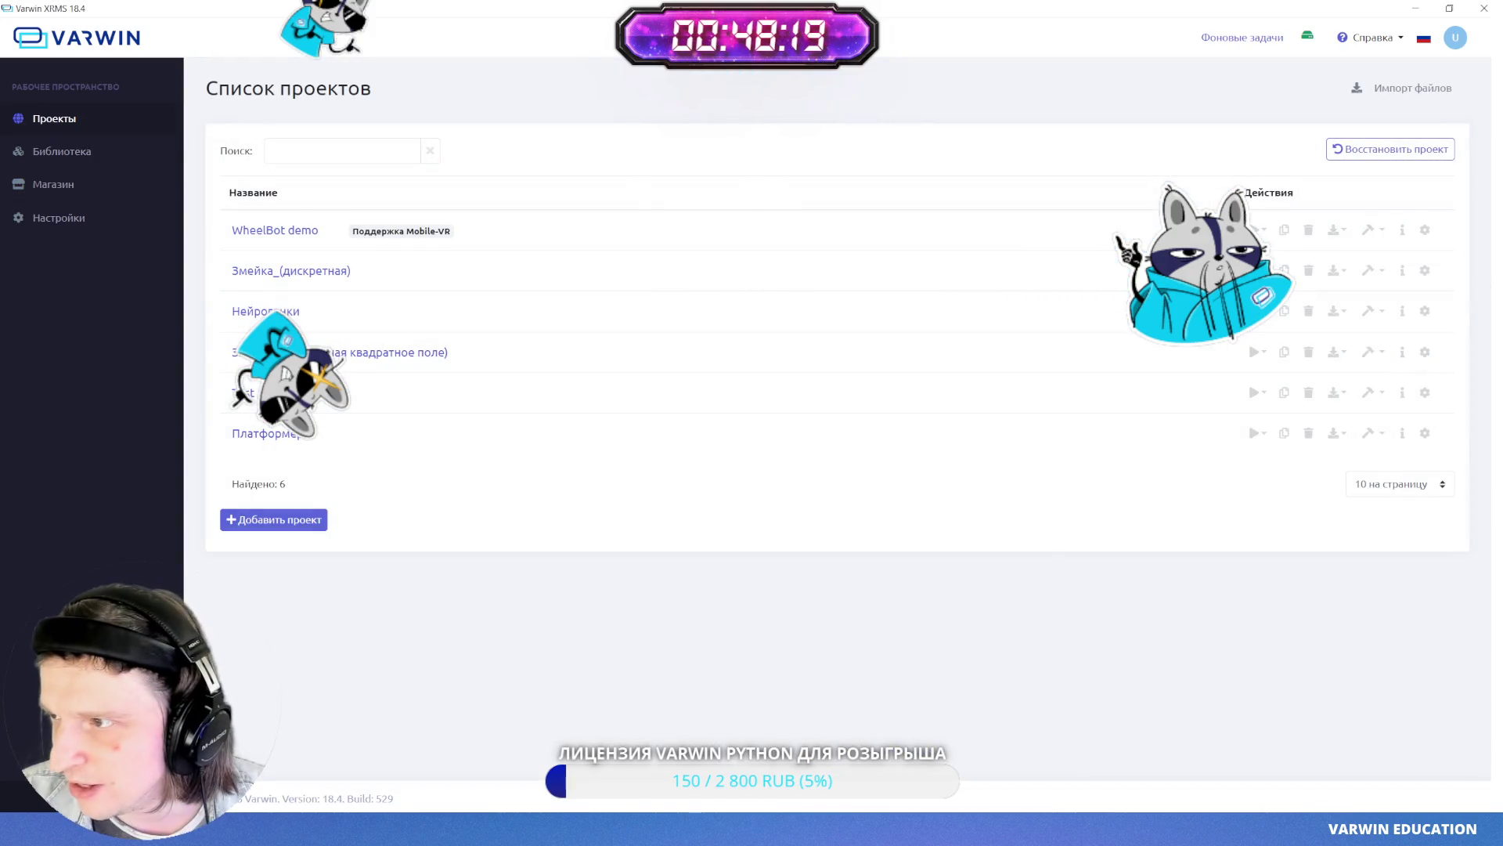
mouse_move(1500, 308)
mouse_down()
mouse_move(1107, 239)
mouse_move(631, 510)
mouse_move(765, 362)
mouse_move(617, 225)
mouse_up()
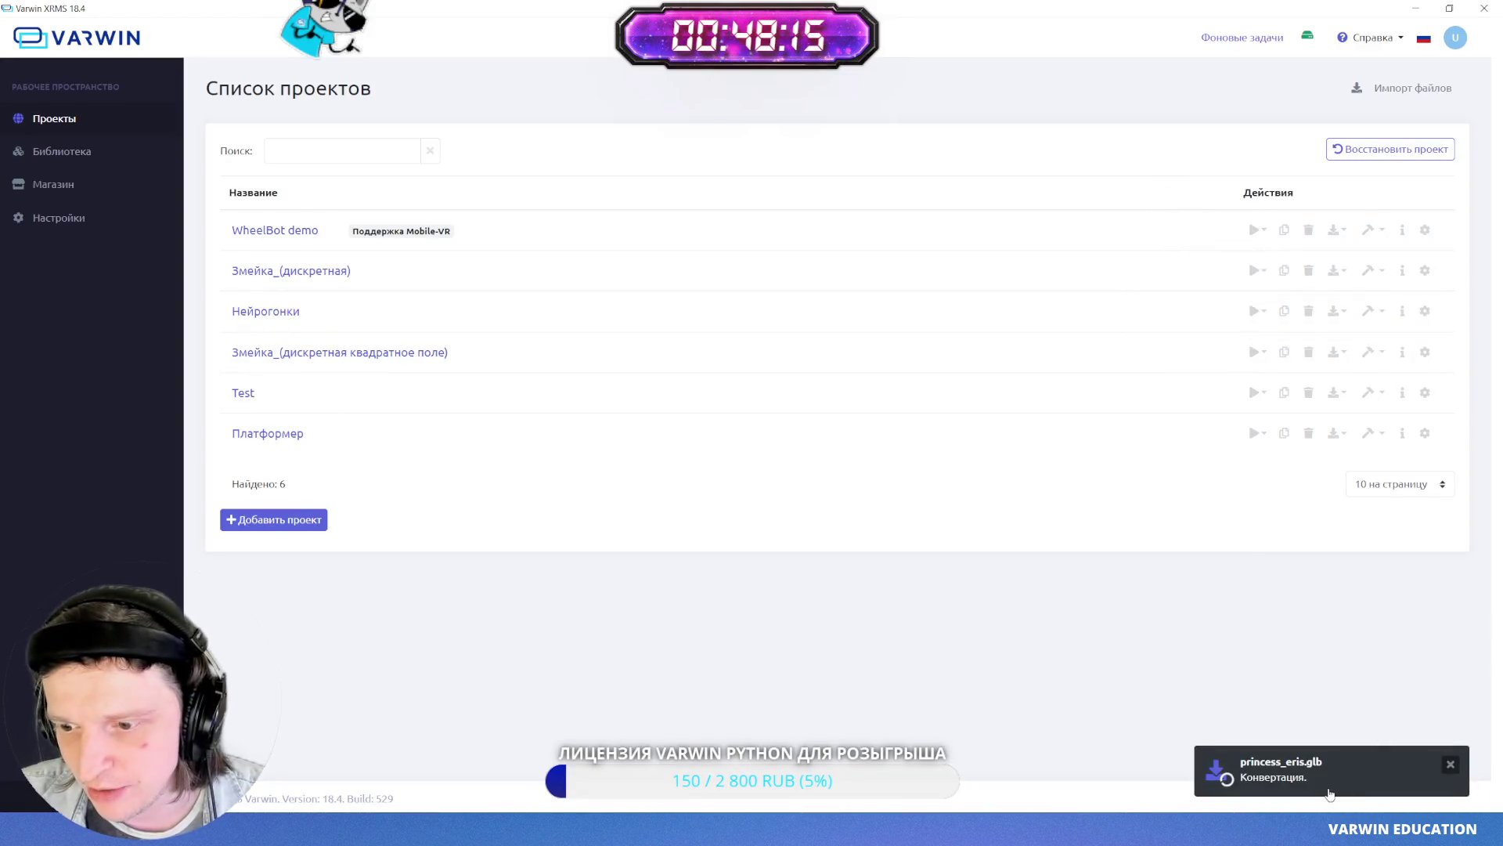
click(1335, 790)
scroll(752, 532, down, 5)
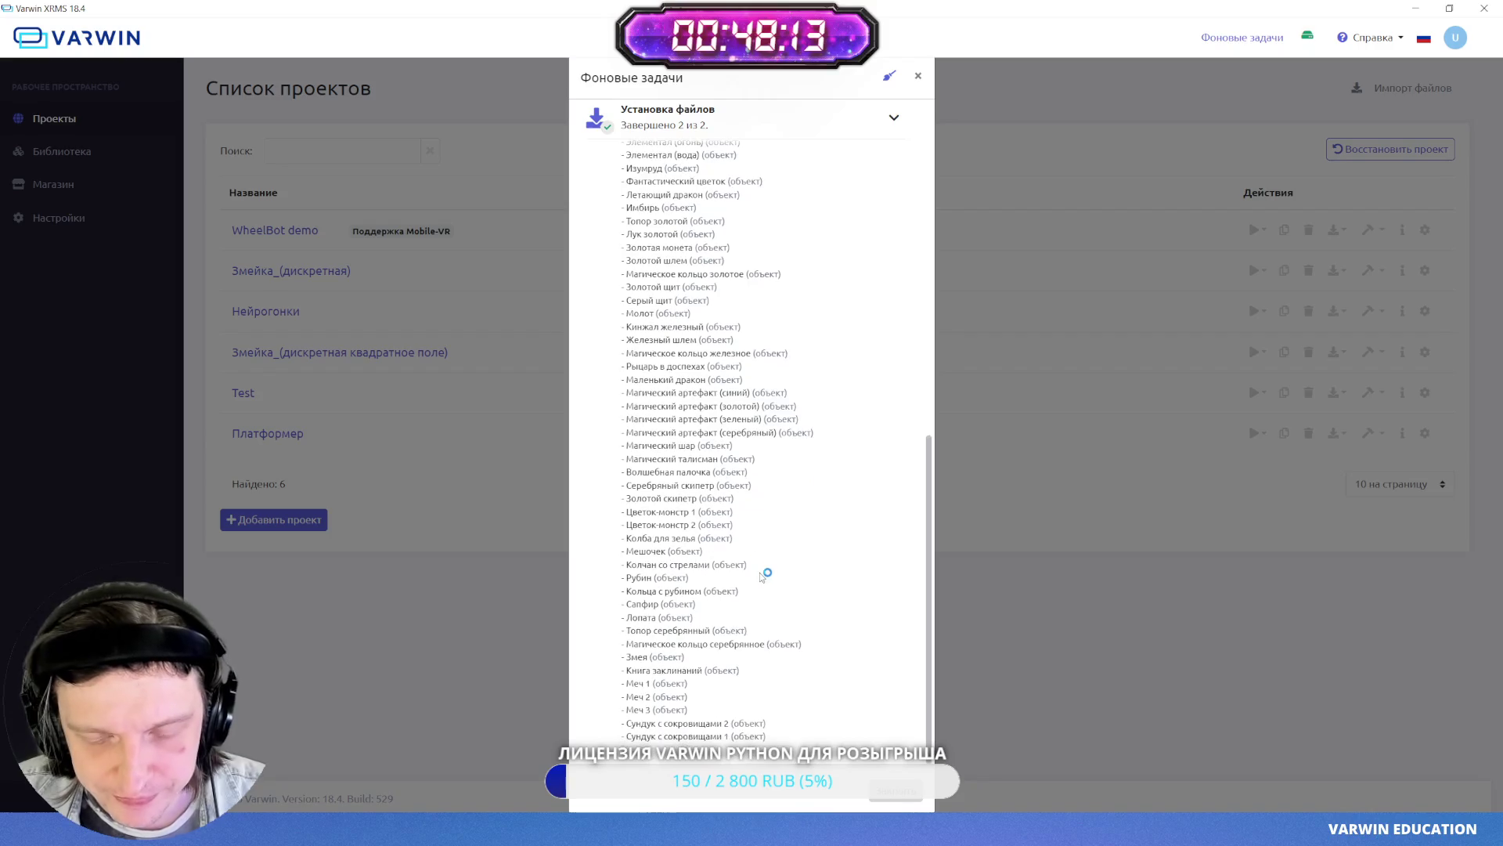
scroll(760, 572, up, 3)
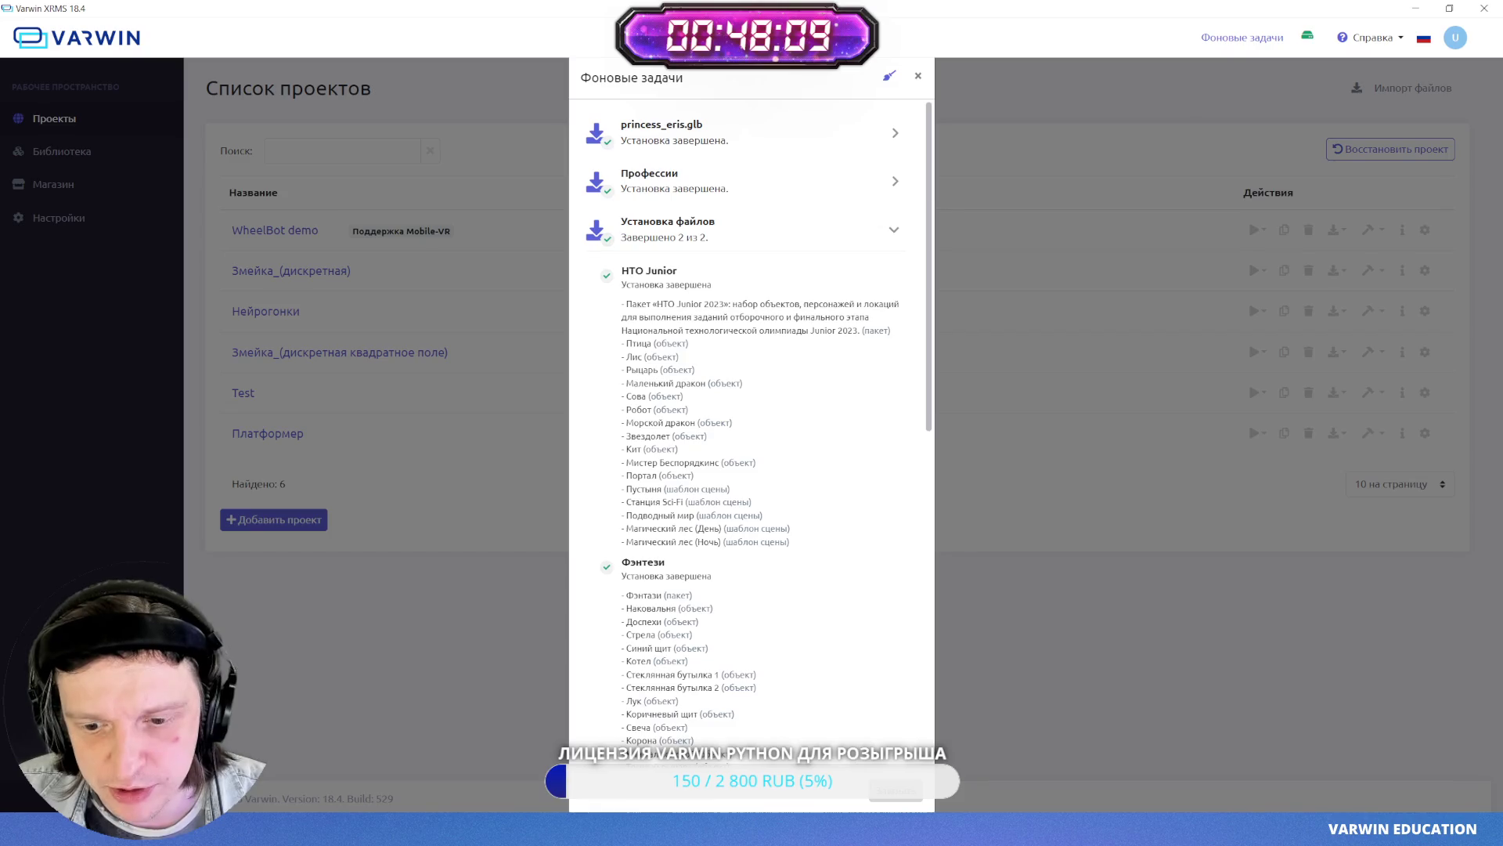
click(905, 803)
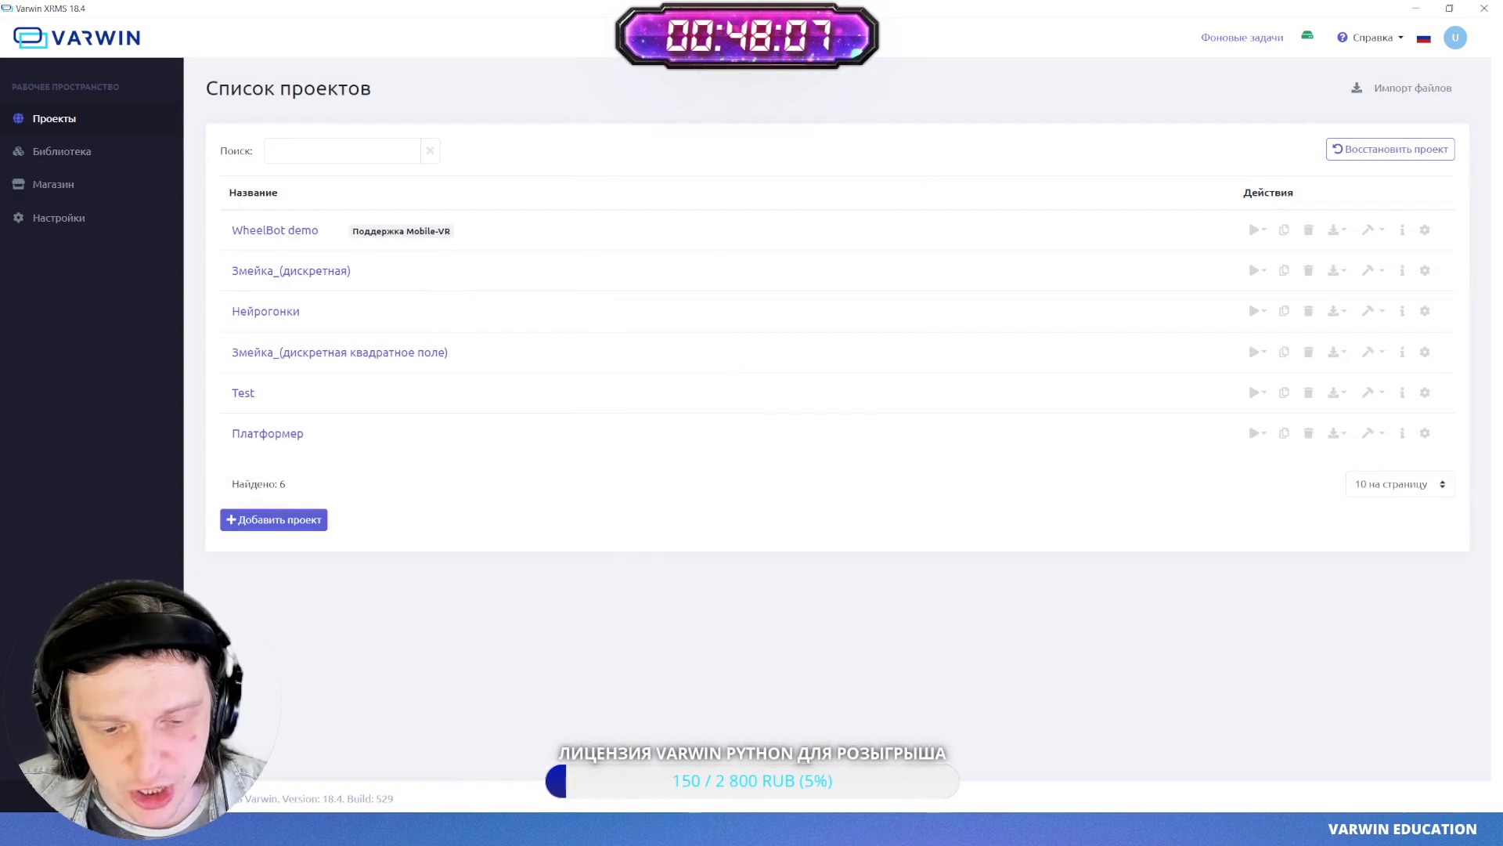
click(272, 431)
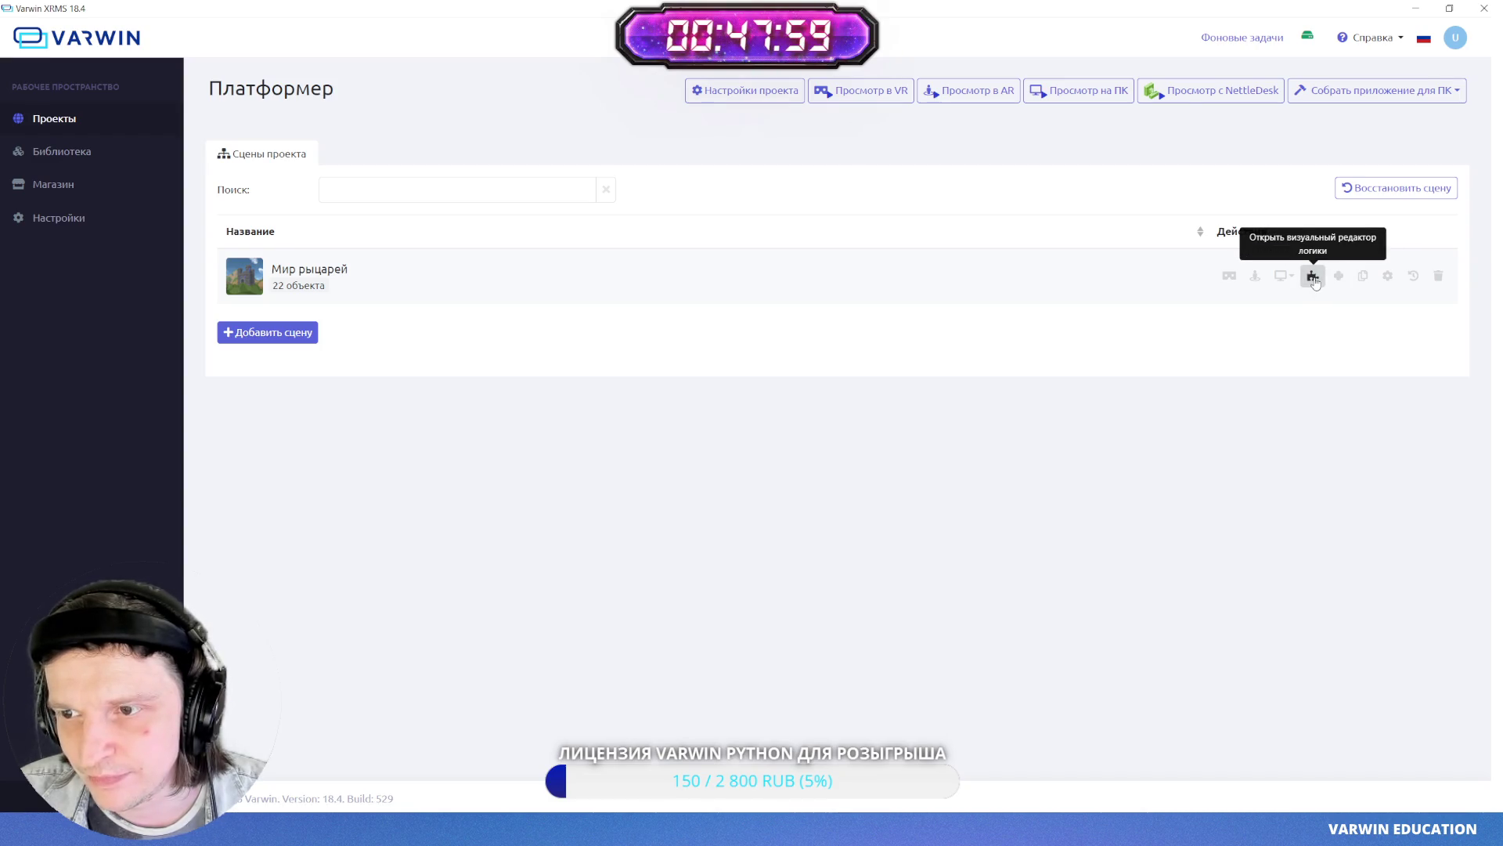
- Open the Мир рыцарей scene in VarwinClient and clear the Library search
click(1313, 276)
key(alt+Tab)
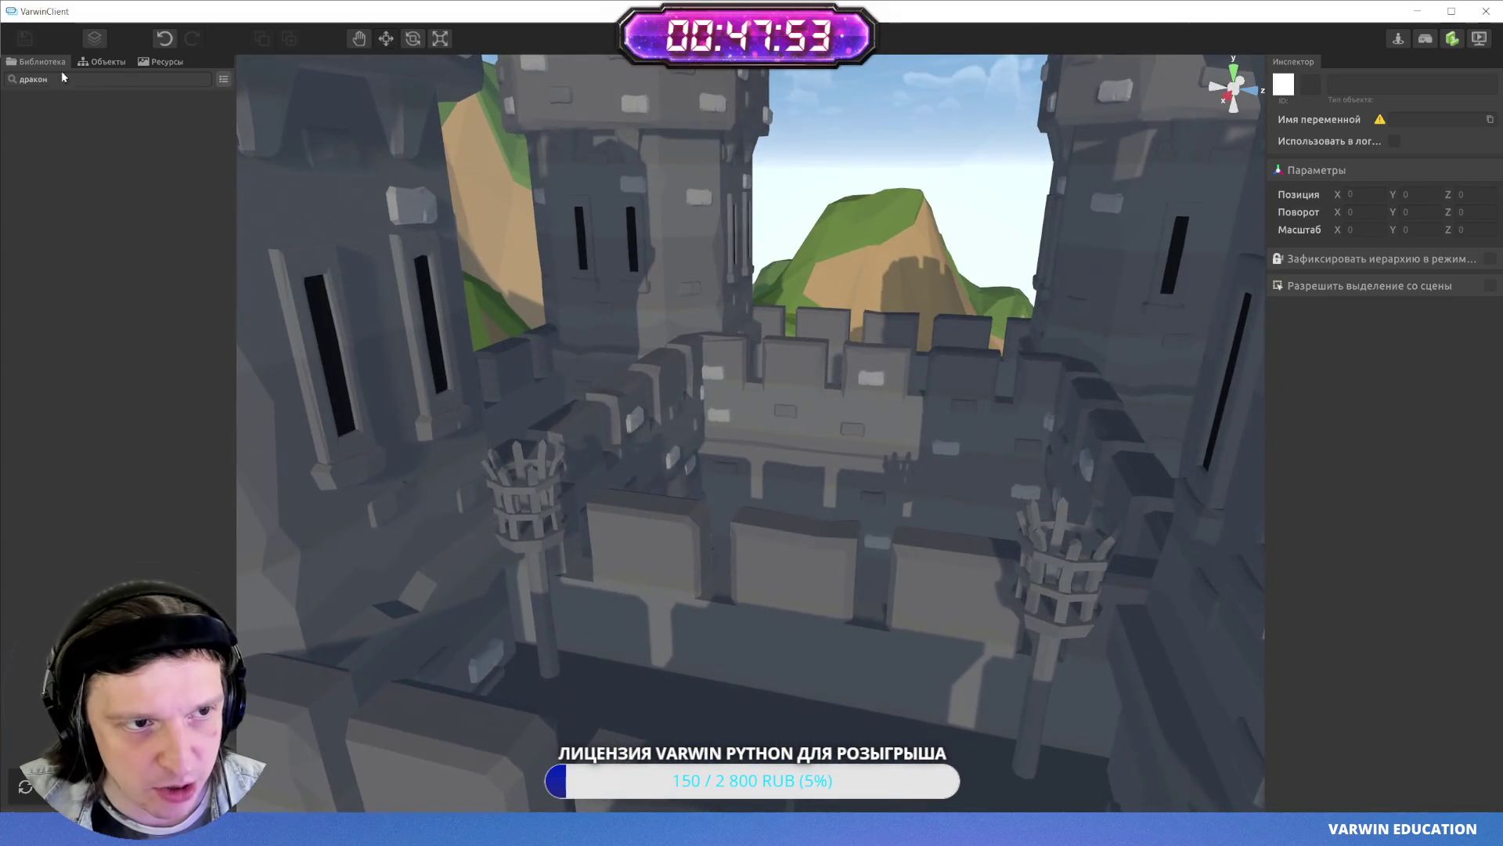
key(BackSpace)
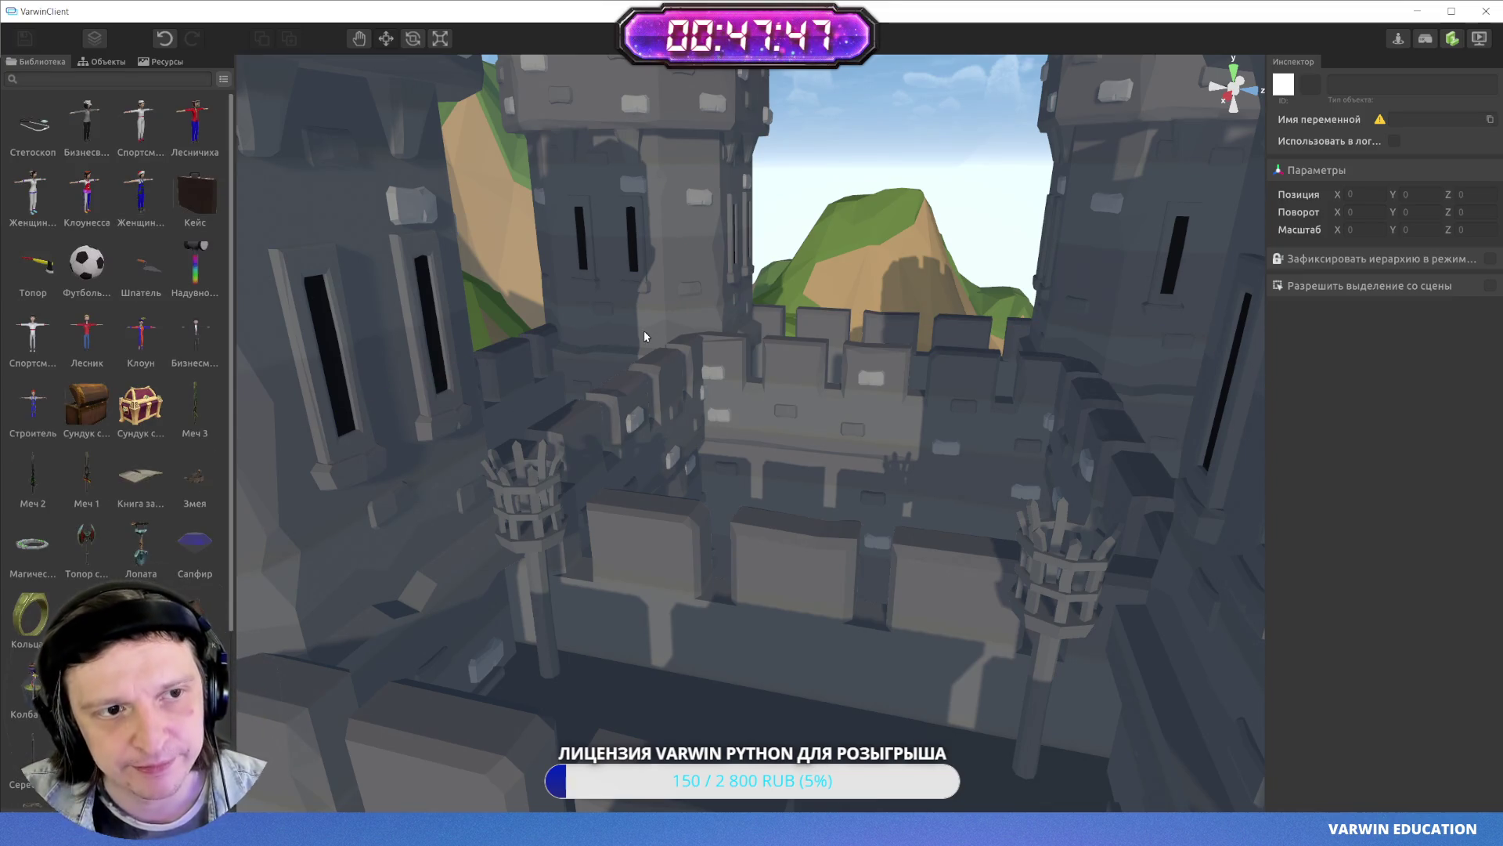
mouse_move(853, 306)
mouse_down()
mouse_move(866, 357)
mouse_move(857, 337)
mouse_up()
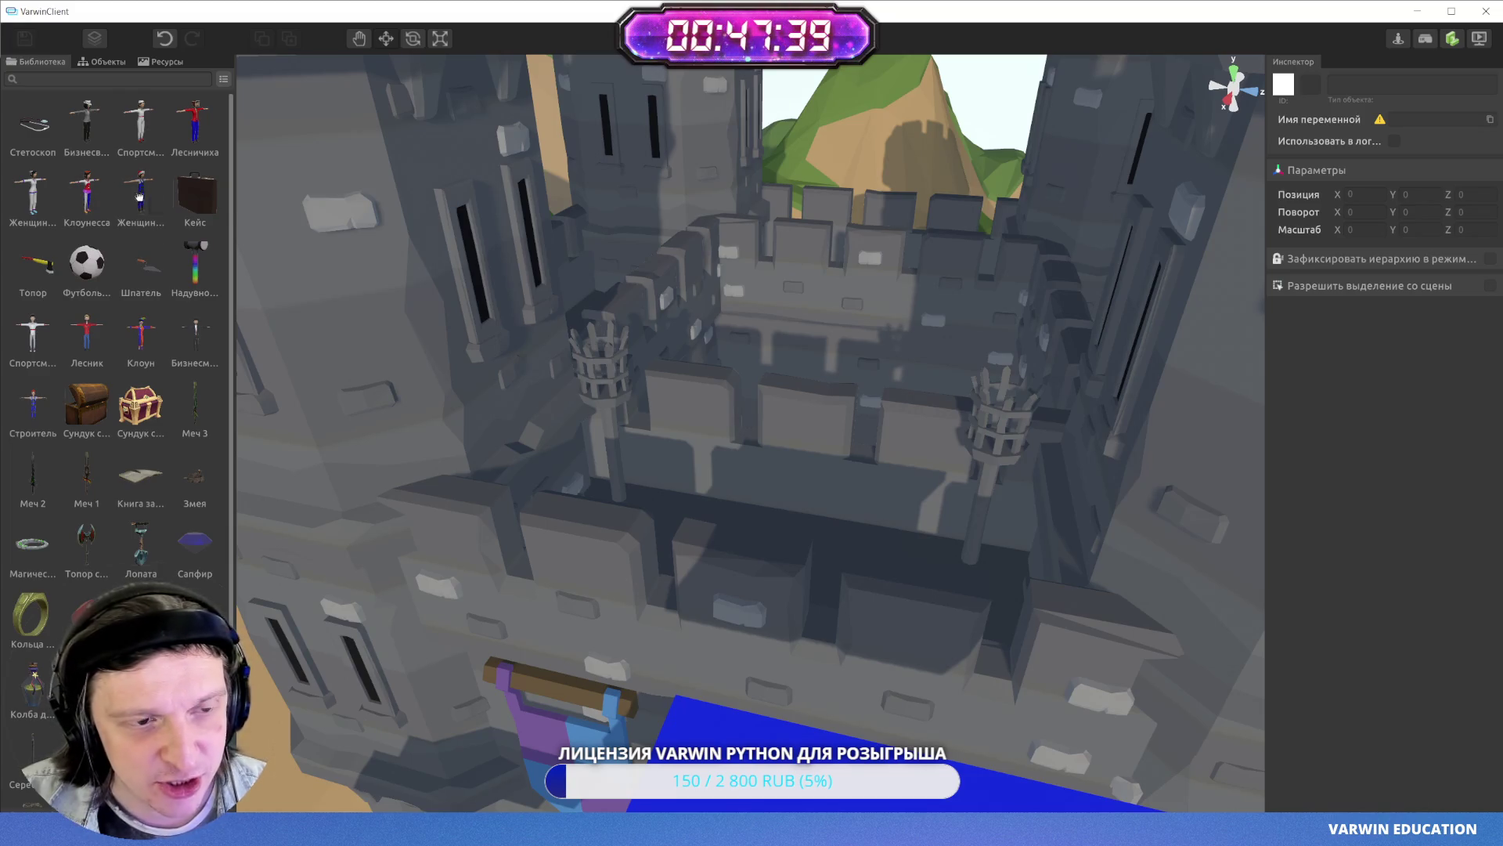
- Test-place a library character in the castle, delete it, and scroll through the object list
drag(140, 198, 722, 562)
key(Delete)
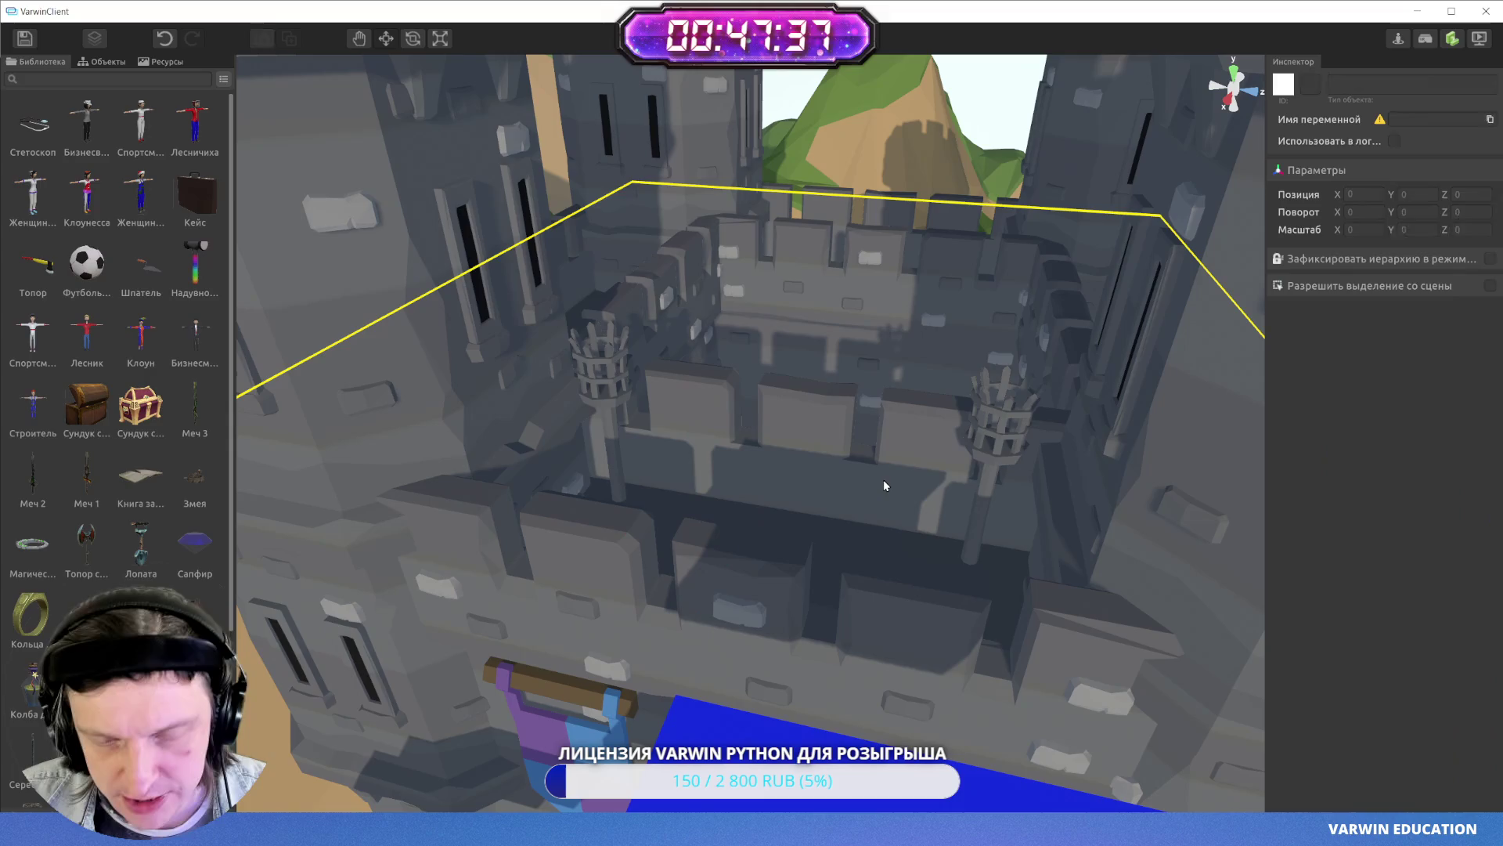
mouse_move(814, 337)
mouse_down()
mouse_move(501, 239)
mouse_move(1122, 35)
mouse_move(1061, 195)
mouse_move(1088, 268)
mouse_up()
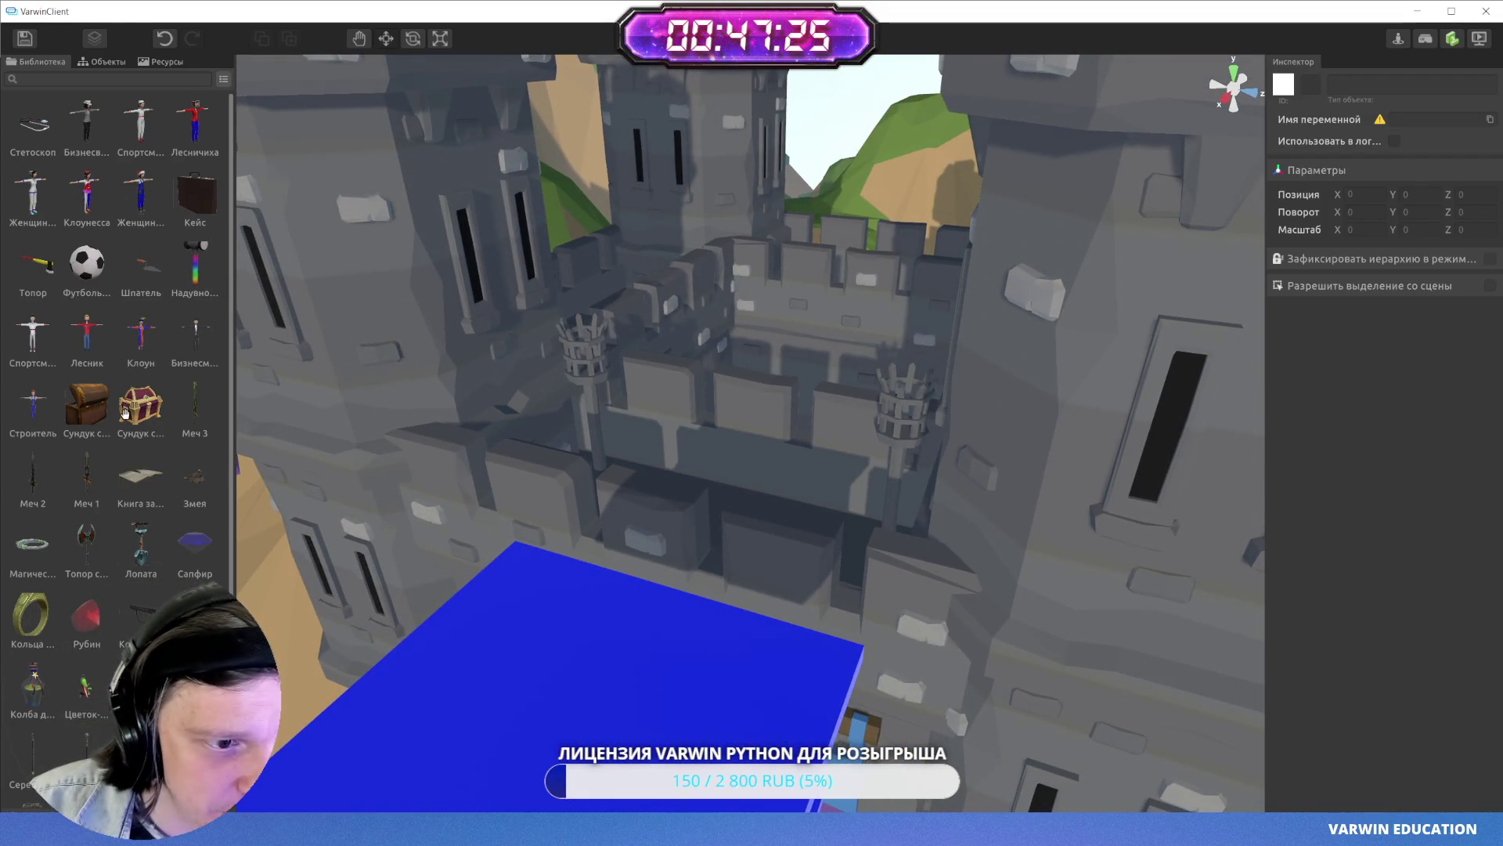
scroll(670, 421, up, 5)
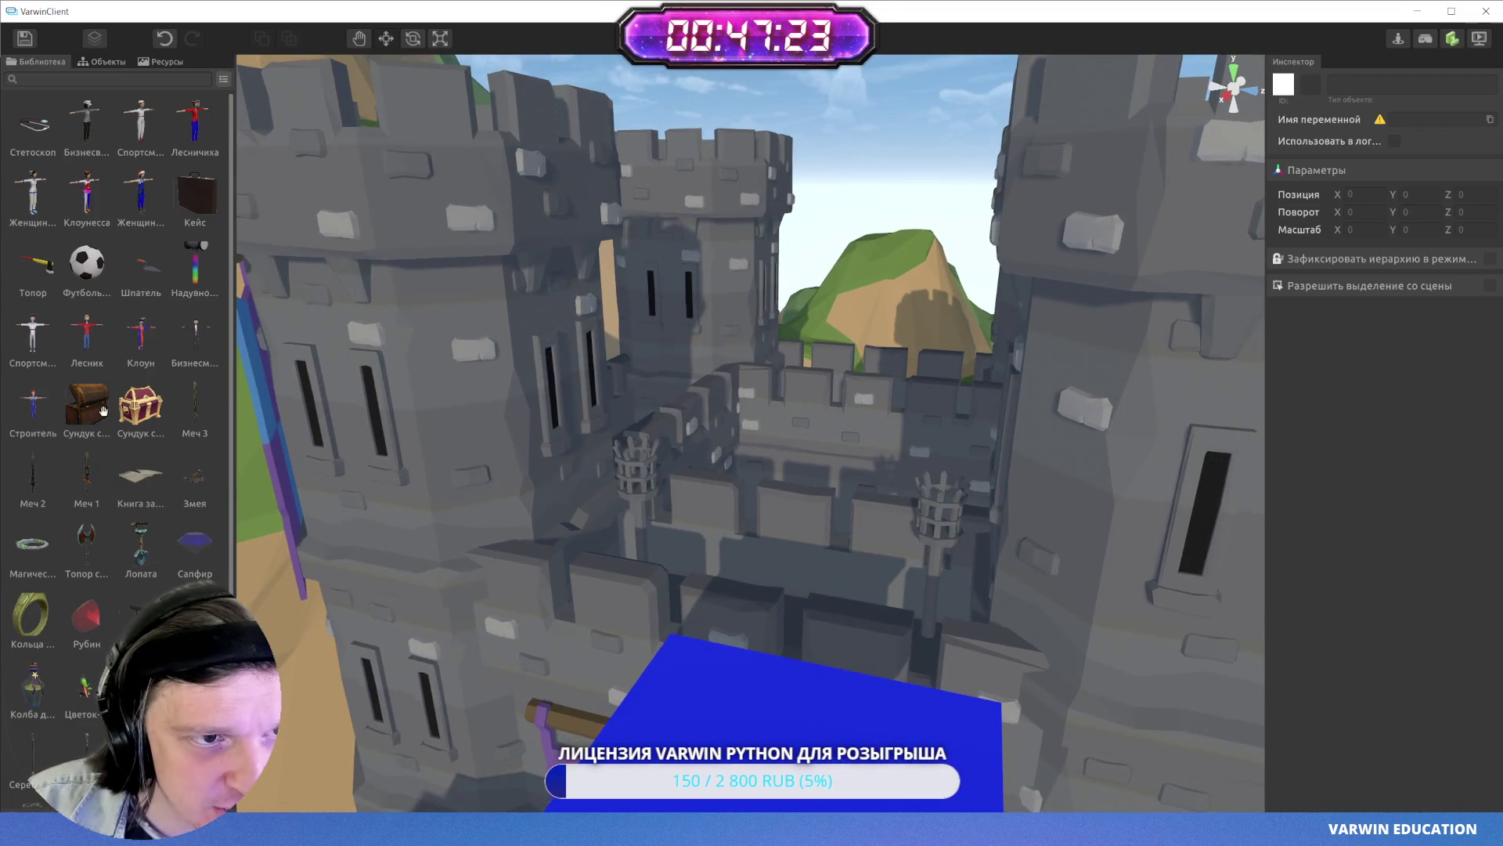
scroll(115, 443, down, 4)
scroll(148, 450, down, 5)
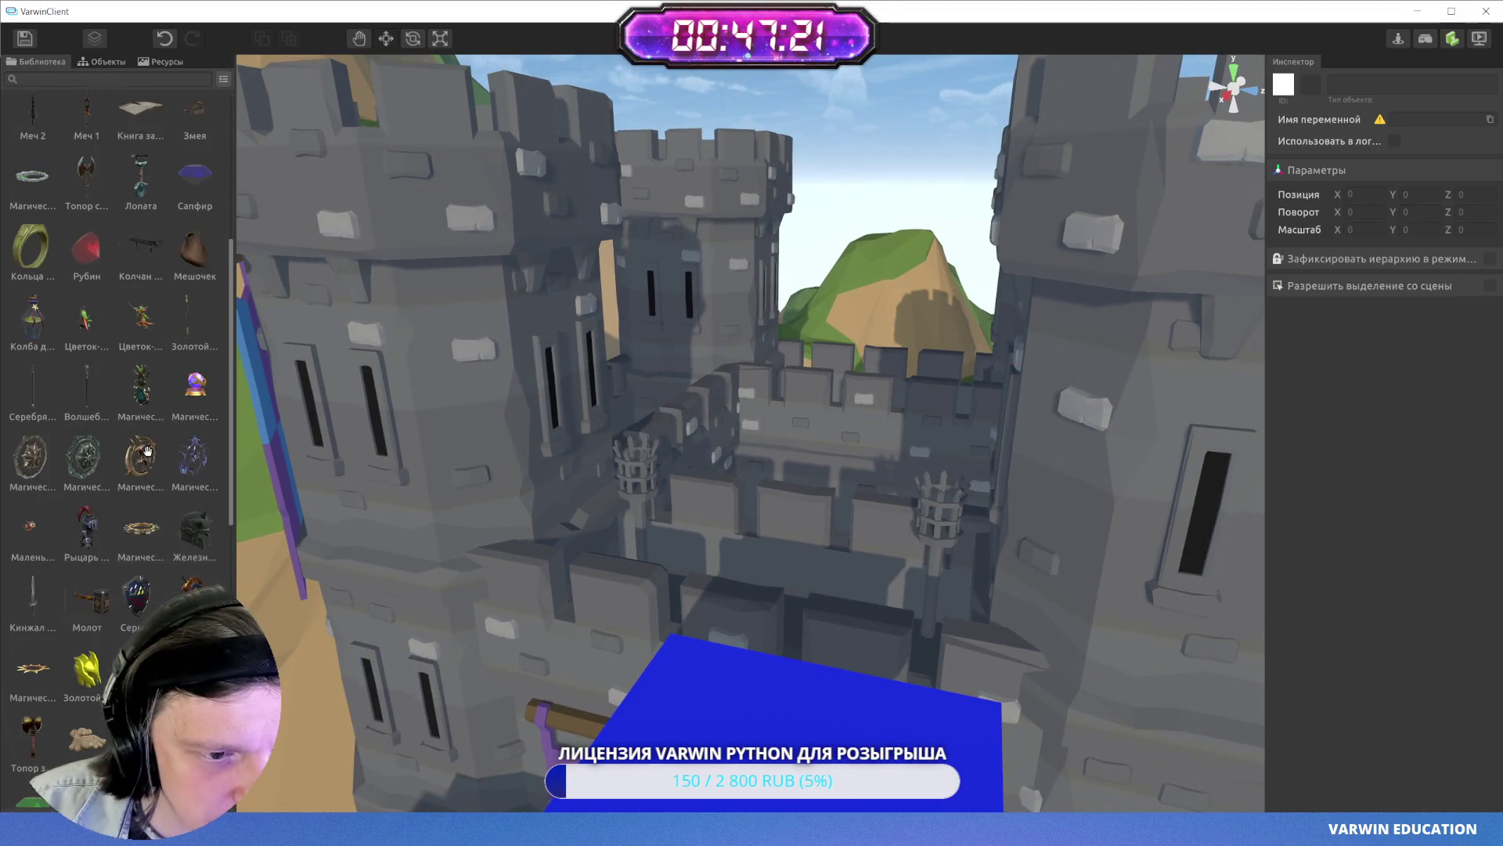
scroll(141, 462, down, 6)
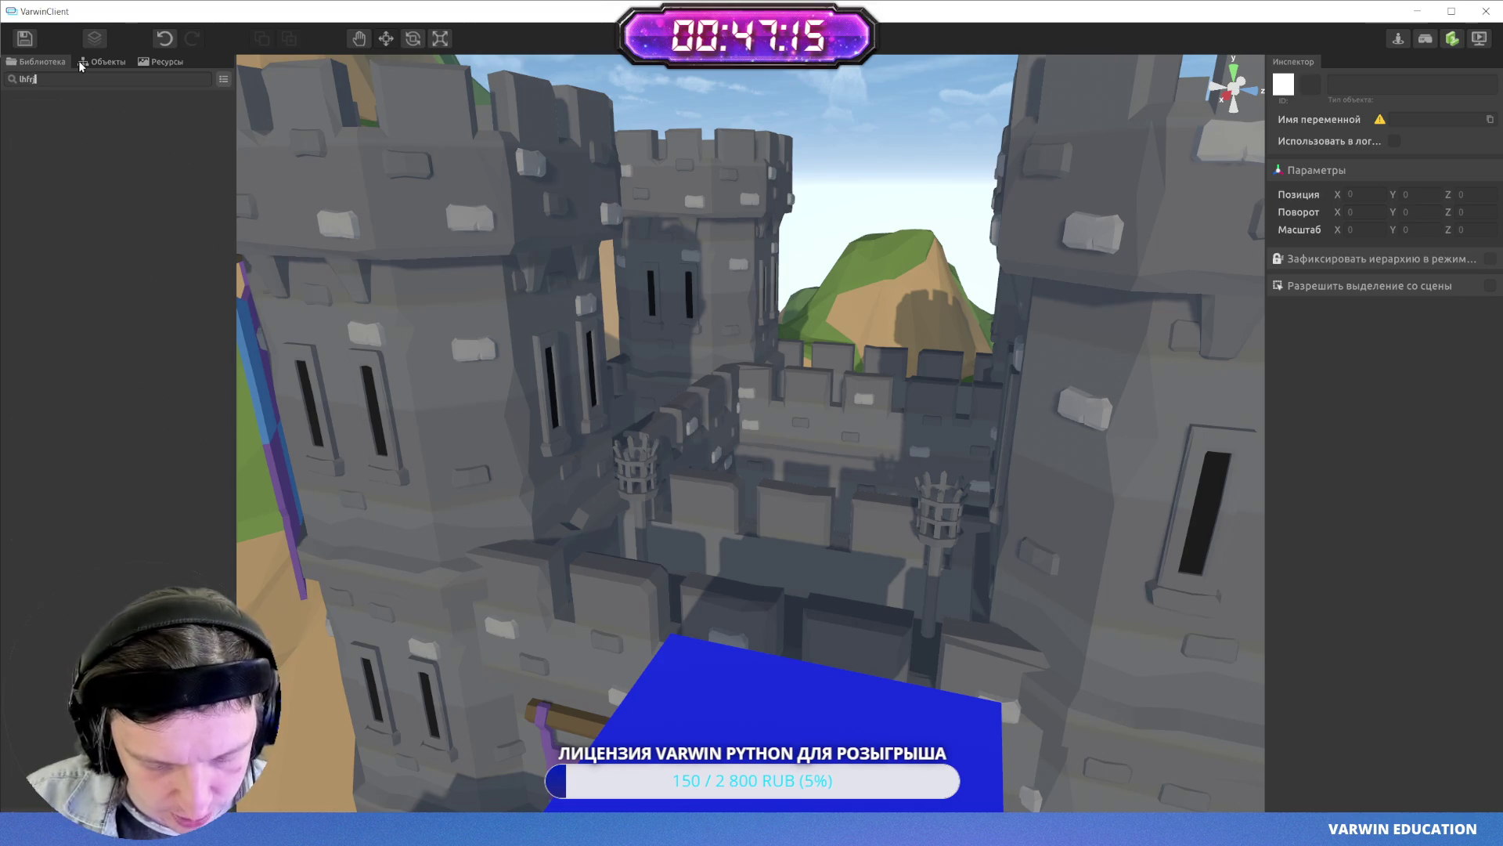
click(34, 78)
- Search the Library for 'дракон' and place a Маленький дракон in the castle
text(lhfrjy)
key(ctrl+a)
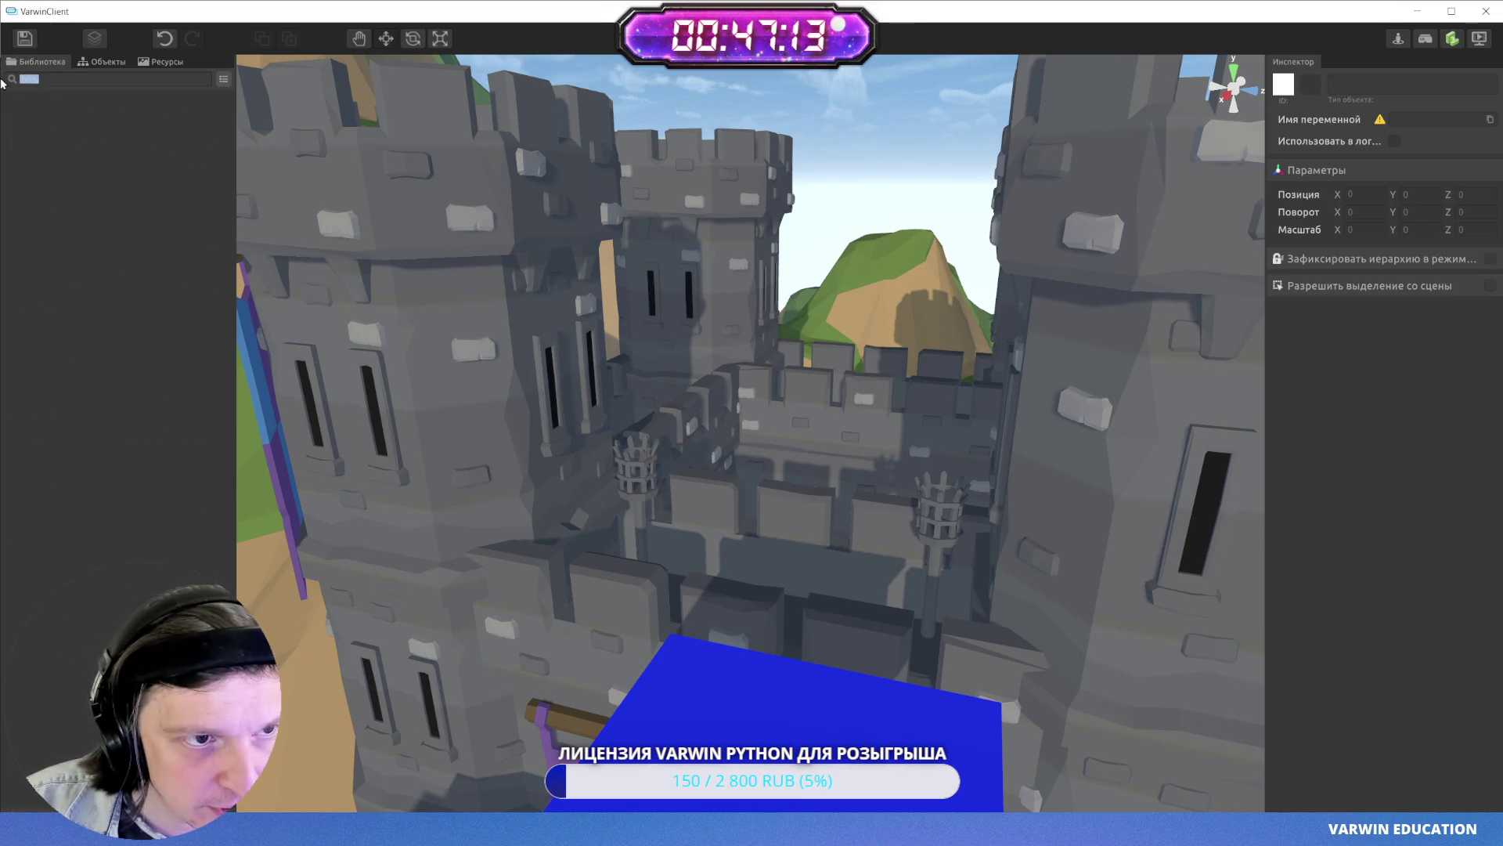
text(акон)
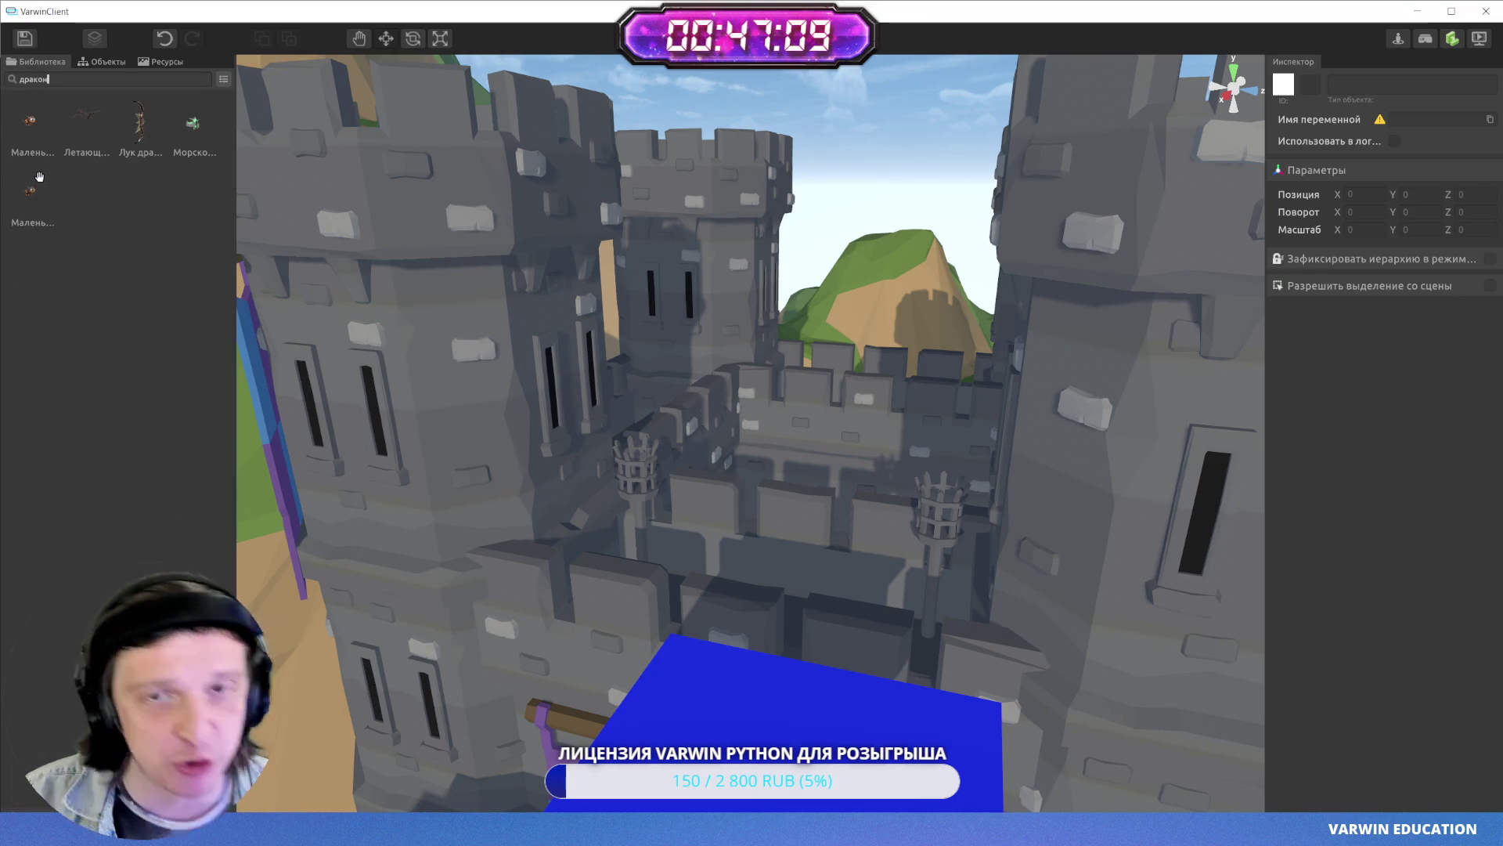
mouse_move(39, 176)
mouse_down()
mouse_move(86, 226)
mouse_move(235, 313)
mouse_move(548, 431)
mouse_move(877, 520)
mouse_up()
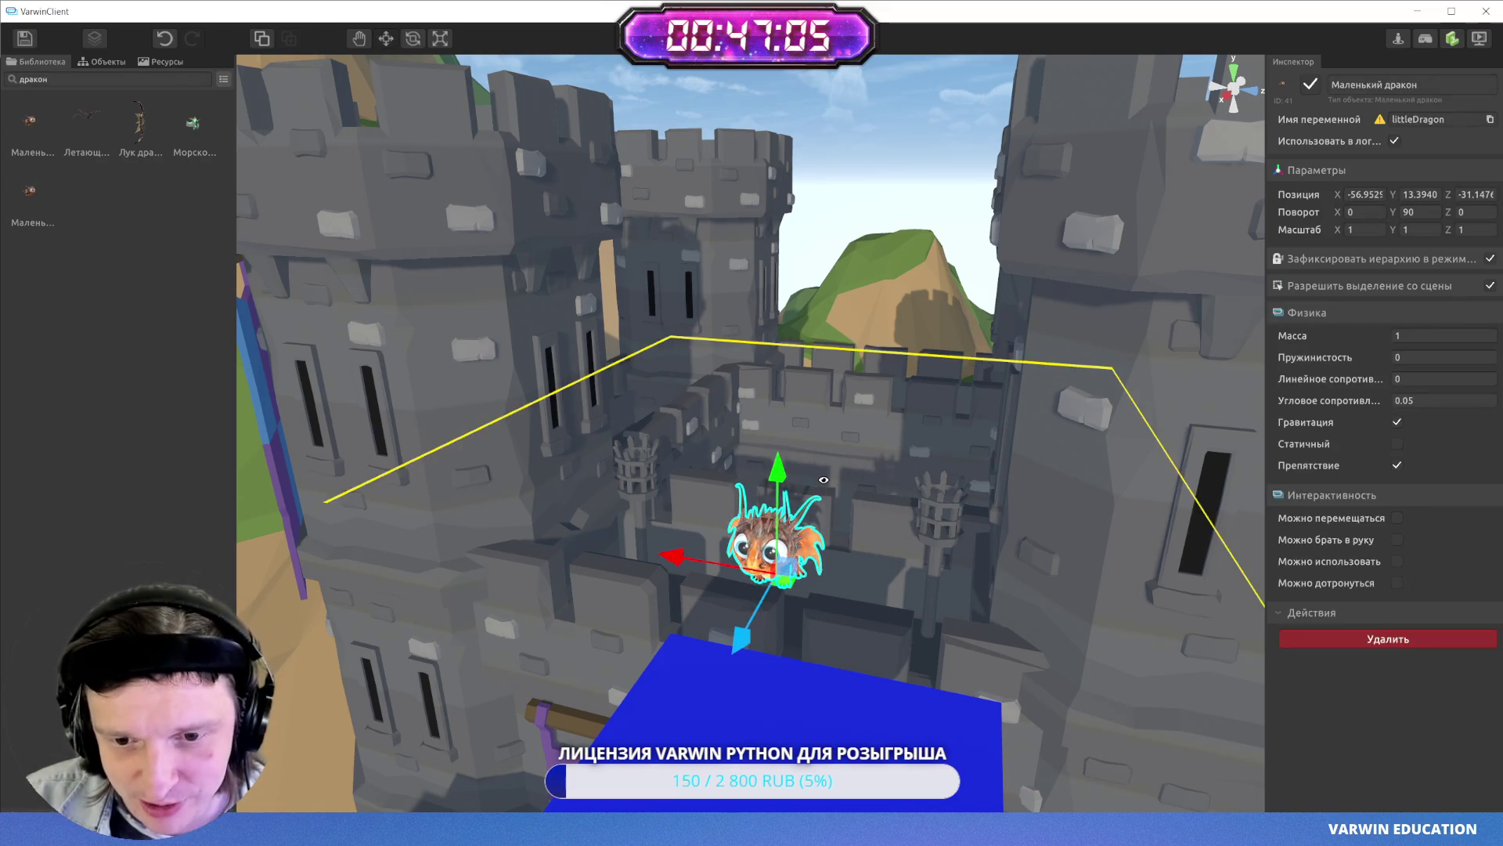
key(s)
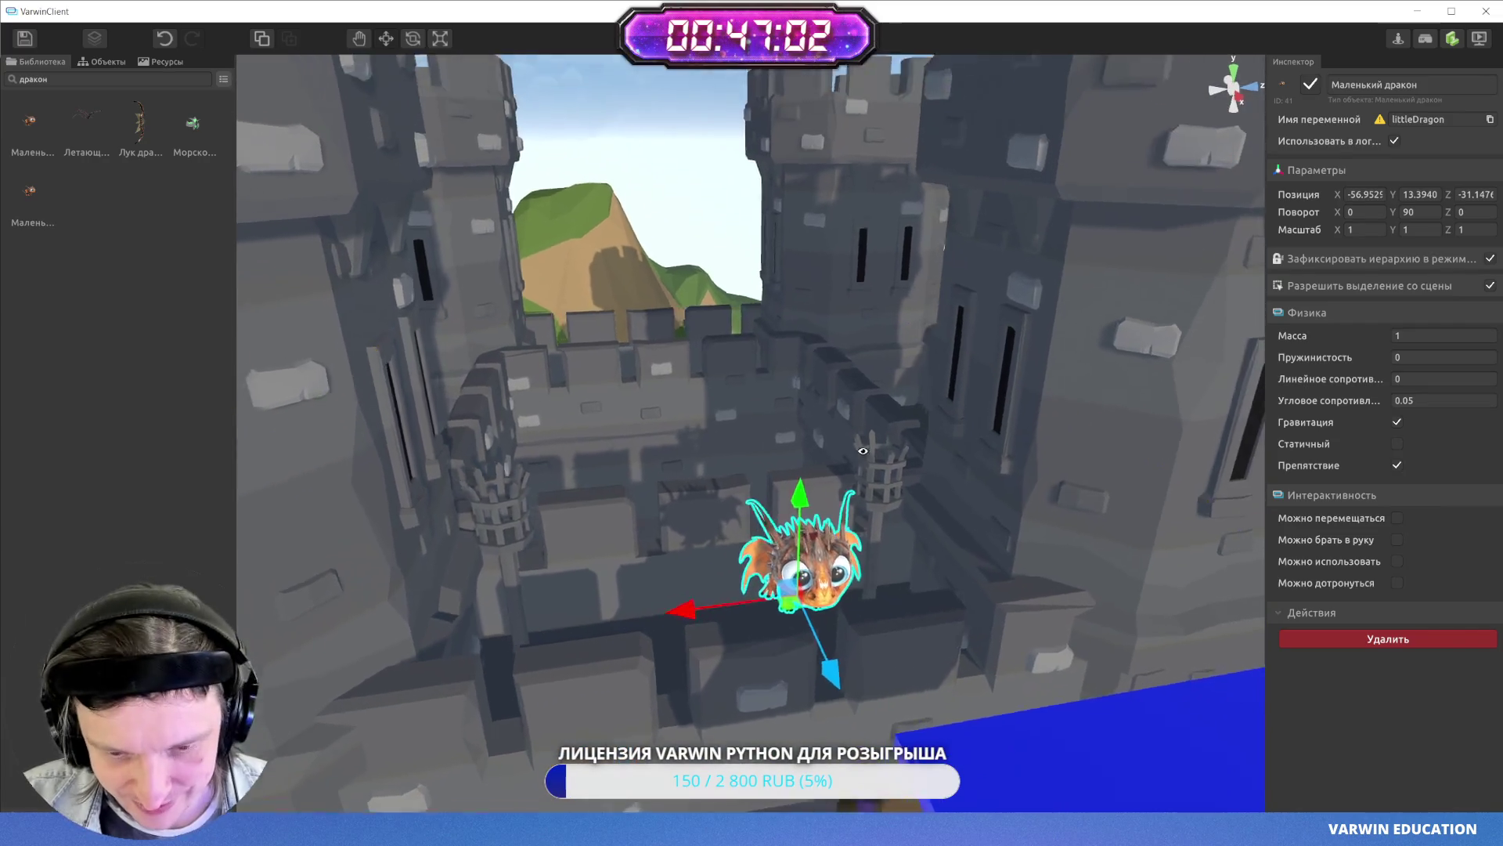
drag(863, 451, 854, 487)
- Scale the dragon up to about 1.8 and lower it onto the castle wall
key(e)
key(r)
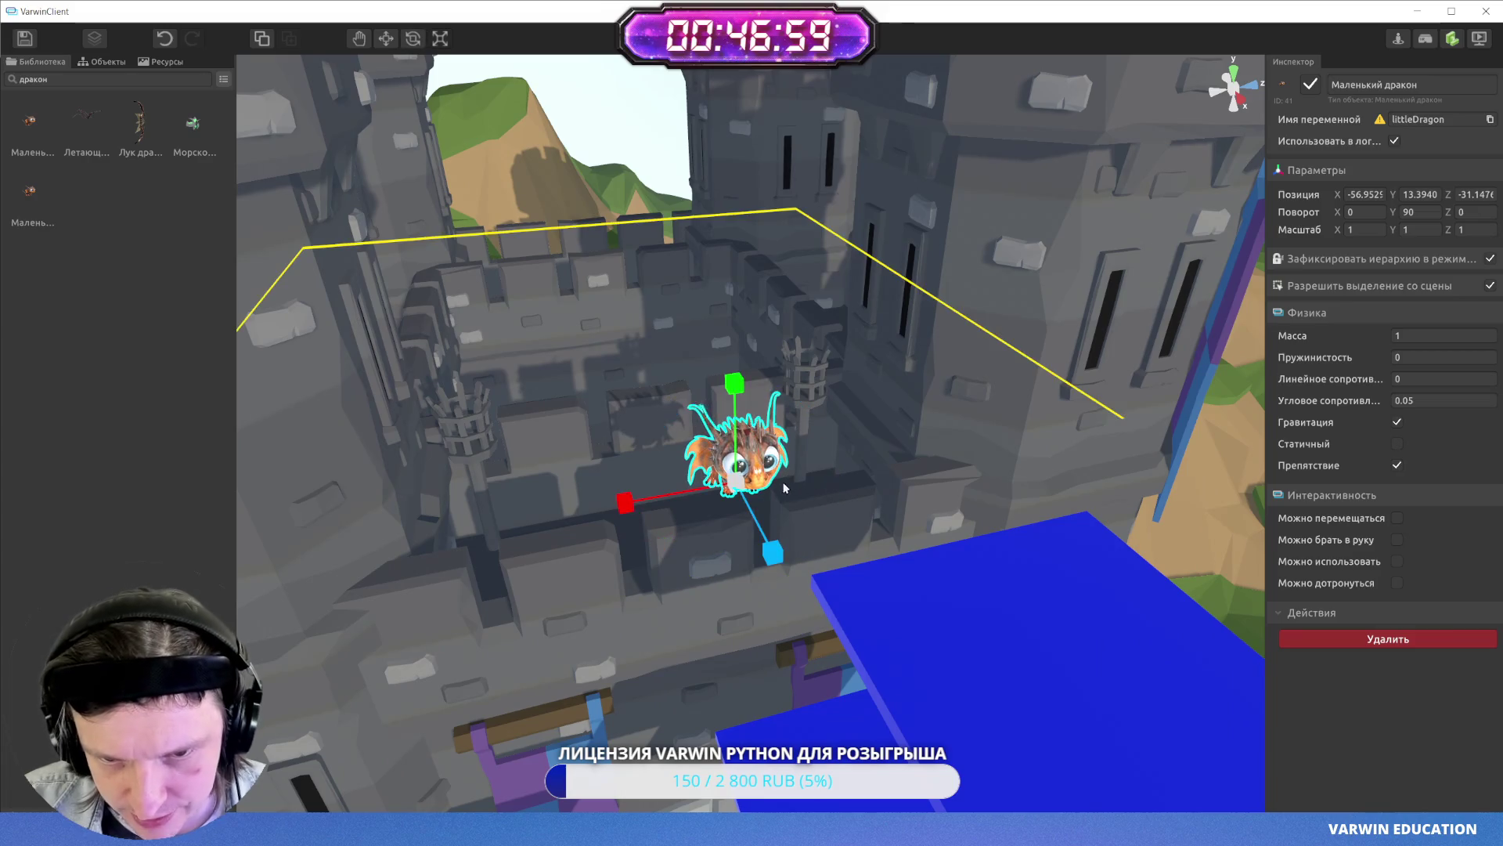
mouse_move(736, 483)
mouse_down()
mouse_move(944, 537)
mouse_move(885, 520)
mouse_up()
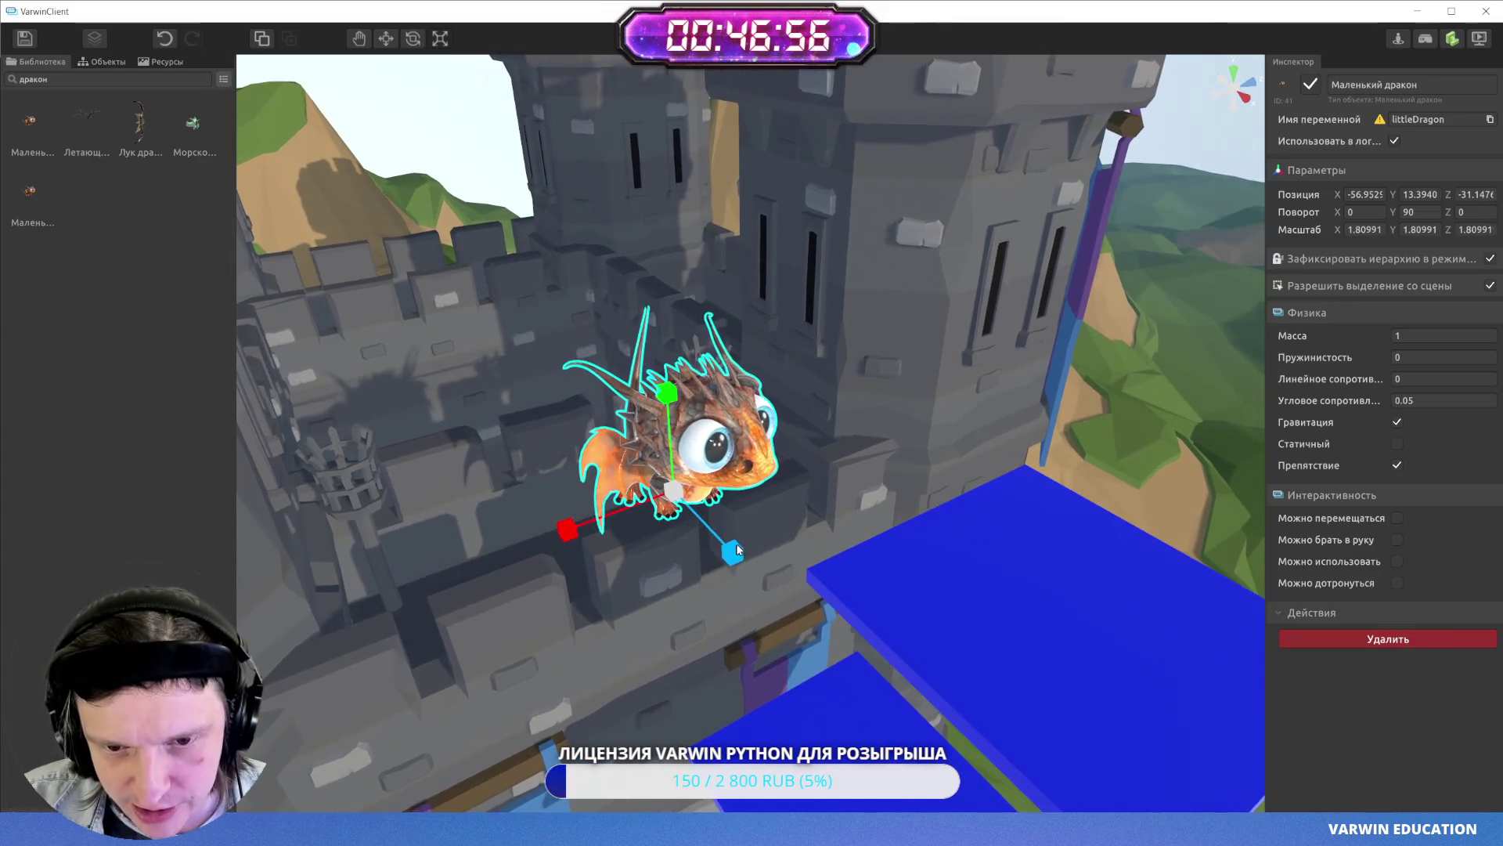
key(w)
drag(733, 563, 716, 548)
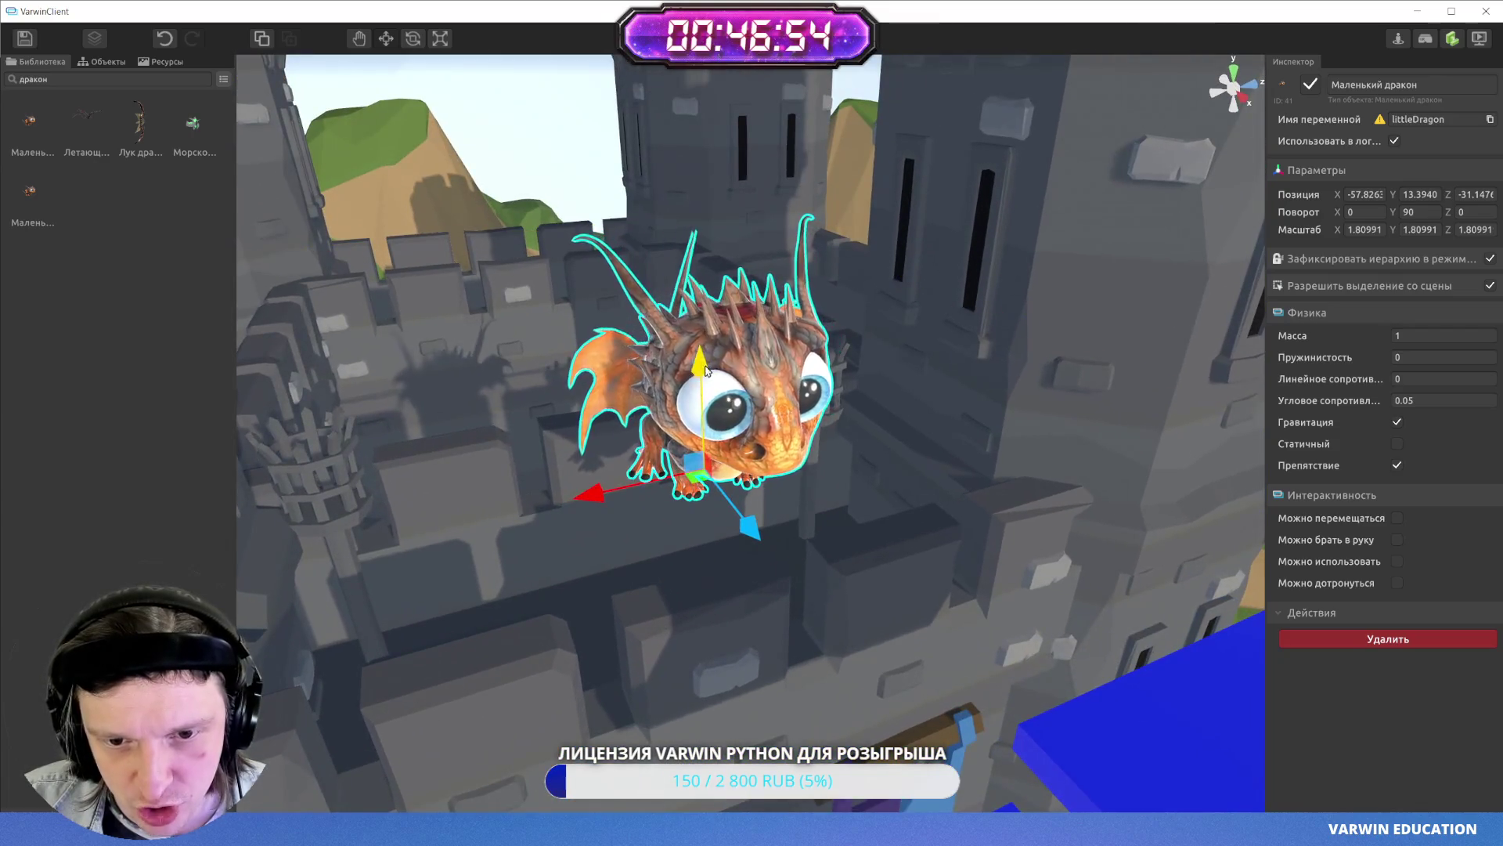
mouse_move(707, 371)
mouse_down()
mouse_move(695, 564)
mouse_move(671, 495)
mouse_up()
click(858, 501)
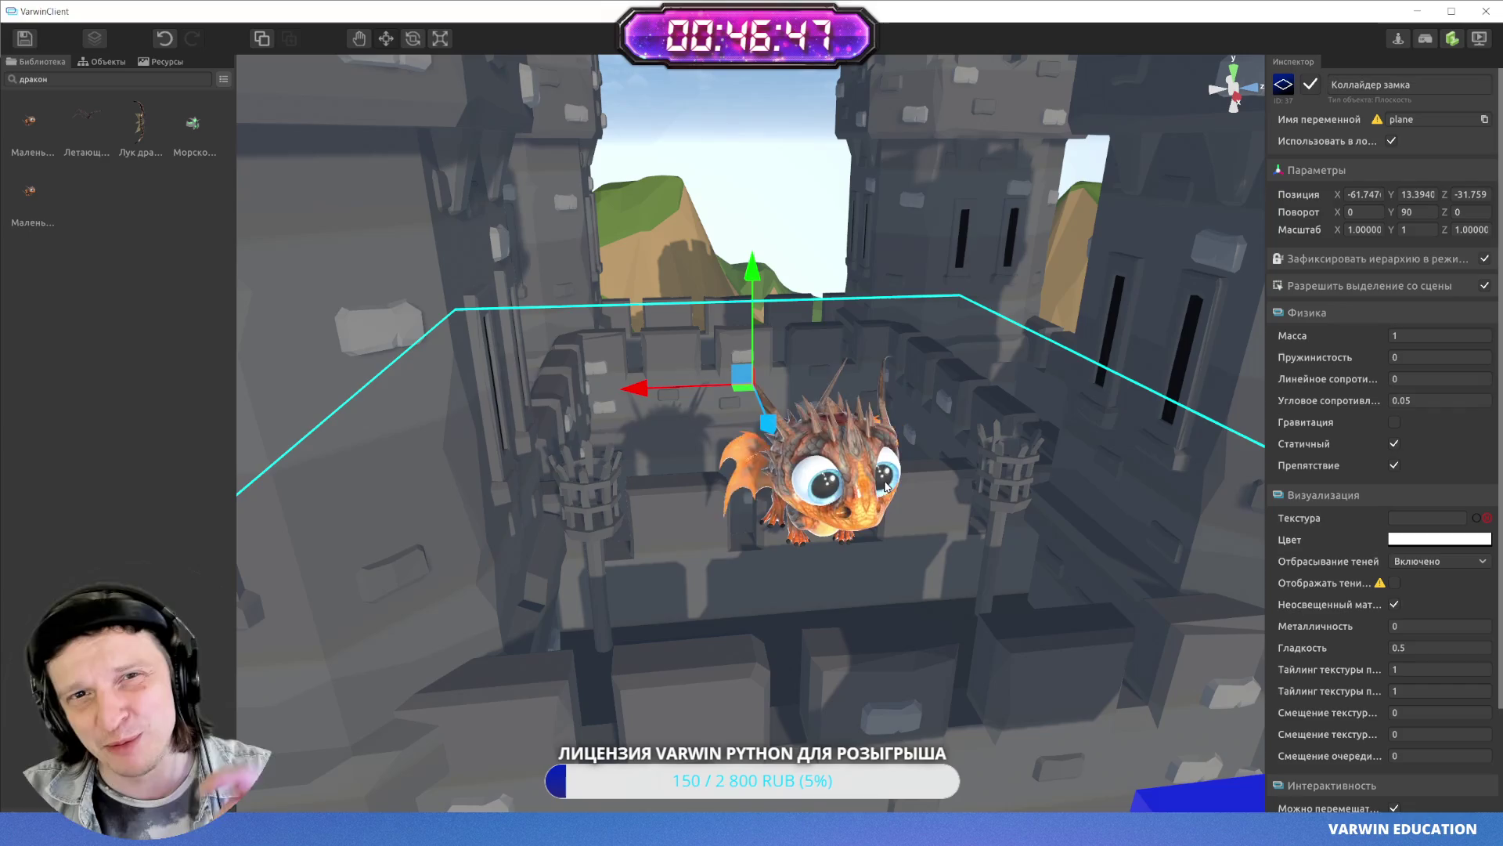
- Turn the view toward the castle wall and delete 'дракон' from the Library search
mouse_move(854, 537)
mouse_down()
mouse_move(1011, 611)
mouse_move(893, 614)
mouse_move(881, 542)
mouse_up()
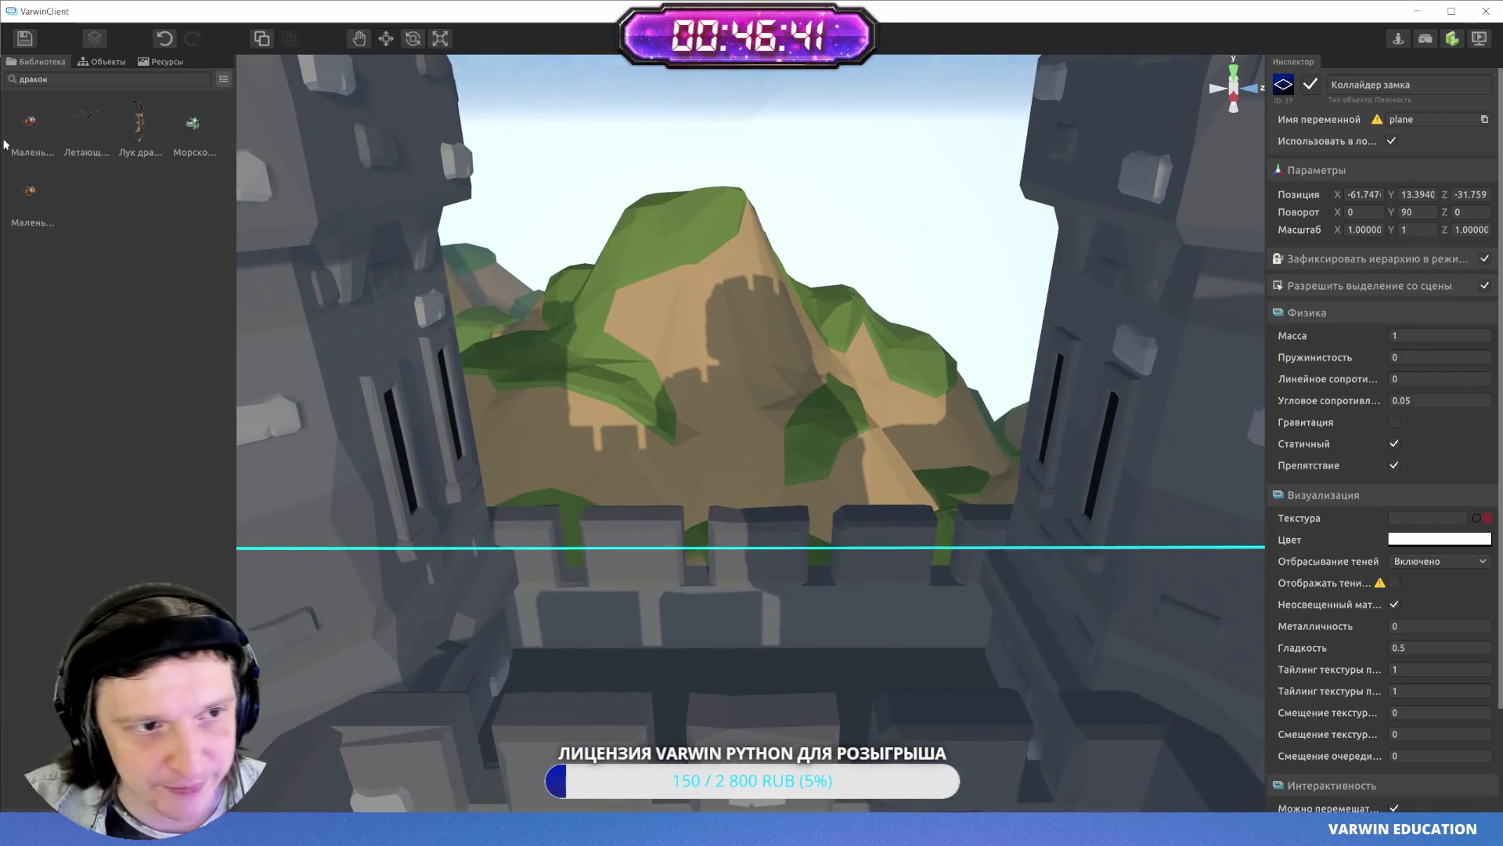
click(62, 72)
key(BackSpace)
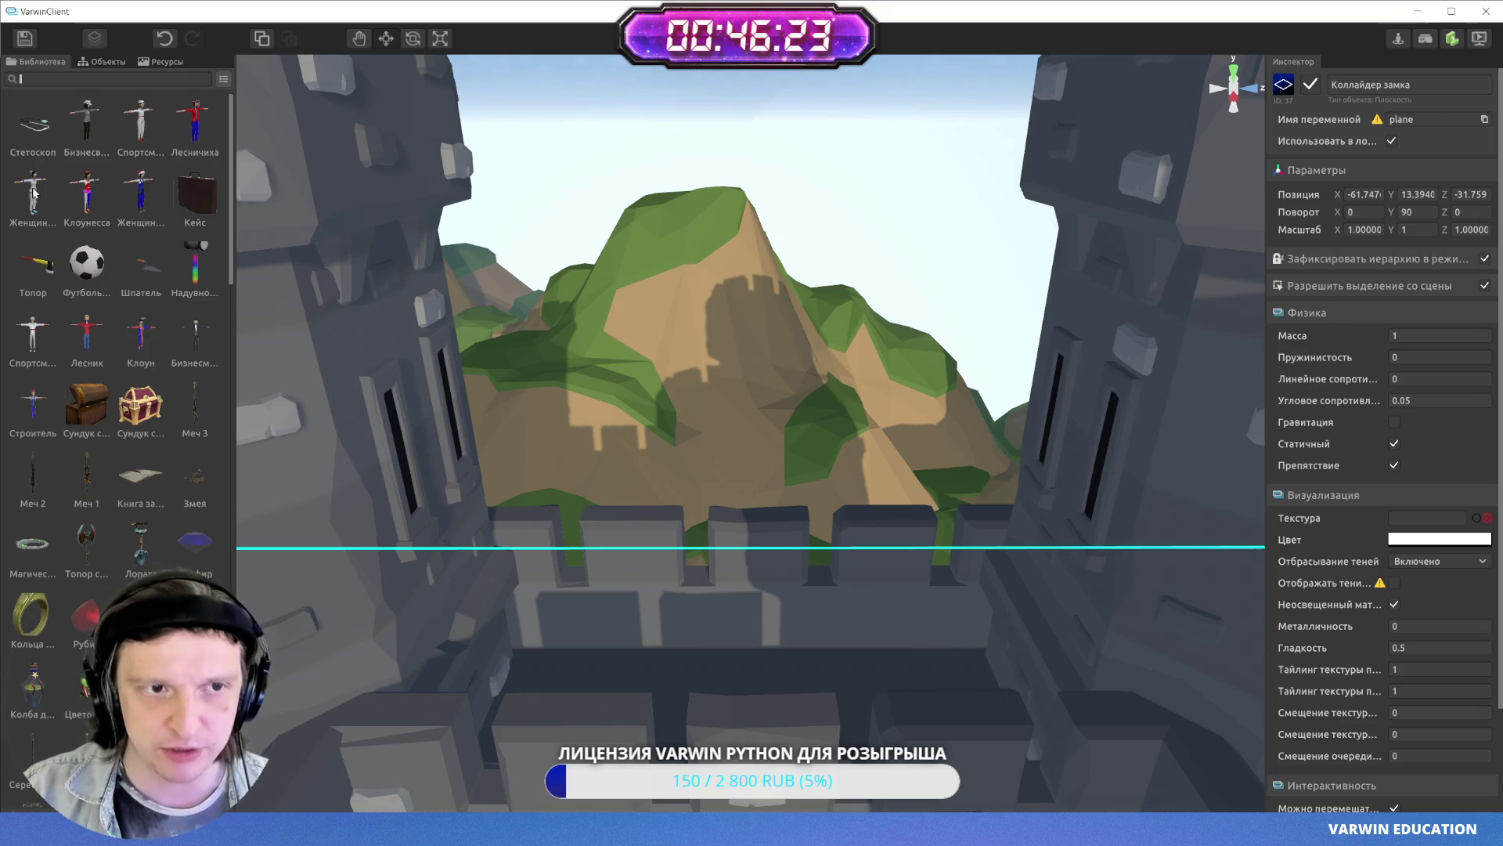
- Drop the princess model from Ресурсы onto the castle wall
click(150, 63)
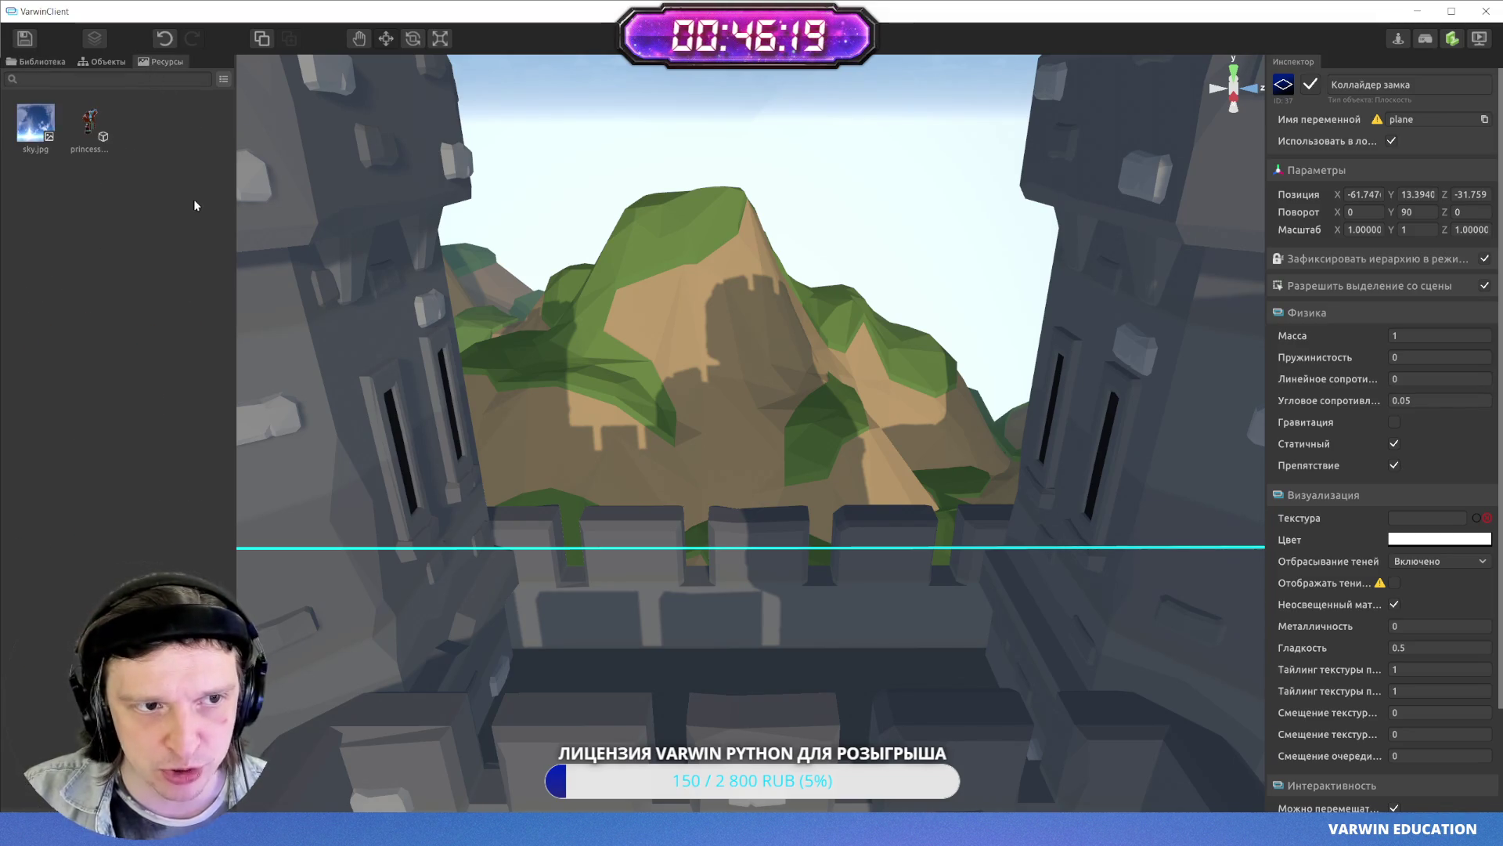
mouse_move(229, 229)
mouse_down()
mouse_move(786, 573)
mouse_move(761, 583)
mouse_up()
scroll(777, 480, up, 5)
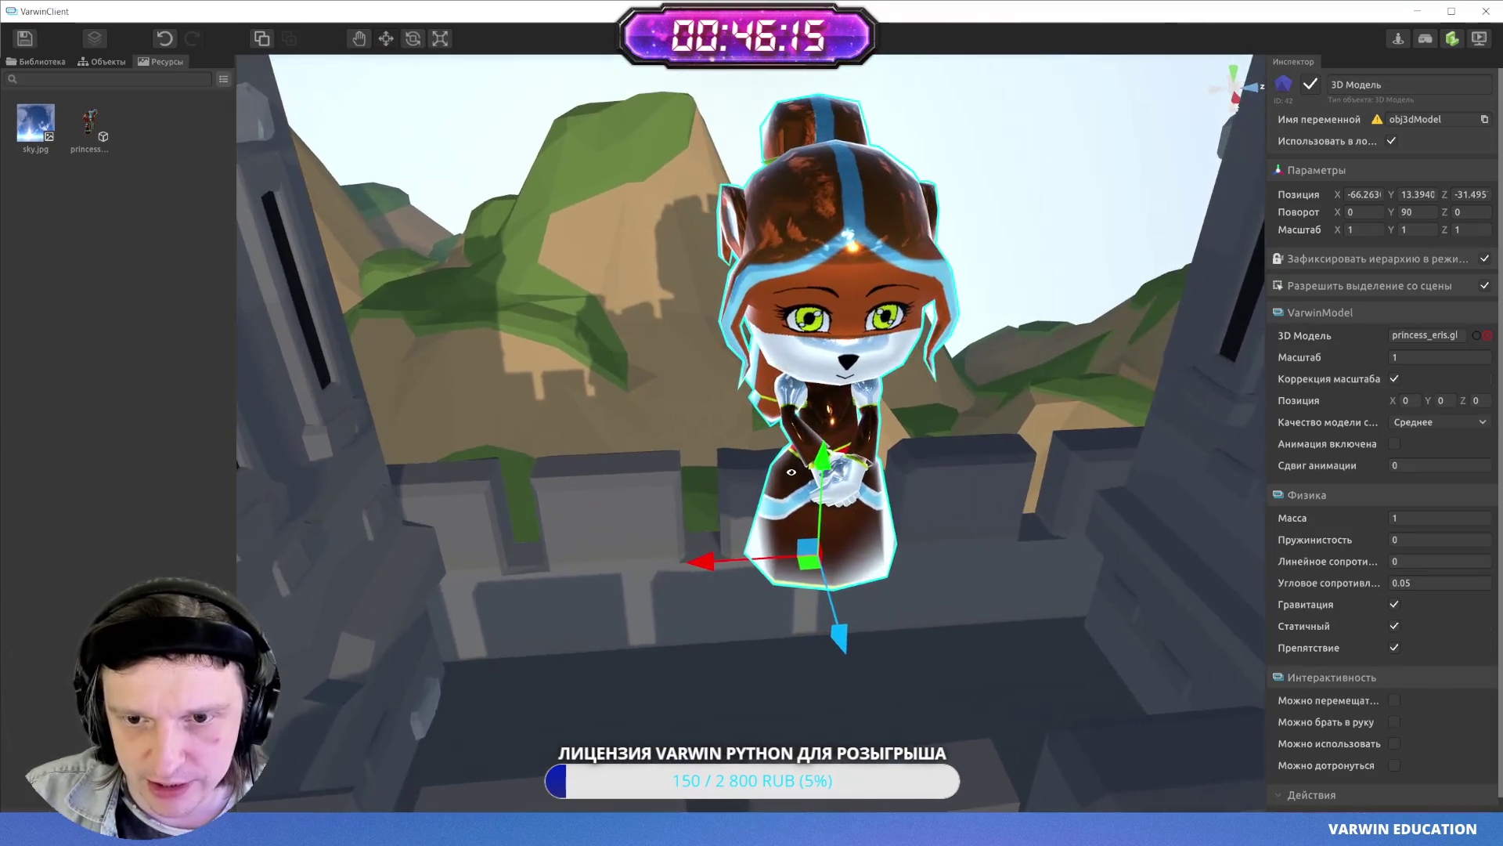
scroll(759, 479, down, 5)
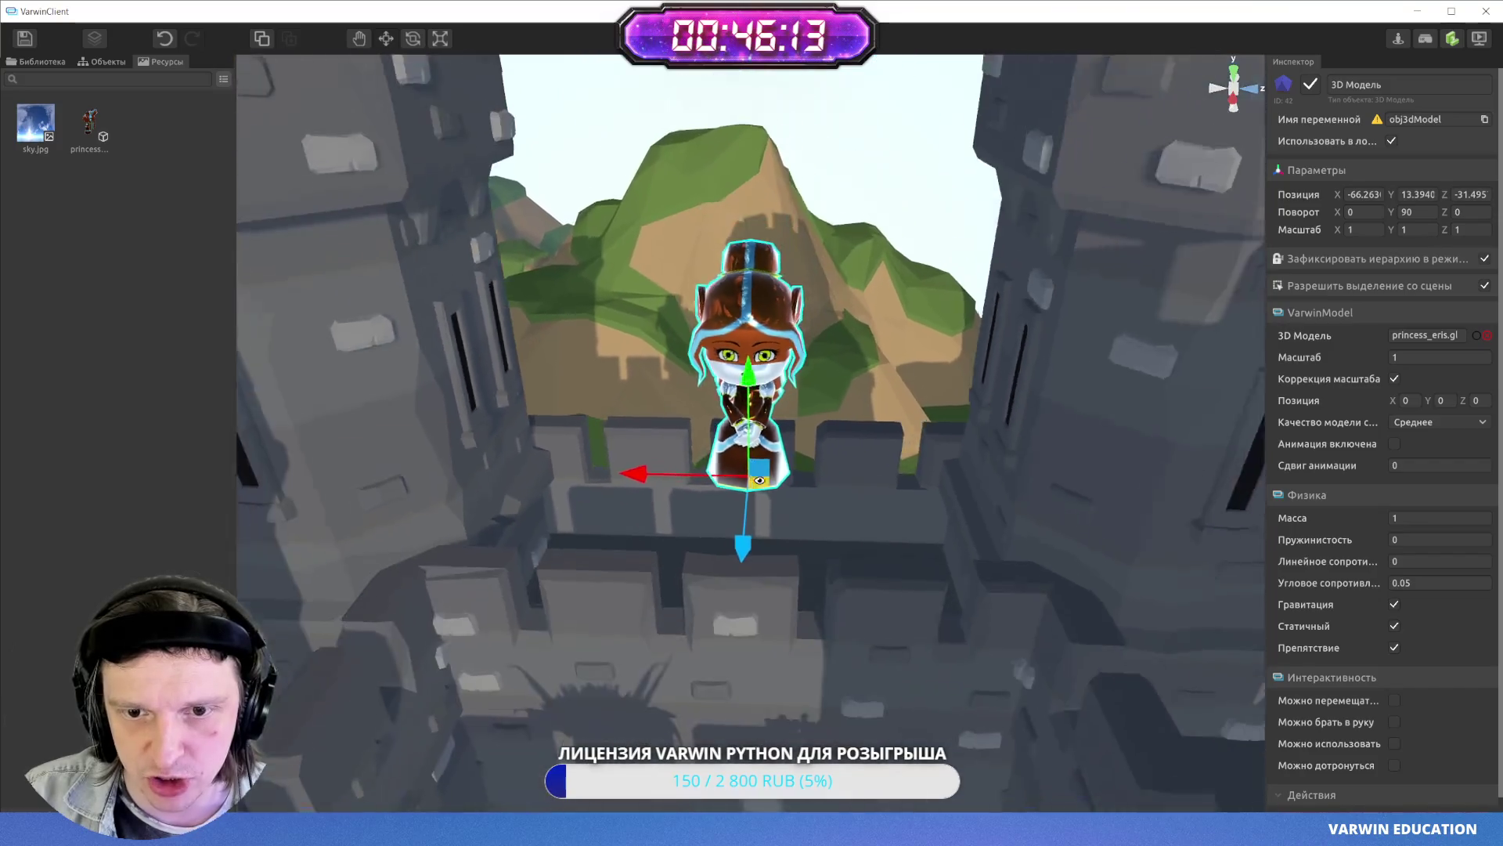
mouse_move(759, 480)
mouse_down()
mouse_move(1015, 470)
mouse_move(887, 226)
mouse_move(877, 235)
mouse_up()
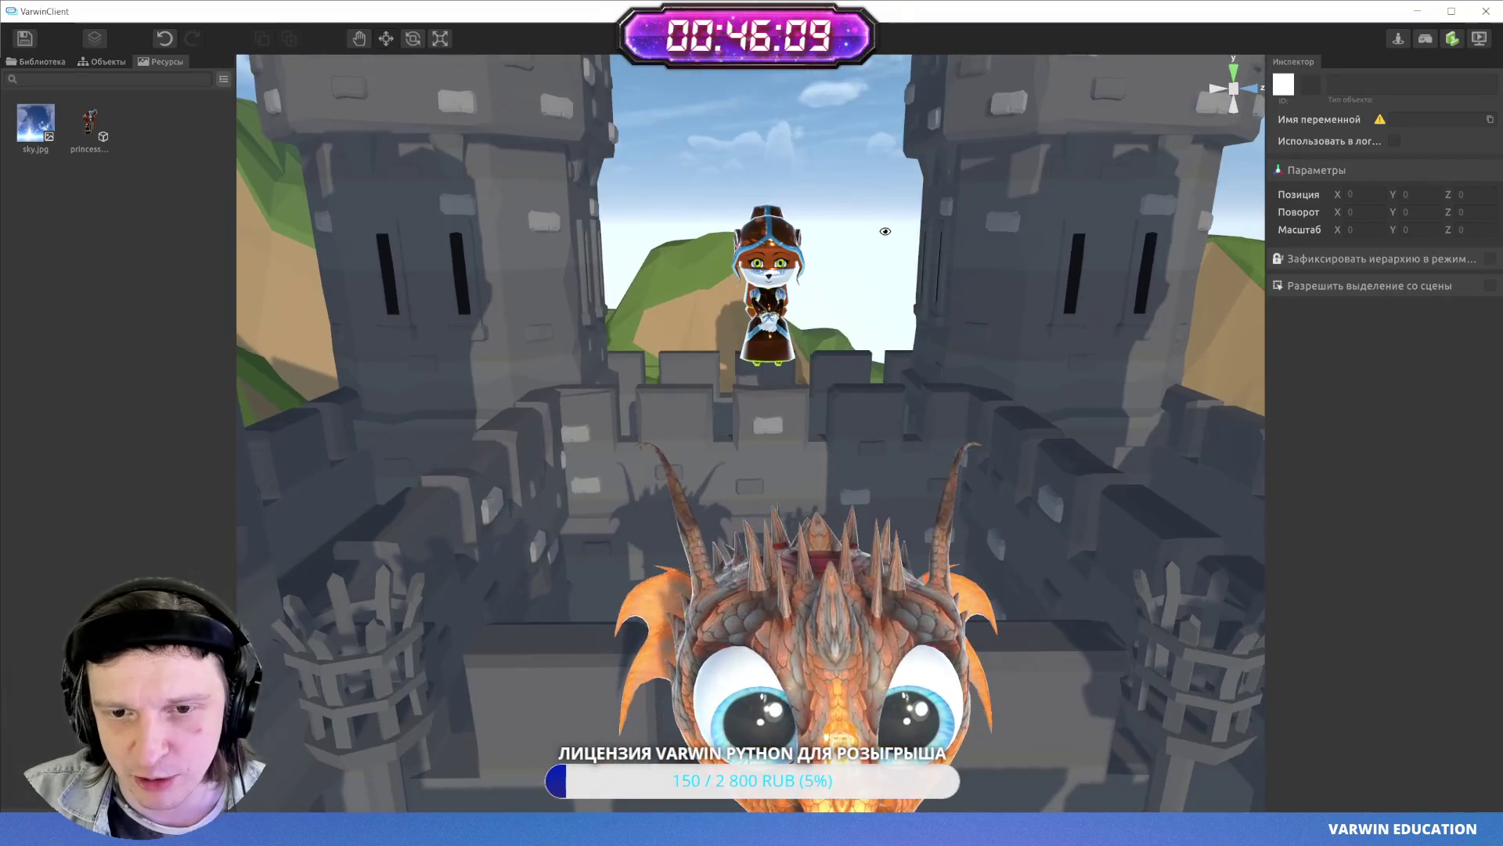
scroll(727, 317, up, 5)
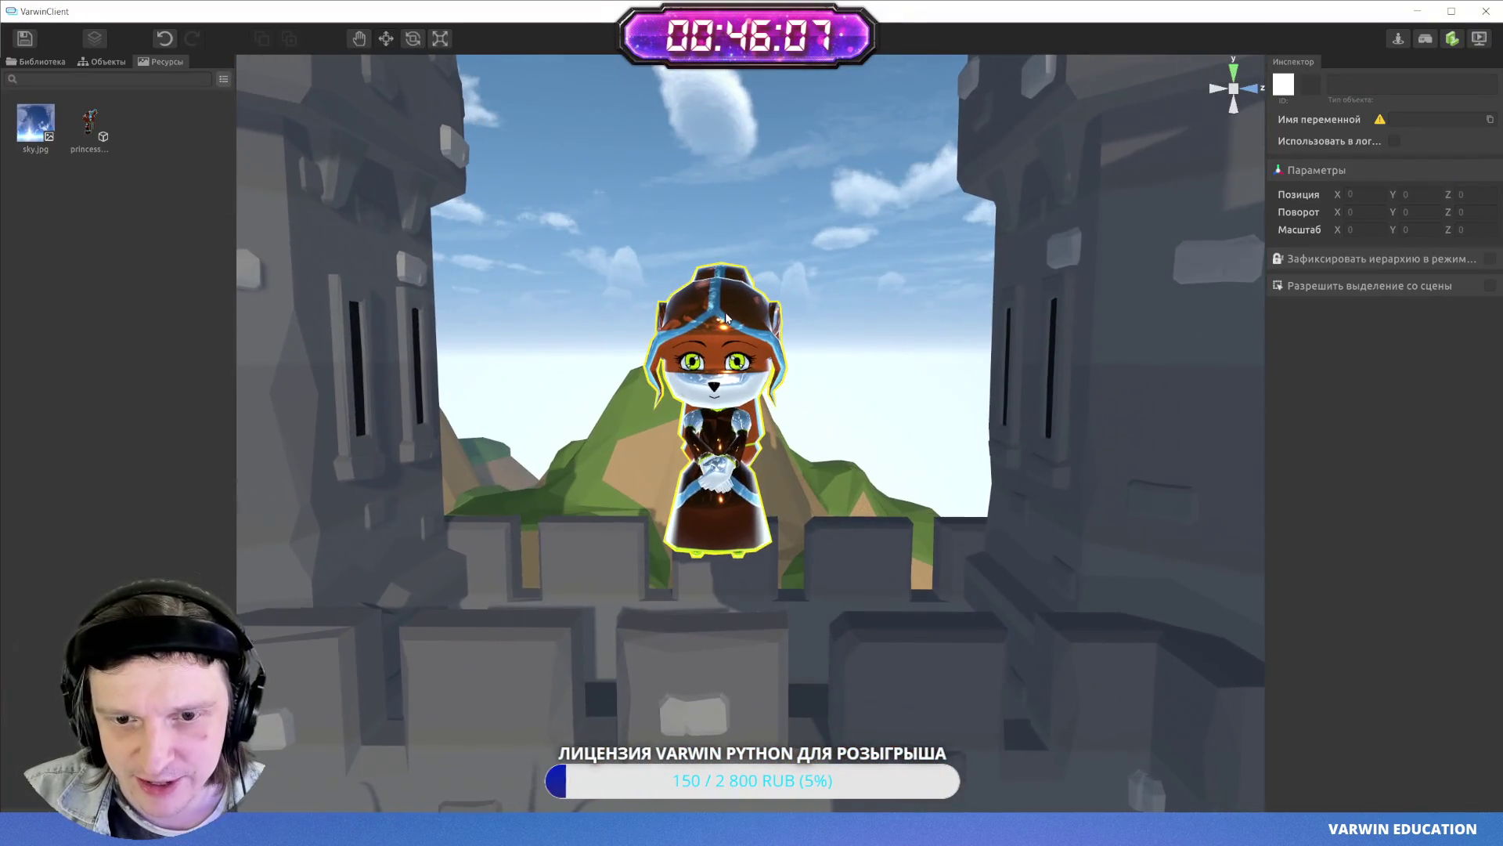
- Select and frame the princess, then switch on her animation
click(727, 317)
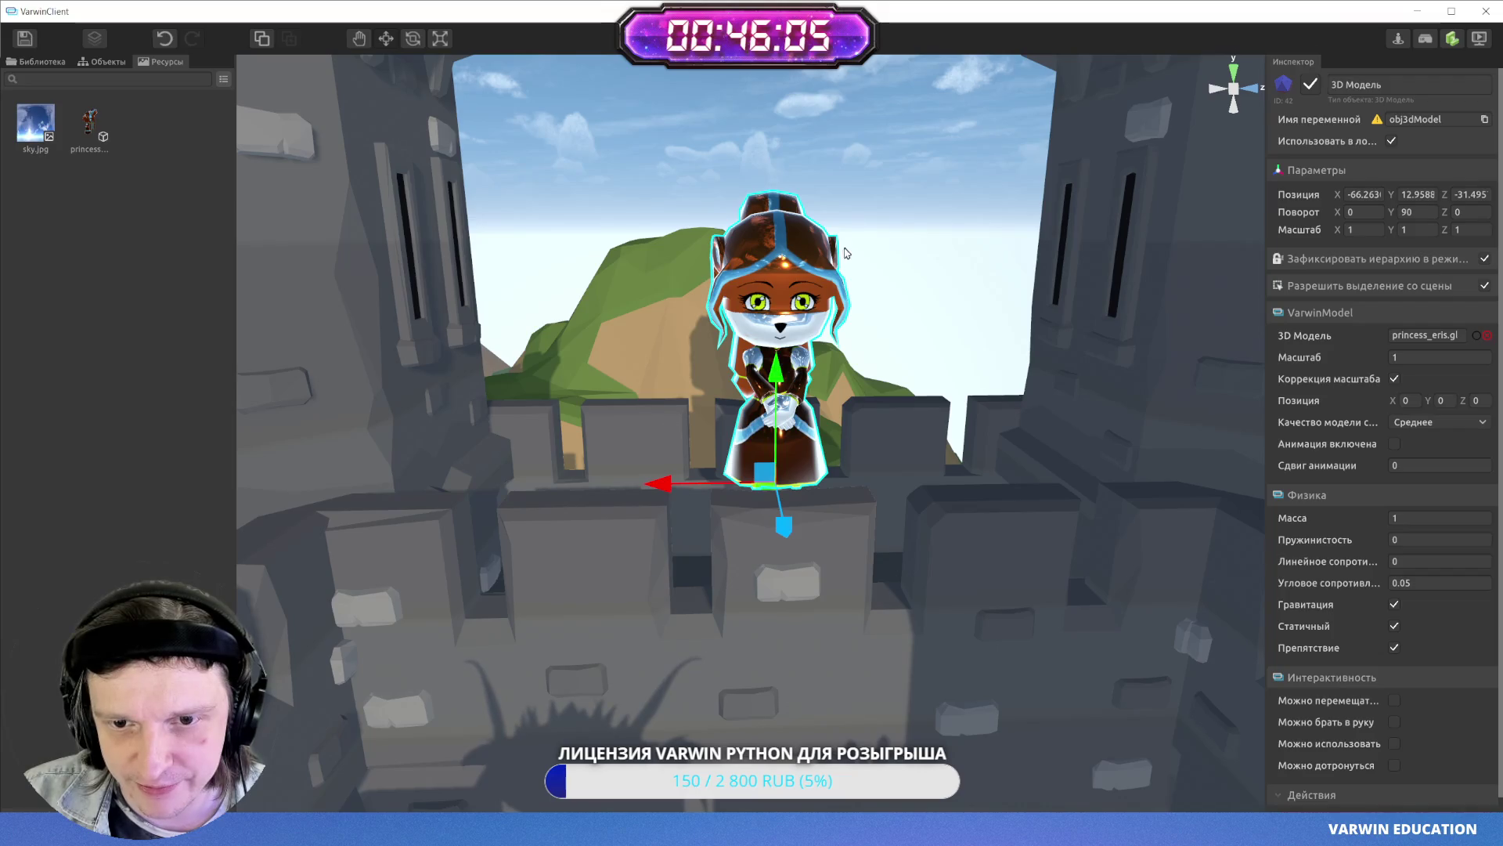
click(906, 228)
mouse_move(906, 228)
mouse_down()
mouse_move(541, 245)
mouse_move(772, 249)
mouse_up()
scroll(773, 249, up, 10)
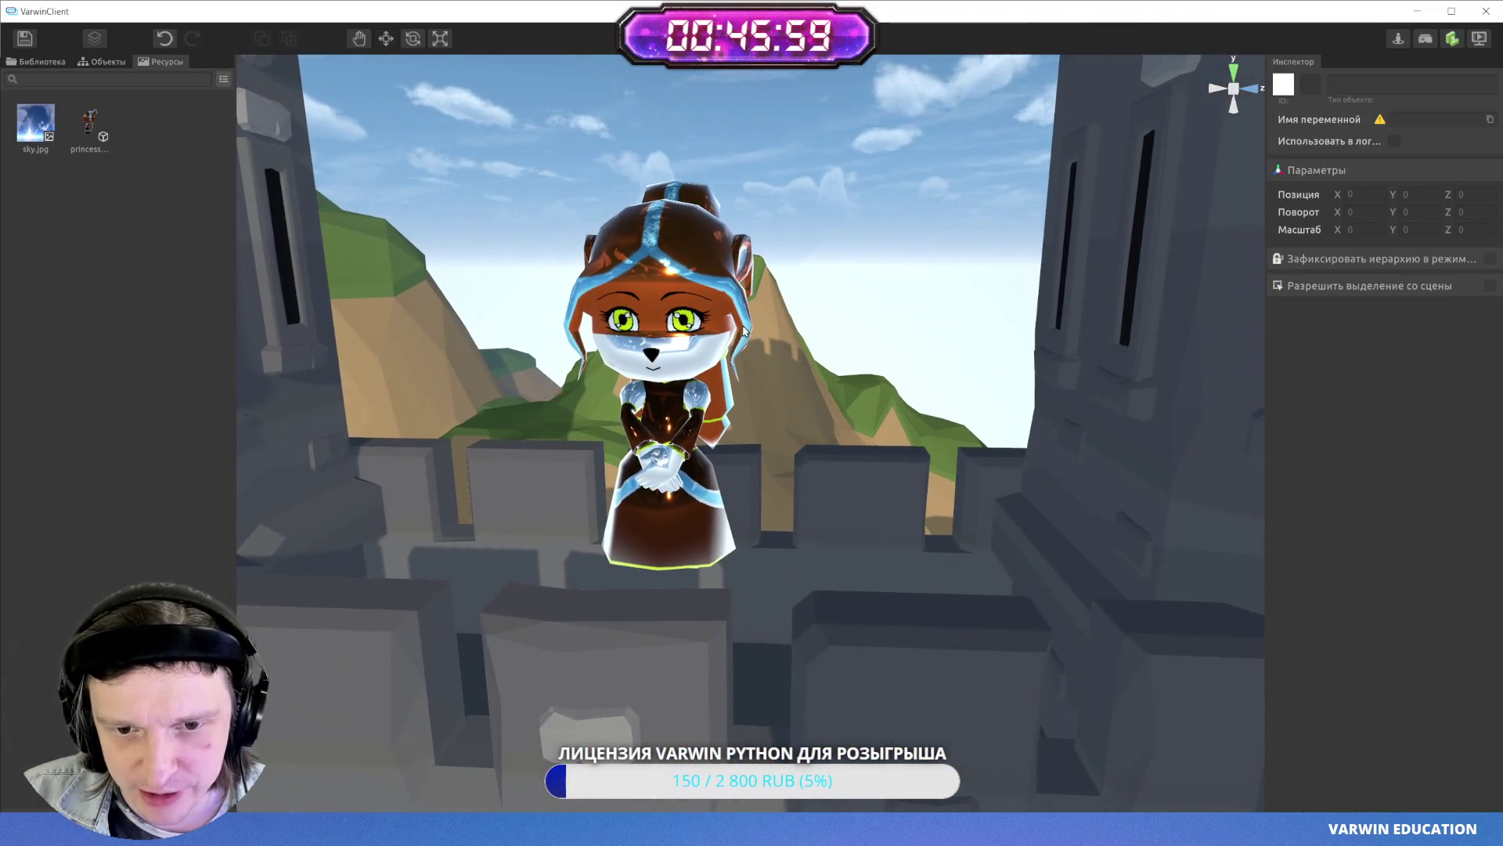
click(742, 316)
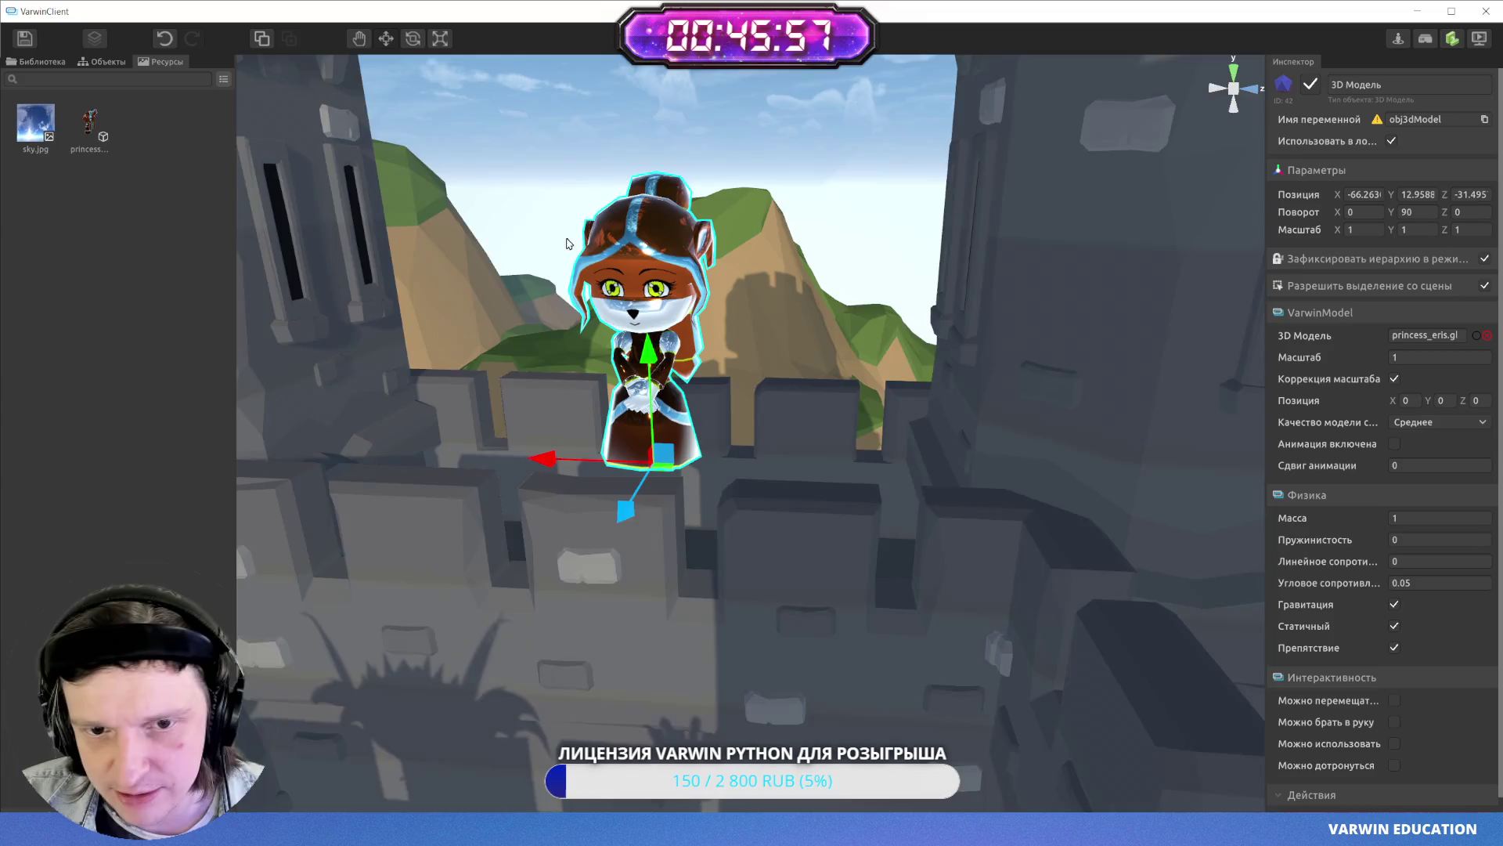
key(f)
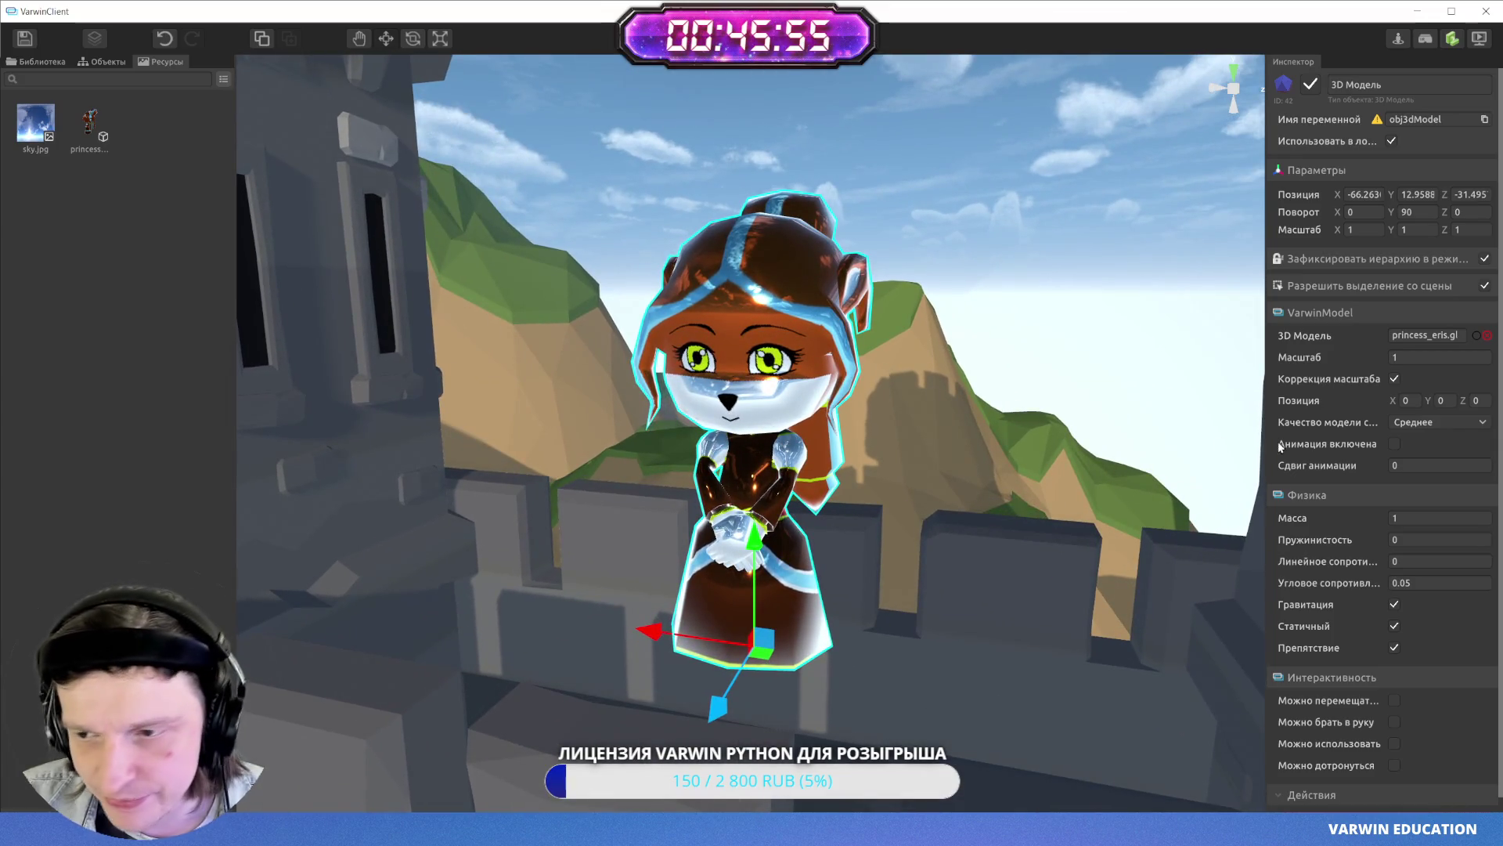
click(1394, 443)
scroll(870, 423, up, 5)
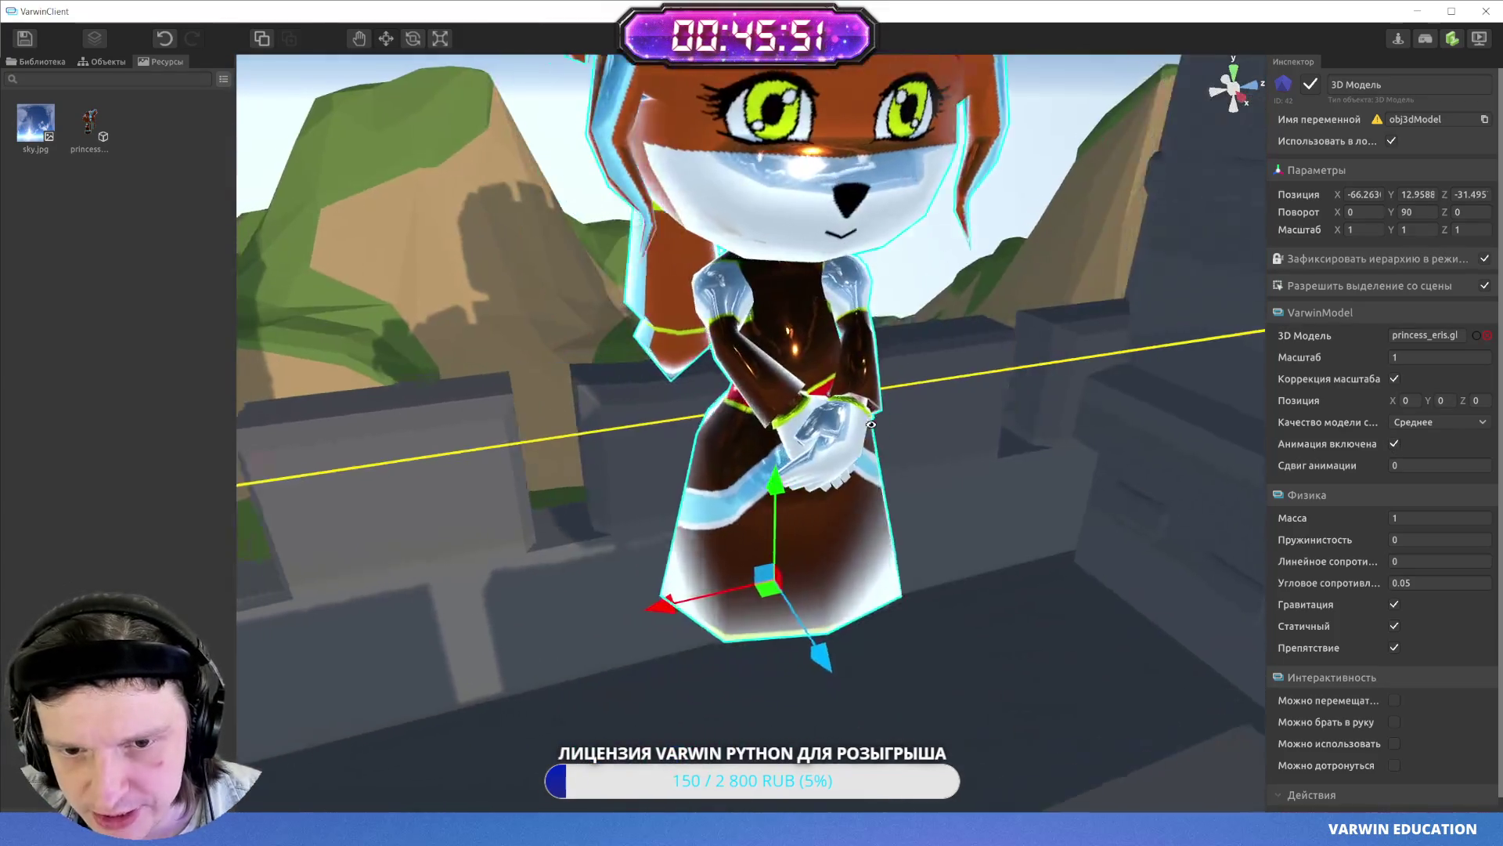
scroll(871, 423, up, 3)
scroll(784, 231, down, 5)
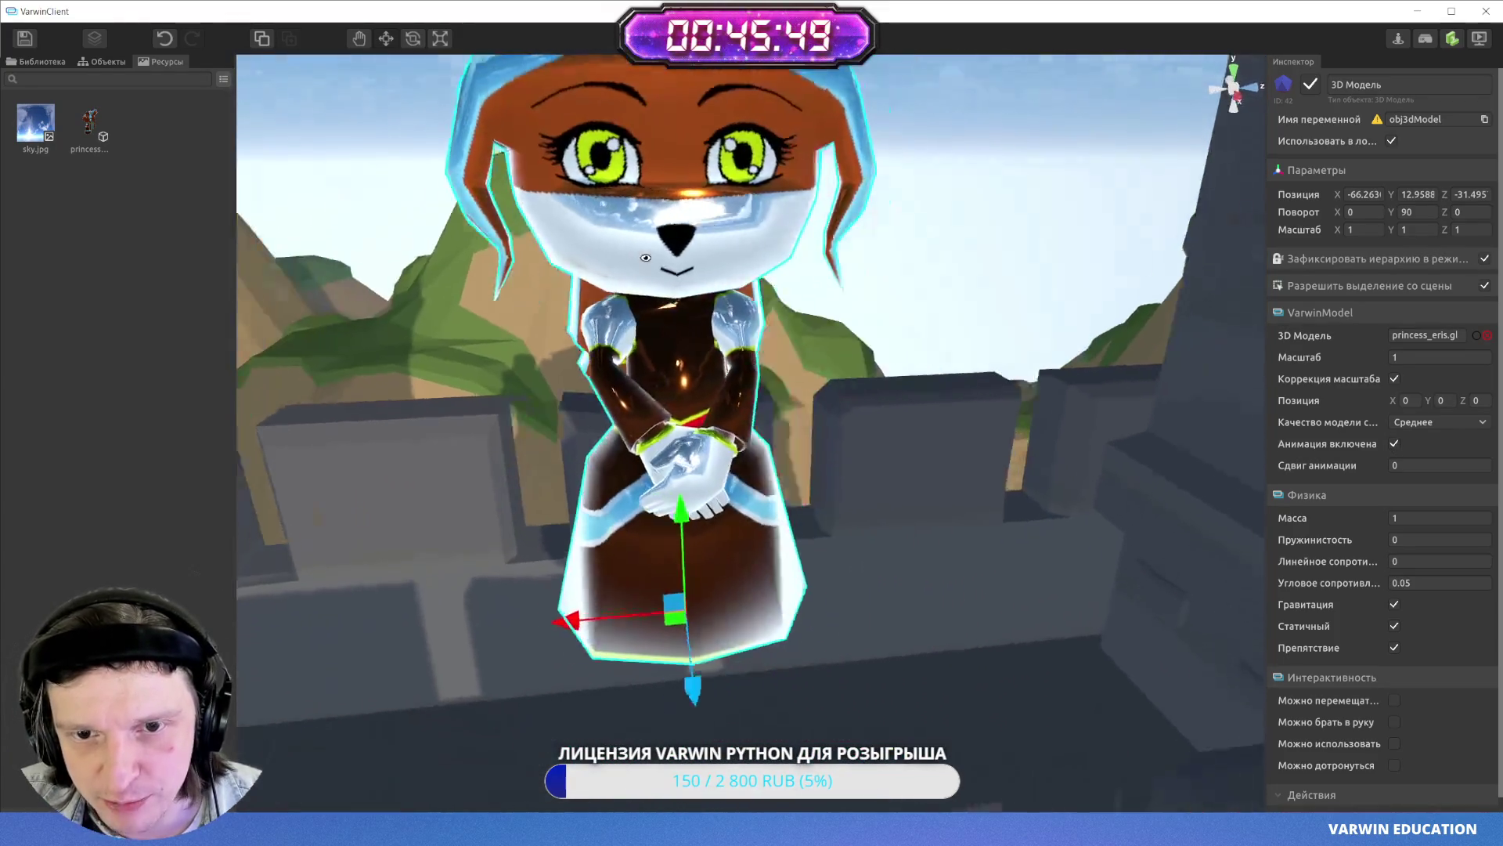
key(e)
drag(791, 599, 826, 594)
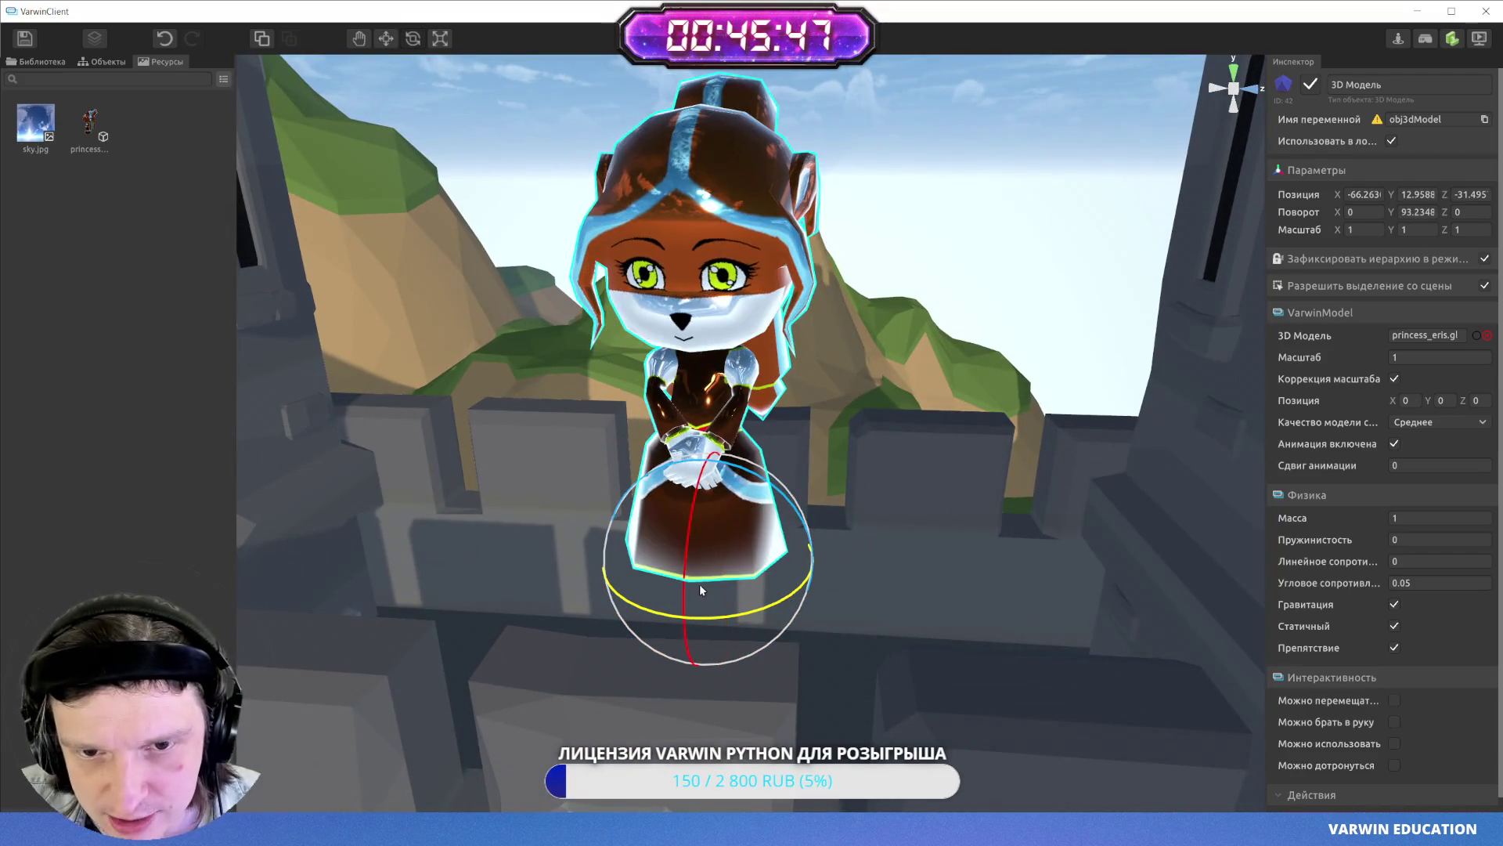
key(ctrl+z)
scroll(1390, 631, down, 1)
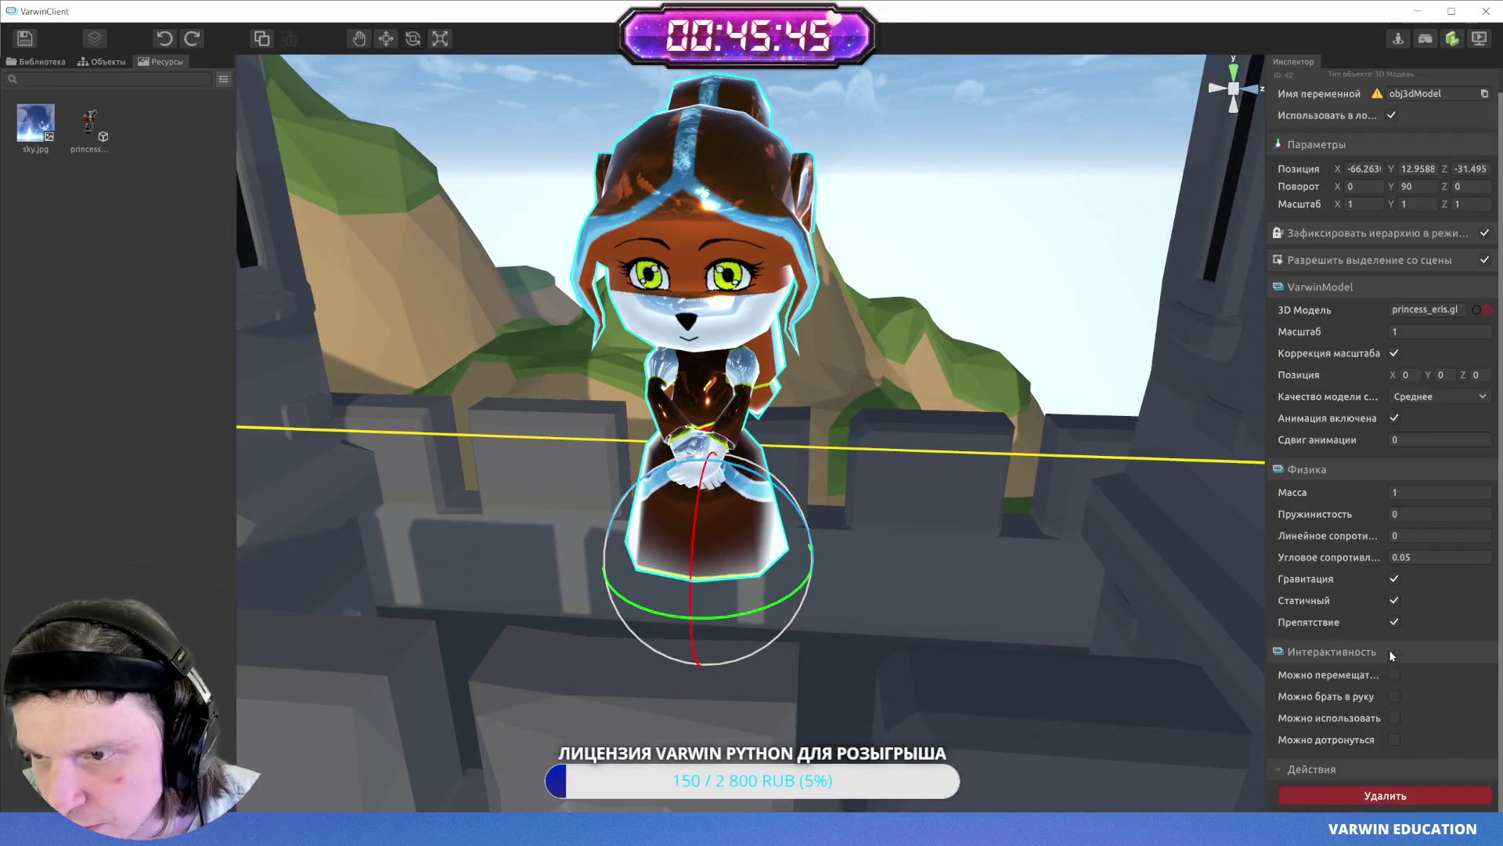
scroll(1397, 548, up, 1)
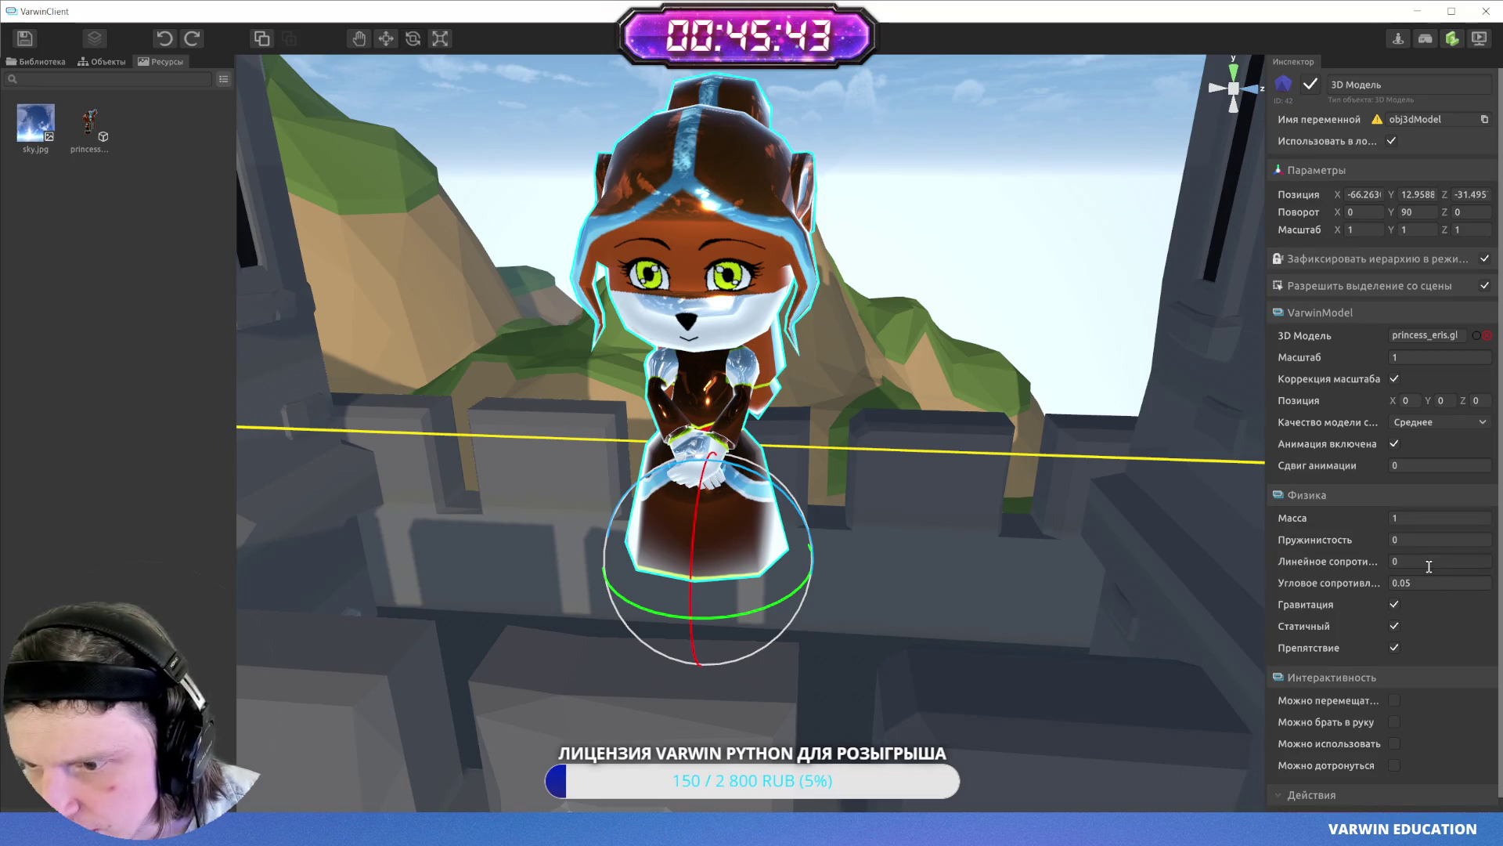
scroll(1421, 572, down, 1)
scroll(1409, 540, up, 1)
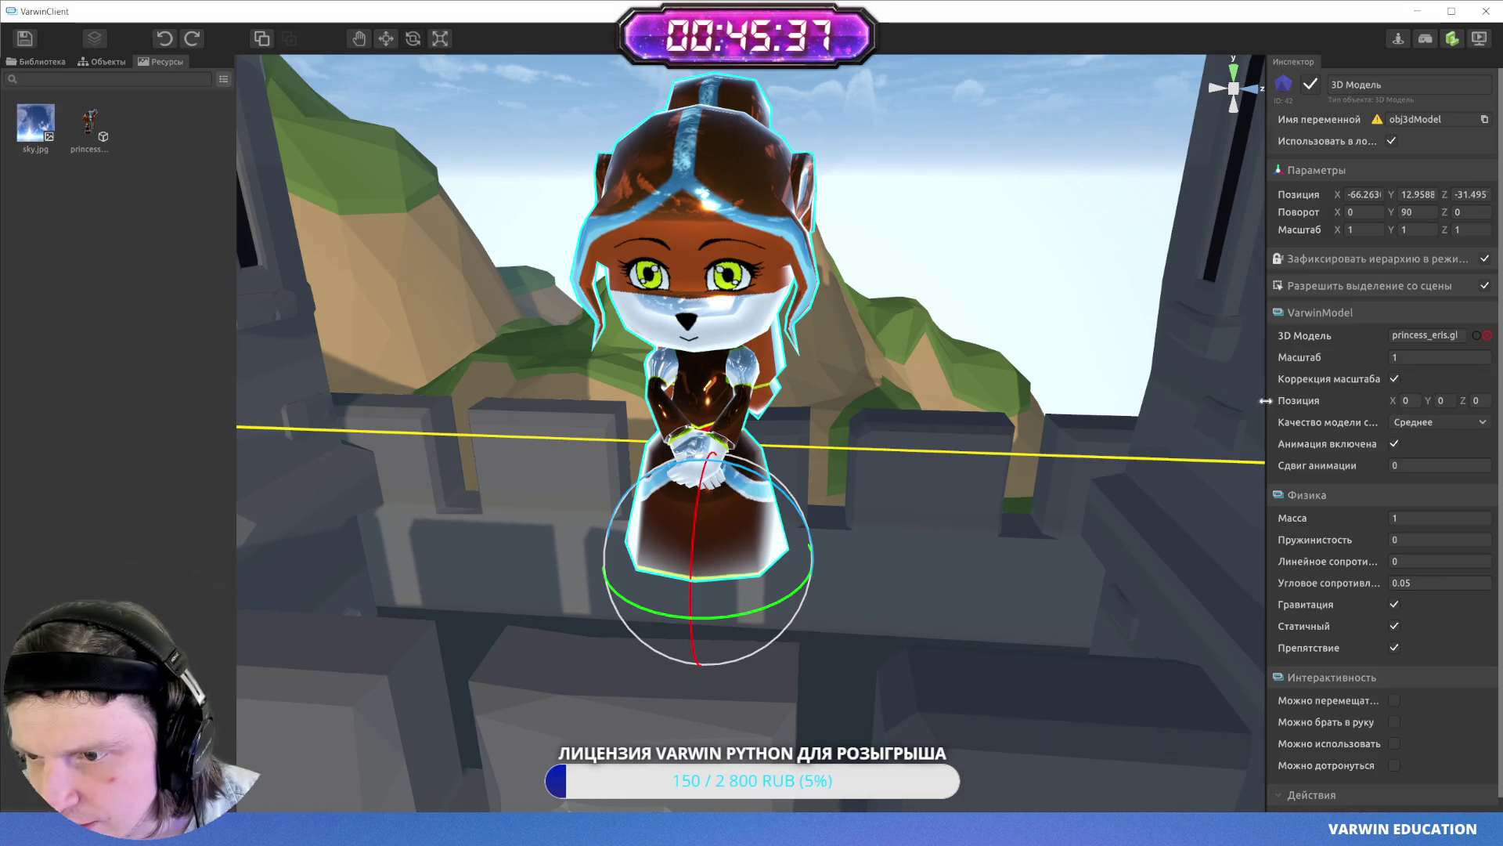
drag(1266, 401, 1227, 427)
scroll(1368, 603, down, 1)
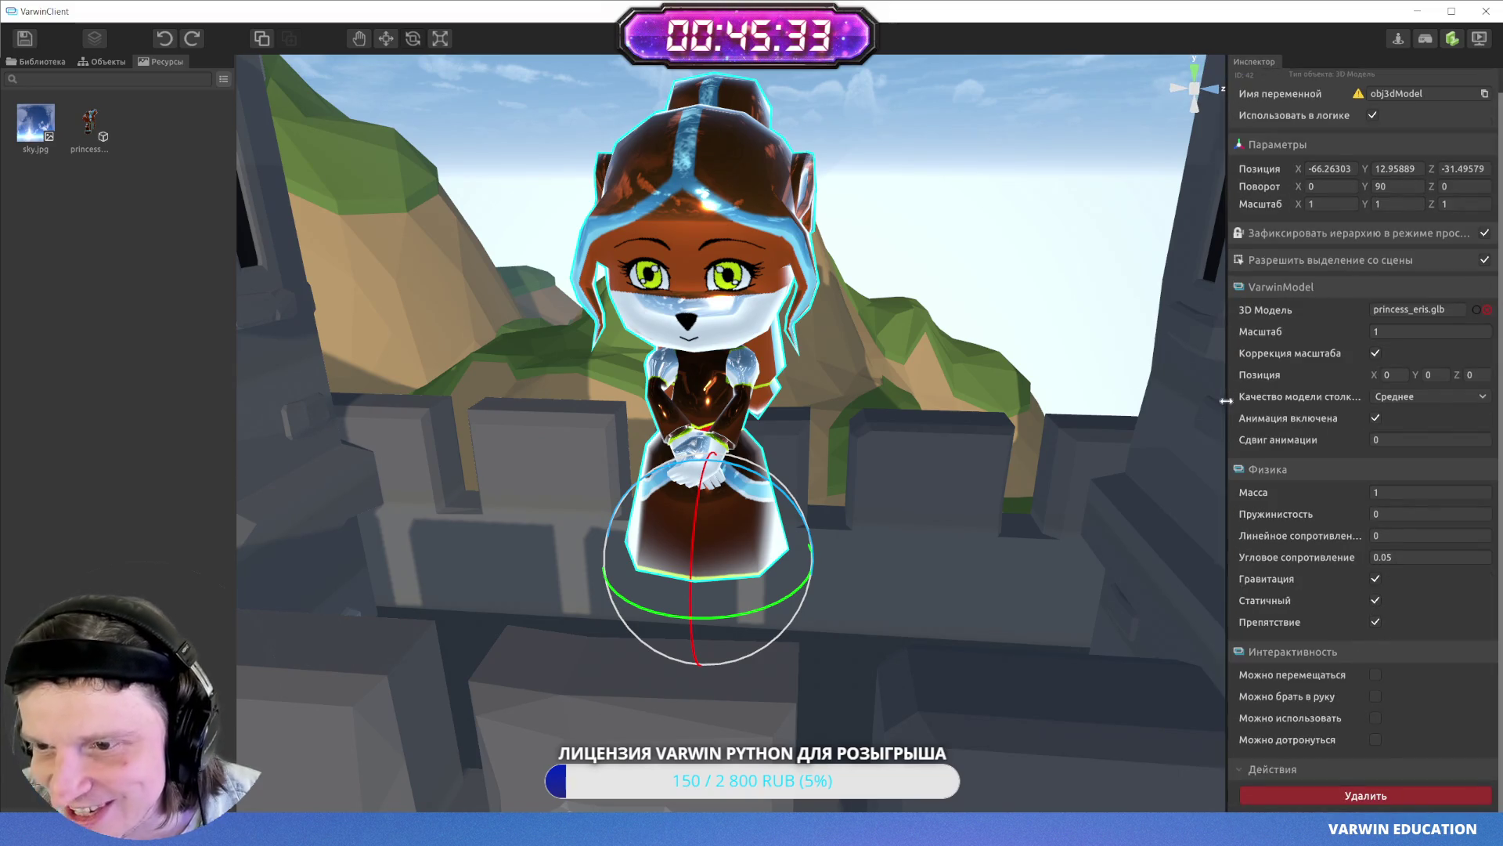
drag(1227, 416, 1251, 409)
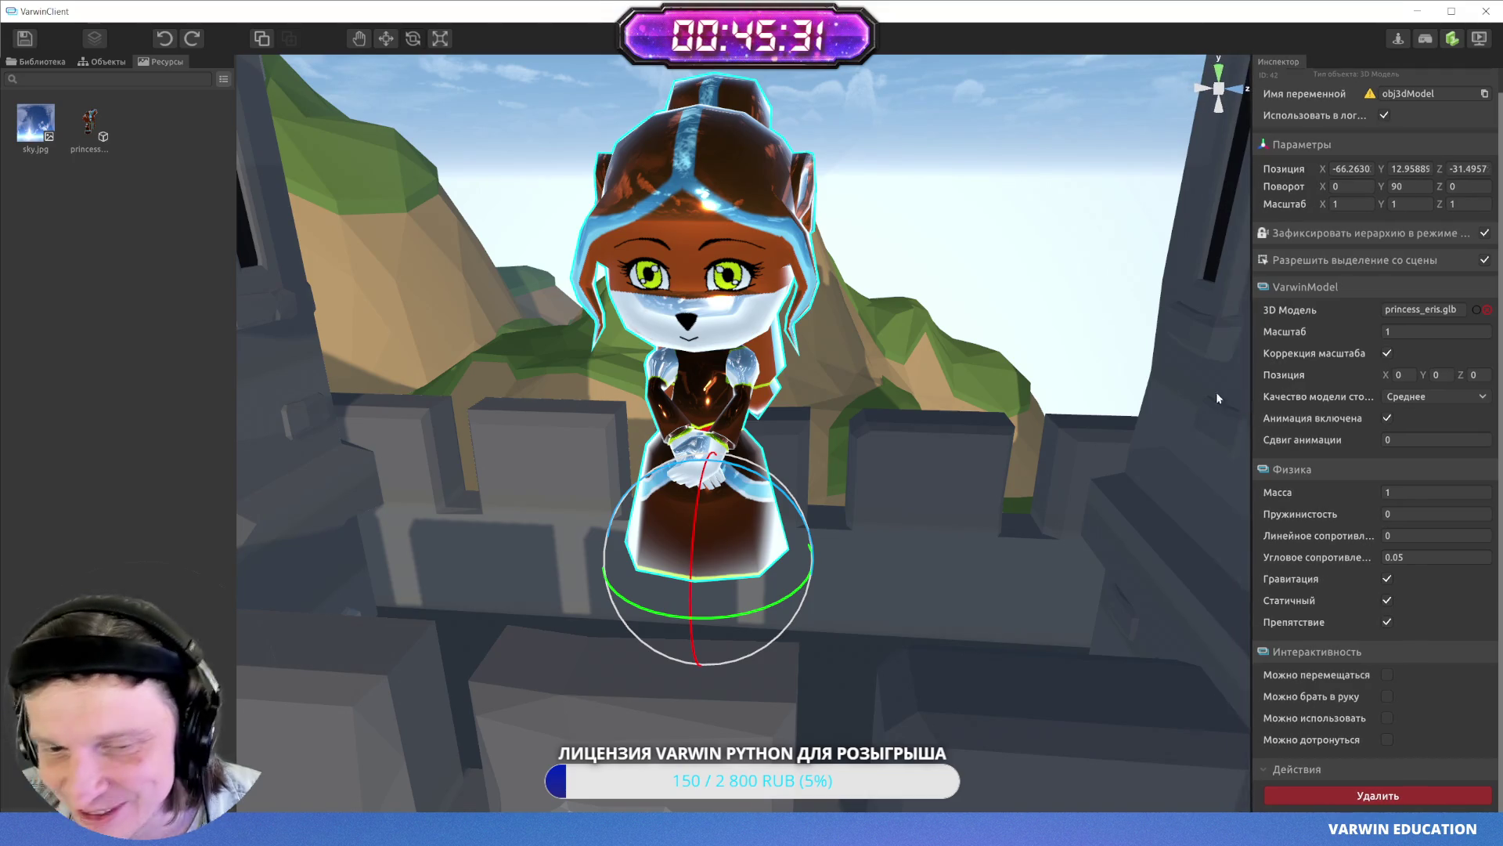
key(Escape)
click(29, 81)
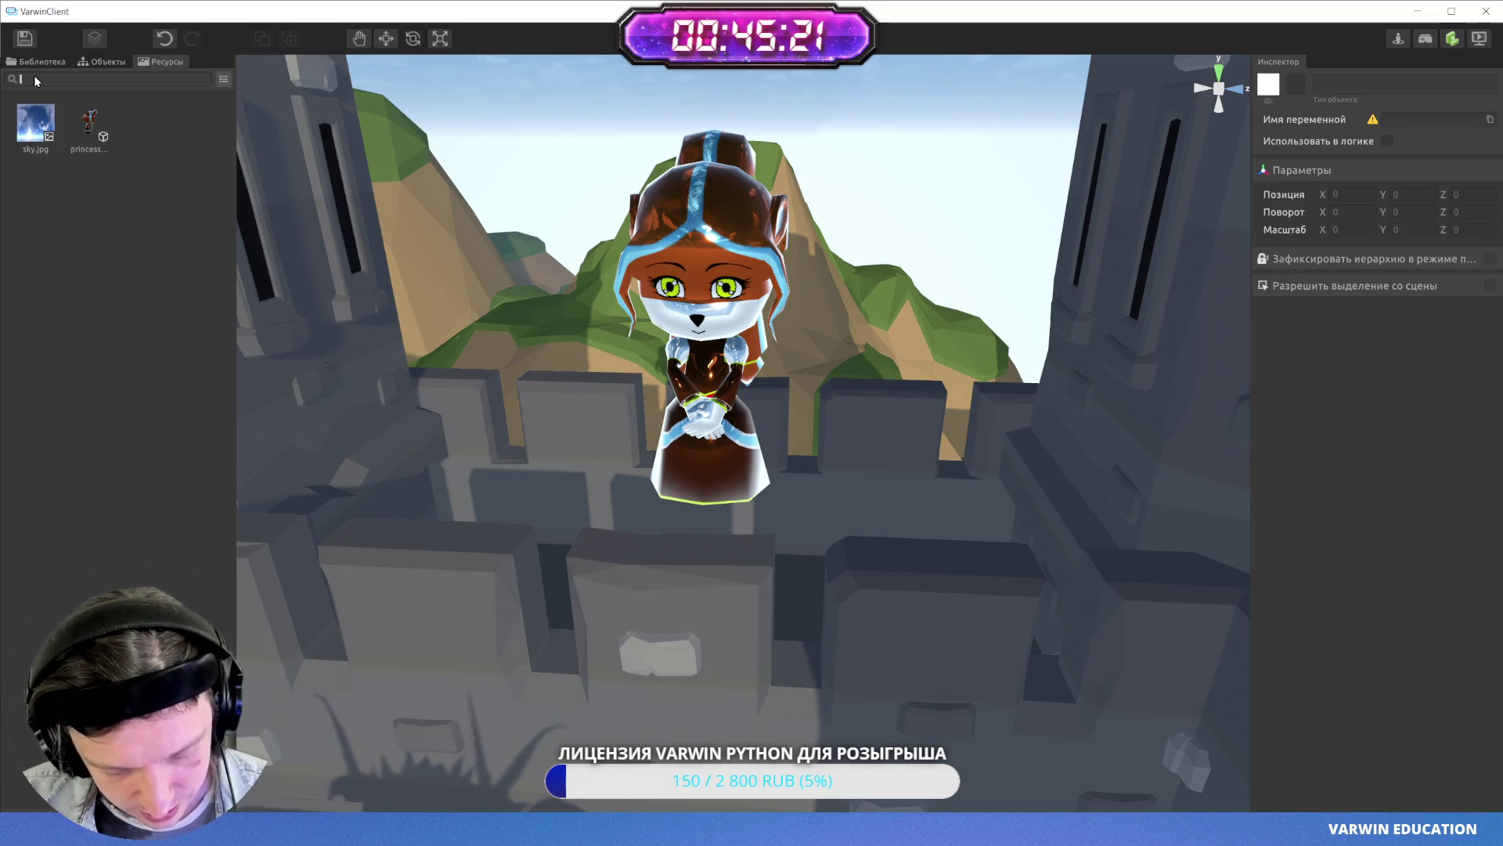
- Search the library for 'куб' and add a Куб beside the fox
text(куб)
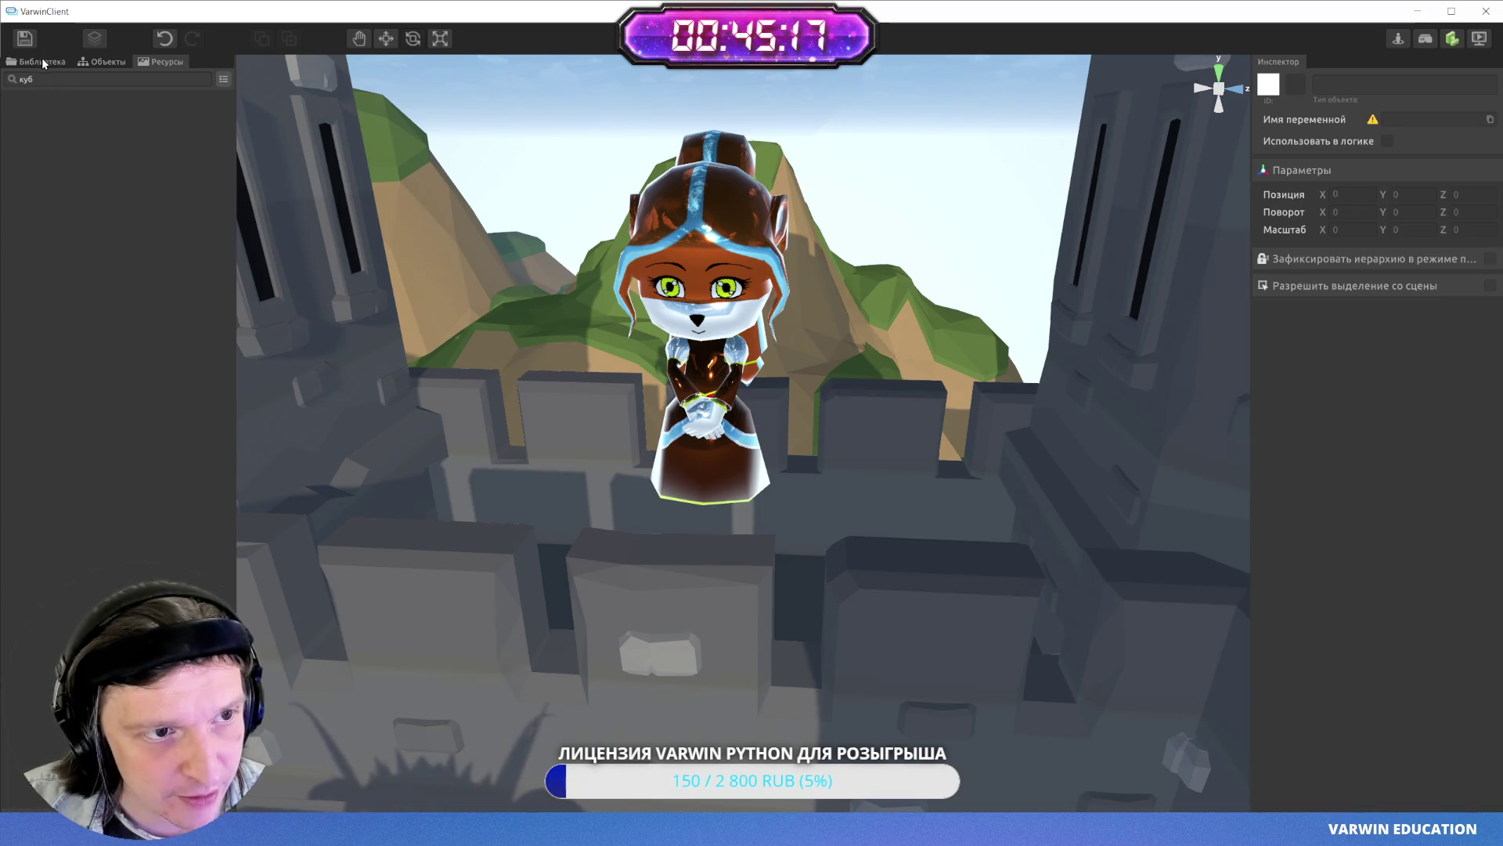
click(41, 60)
text(куб)
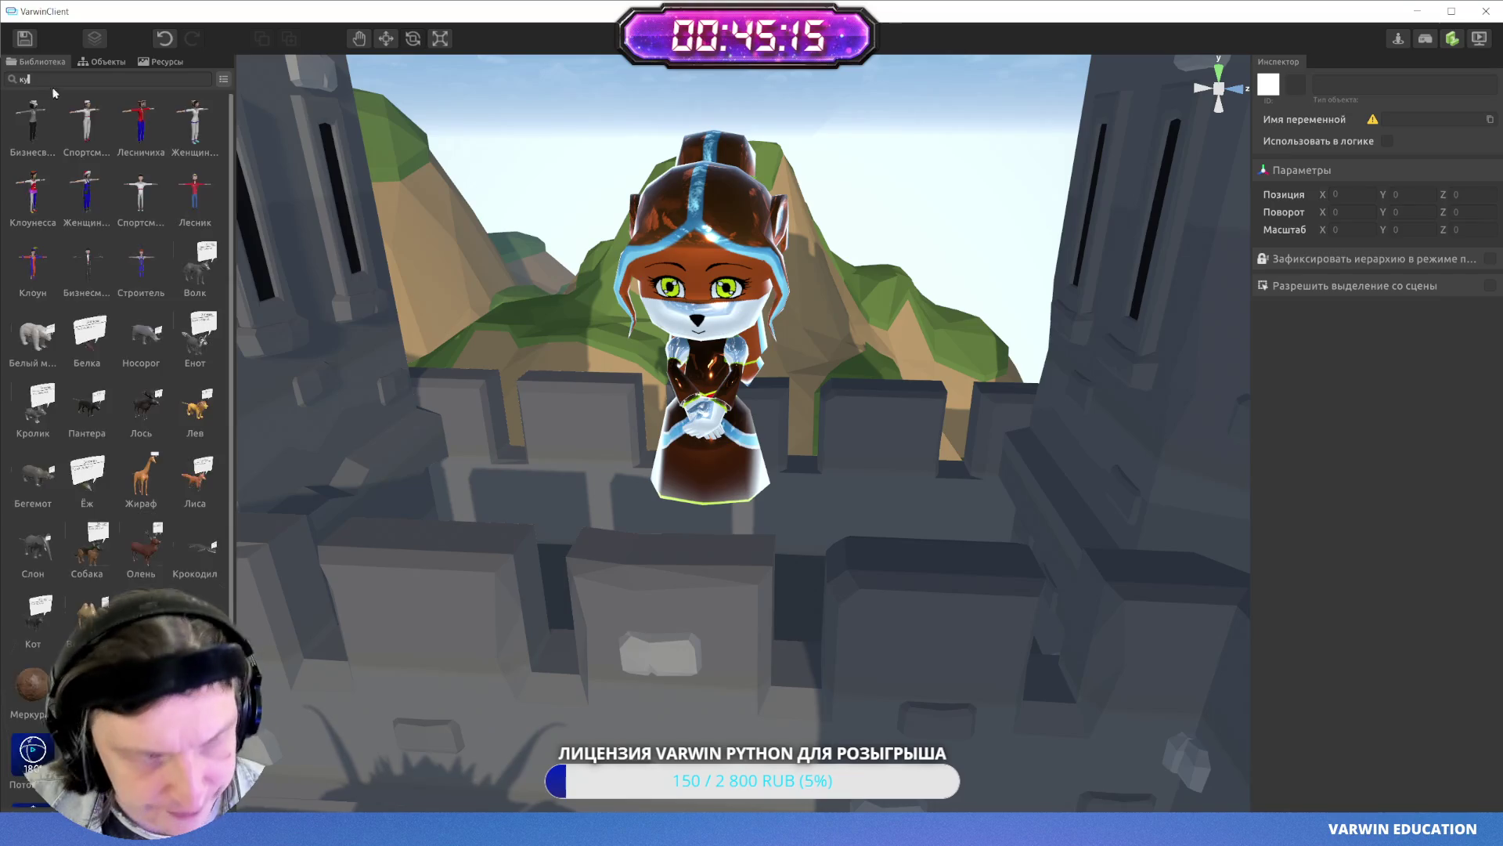
mouse_move(108, 148)
mouse_down()
mouse_move(973, 503)
mouse_move(973, 470)
mouse_up()
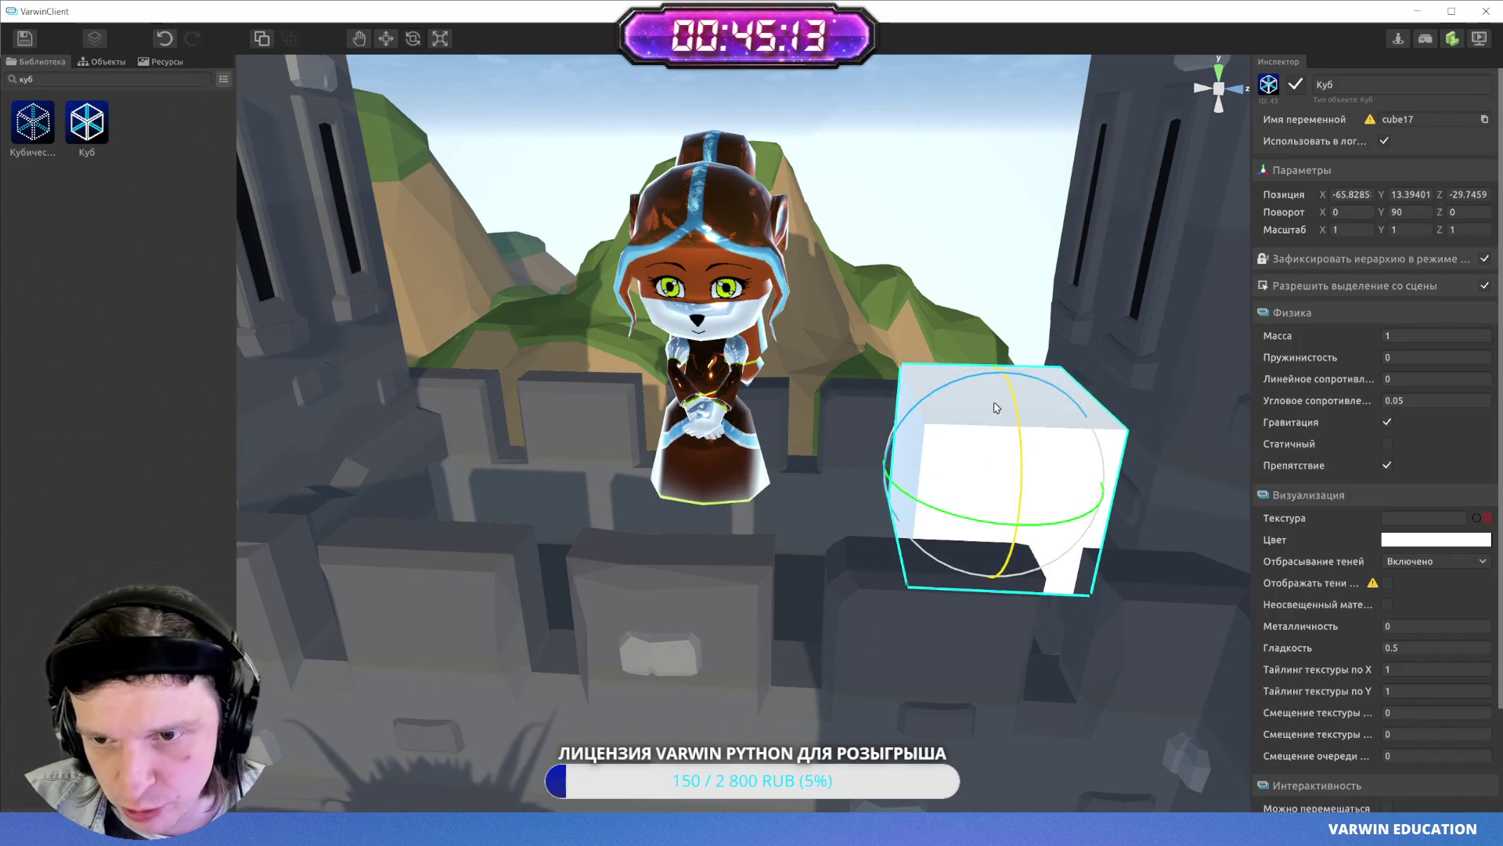
key(f)
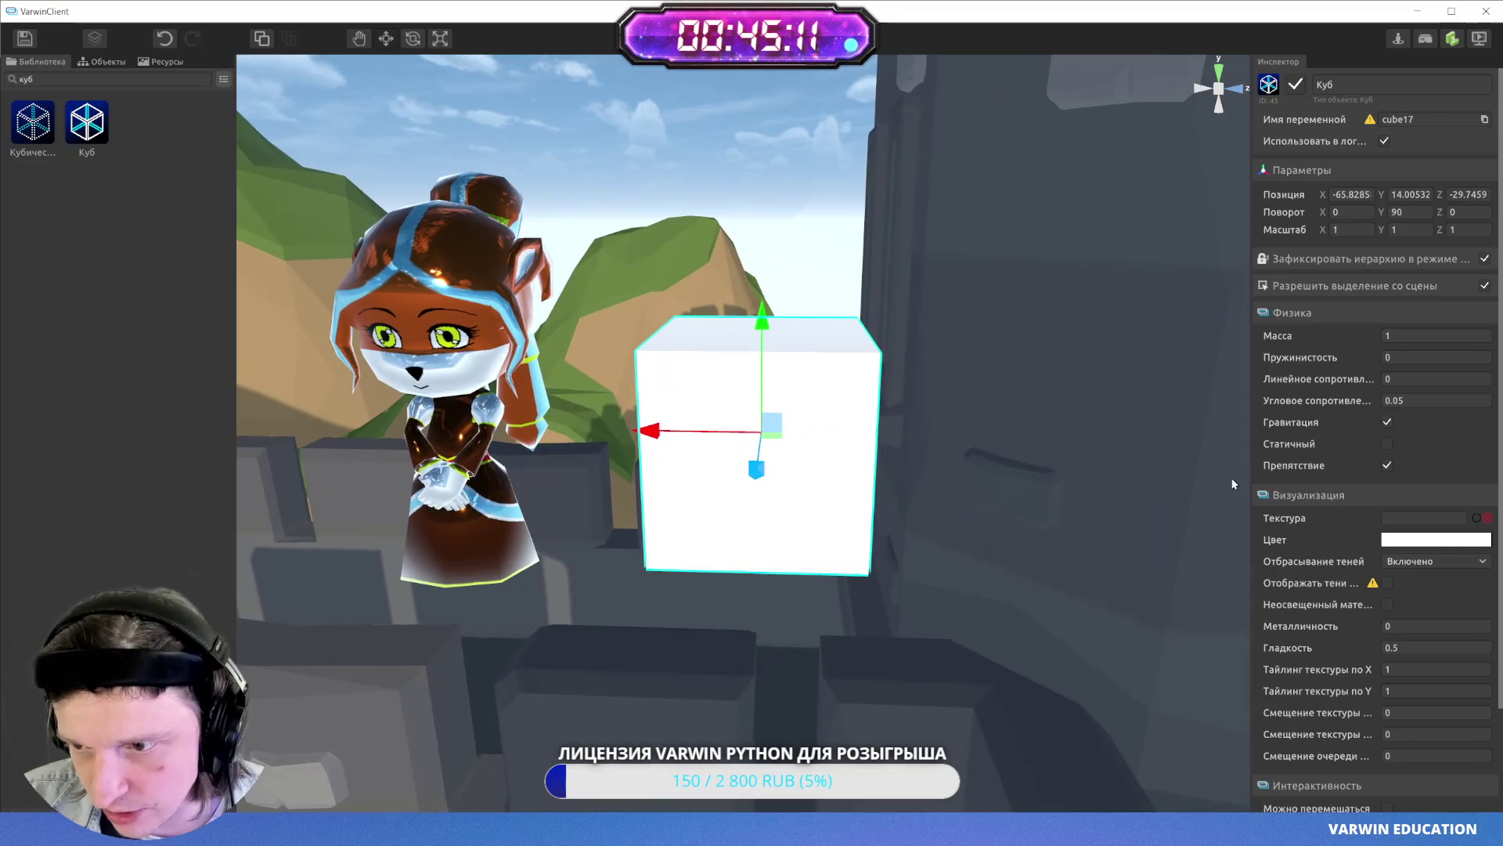
- Give the cube the sky.jpg texture and edit its Металличность value
click(1419, 526)
double_click(764, 303)
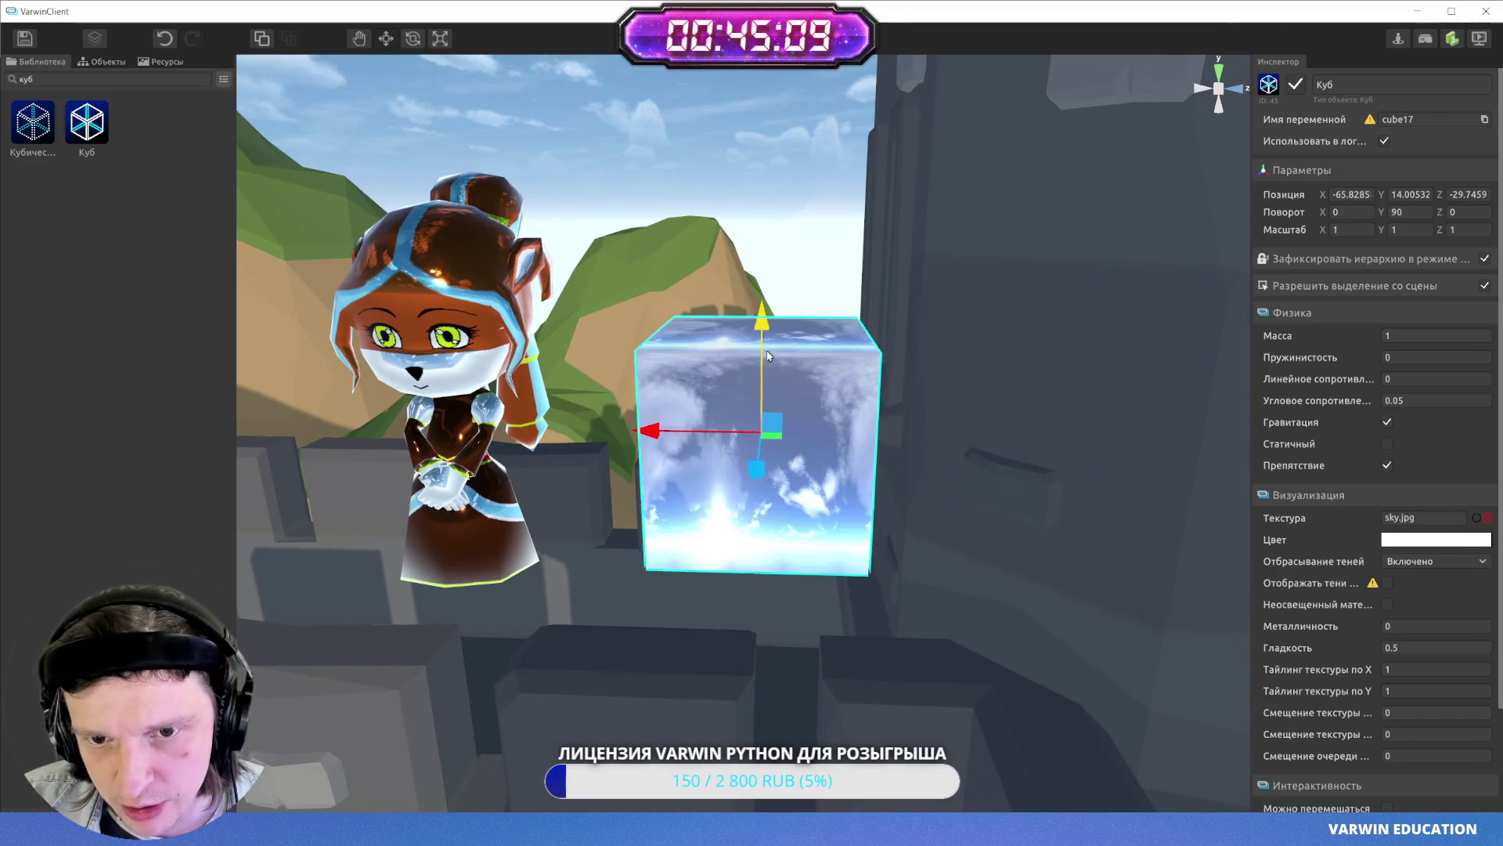
drag(763, 303, 999, 435)
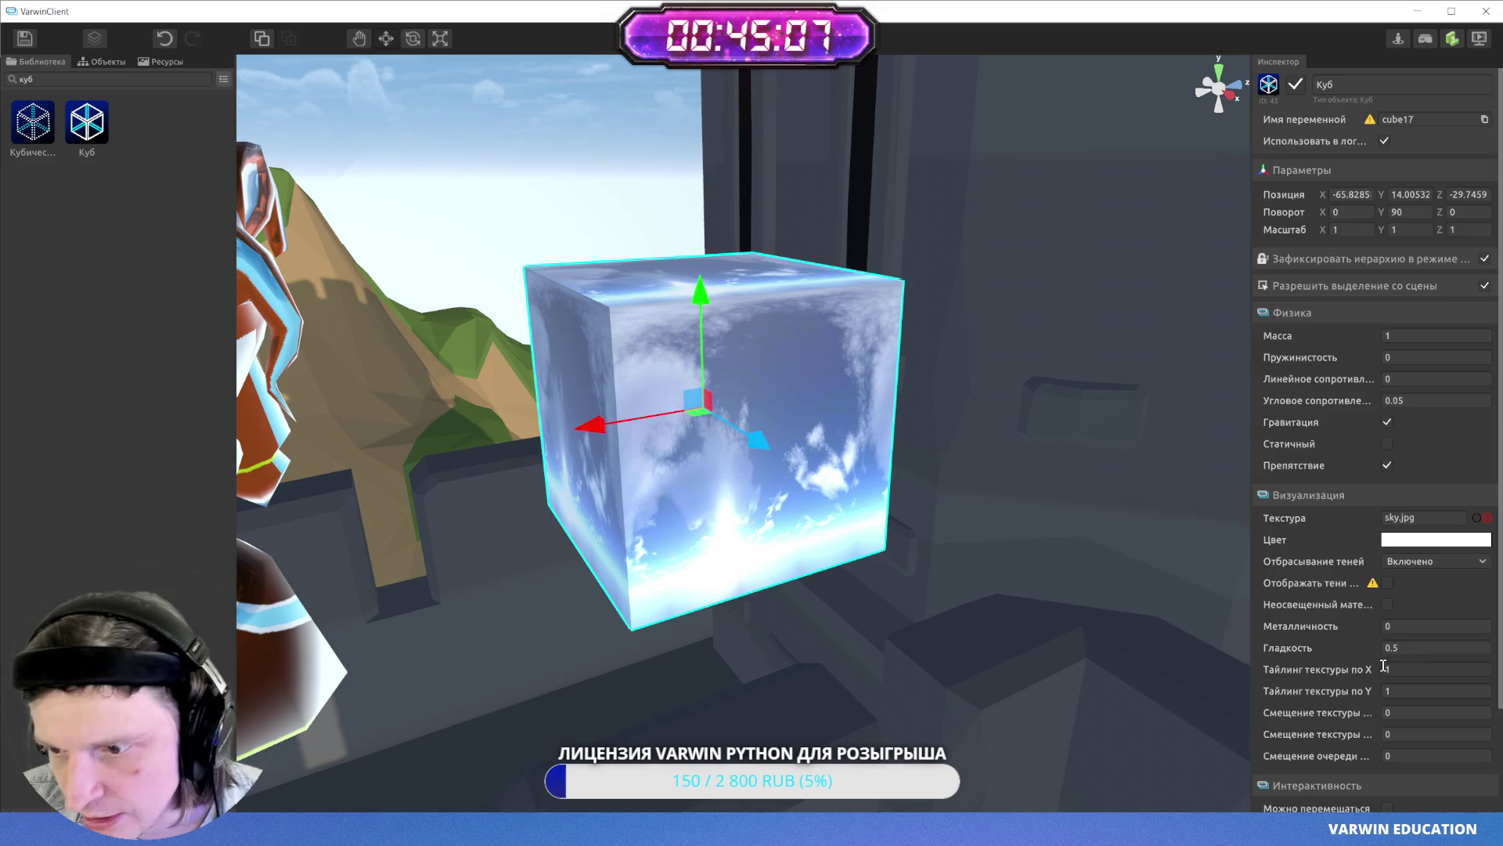
scroll(1401, 647, down, 1)
text(2)
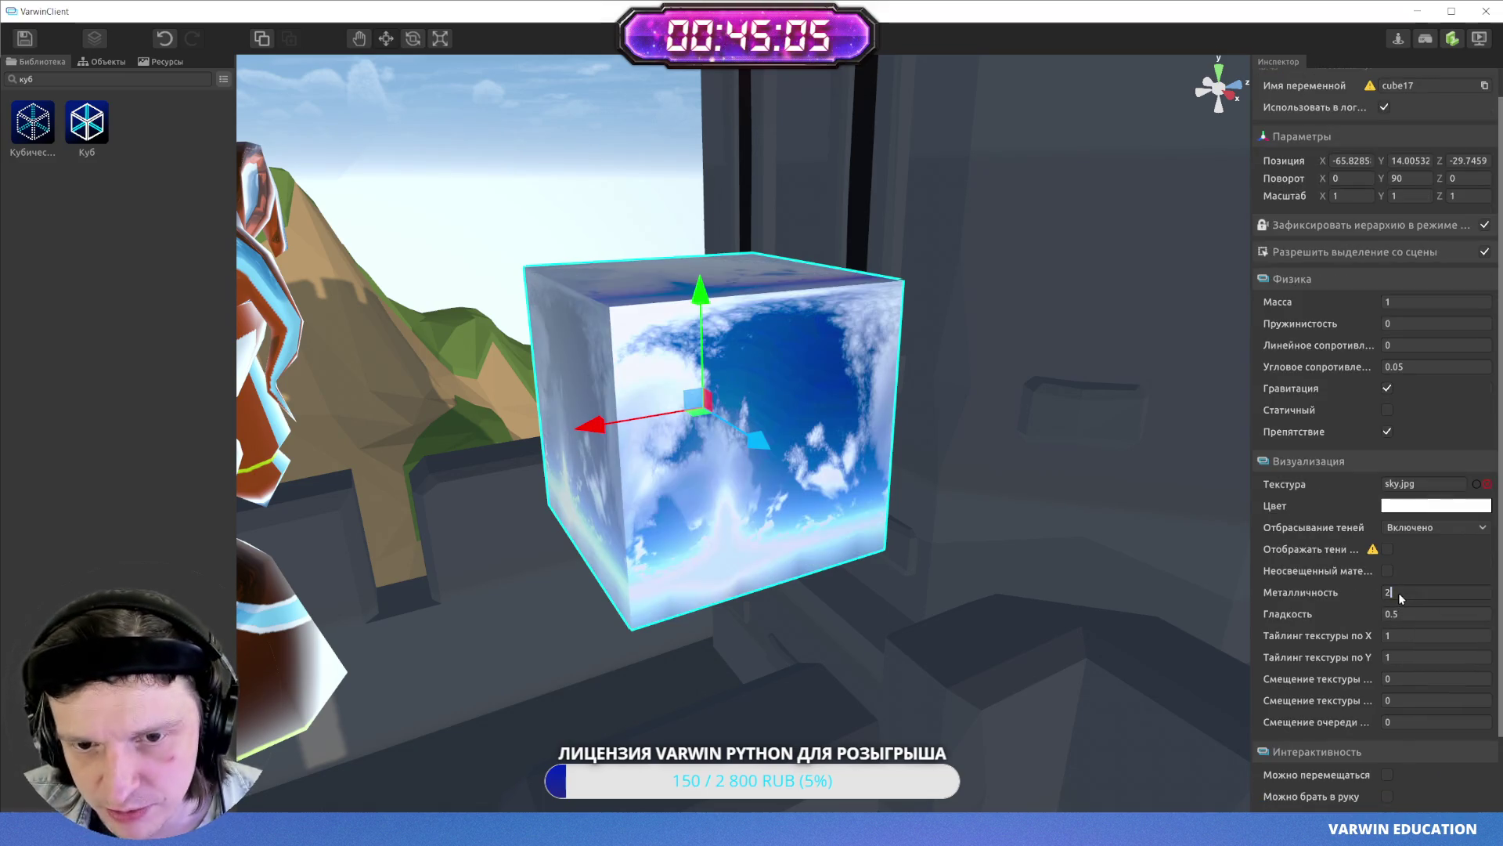
text(1)
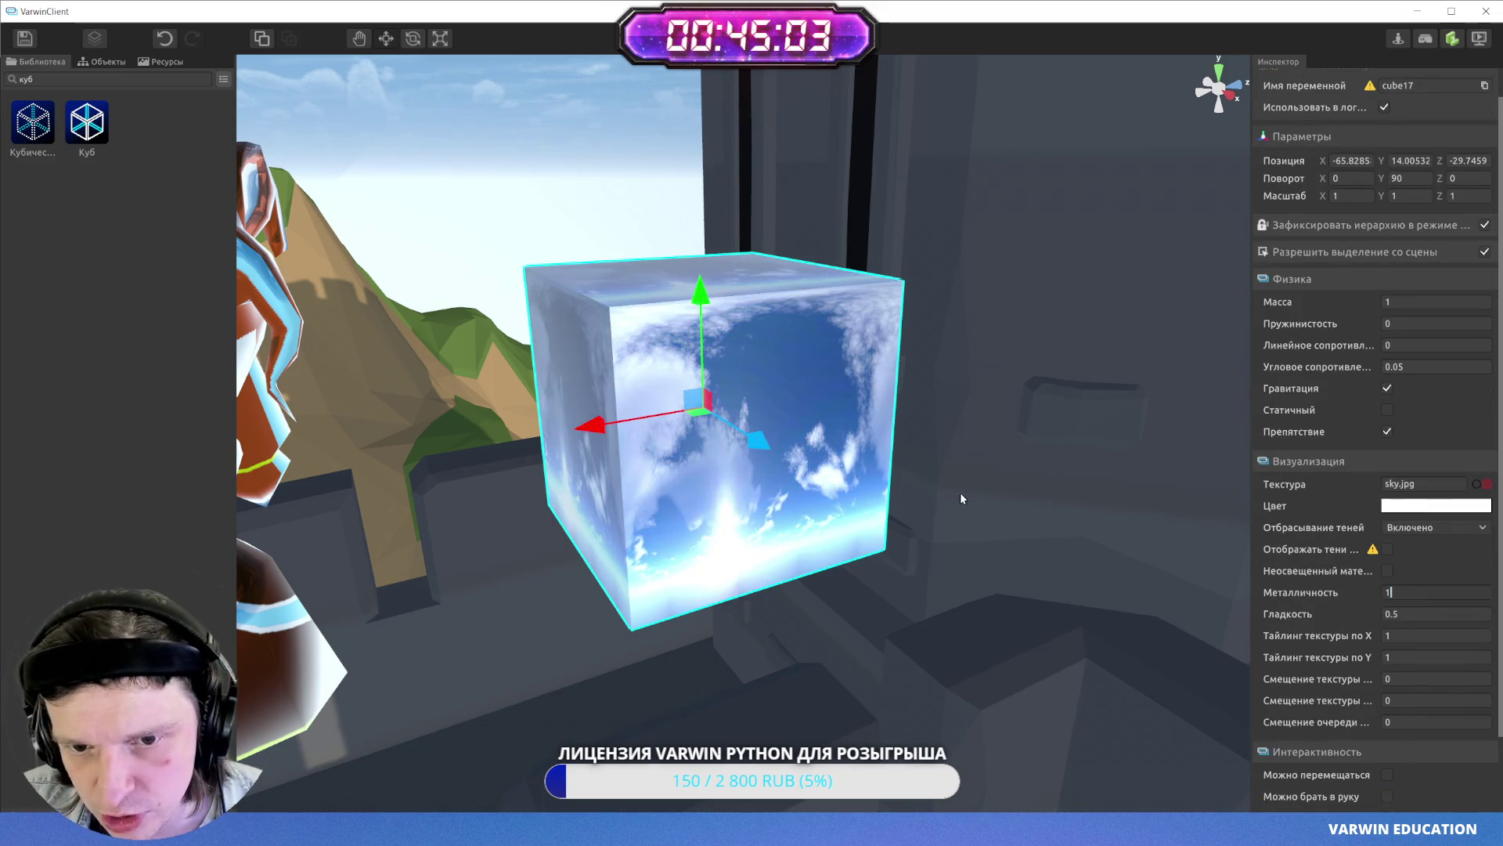
text(0)
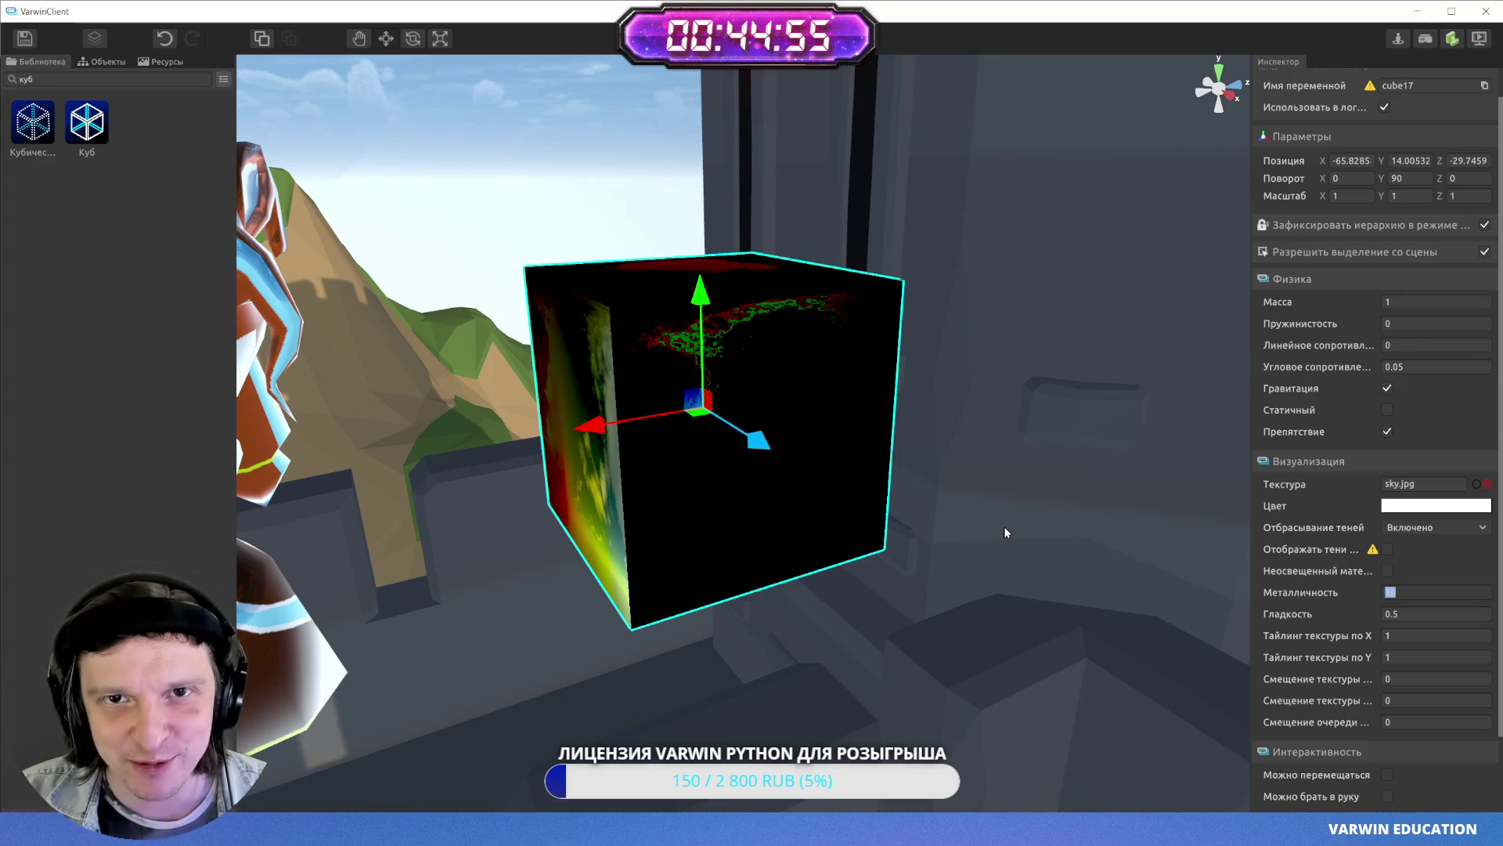
text(1)
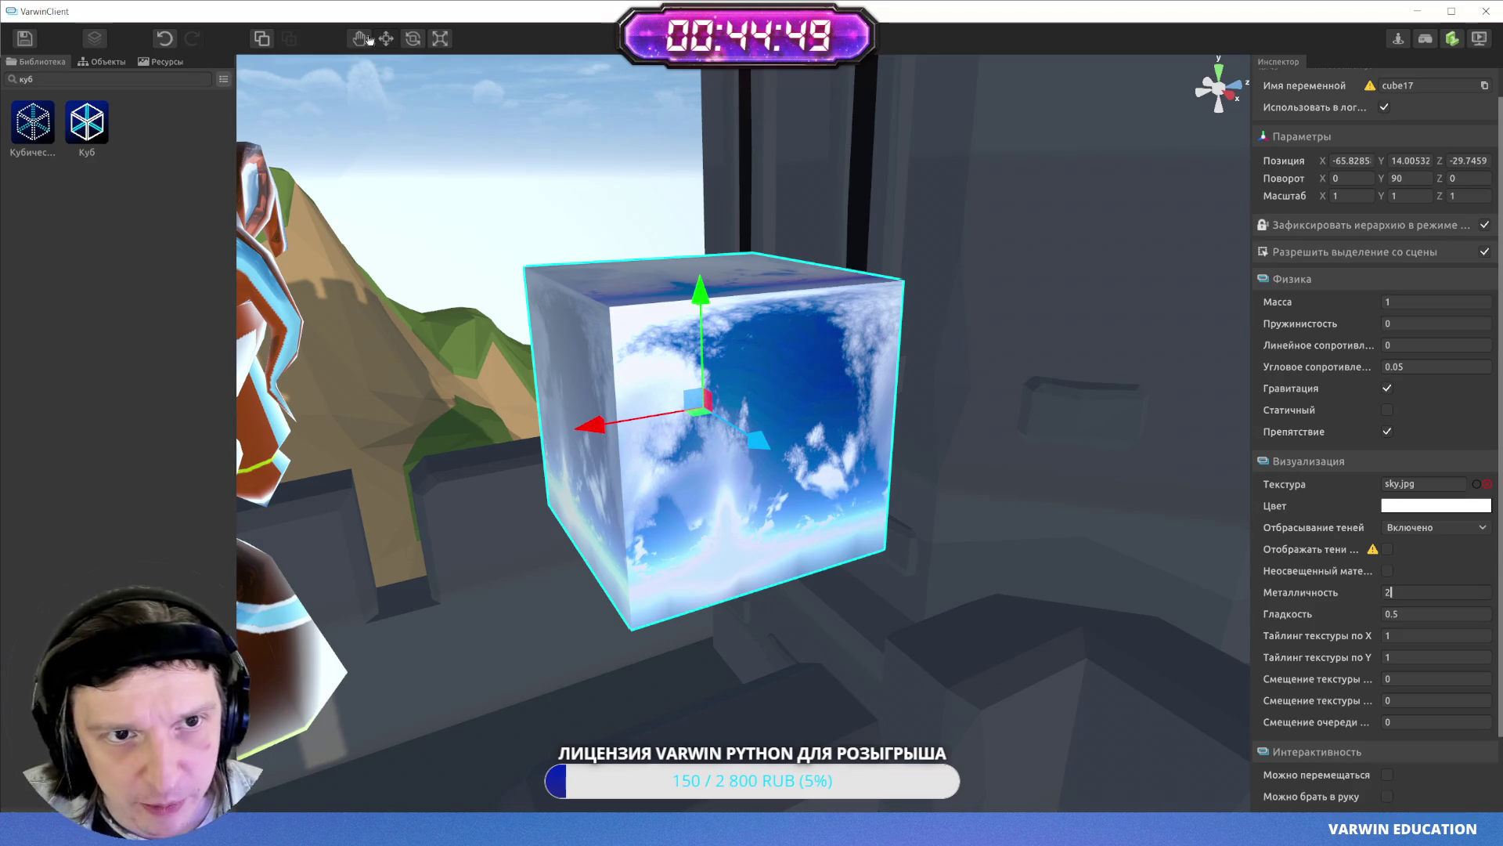
- Tilt the cube at an angle with the rotate tool
click(413, 43)
mouse_move(676, 385)
mouse_down()
mouse_move(715, 426)
mouse_move(704, 373)
mouse_up()
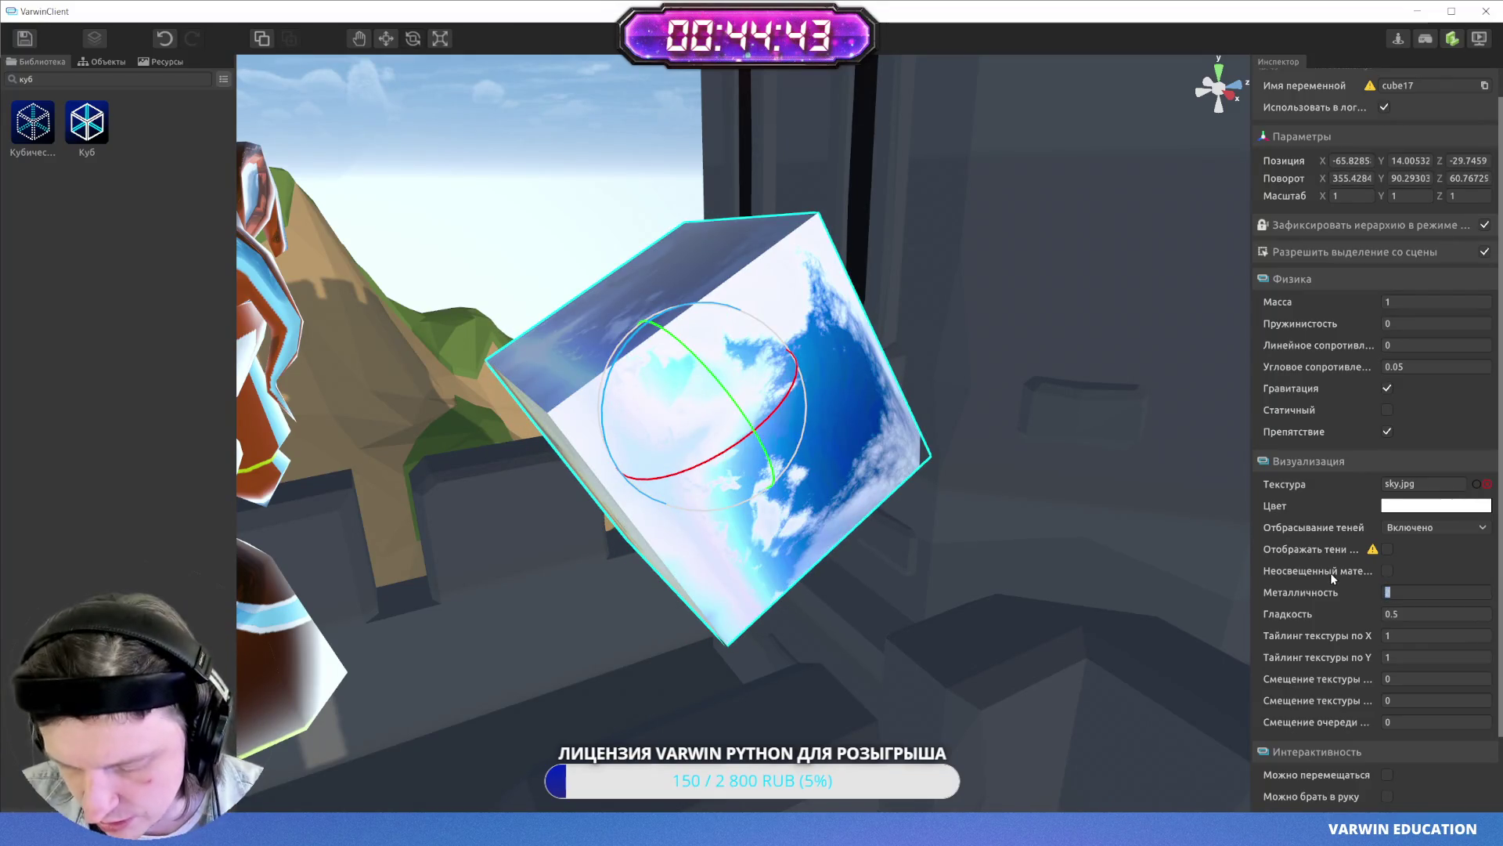
text(0)
mouse_move(768, 426)
mouse_down()
mouse_move(730, 460)
mouse_move(688, 396)
mouse_up()
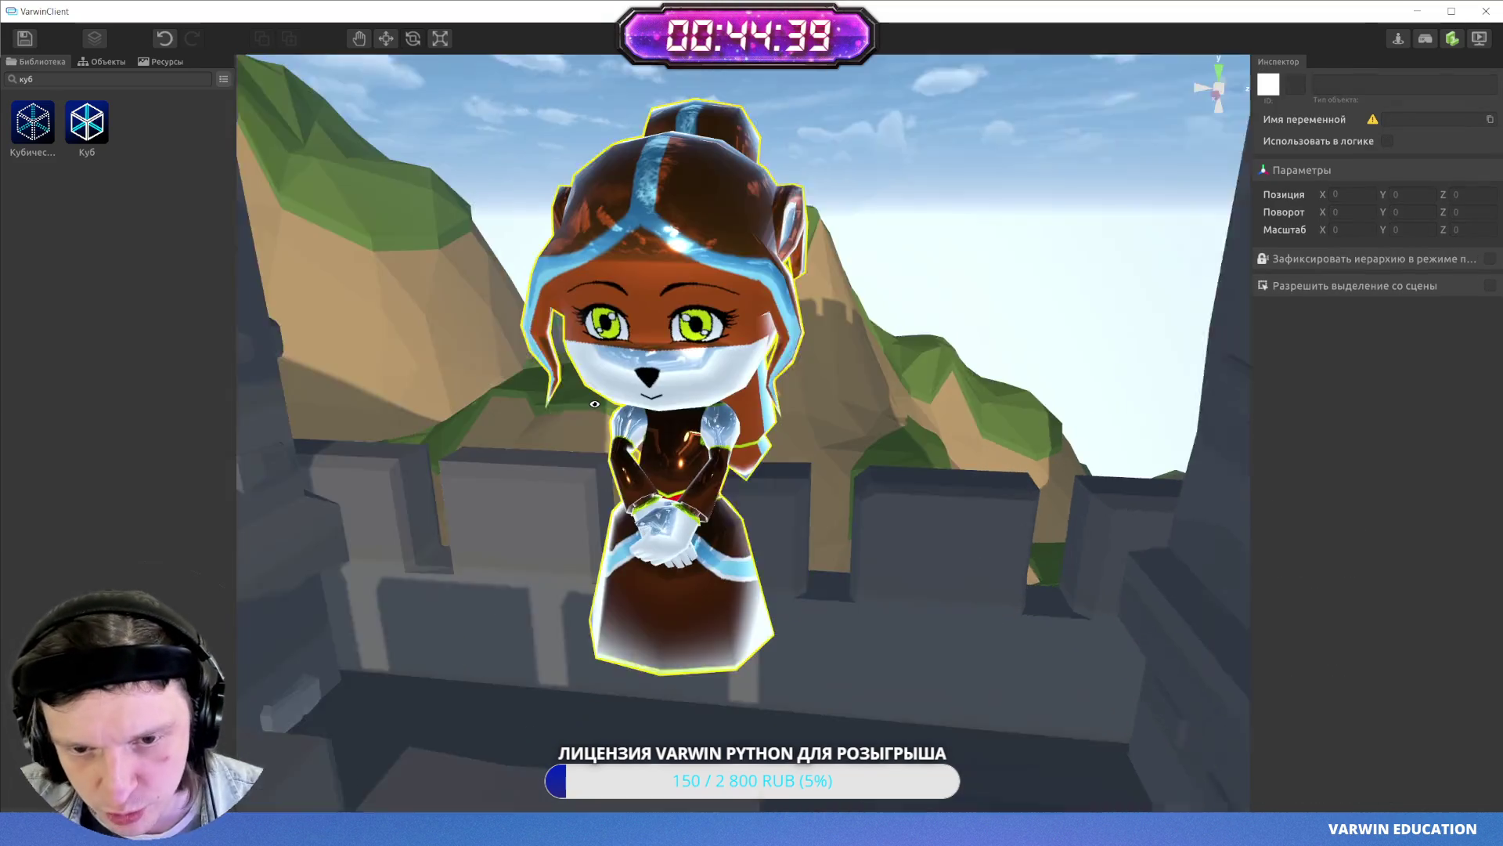
drag(594, 404, 649, 401)
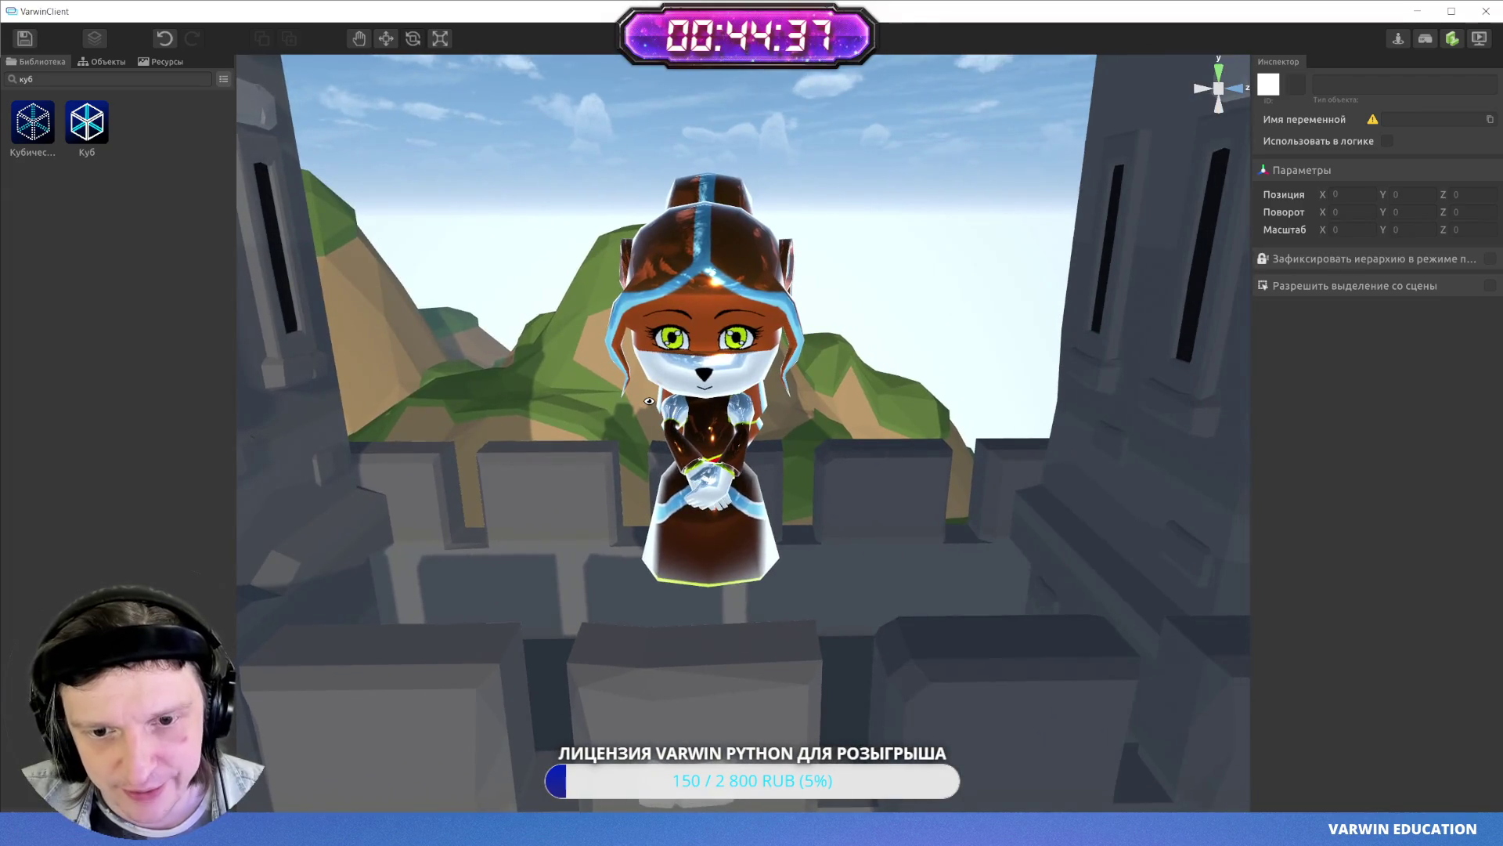
click(724, 360)
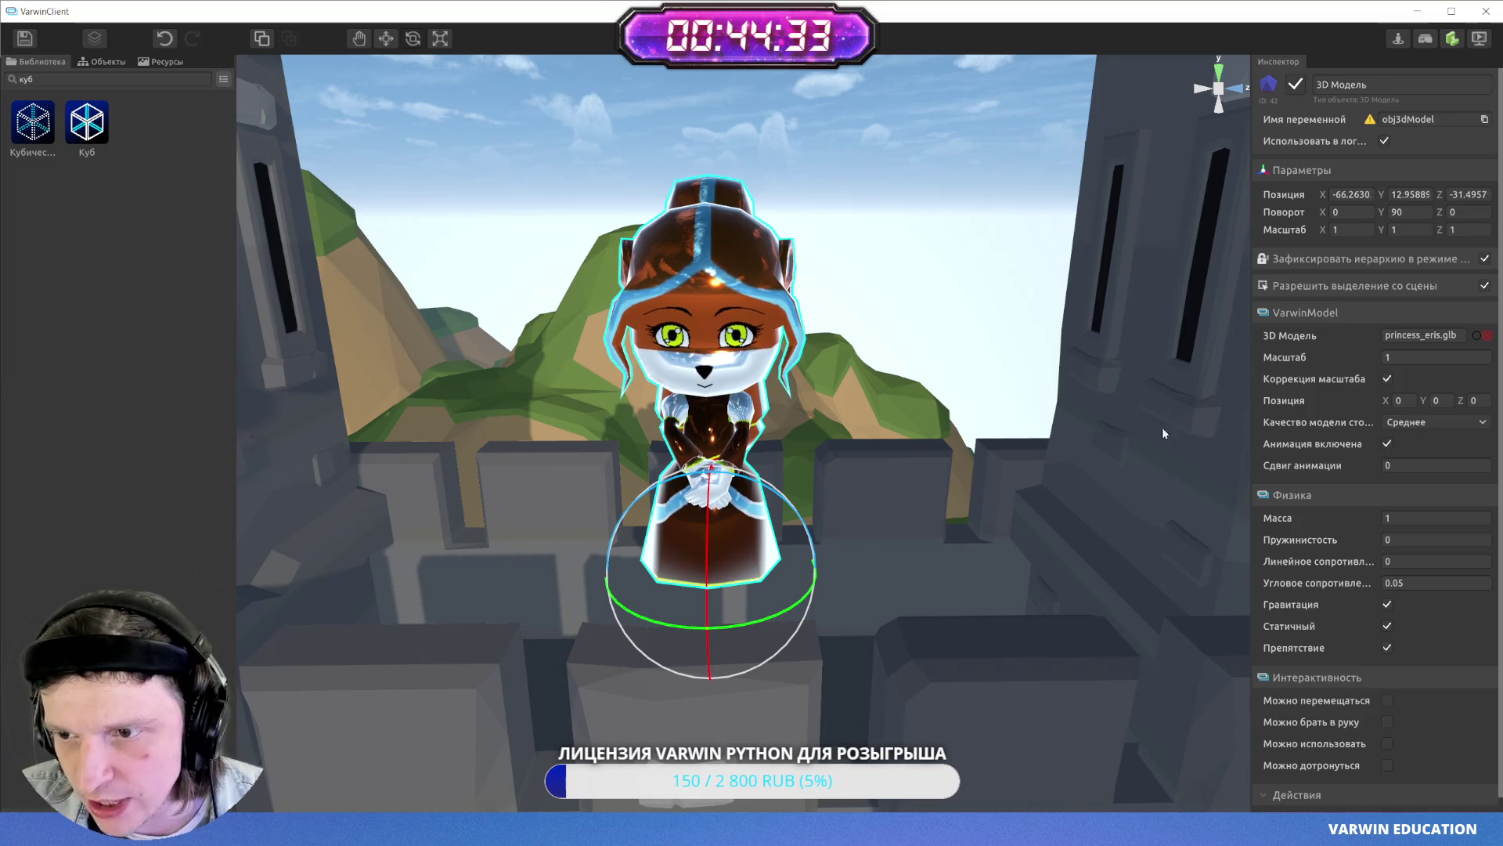
mouse_move(862, 407)
mouse_down()
mouse_move(773, 397)
mouse_move(888, 384)
mouse_up()
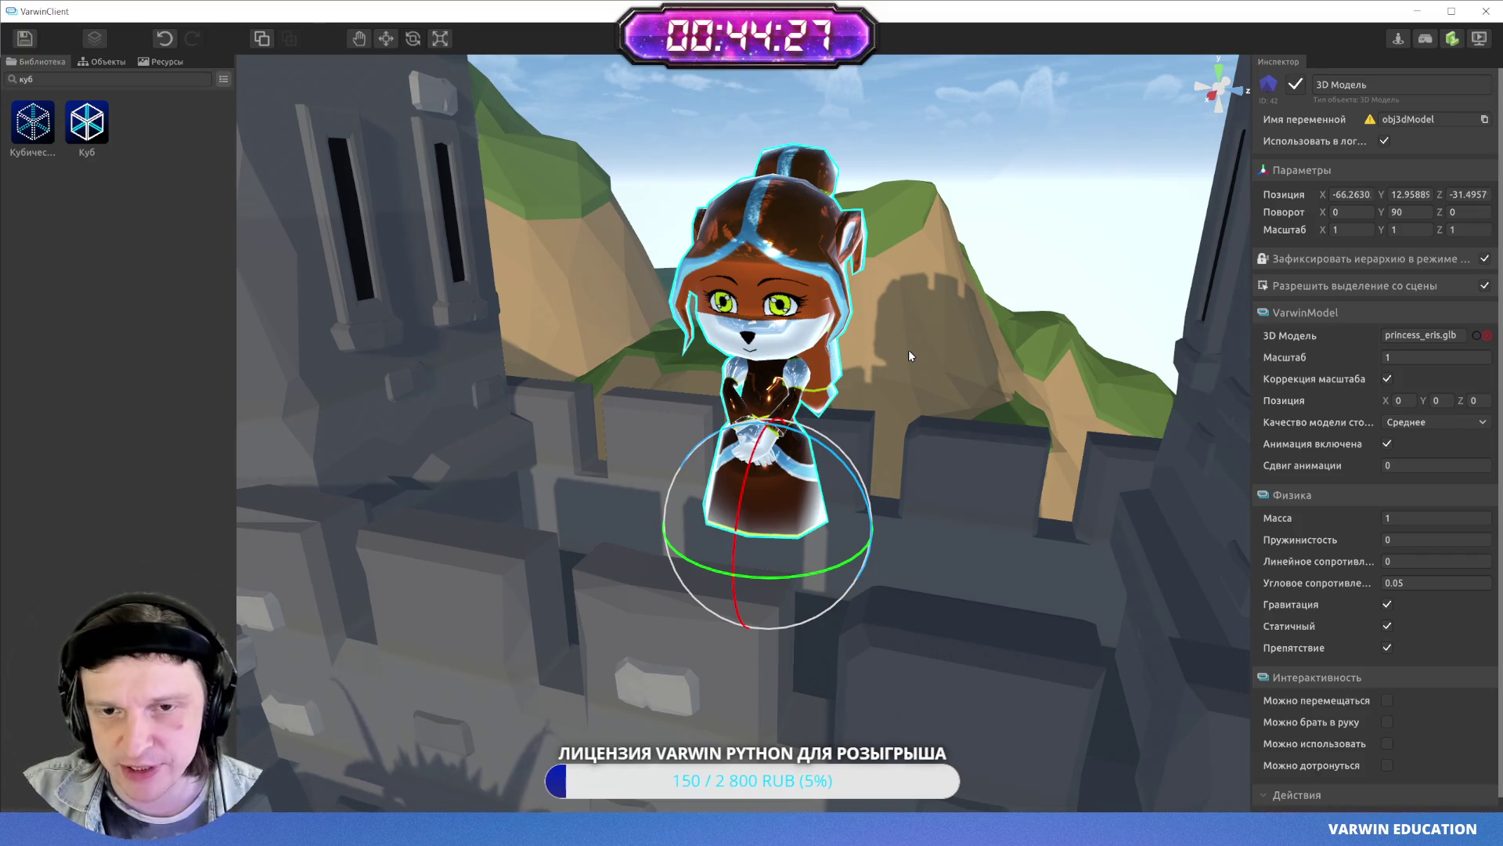
mouse_move(848, 367)
mouse_down()
mouse_move(866, 244)
mouse_move(3, 257)
mouse_move(1218, 374)
mouse_up()
double_click(724, 415)
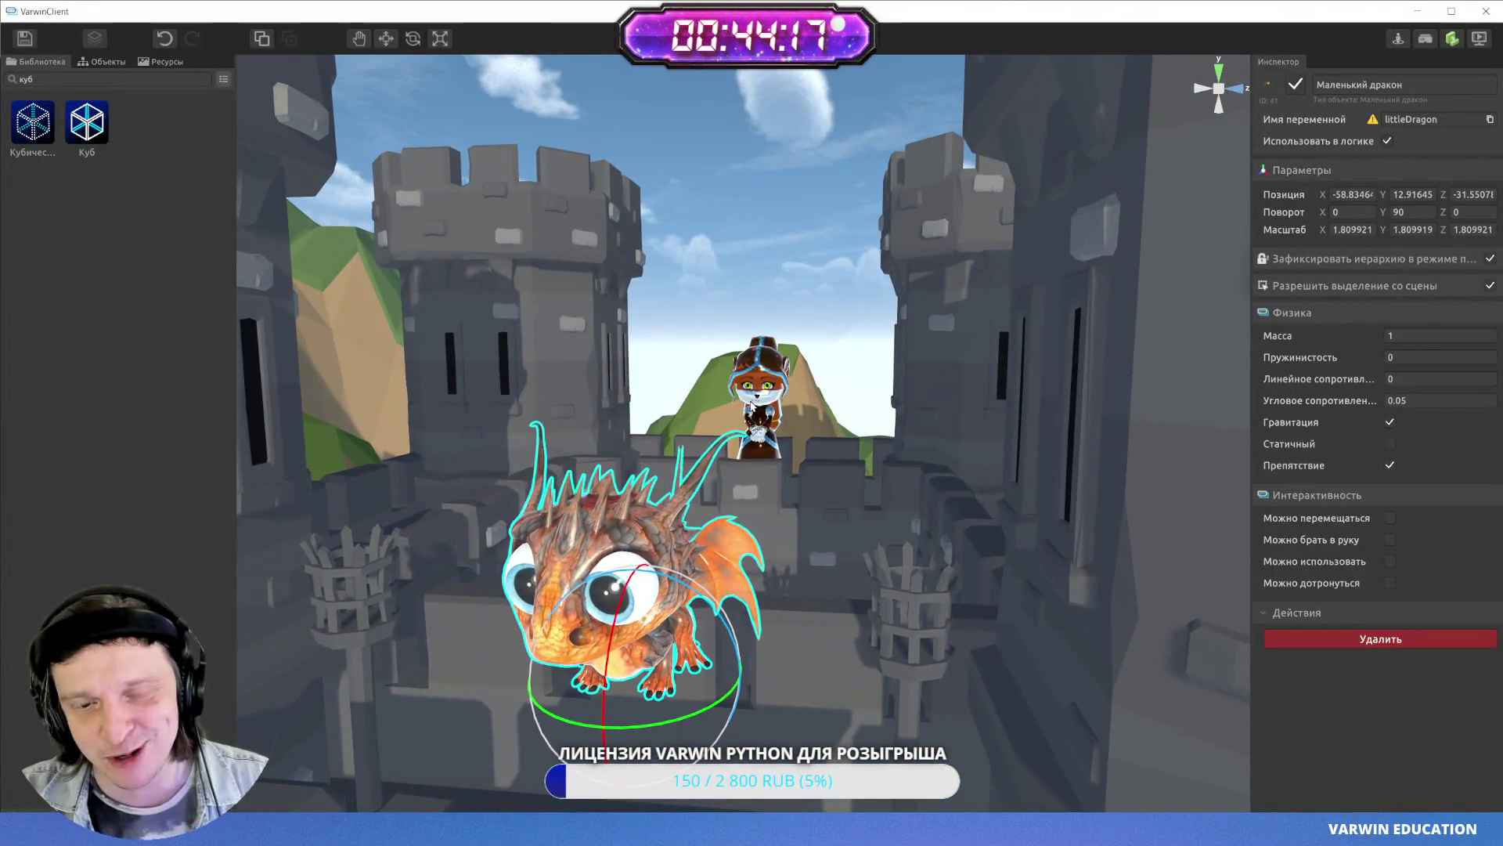
double_click(789, 313)
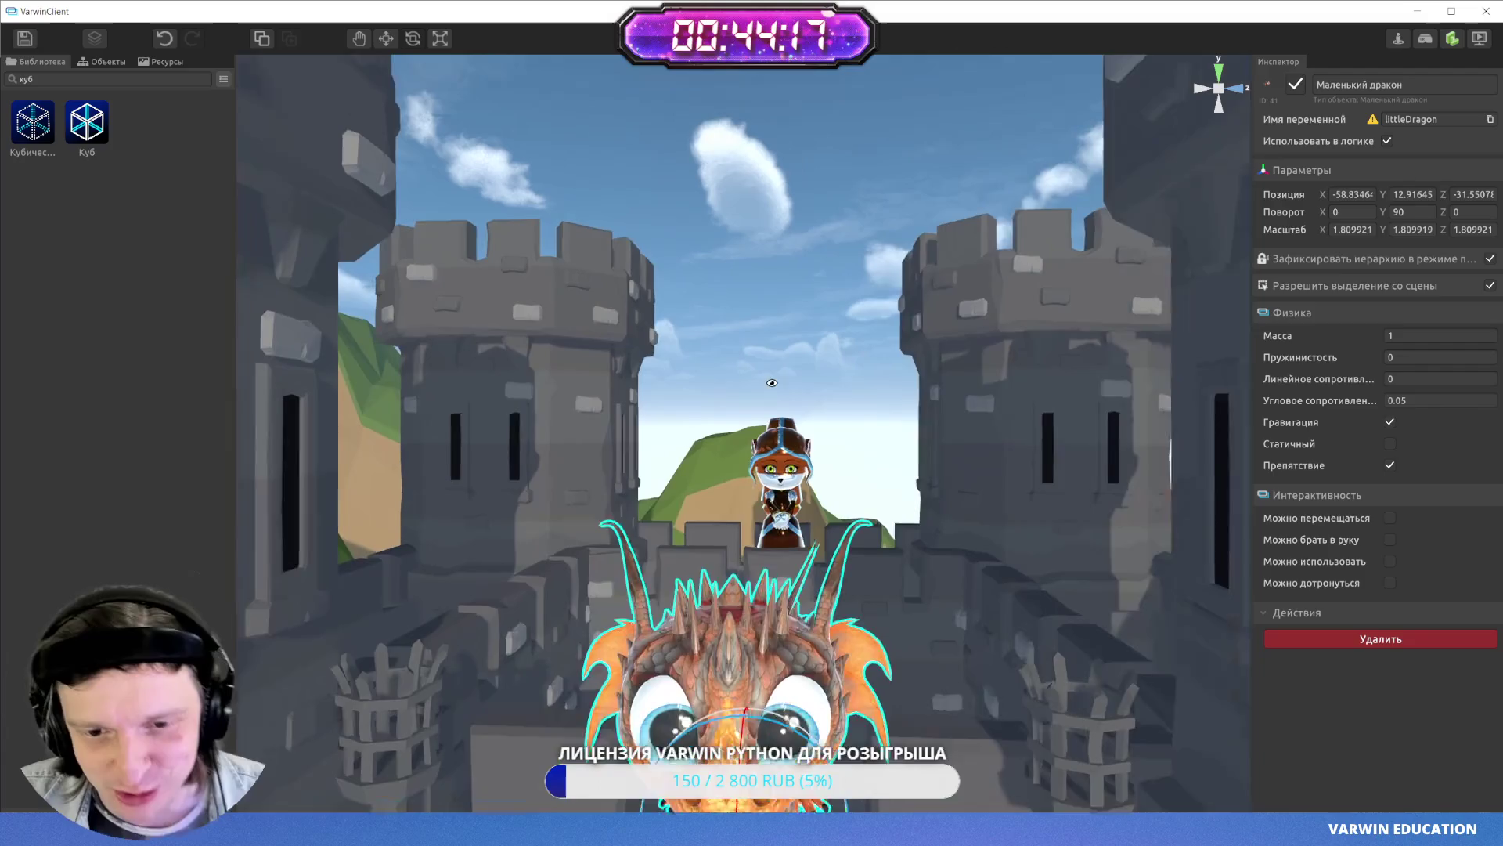
double_click(783, 486)
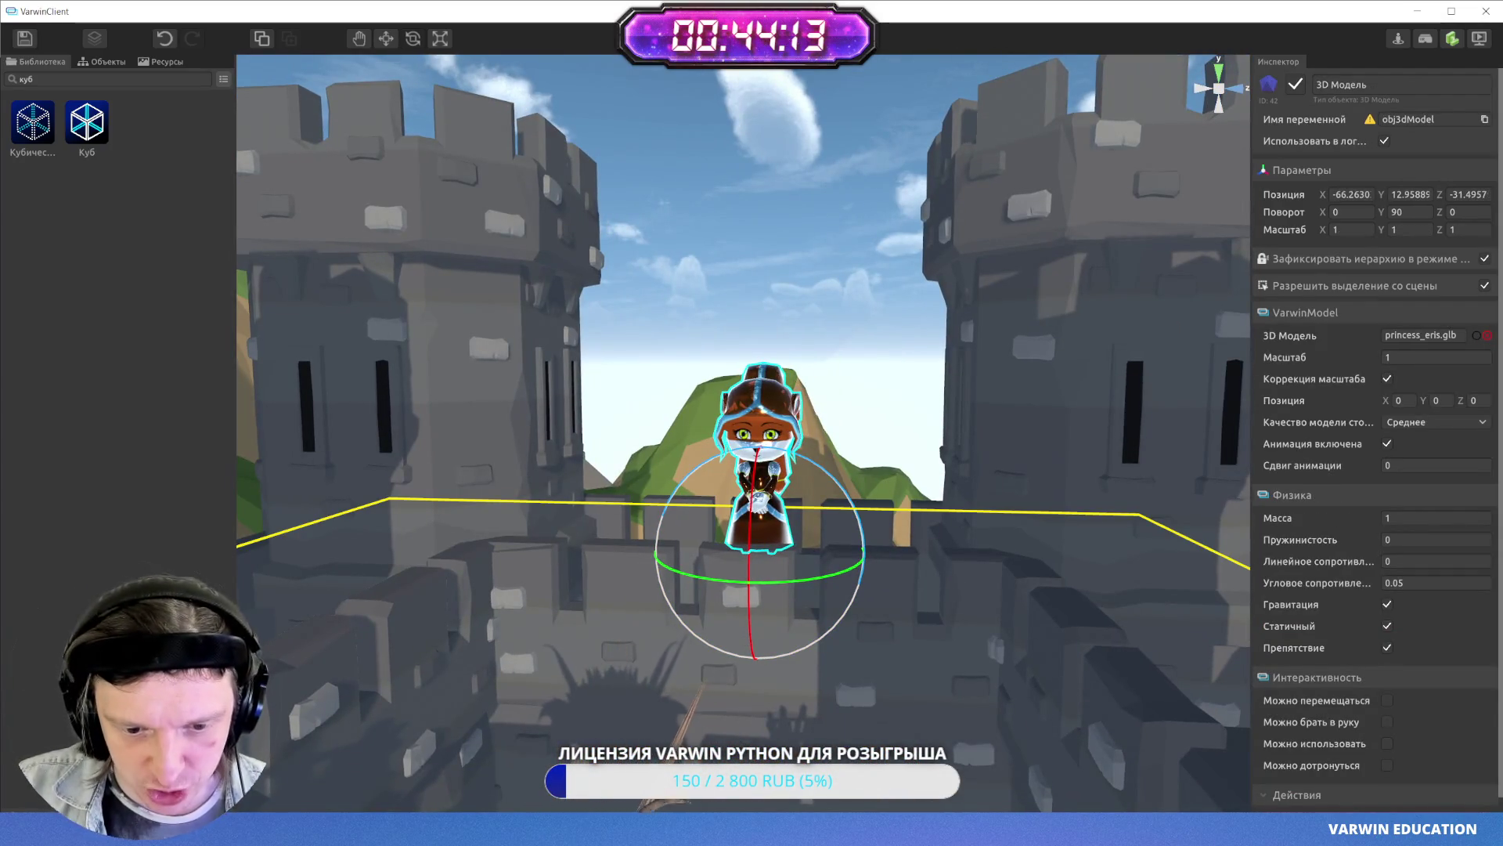
key(alt+Tab)
drag(1148, 524, 1144, 395)
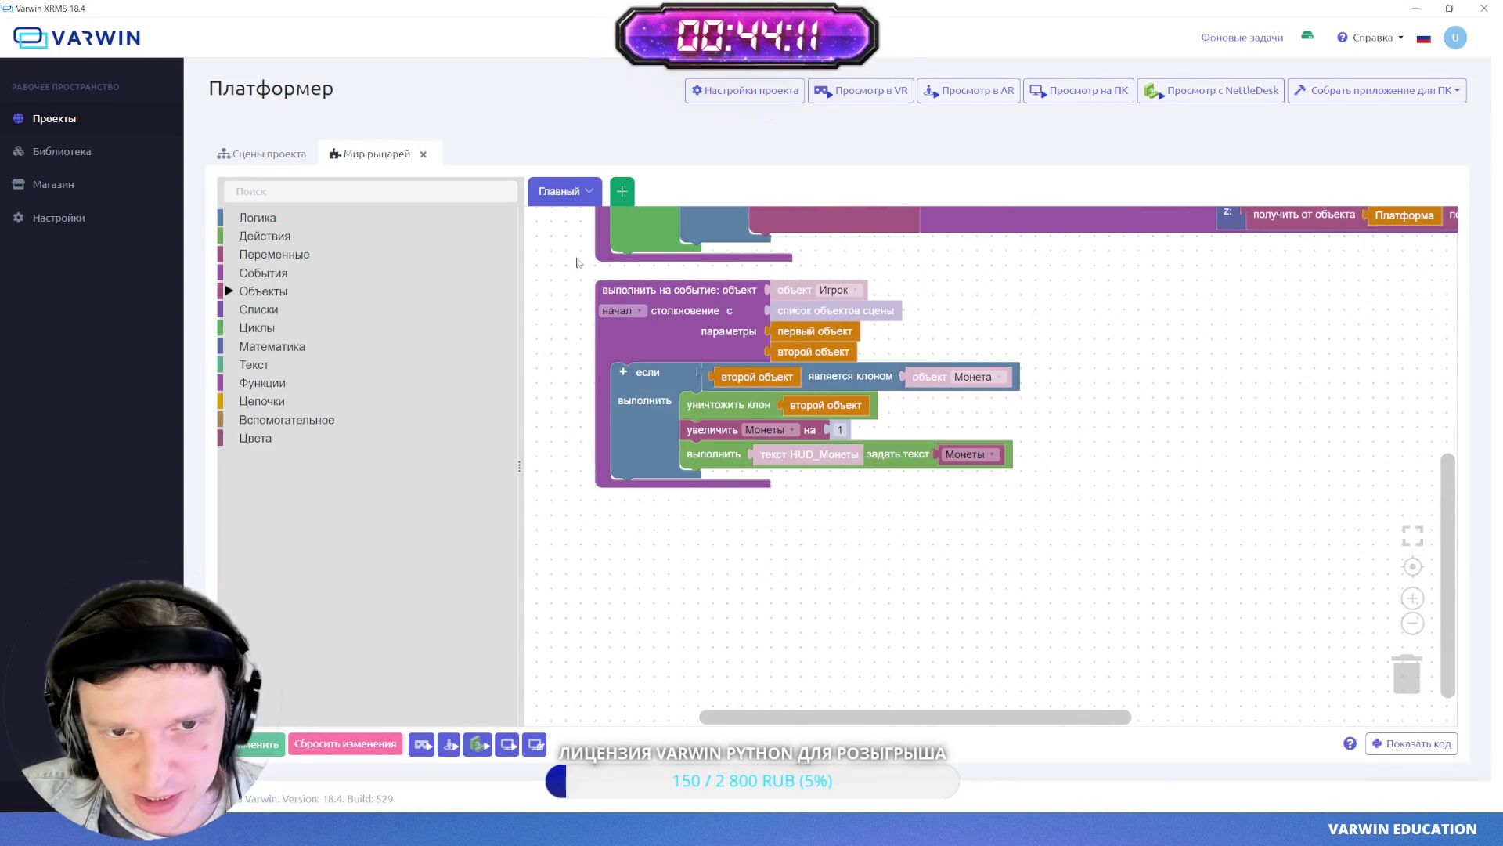
drag(769, 523, 773, 494)
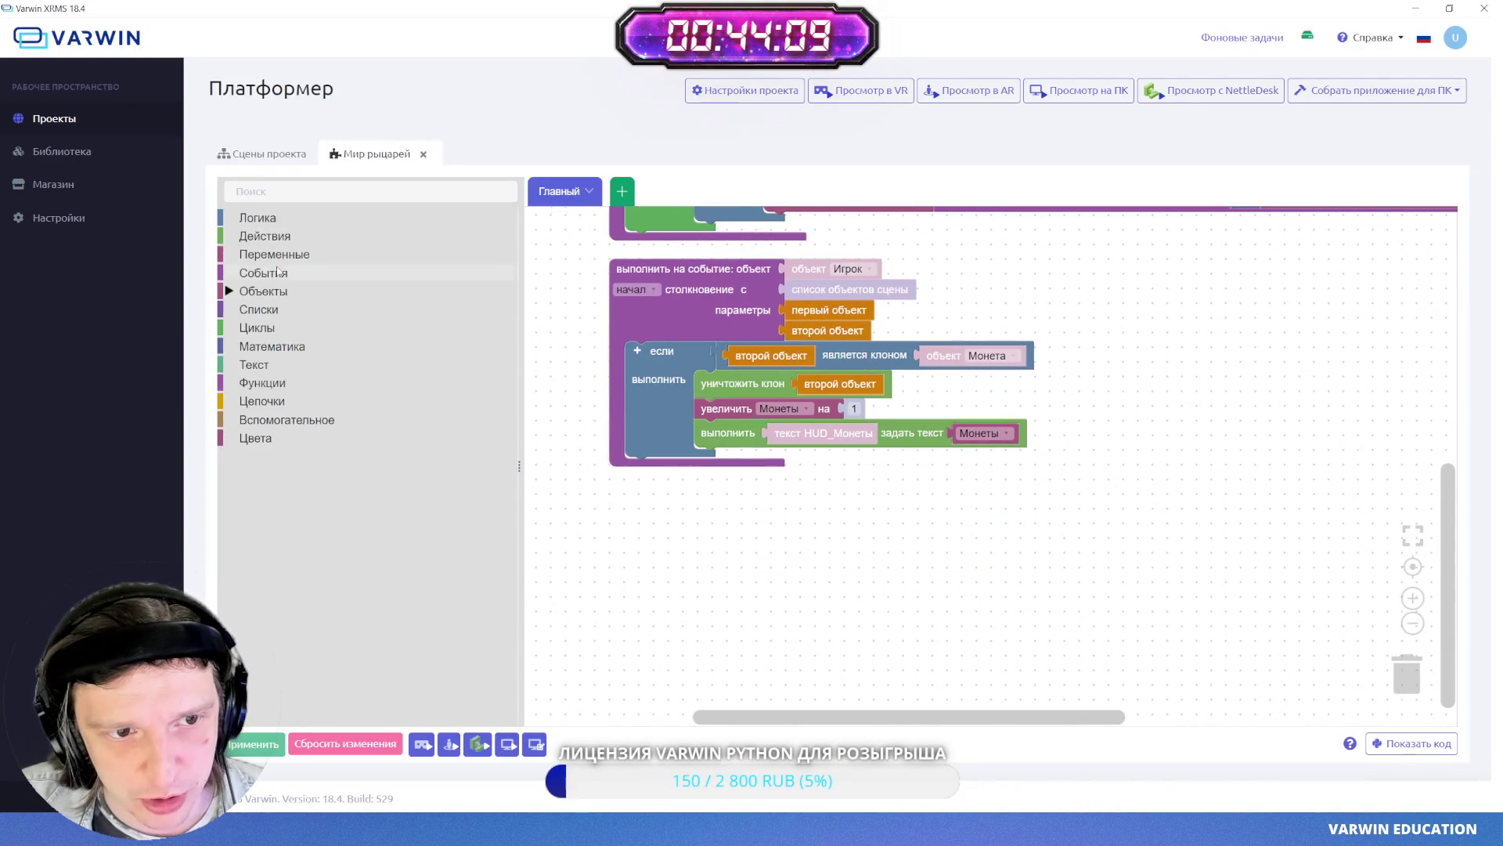
key(alt+Tab)
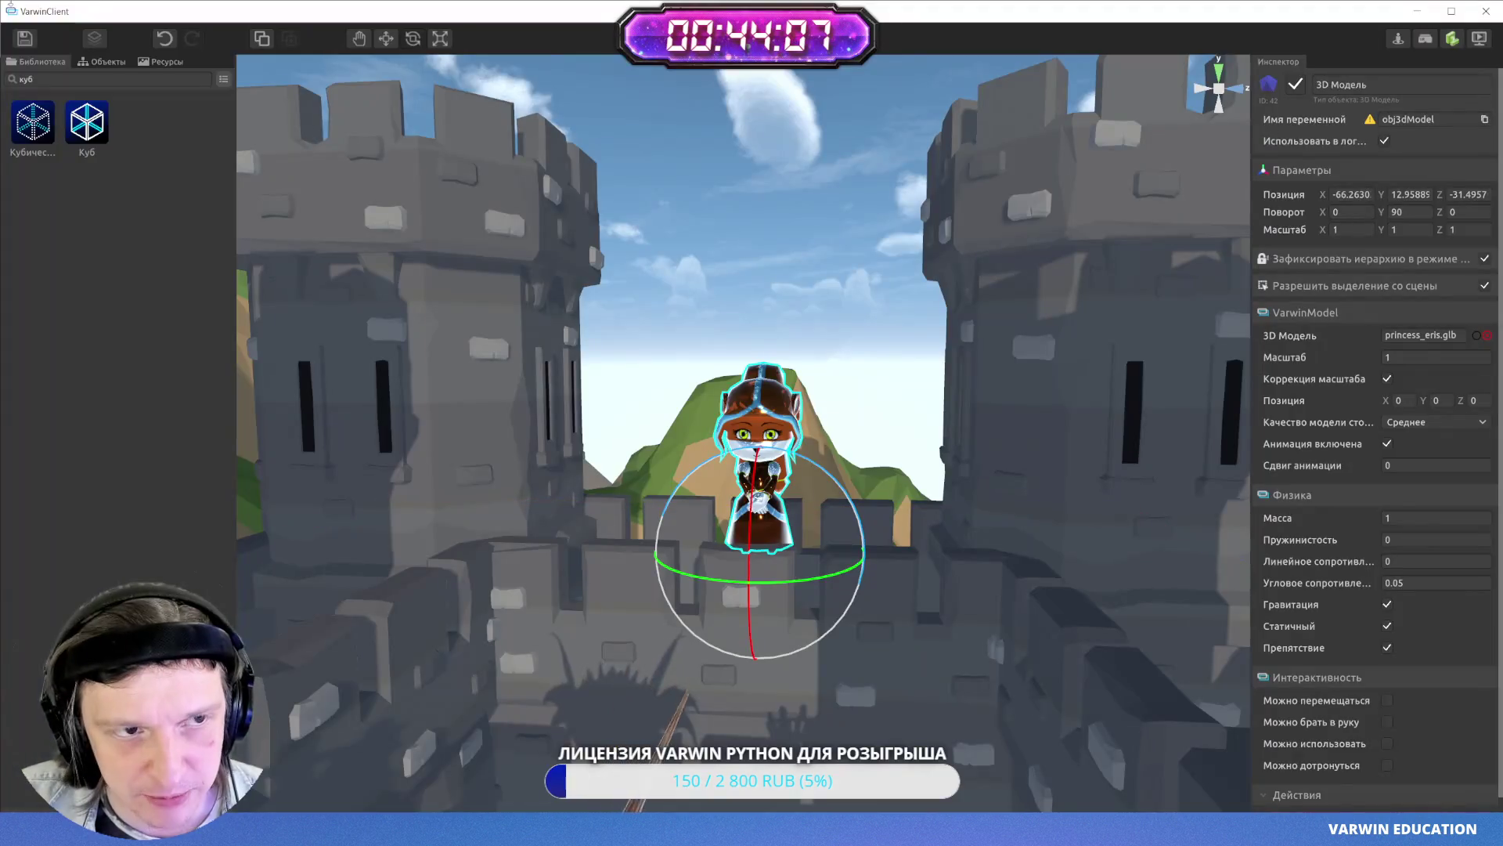
- Save the scene, orbit around the castle and dragon, then switch to the XRMS logic editor
click(25, 40)
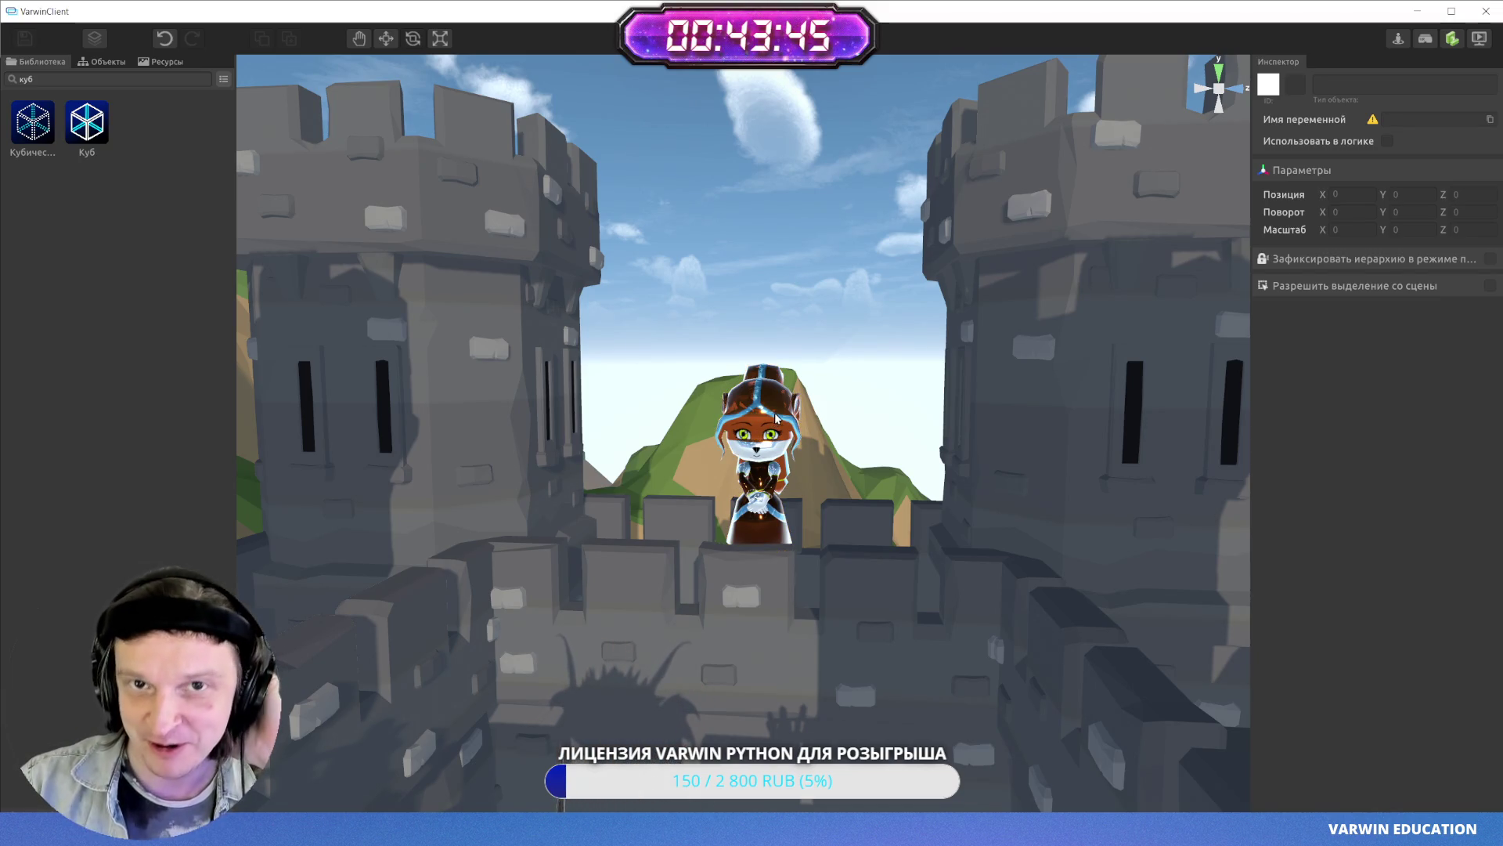
mouse_move(792, 399)
mouse_down()
mouse_move(350, 520)
mouse_move(1290, 279)
mouse_up()
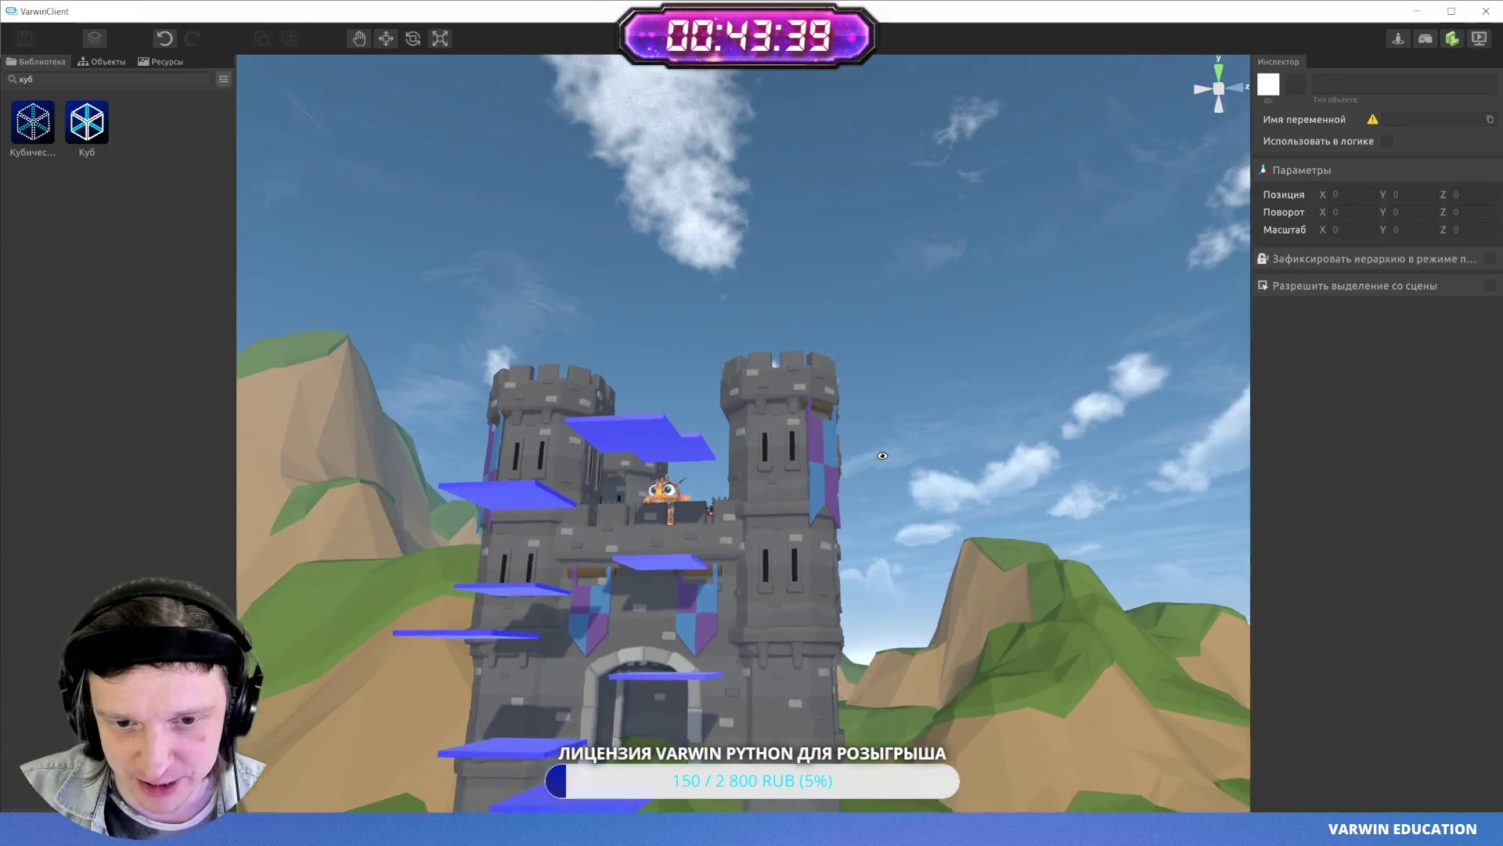
scroll(799, 553, up, 10)
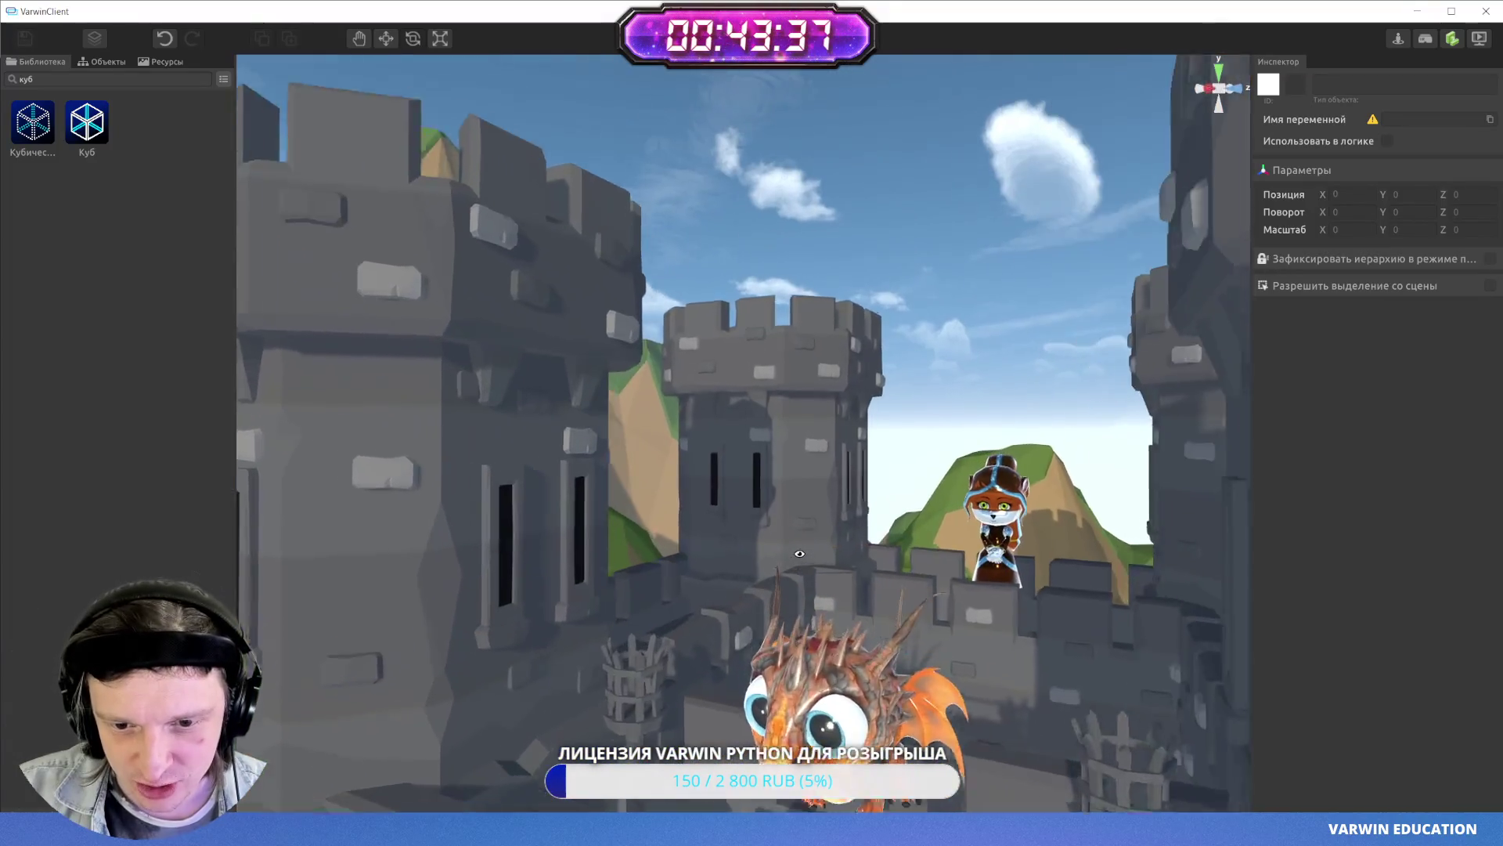
drag(800, 553, 858, 560)
scroll(834, 549, down, 3)
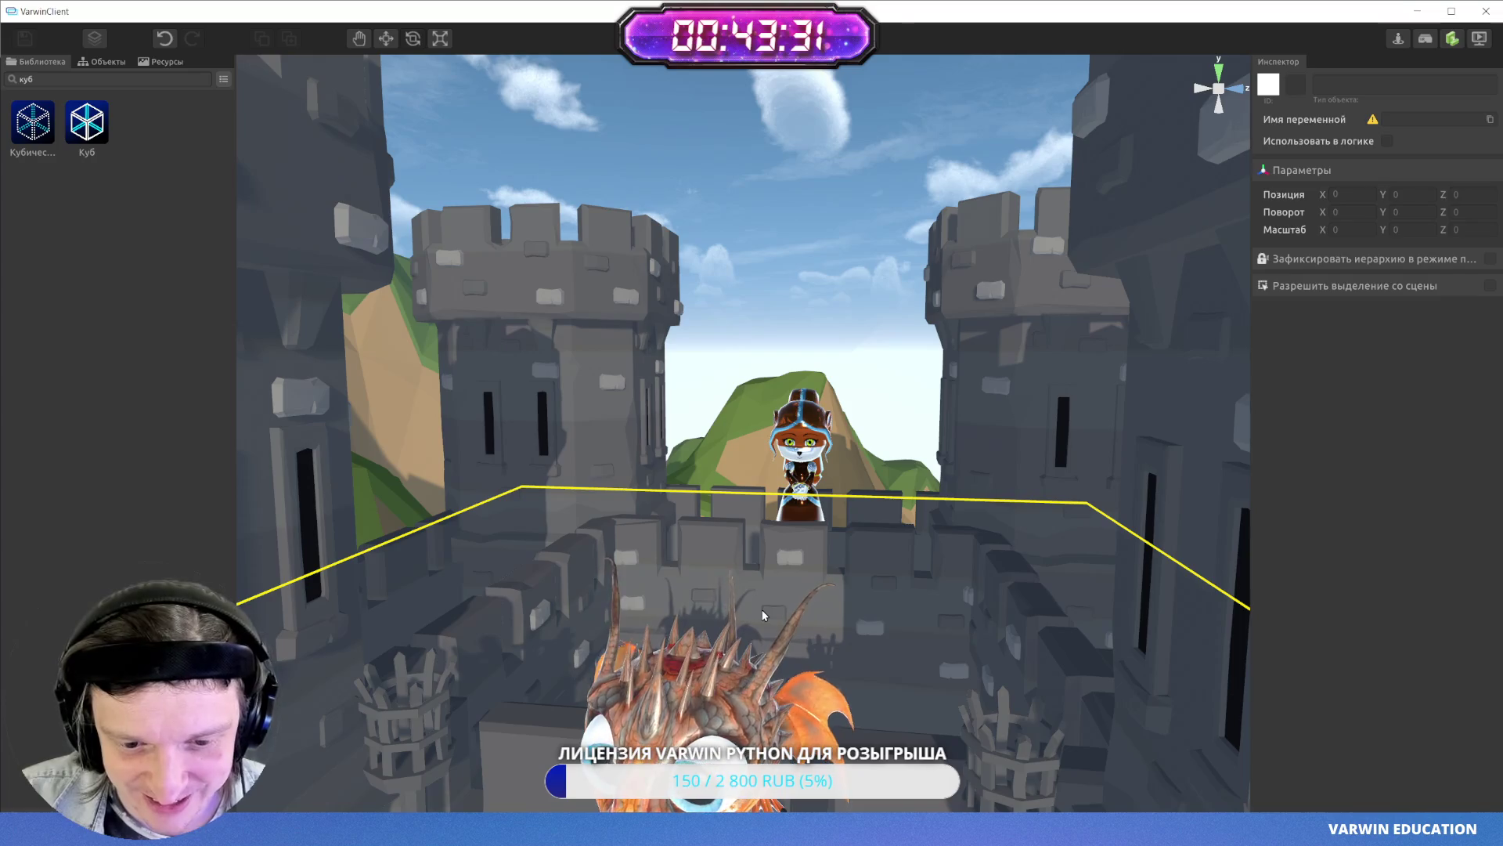
scroll(763, 591, up, 3)
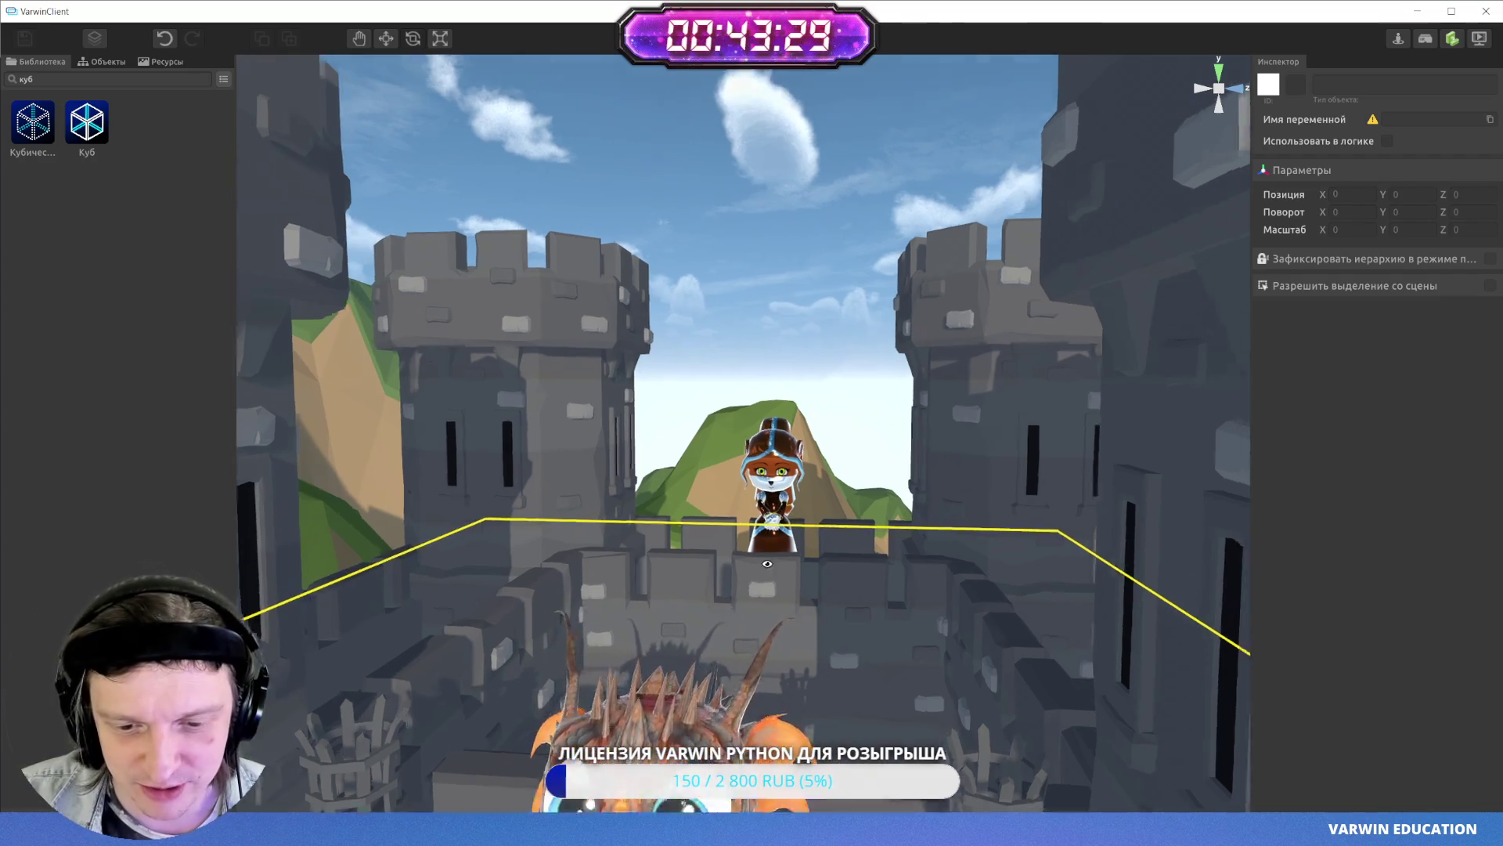
mouse_move(749, 546)
mouse_down()
mouse_move(583, 520)
mouse_move(835, 529)
mouse_move(799, 541)
mouse_up()
scroll(786, 517, up, 5)
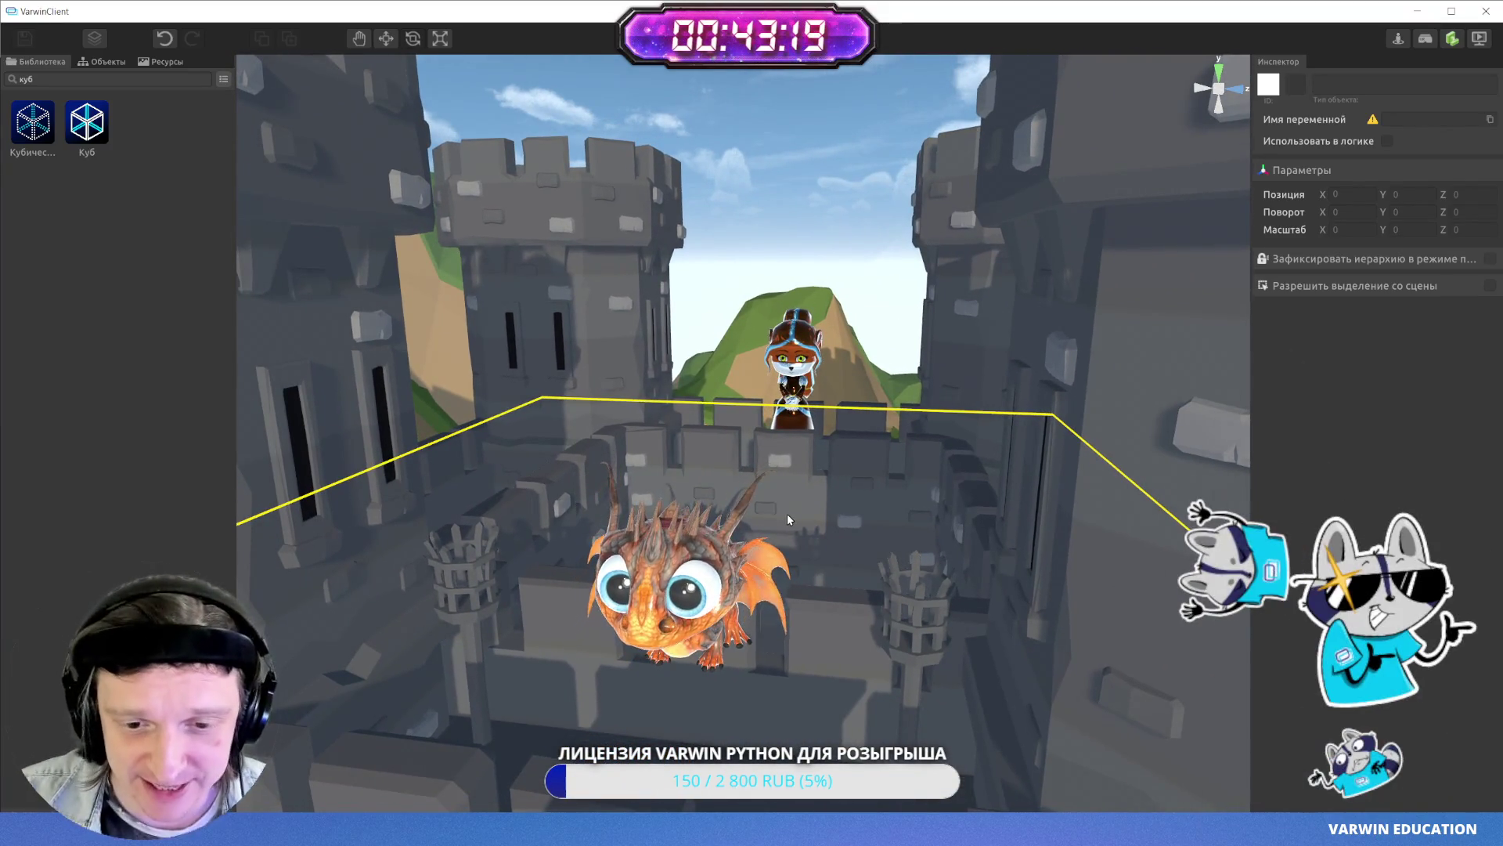
scroll(787, 513, up, 2)
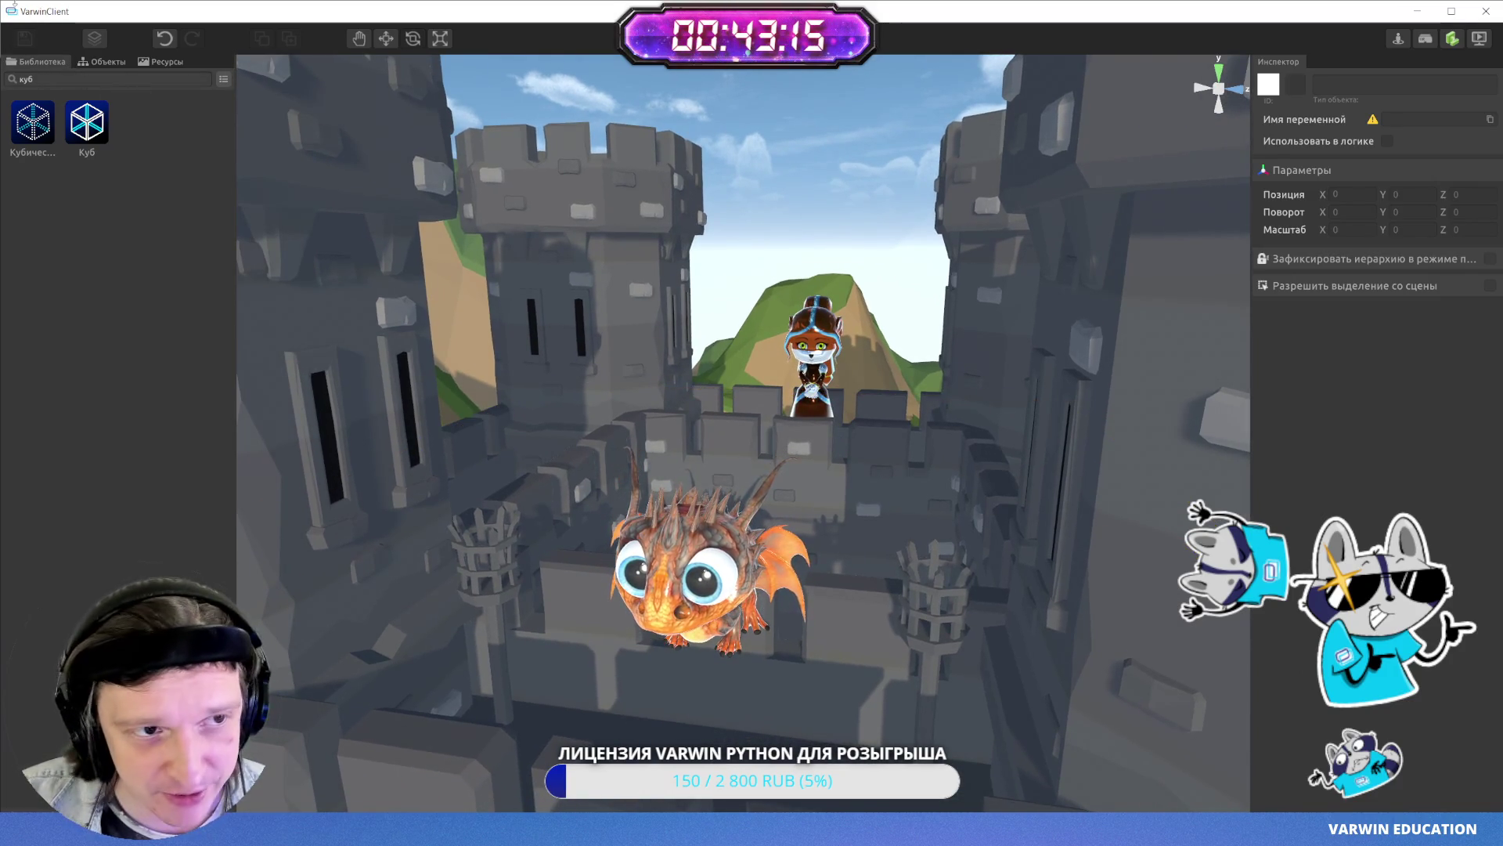
key(alt+Tab)
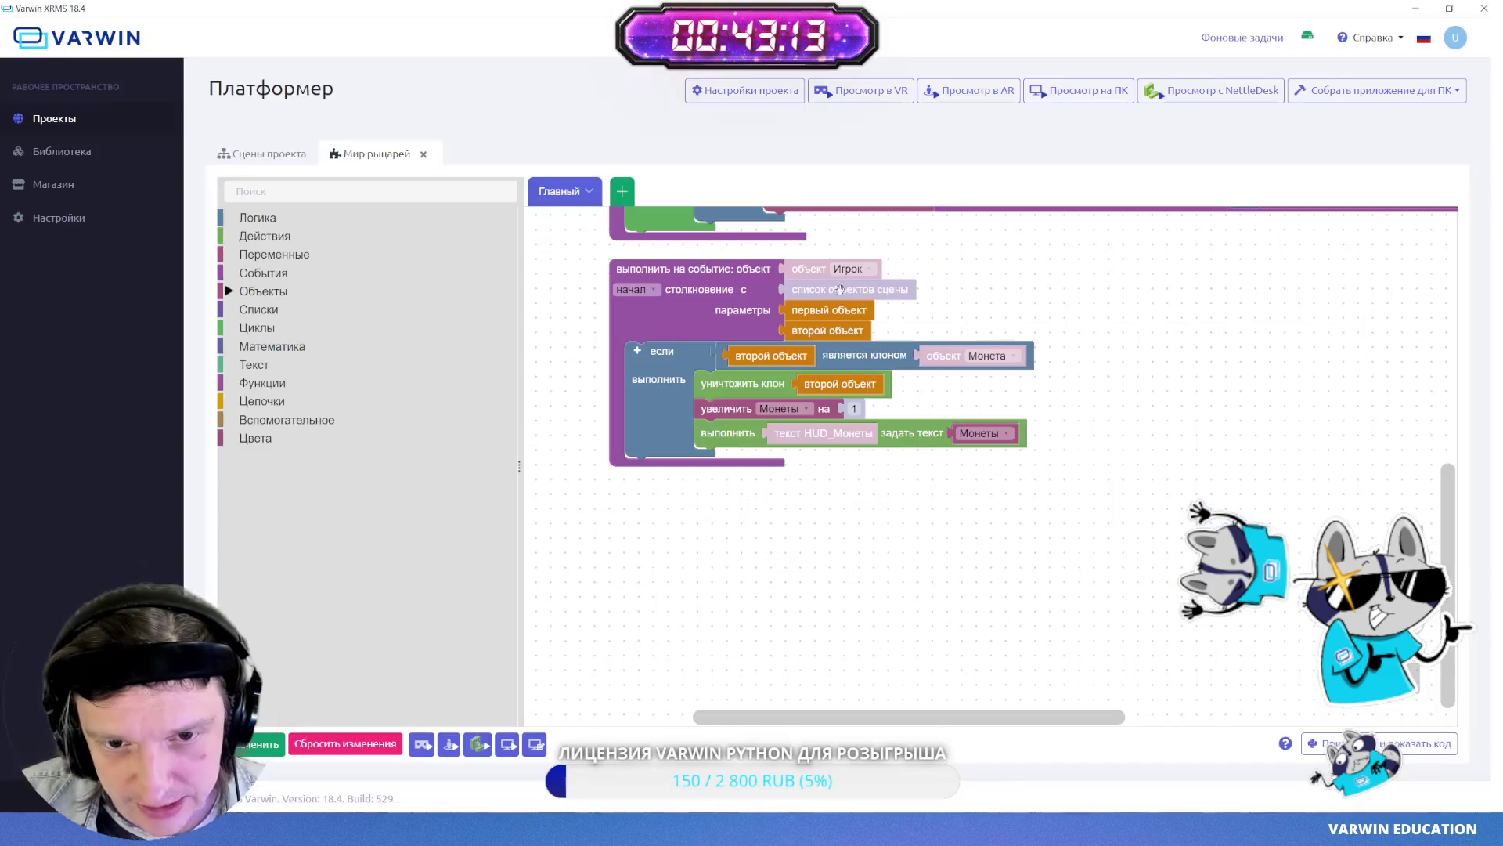
- Browse the blocks under Объекты > 3d модель, then return to VarwinClient
mouse_move(887, 521)
mouse_down()
mouse_move(889, 604)
mouse_move(894, 552)
mouse_up()
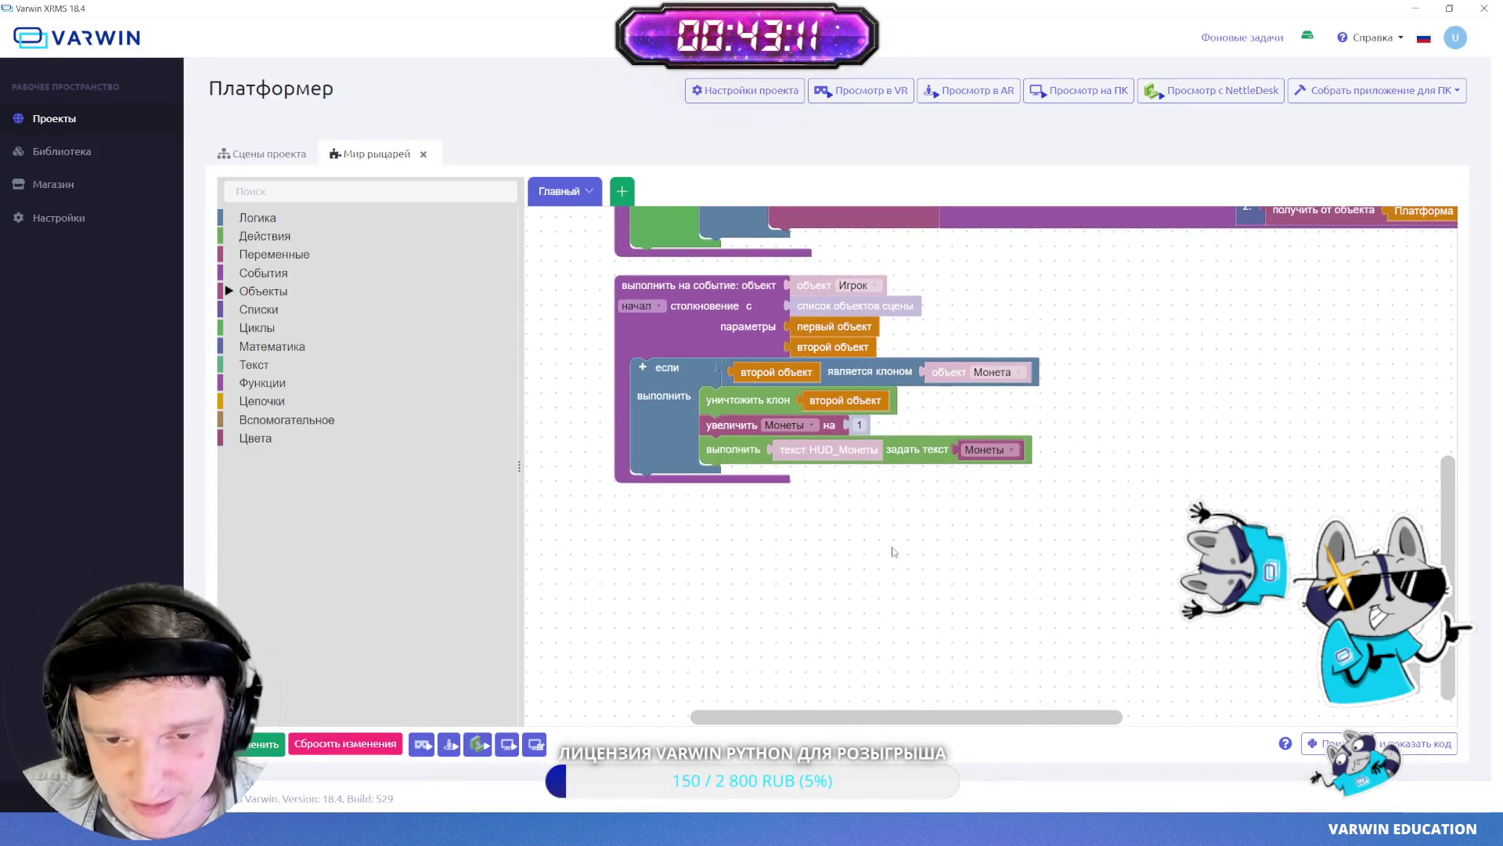
click(287, 292)
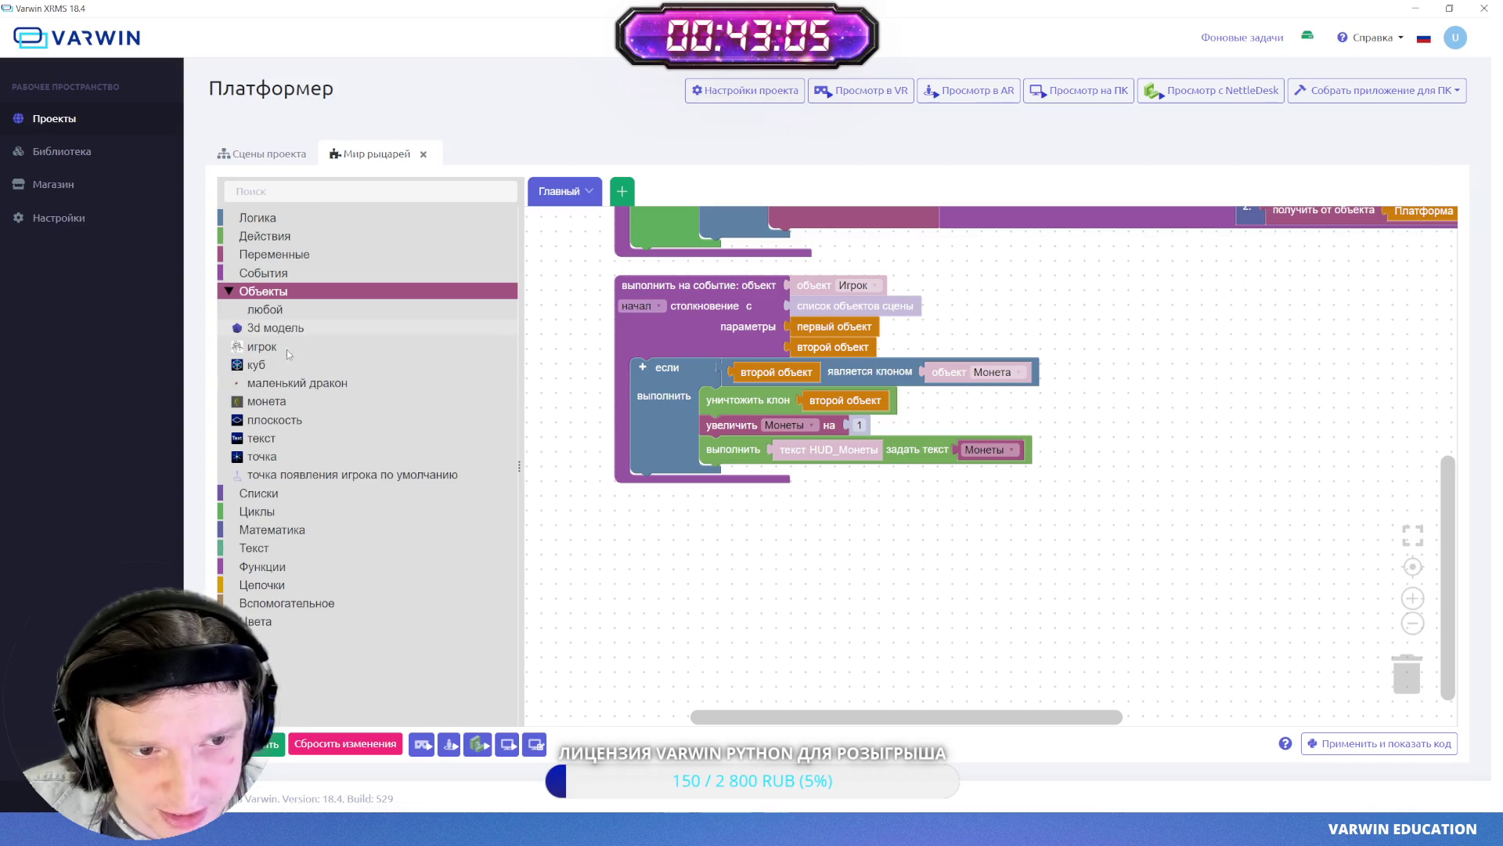
click(275, 328)
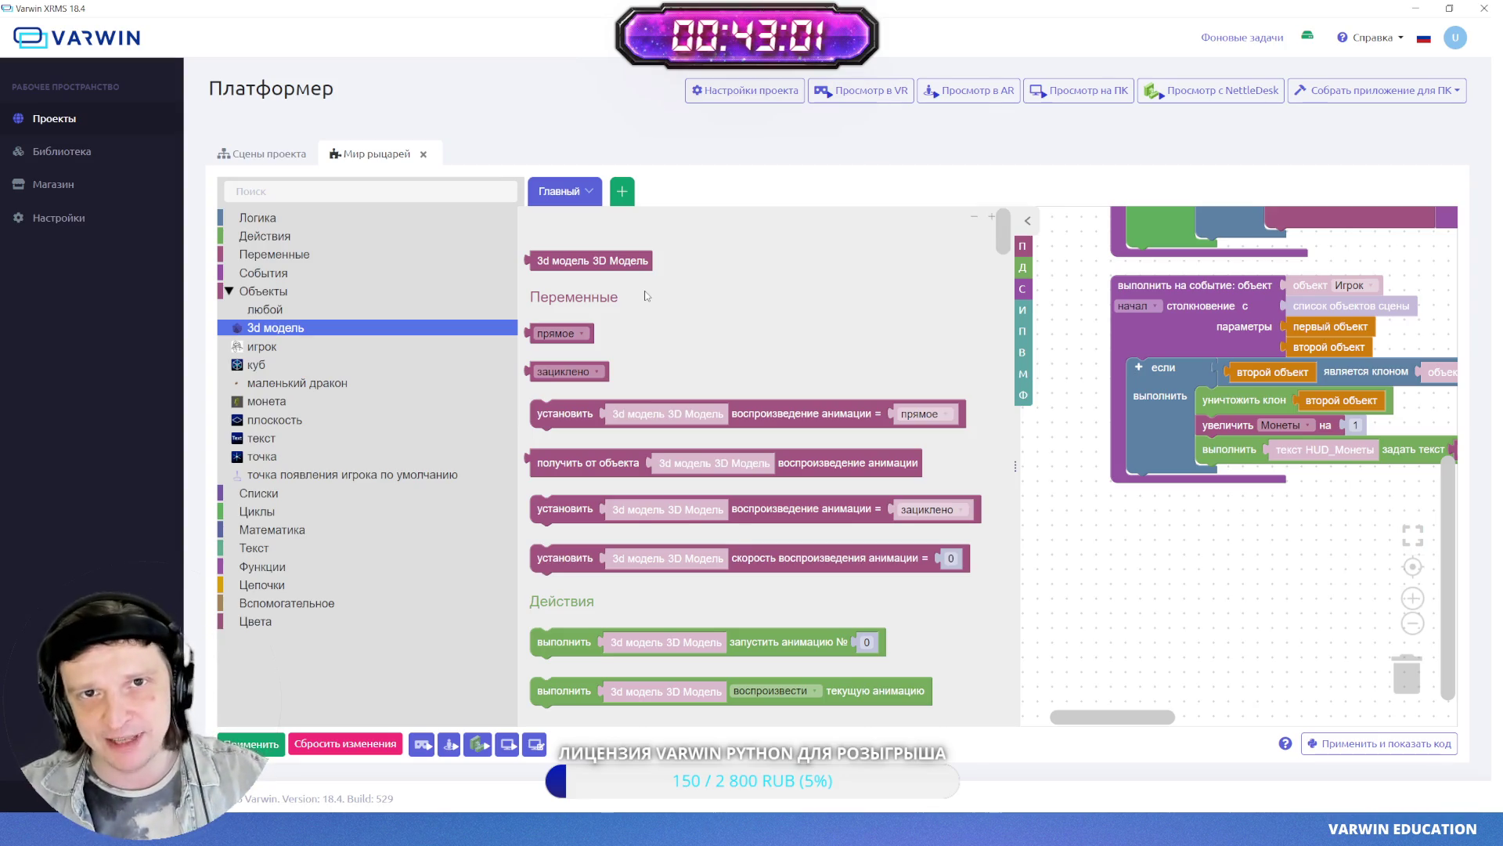
key(alt+Tab)
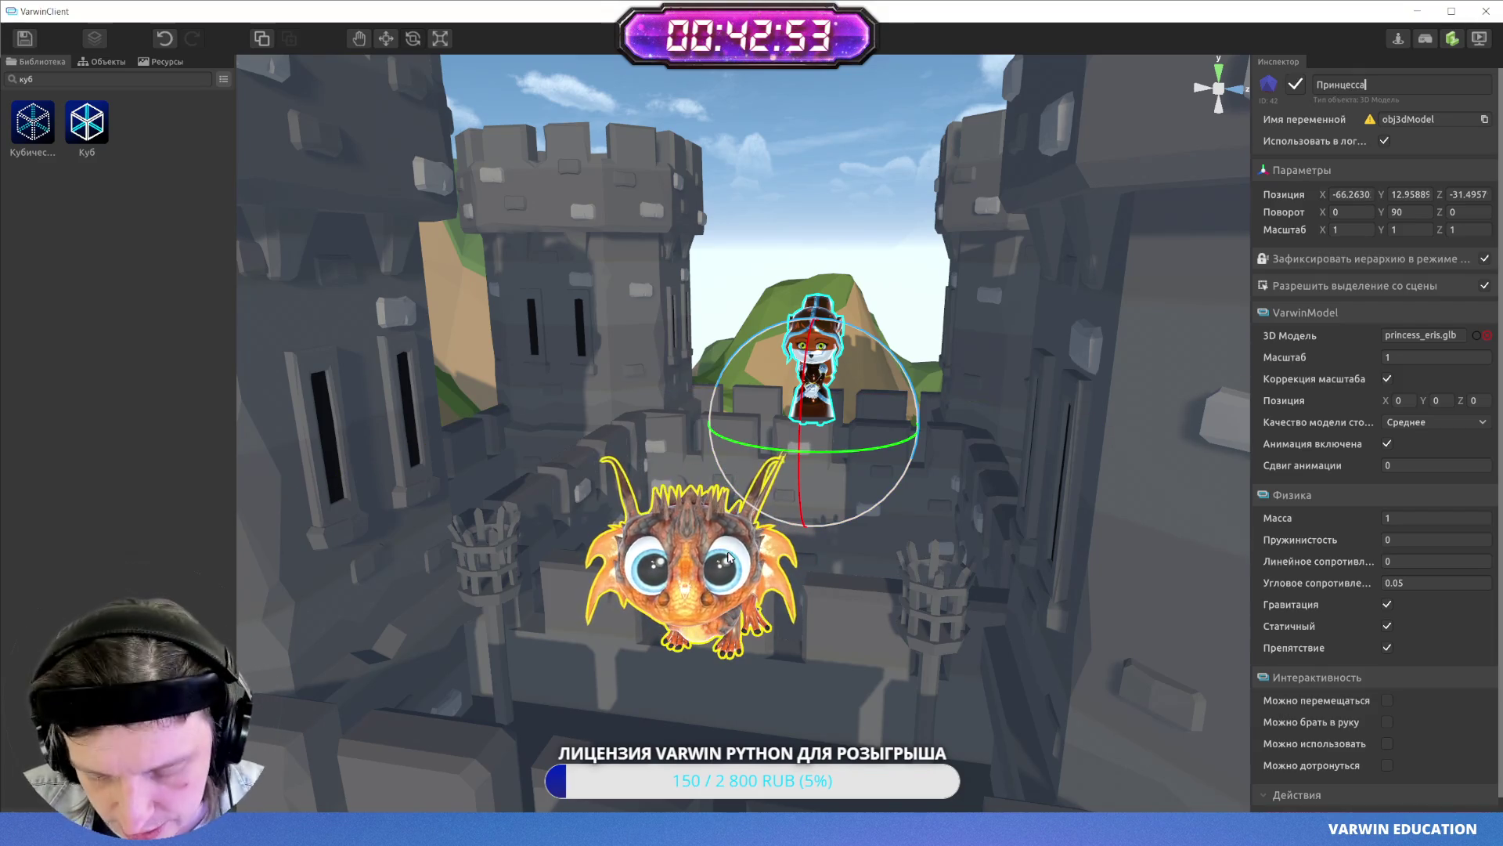
- Rename the little dragon to Дракон and save the scene
click(705, 579)
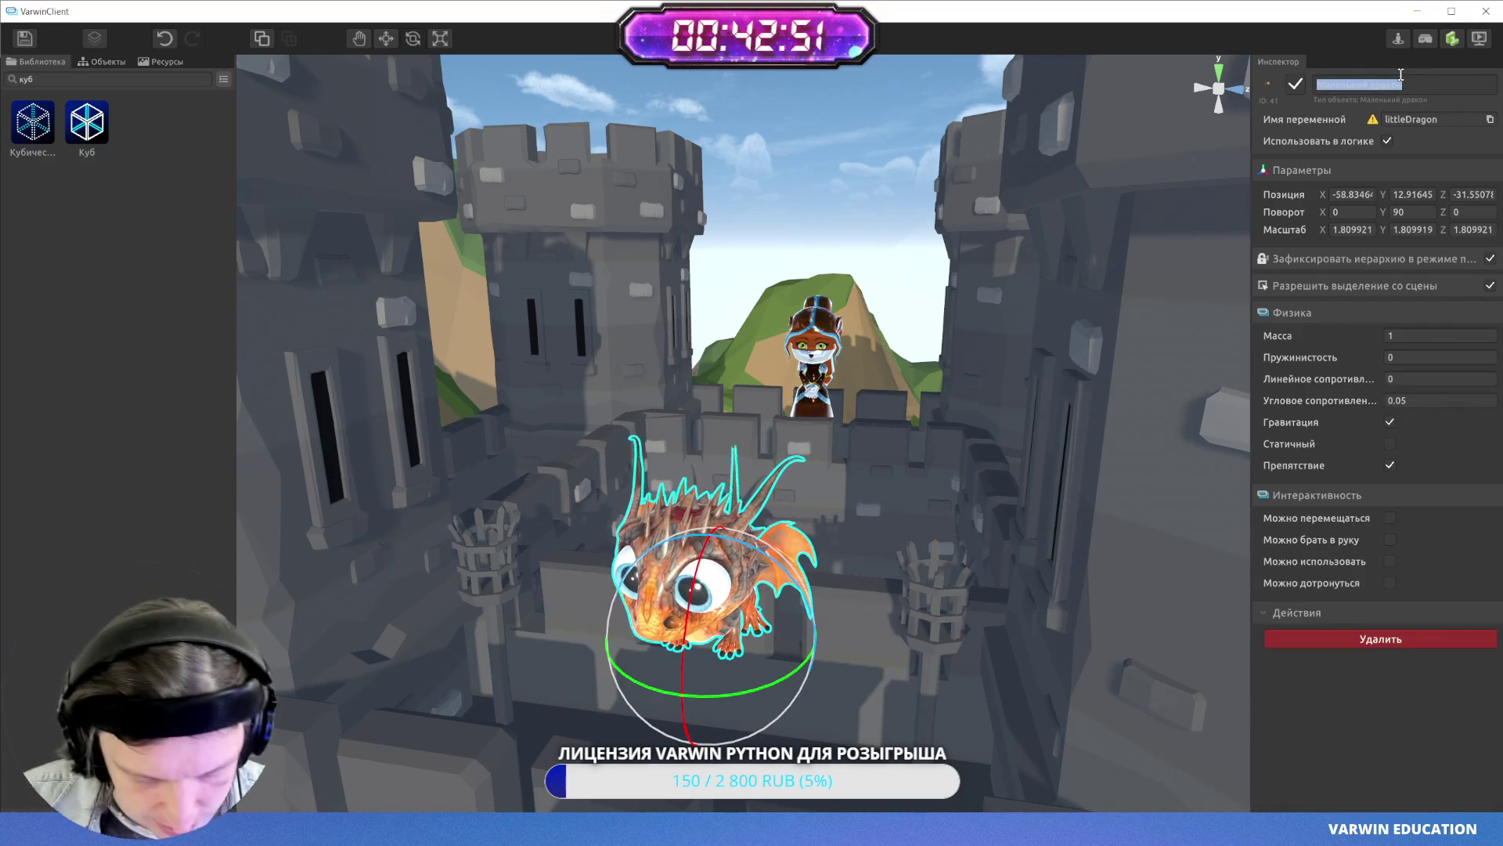
text(Д)
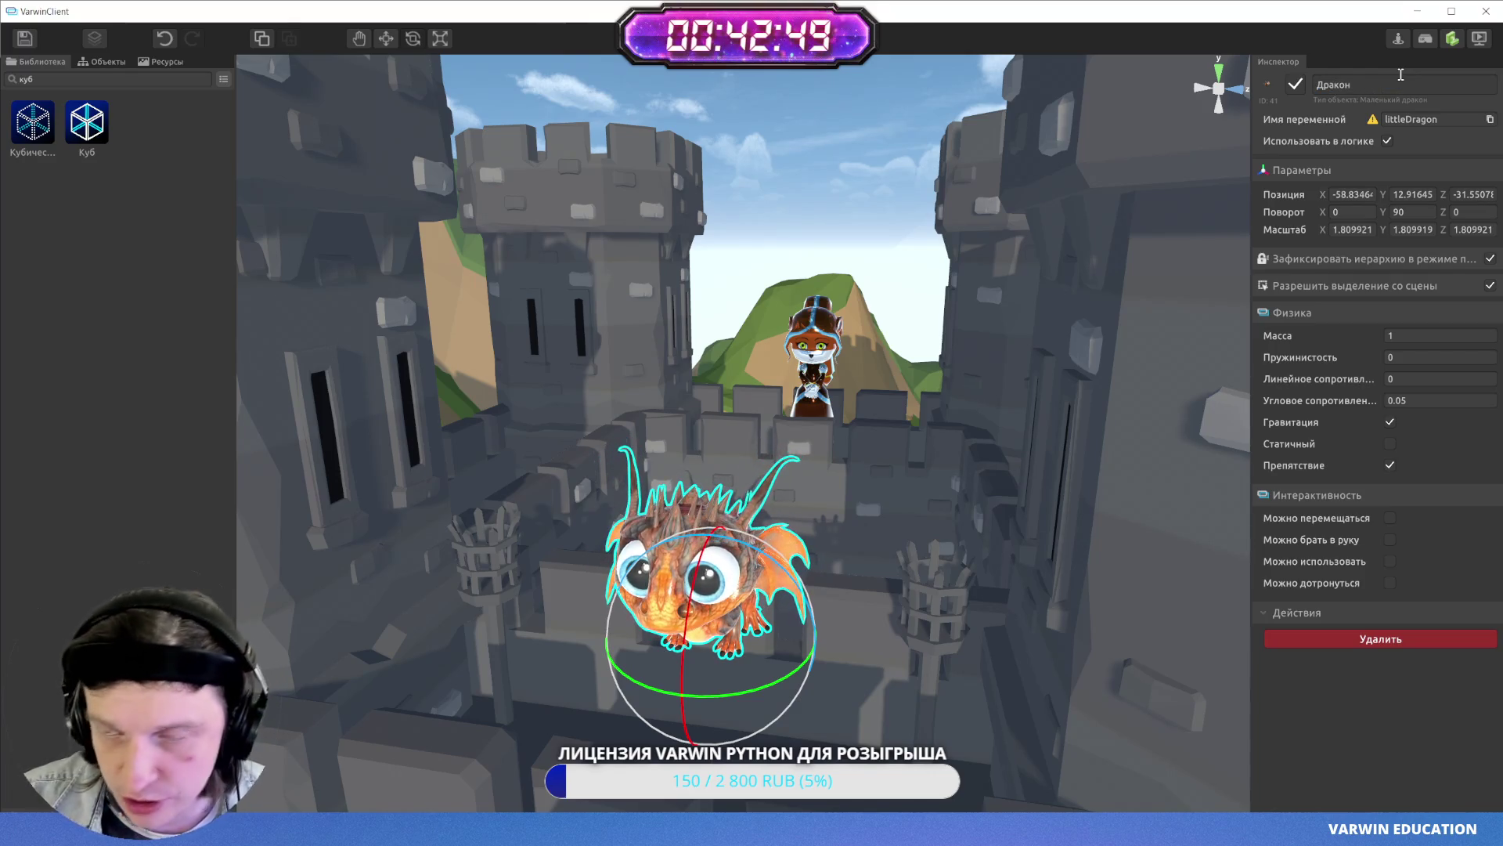
click(29, 43)
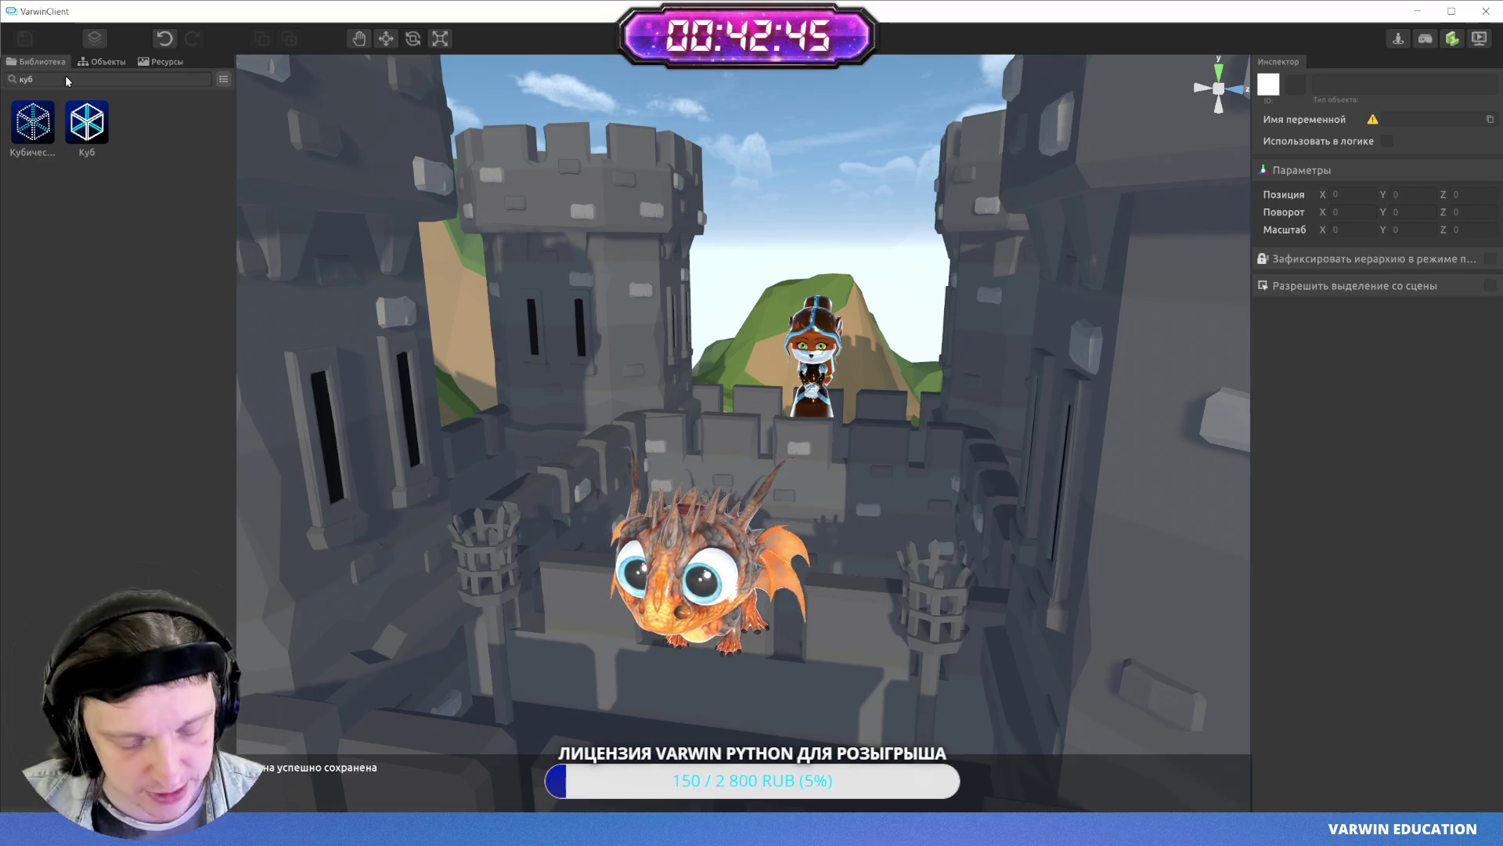
key(alt+Tab)
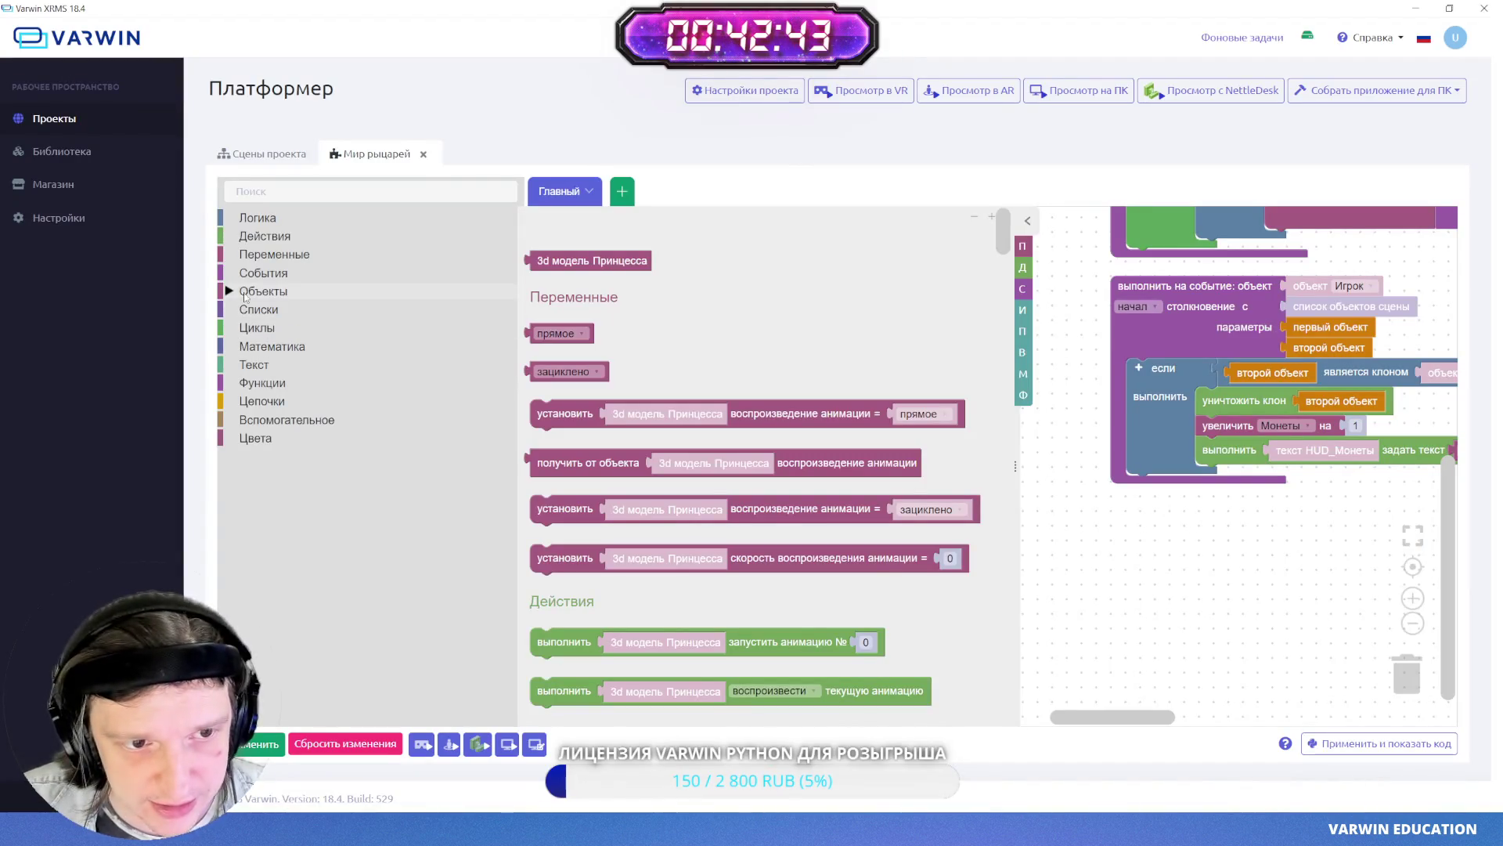
- Add a 'воспроизвести текущую анимацию' block for the Принцесса model
click(261, 293)
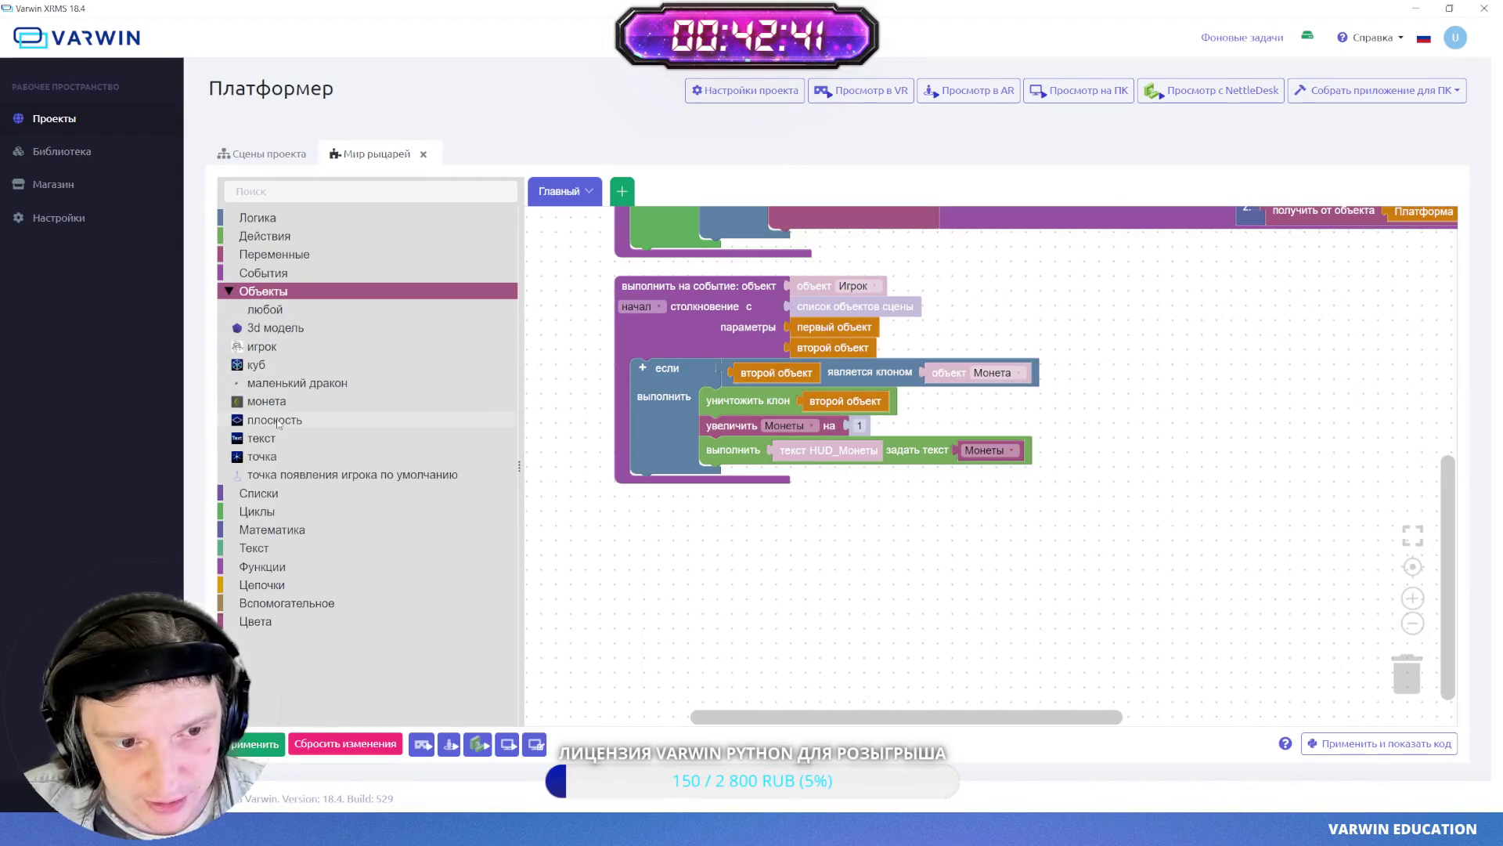
key(Down)
key(Down)
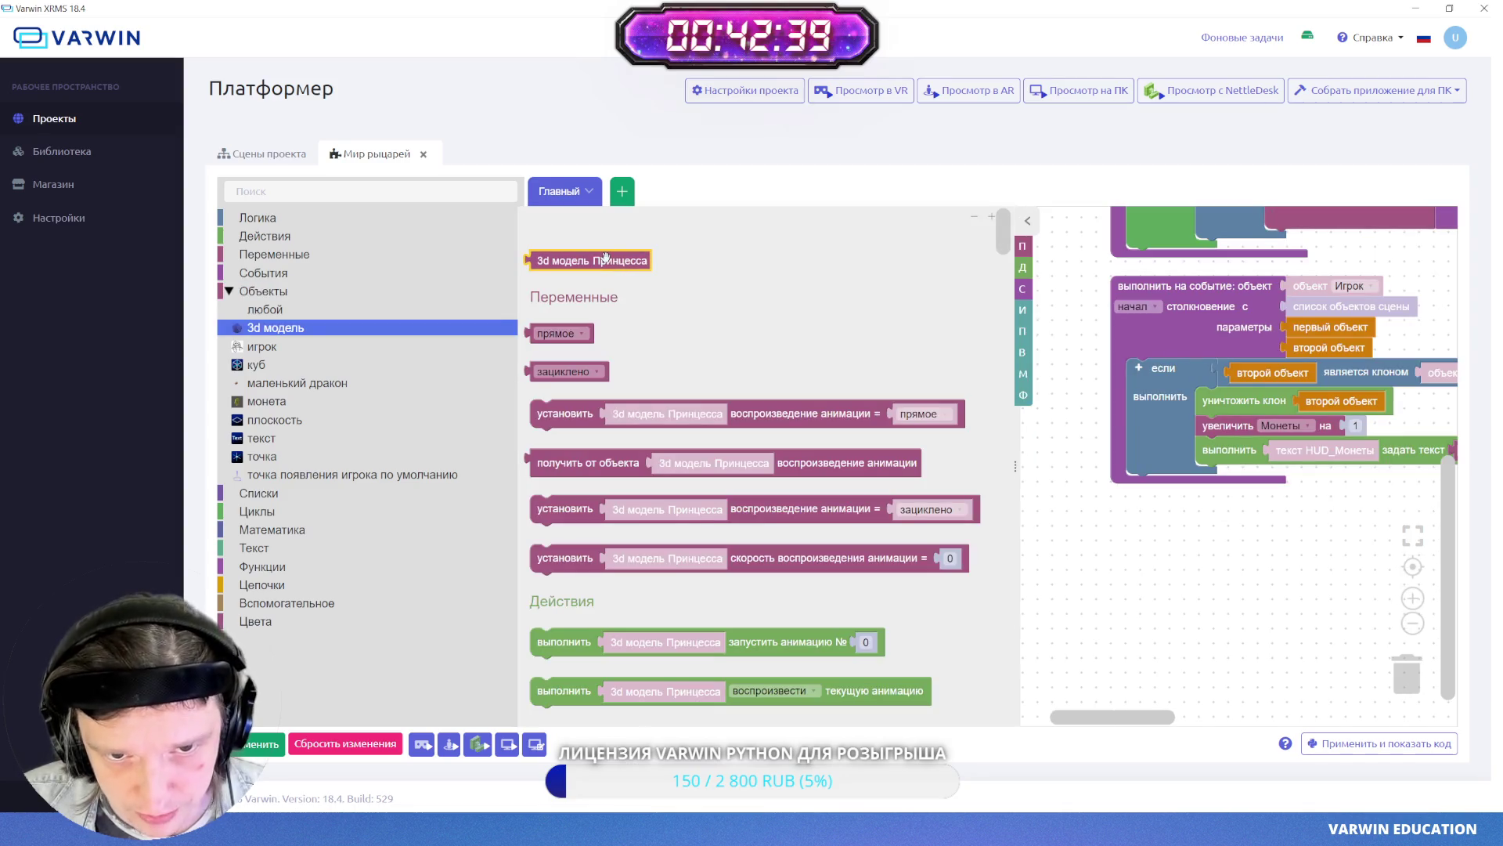
click(1024, 270)
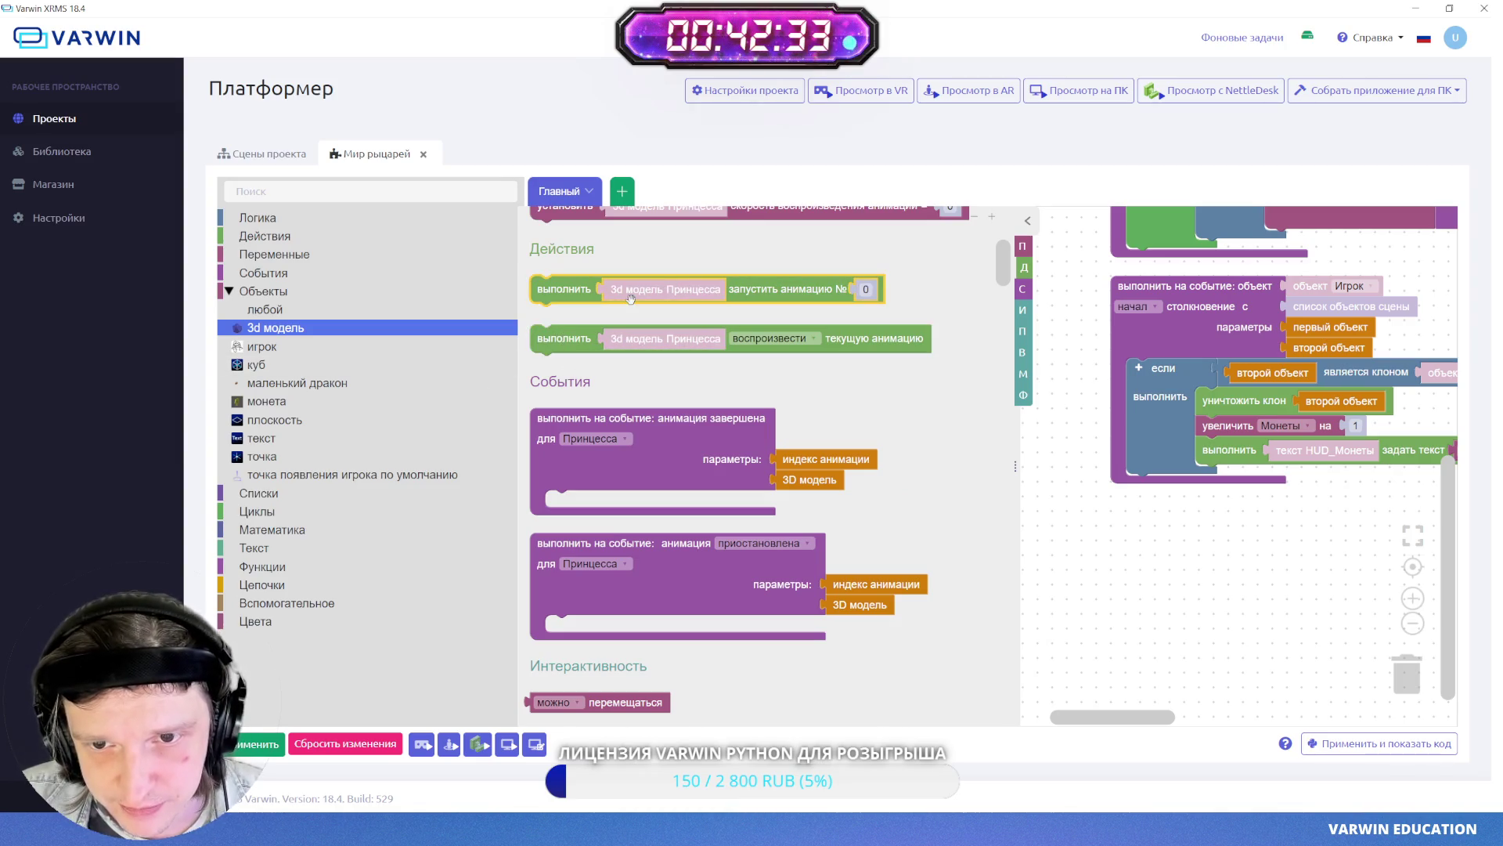
mouse_move(582, 338)
mouse_down()
mouse_move(1291, 635)
mouse_move(1147, 583)
mouse_up()
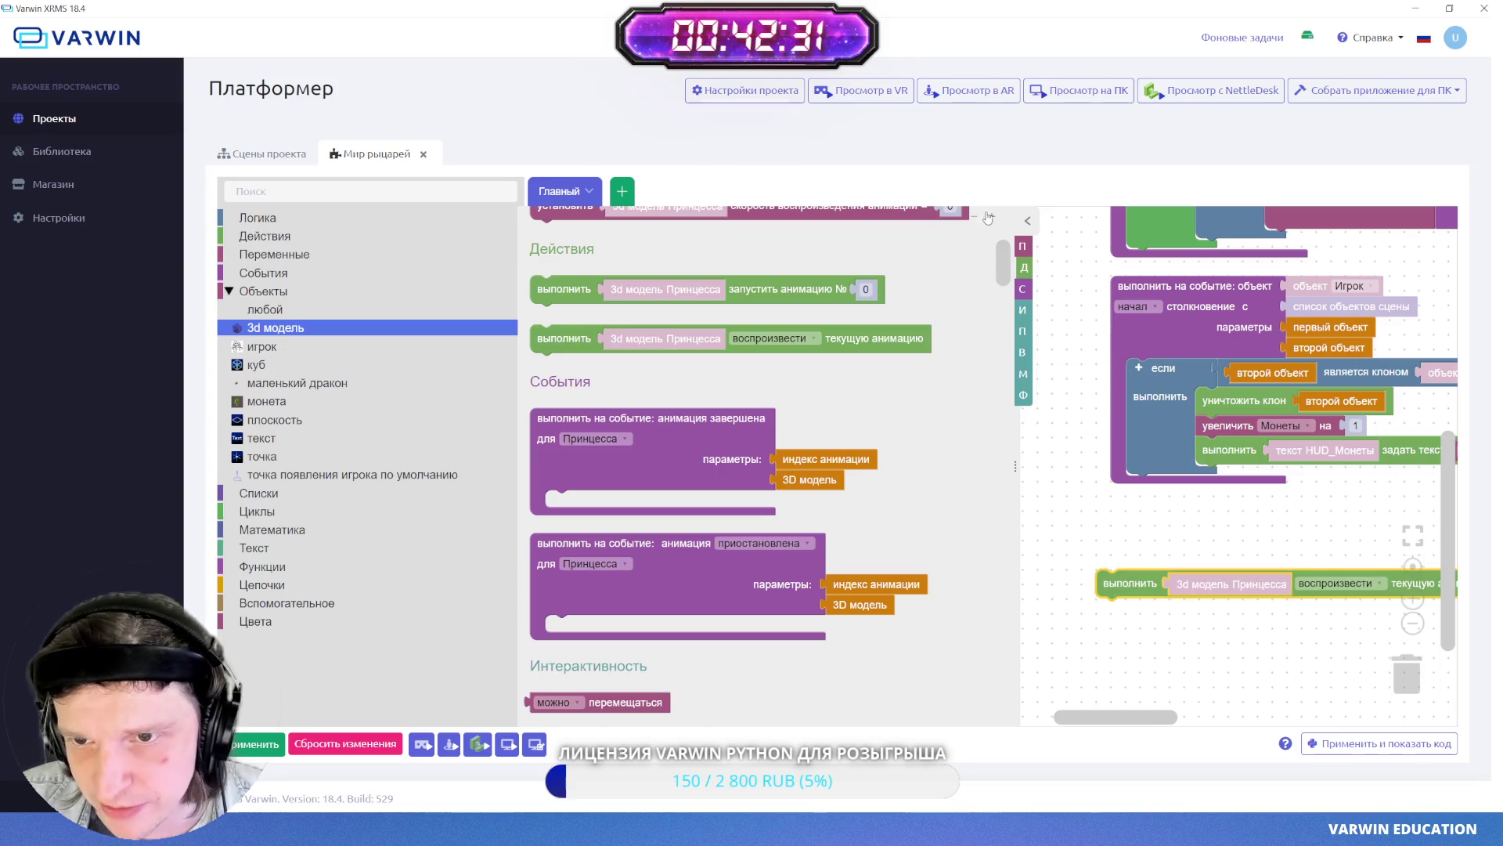
- Add a block setting Принцесса's animation playback to зациклено, then move the block pair right
scroll(1081, 495, down, 1)
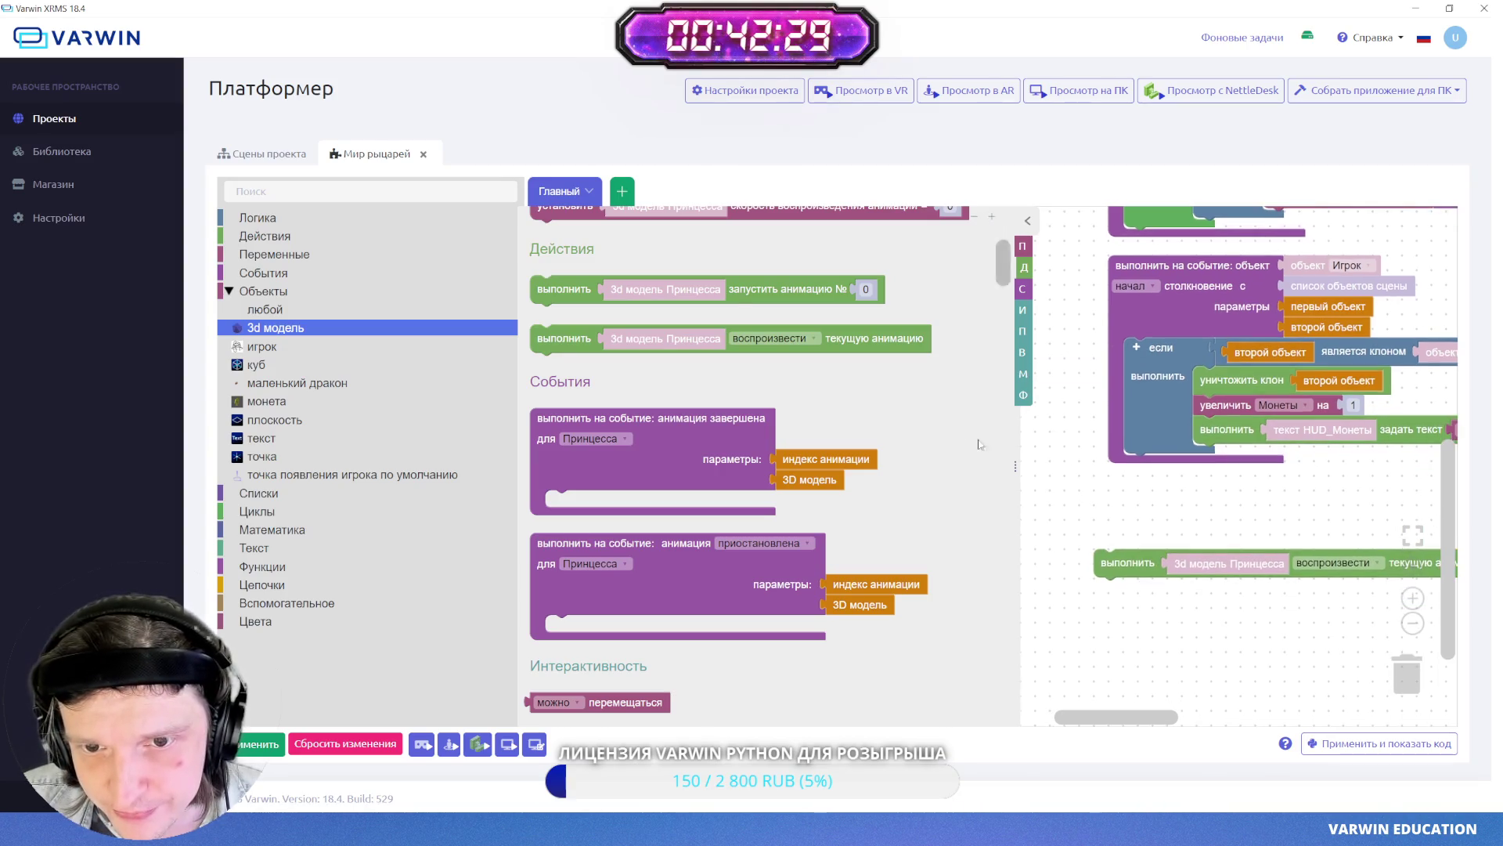
scroll(945, 428, up, 3)
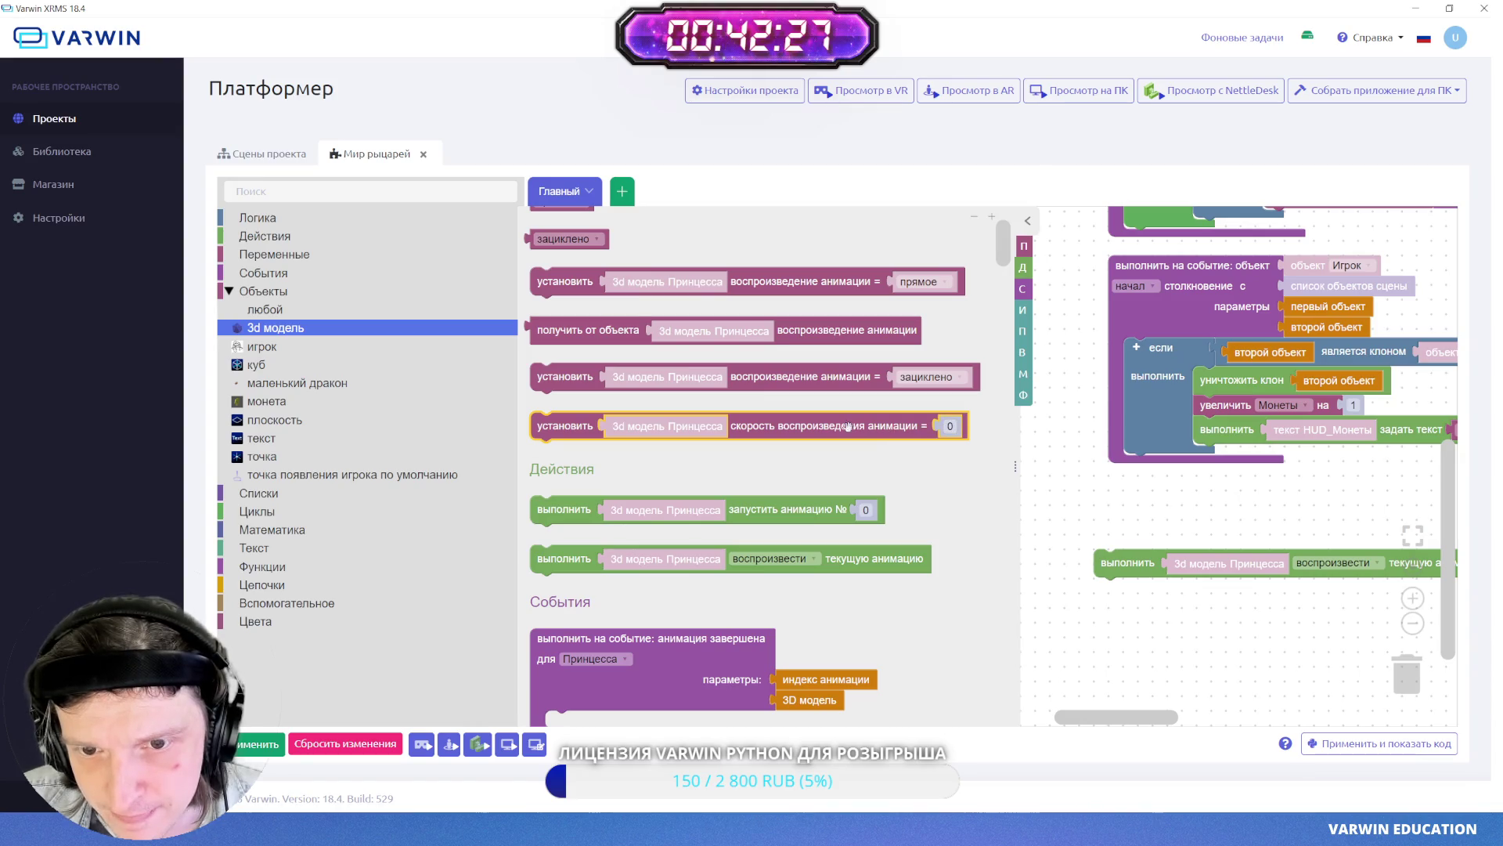
drag(760, 389, 1313, 526)
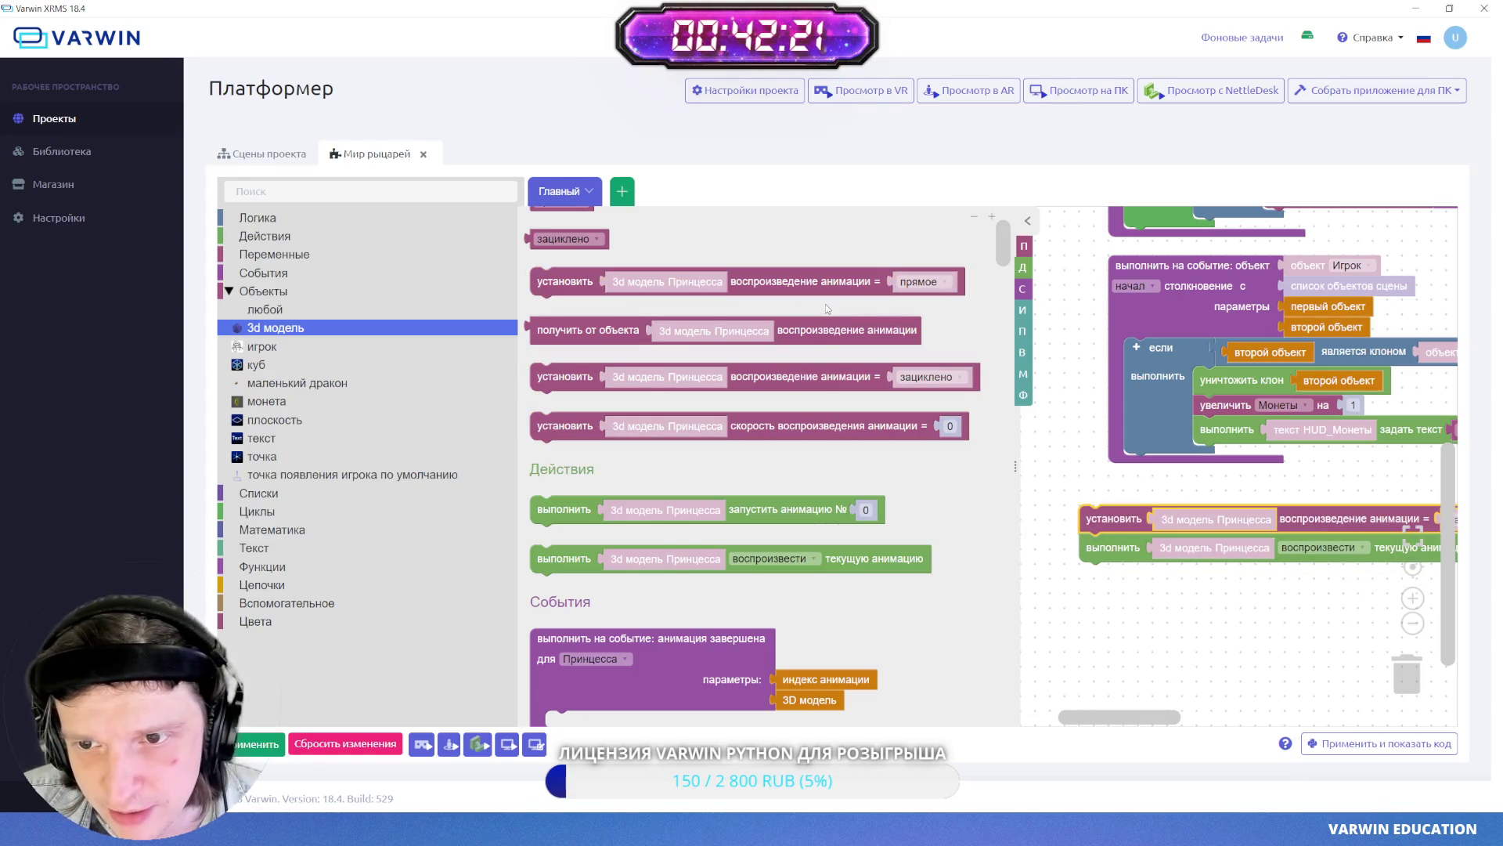
scroll(822, 298, up, 1)
click(799, 354)
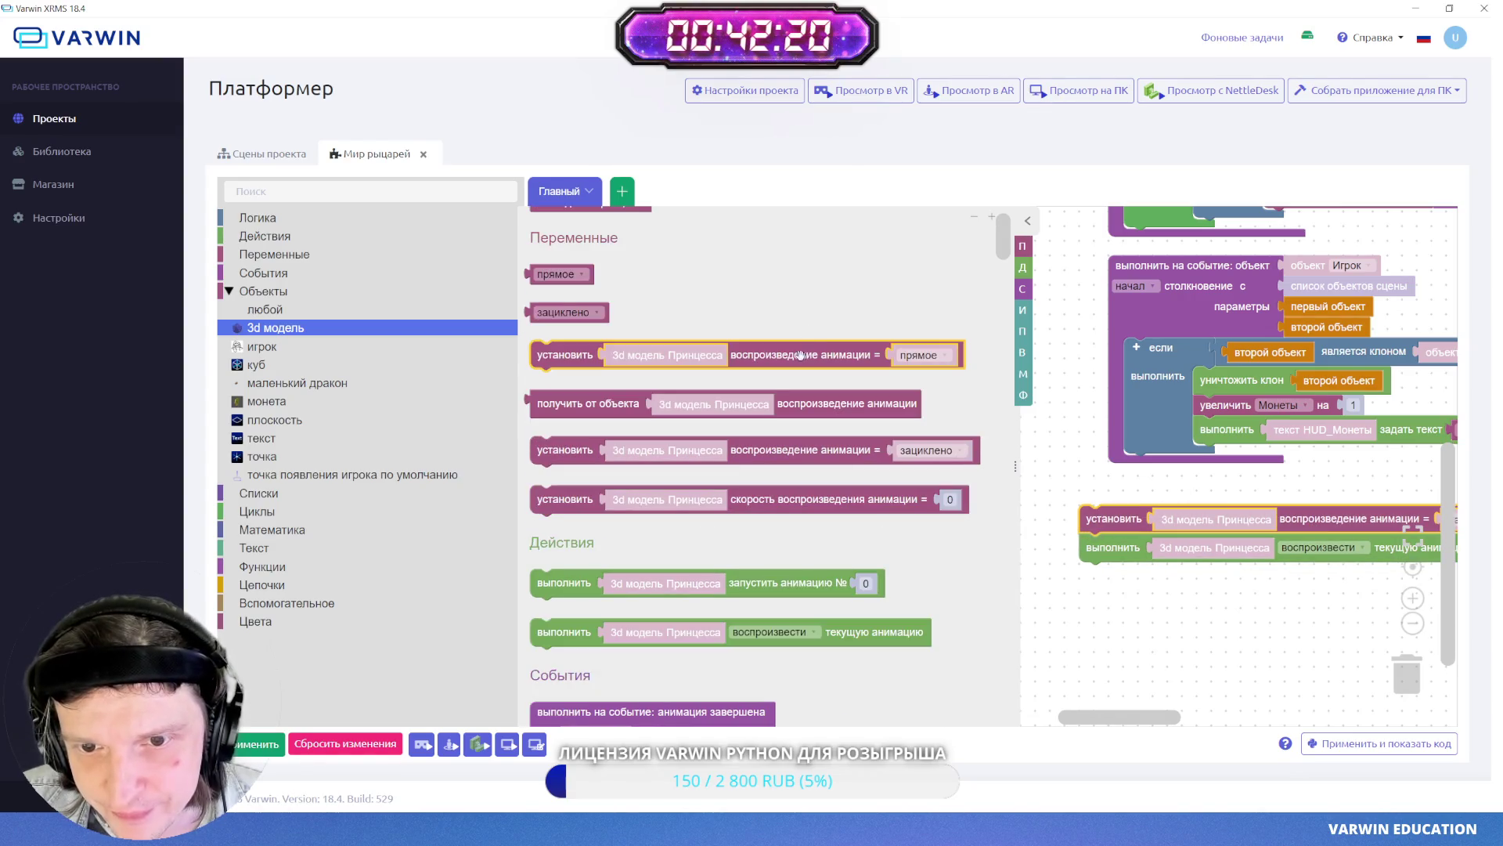
click(921, 356)
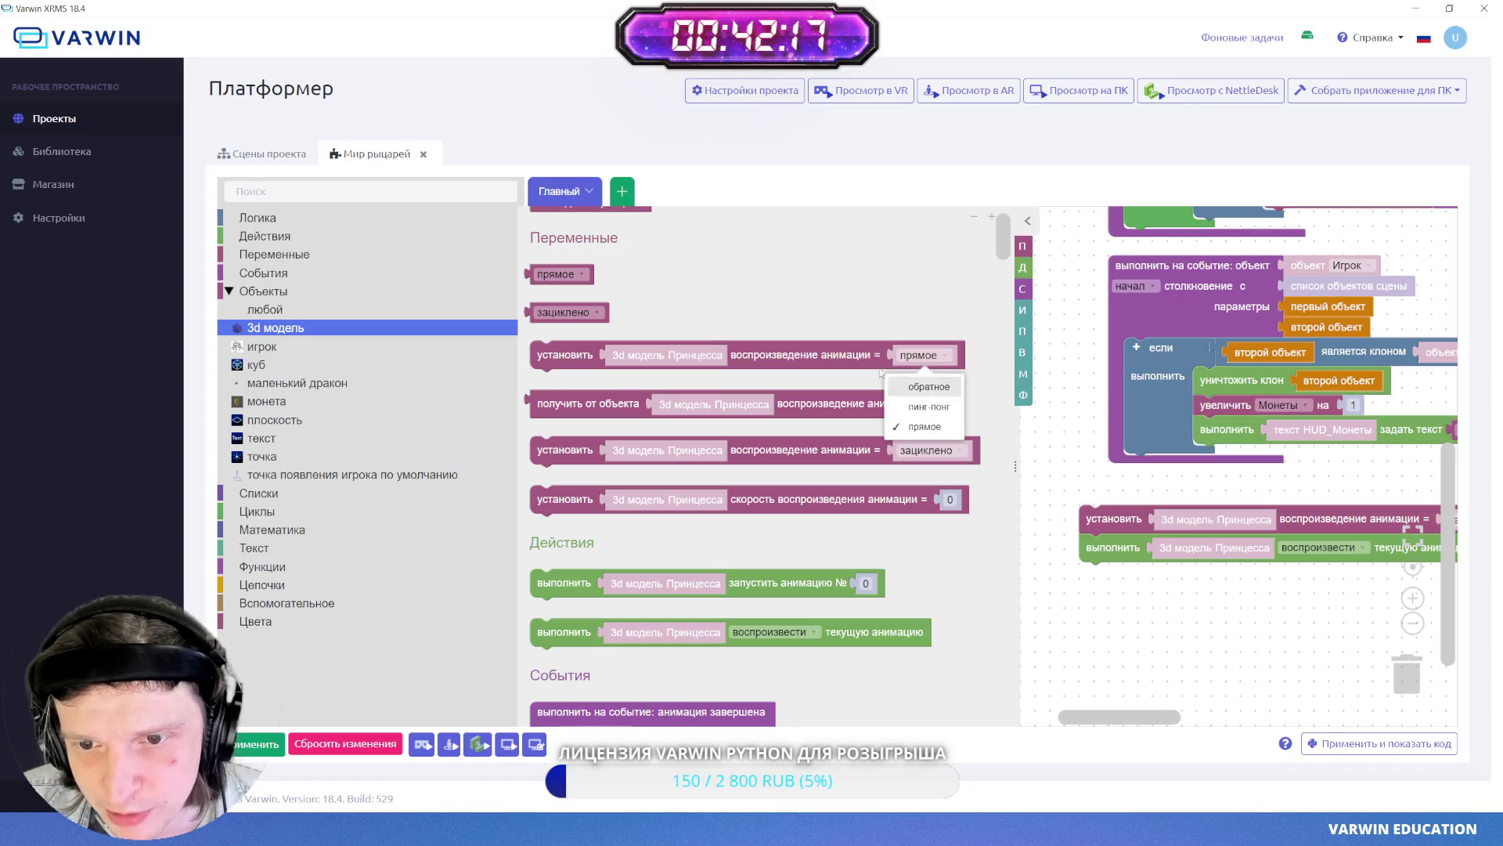
click(742, 345)
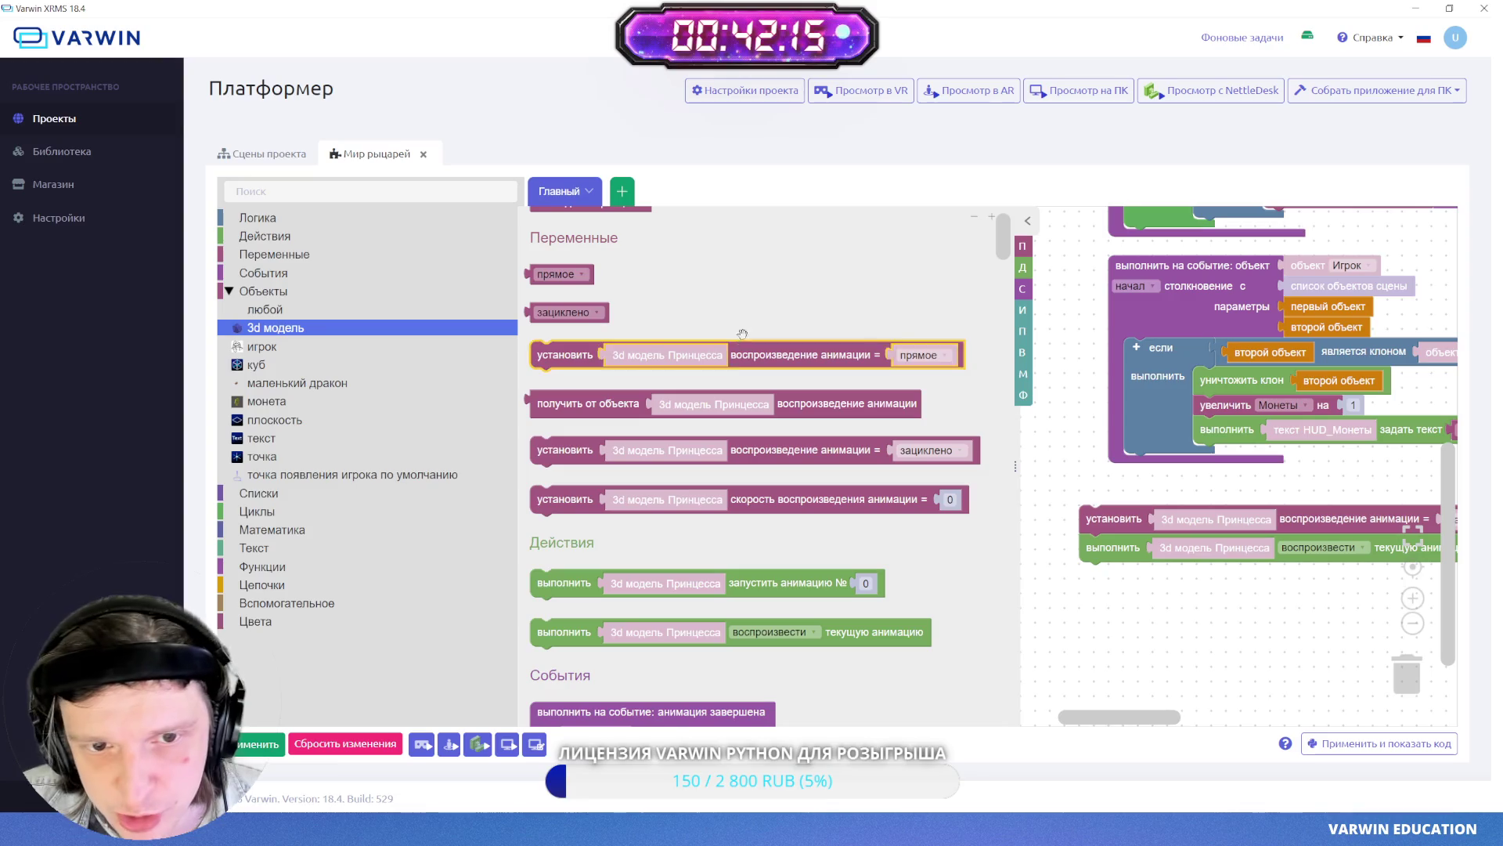
scroll(979, 227, down, 2)
click(1028, 223)
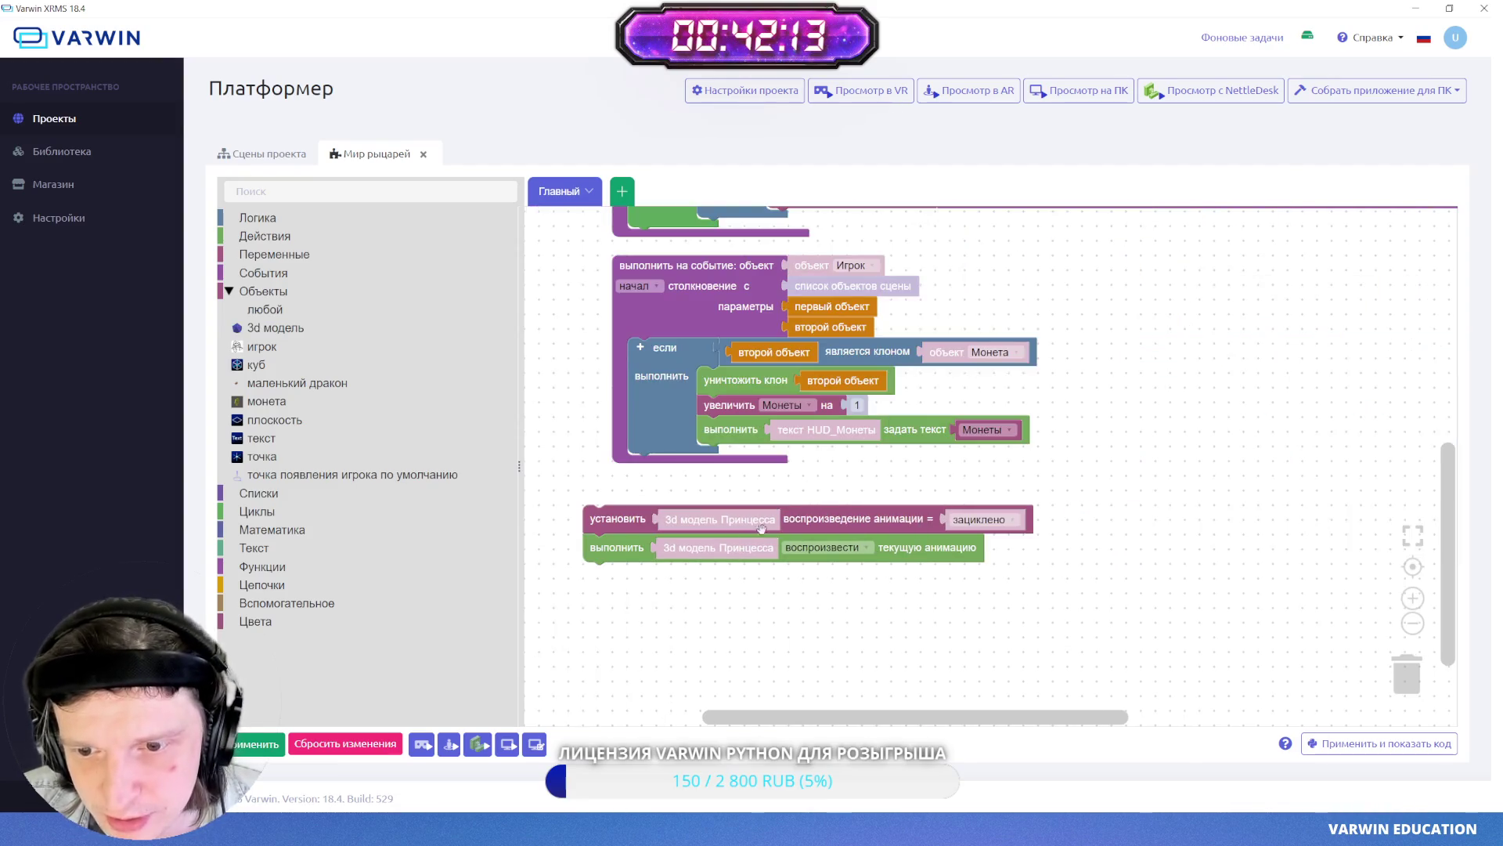
scroll(562, 321, down, 2)
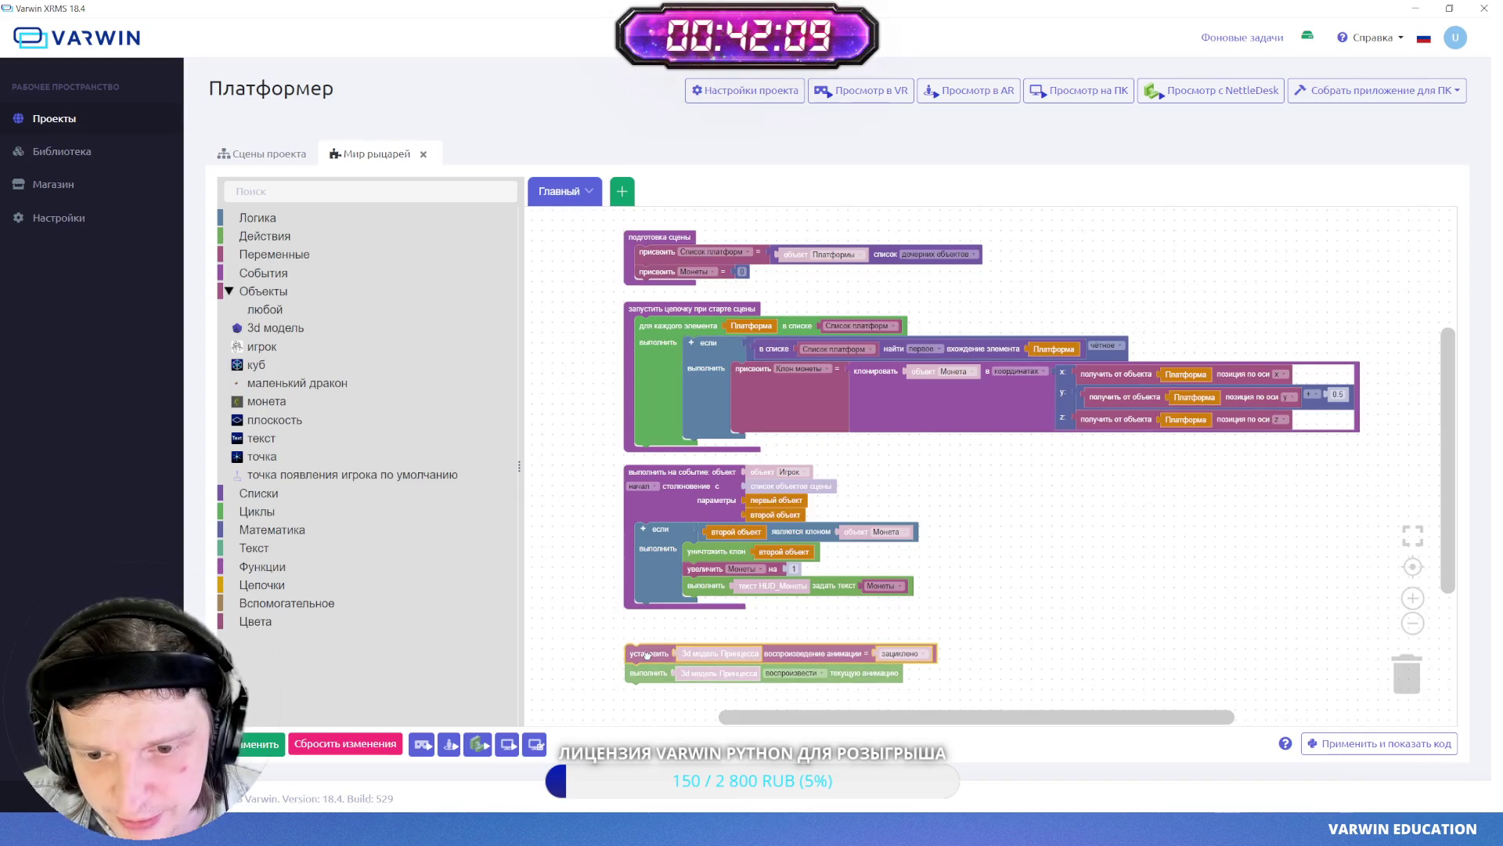
mouse_move(646, 662)
mouse_down()
mouse_move(759, 466)
mouse_move(679, 311)
mouse_move(1053, 566)
mouse_up()
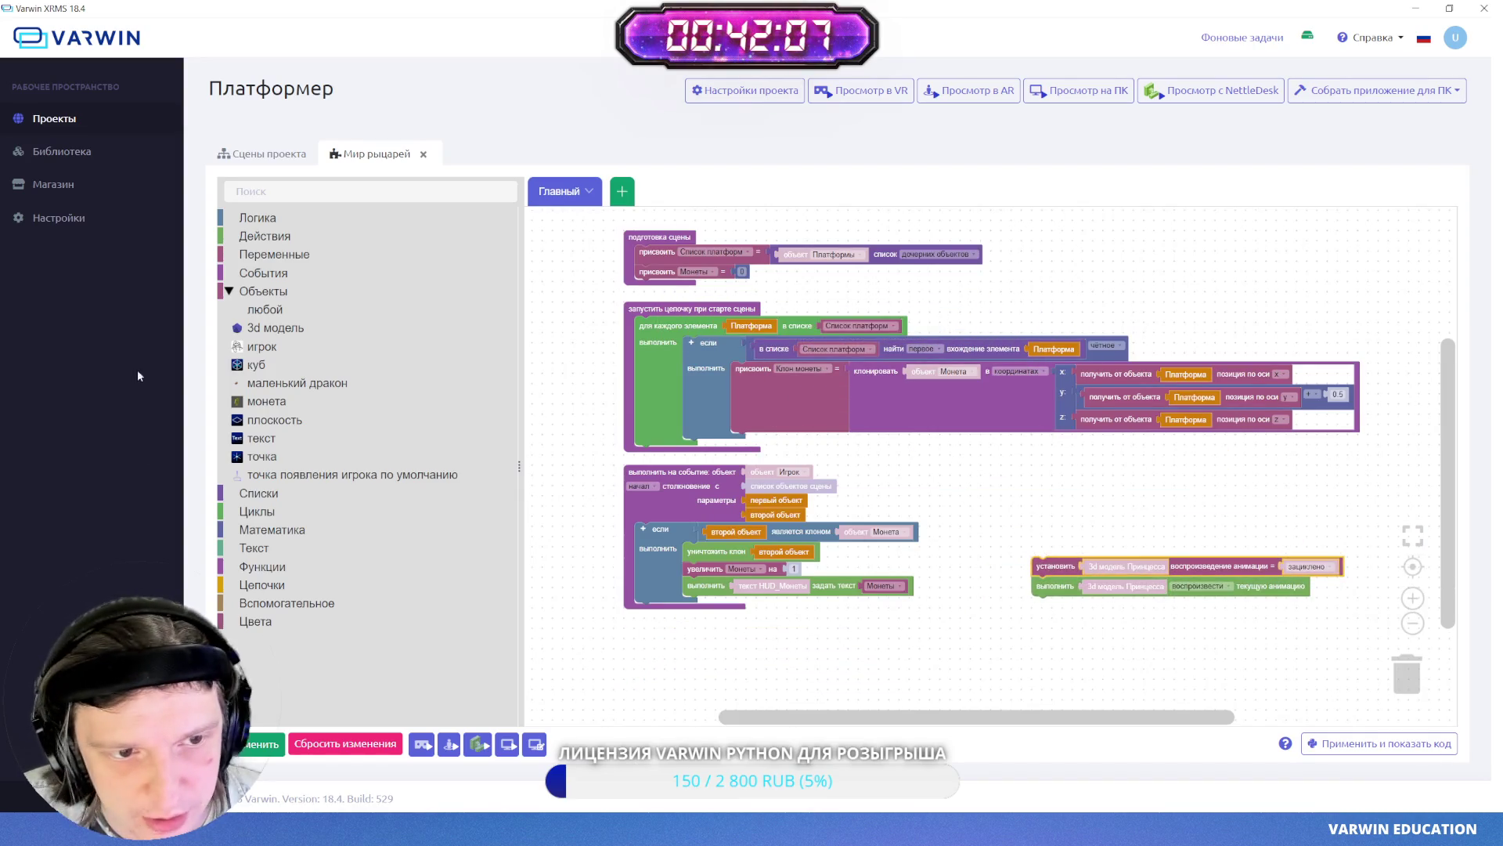
- Nest the Принцесса animation blocks in a 'запустить цепочку при старте сцены' event and apply
click(263, 270)
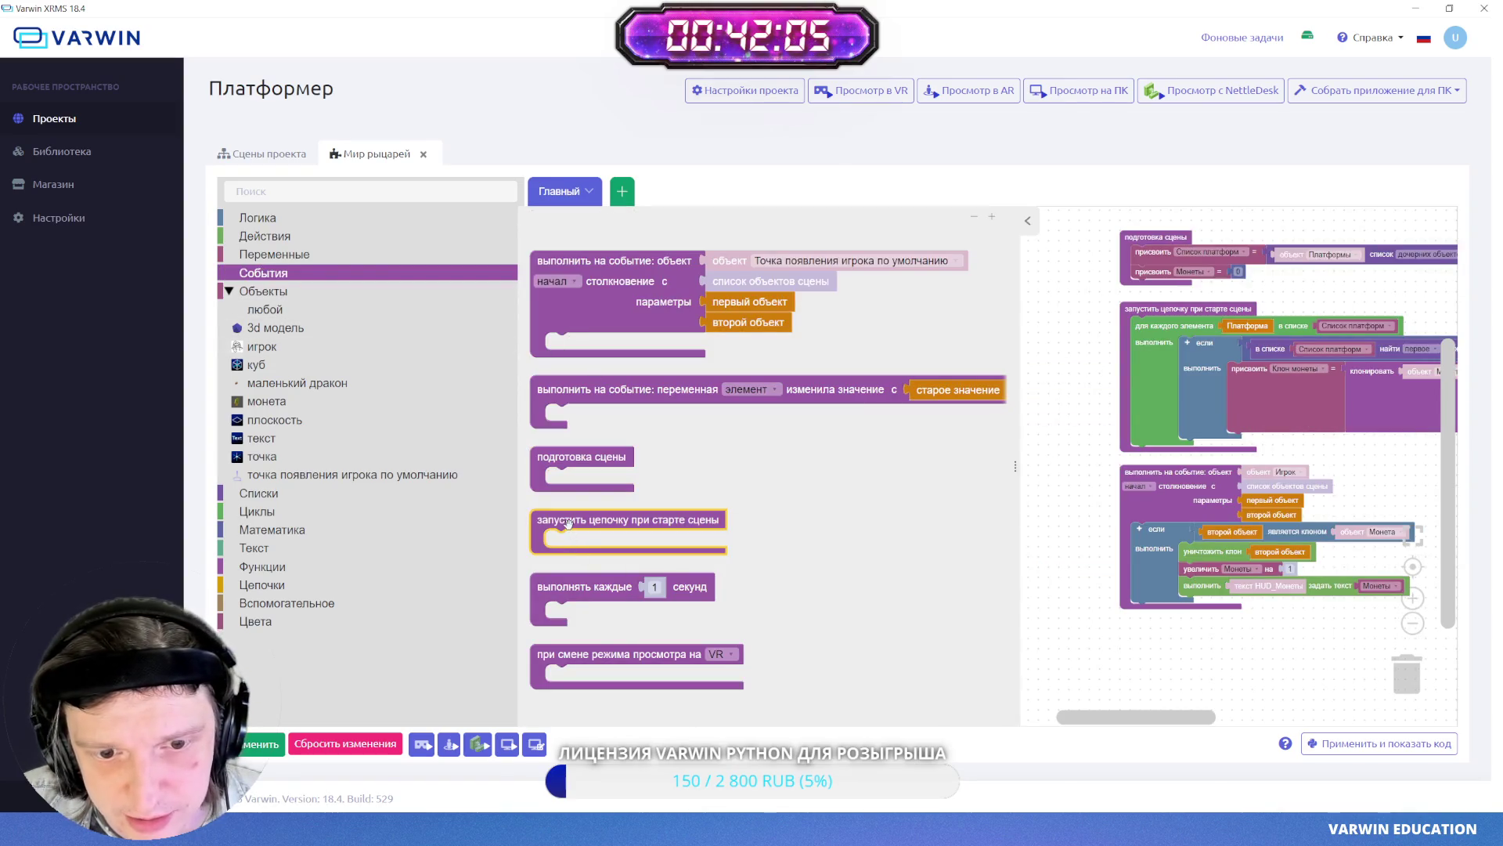
mouse_move(626, 536)
mouse_down()
mouse_move(993, 603)
mouse_move(1214, 677)
mouse_up()
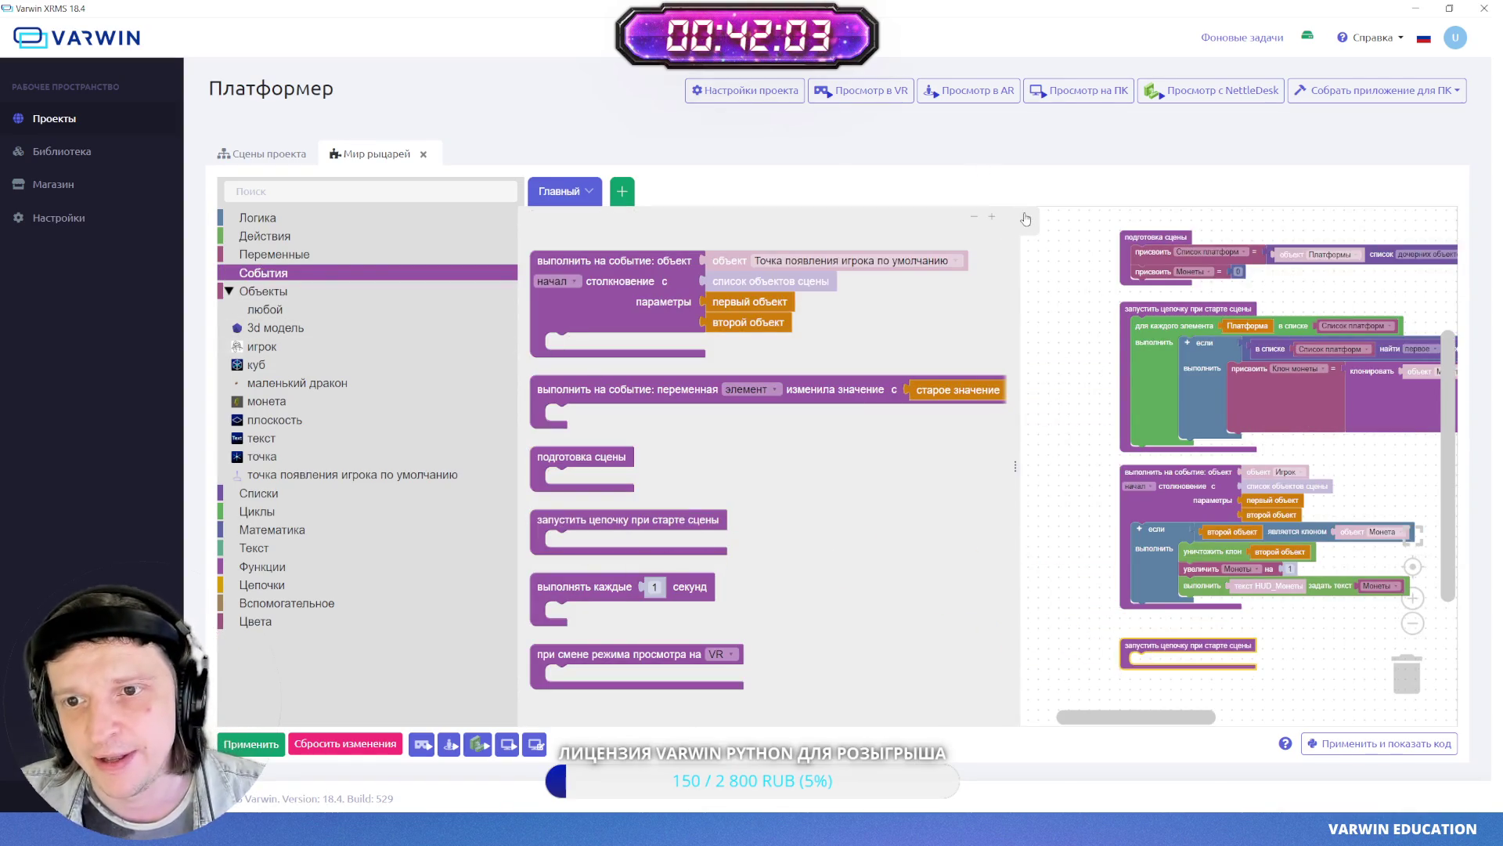
click(982, 640)
drag(981, 640, 1076, 530)
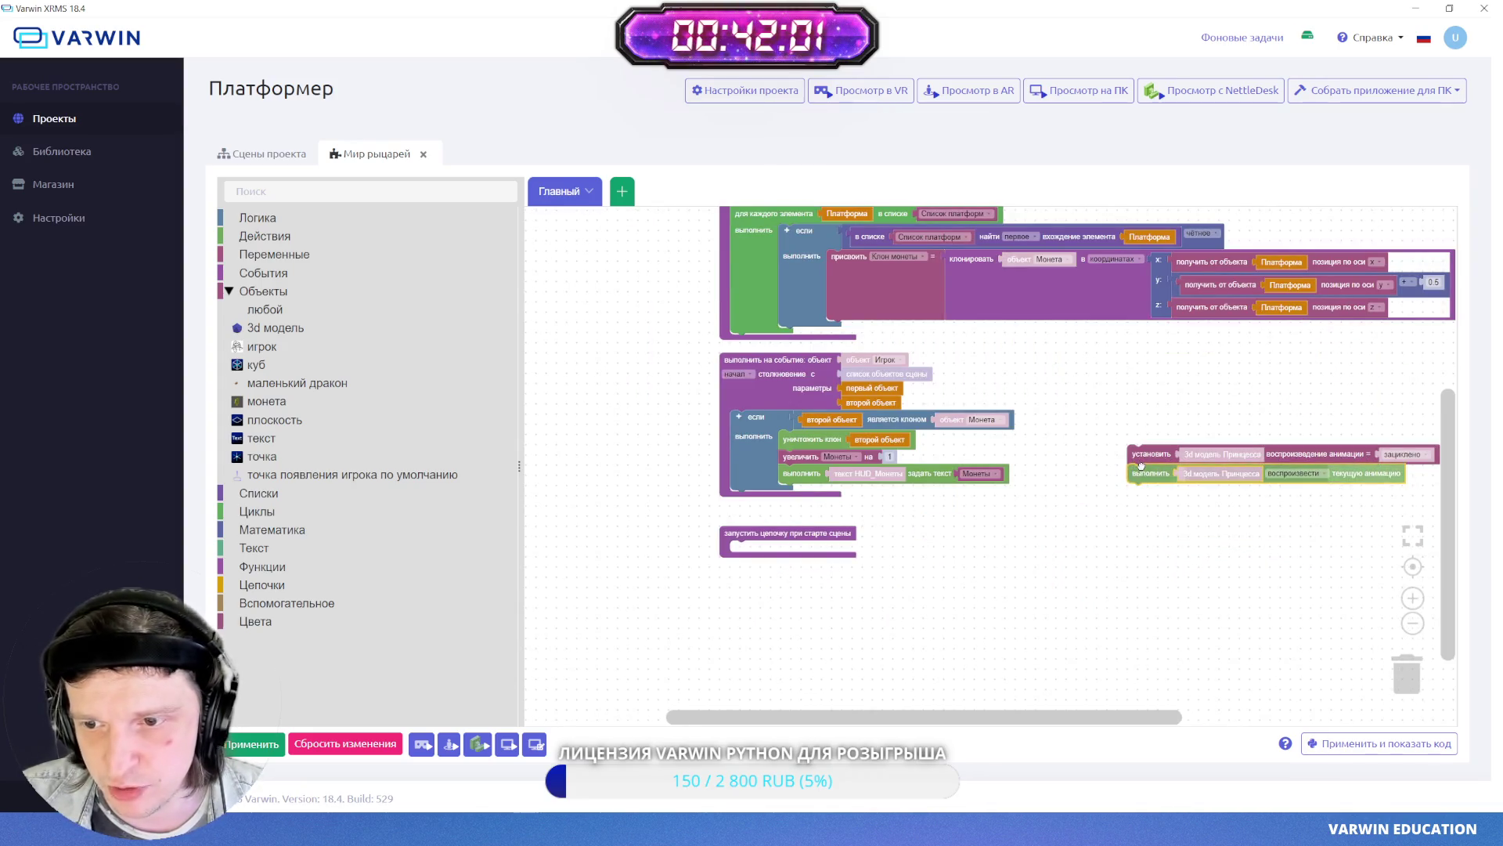
mouse_move(1140, 466)
mouse_down()
mouse_move(921, 583)
mouse_move(744, 561)
mouse_up()
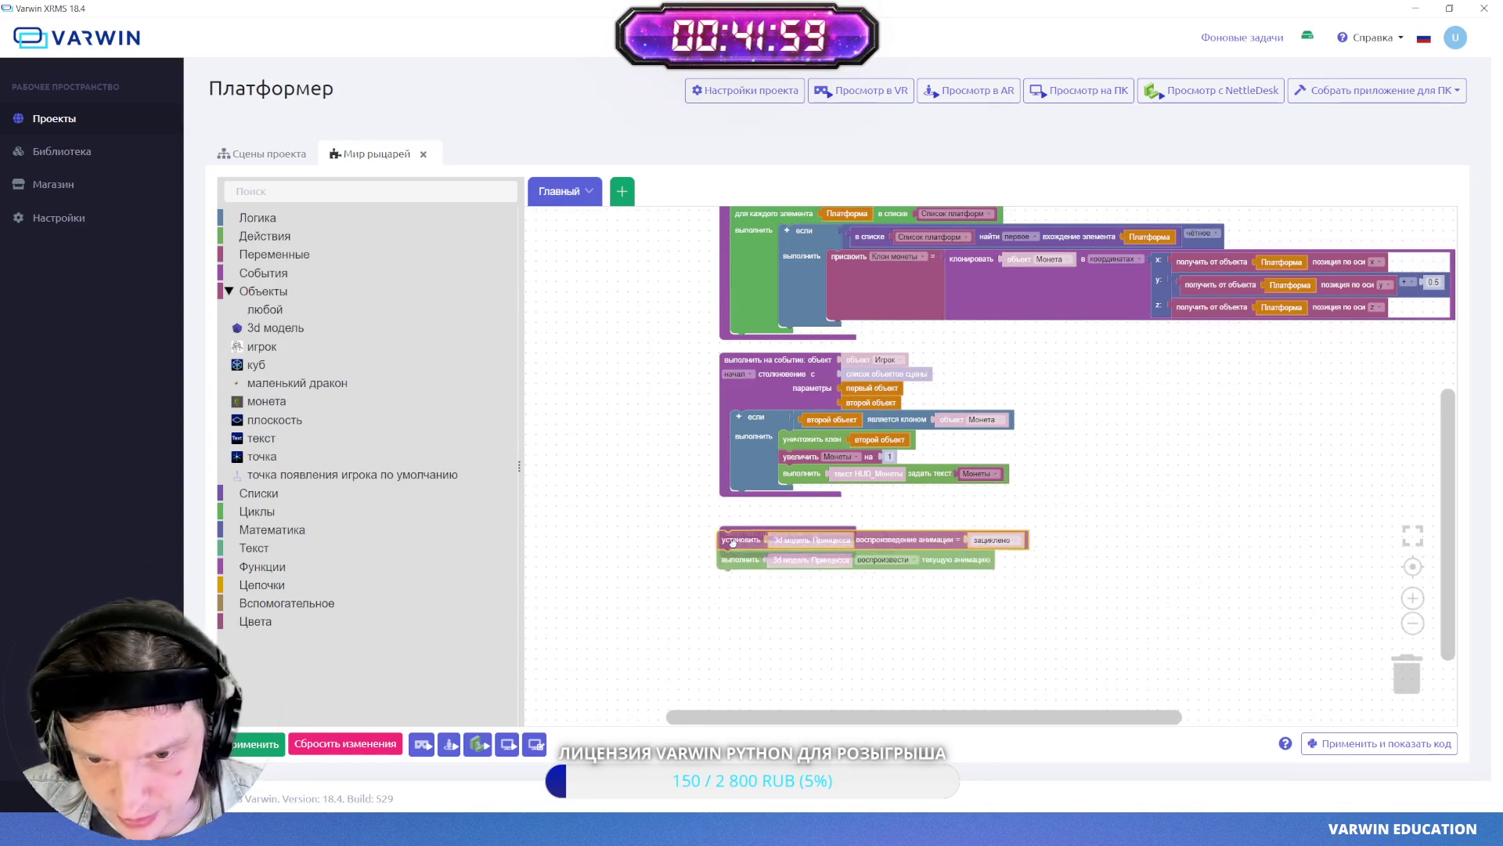
click(259, 744)
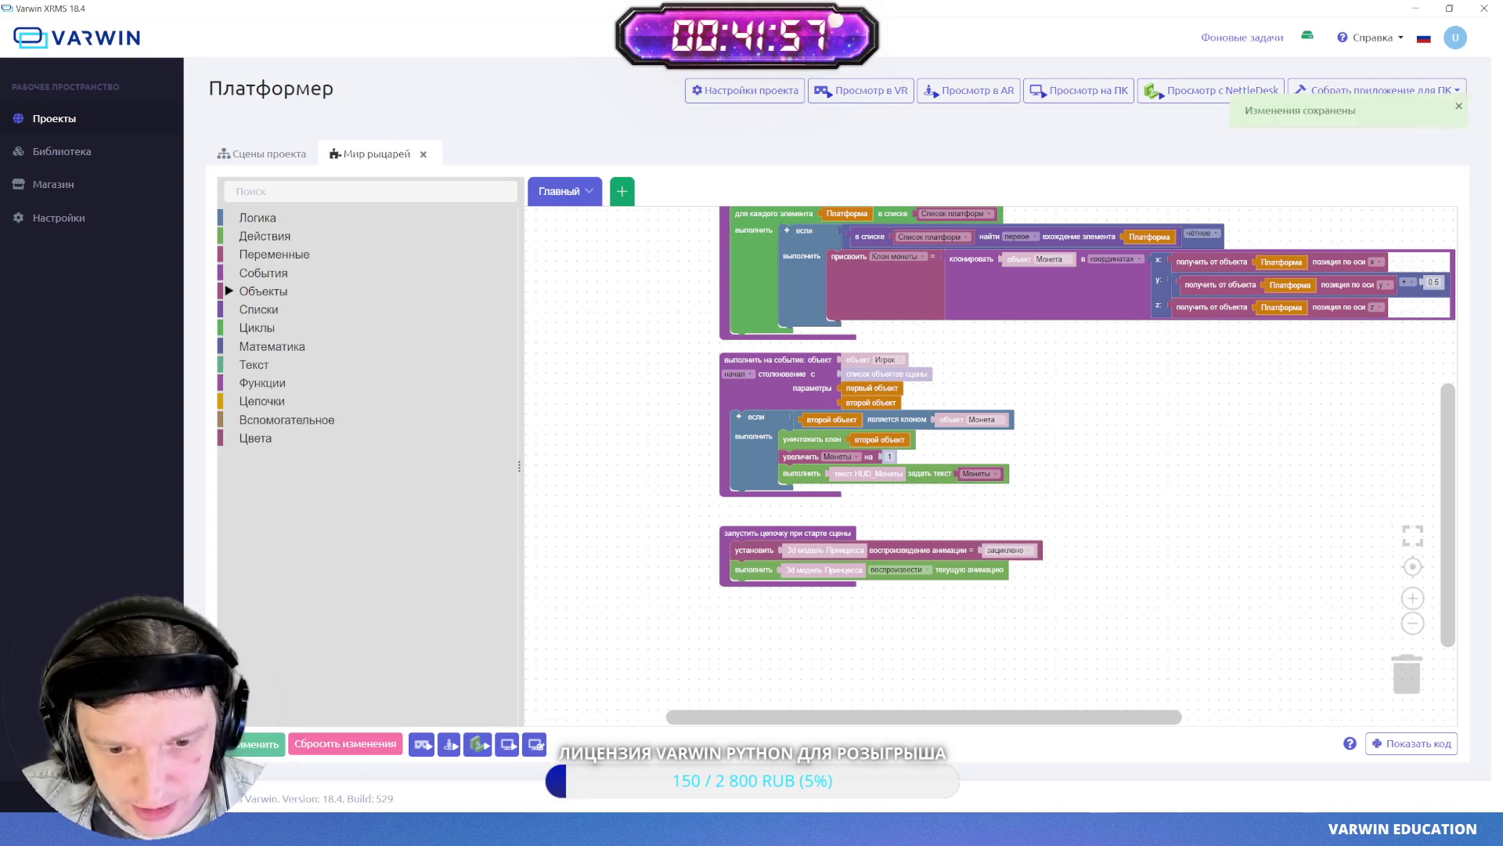
key(alt+Tab)
- Move defaultSpawnPoint onto the castle wall beside the fox and save the scene
key(w)
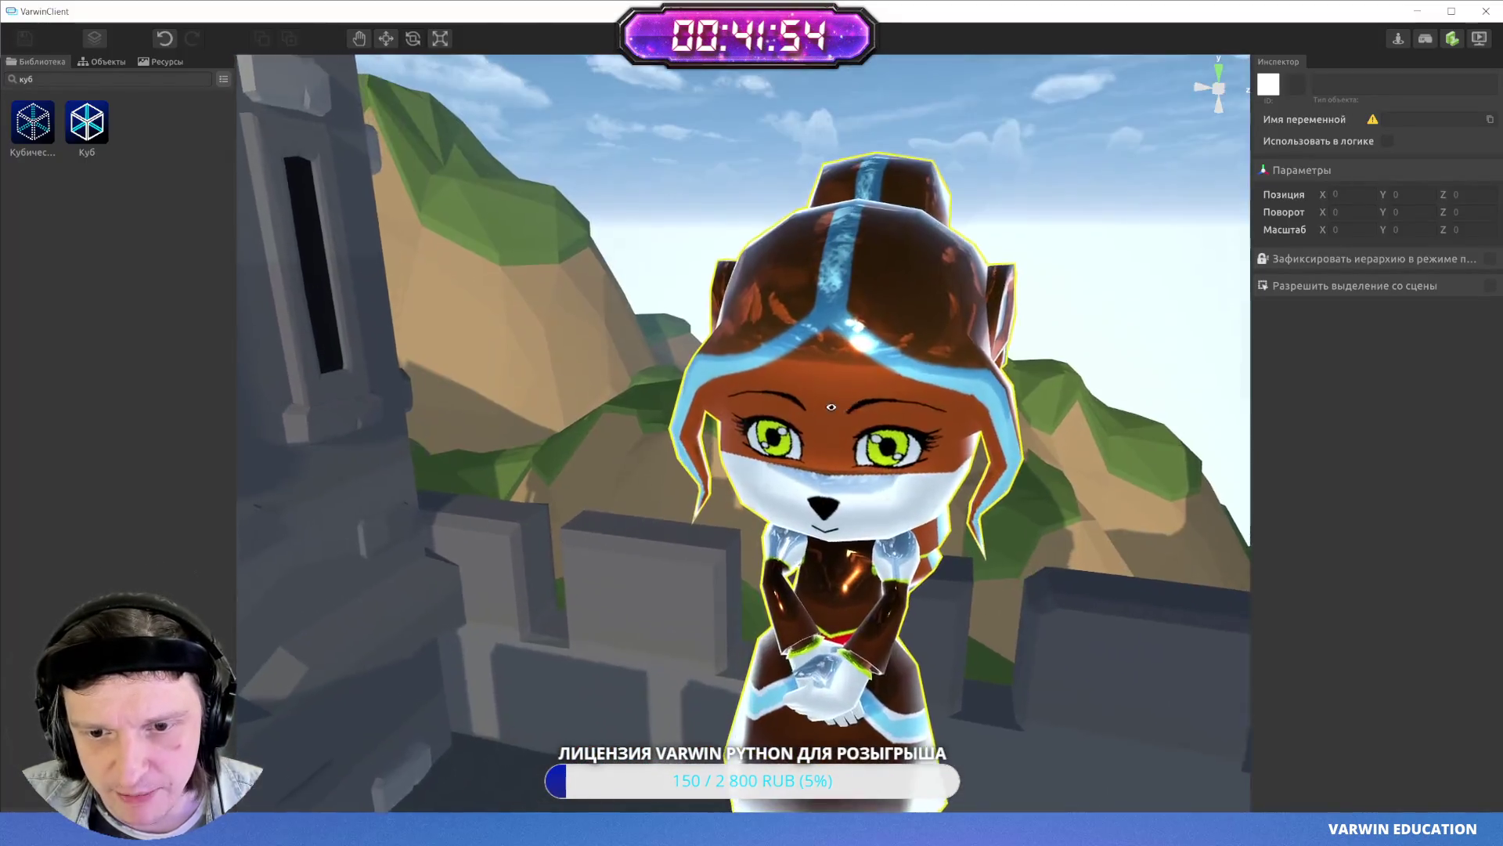
mouse_move(829, 412)
mouse_down()
mouse_move(2, 346)
mouse_move(10, 379)
mouse_move(470, 406)
mouse_move(412, 474)
mouse_move(834, 564)
mouse_move(631, 657)
mouse_up()
click(687, 520)
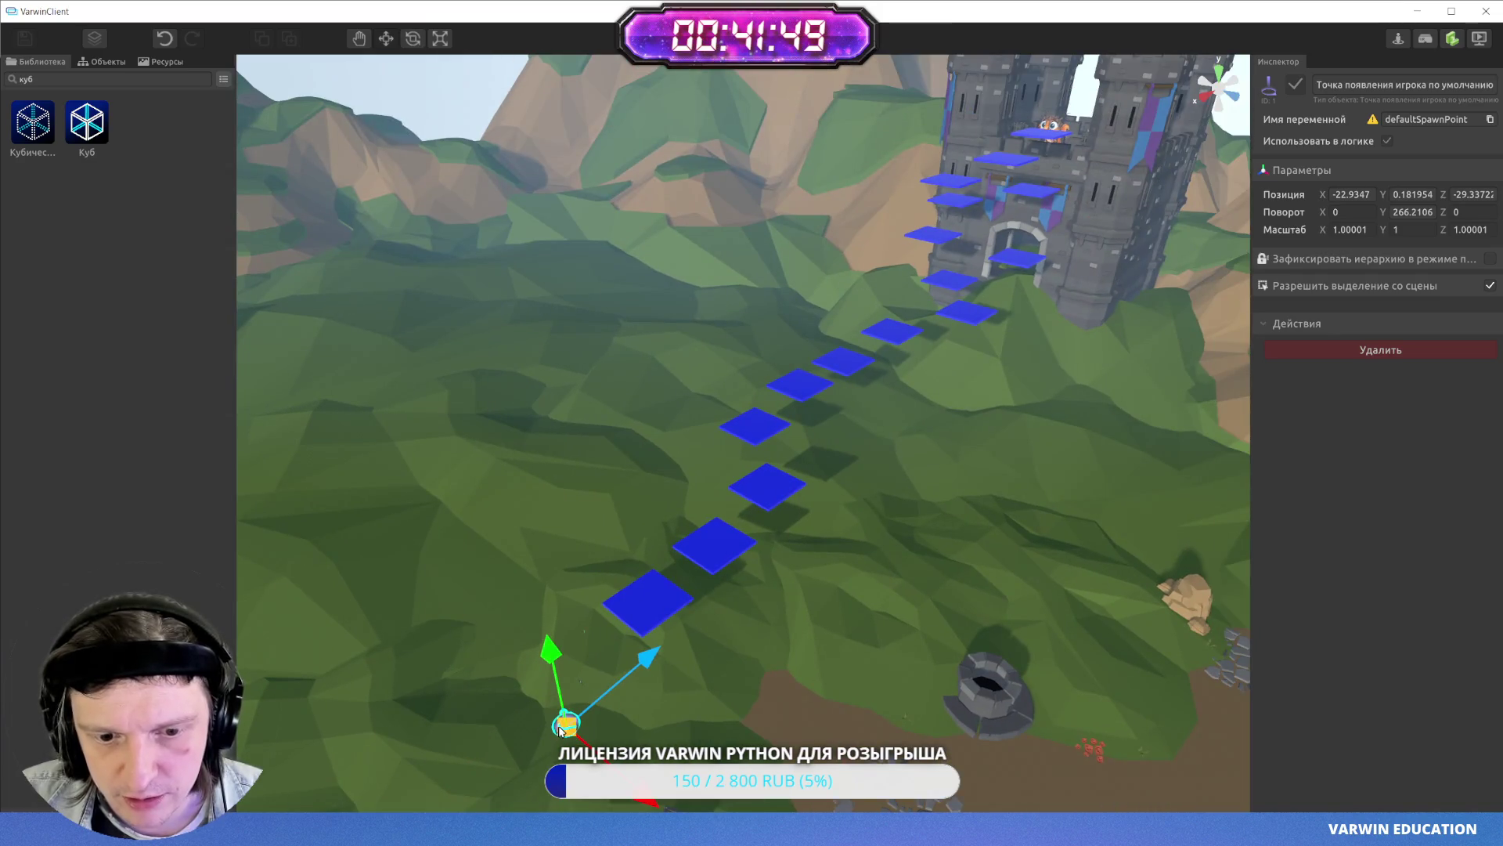
mouse_move(561, 730)
mouse_down()
mouse_move(1046, 242)
mouse_move(1091, 141)
mouse_up()
key(f)
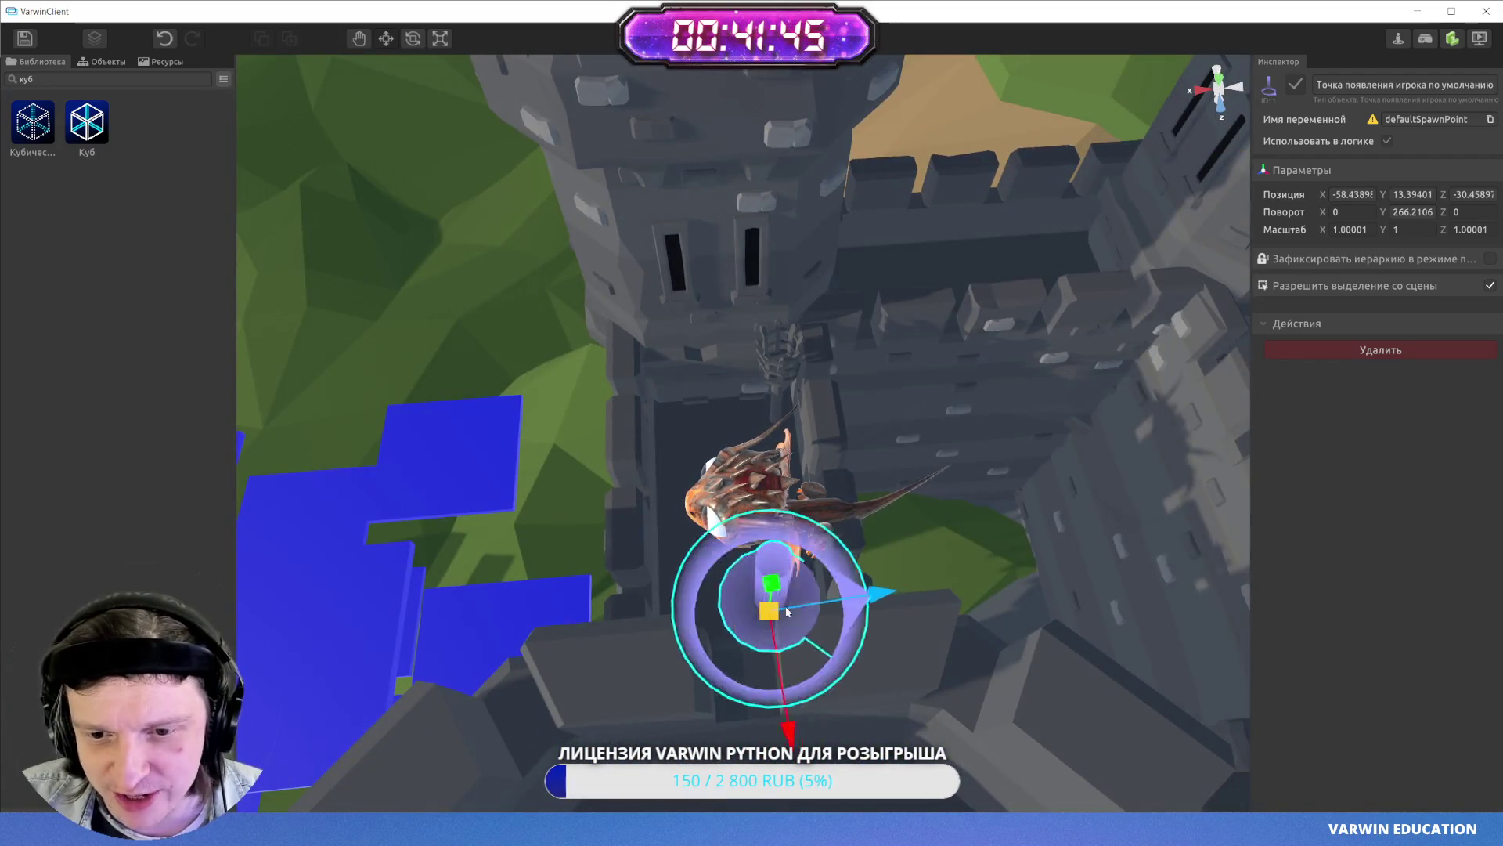
mouse_move(788, 612)
mouse_down()
mouse_move(997, 506)
mouse_move(753, 424)
mouse_up()
key(ctrl+s)
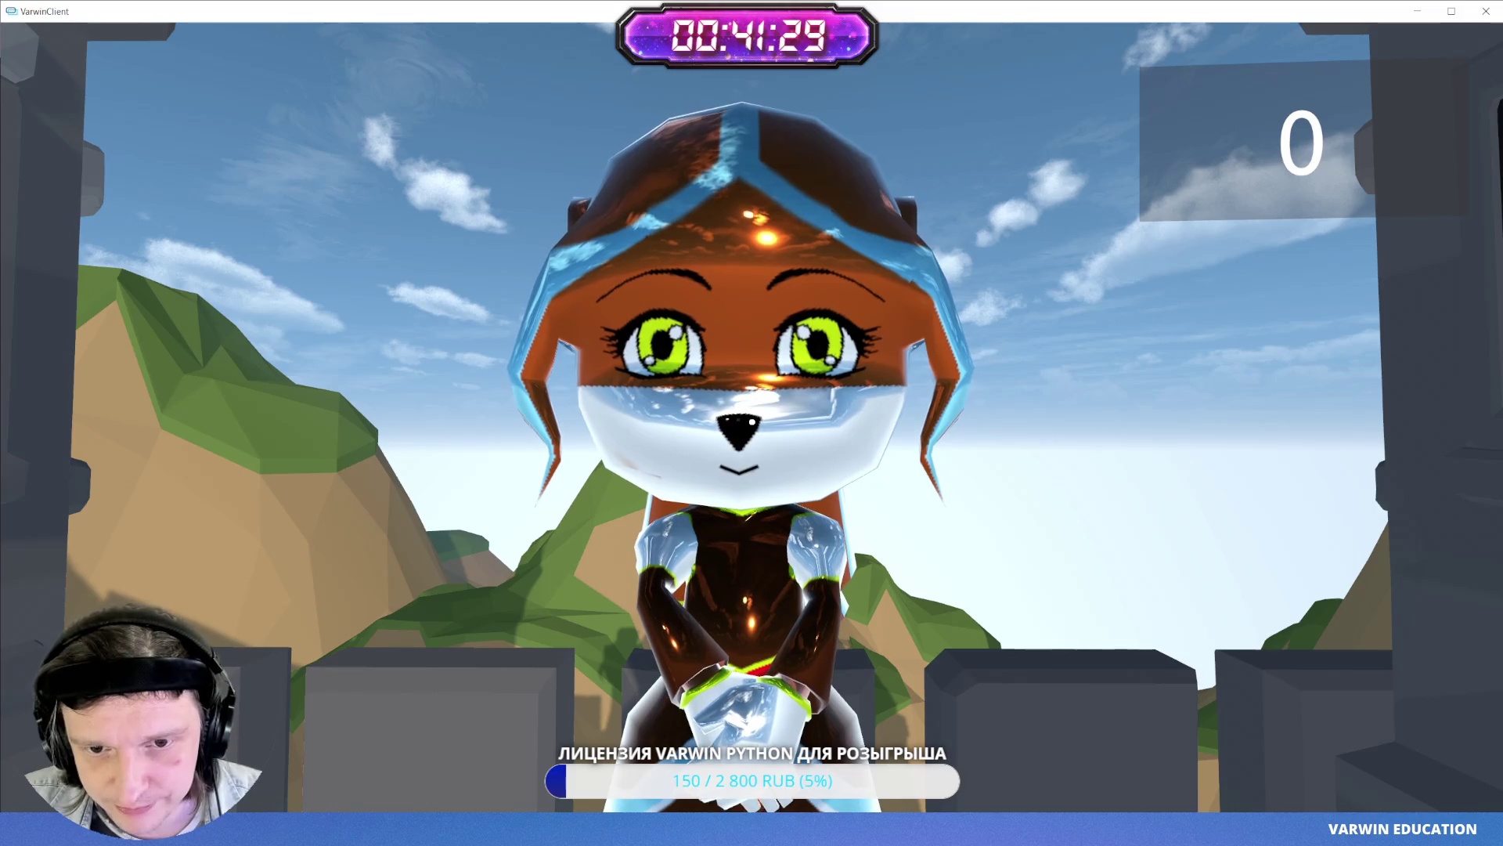
- Walk around the fox in play mode, then exit via Esc > Режим редактирования
key(w)
key(w)
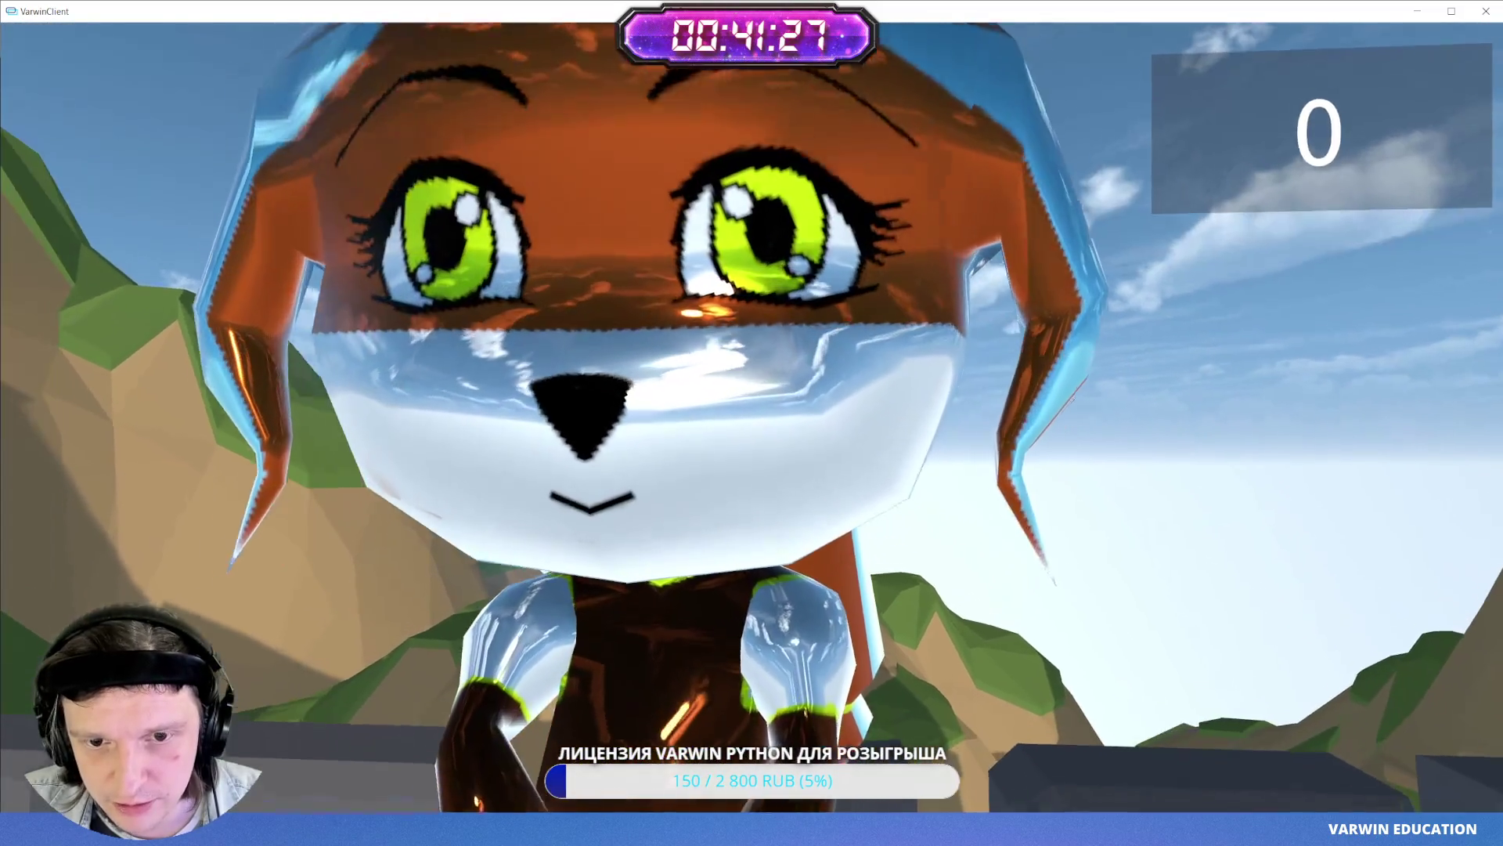
key(s)
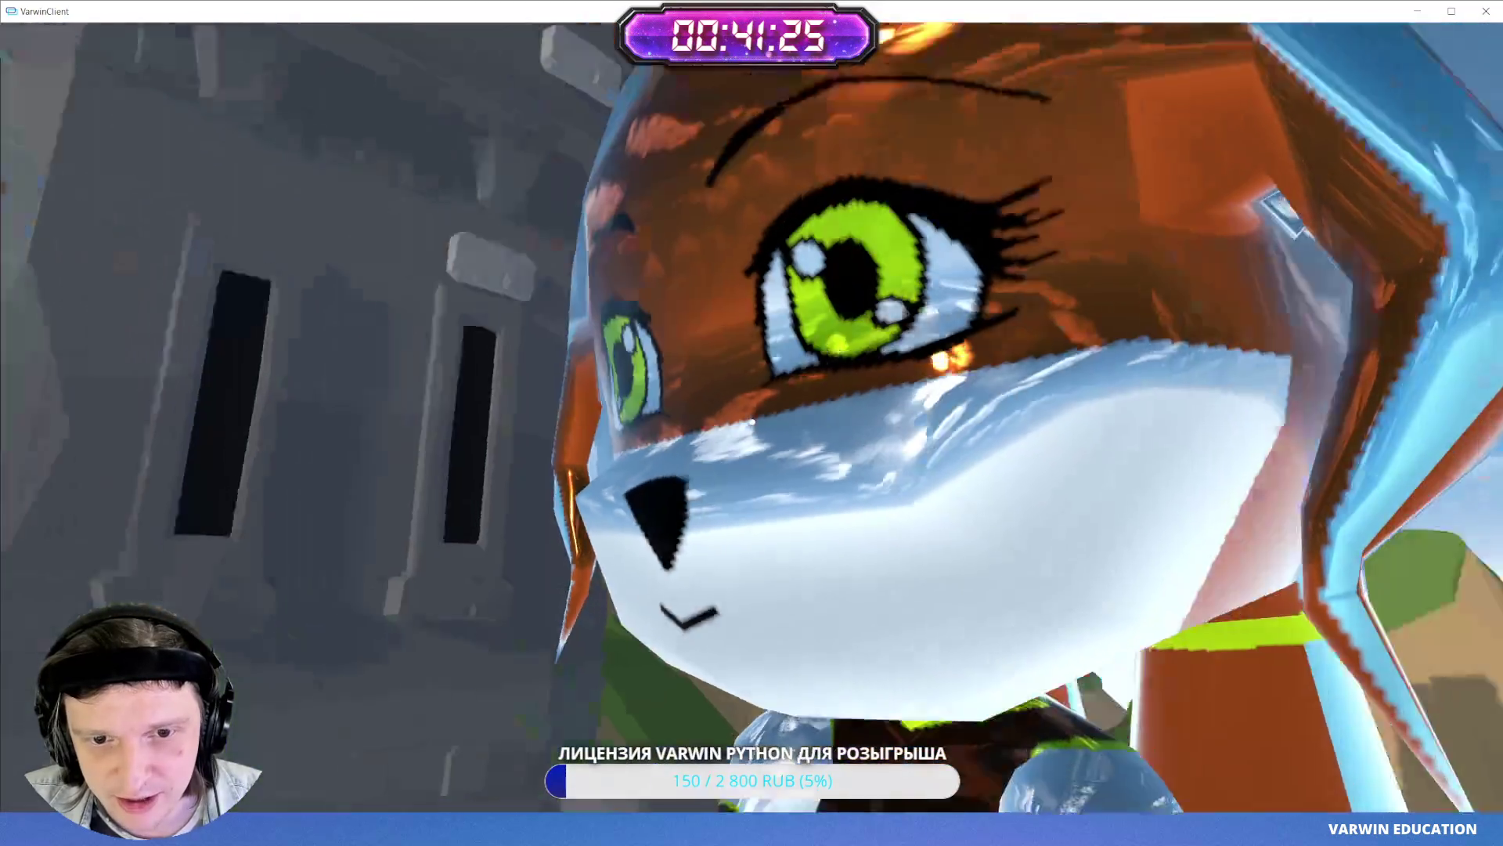
key(s)
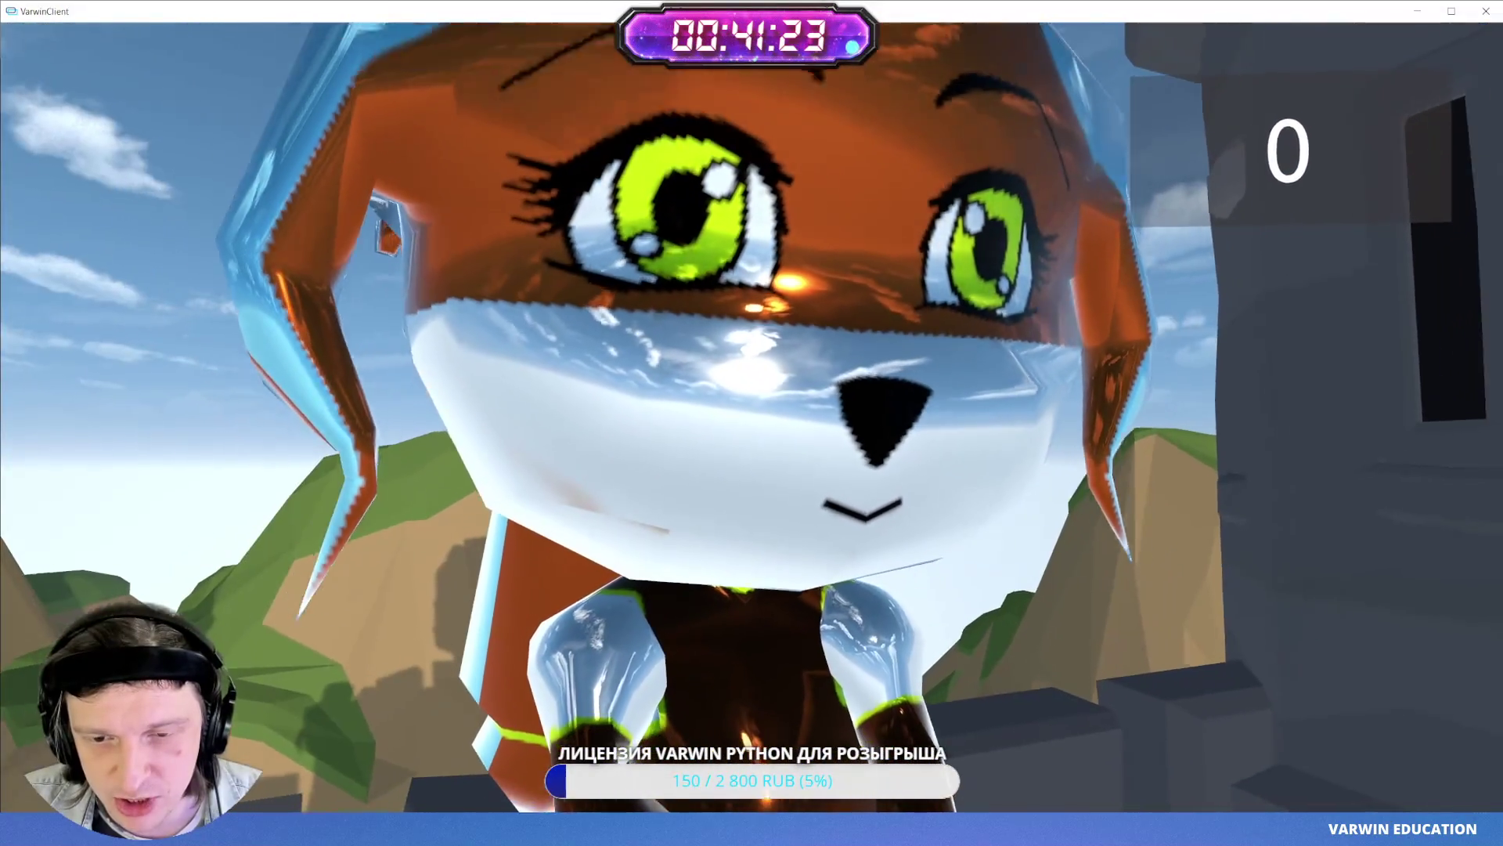
key(w)
key(a)
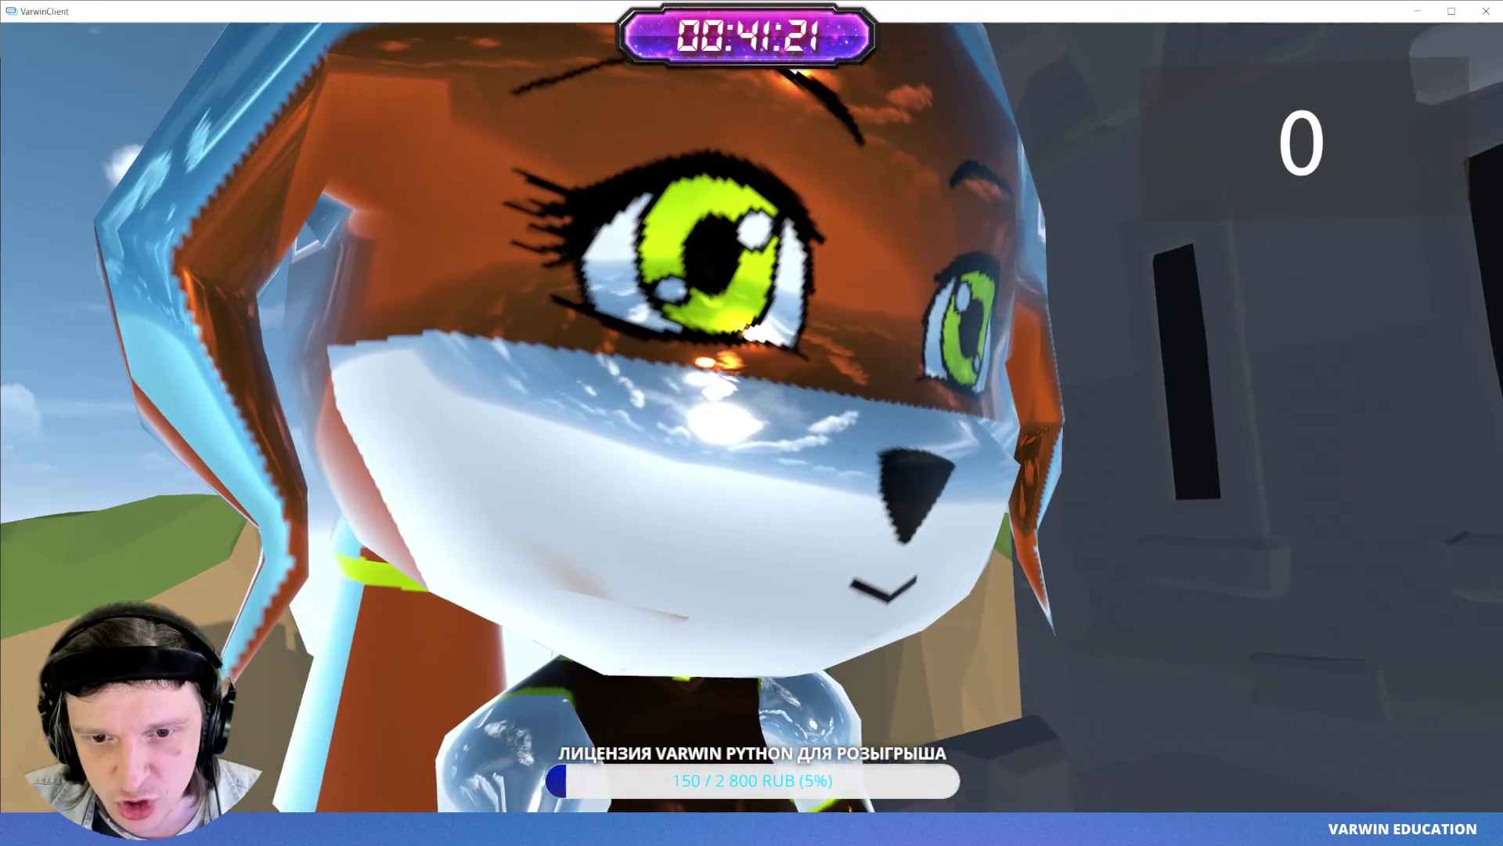
key(s)
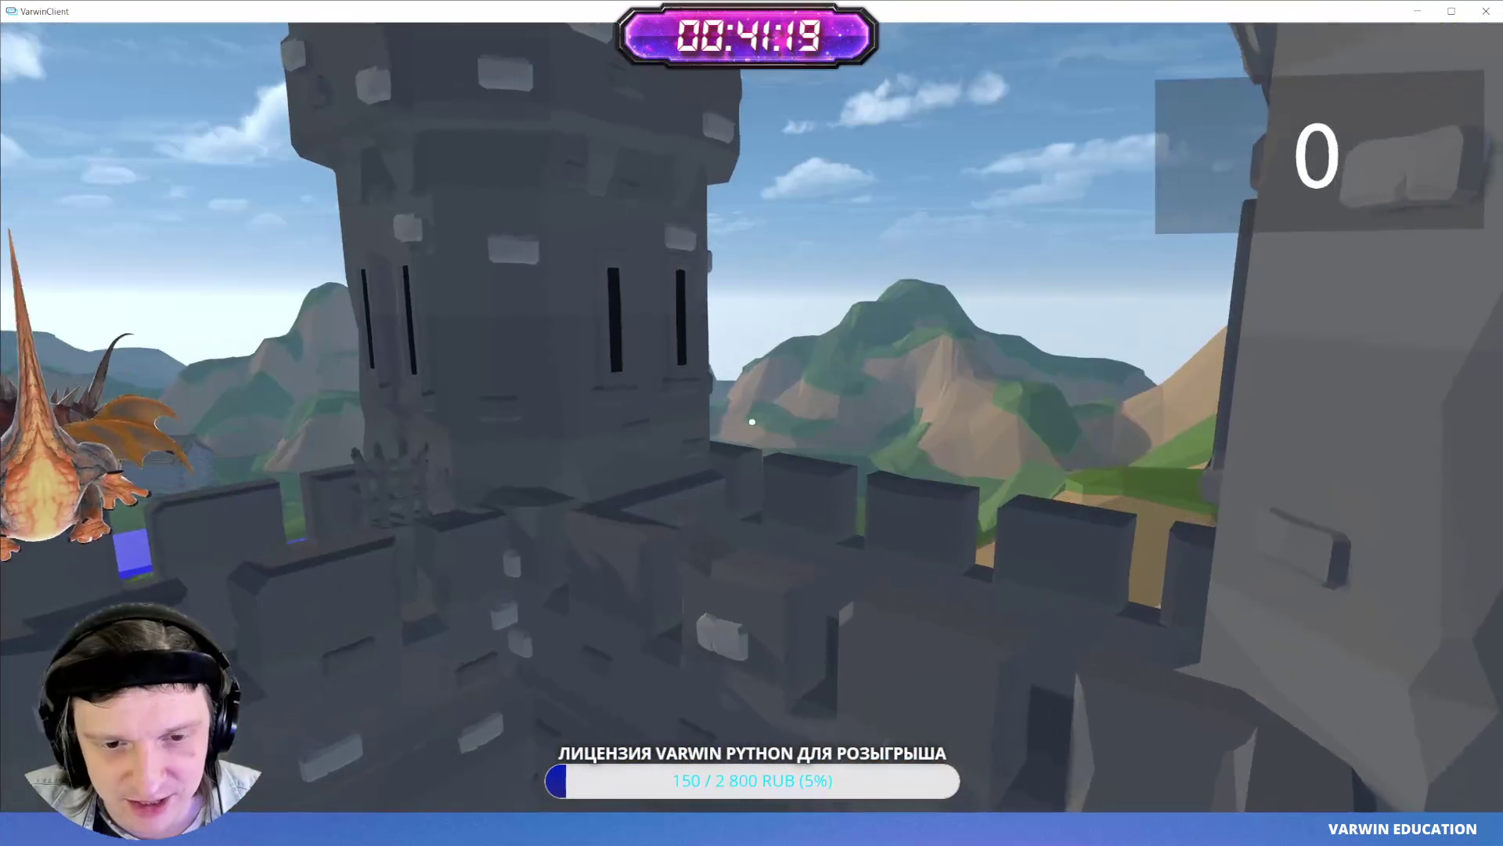
key(w)
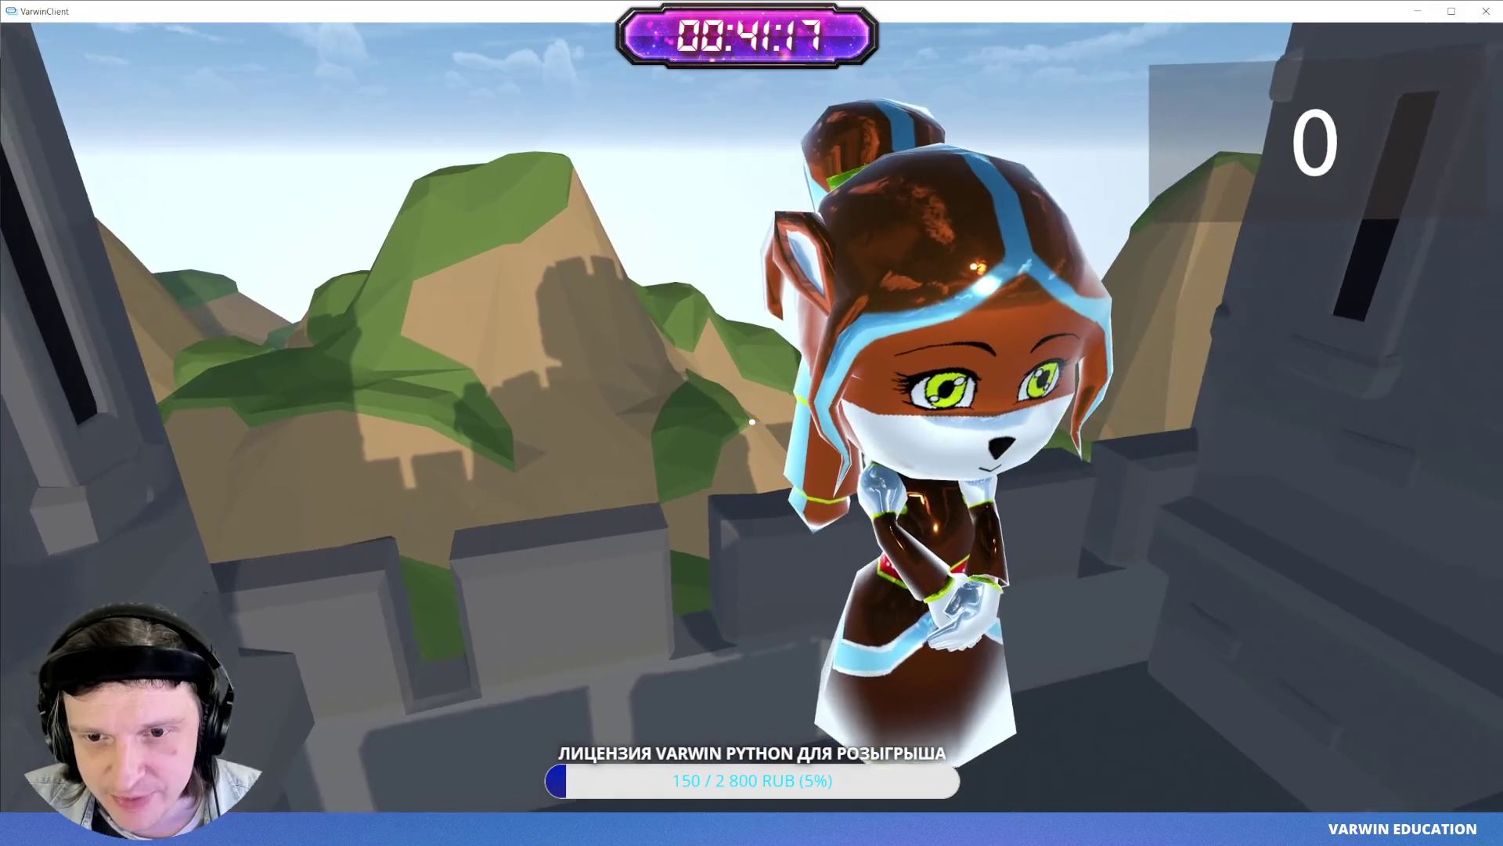
key(Escape)
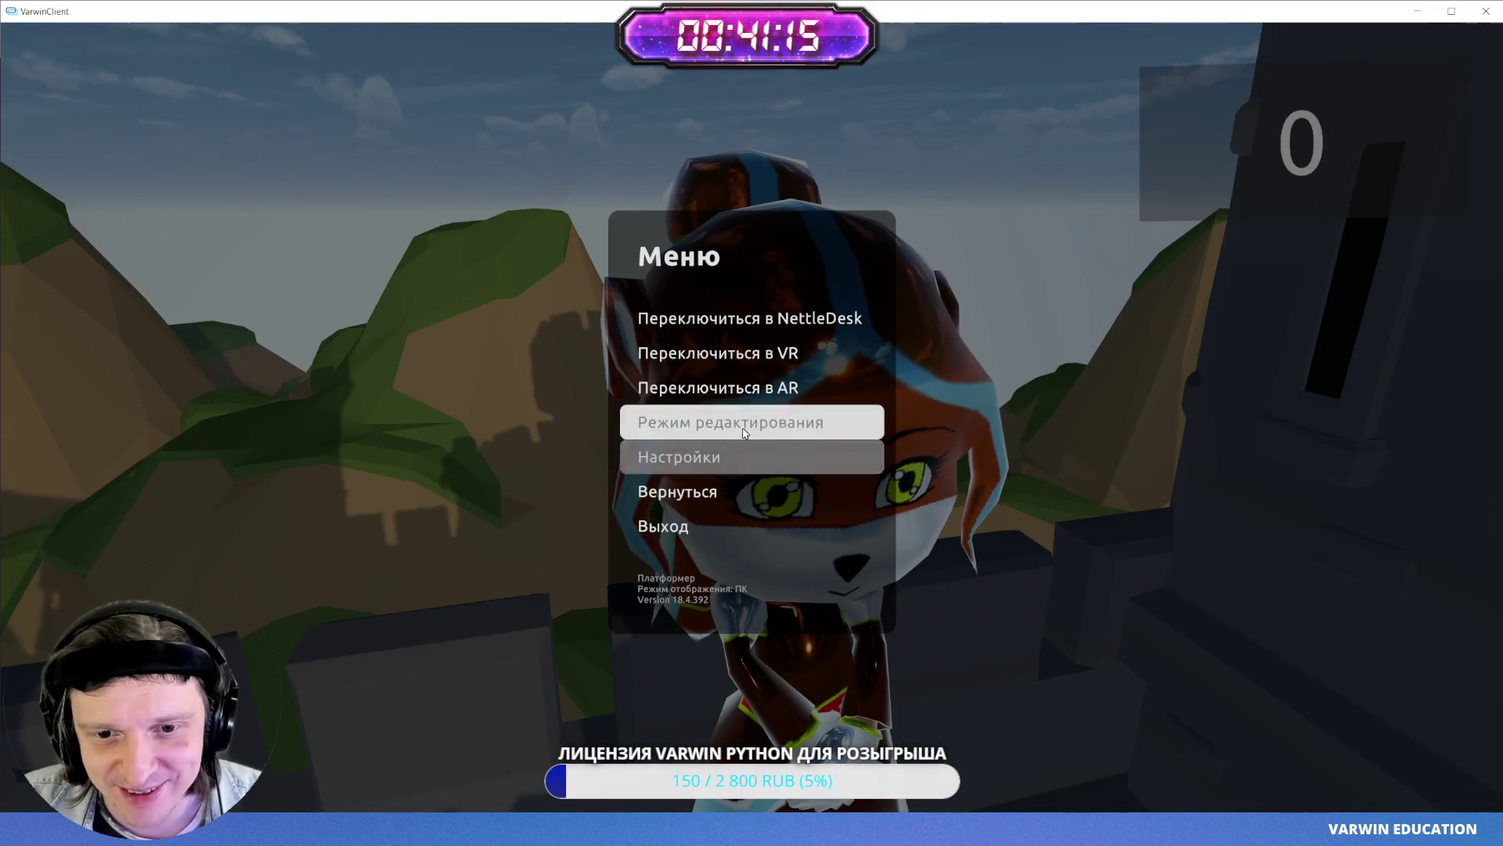
click(744, 432)
mouse_move(672, 345)
mouse_down()
mouse_move(937, 353)
mouse_move(970, 188)
mouse_move(963, 296)
mouse_up()
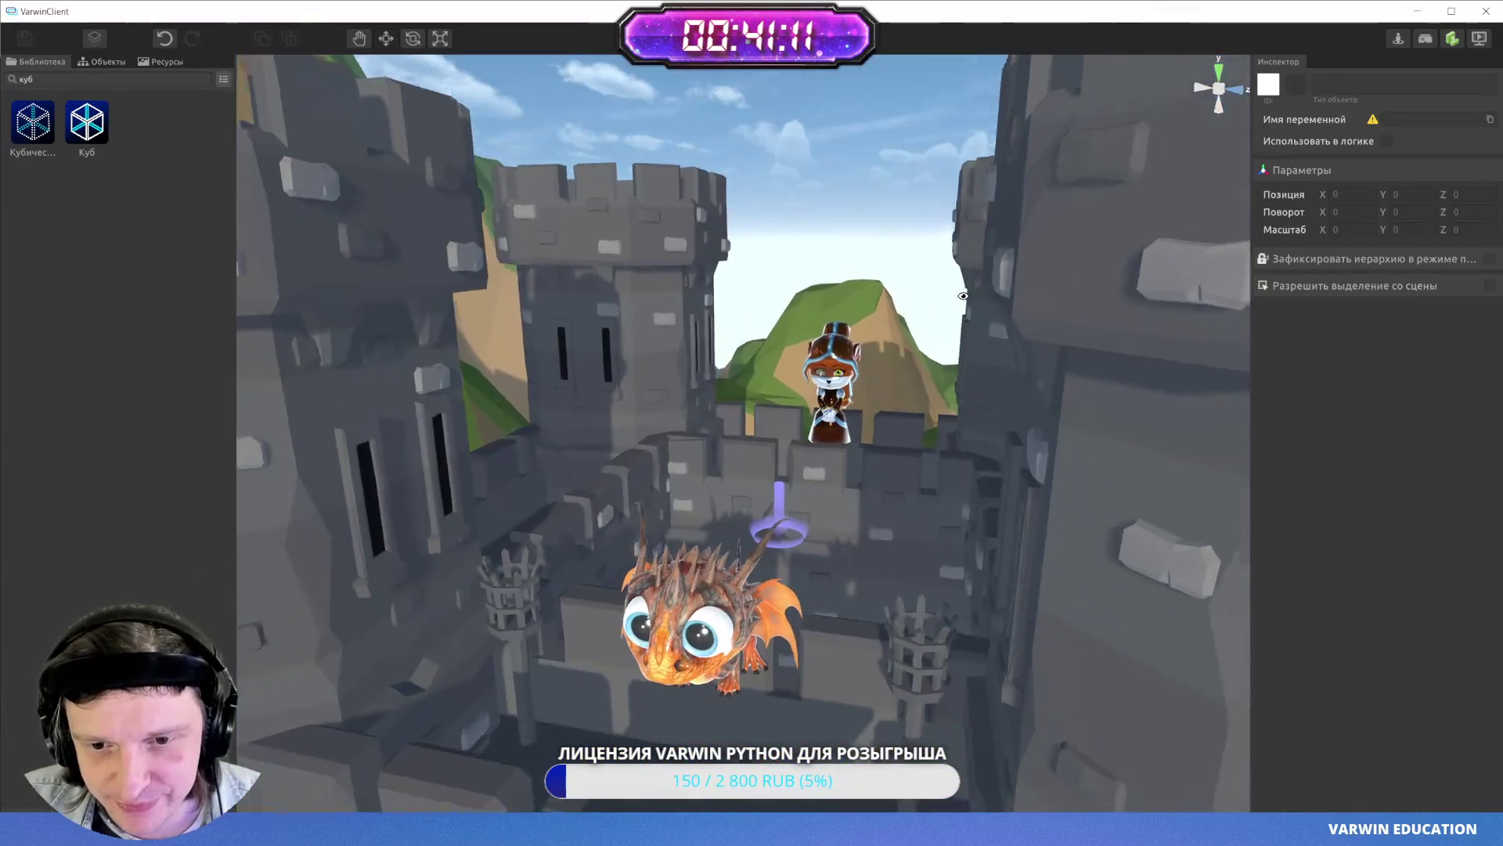
drag(38, 48, 824, 445)
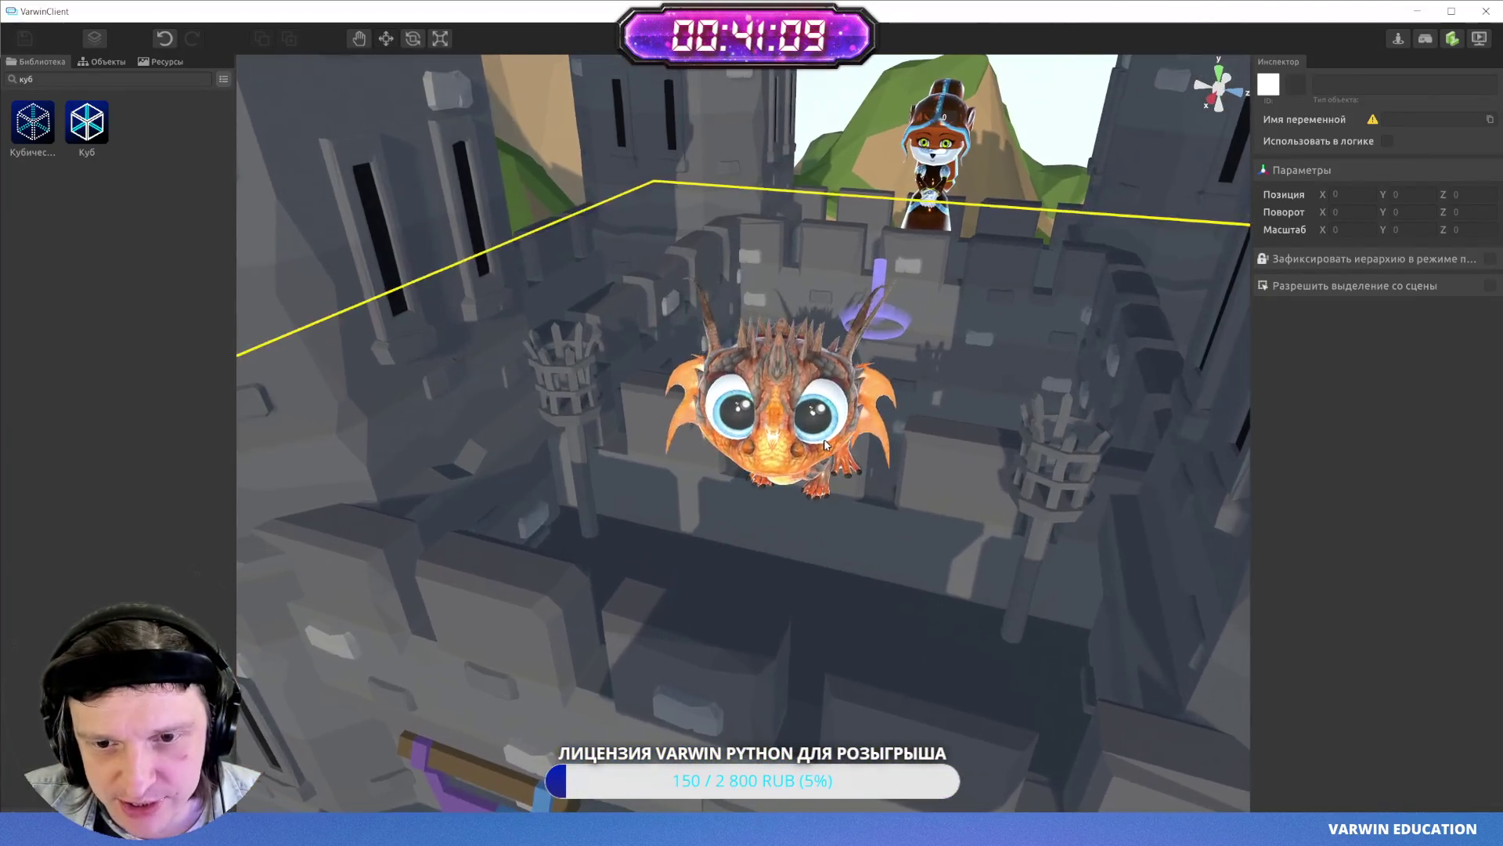
drag(735, 408, 754, 391)
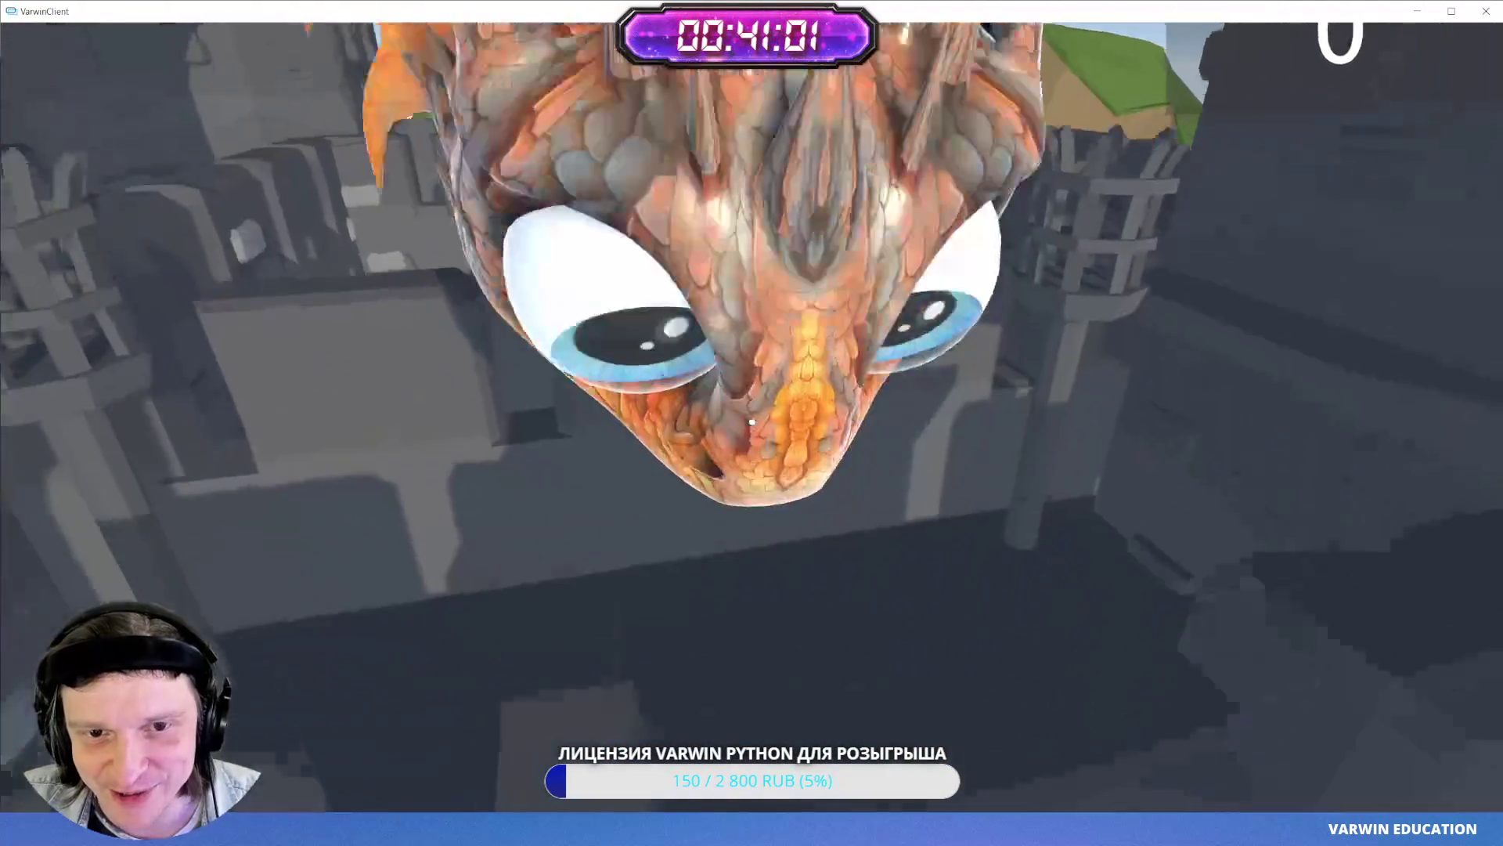
key(Escape)
click(751, 423)
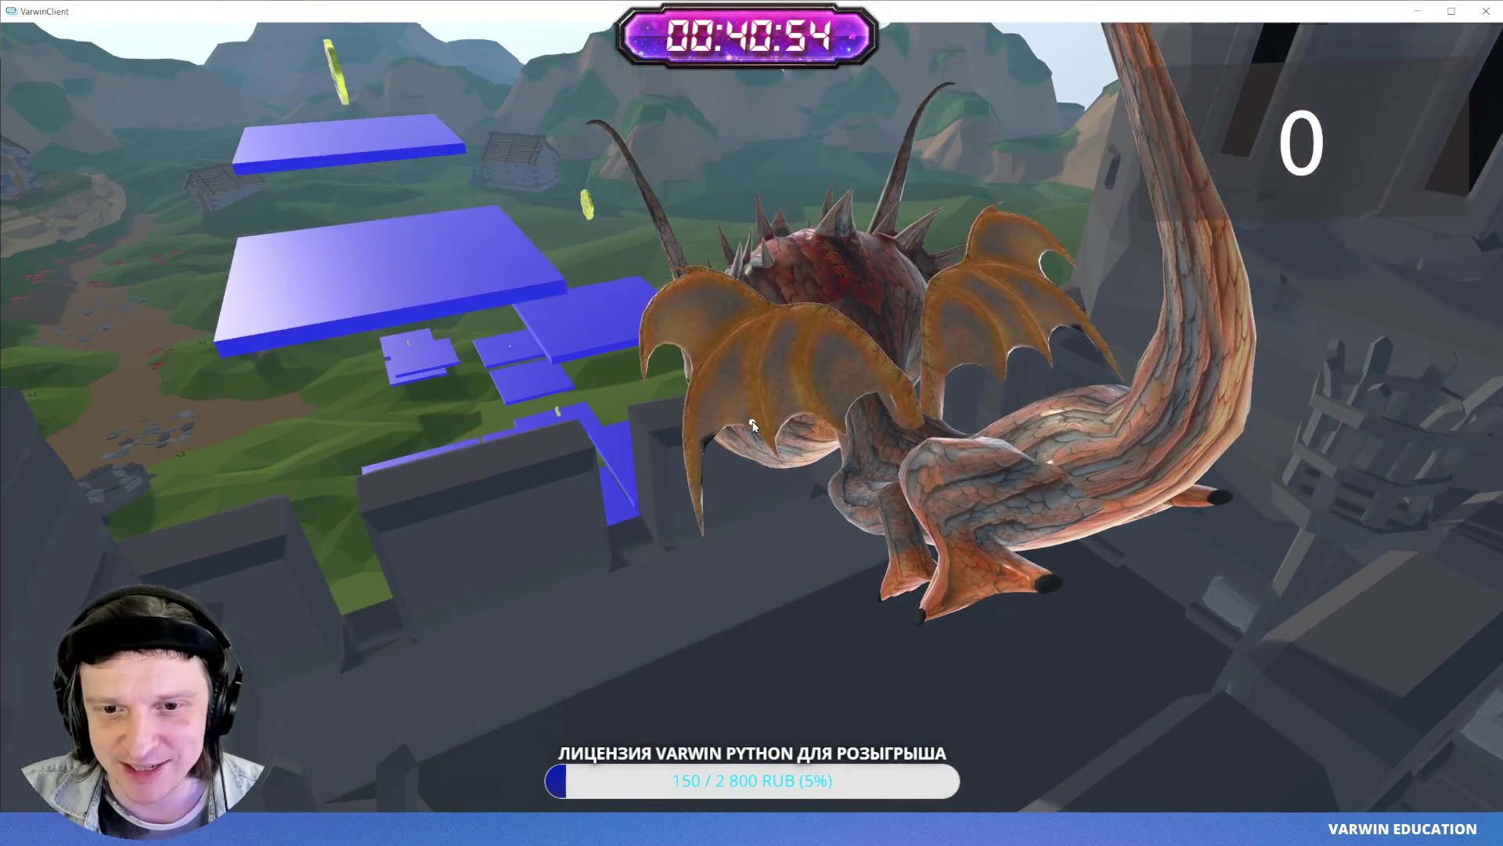
key(Escape)
click(785, 421)
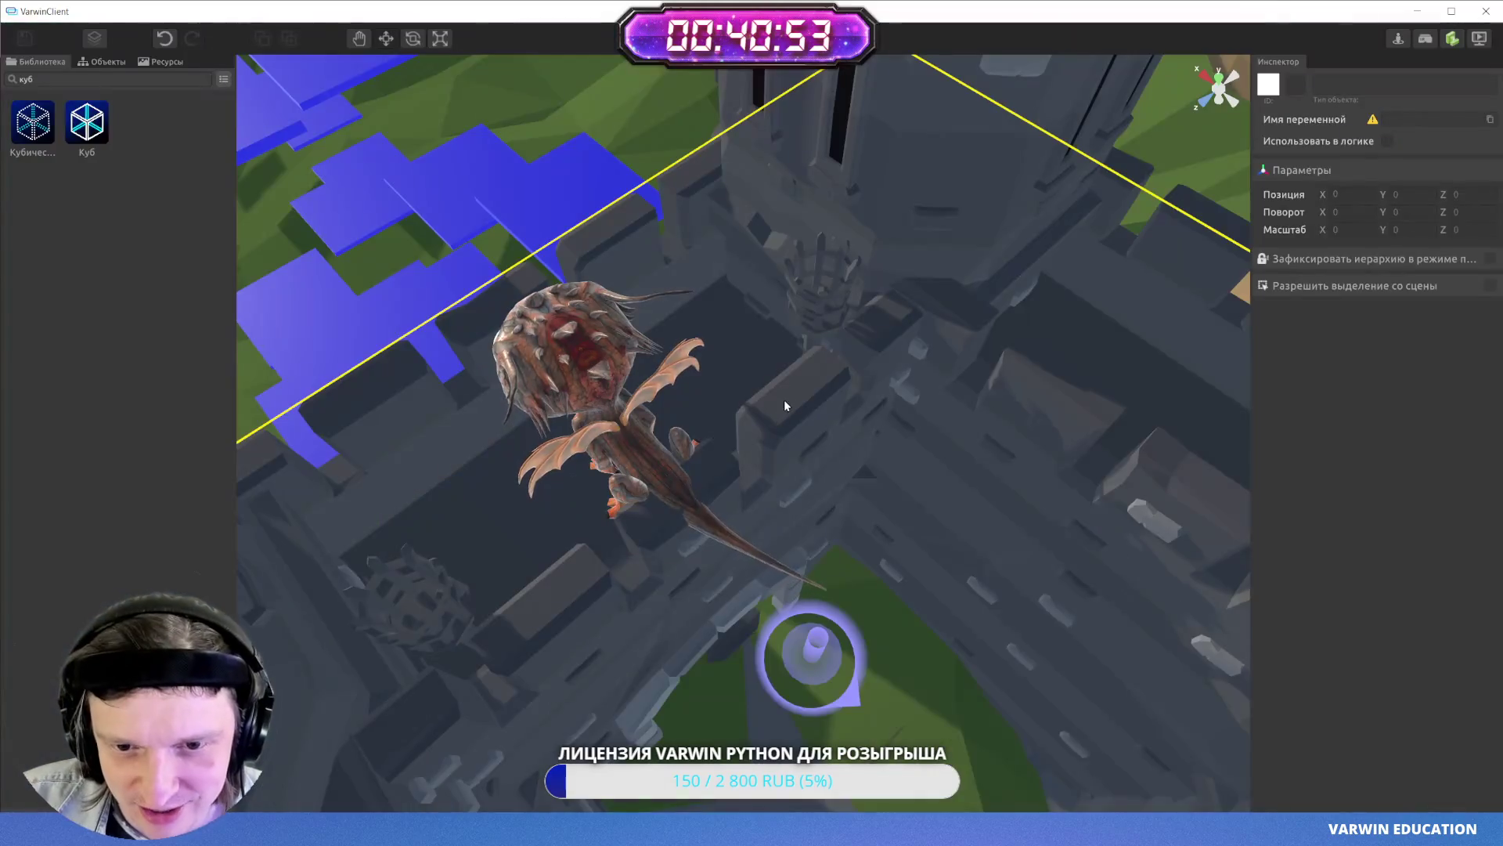
- Select the Дракон and tick Статичный in its Физика settings
double_click(571, 332)
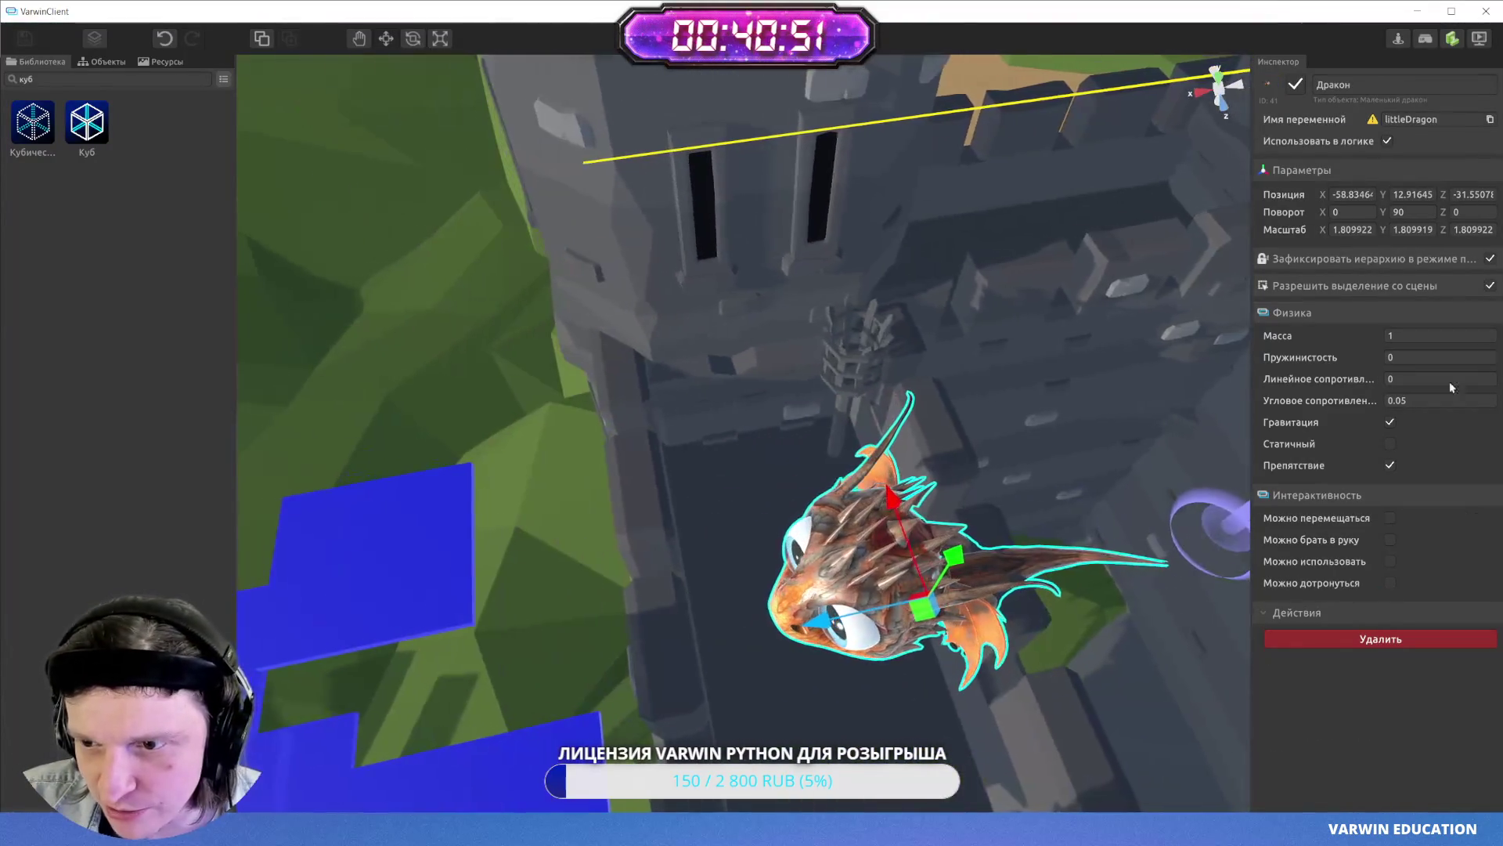
click(1390, 444)
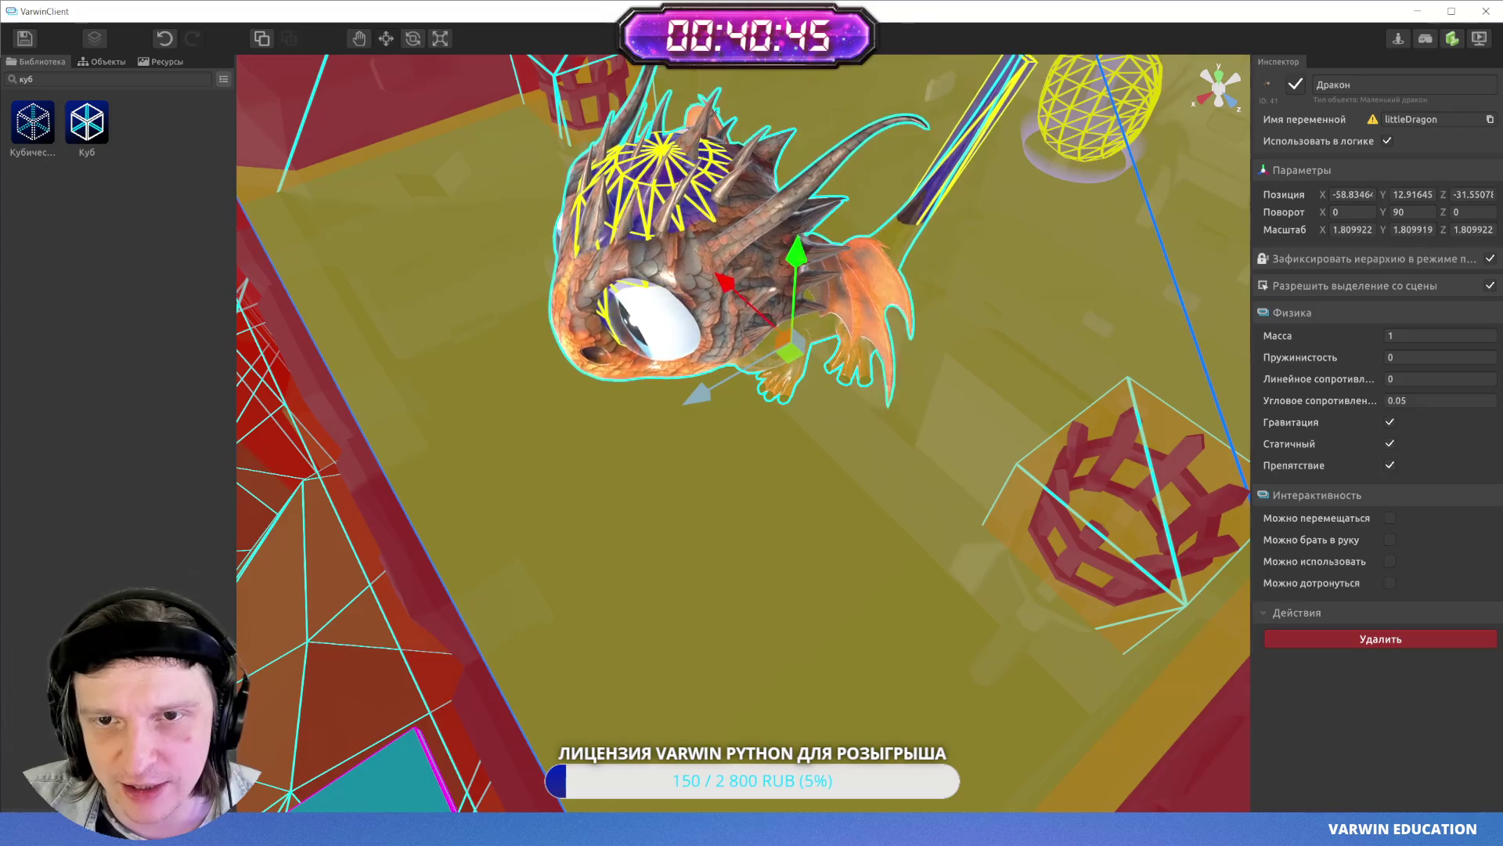
- Show the scene colliders and lift the dragon slightly on the castle wall
key(ctrl+alt+c)
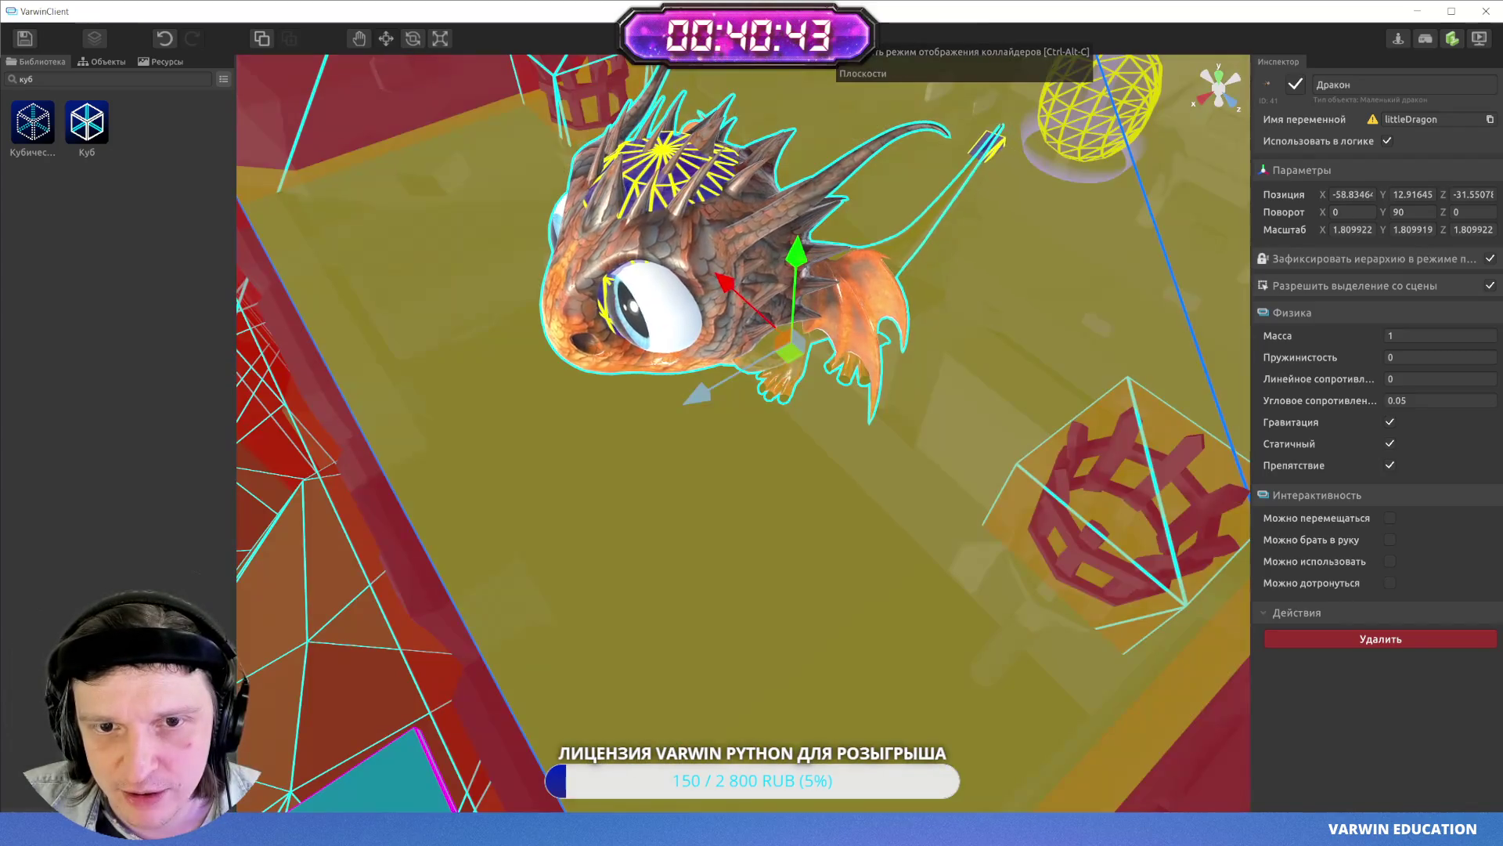
scroll(561, 198, up, 5)
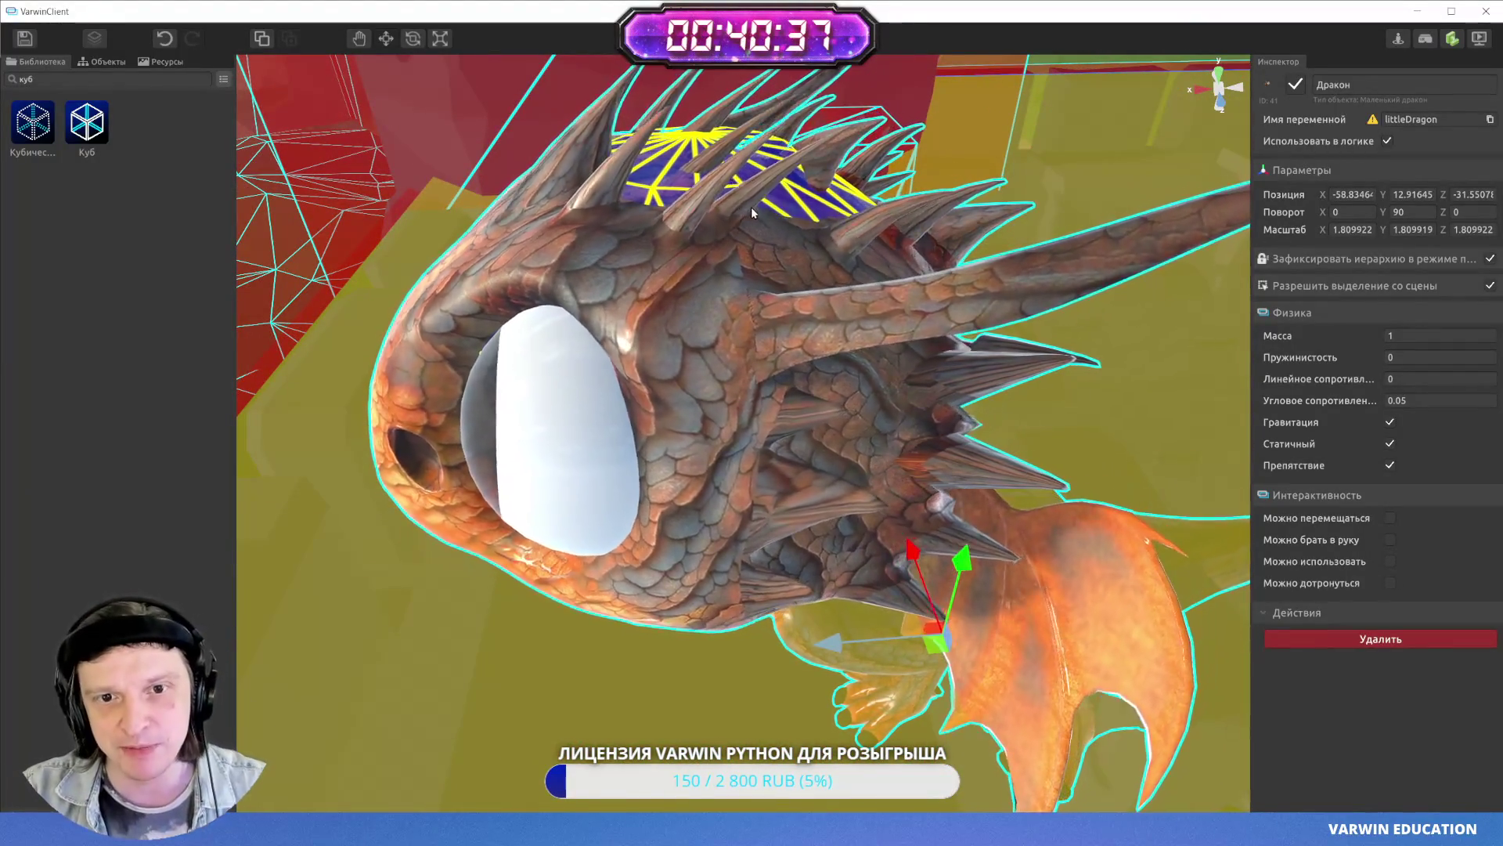
drag(753, 206, 1039, 462)
scroll(1040, 462, down, 5)
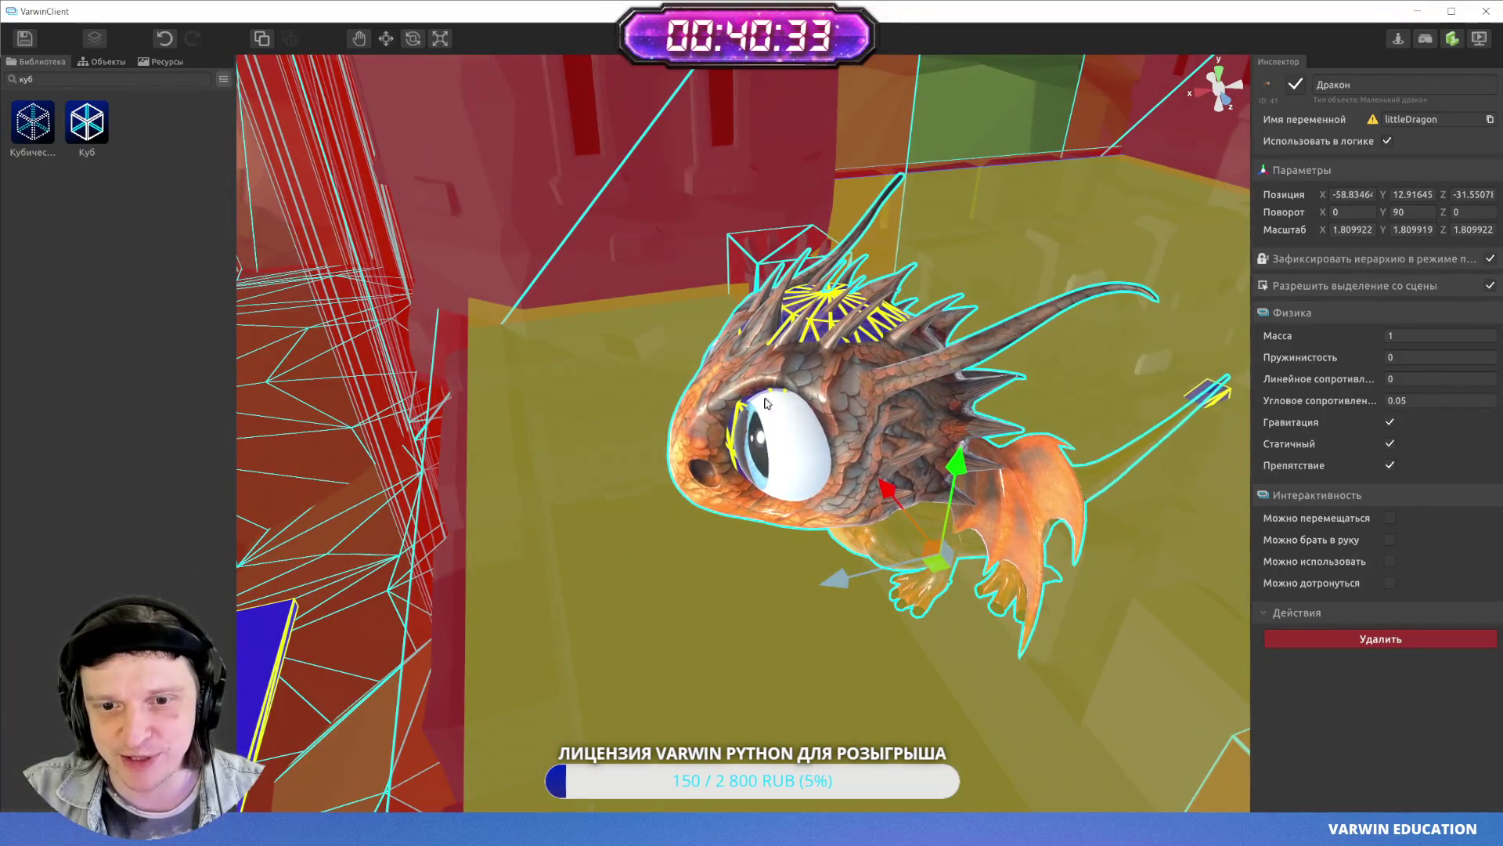
mouse_move(1031, 186)
mouse_down()
mouse_move(924, 375)
mouse_move(904, 458)
mouse_move(811, 324)
mouse_move(880, 396)
mouse_move(879, 491)
mouse_up()
mouse_move(624, 460)
mouse_down()
mouse_move(577, 561)
mouse_move(833, 291)
mouse_move(789, 429)
mouse_move(778, 418)
mouse_move(852, 345)
mouse_move(818, 350)
mouse_up()
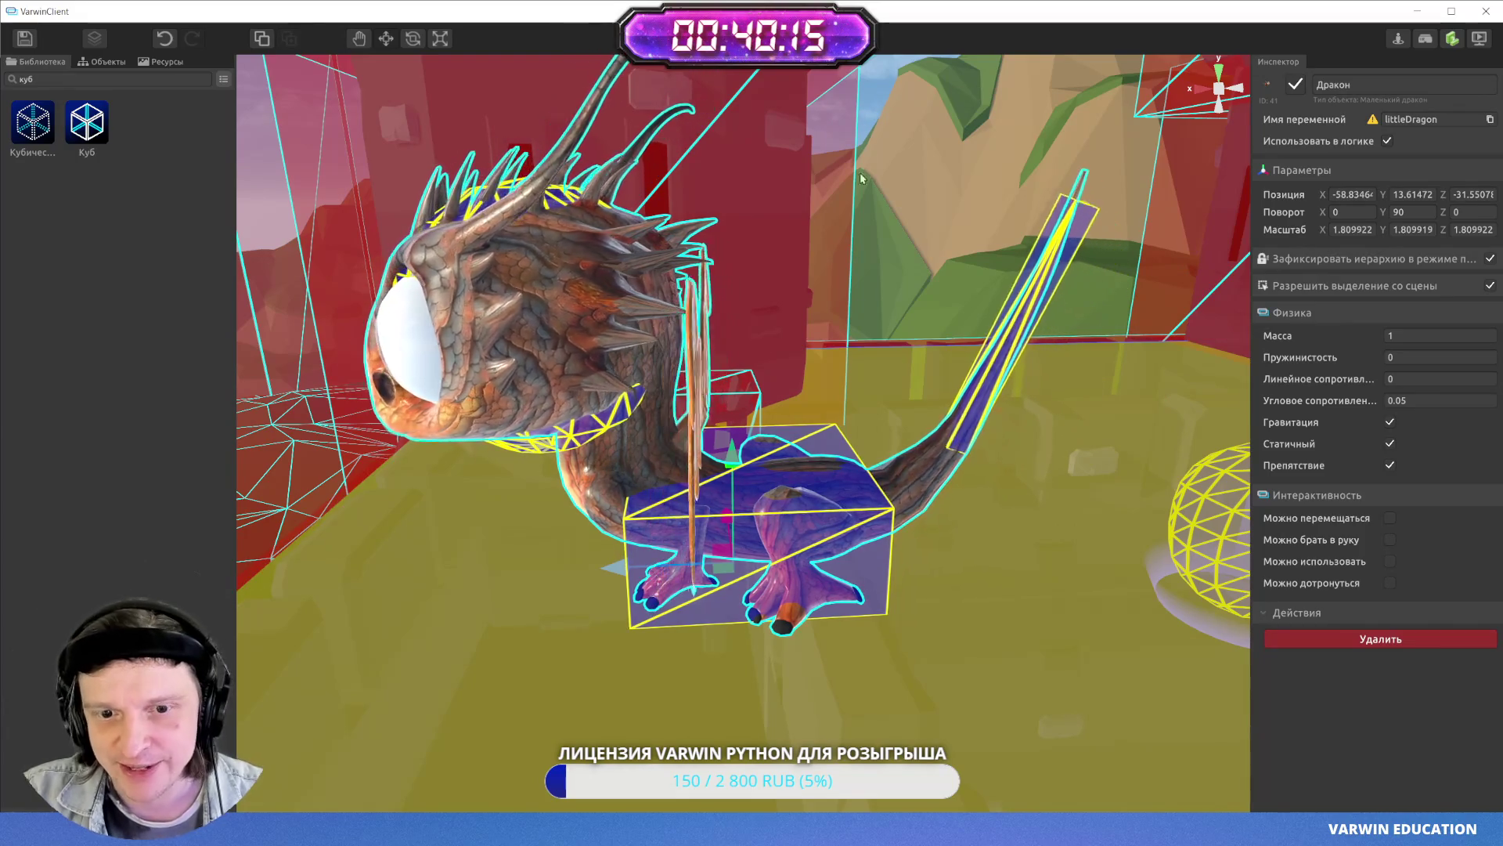
- Shift the dragon into its final spot on the wall and save the scene
mouse_move(736, 467)
mouse_down()
mouse_move(704, 480)
mouse_move(731, 503)
mouse_move(845, 470)
mouse_move(759, 141)
mouse_up()
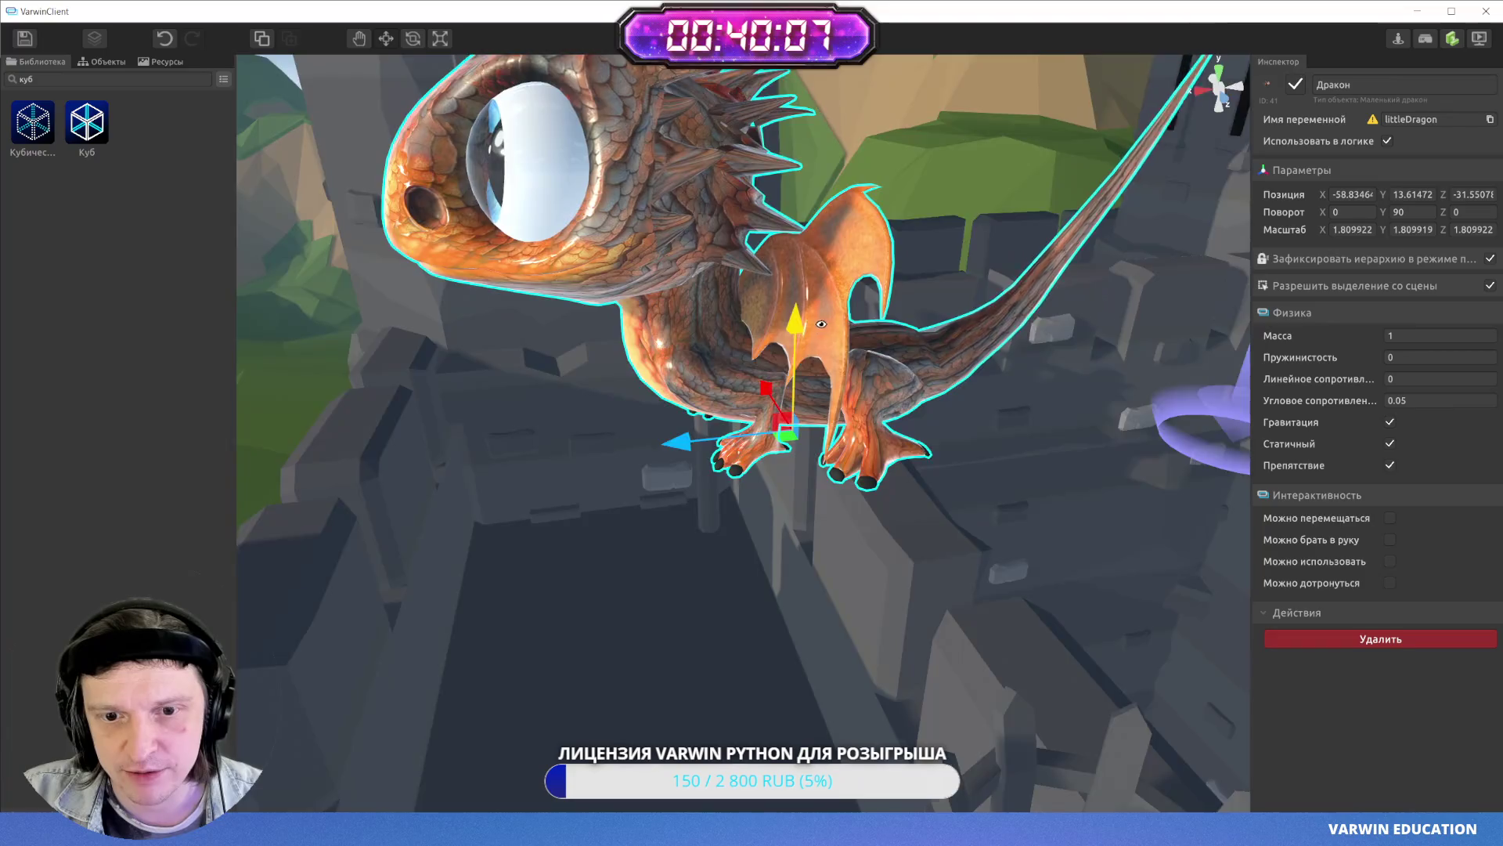
drag(820, 324, 771, 298)
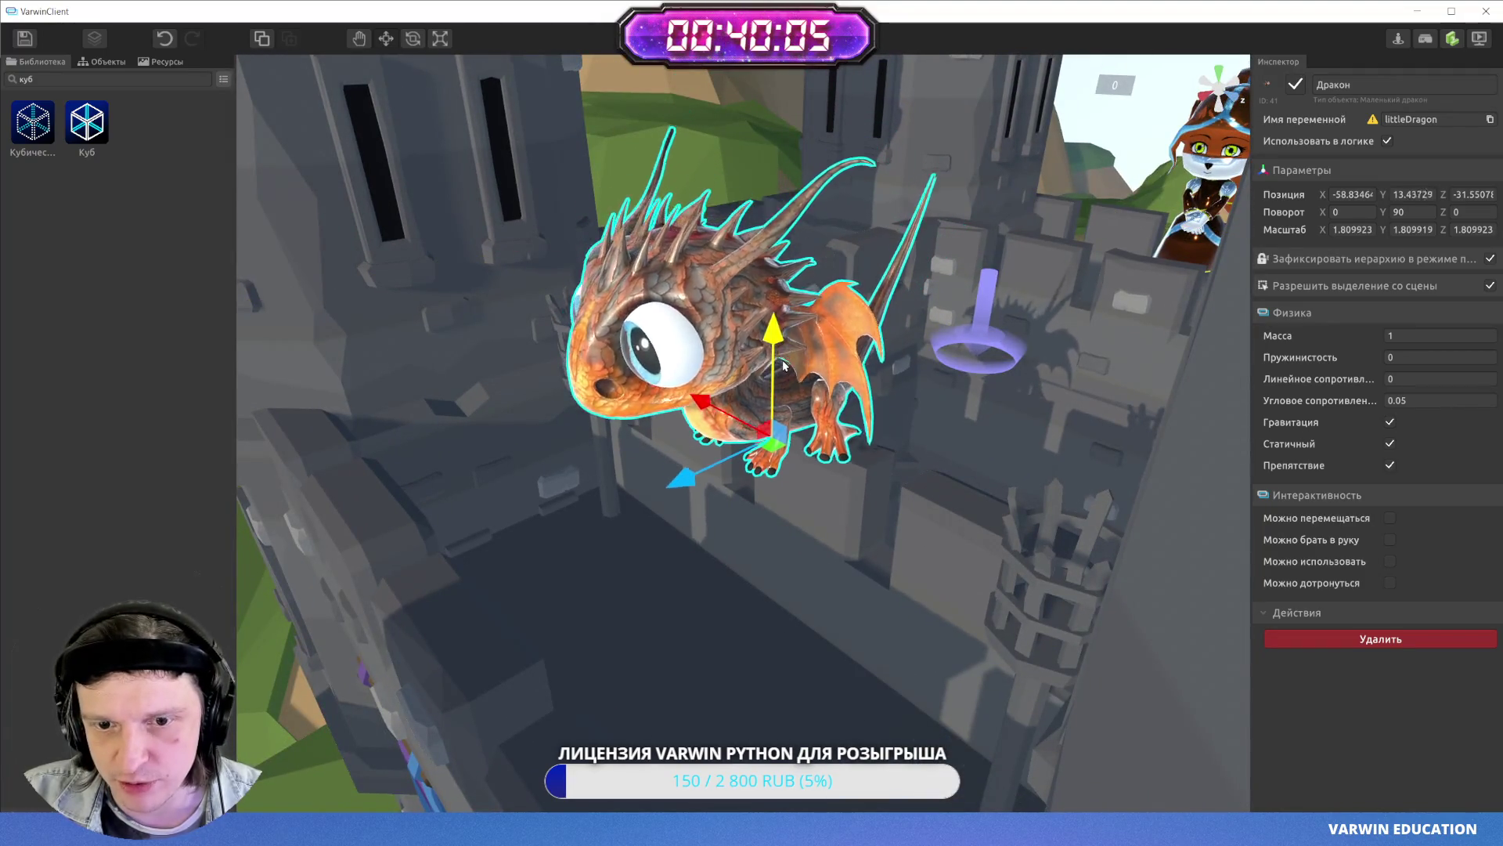
drag(783, 364, 831, 455)
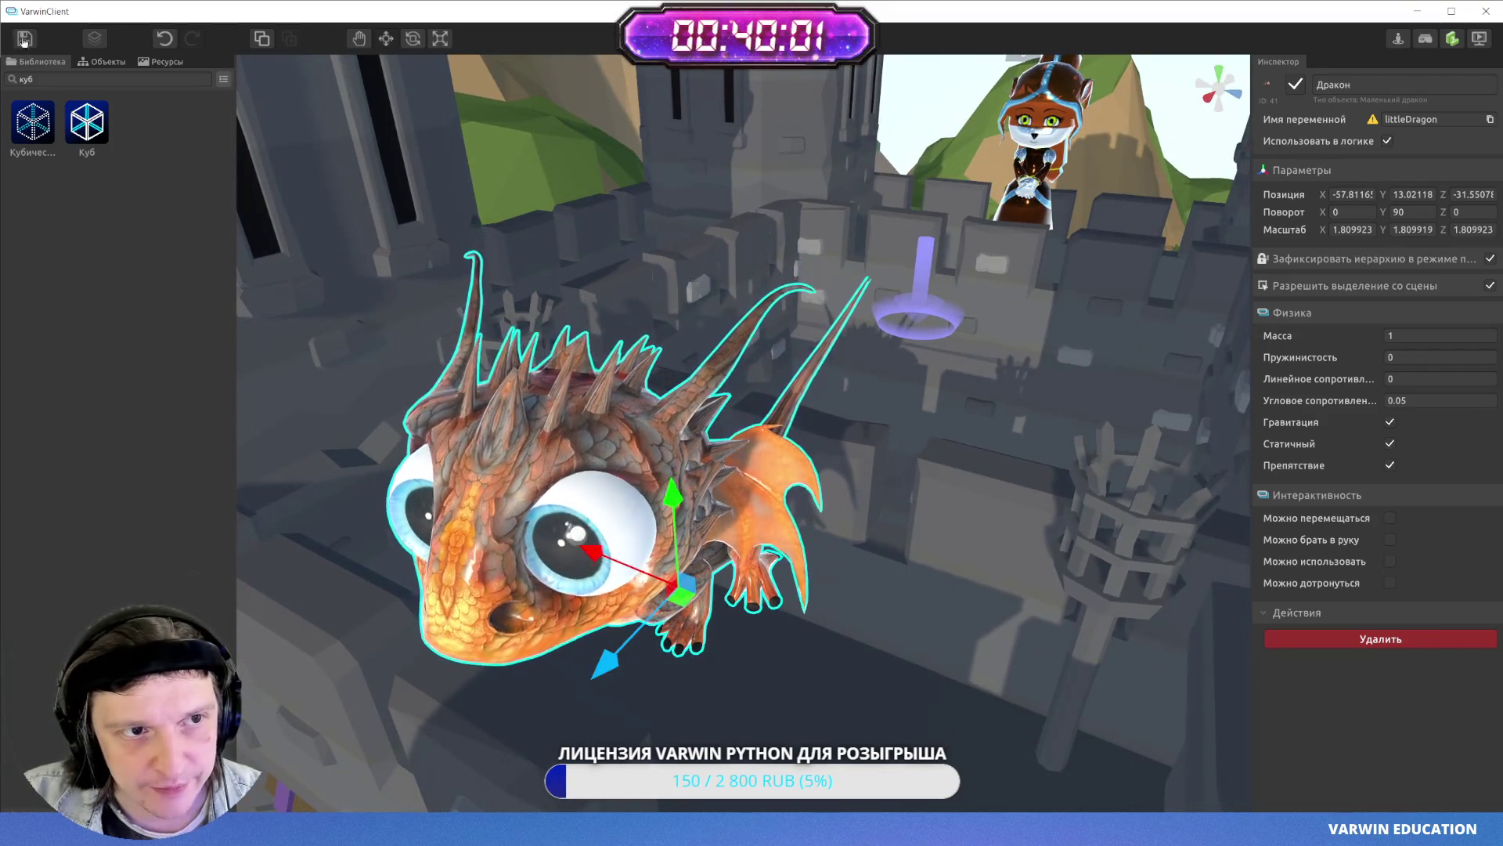
key(ctrl+s)
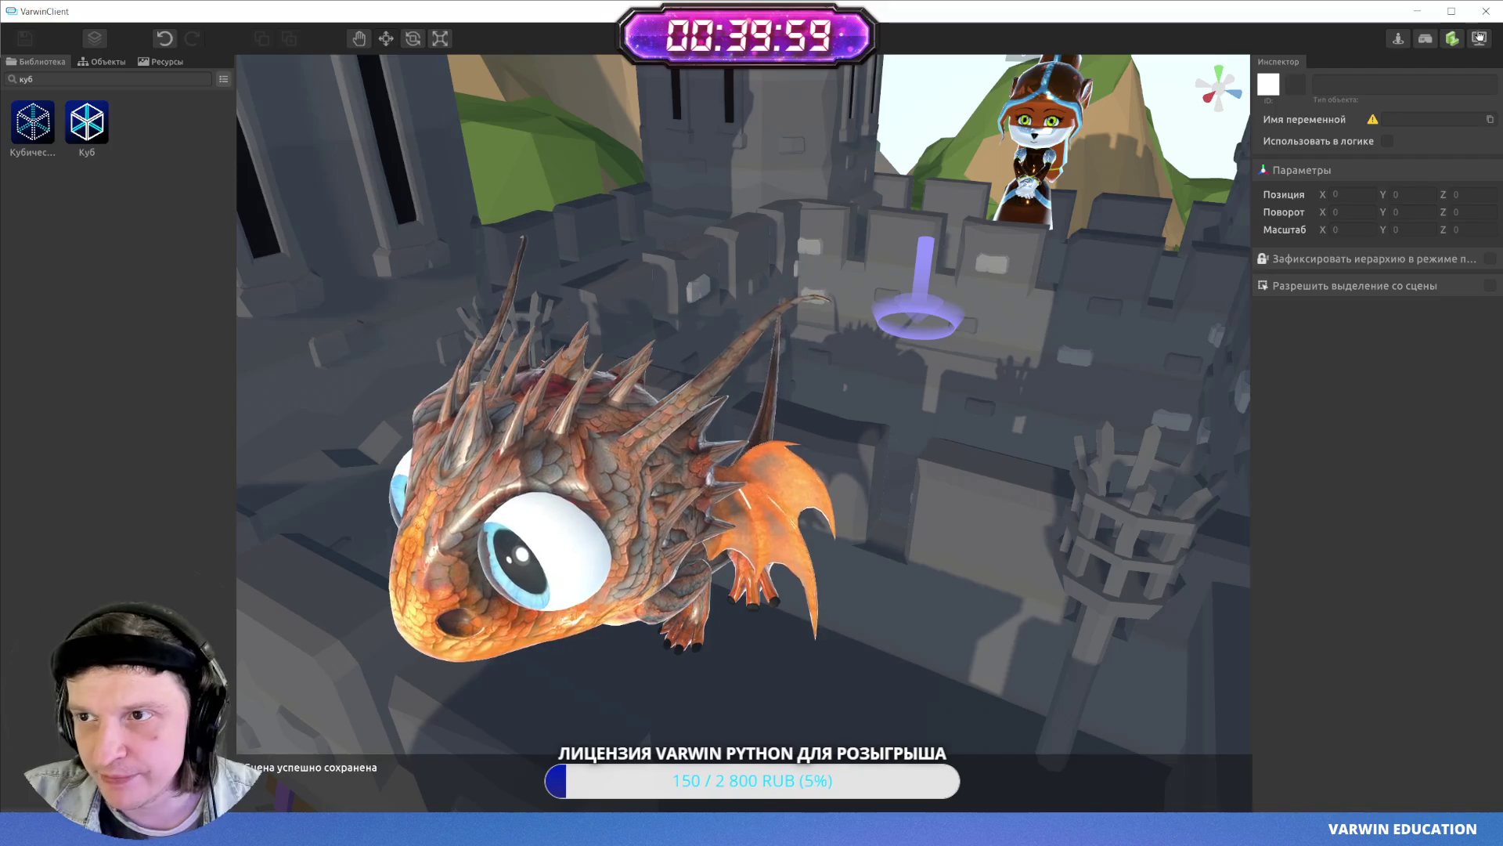
click(1479, 37)
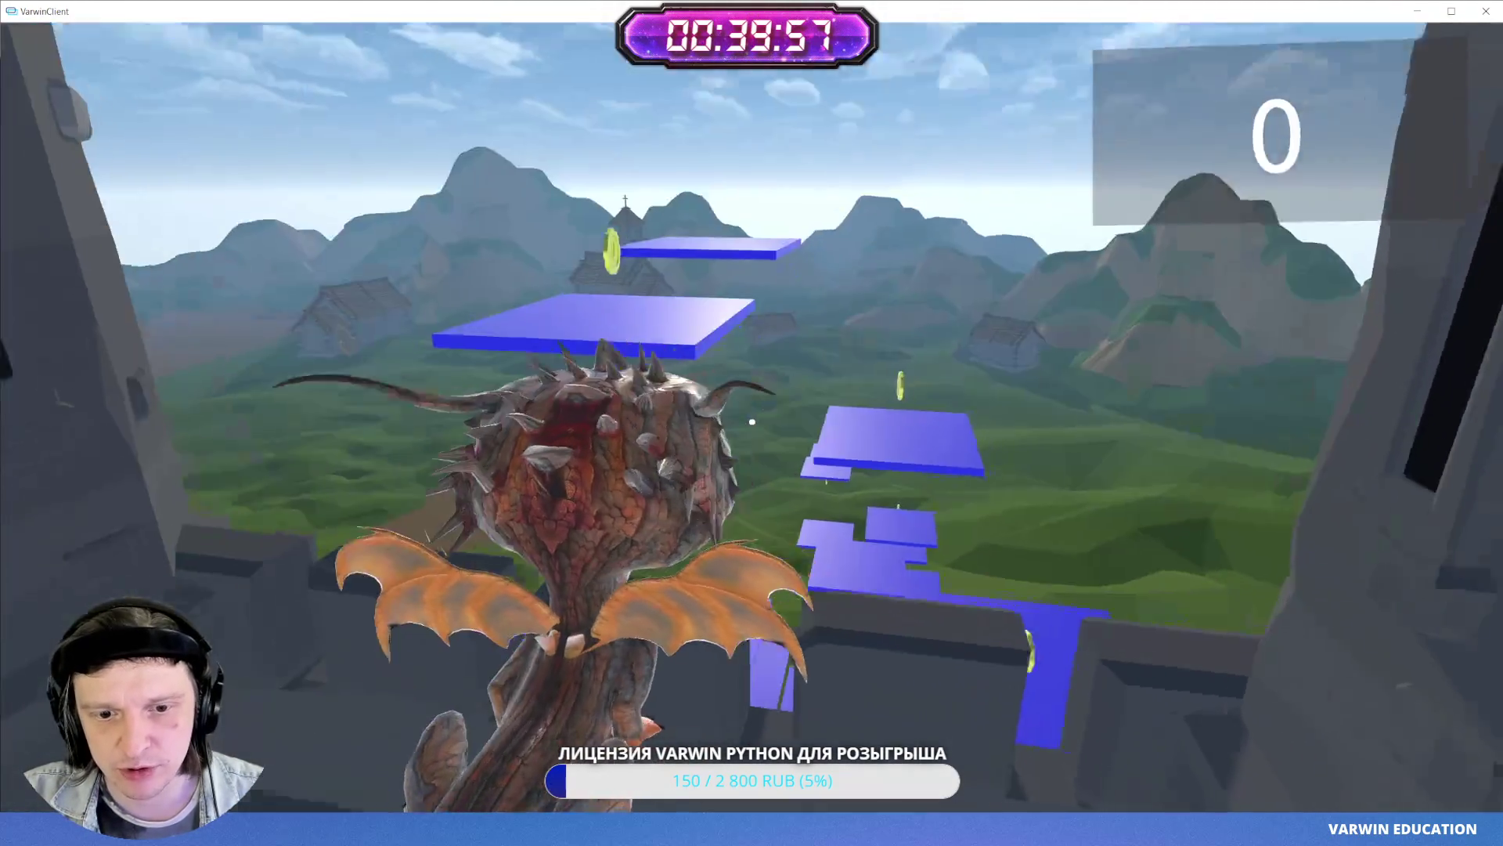
- Hop along the blue platforms collecting 3 coins, then return to edit mode
key(w)
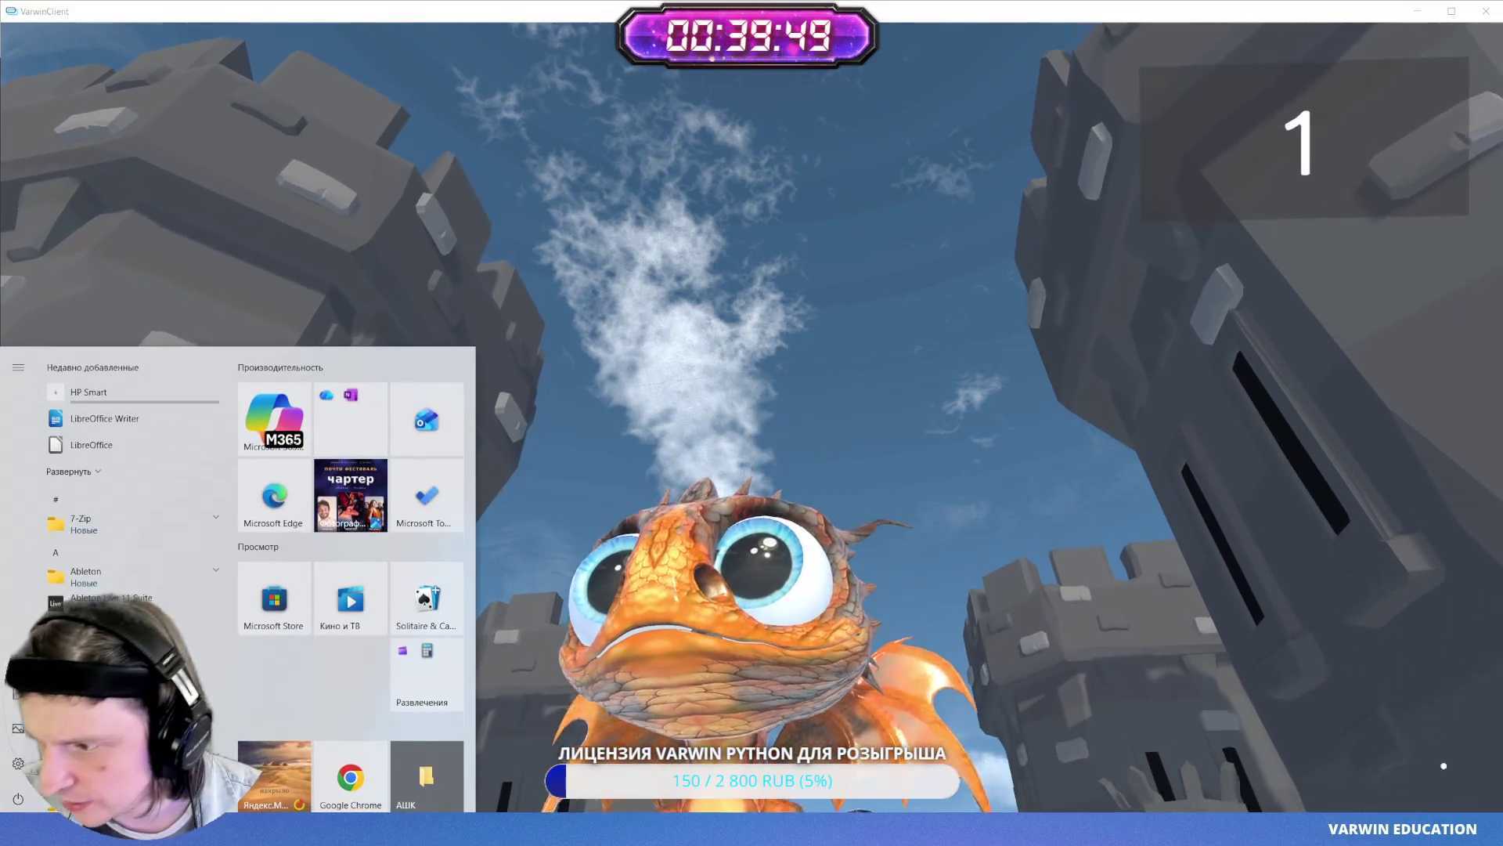
key(Escape)
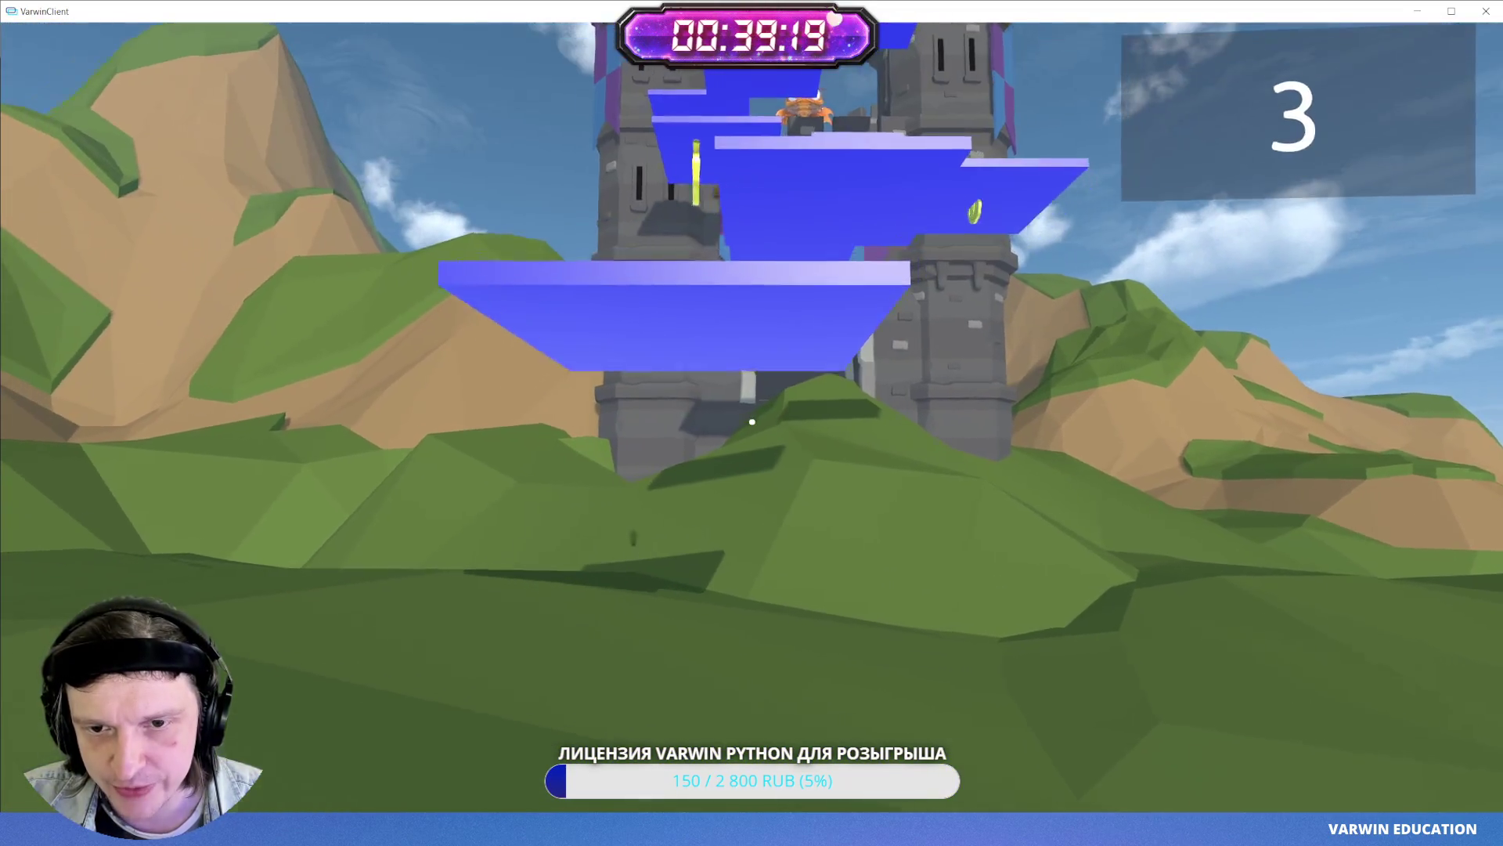
key(Escape)
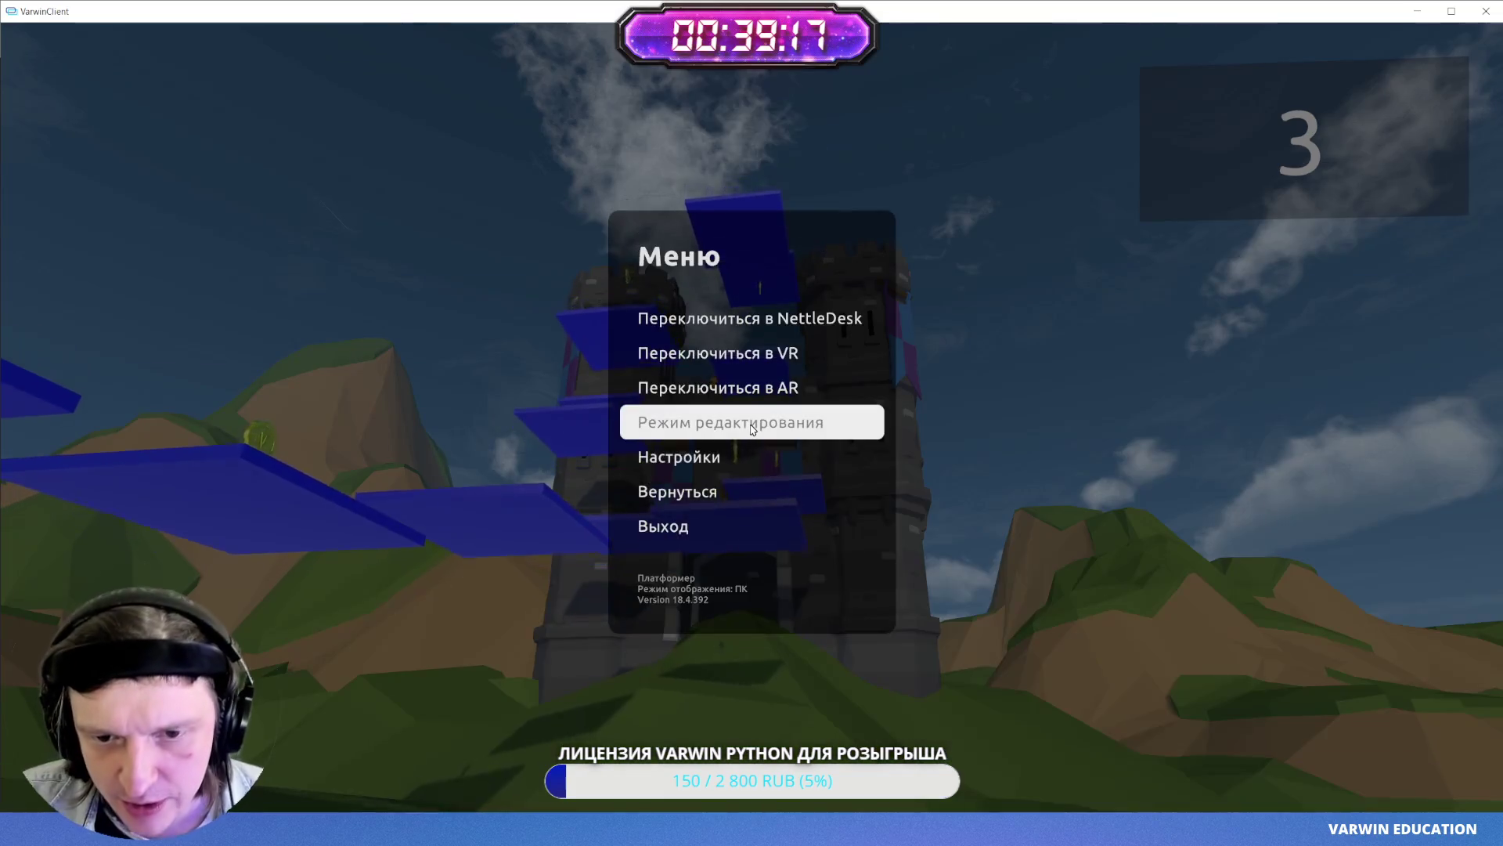
click(751, 420)
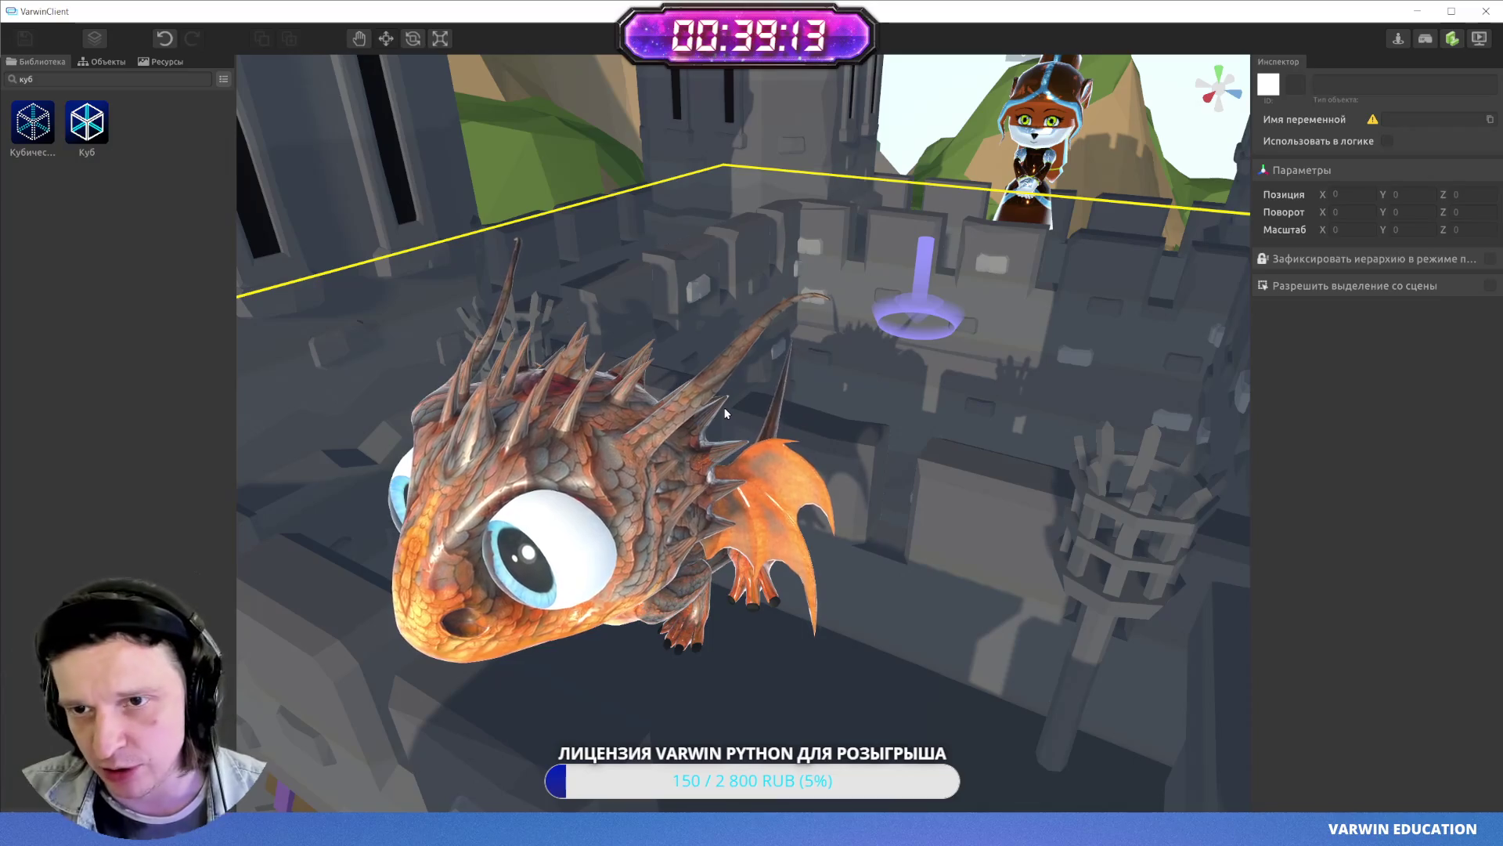
mouse_move(725, 413)
mouse_down()
mouse_move(637, 336)
mouse_move(504, 333)
mouse_move(659, 278)
mouse_up()
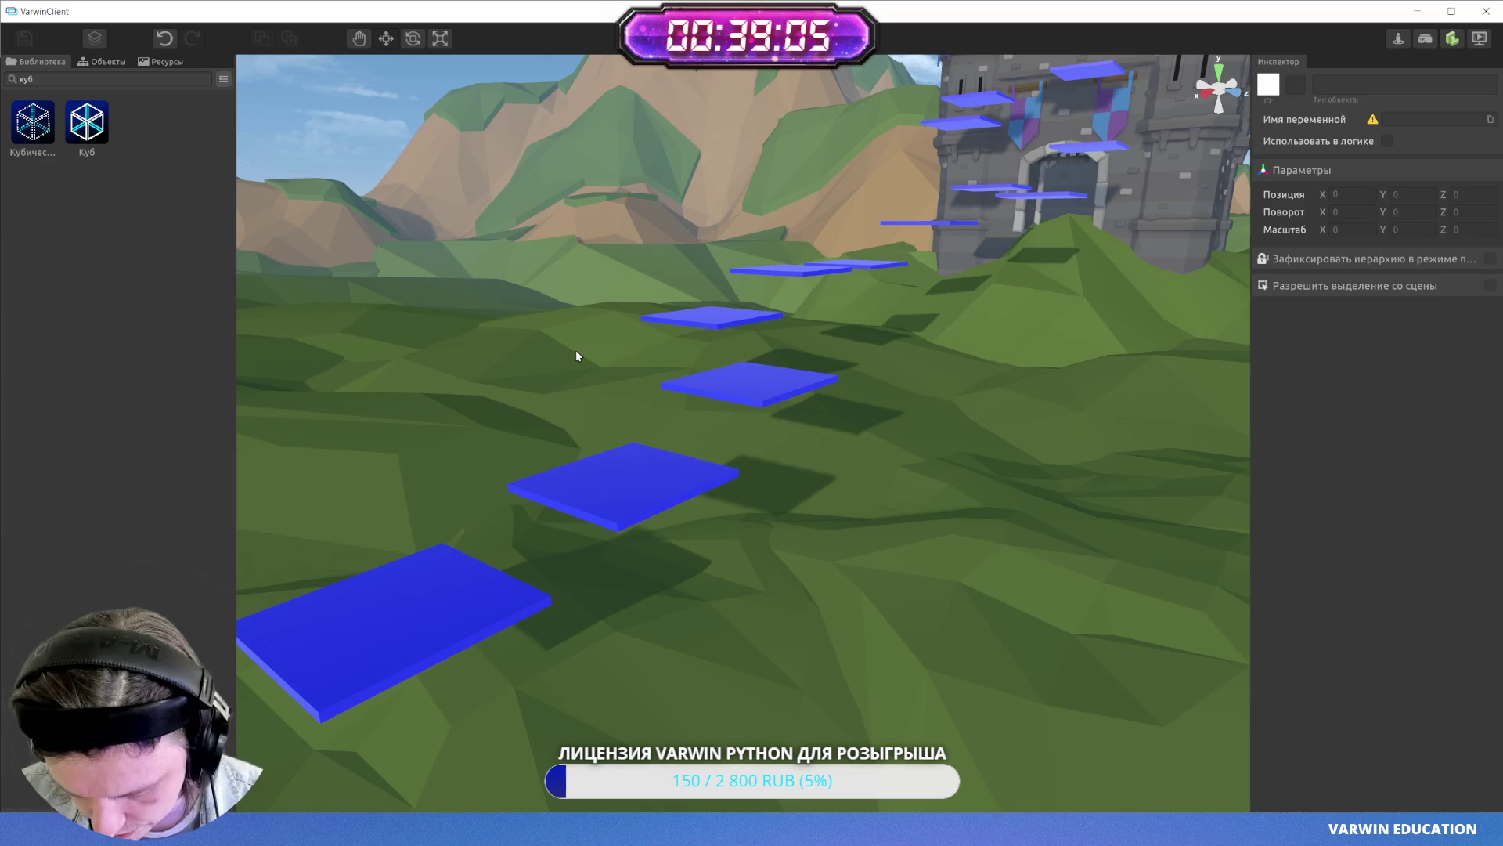
drag(603, 430, 729, 441)
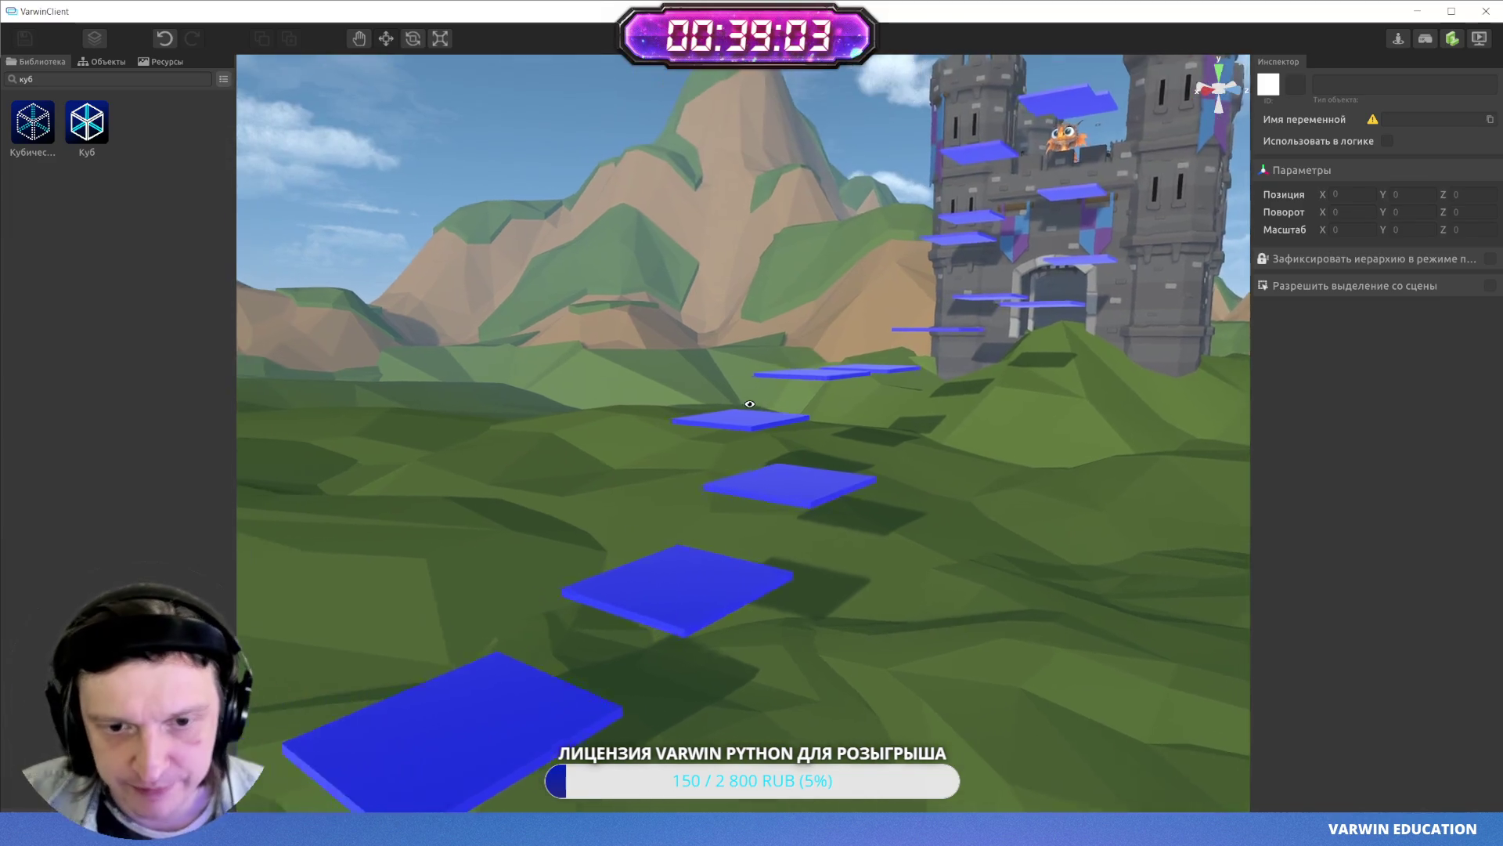
mouse_move(568, 436)
mouse_down()
mouse_move(660, 374)
mouse_move(859, 487)
mouse_up()
key(f)
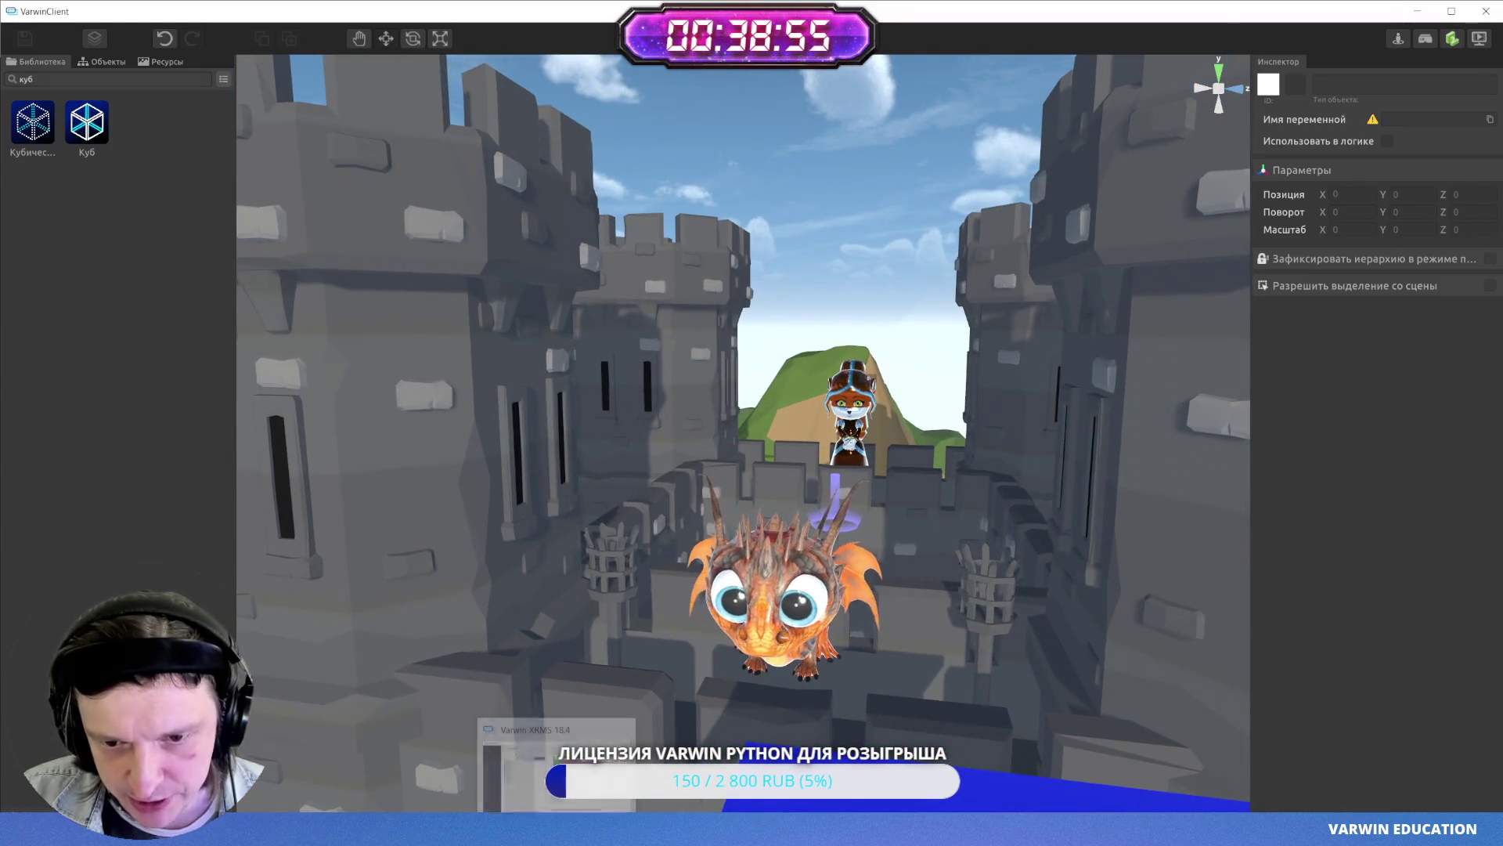
key(alt+Tab)
scroll(1016, 494, down, 3)
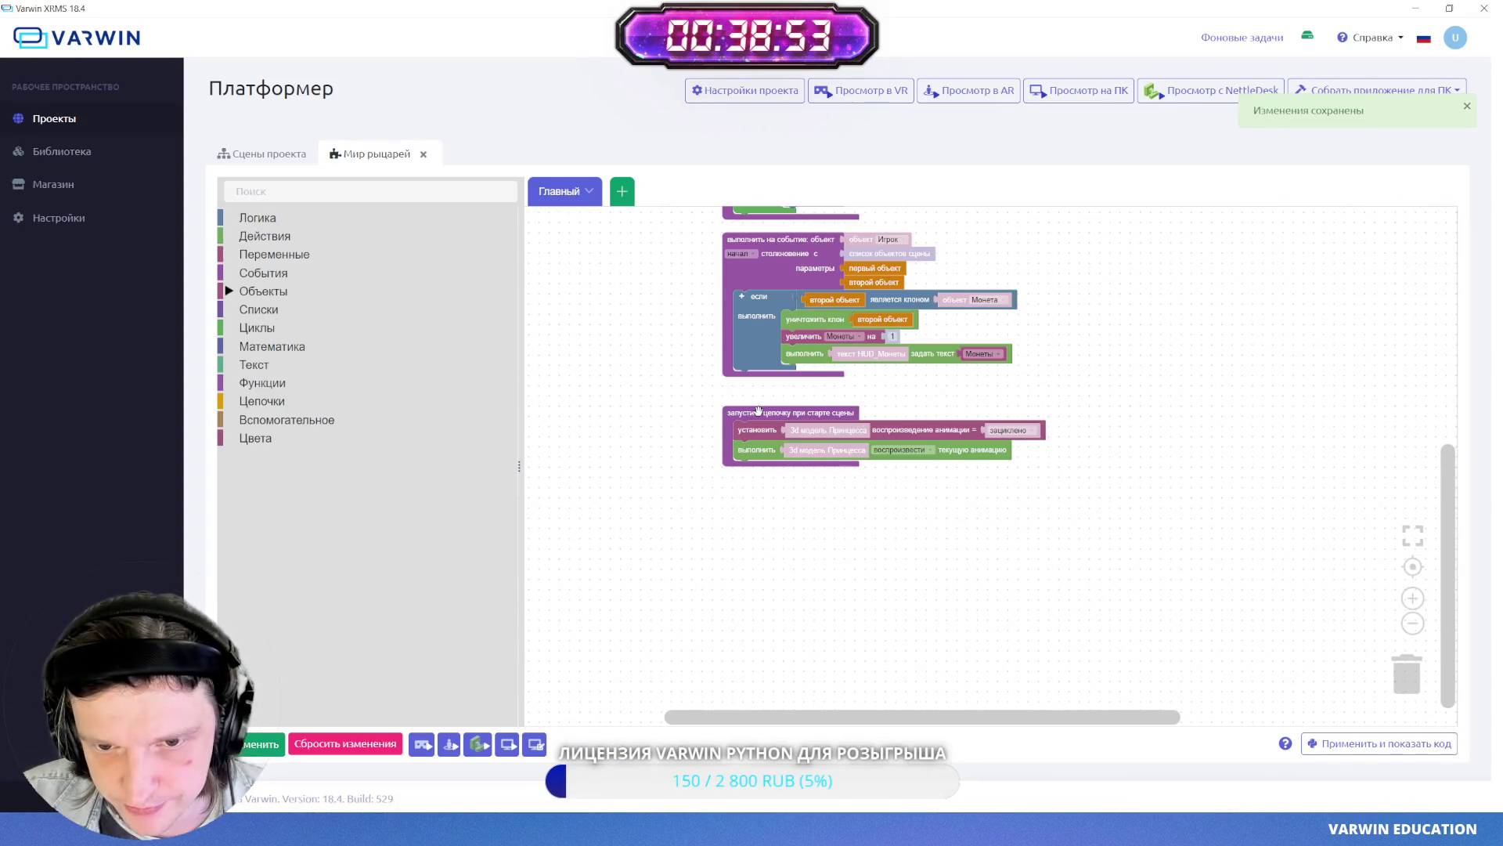
scroll(891, 540, up, 2)
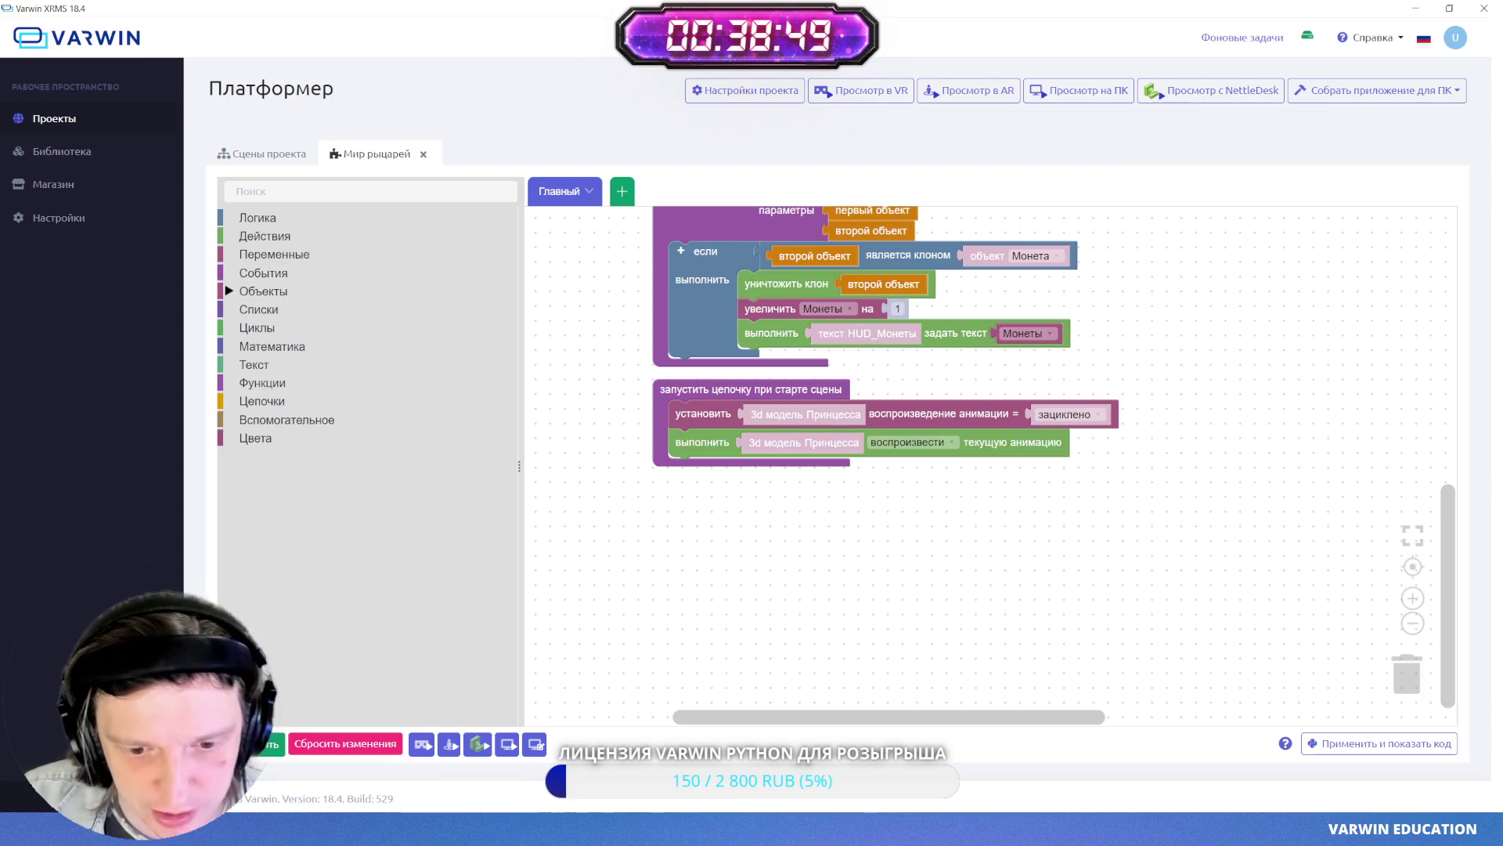
key(alt+Tab)
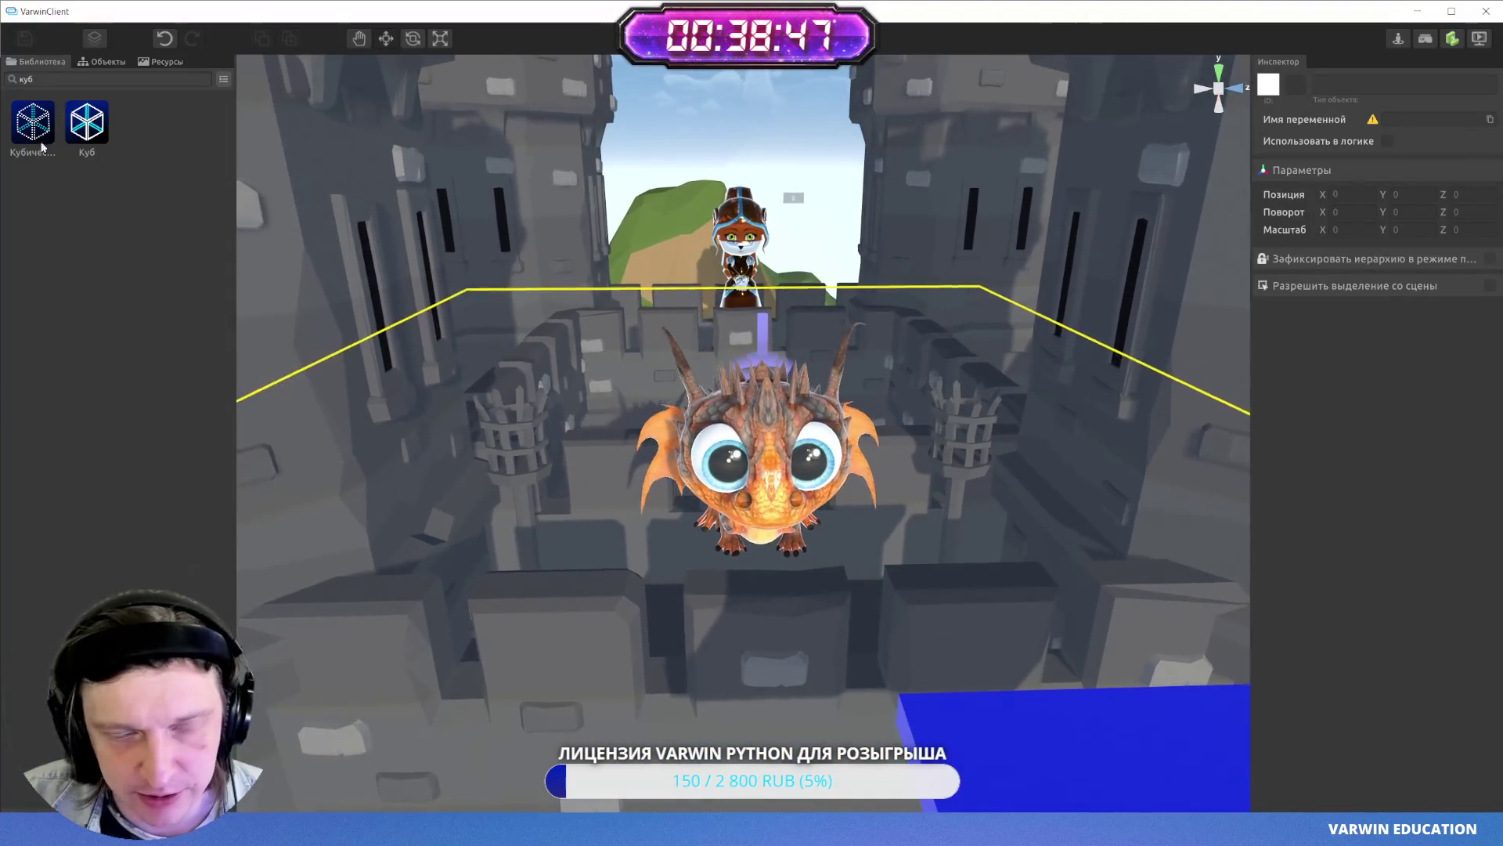
- Search the Library for 'зона' and drop a Зона object around the dragon
click(102, 61)
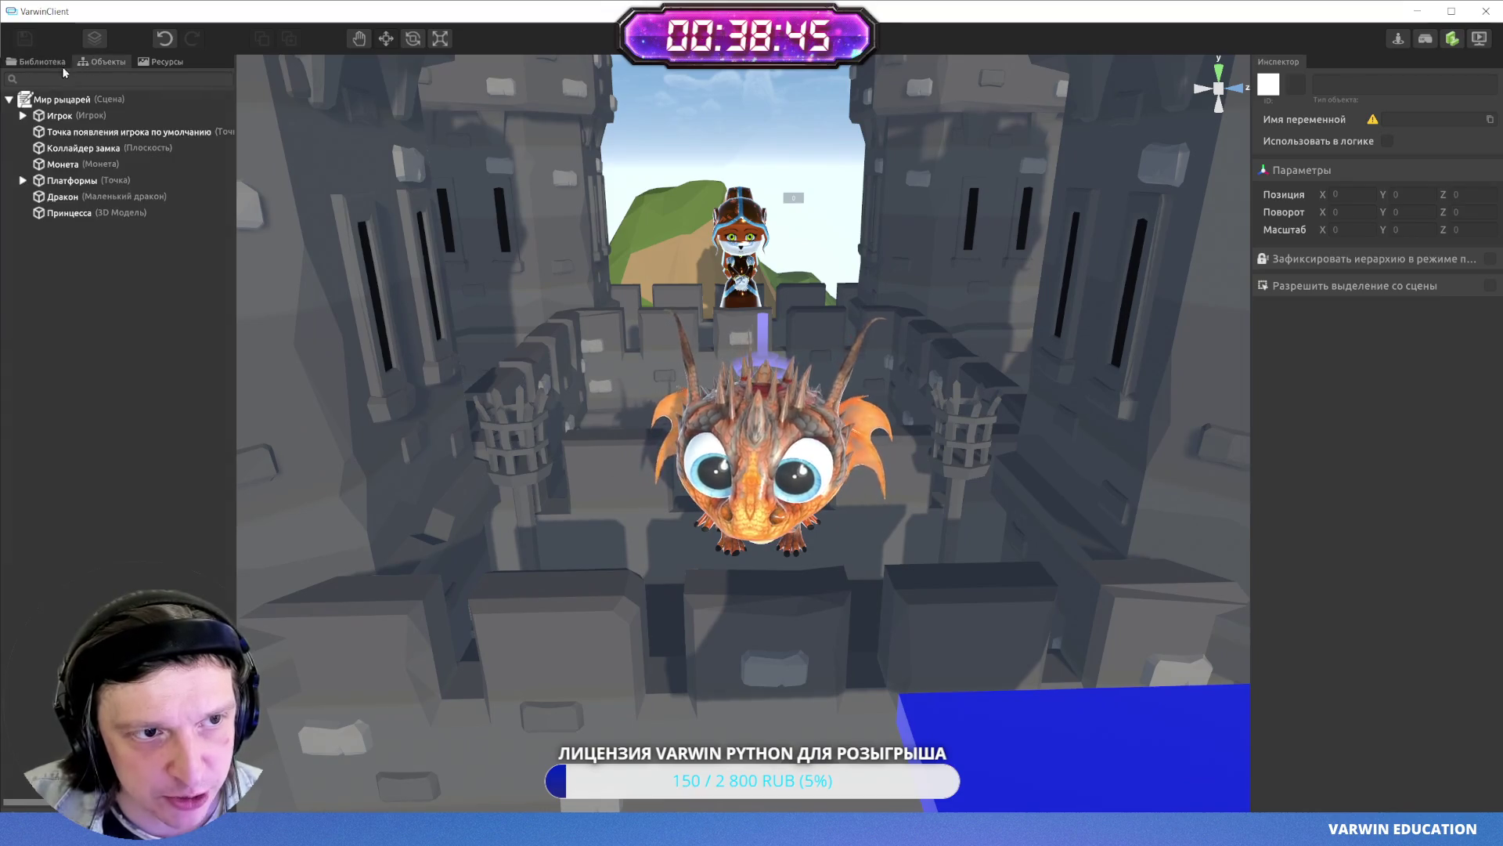
click(35, 61)
text(х)
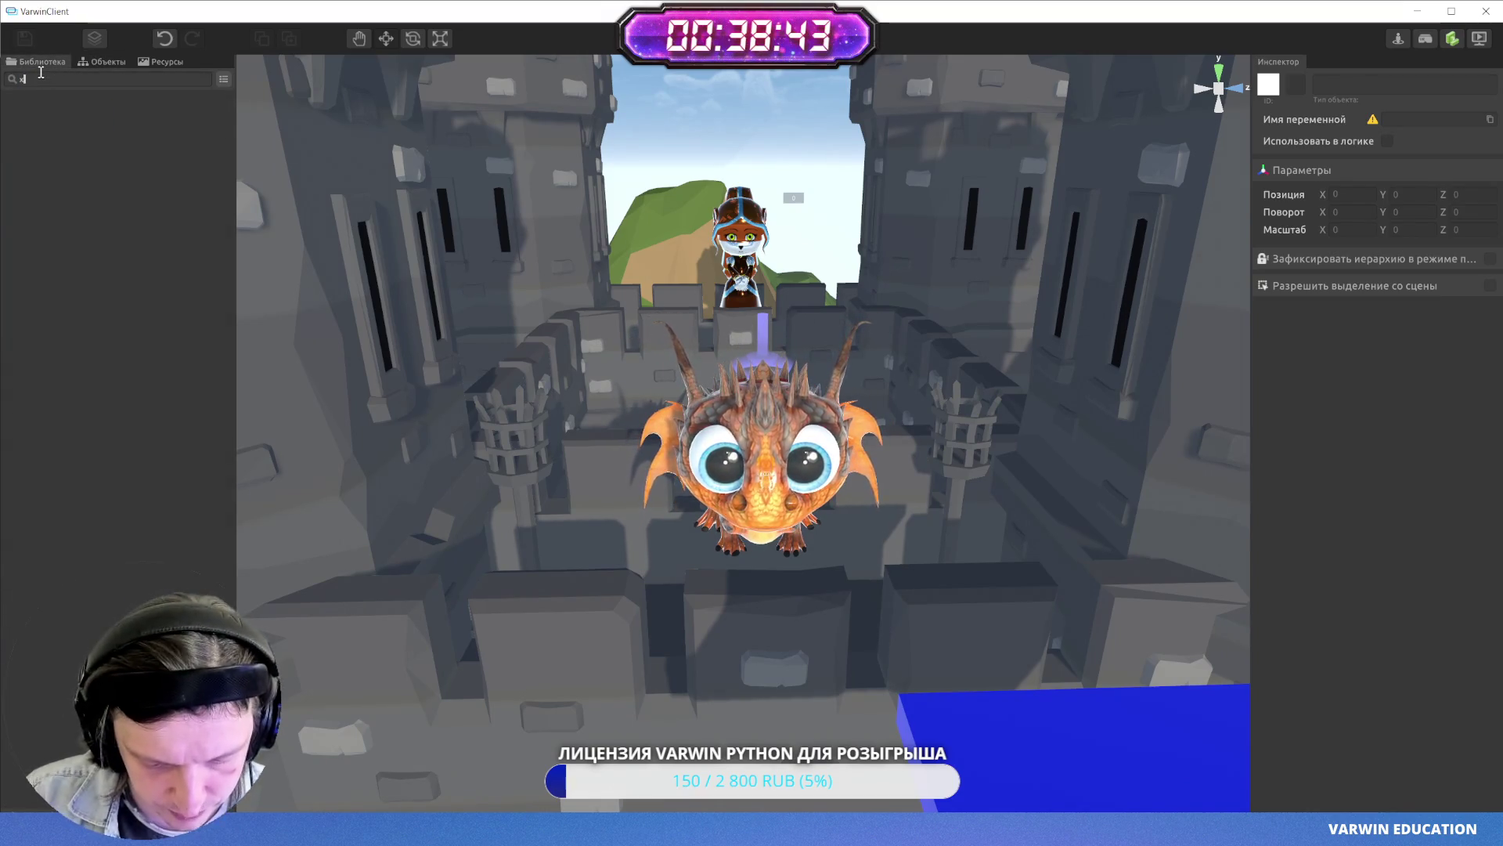
key(BackSpace)
text(зона)
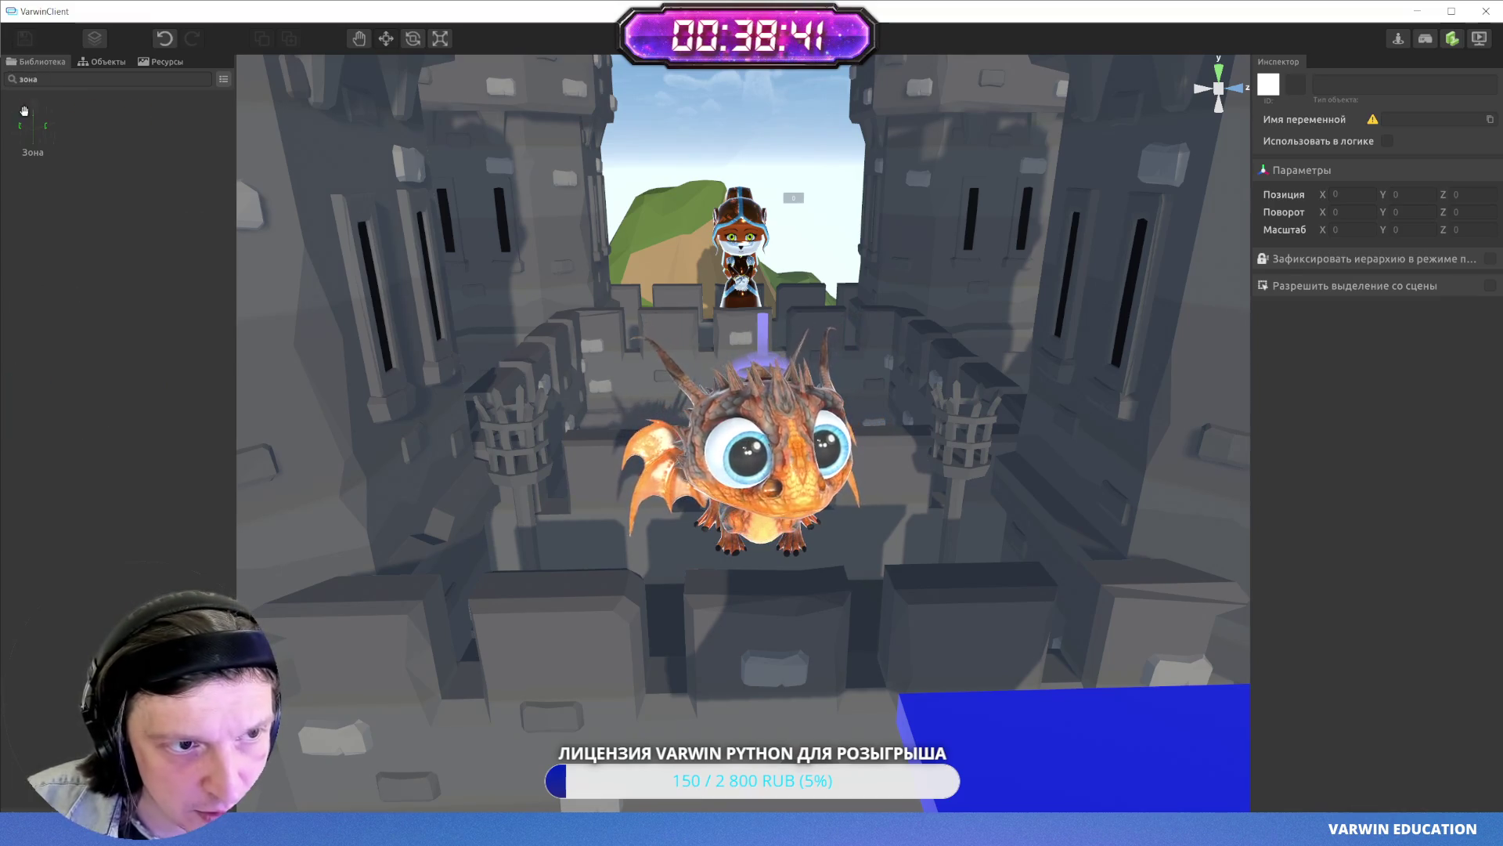
mouse_move(24, 110)
mouse_down()
mouse_move(811, 518)
mouse_move(686, 500)
mouse_move(727, 473)
mouse_move(860, 488)
mouse_up()
- Select the new dragon zone and check its placement around the dragon from several angles
scroll(726, 472, down, 3)
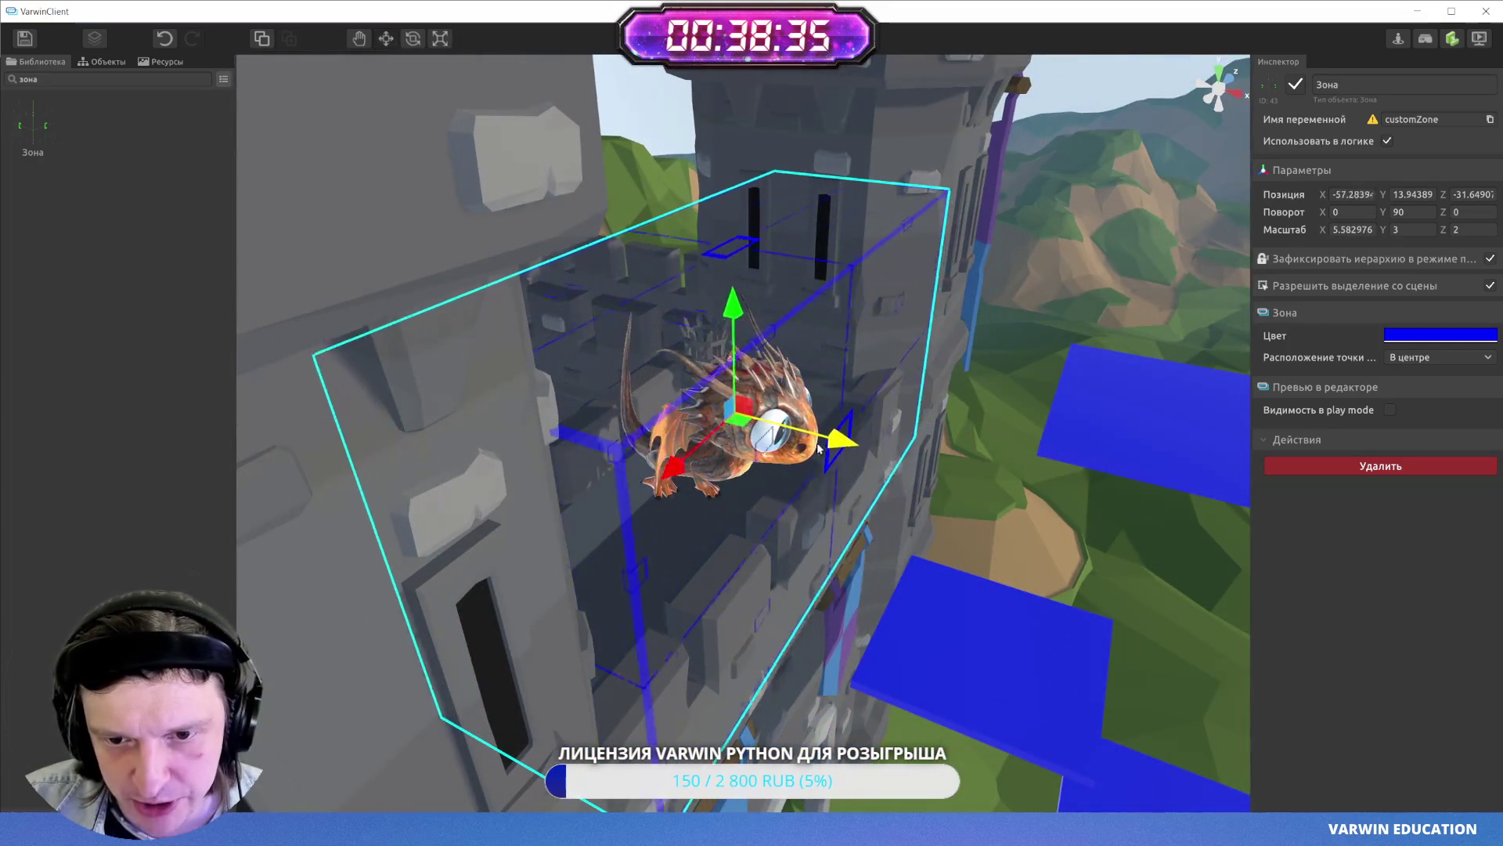
scroll(795, 433, up, 2)
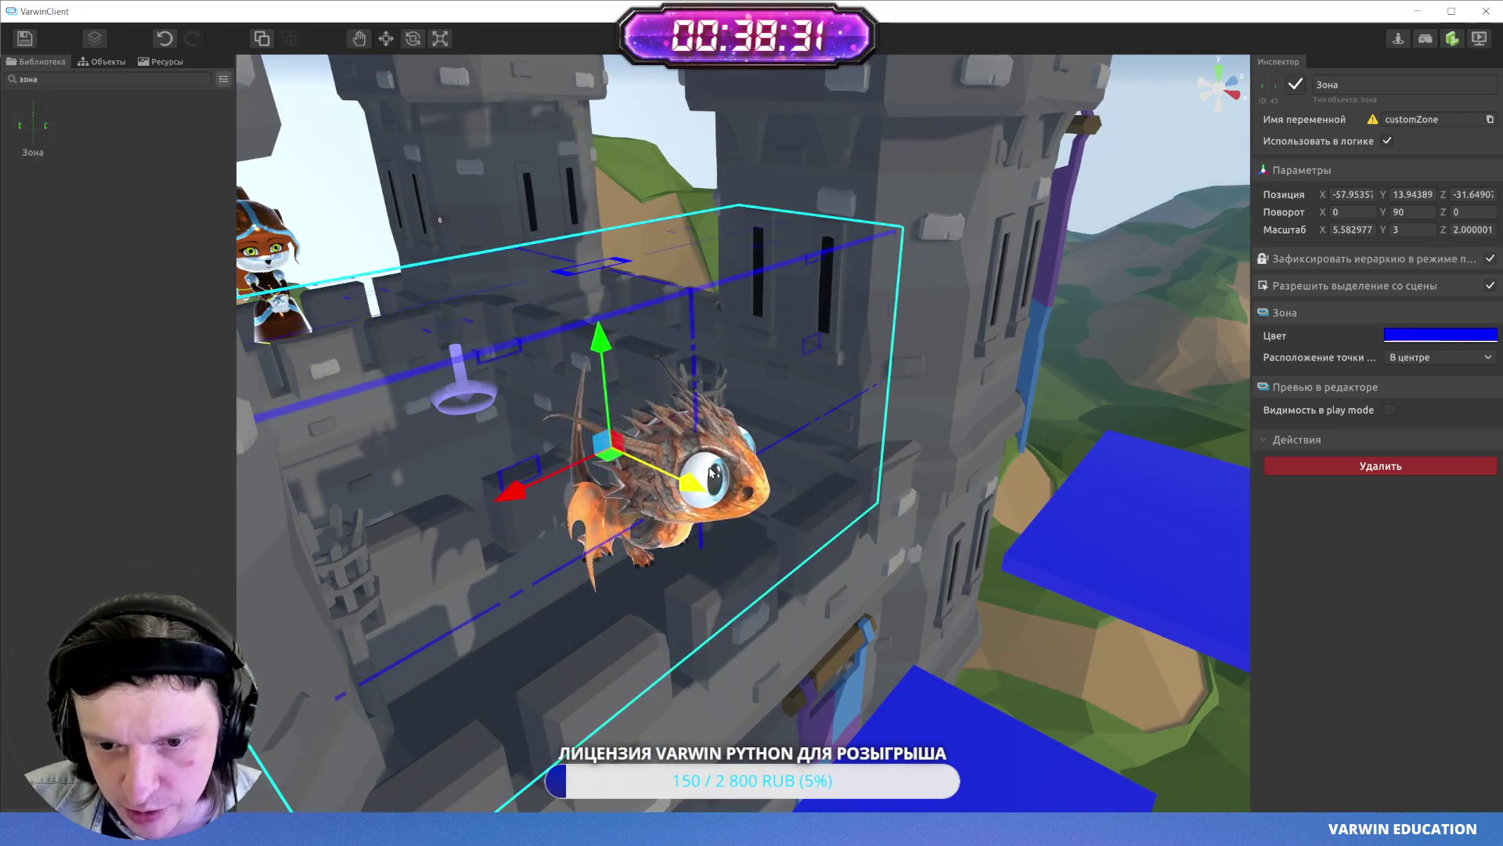
drag(710, 472, 757, 458)
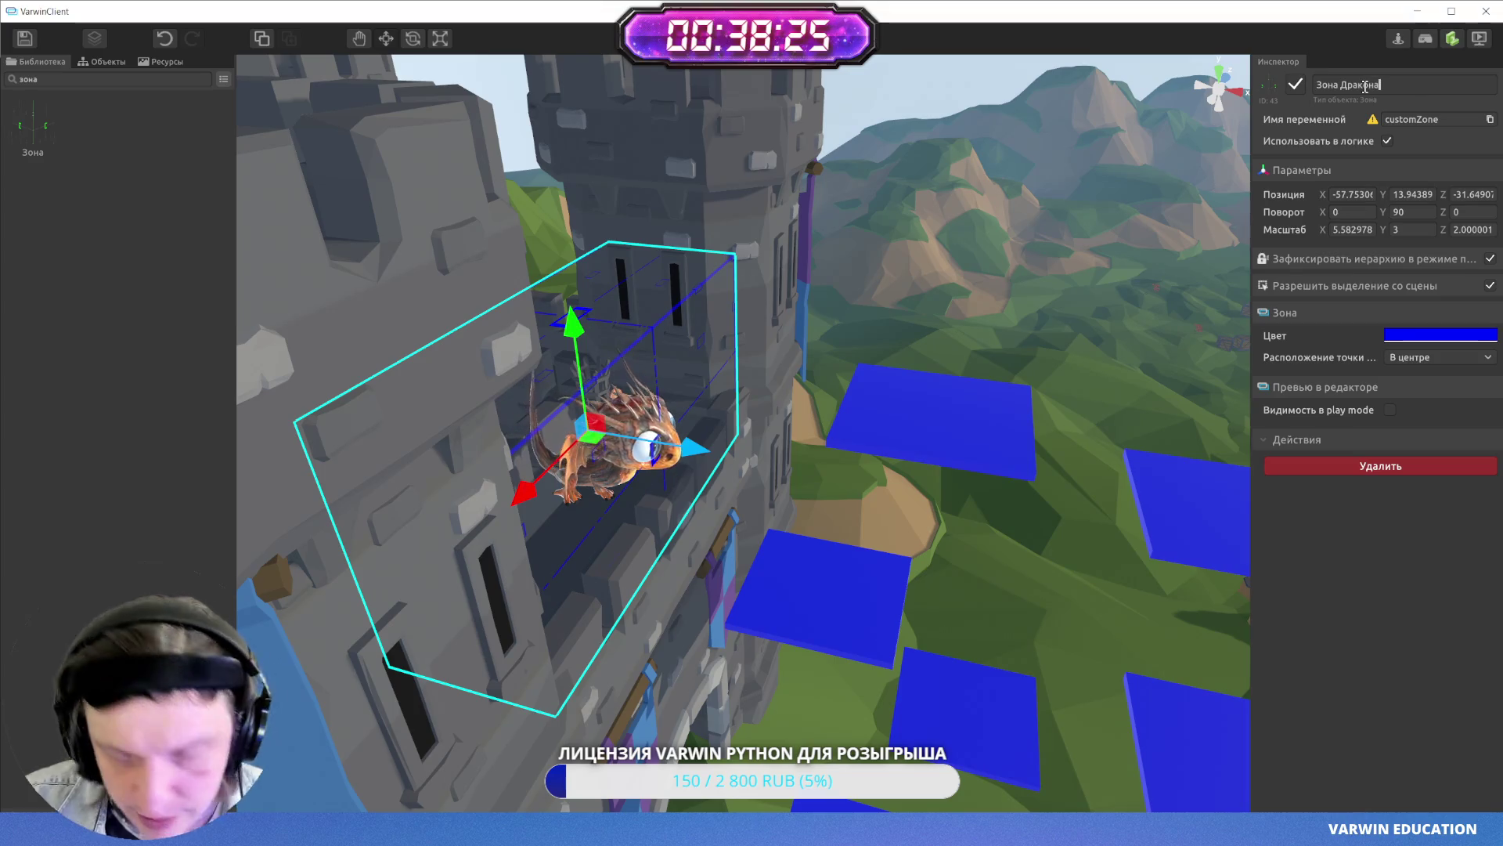
mouse_move(1049, 207)
mouse_down()
mouse_move(763, 112)
mouse_move(650, 235)
mouse_move(825, 277)
mouse_move(783, 270)
mouse_move(879, 269)
mouse_up()
click(881, 266)
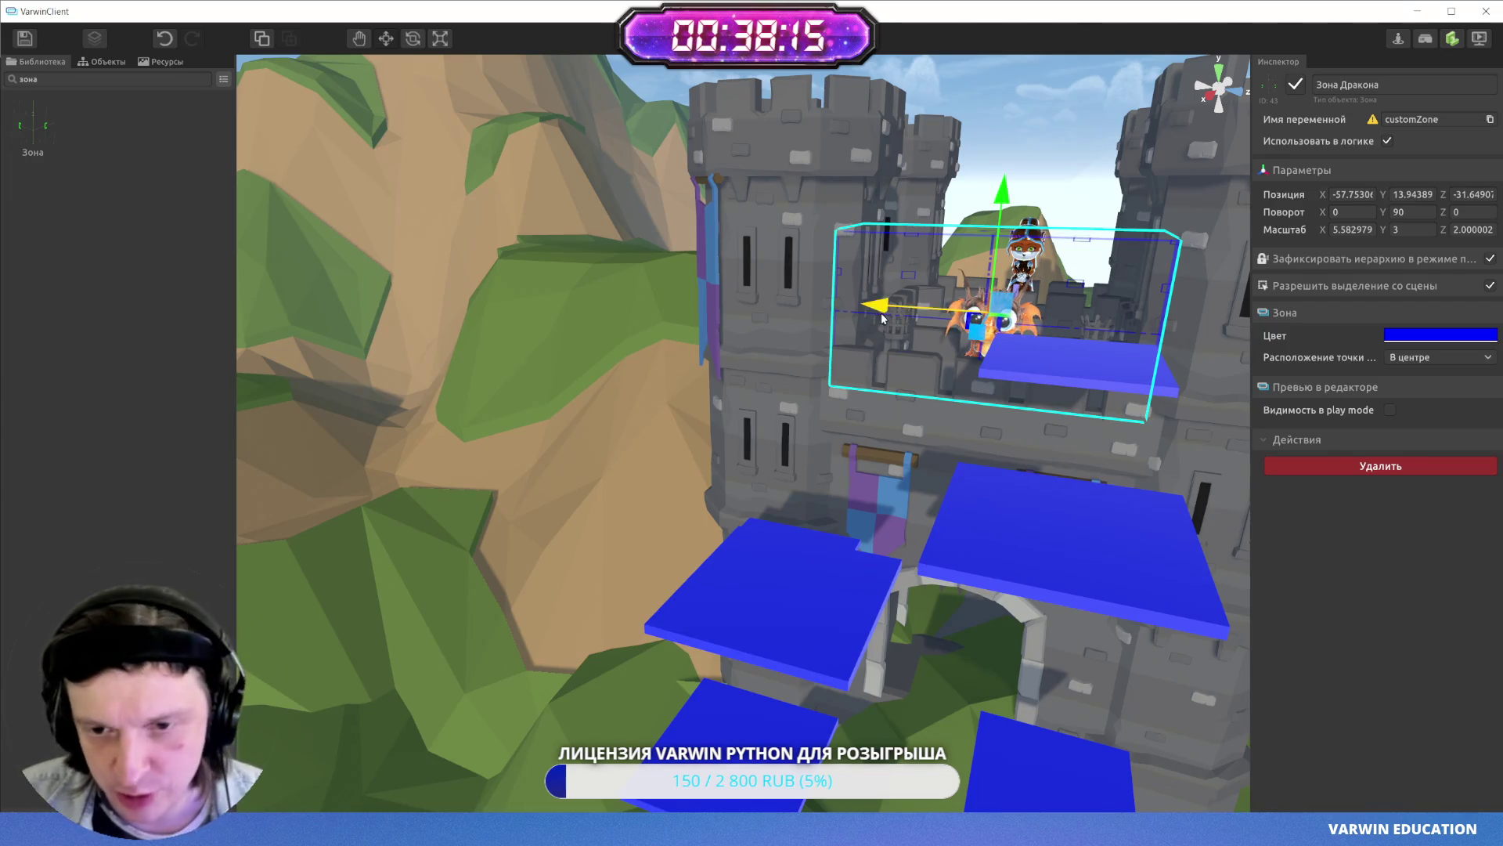
mouse_move(883, 317)
mouse_down()
mouse_move(929, 279)
mouse_move(853, 280)
mouse_up()
scroll(880, 268, up, 3)
scroll(880, 269, up, 2)
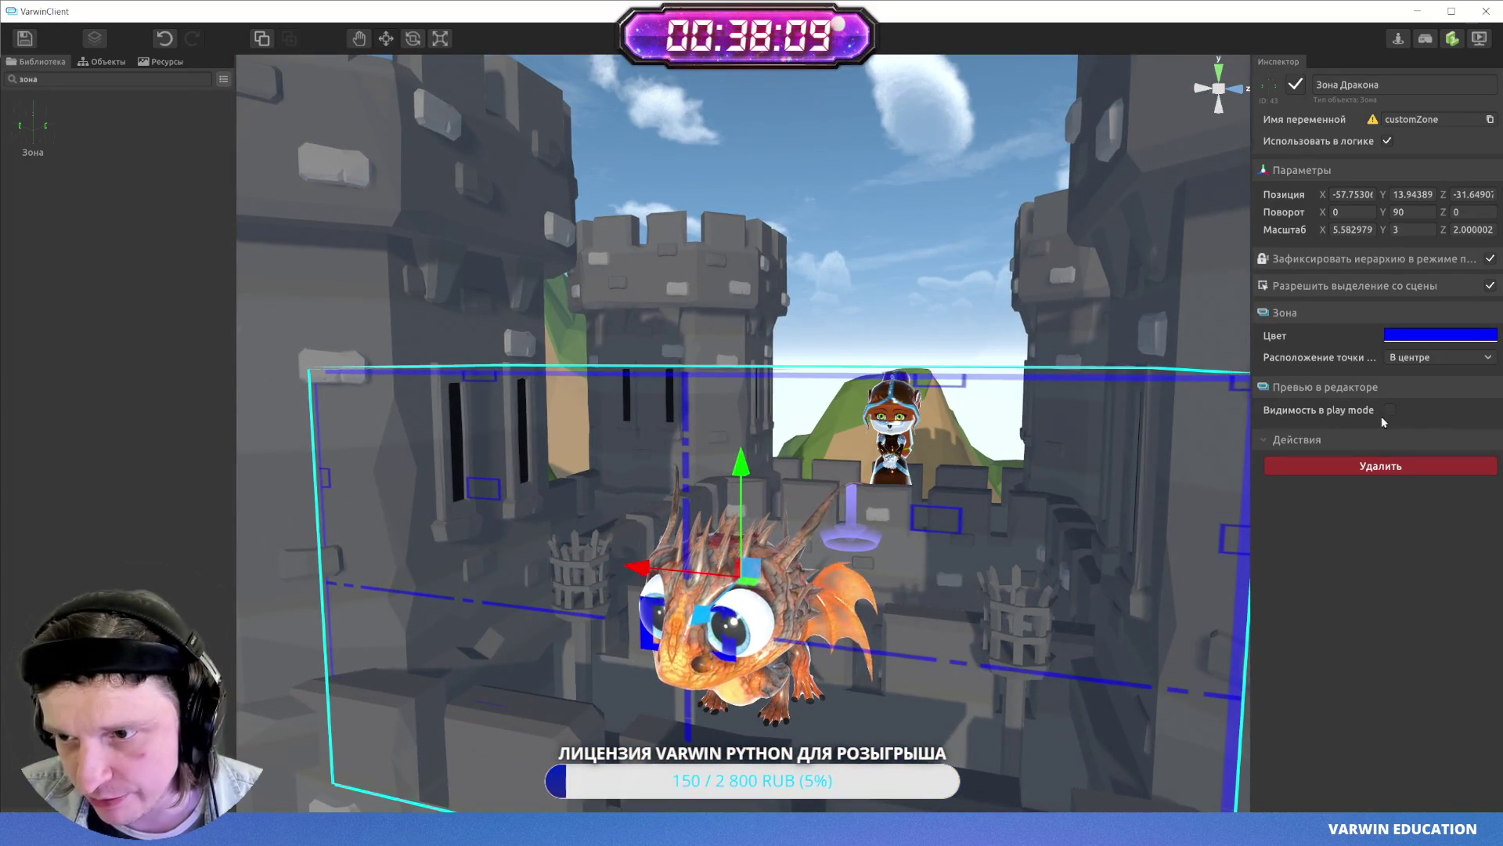
drag(725, 375, 860, 380)
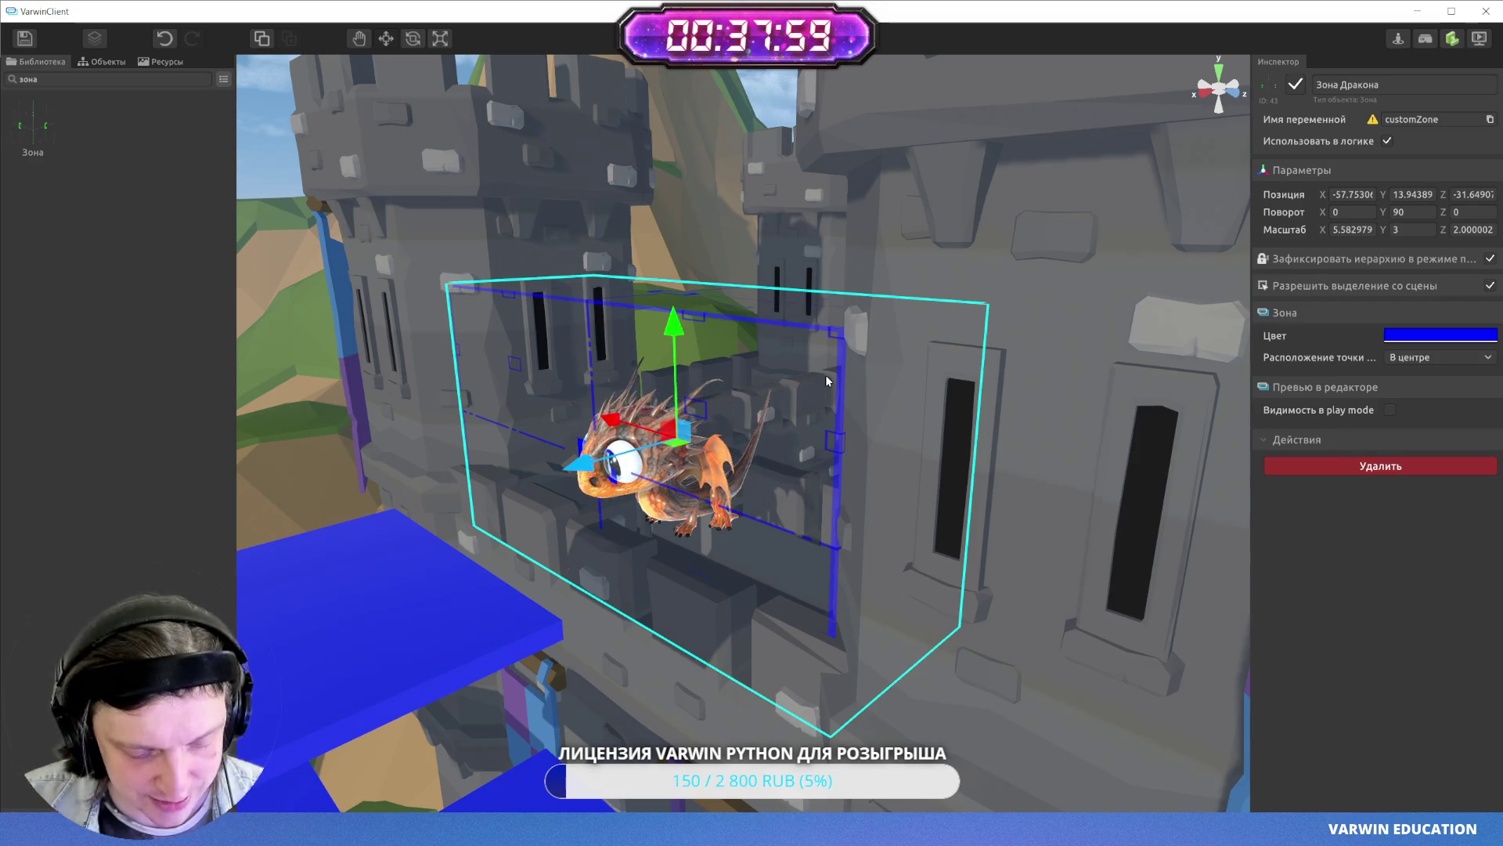
drag(797, 379, 824, 328)
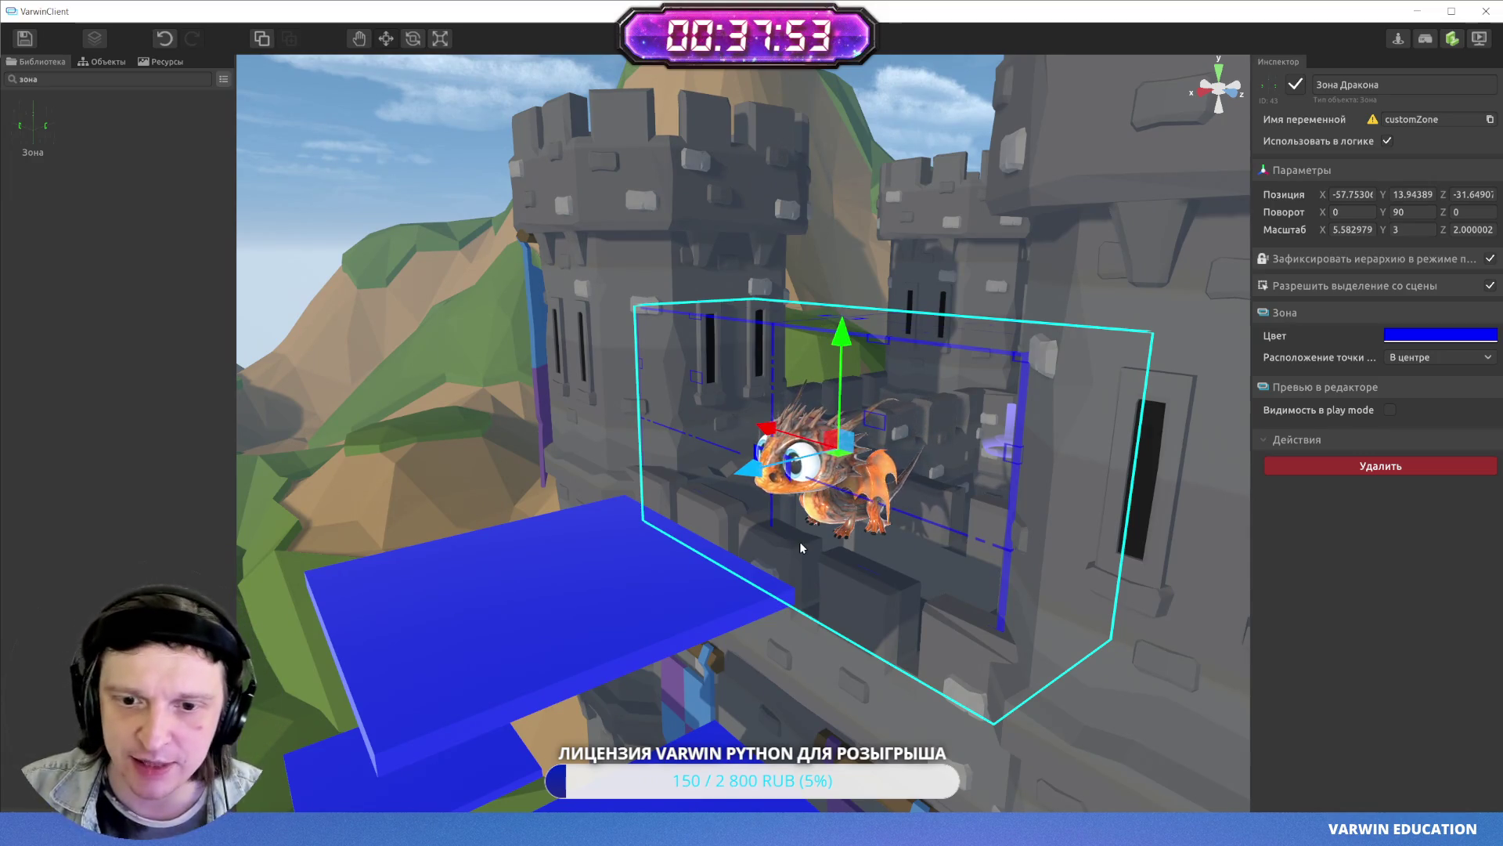
mouse_move(800, 547)
mouse_down()
mouse_move(971, 473)
mouse_move(586, 247)
mouse_up()
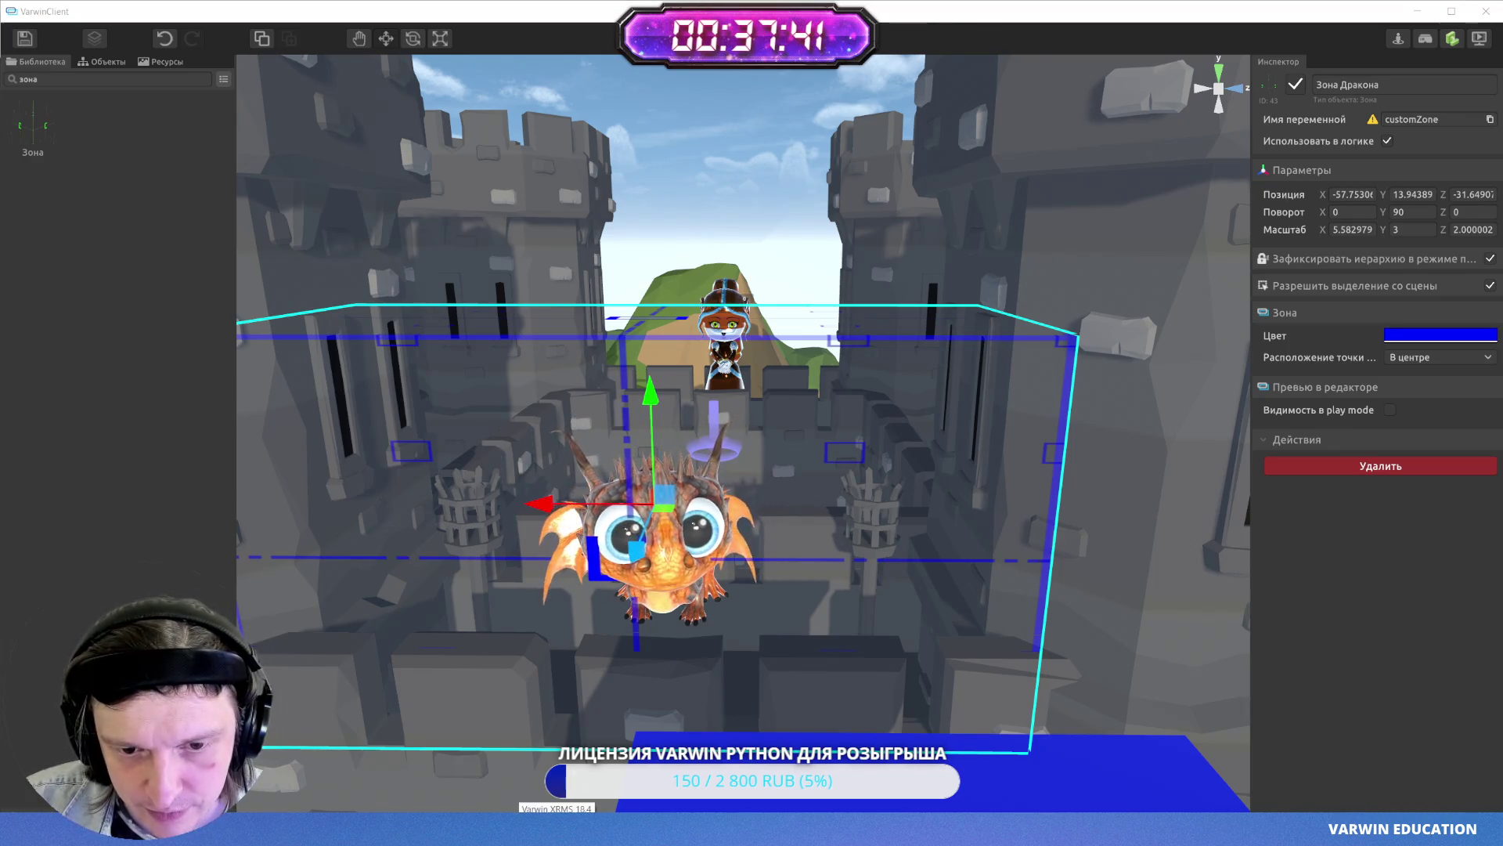
drag(877, 468, 840, 467)
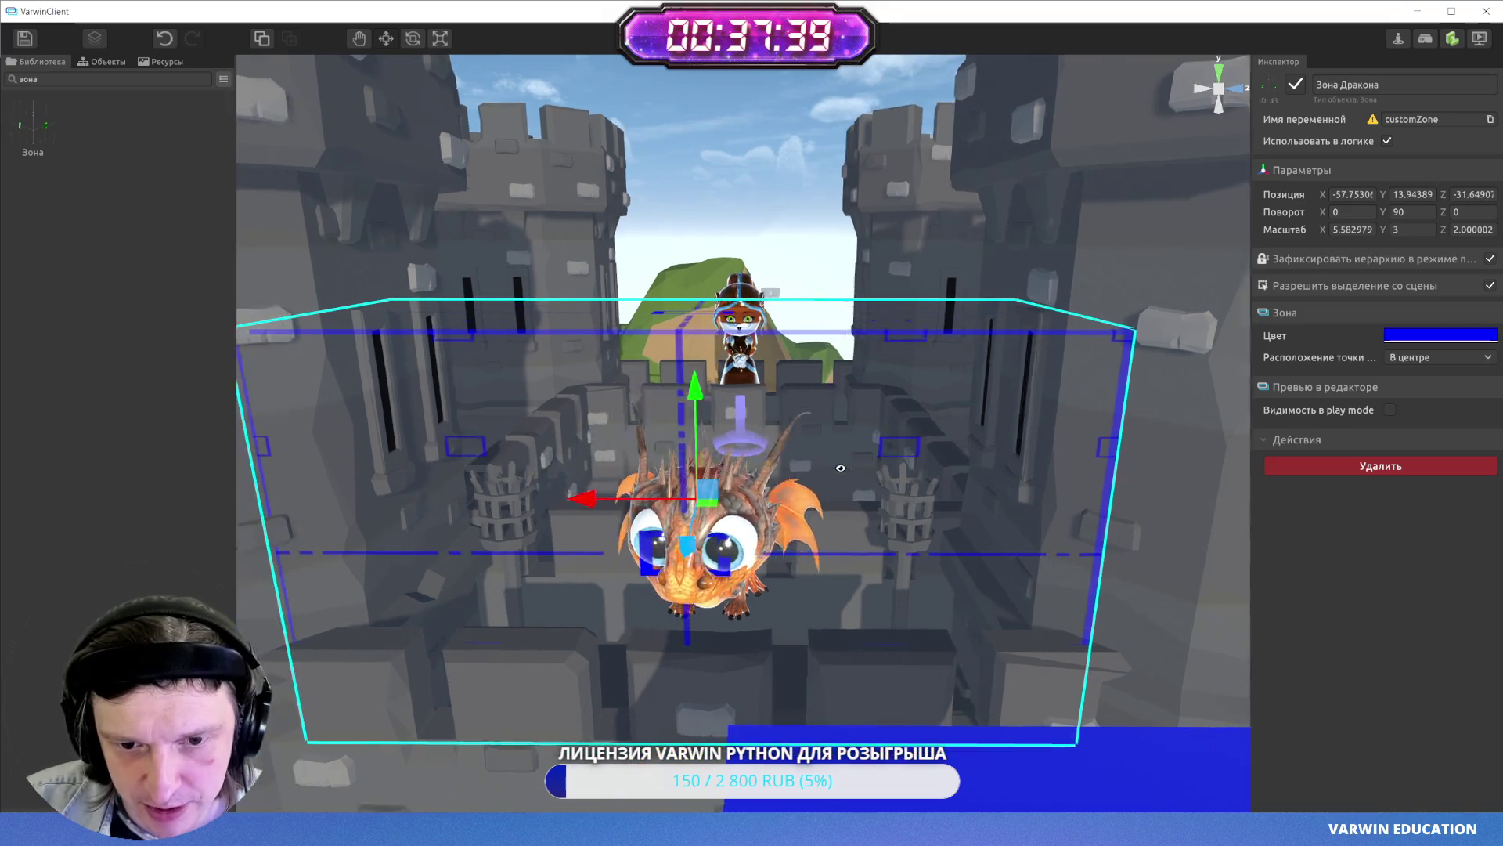
click(101, 61)
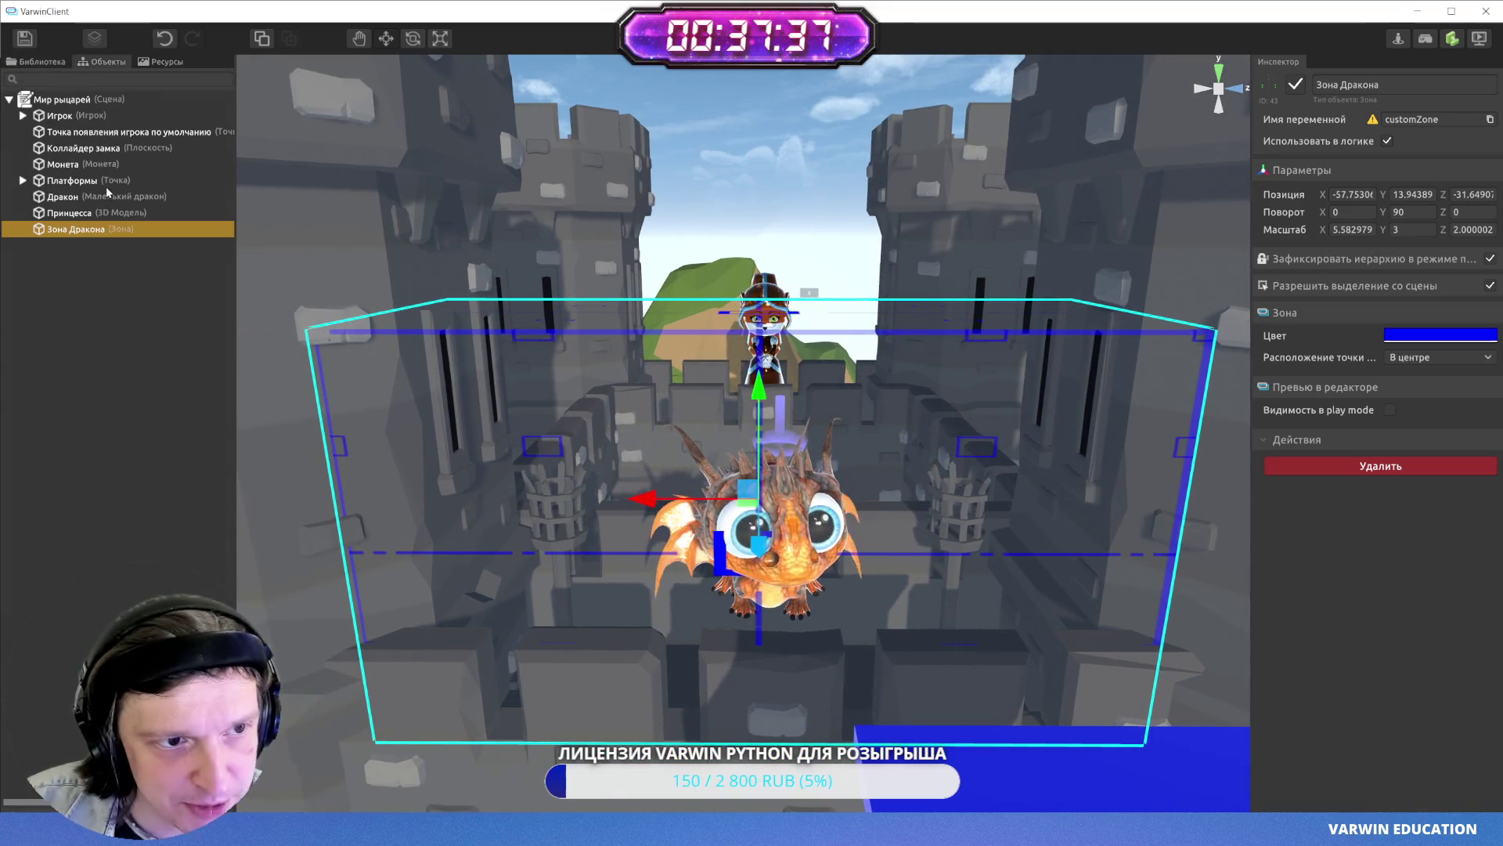
- Place a Text panel from the Library at the dragon and rename it Текст дракона
click(40, 62)
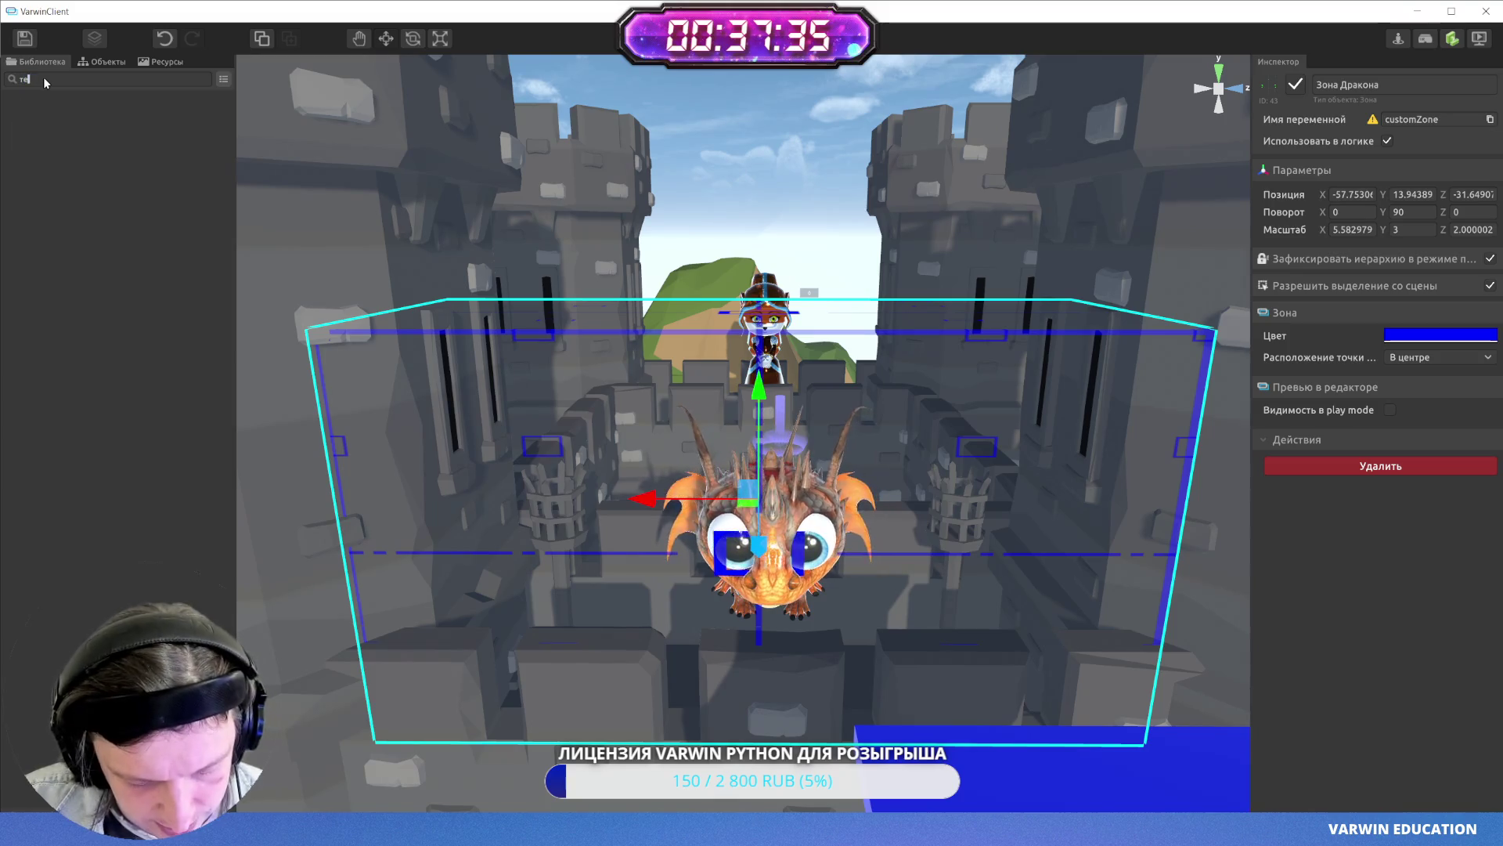
drag(141, 474, 770, 477)
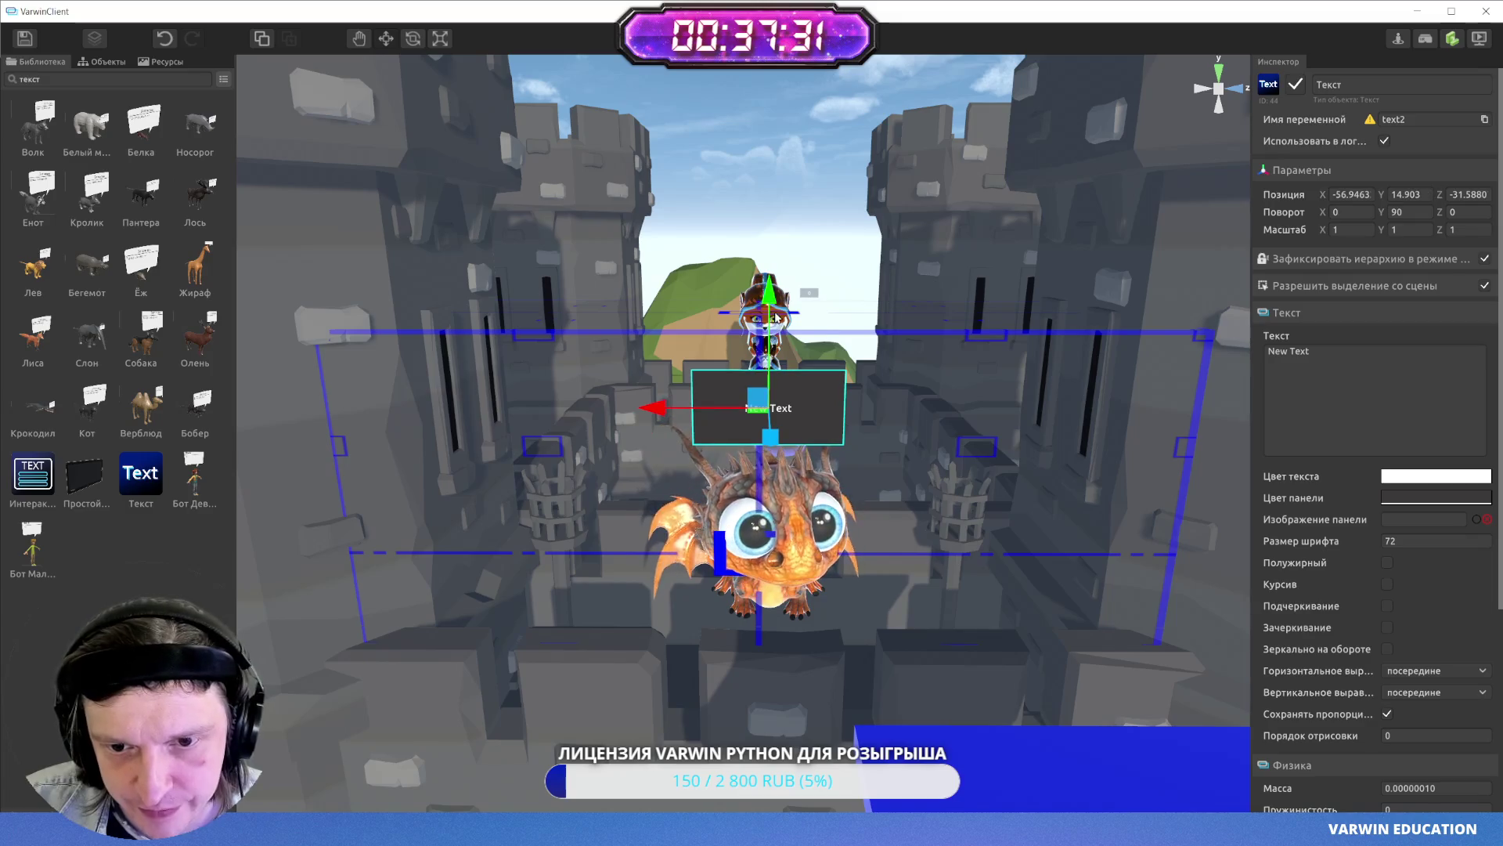
click(1325, 84)
text(дракона)
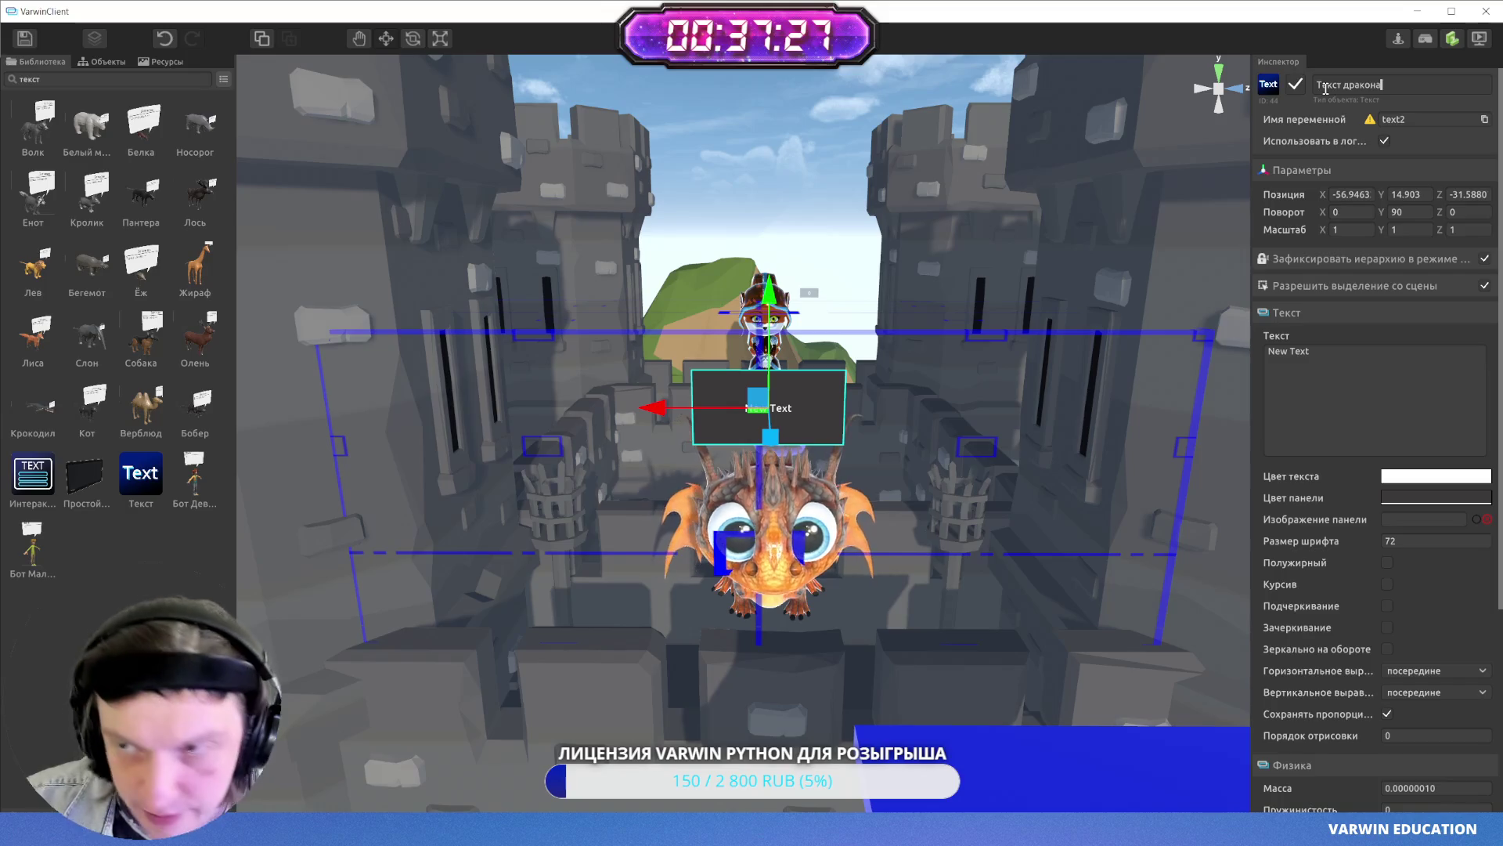
- Parent Текст дракона under Дракон in the Objects tree, keeping the dragon in place
click(92, 62)
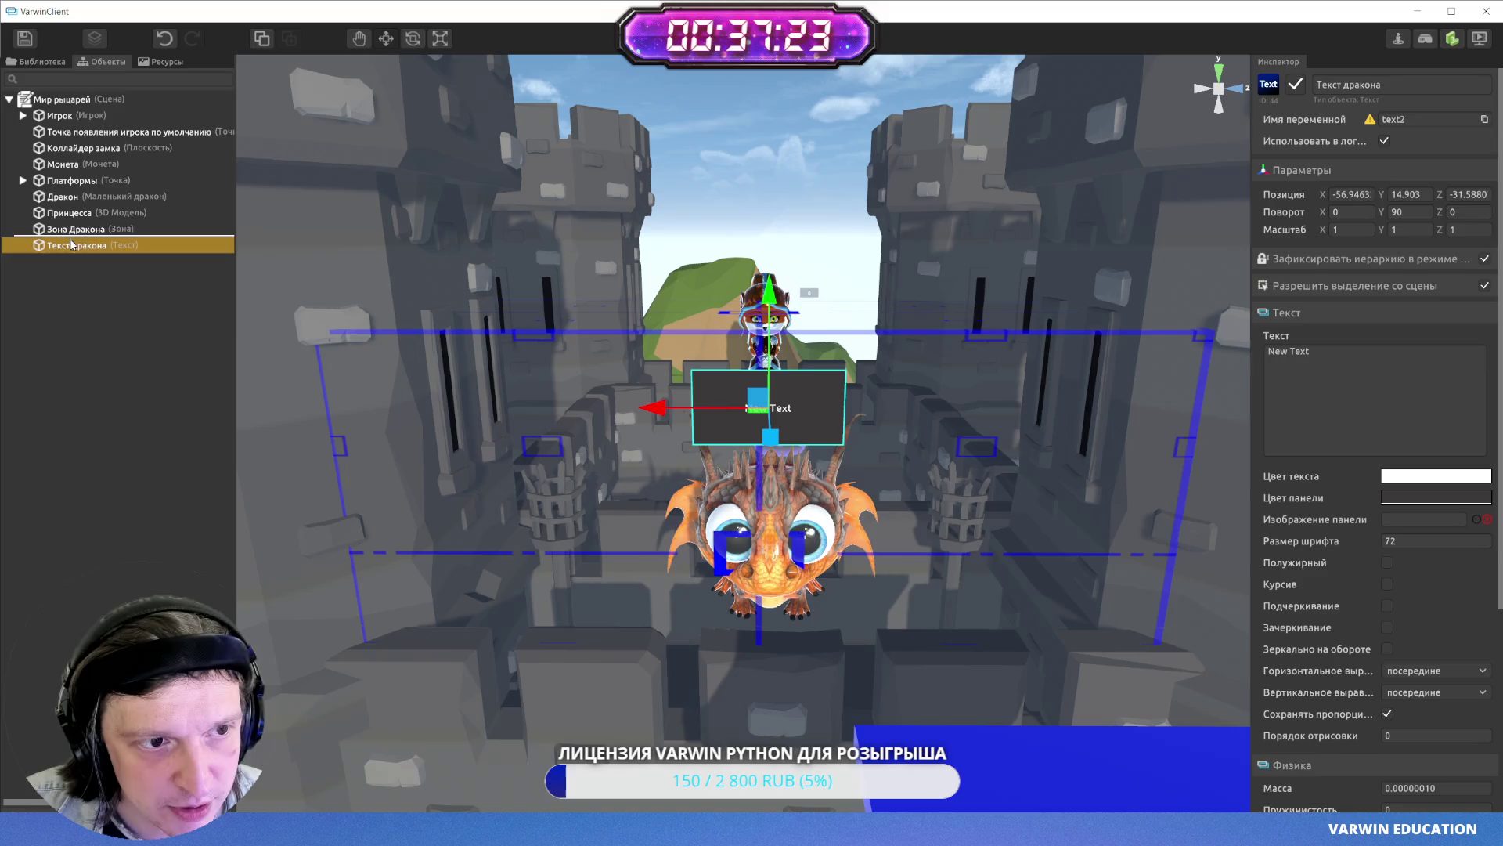
drag(65, 211, 66, 205)
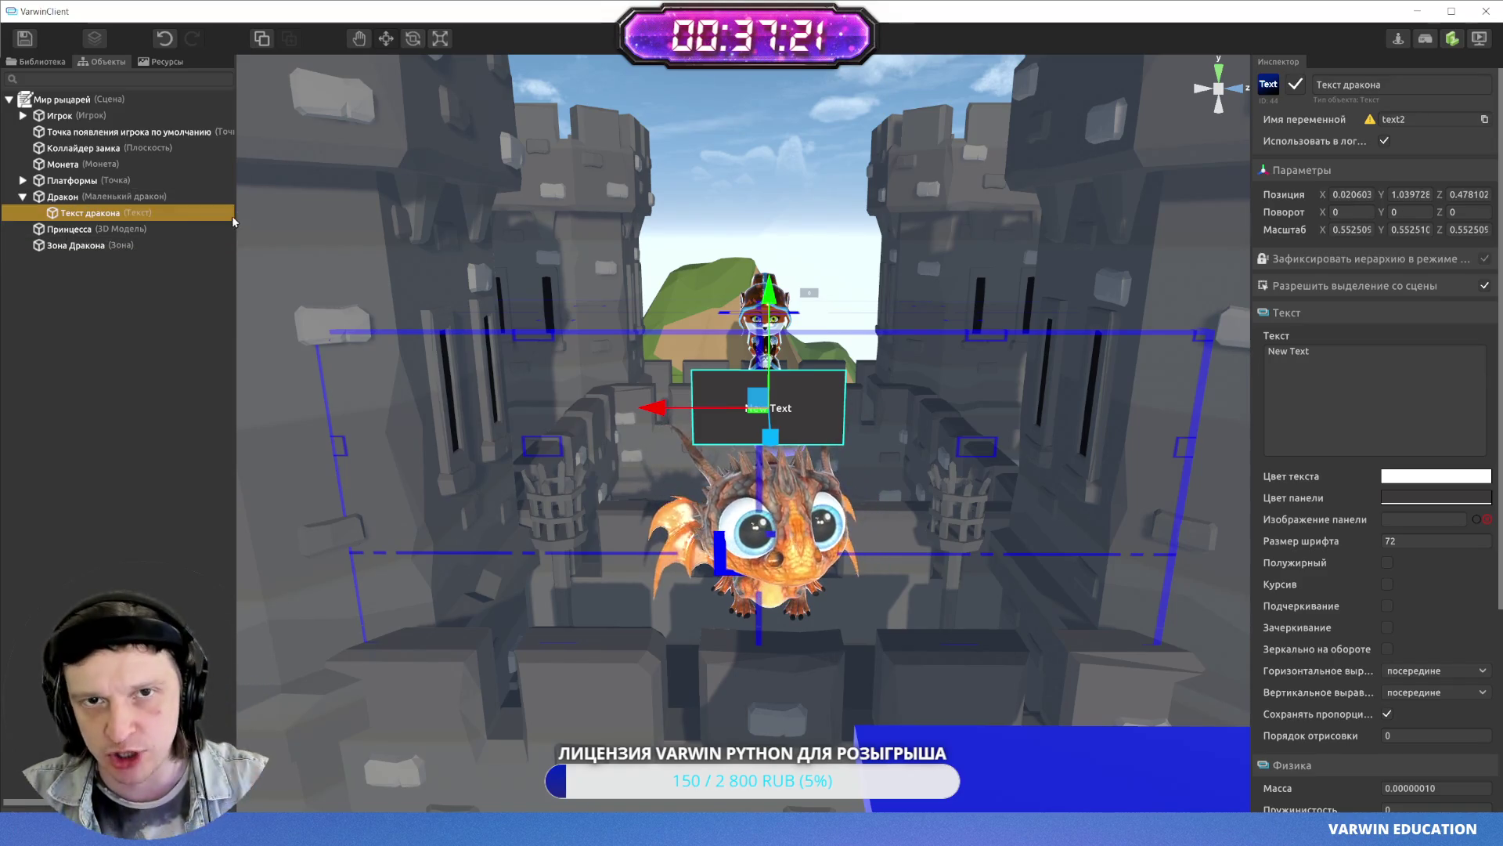
click(63, 196)
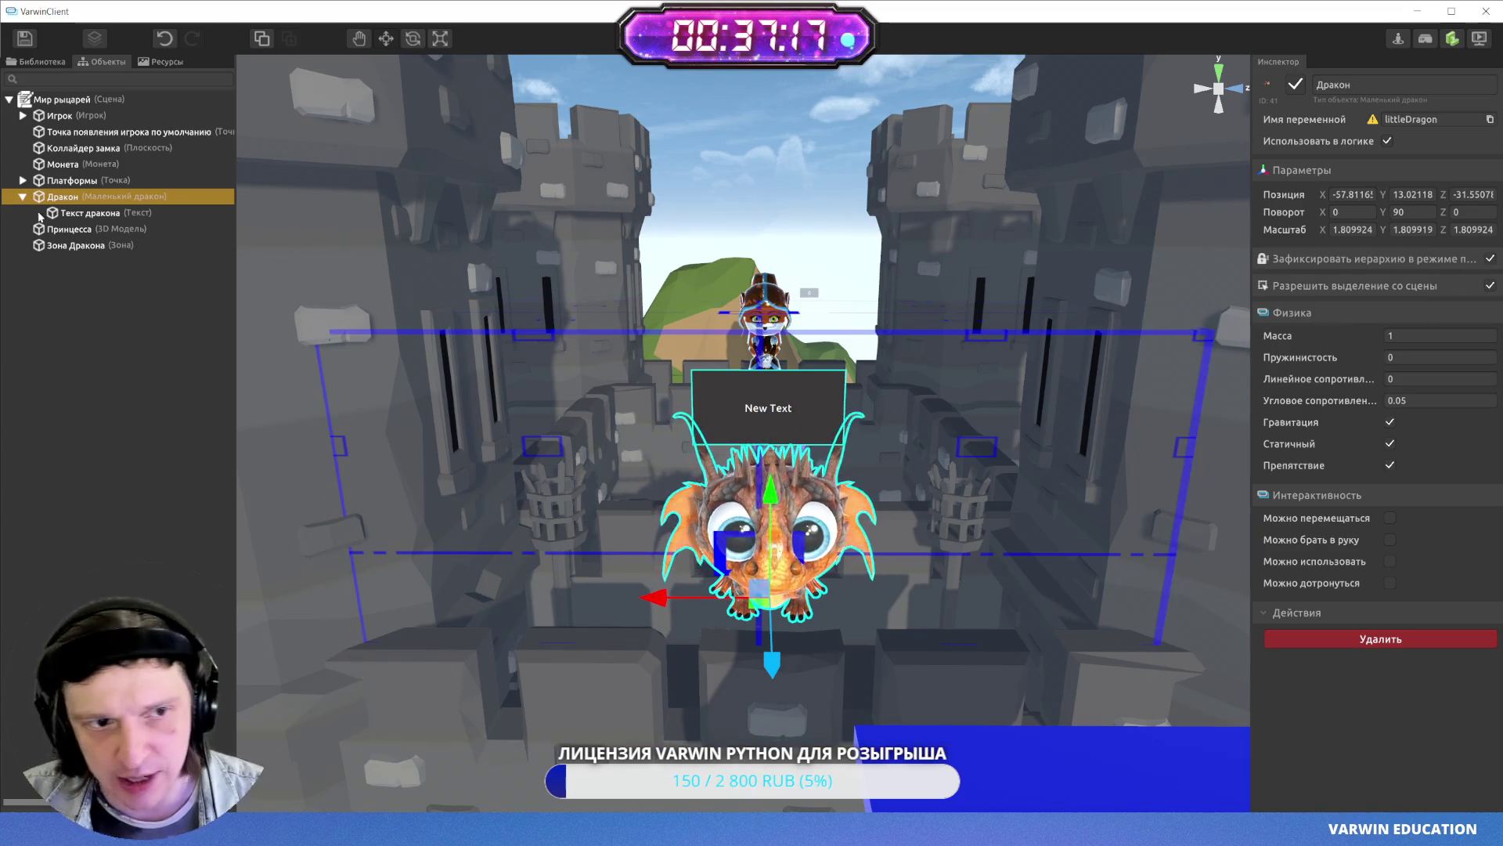
drag(721, 597, 680, 569)
key(ctrl+z)
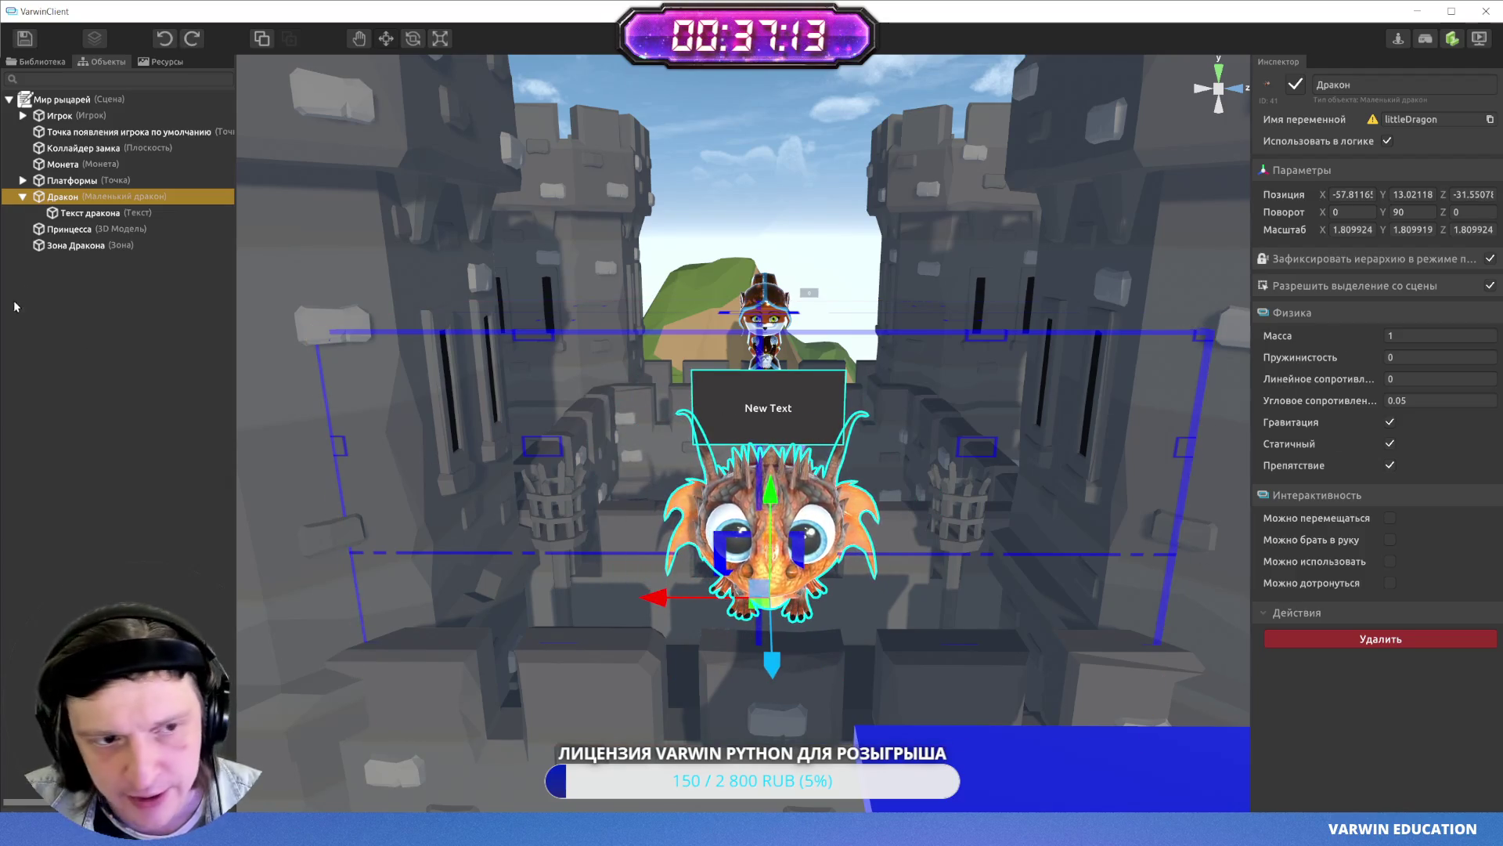
click(59, 213)
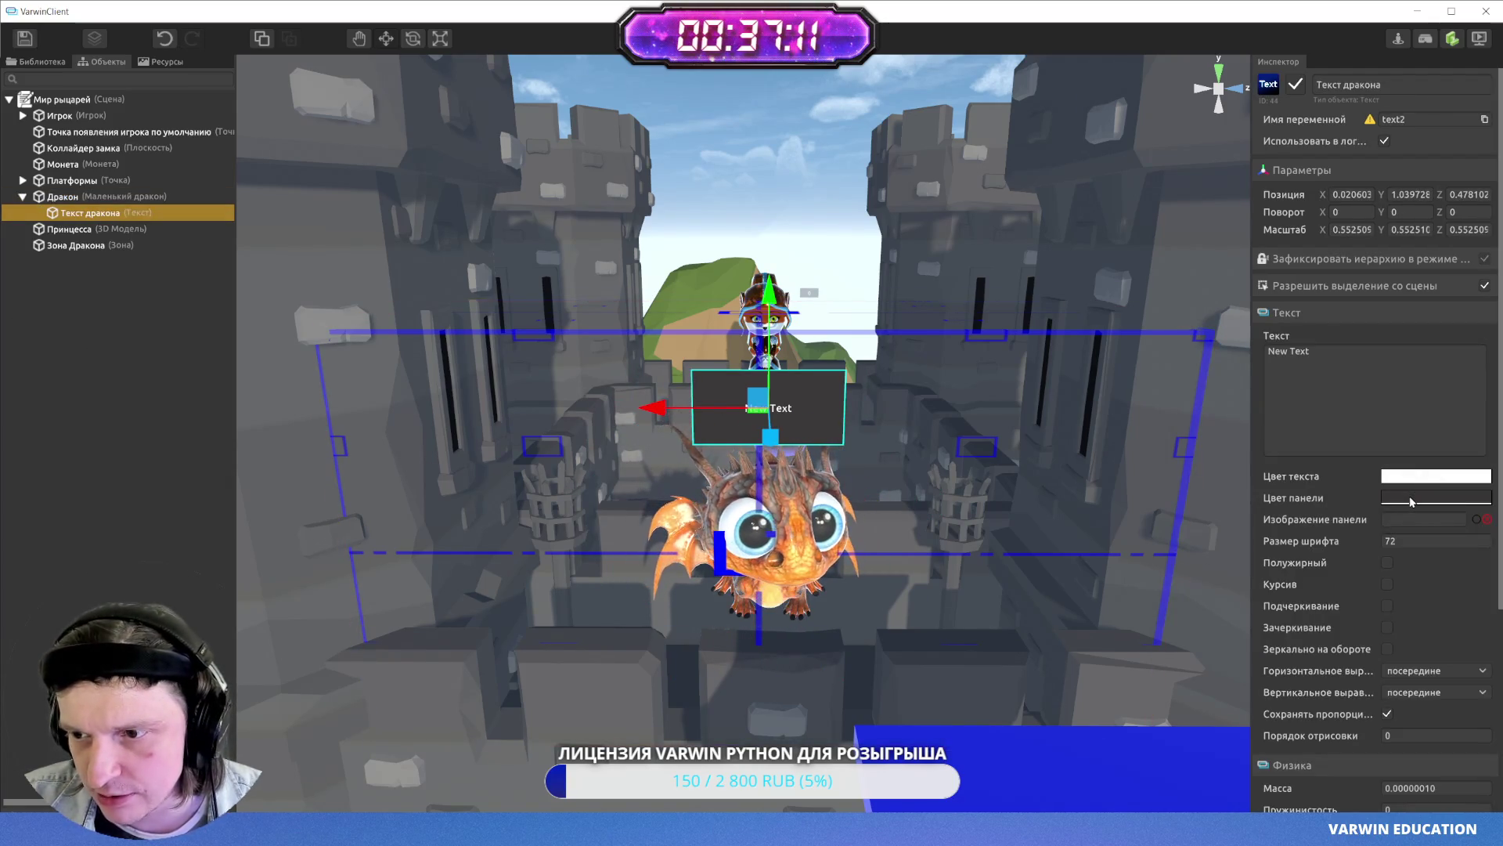
- Lower the alpha of the panel colour (Цвет панели) to make it semi-transparent
click(1433, 477)
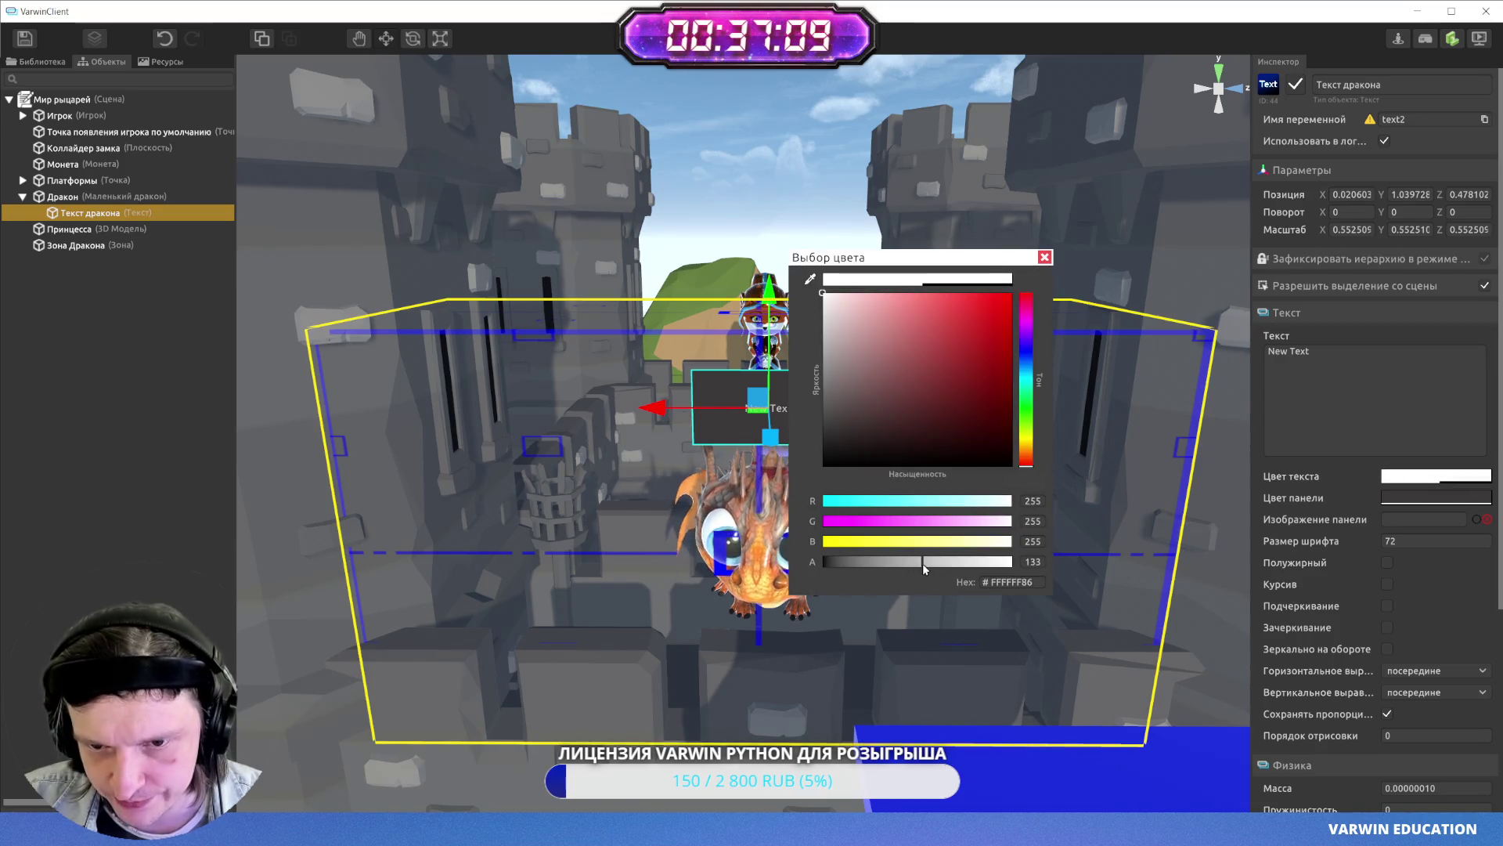
drag(908, 564, 912, 567)
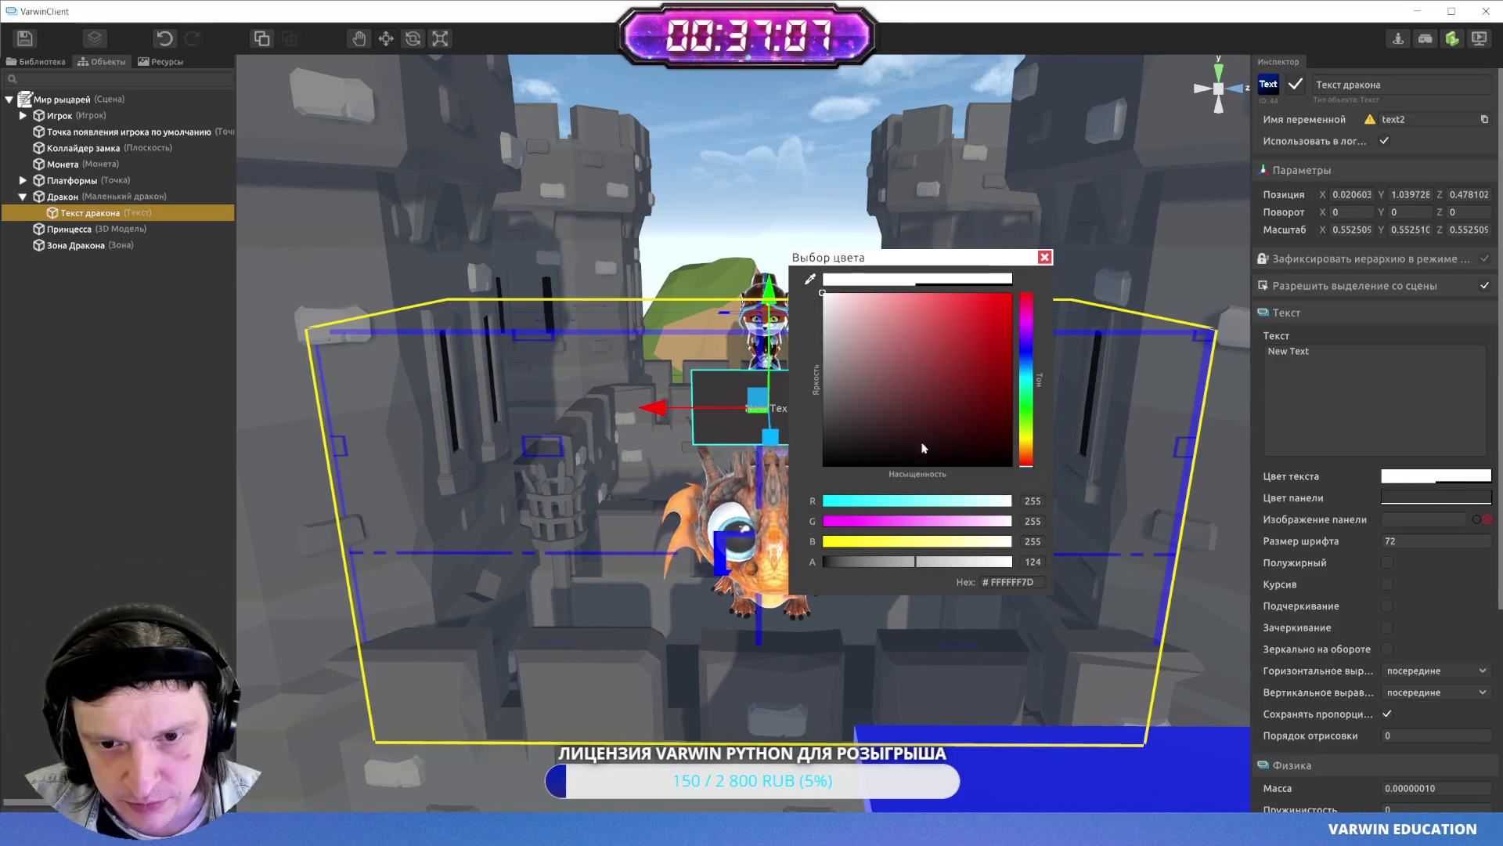
mouse_move(1017, 283)
mouse_down()
mouse_move(1086, 330)
mouse_move(979, 329)
mouse_up()
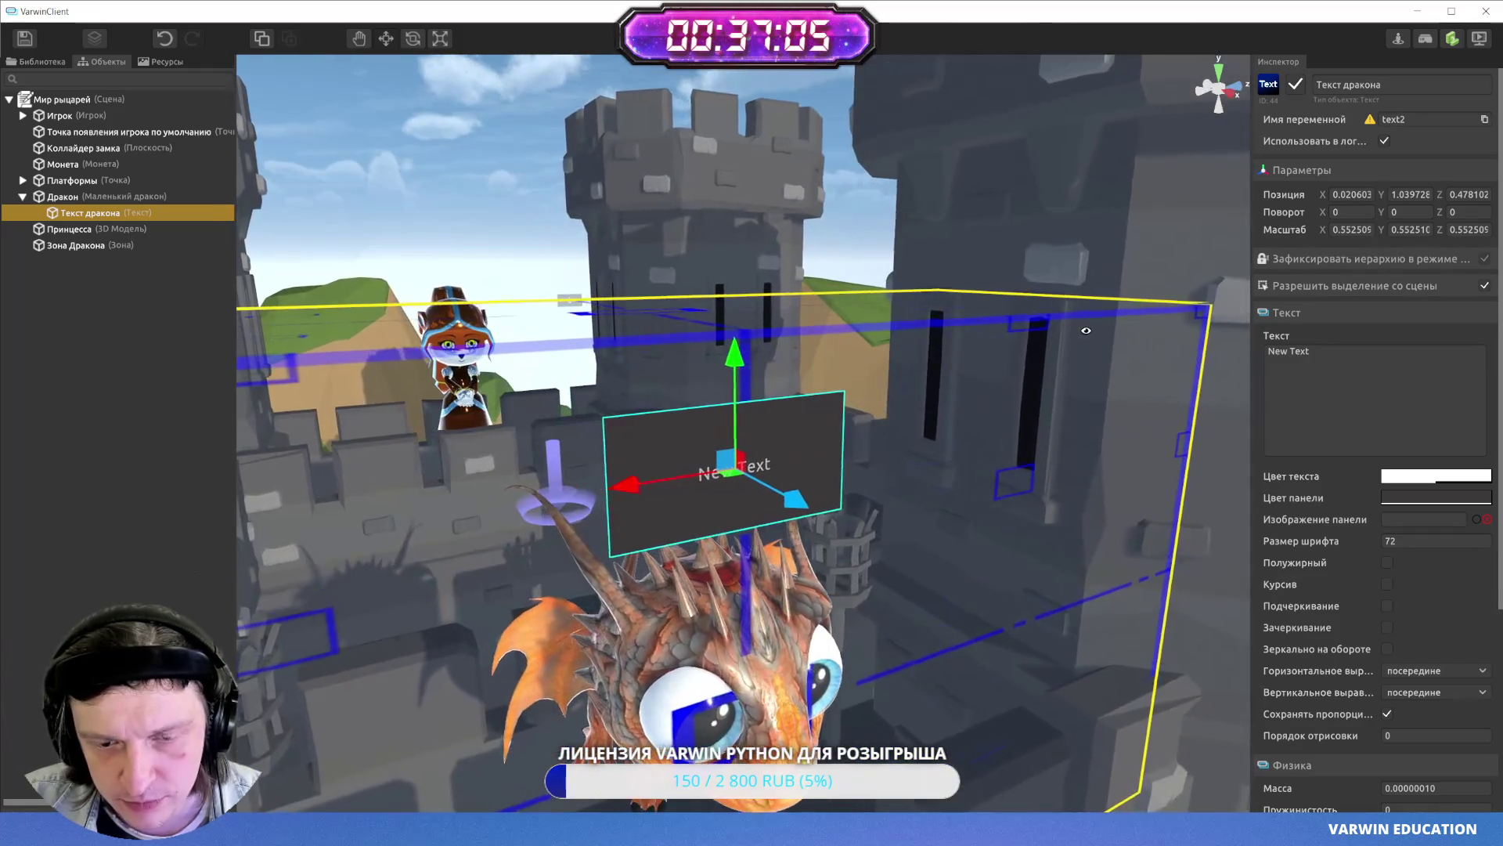
key(ctrl+z)
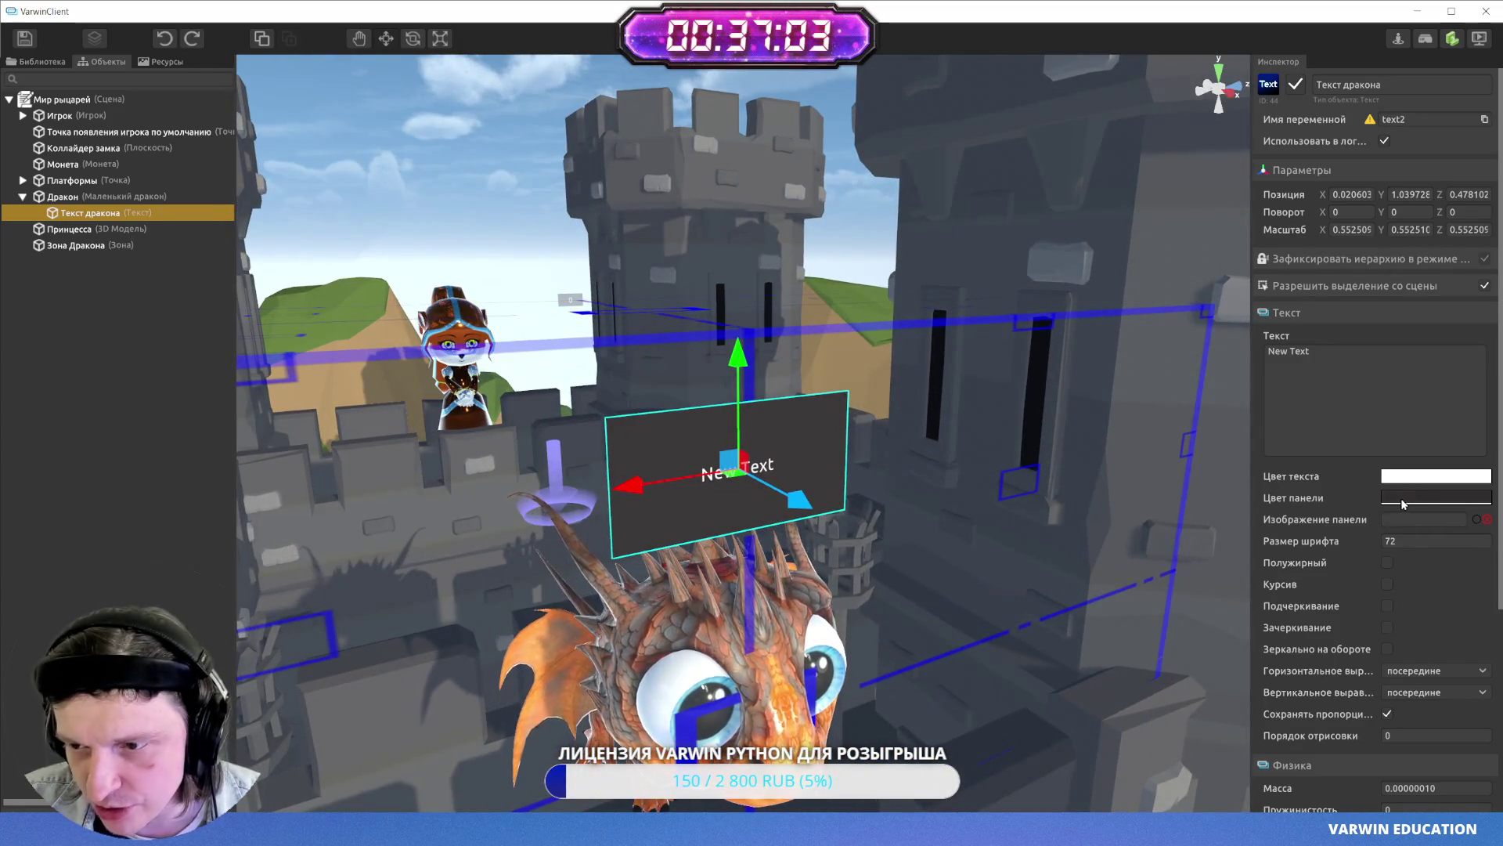
click(1401, 502)
drag(934, 570, 930, 570)
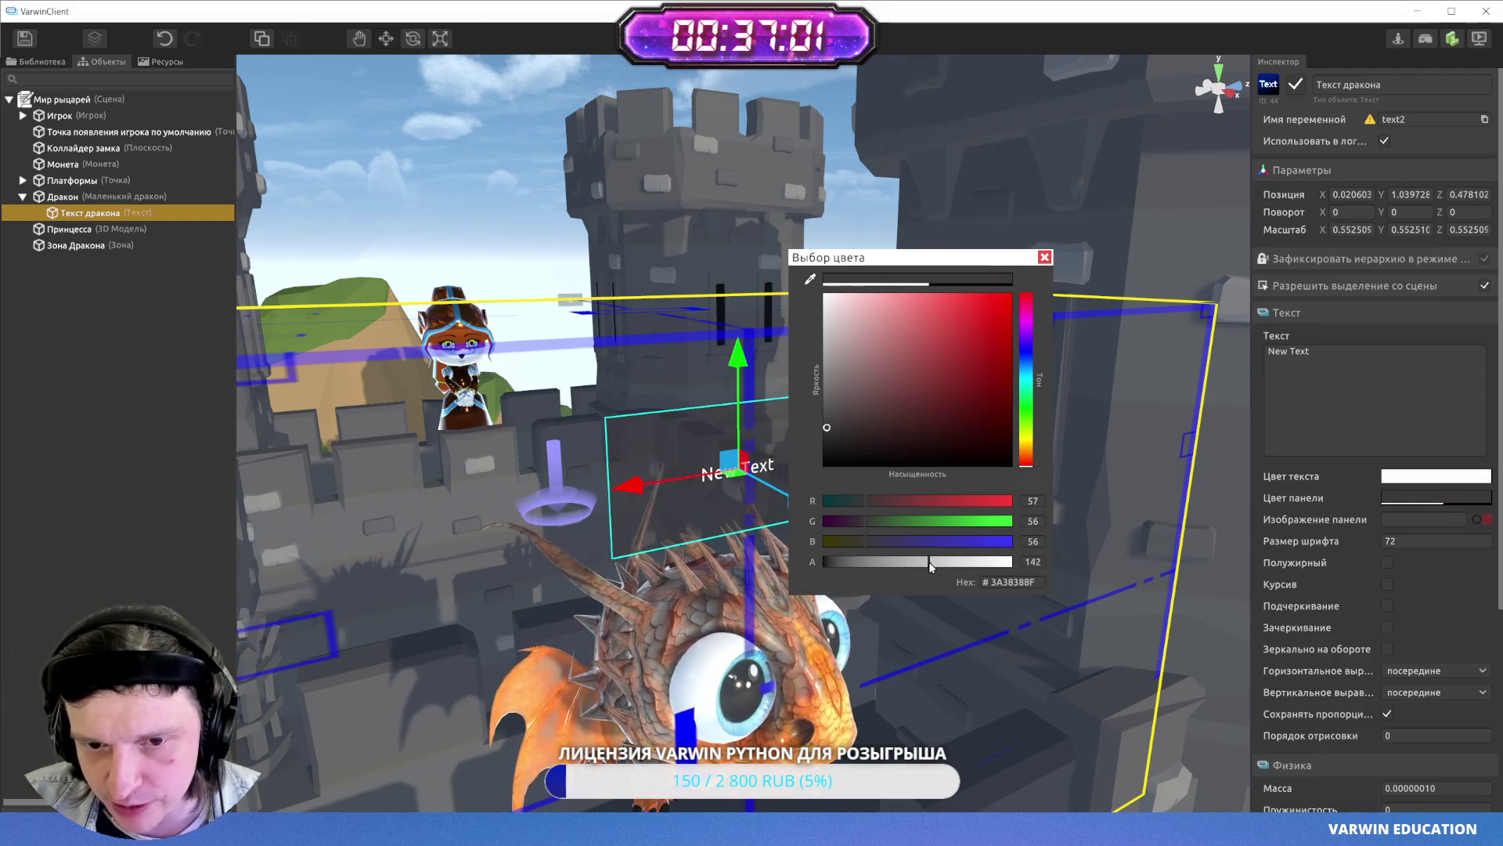
click(1045, 257)
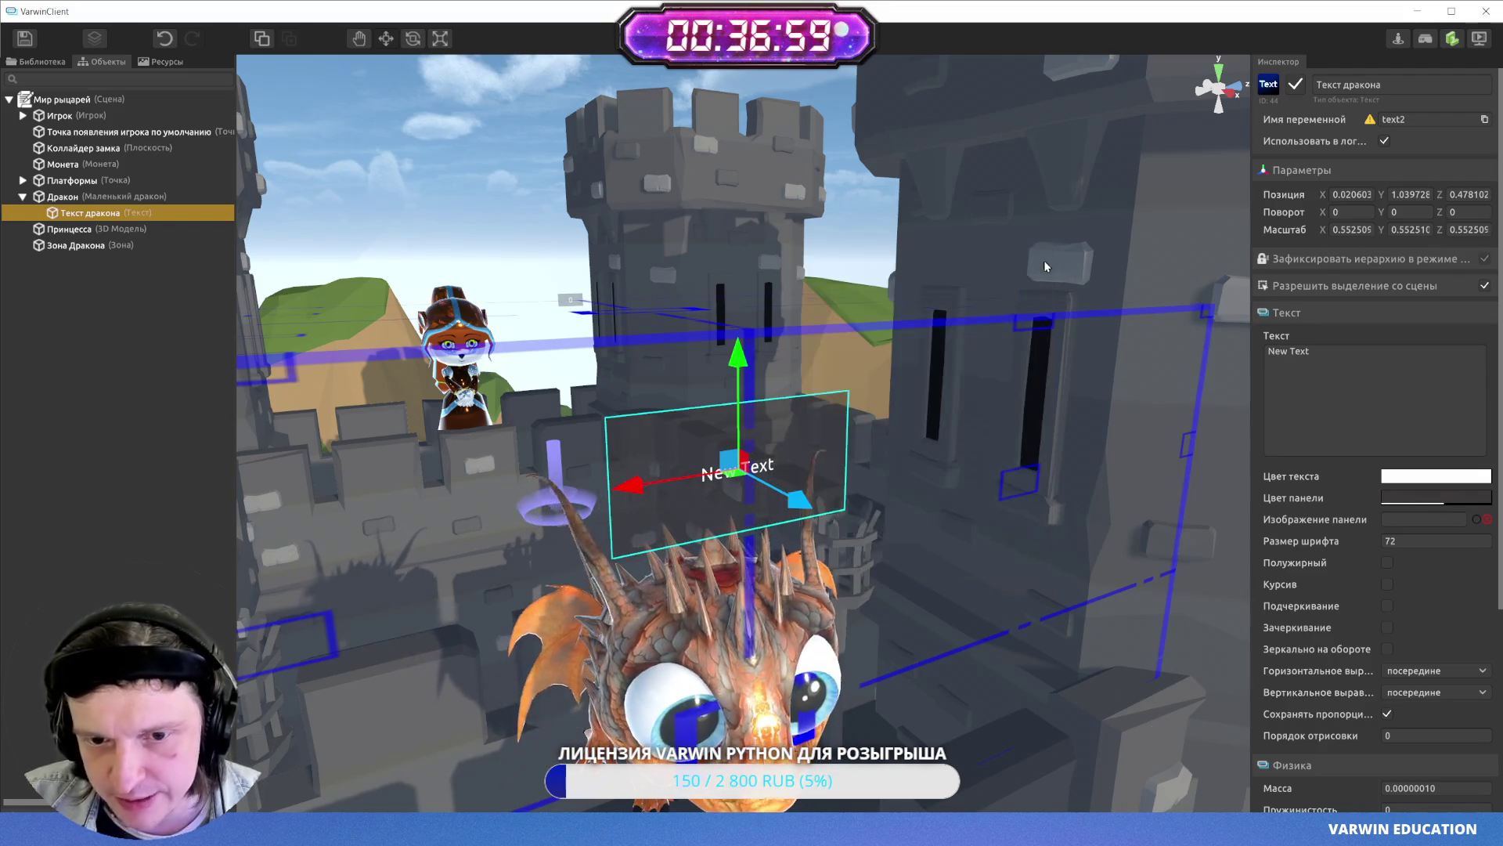
- Replace New Text with "Мне нужно 5 монет и тогда я тебя пропущу!"
mouse_move(1049, 306)
mouse_down()
mouse_move(1027, 391)
mouse_move(996, 398)
mouse_up()
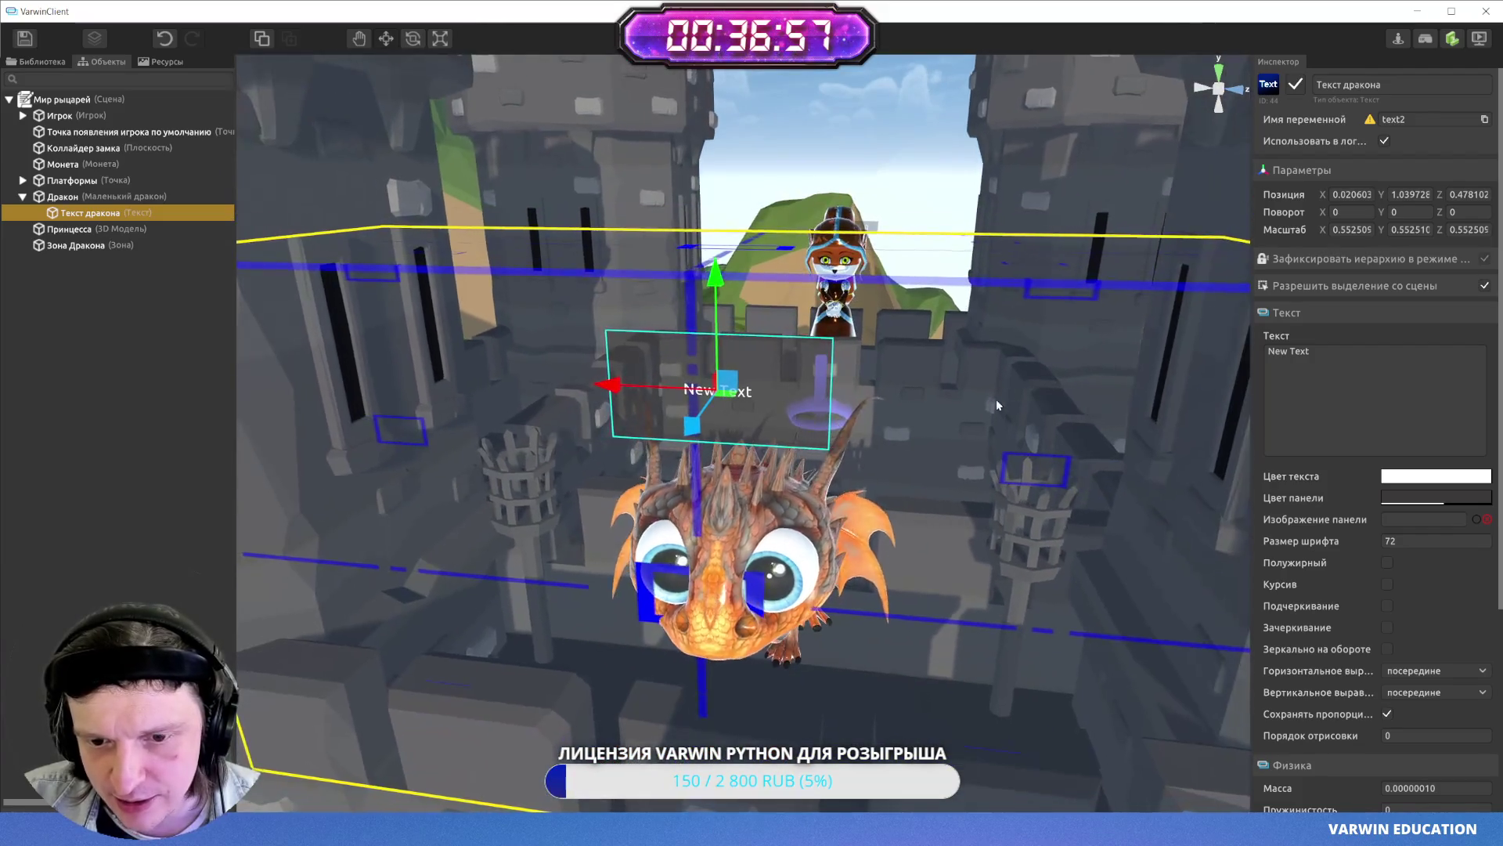
scroll(996, 398, down, 3)
click(1360, 368)
text(Мне нужно )
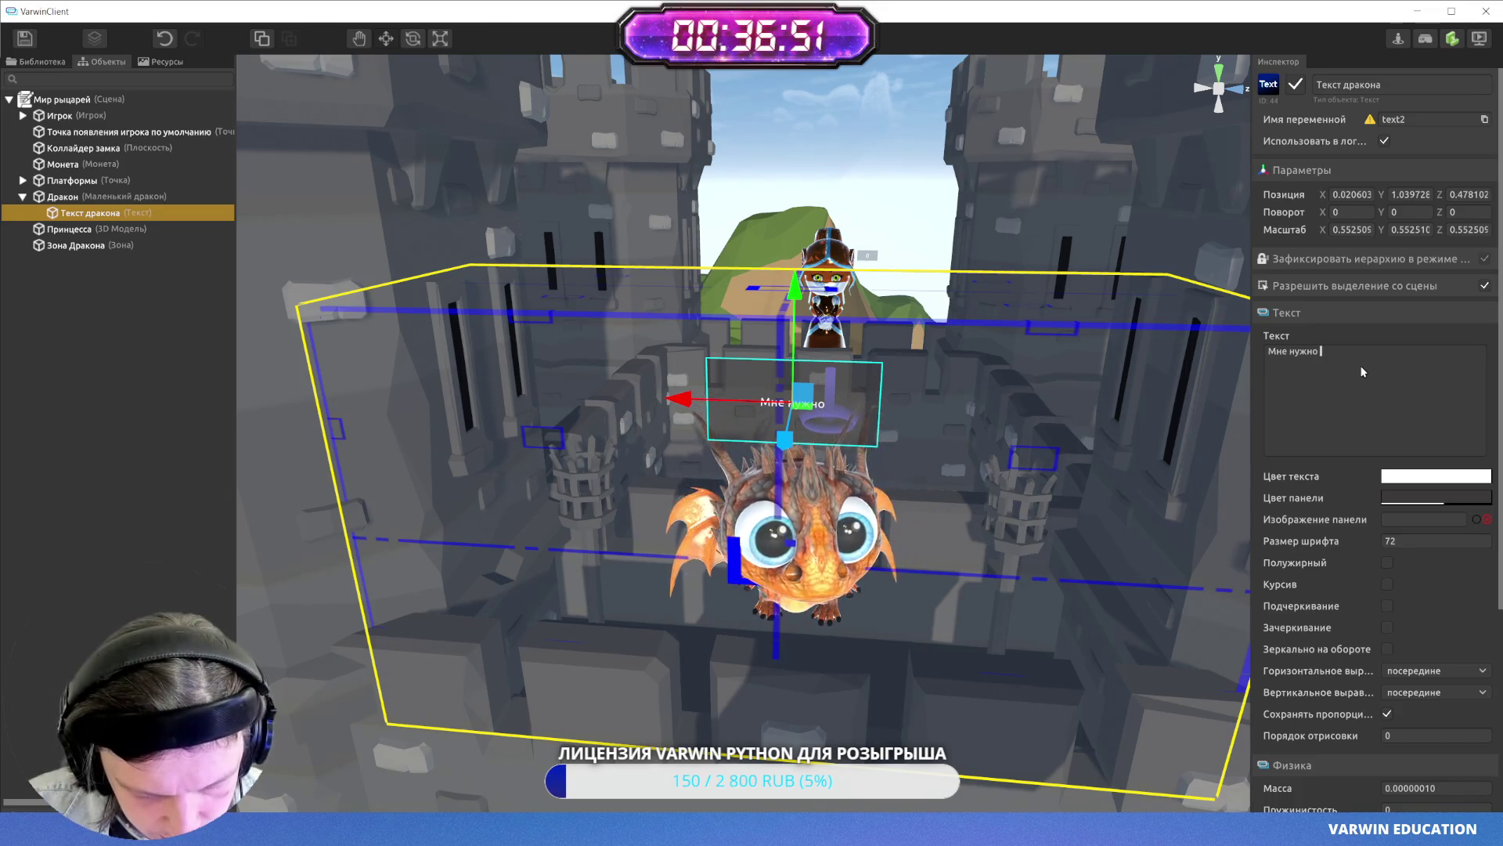
text(5 монет и тогда я т)
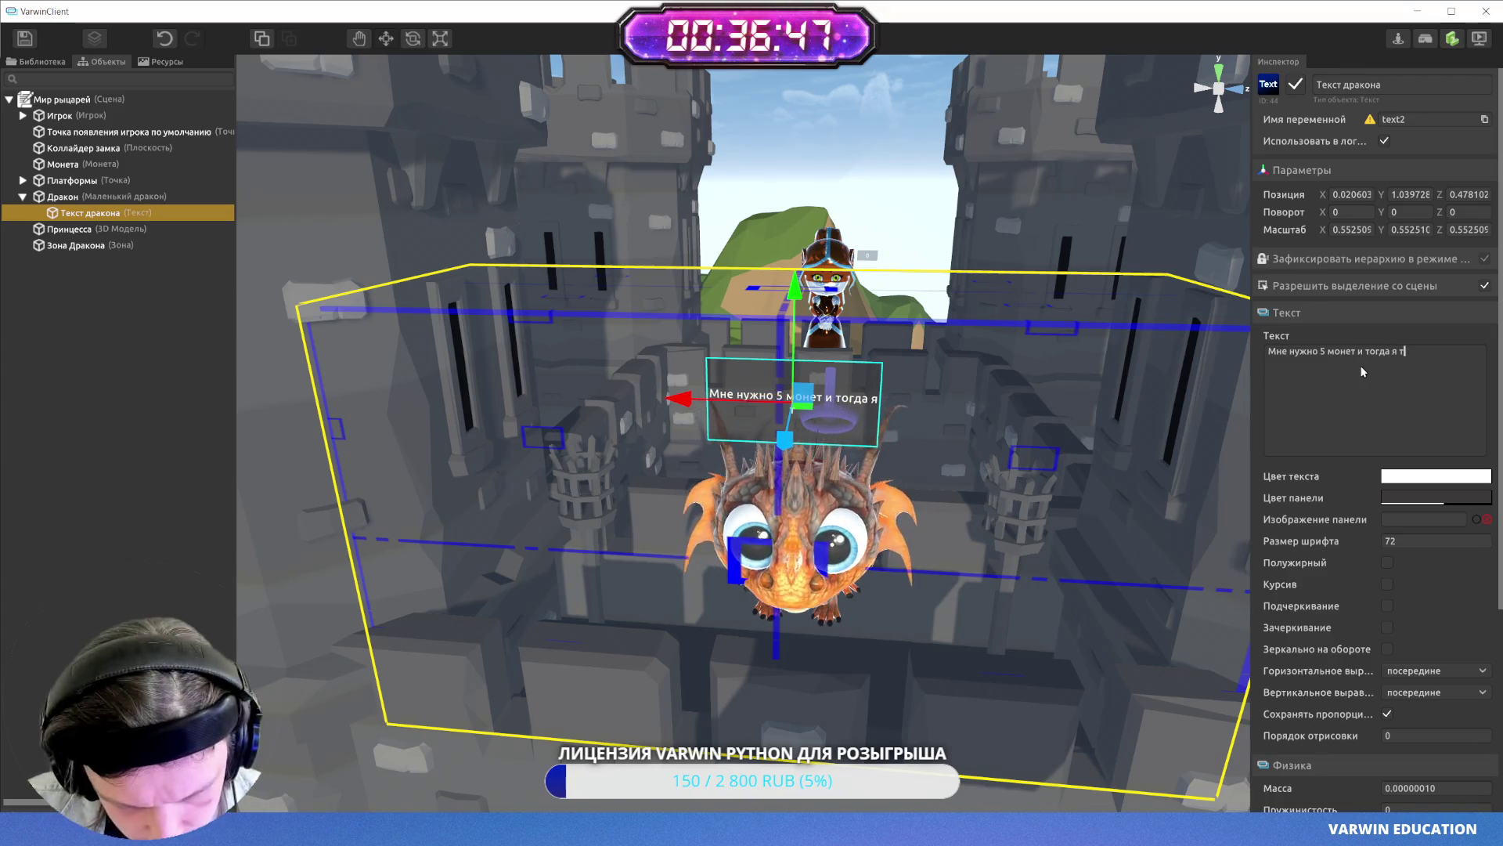
text(ебя пропущу!)
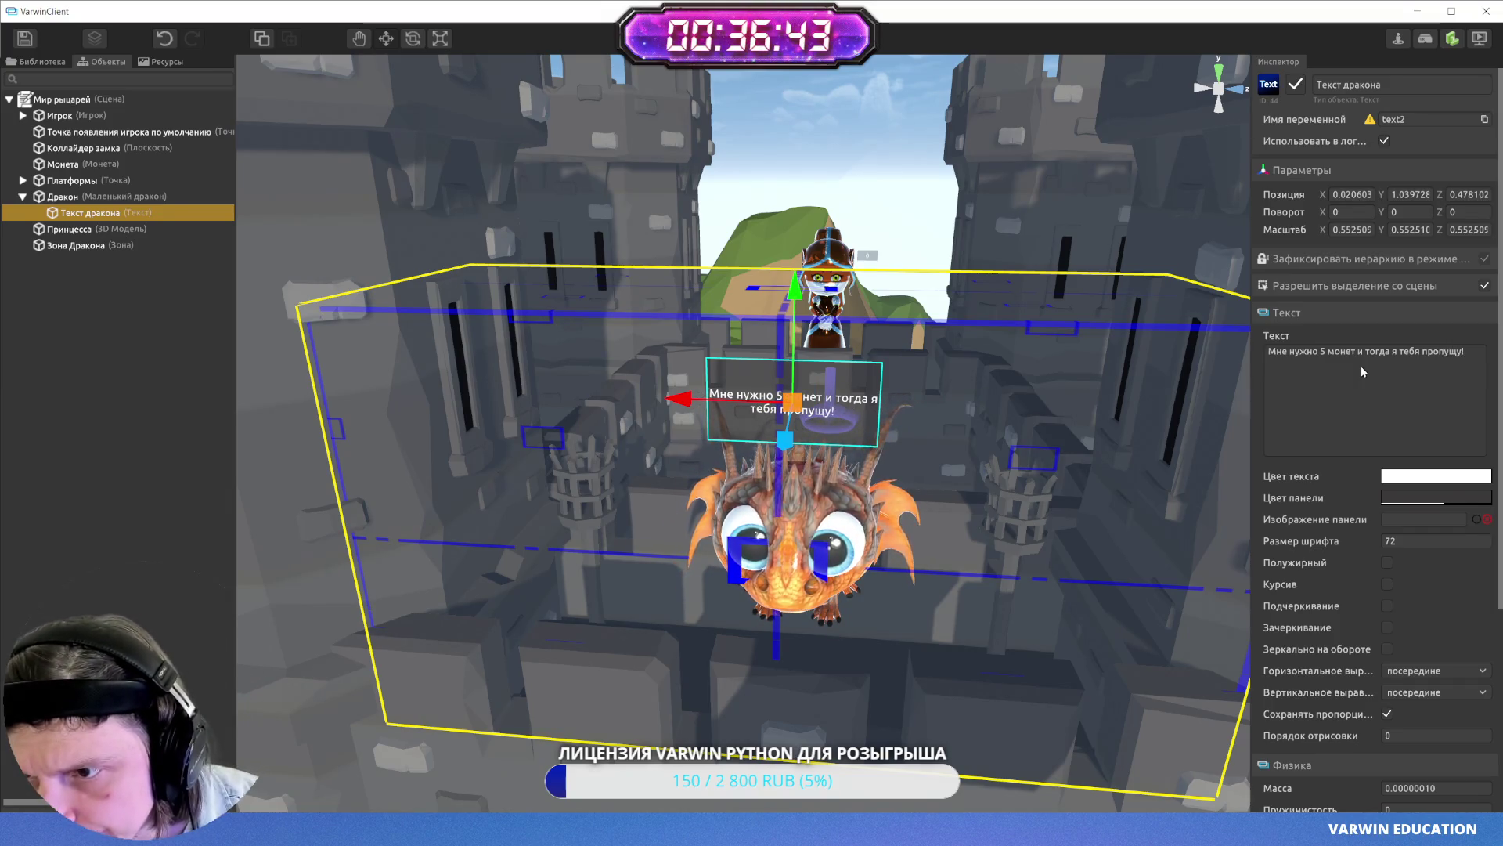
click(670, 248)
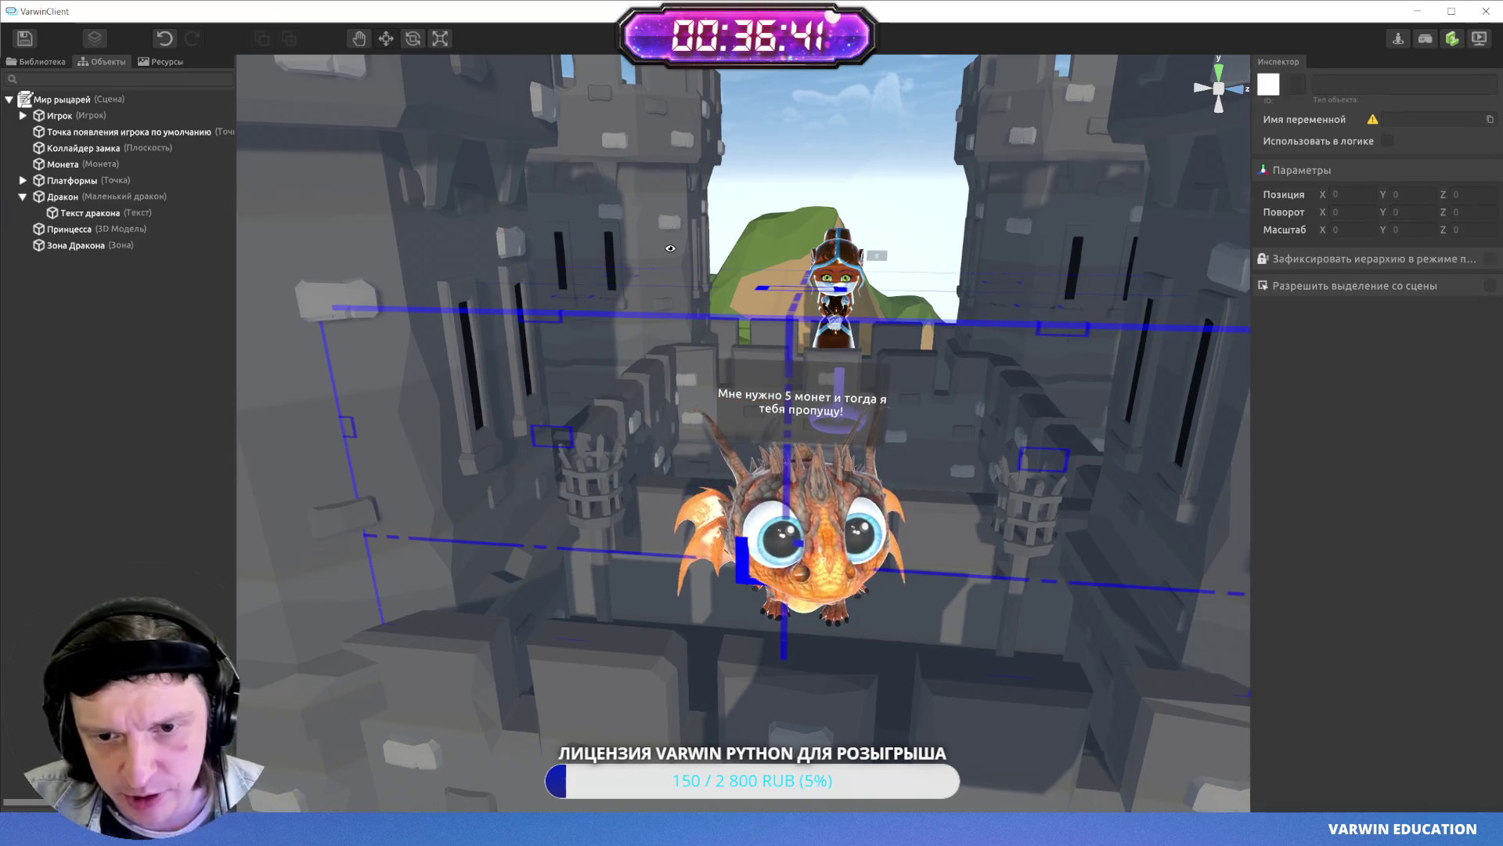
- Save the scene and orbit the view around the dragon zone
click(25, 38)
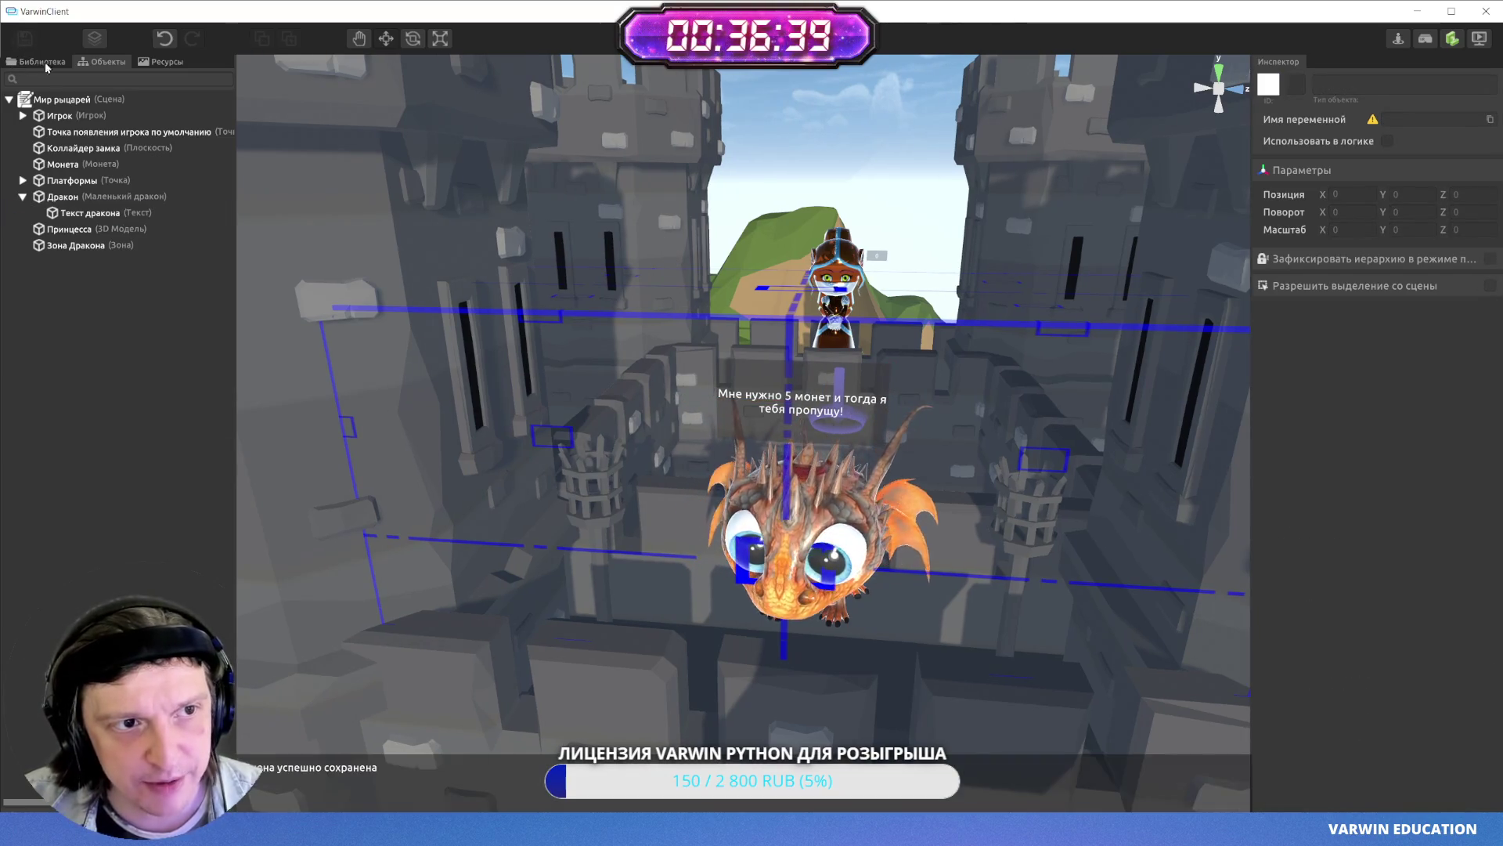
scroll(832, 398, down, 5)
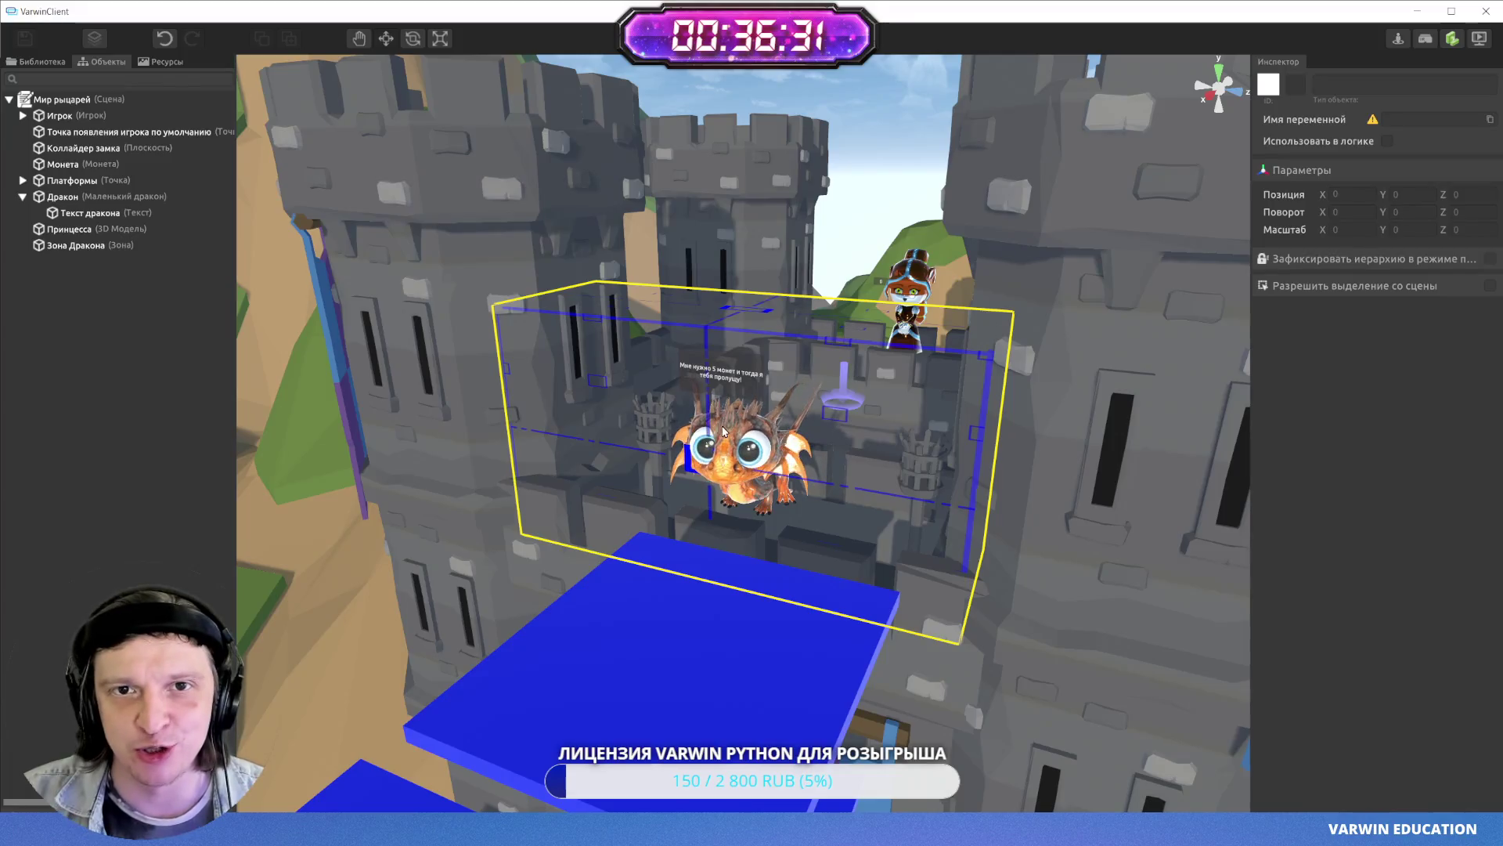
drag(807, 447, 672, 438)
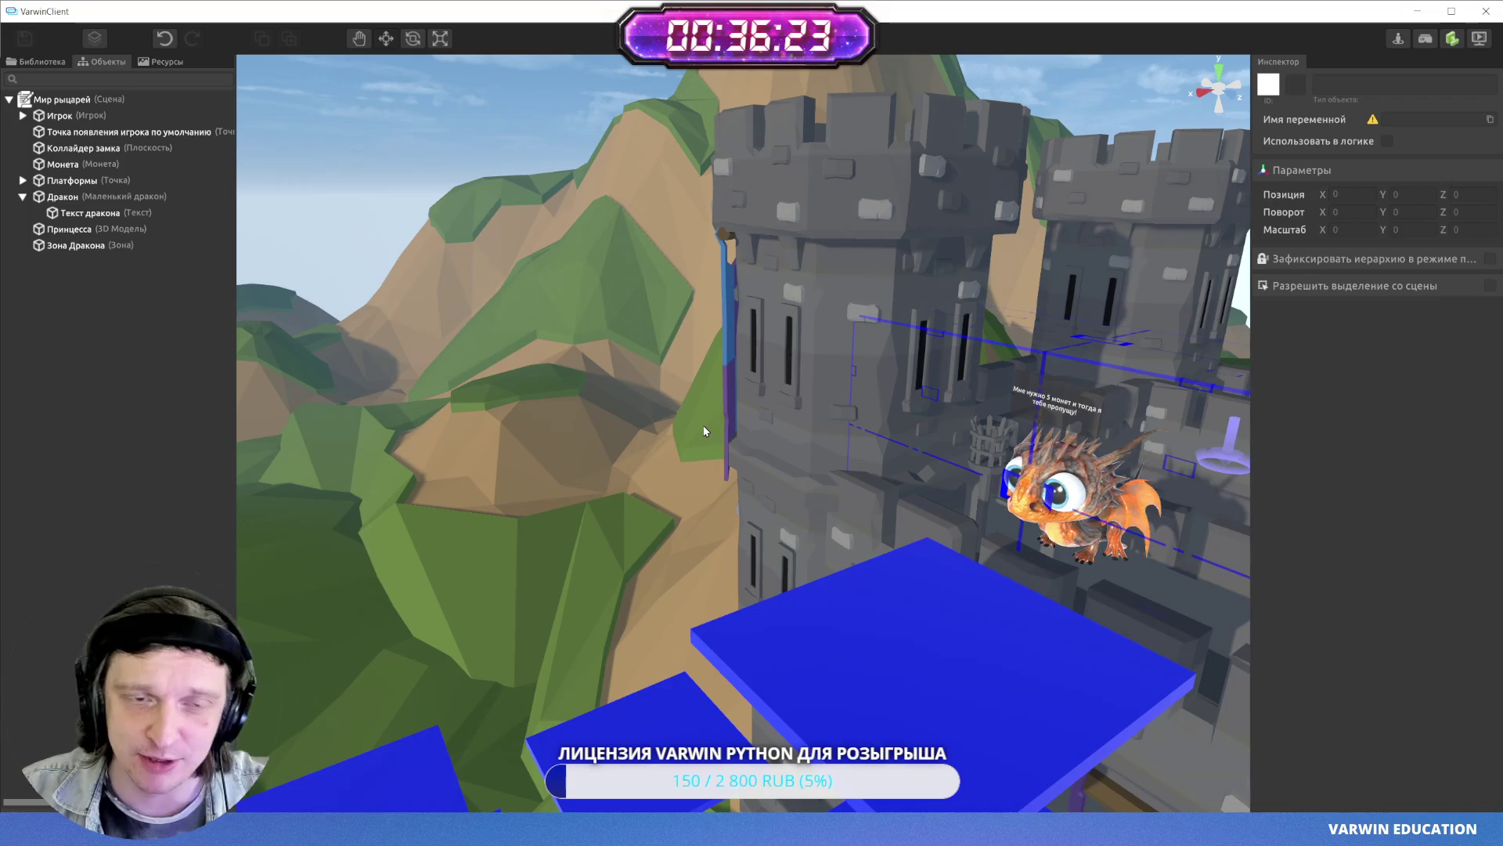
mouse_move(594, 389)
mouse_down()
mouse_move(833, 339)
mouse_move(948, 380)
mouse_up()
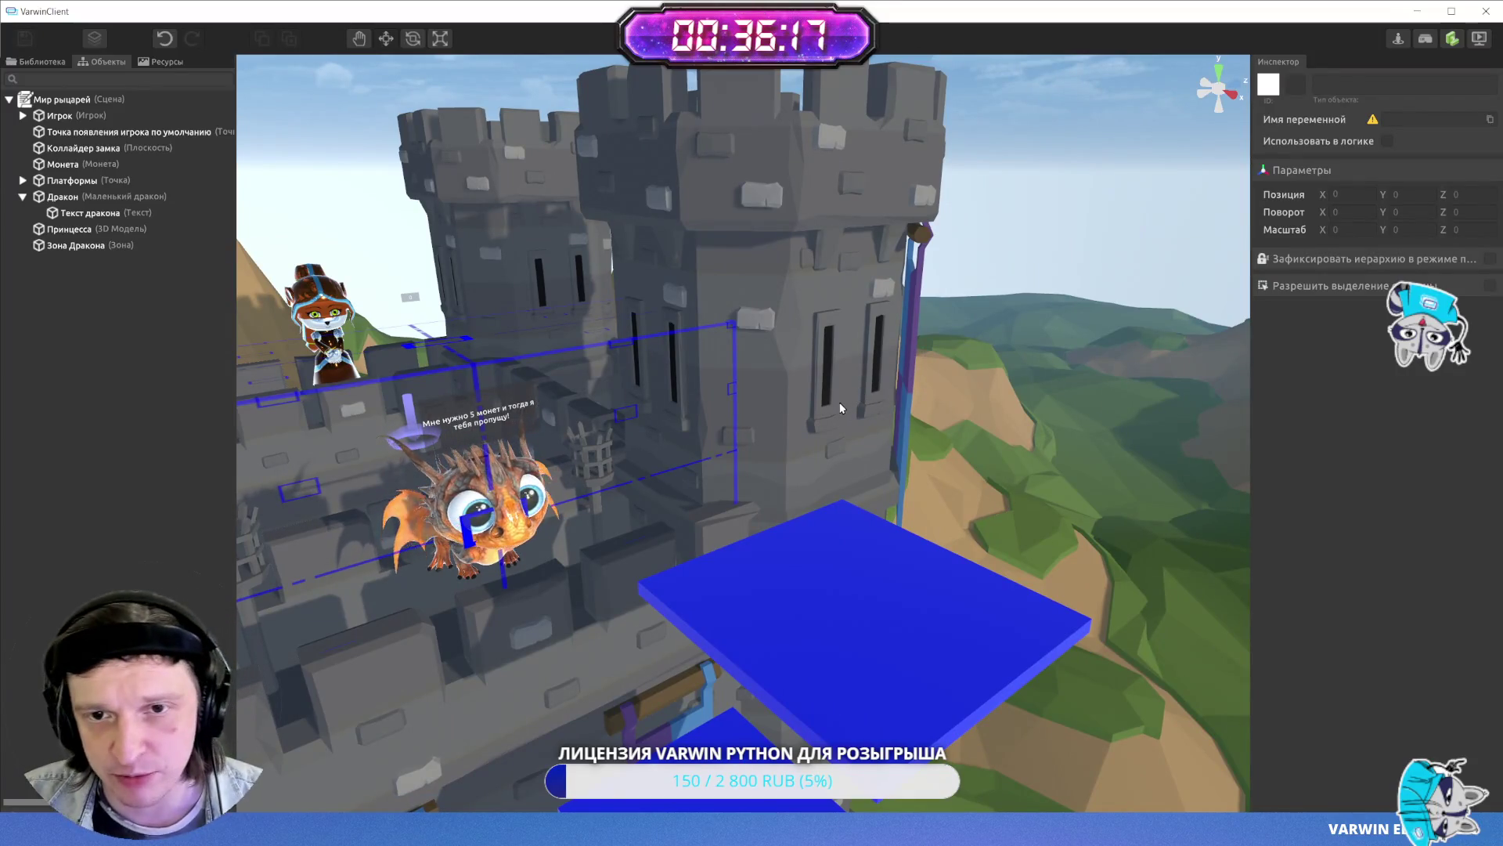
mouse_move(782, 369)
mouse_down()
mouse_move(453, 400)
mouse_move(671, 408)
mouse_move(394, 340)
mouse_move(796, 368)
mouse_up()
- Review the castle from angled views, then switch to the Blockly logic editor
scroll(795, 368, down, 3)
scroll(796, 368, up, 2)
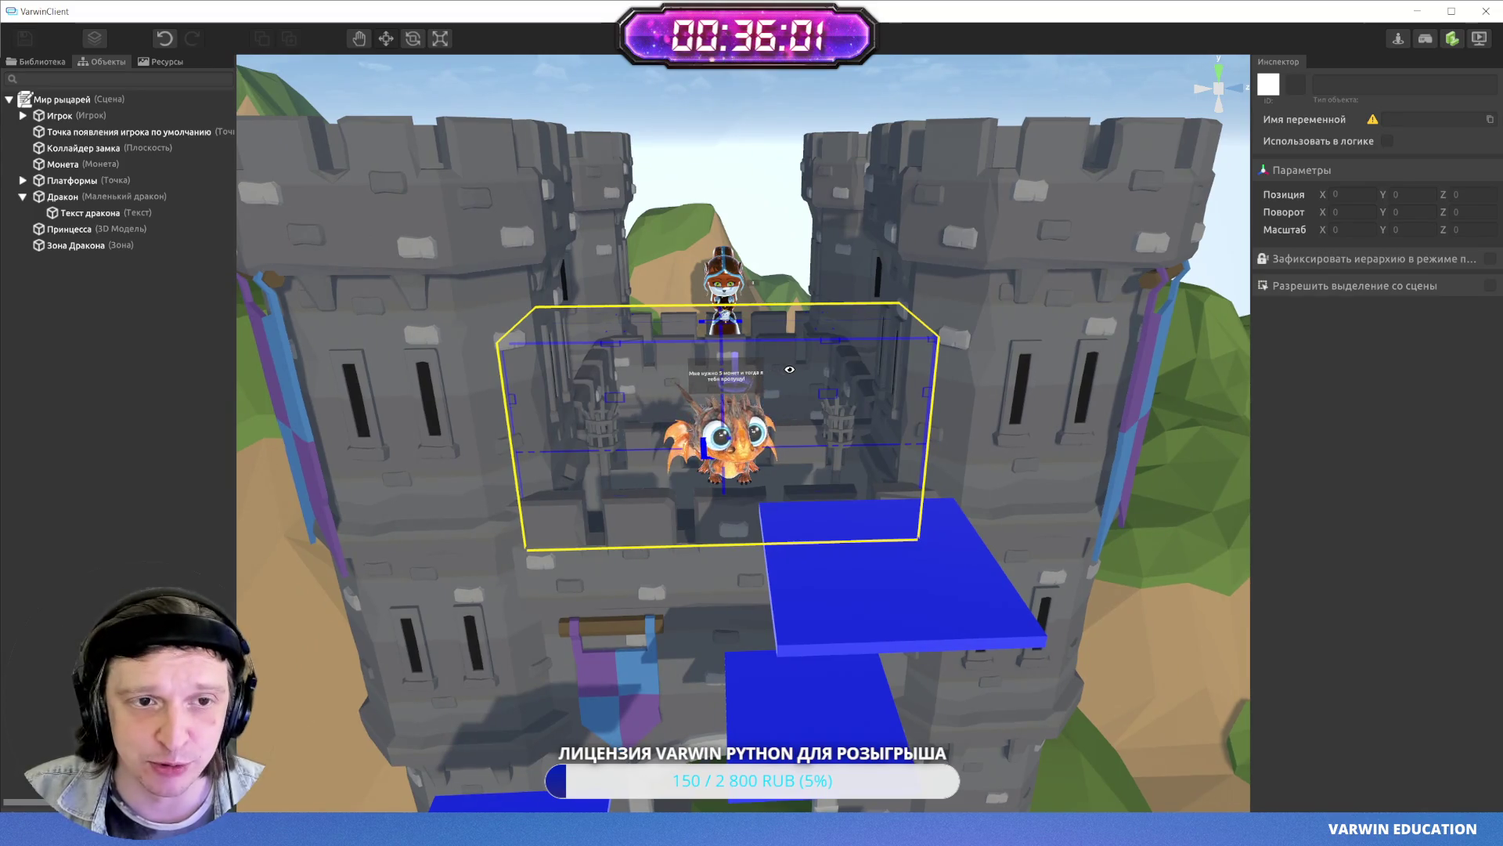
mouse_move(789, 368)
mouse_down()
mouse_move(1315, 452)
mouse_move(1405, 419)
mouse_move(914, 418)
mouse_up()
scroll(915, 418, up, 10)
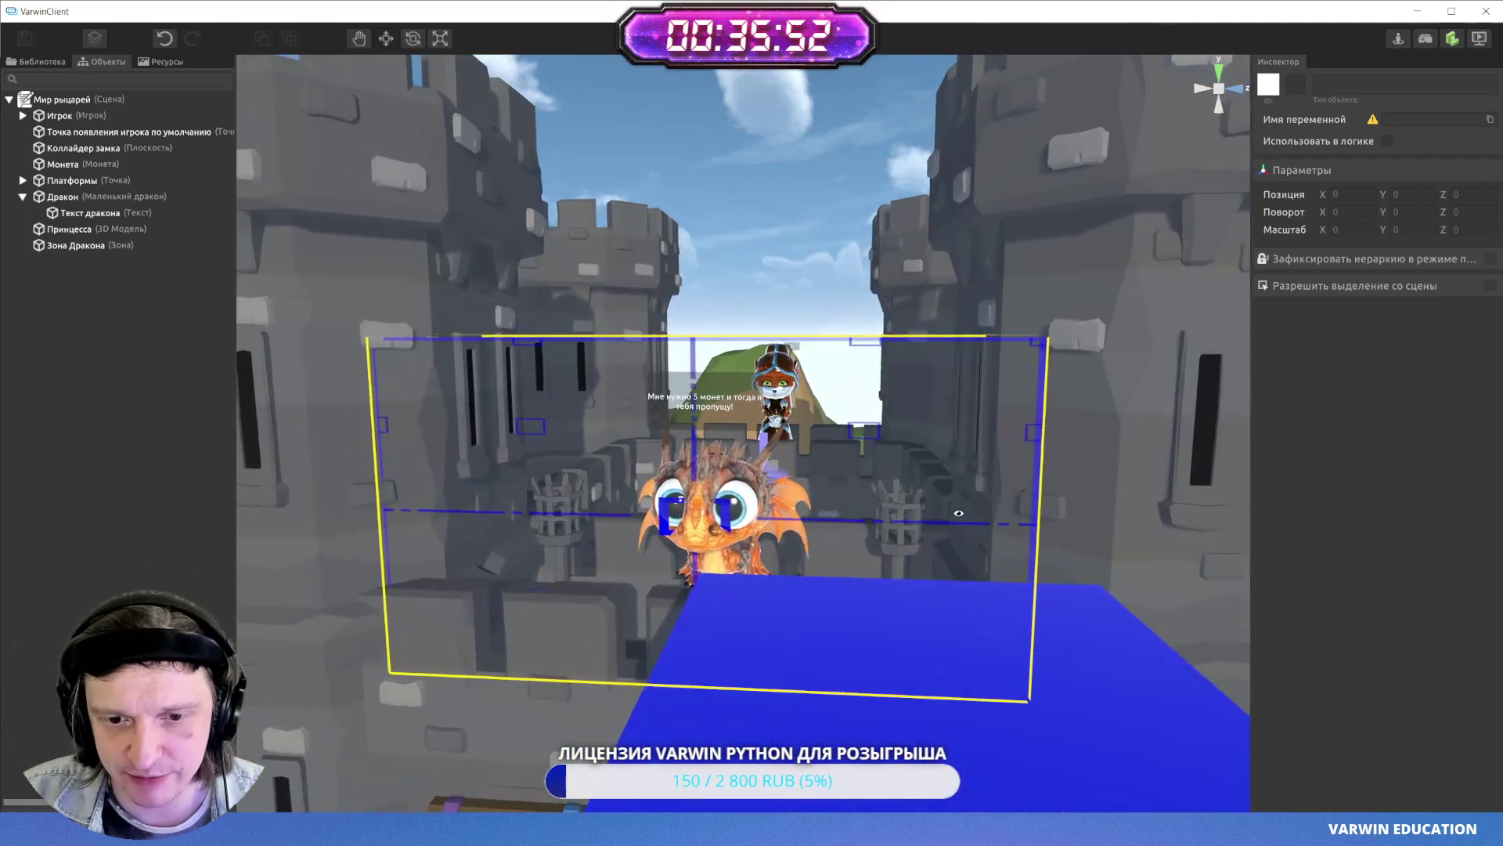
drag(959, 512, 1069, 524)
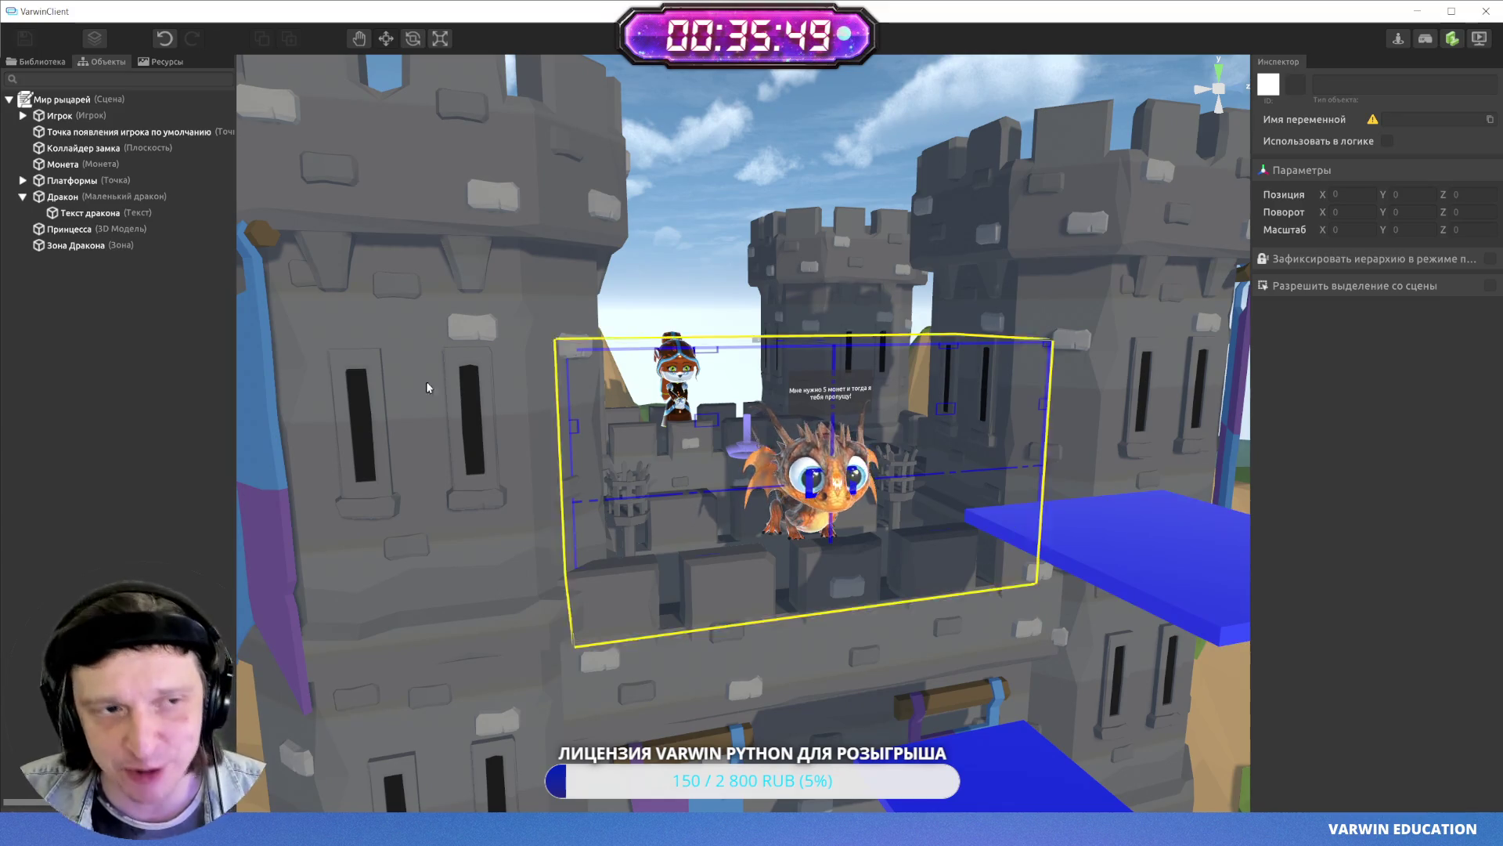
scroll(783, 469, down, 3)
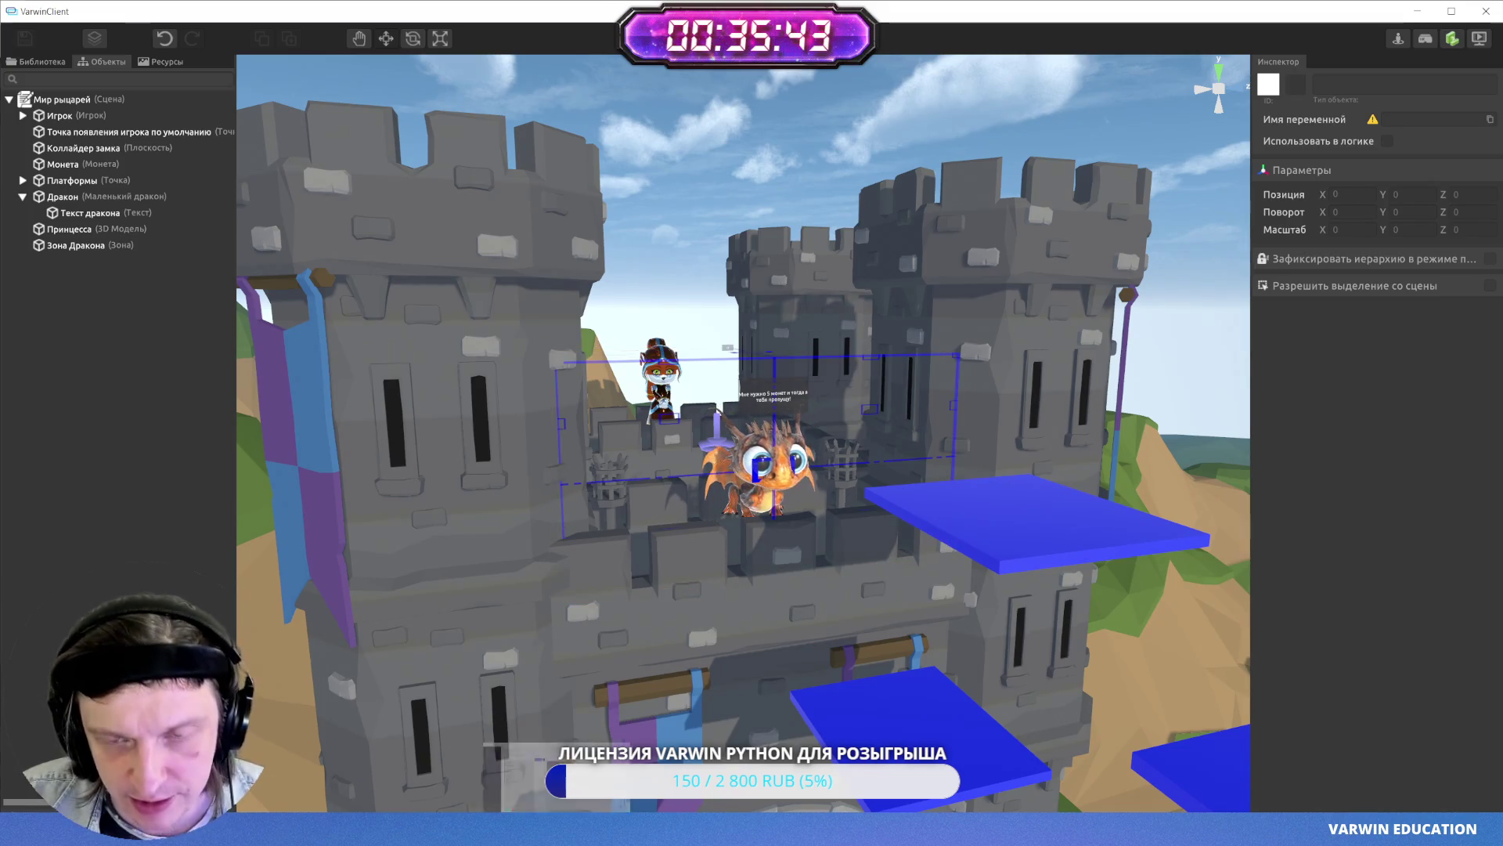
key(alt+Tab)
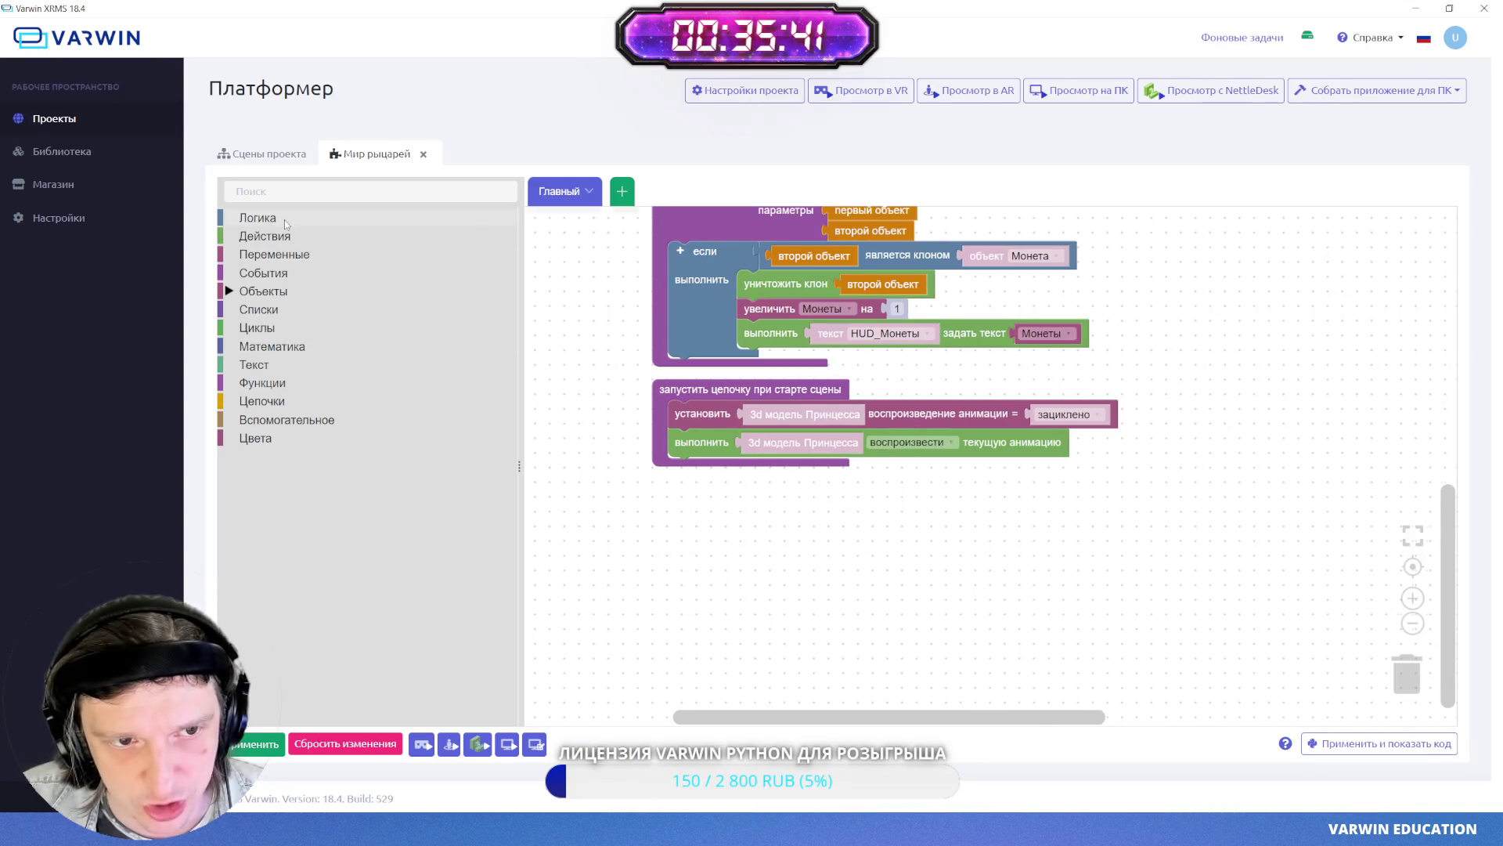
- Browse the Логика and variable blocks, cancelling a new-variable prompt
click(284, 219)
click(298, 257)
click(559, 257)
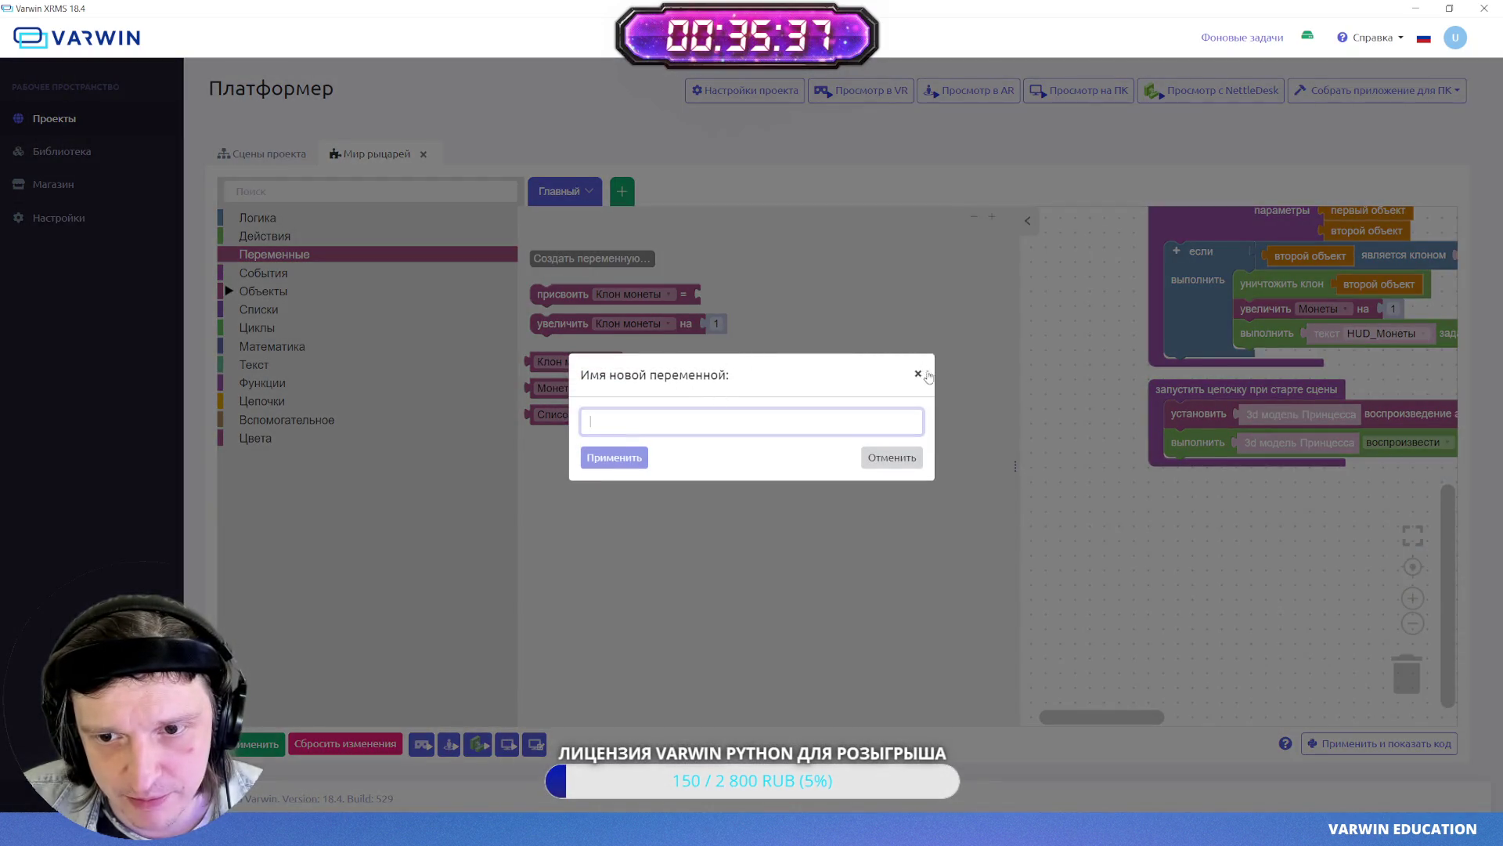
click(928, 374)
drag(1177, 593, 1085, 496)
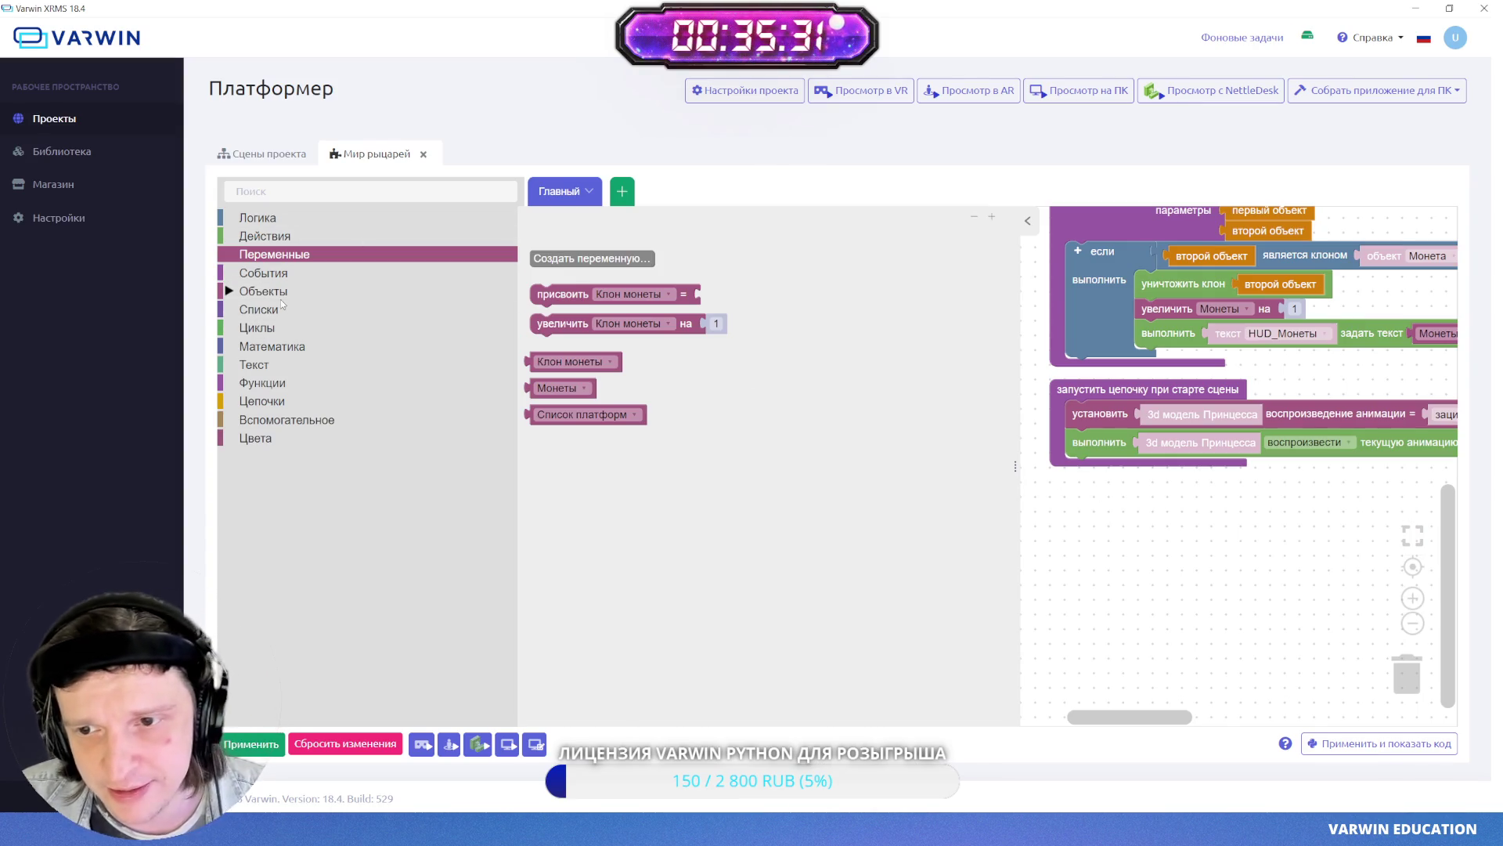
- Place the 'объект попал внутрь зоны Зона Дракона' event block from Объекты > зона on the workspace
click(305, 293)
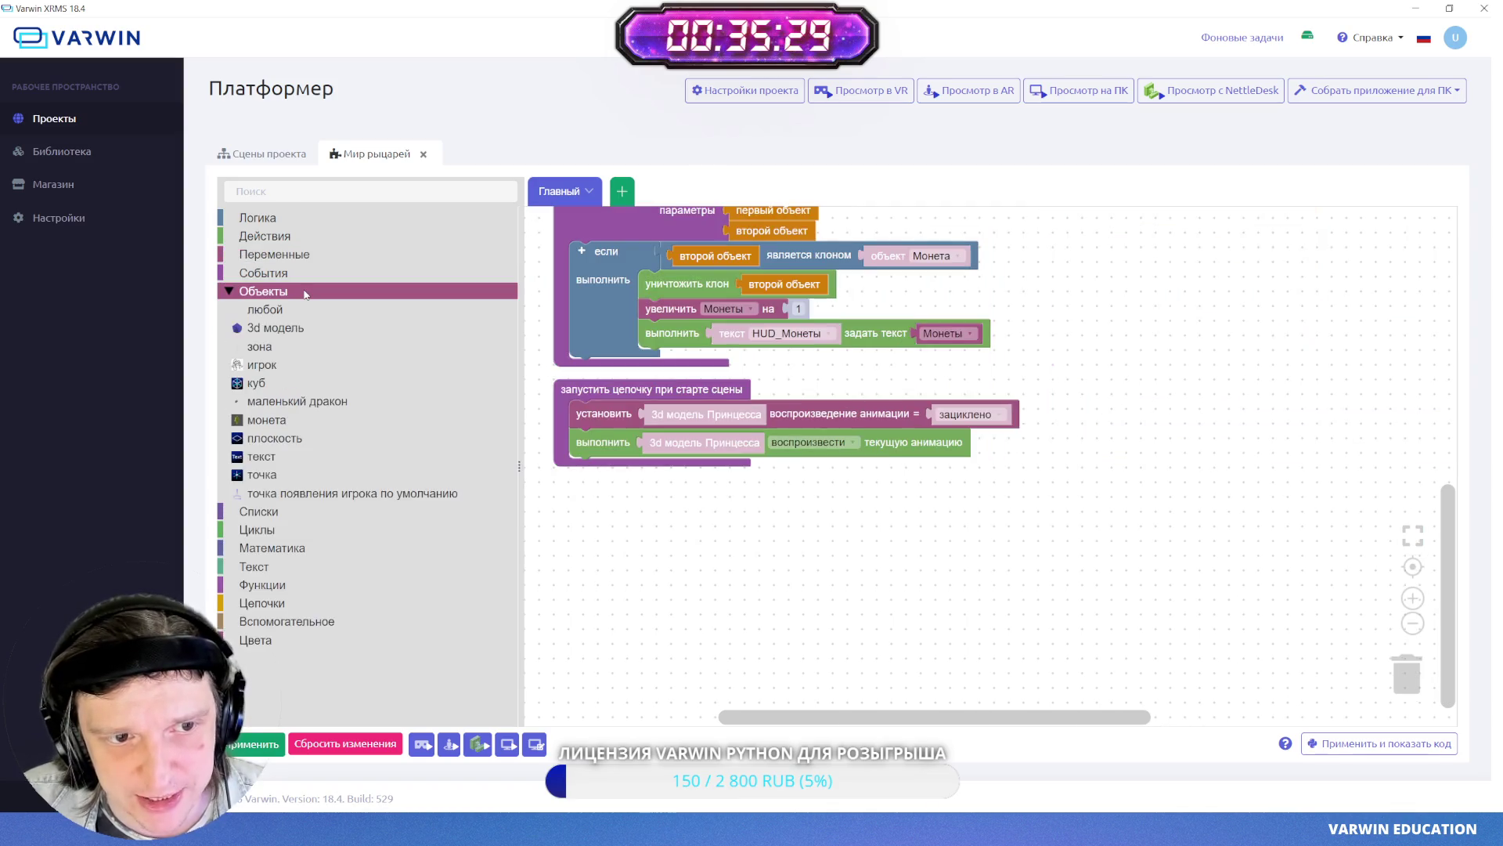
click(266, 348)
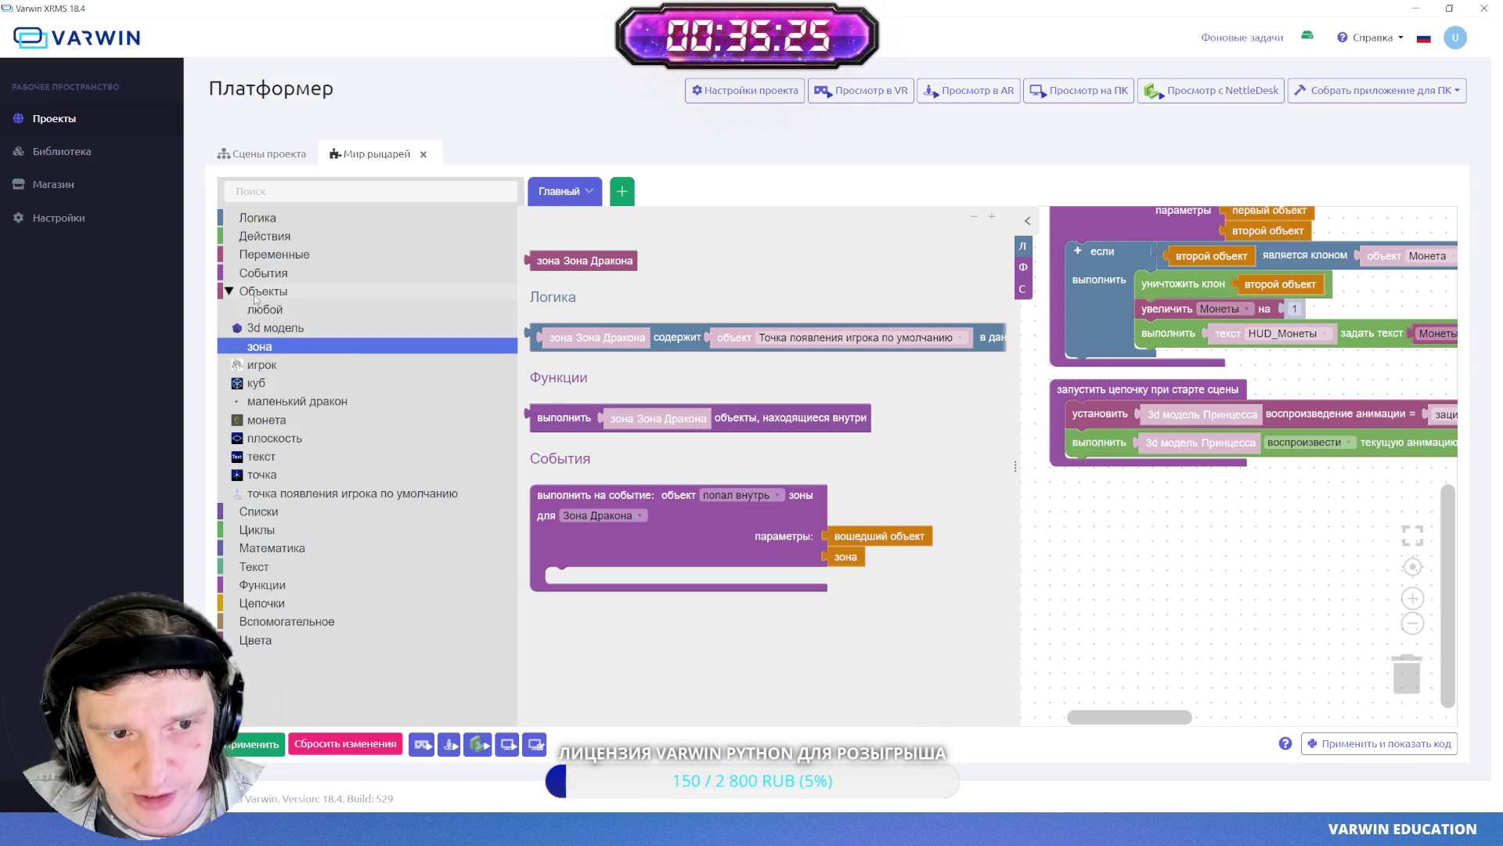
mouse_move(745, 547)
mouse_down()
mouse_move(1206, 567)
mouse_move(1207, 553)
mouse_up()
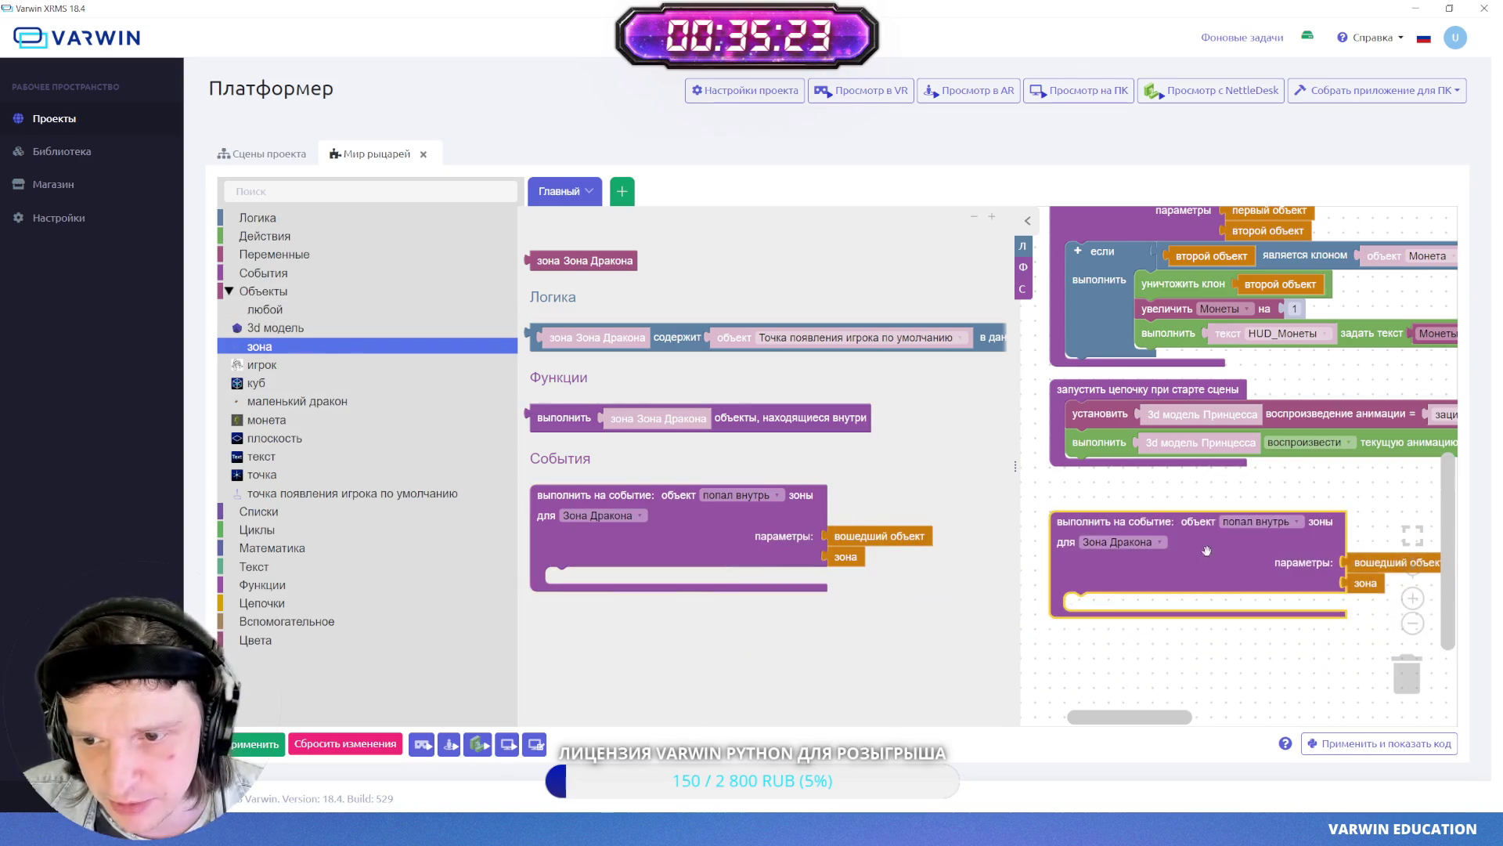
click(1027, 220)
mouse_move(688, 579)
mouse_down()
mouse_move(696, 556)
mouse_move(679, 569)
mouse_up()
scroll(774, 535, down, 2)
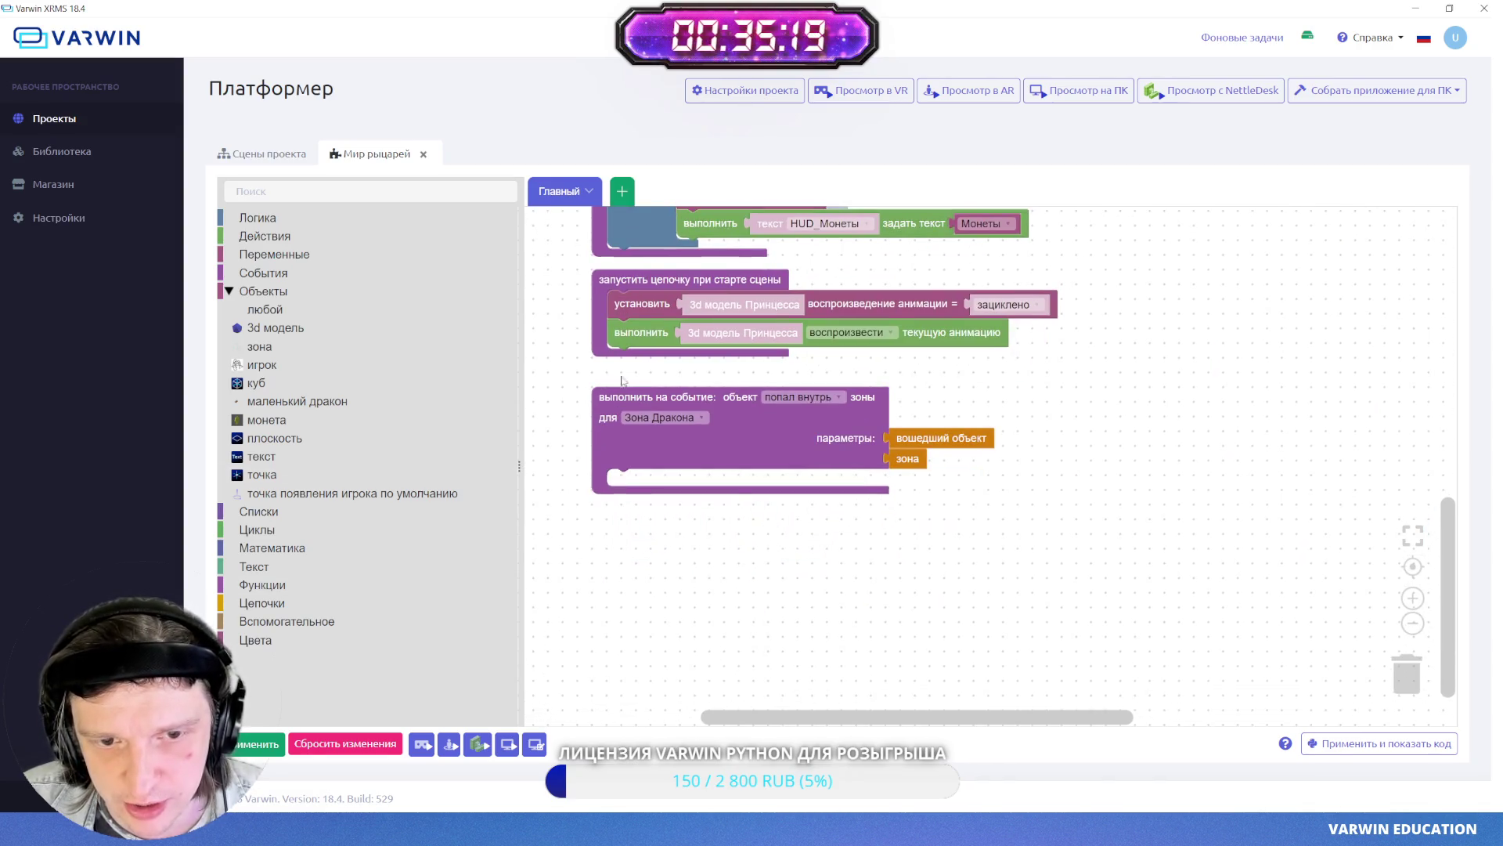
- Add an если inside the zone event comparing вошедший объект to an object block
click(286, 223)
drag(1133, 515, 1218, 486)
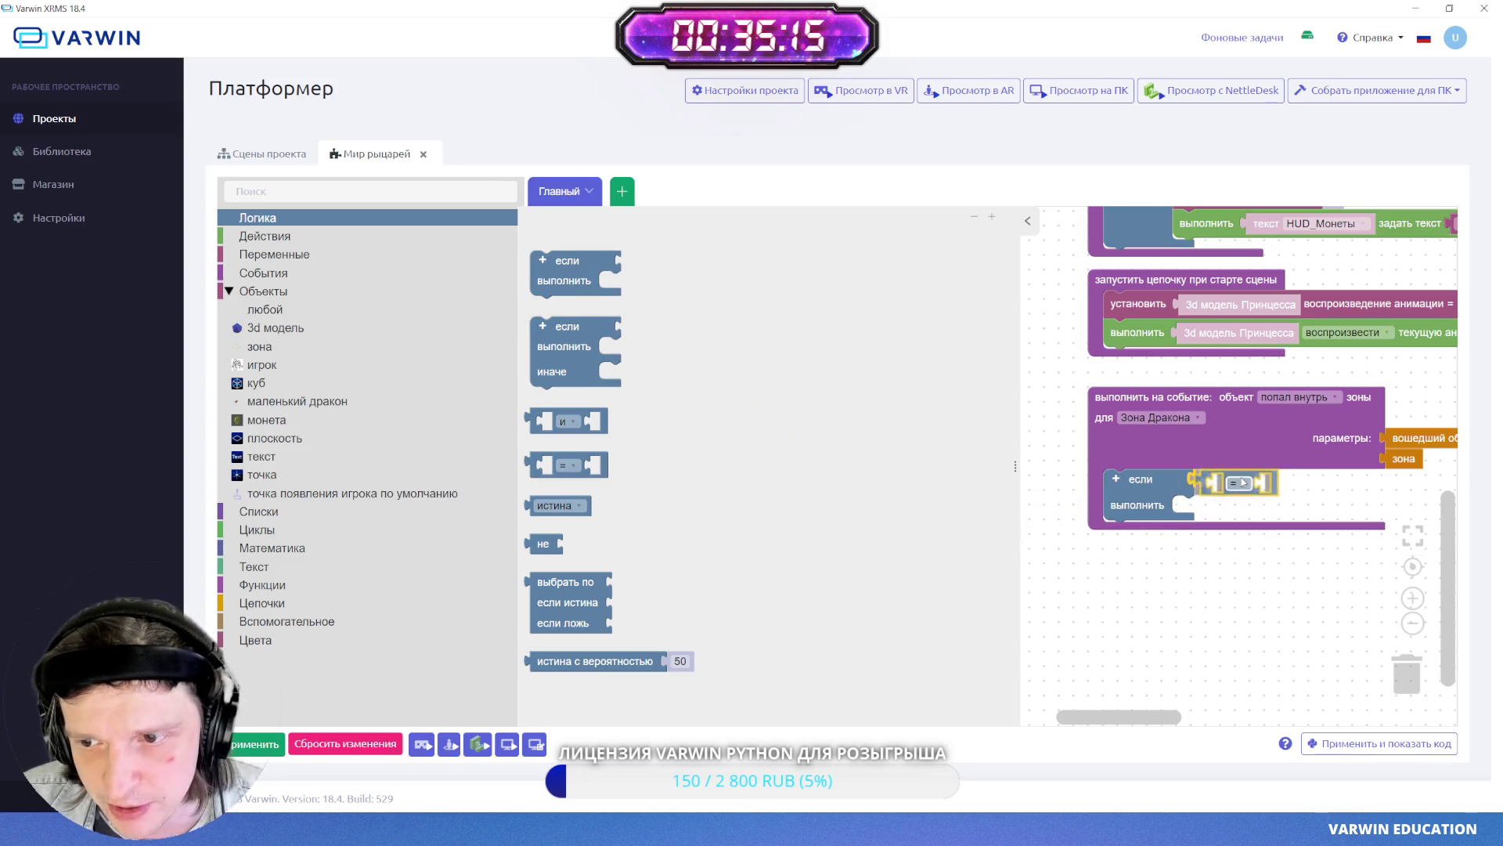
drag(1258, 625, 1130, 607)
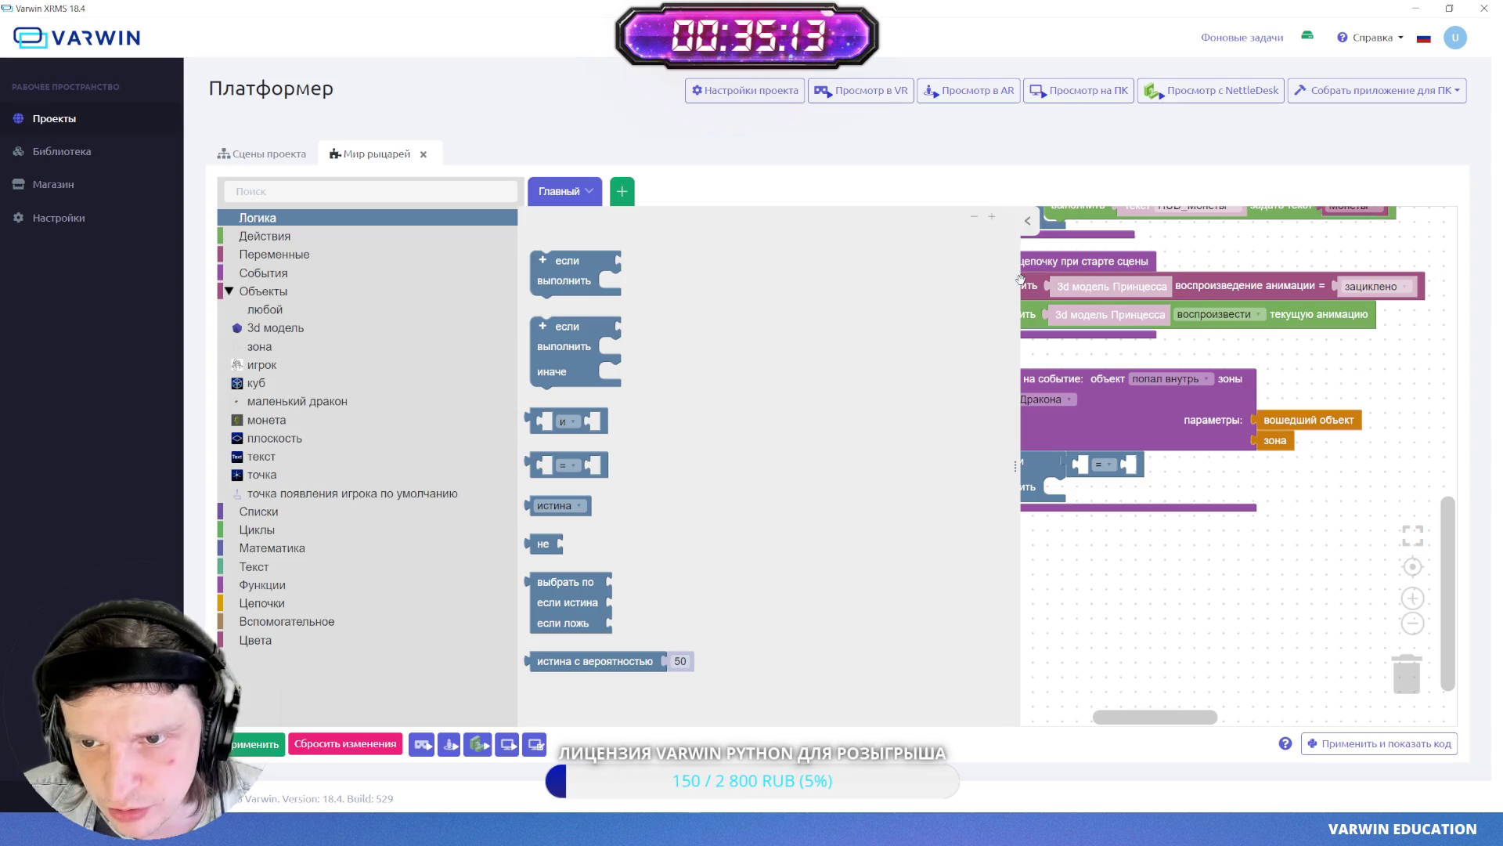
mouse_move(1015, 284)
mouse_down()
mouse_move(833, 297)
mouse_move(758, 329)
mouse_up()
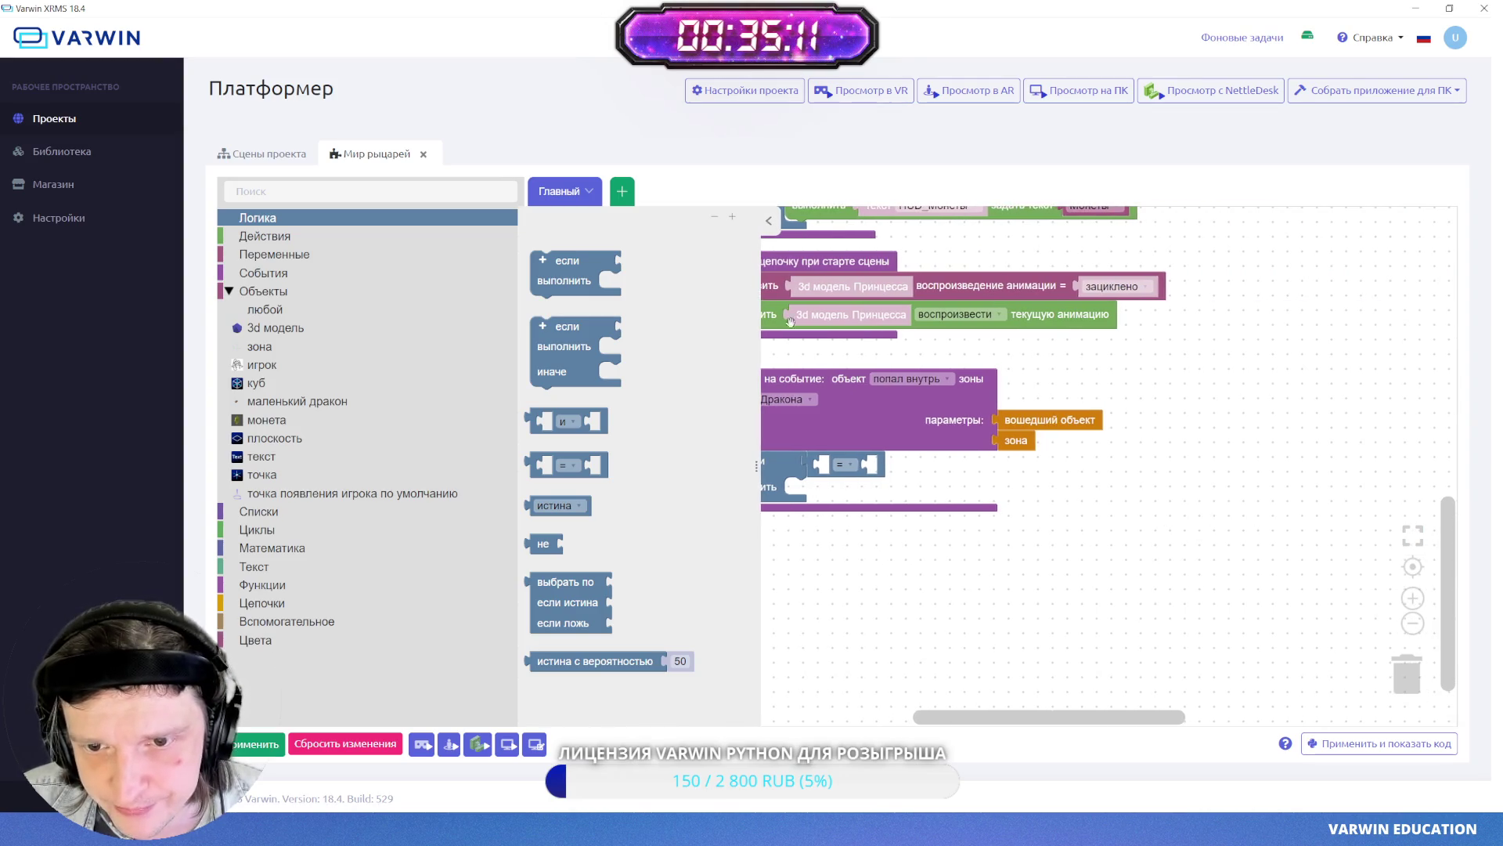
drag(1117, 412, 948, 458)
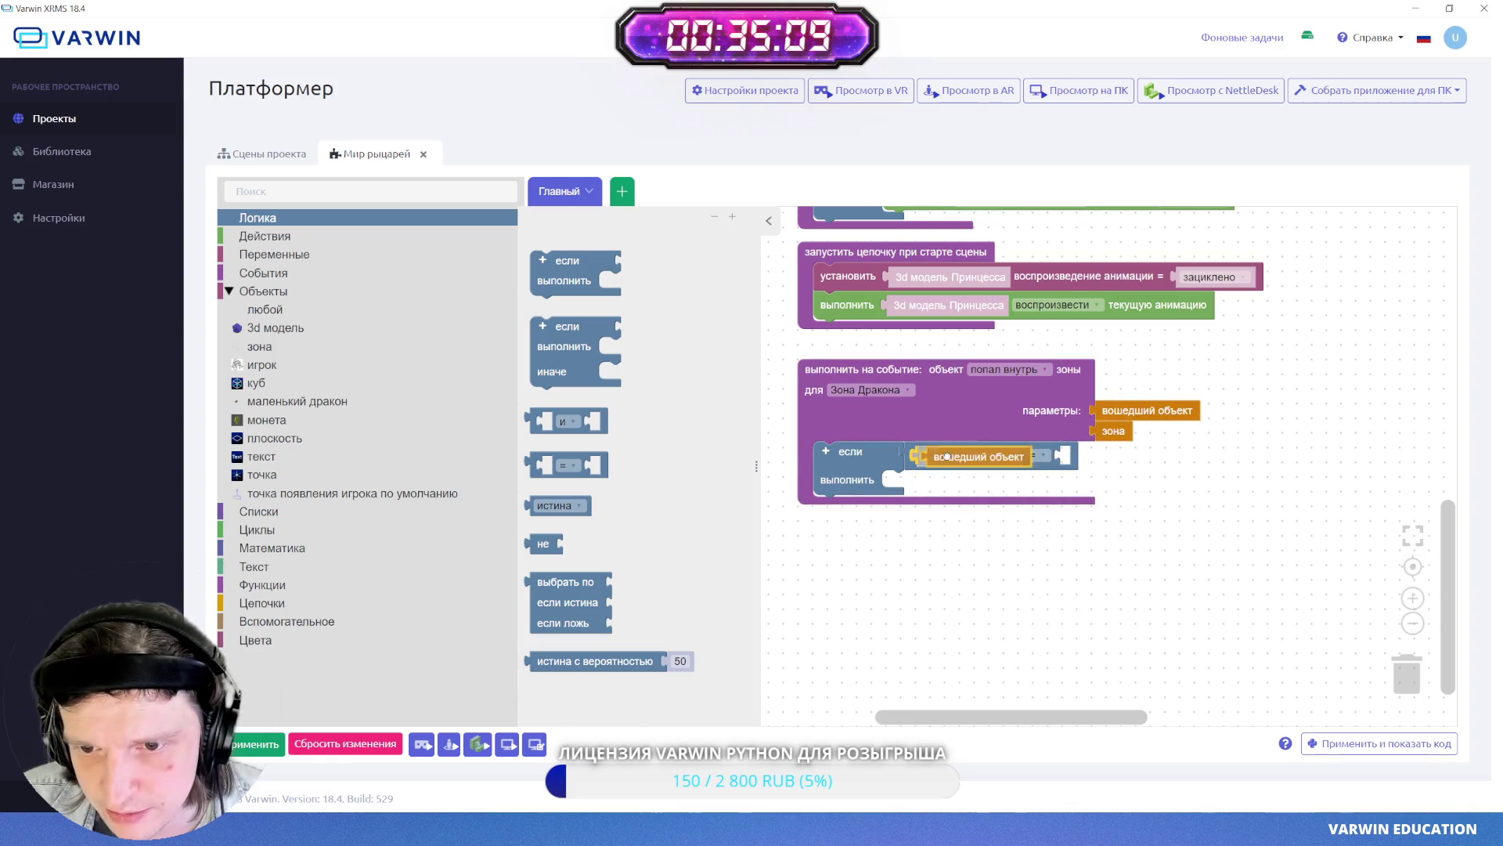
click(265, 311)
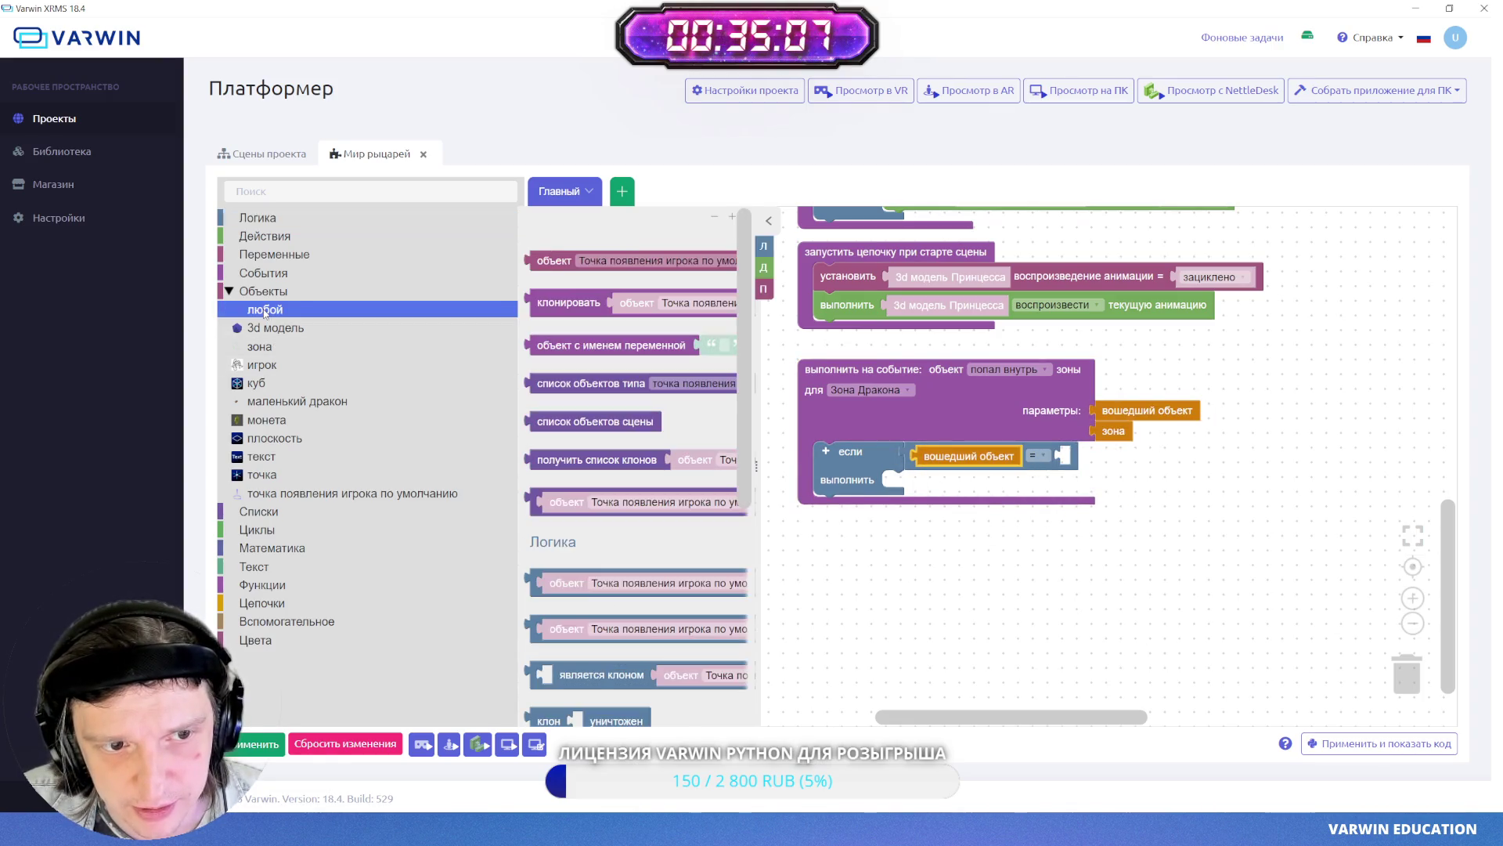
mouse_move(598, 282)
mouse_down()
mouse_move(1190, 503)
mouse_move(1099, 451)
mouse_up()
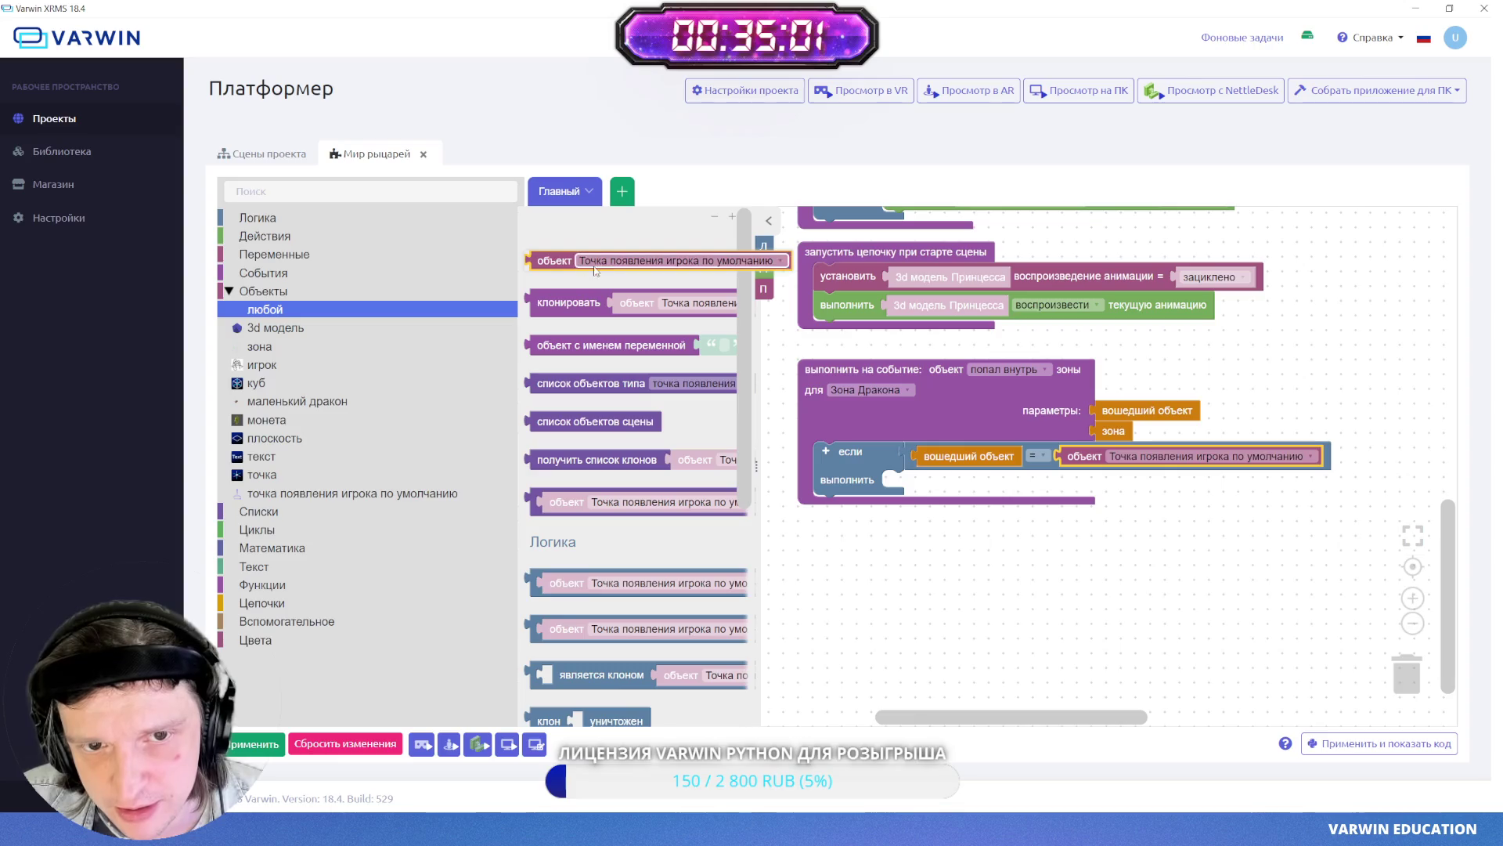
- Set the compared object to Игрок and nest a new если inside the check
drag(546, 256, 854, 541)
click(956, 547)
scroll(952, 446, up, 5)
scroll(952, 446, down, 5)
click(854, 536)
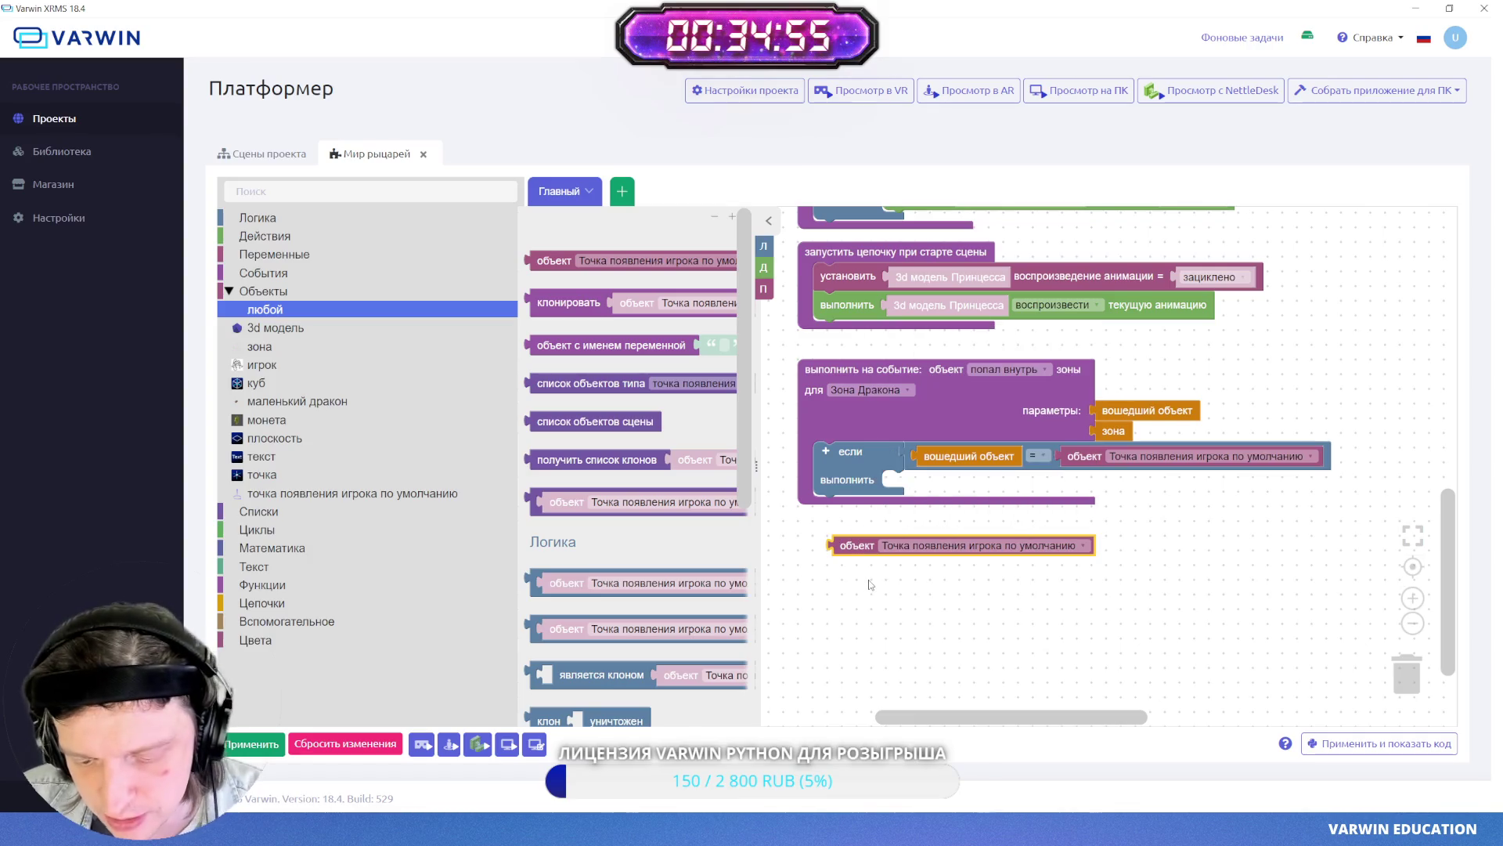
click(1182, 454)
scroll(1198, 582, up, 5)
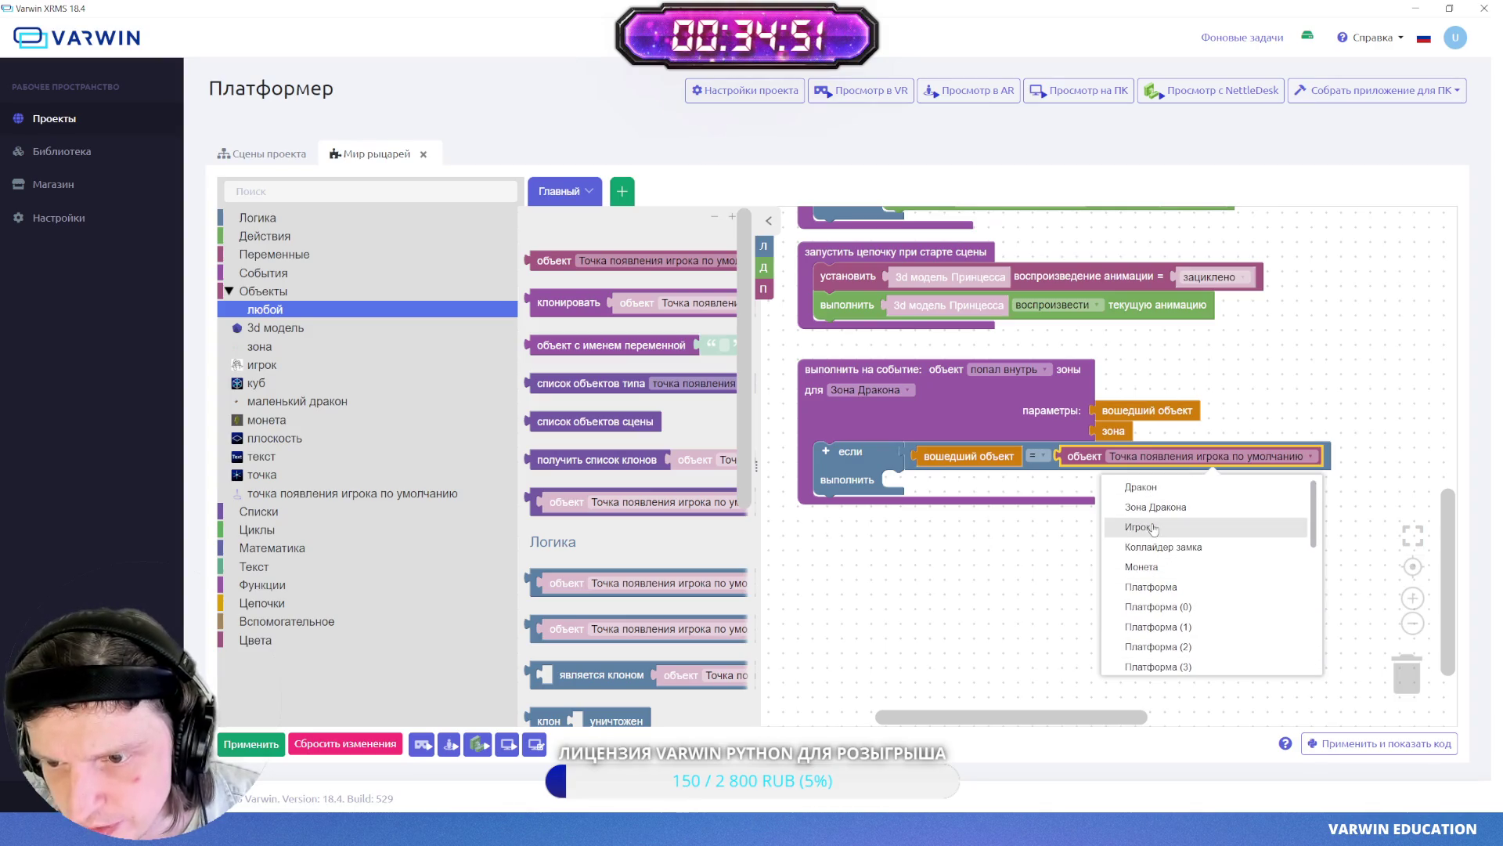
click(1186, 527)
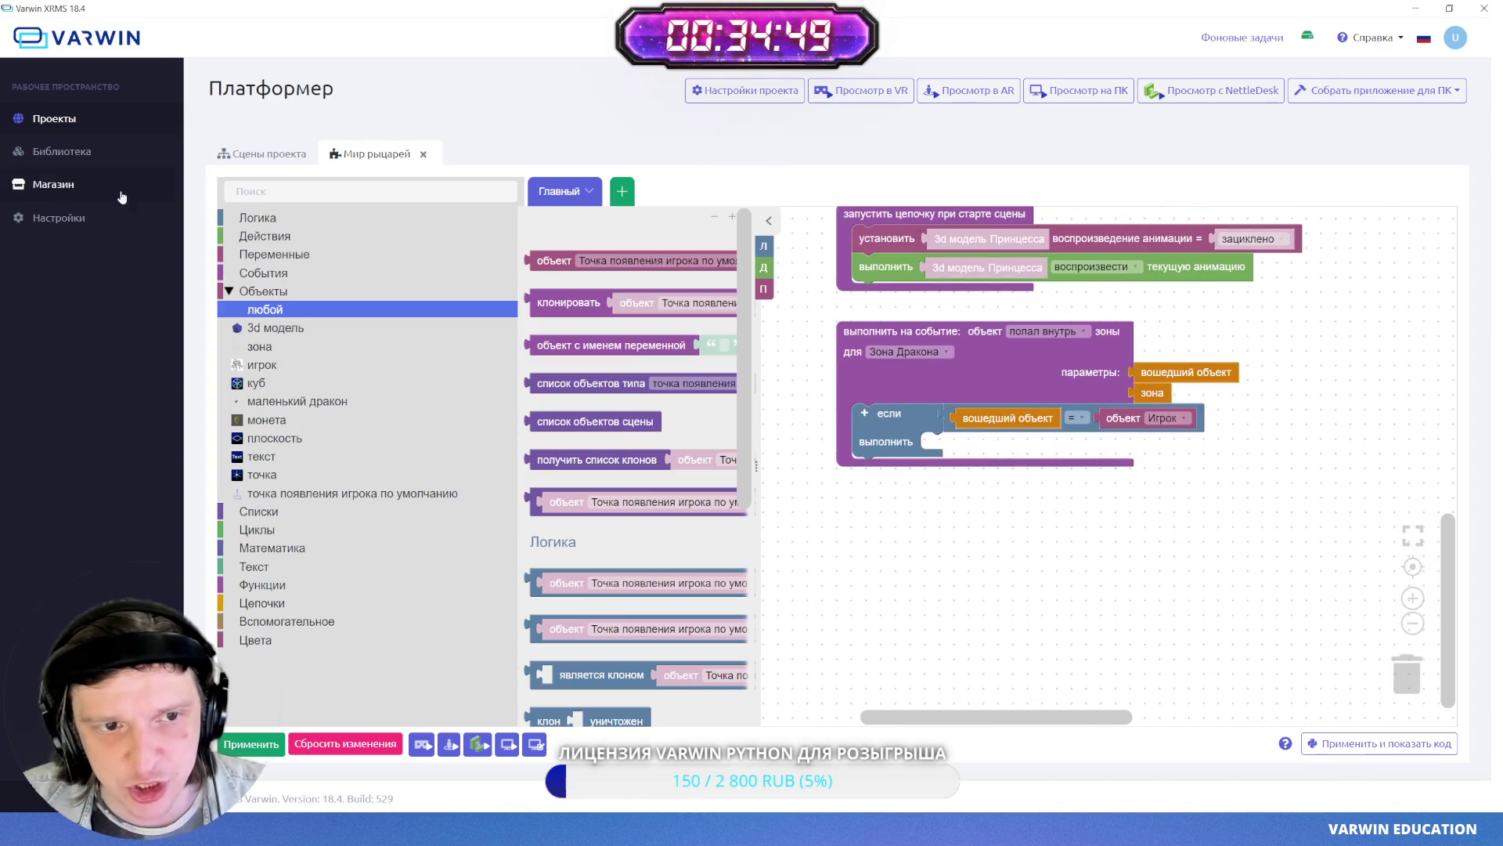
click(277, 220)
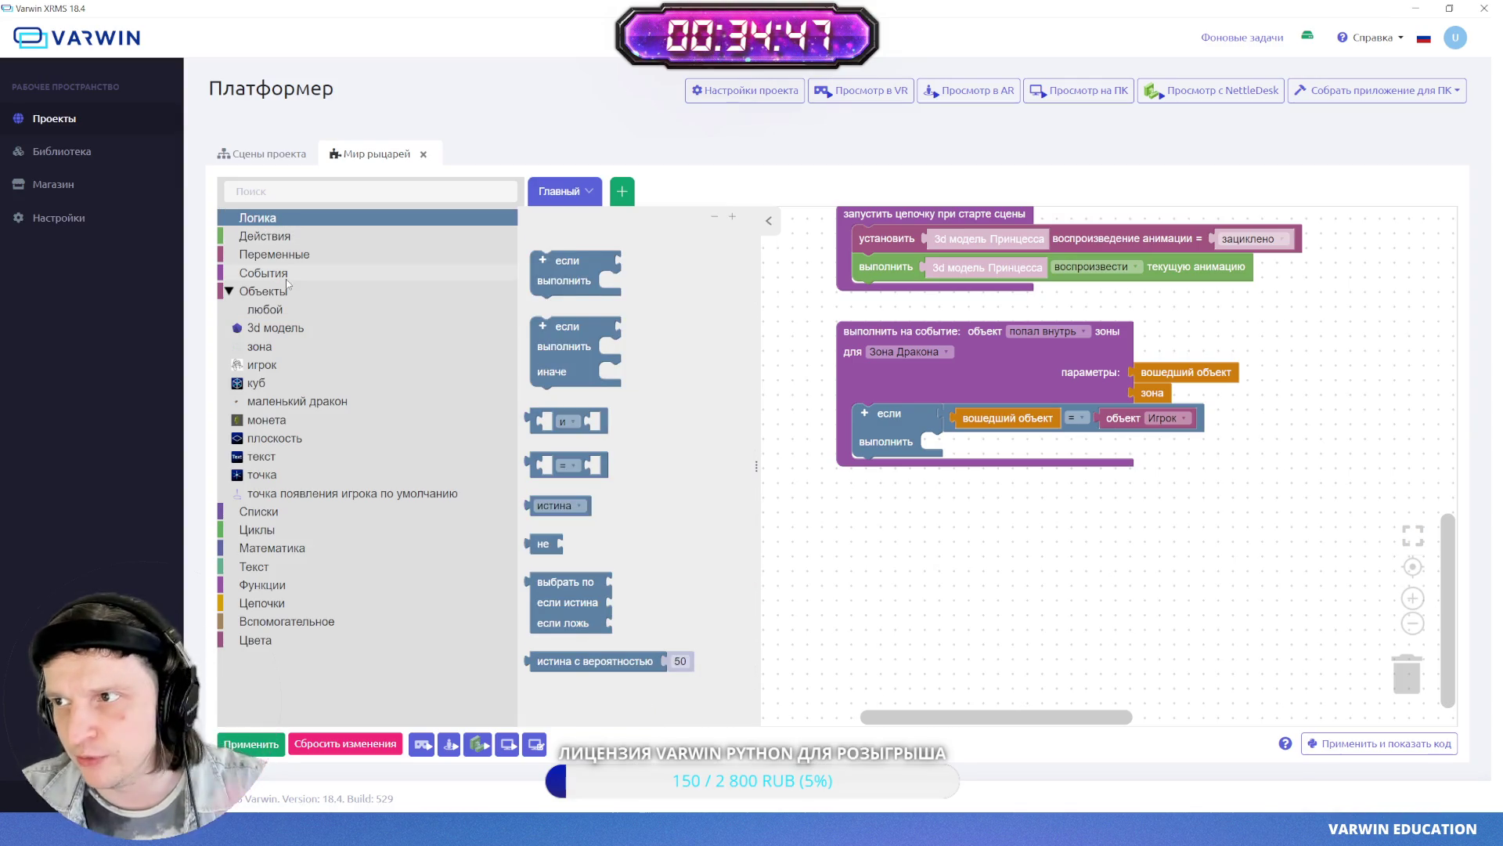
mouse_move(759, 443)
mouse_down()
mouse_move(1004, 460)
mouse_move(983, 450)
mouse_up()
- Replace the nested condition with an if/else block inside the player check
click(1041, 591)
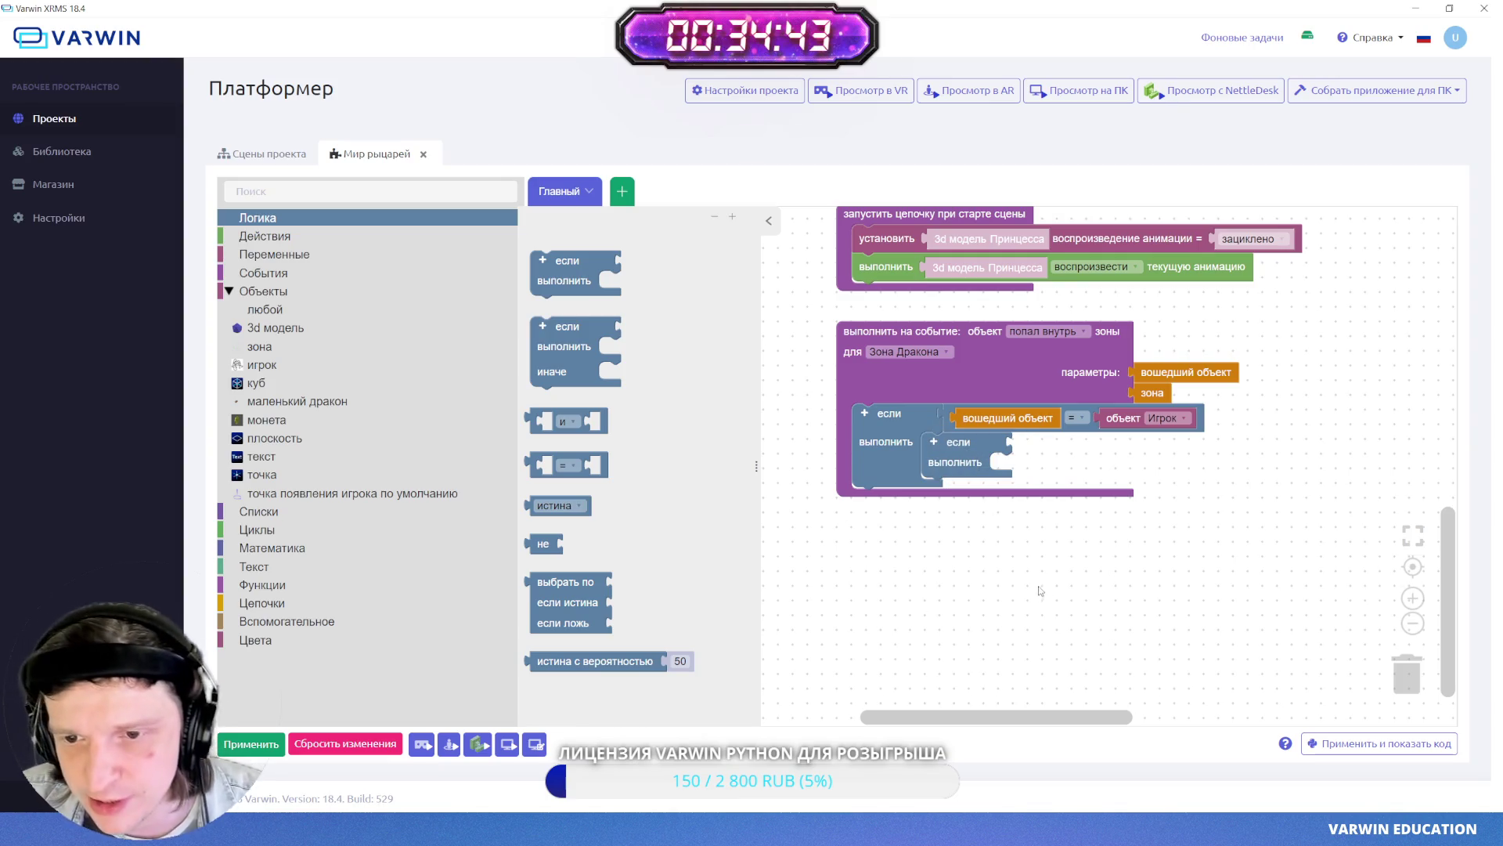
click(767, 222)
mouse_move(833, 593)
mouse_down()
mouse_move(842, 584)
mouse_move(807, 619)
mouse_move(806, 572)
mouse_up()
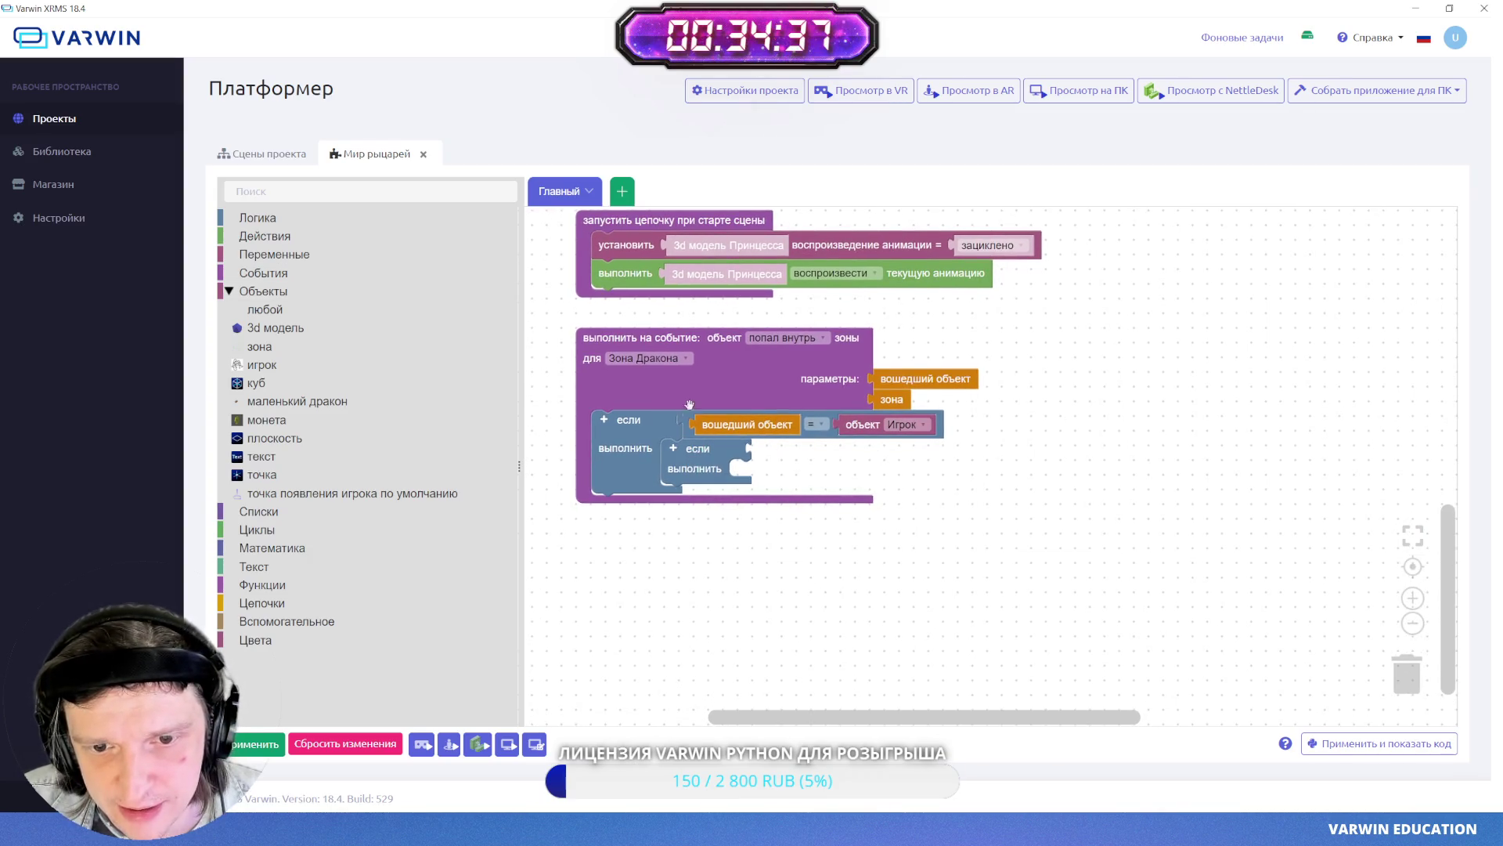
click(267, 222)
mouse_move(557, 472)
mouse_down()
mouse_move(1089, 515)
mouse_move(1056, 480)
mouse_move(1053, 557)
mouse_up()
key(Delete)
click(932, 448)
key(Delete)
mouse_move(544, 347)
mouse_down()
mouse_move(597, 394)
mouse_move(894, 462)
mouse_up()
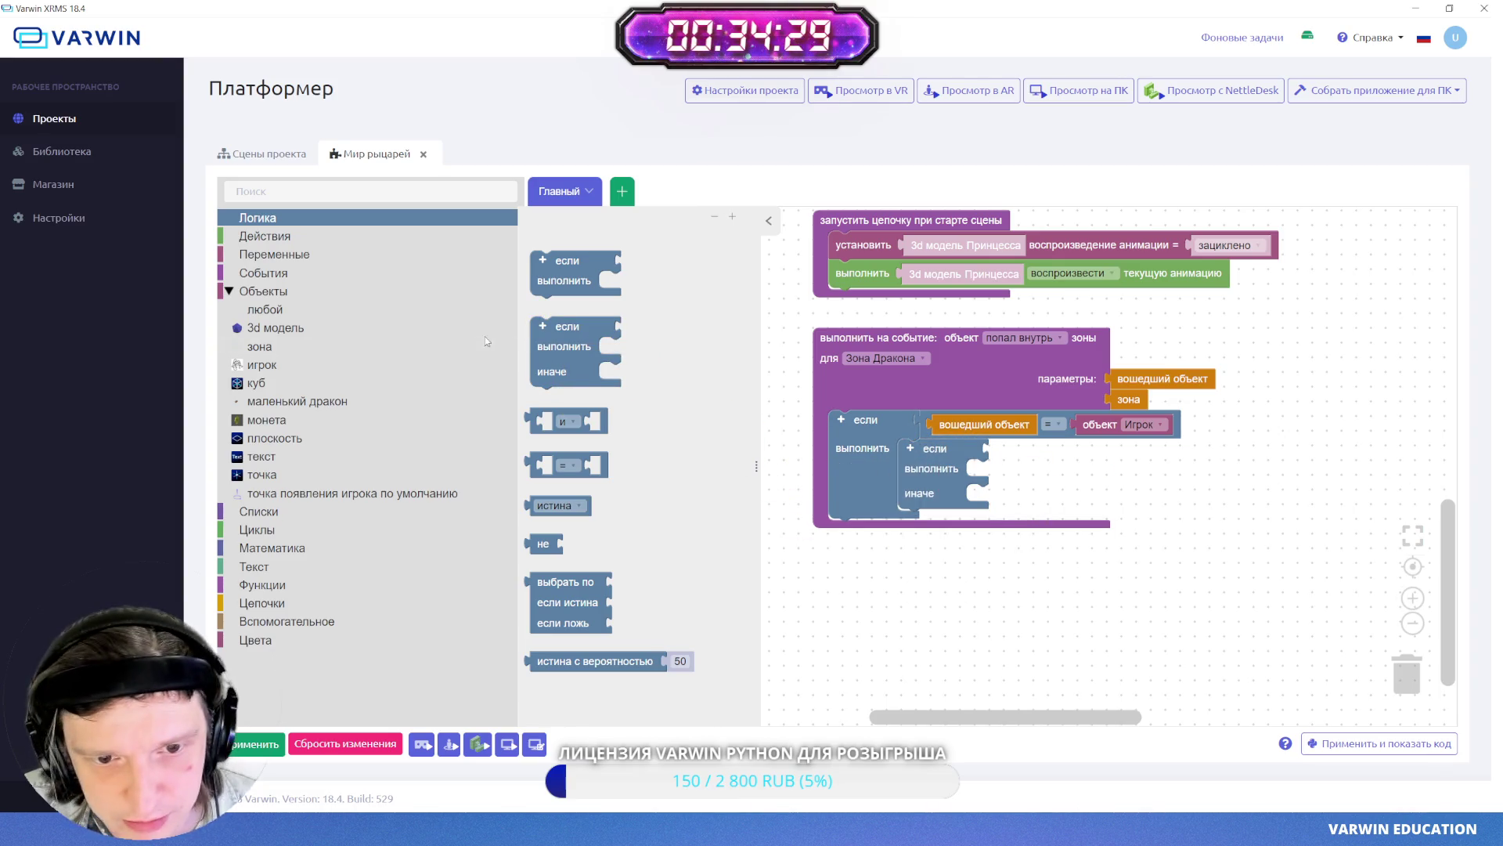
- Make the inner if/else test whether Монеты is ≥ 5
click(559, 467)
mouse_move(559, 467)
mouse_down()
mouse_move(1037, 552)
mouse_move(1023, 454)
mouse_up()
click(368, 255)
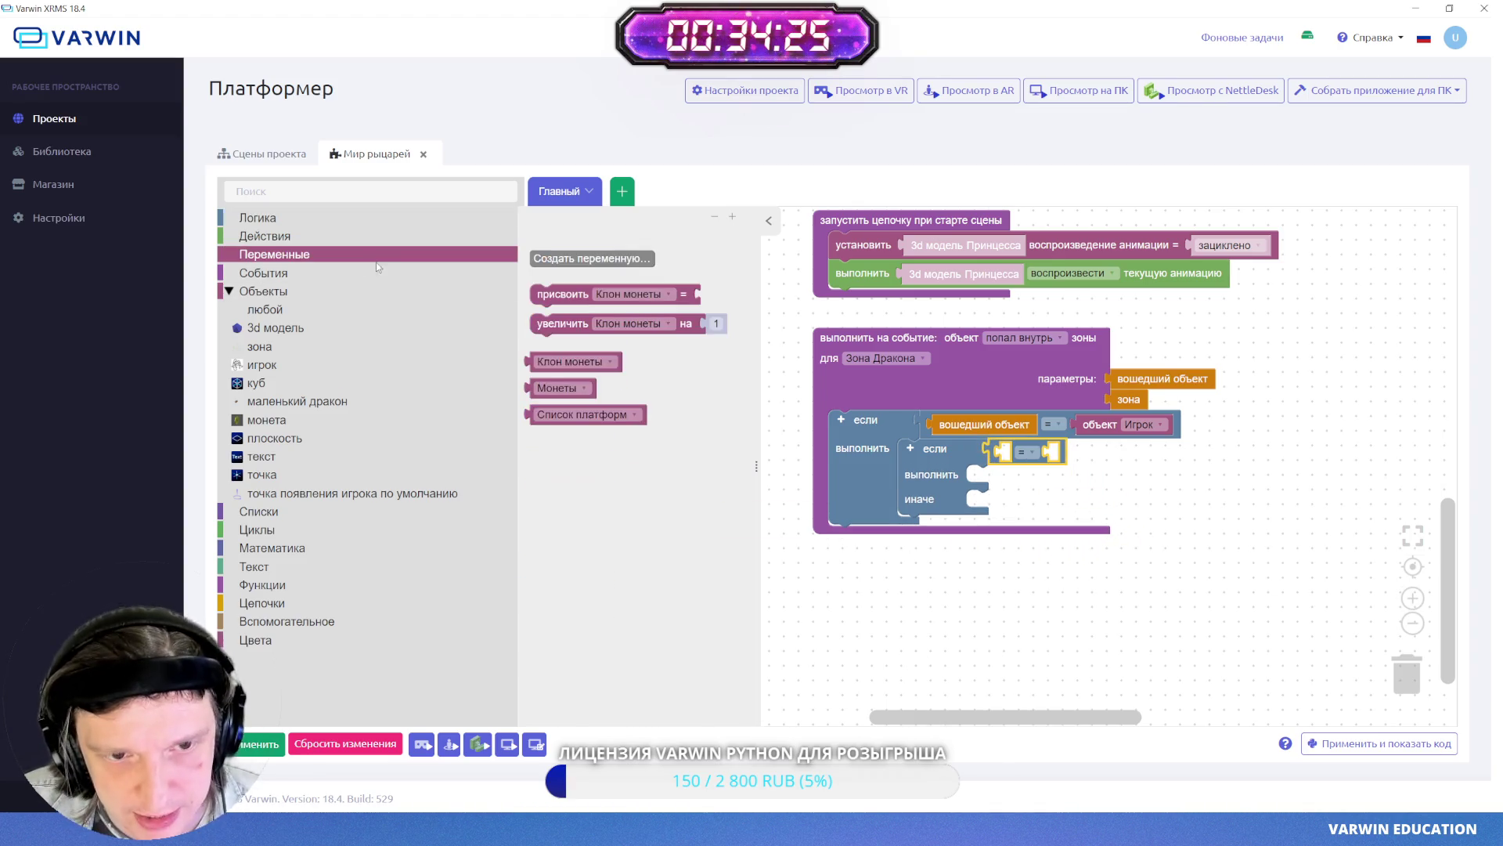
mouse_move(557, 388)
mouse_down()
mouse_move(1126, 546)
mouse_move(1022, 454)
mouse_up()
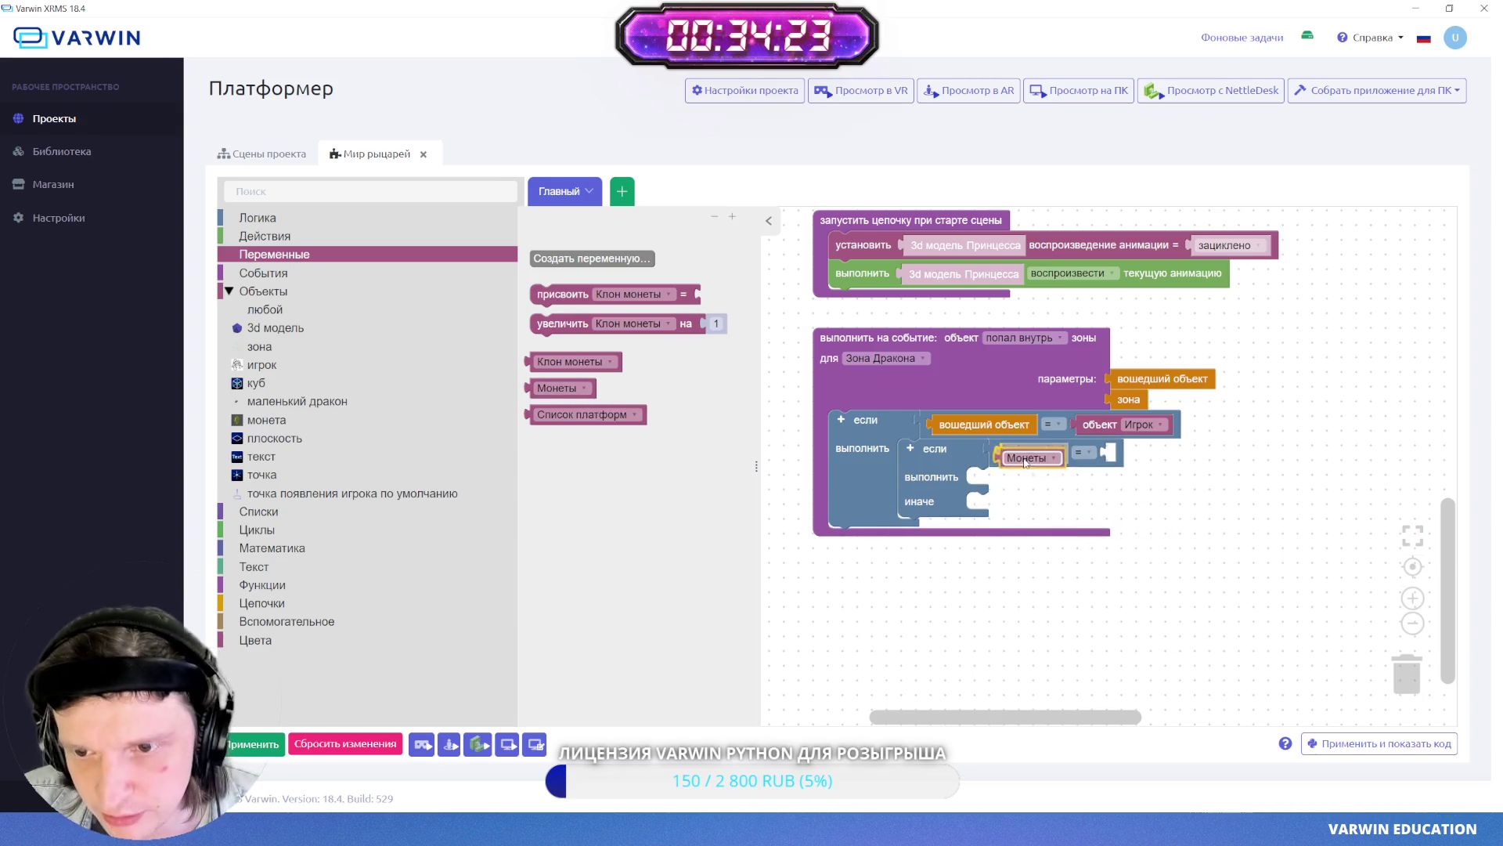
click(1082, 453)
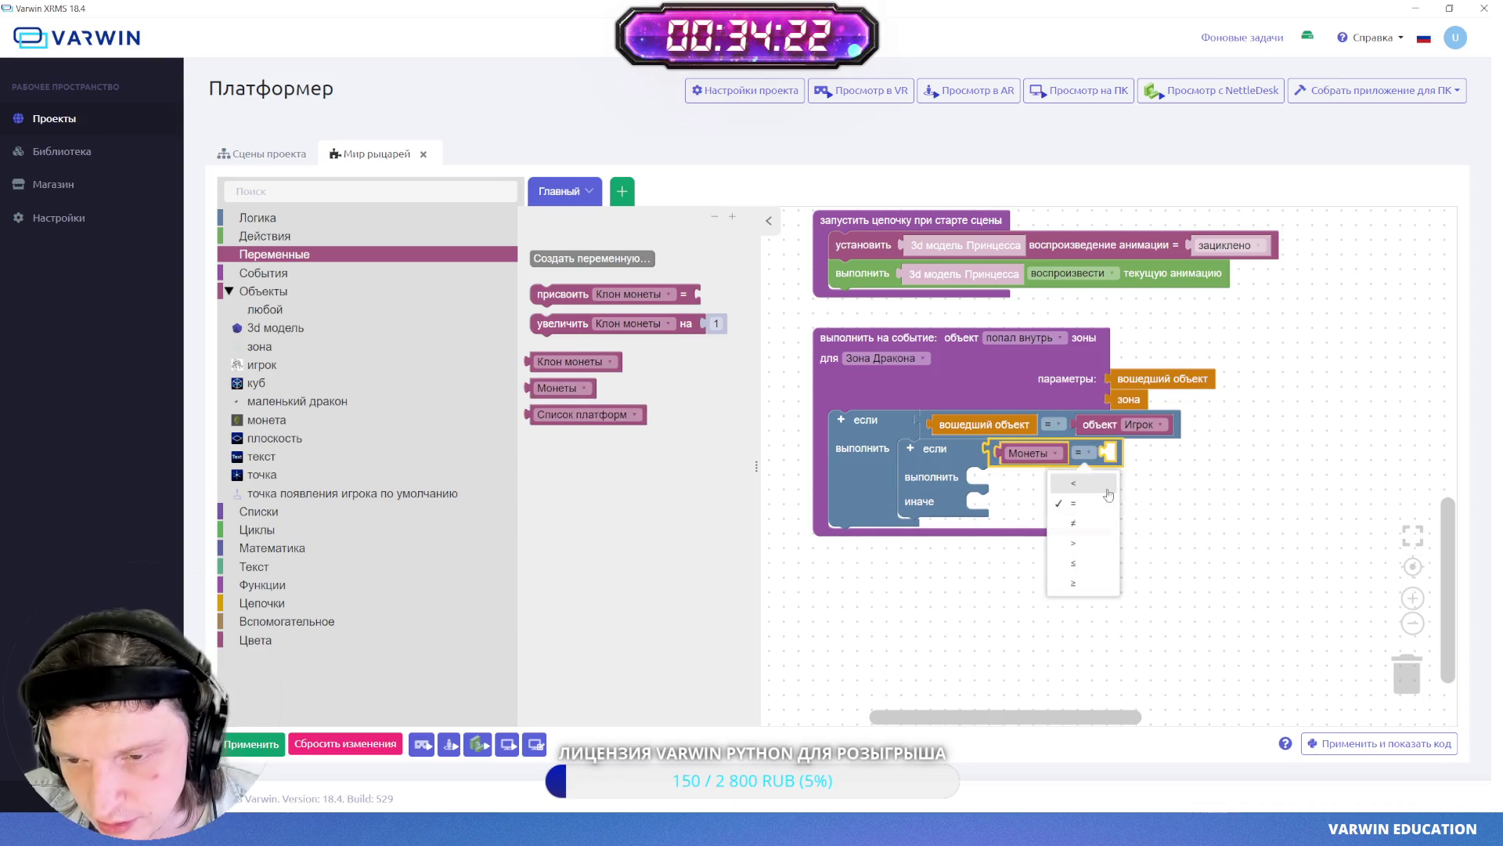
click(1085, 583)
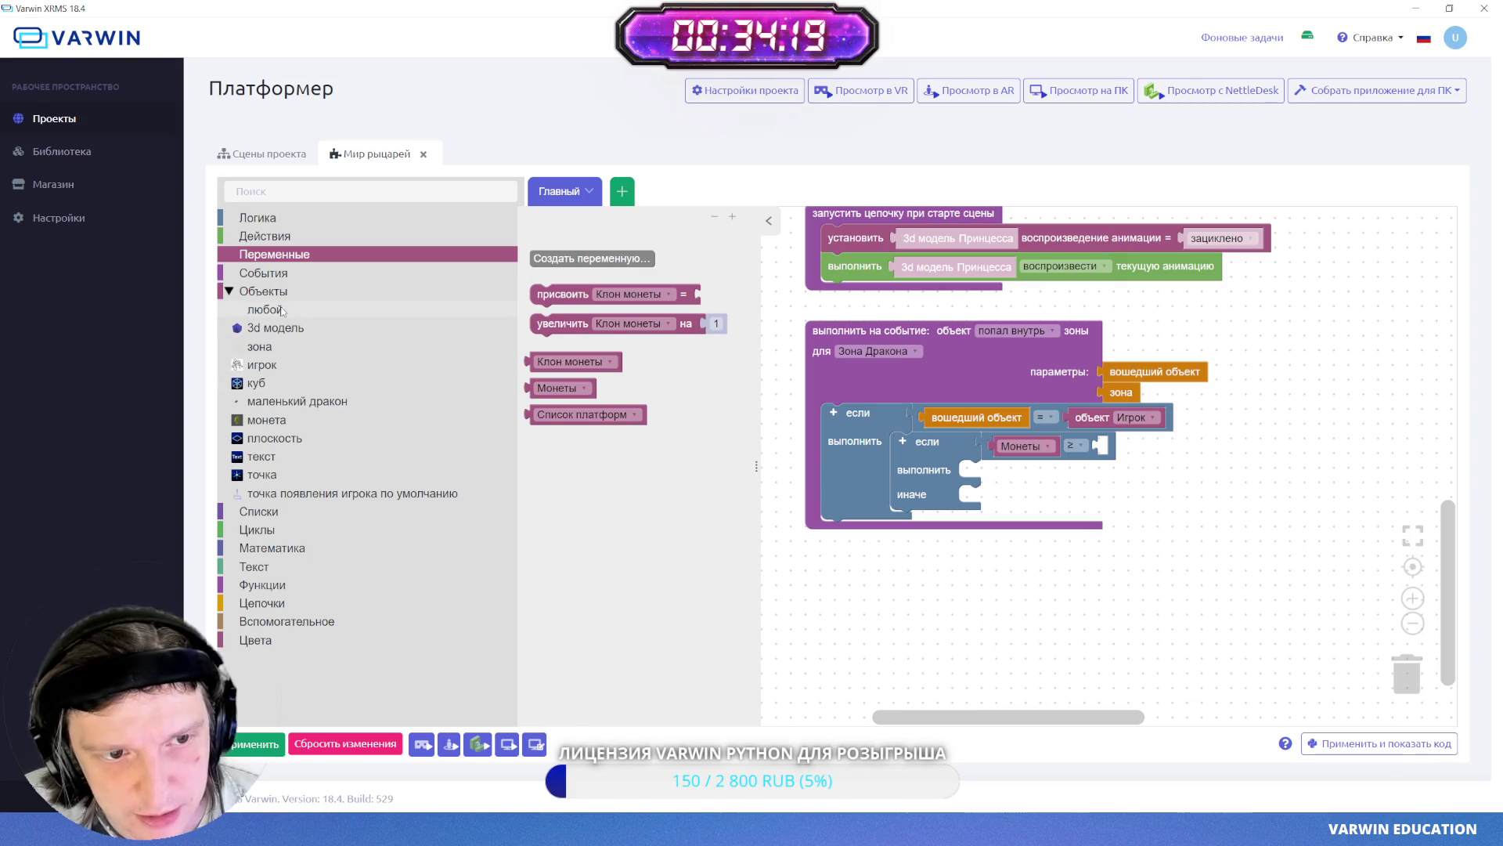
click(271, 548)
mouse_move(553, 261)
mouse_down()
mouse_move(1022, 448)
mouse_move(1113, 446)
mouse_up()
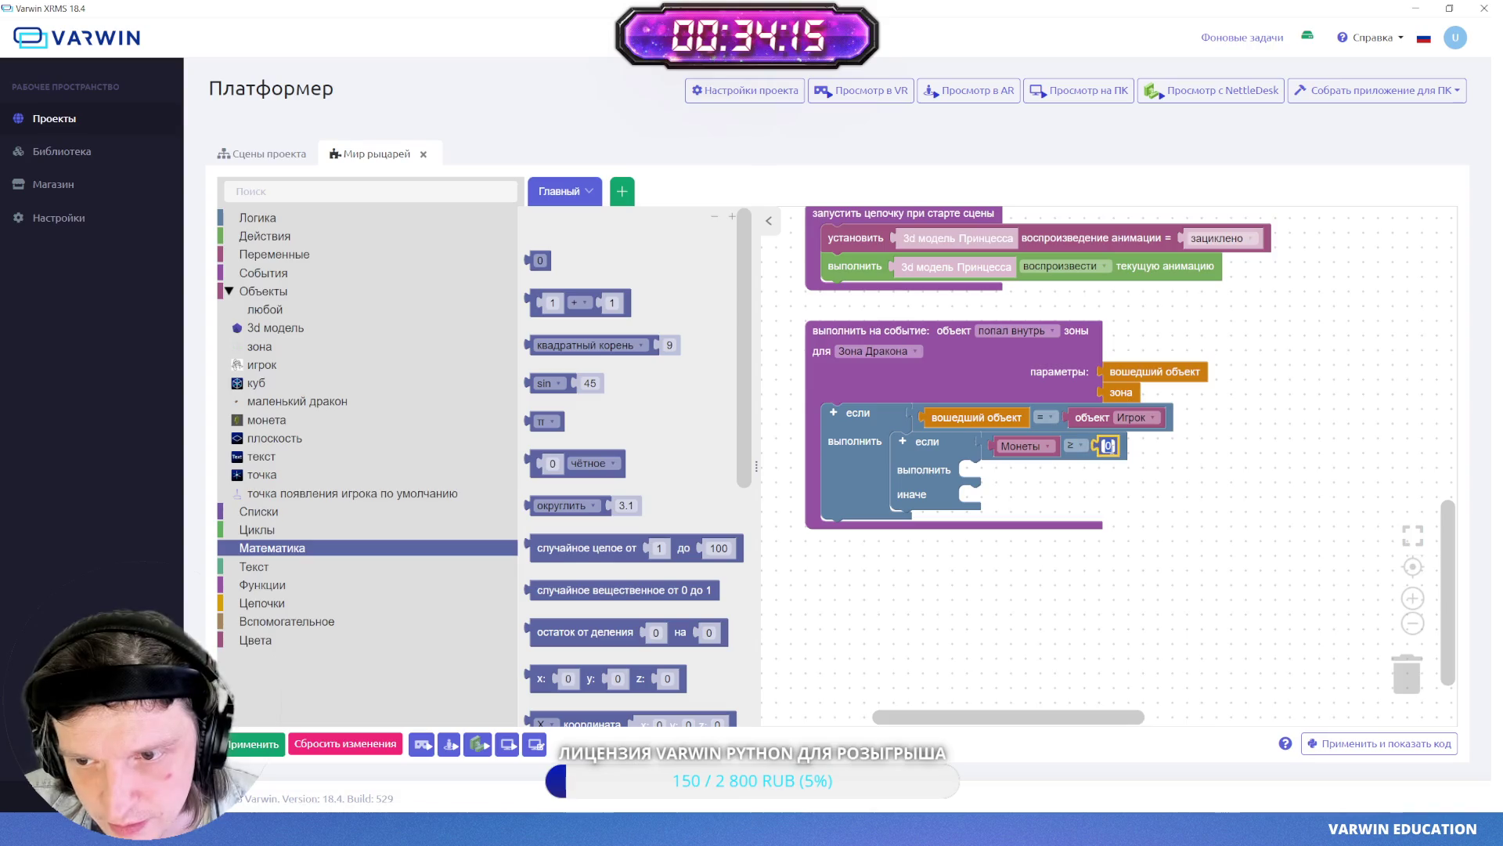
text(5)
click(1101, 561)
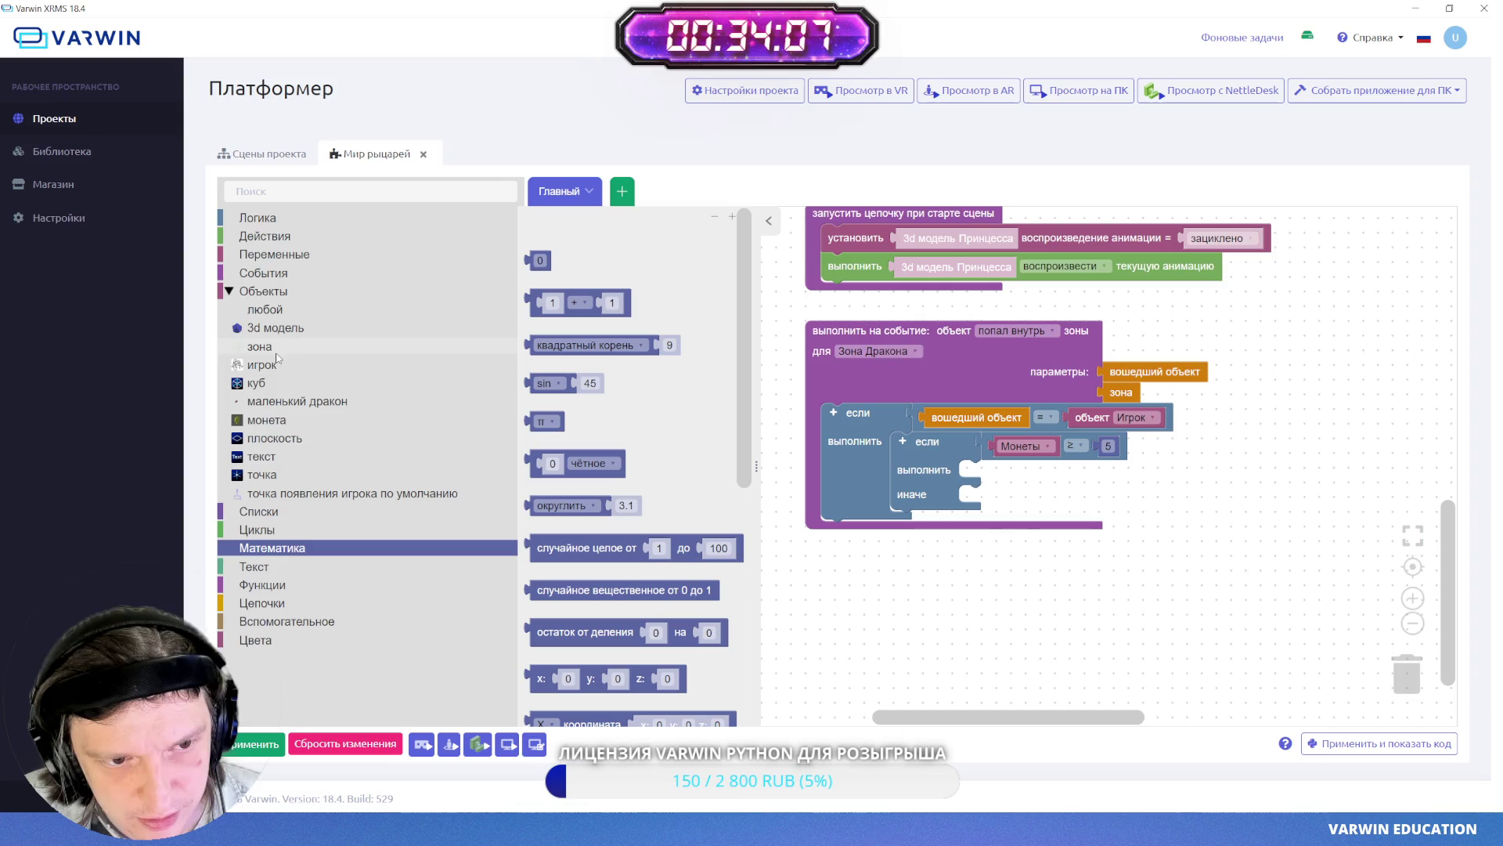
click(262, 459)
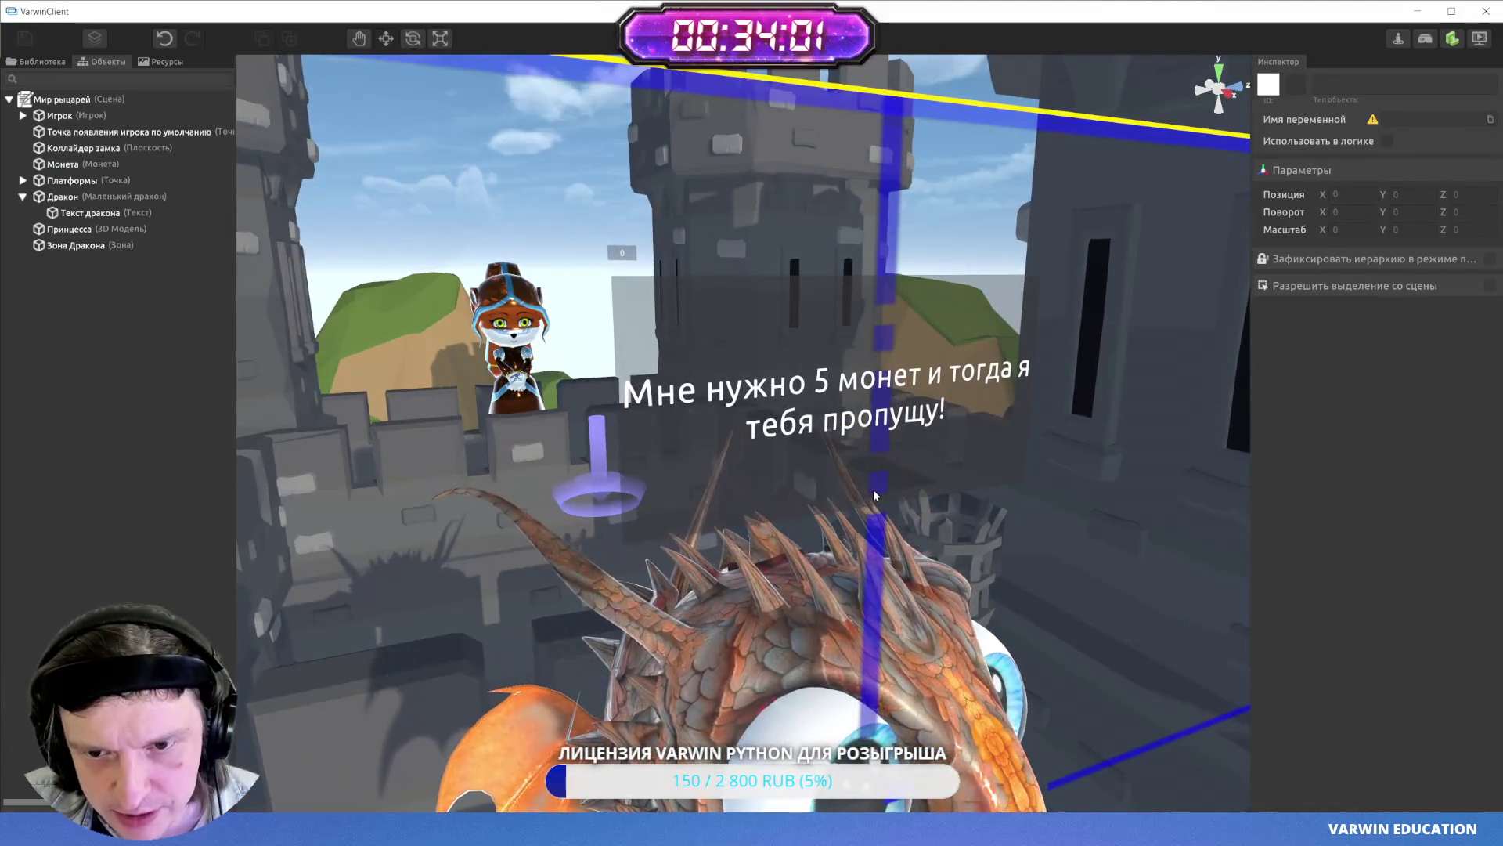
- Add a set-text block targeting Текст дракона with "Этого хватит, я полетел!" in the true branch
key(alt+Tab)
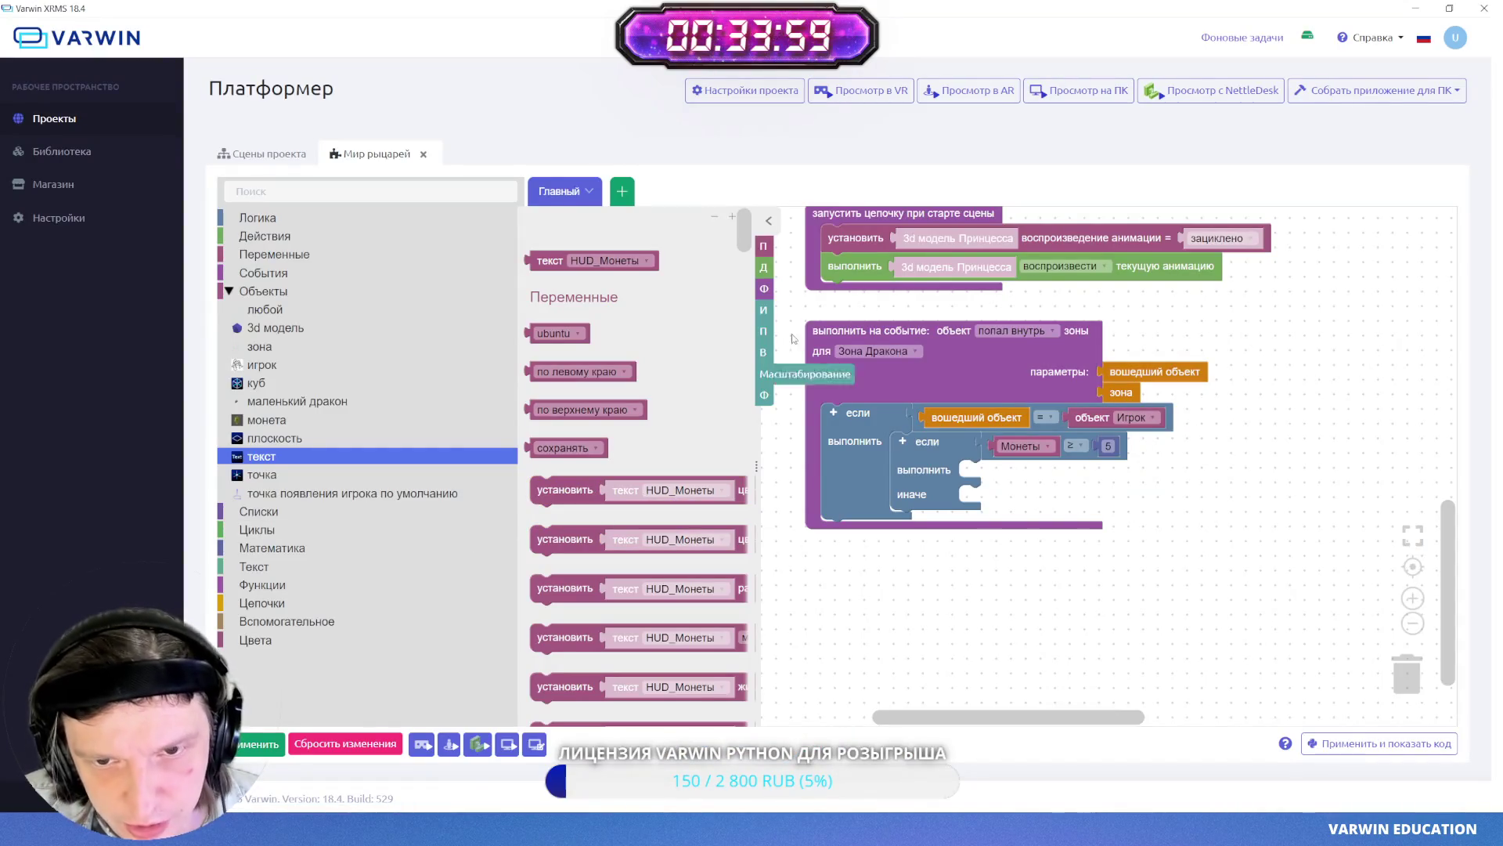
scroll(729, 295, down, 5)
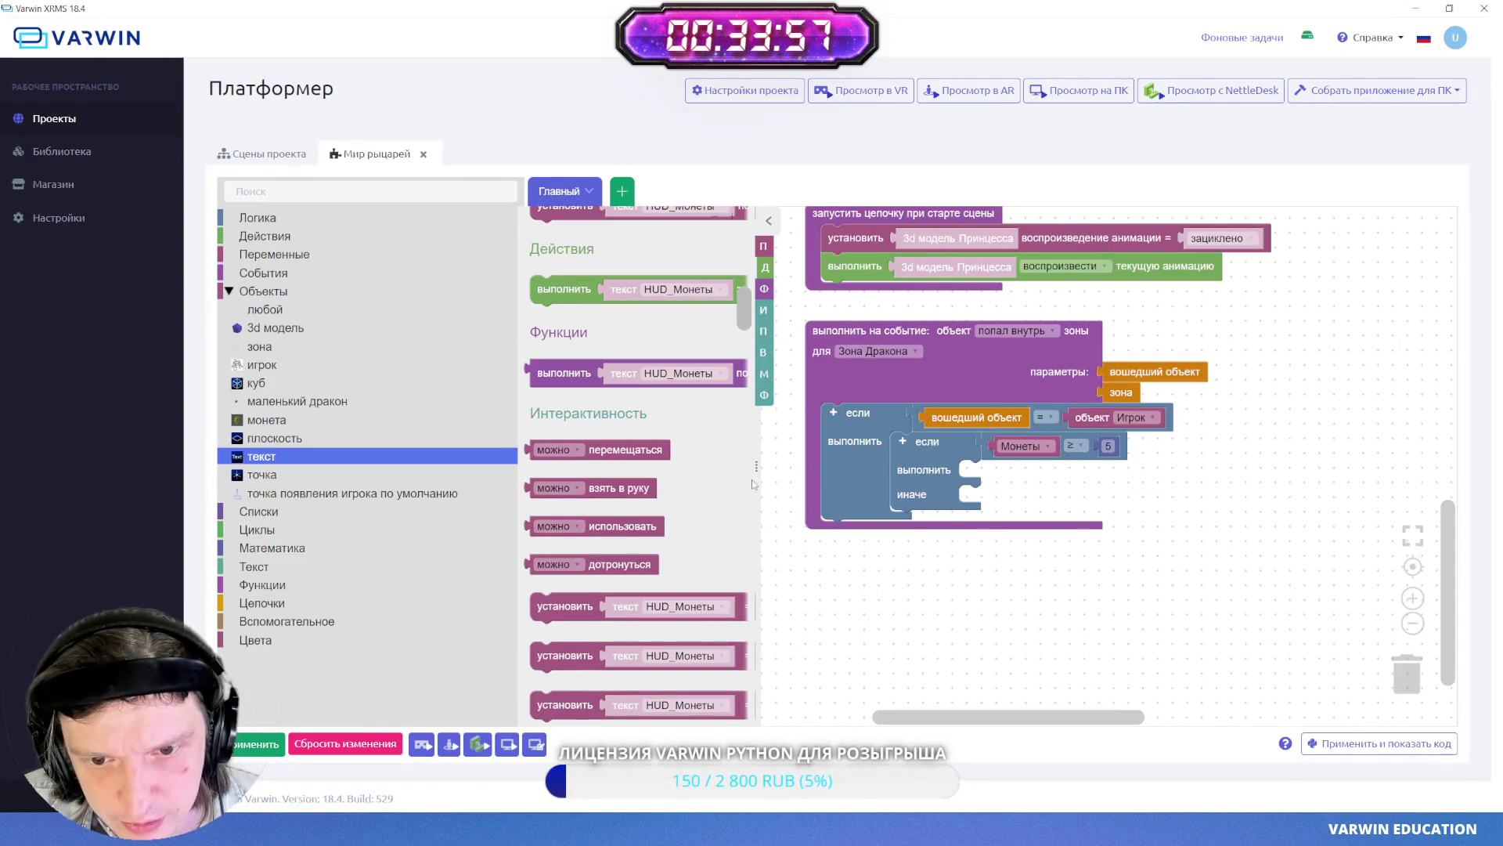
drag(757, 467, 923, 467)
drag(595, 288, 1056, 593)
click(935, 218)
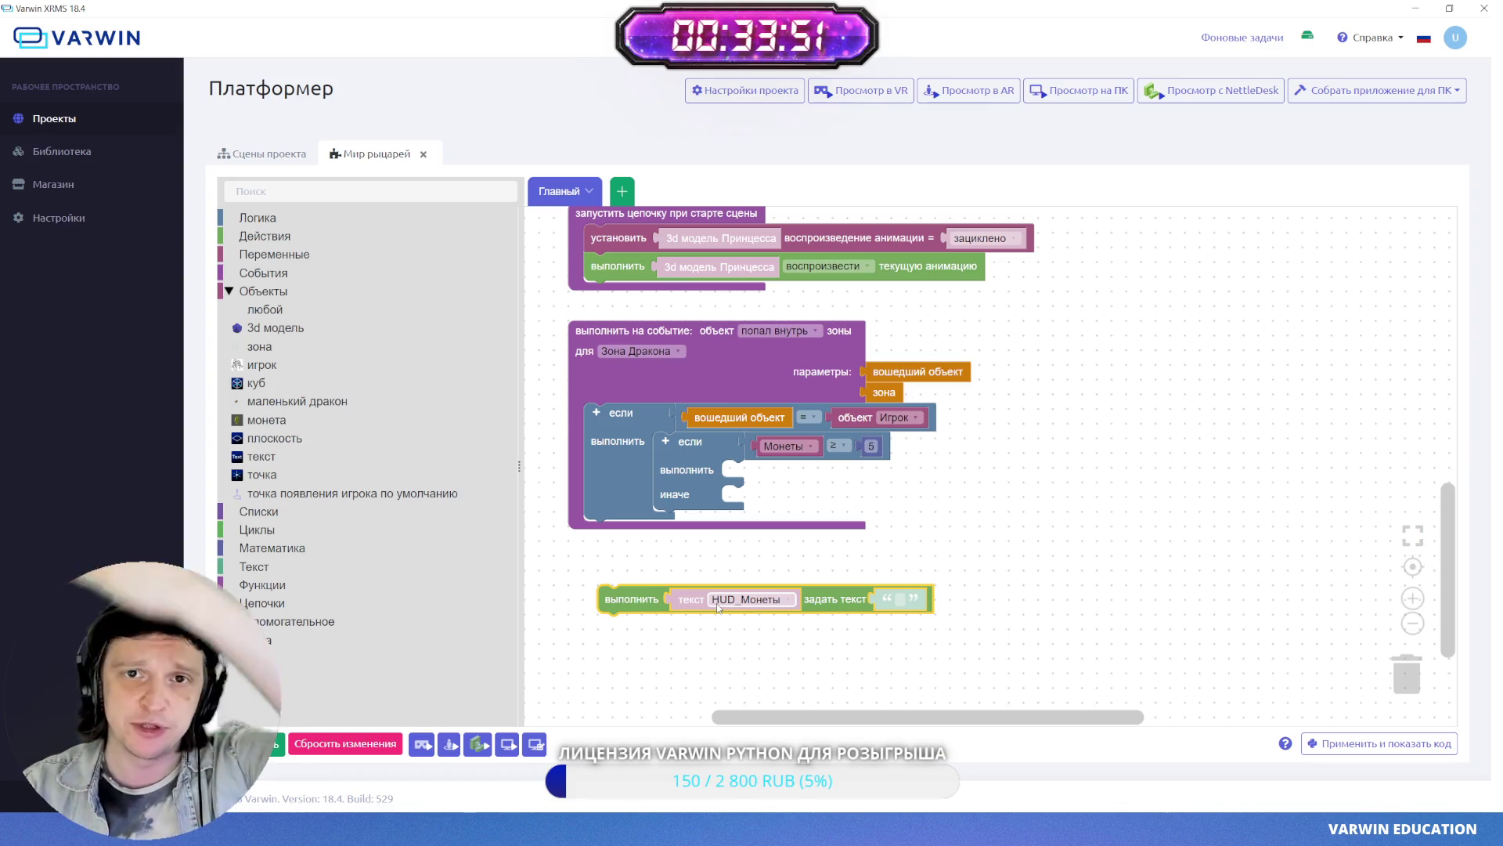
click(728, 603)
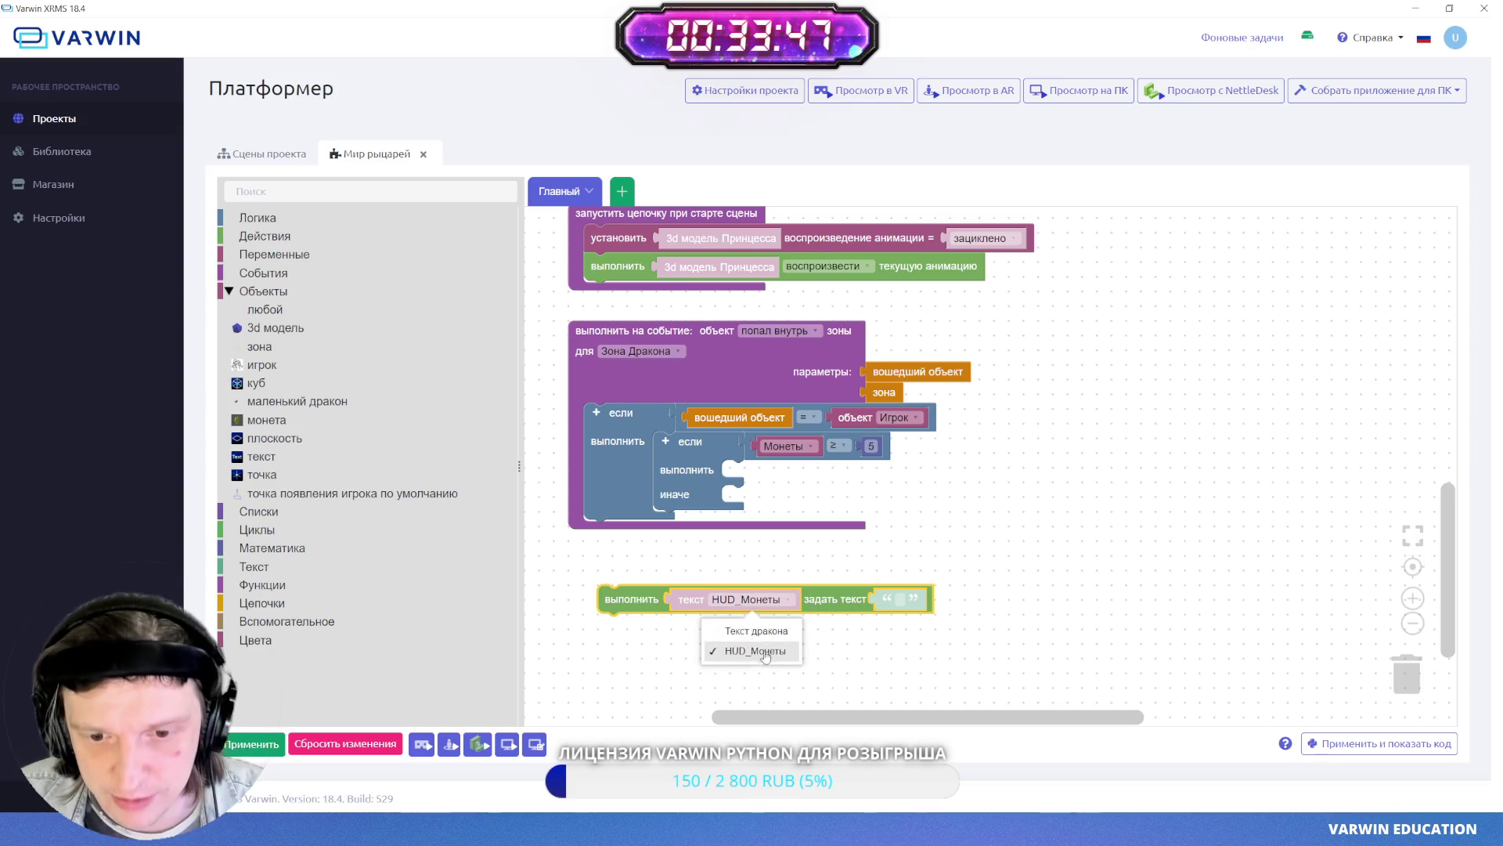
click(754, 630)
mouse_move(749, 585)
mouse_down()
mouse_move(838, 515)
mouse_move(874, 462)
mouse_up()
click(1027, 474)
text(Этого)
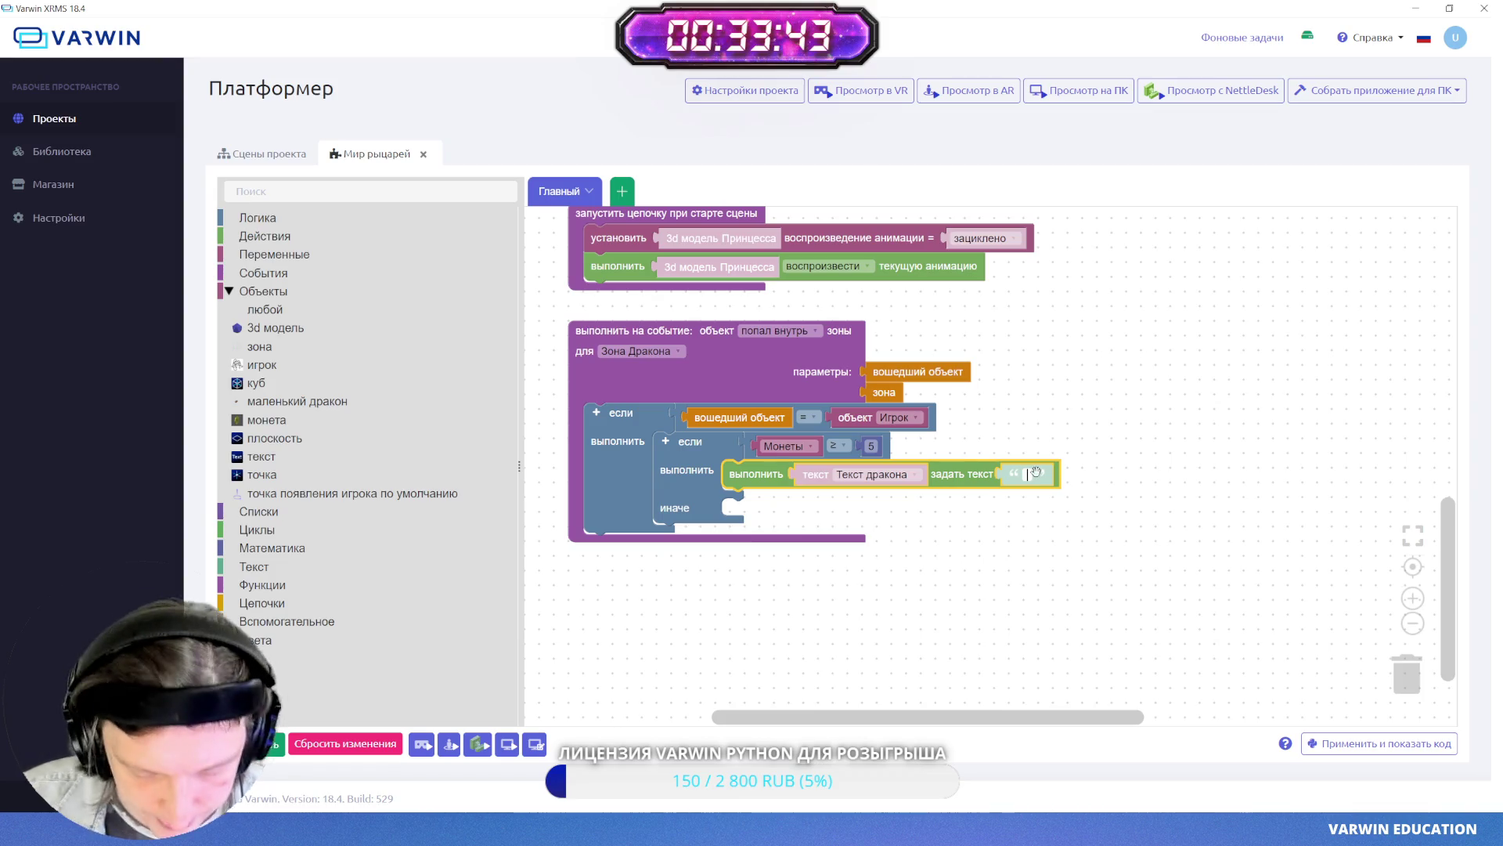
text( хва)
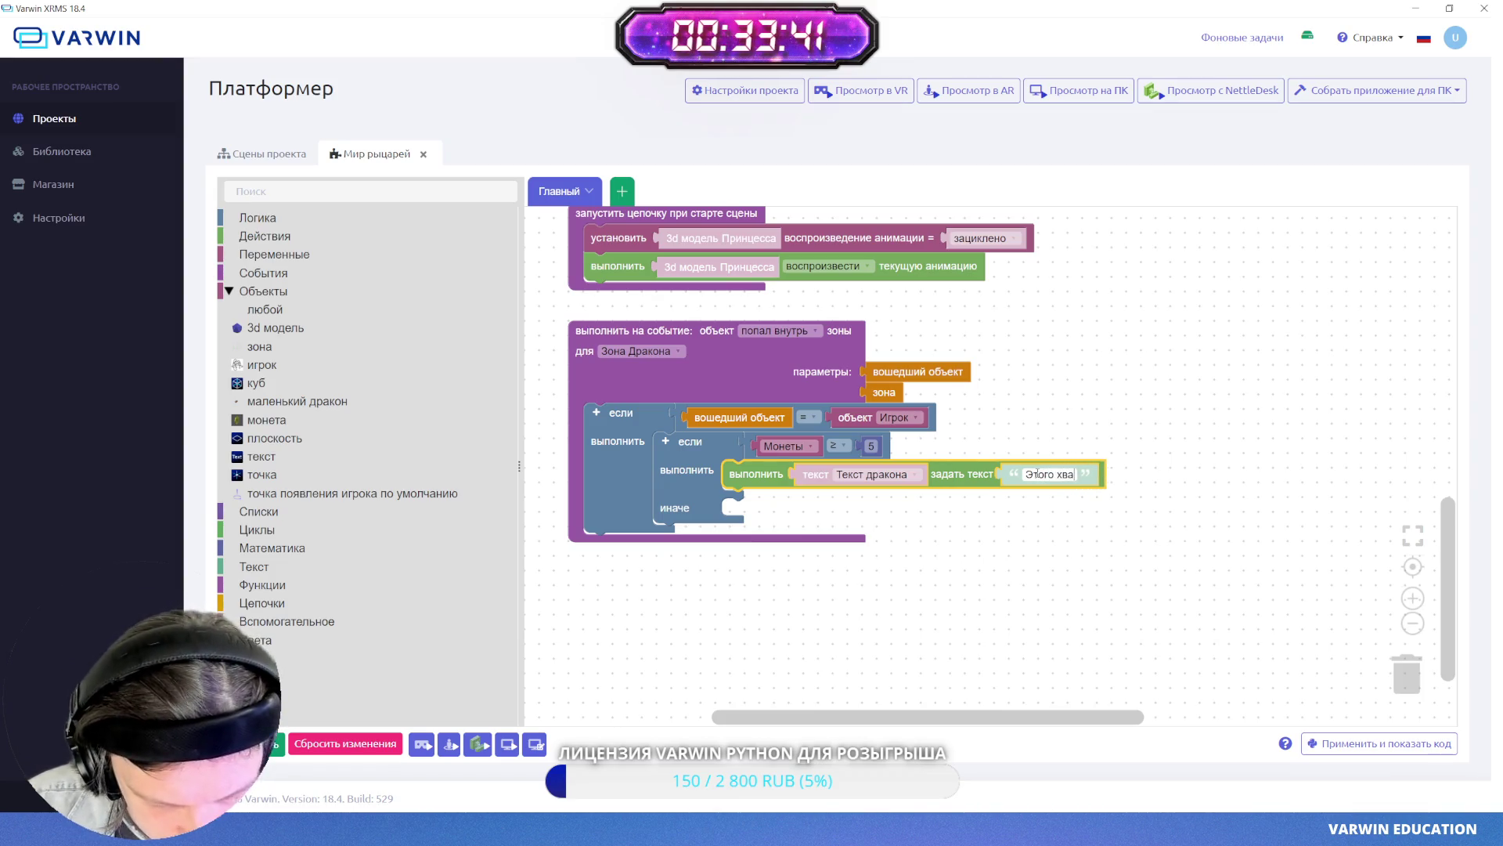
text(тит, я полетел!)
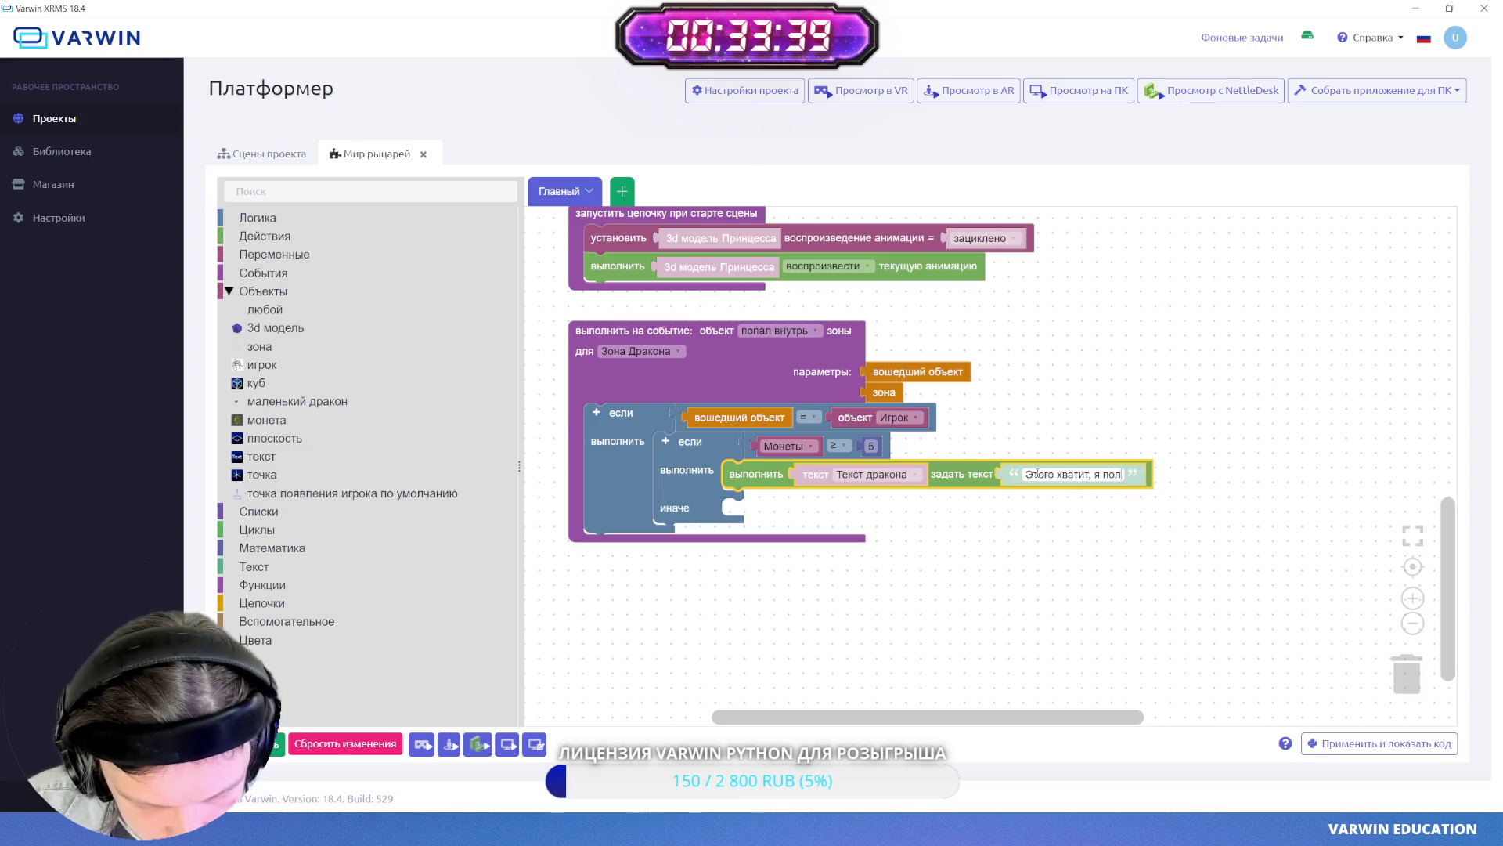
click(1014, 555)
scroll(1018, 548, down, 1)
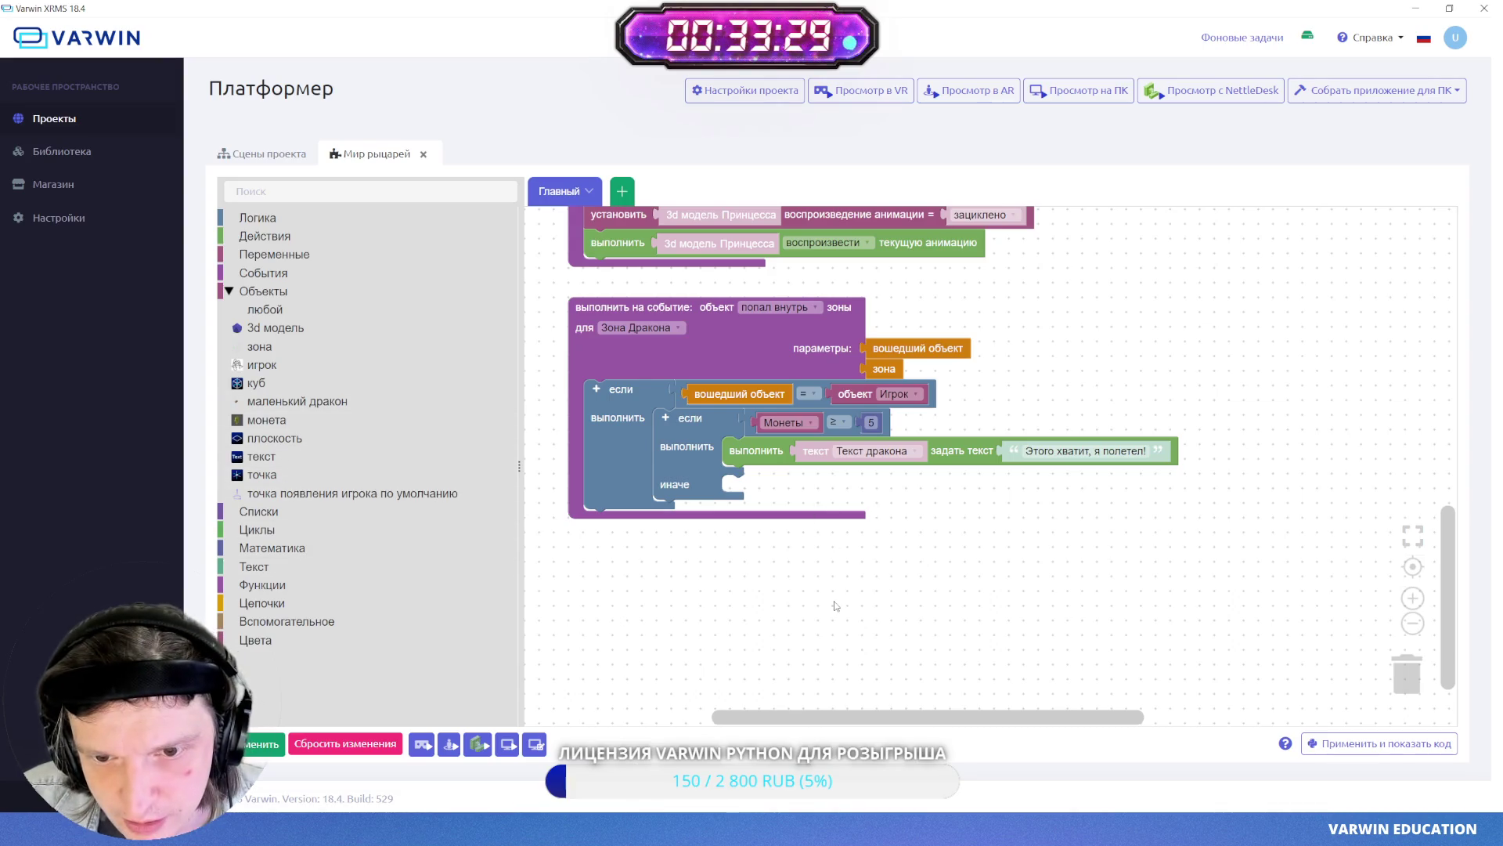
- Attach an 'ожидать в течение 3 секунд' block under the Текст дракона set-text block
drag(832, 607, 849, 589)
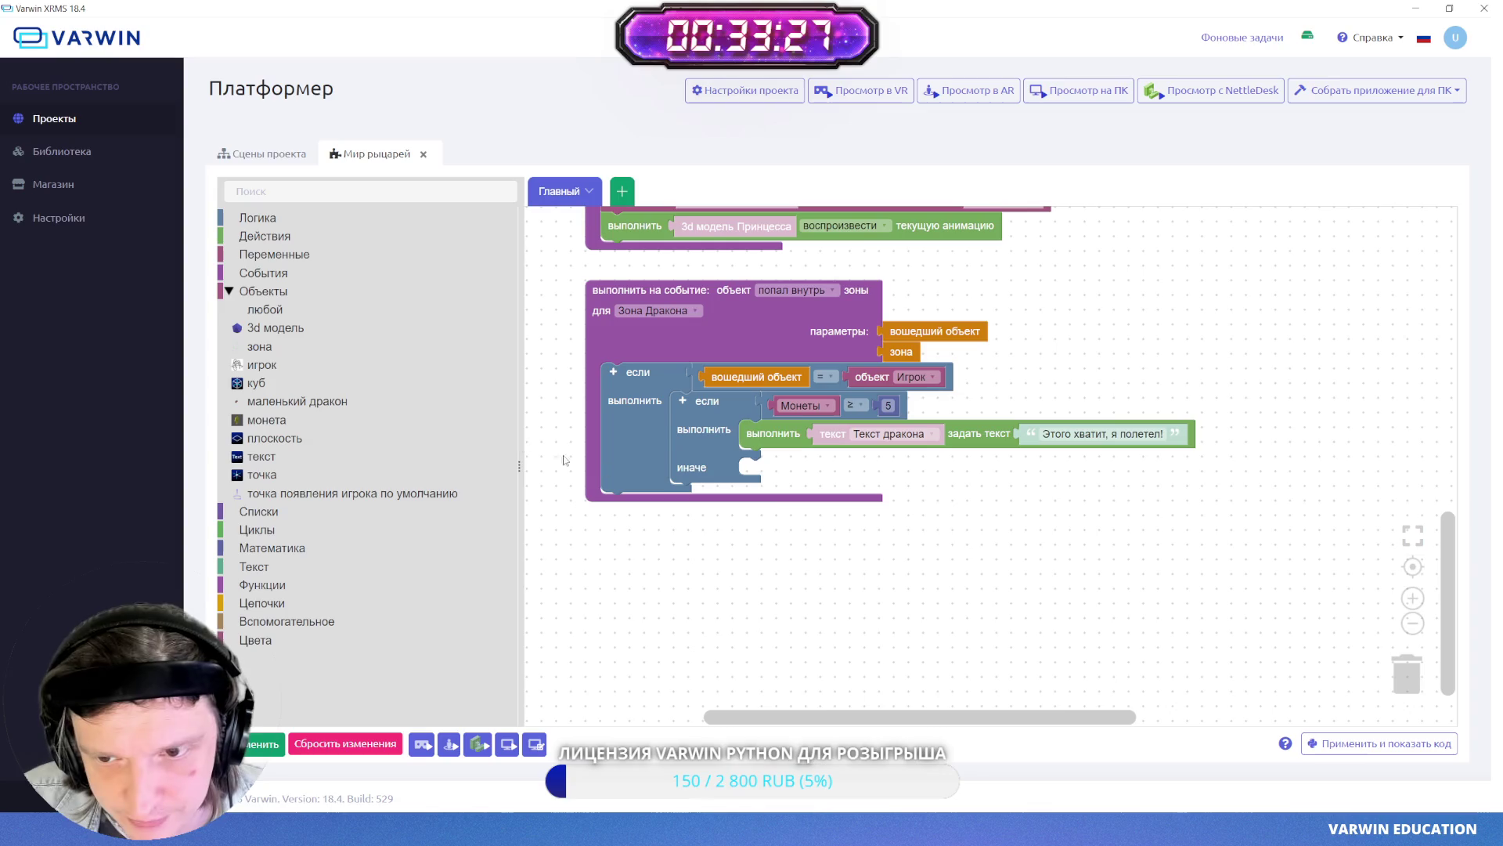
drag(993, 551, 1000, 536)
click(313, 603)
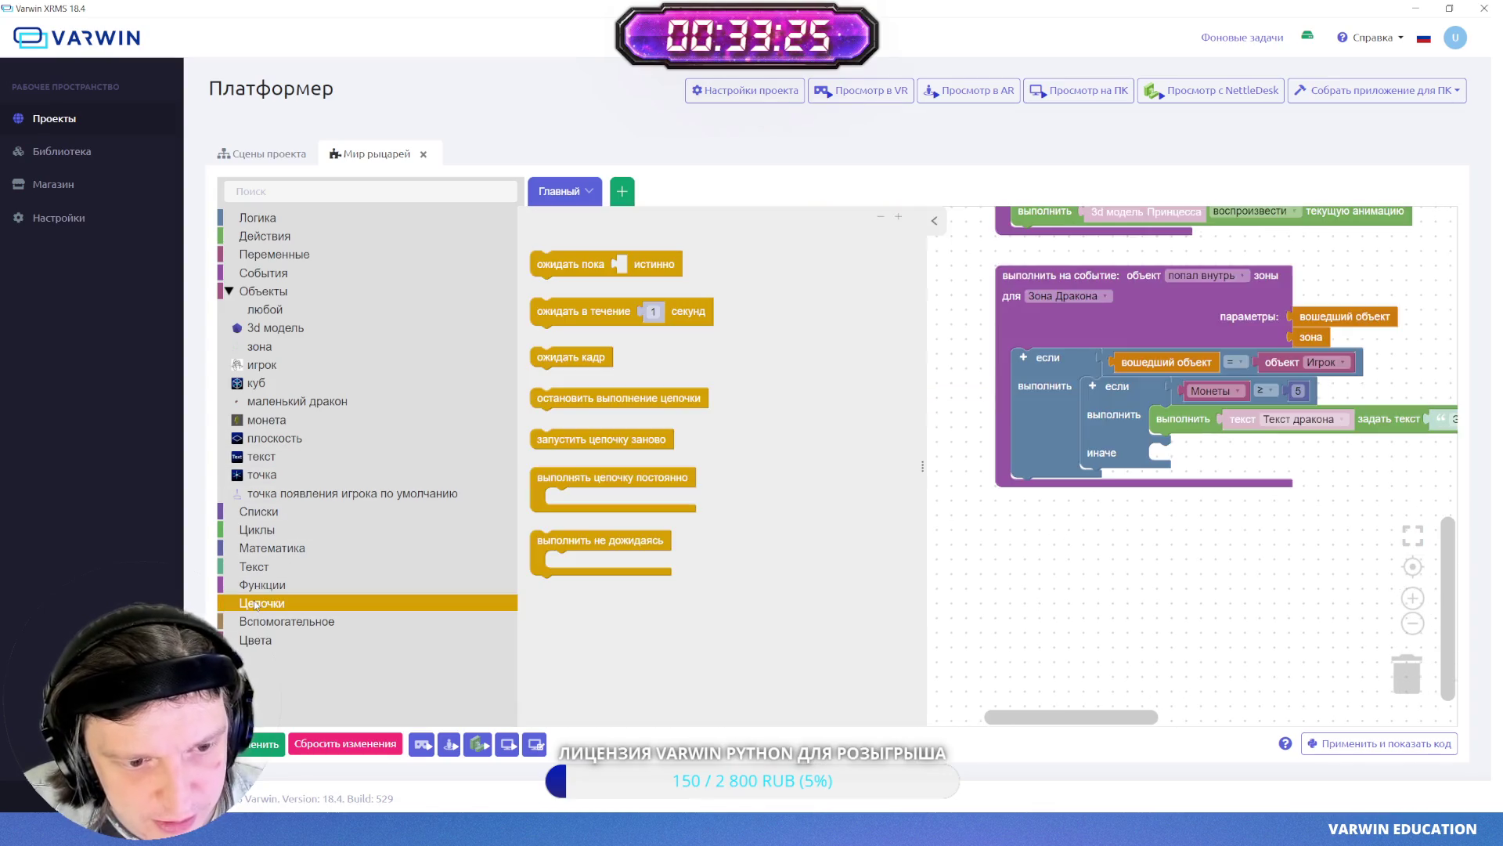
mouse_move(595, 313)
mouse_down()
mouse_move(1047, 572)
mouse_move(1070, 560)
mouse_up()
mouse_move(677, 552)
mouse_down()
mouse_move(883, 470)
mouse_move(838, 437)
mouse_up()
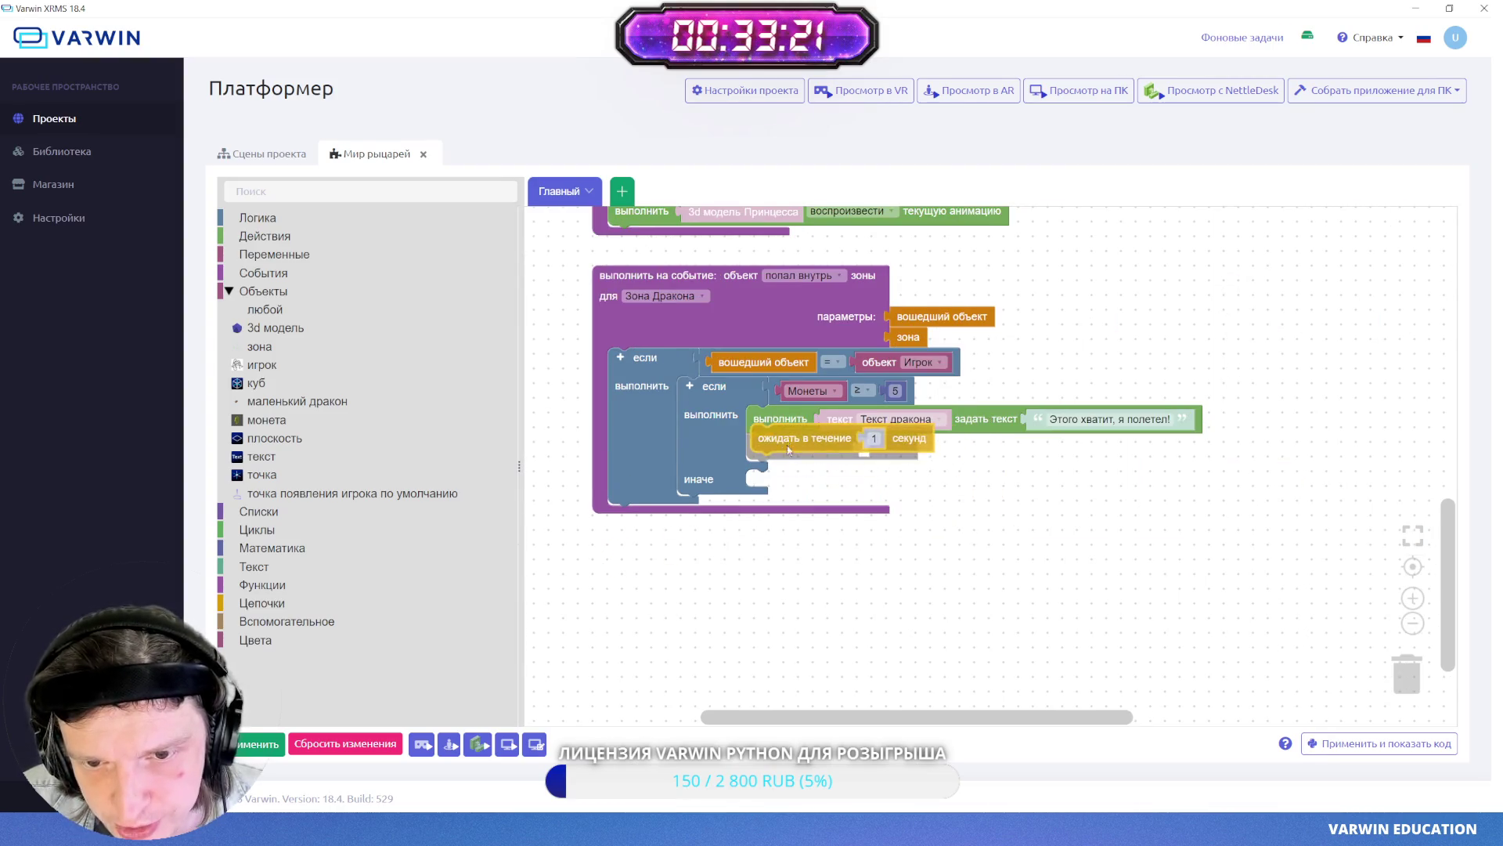
click(869, 448)
text(3)
click(981, 516)
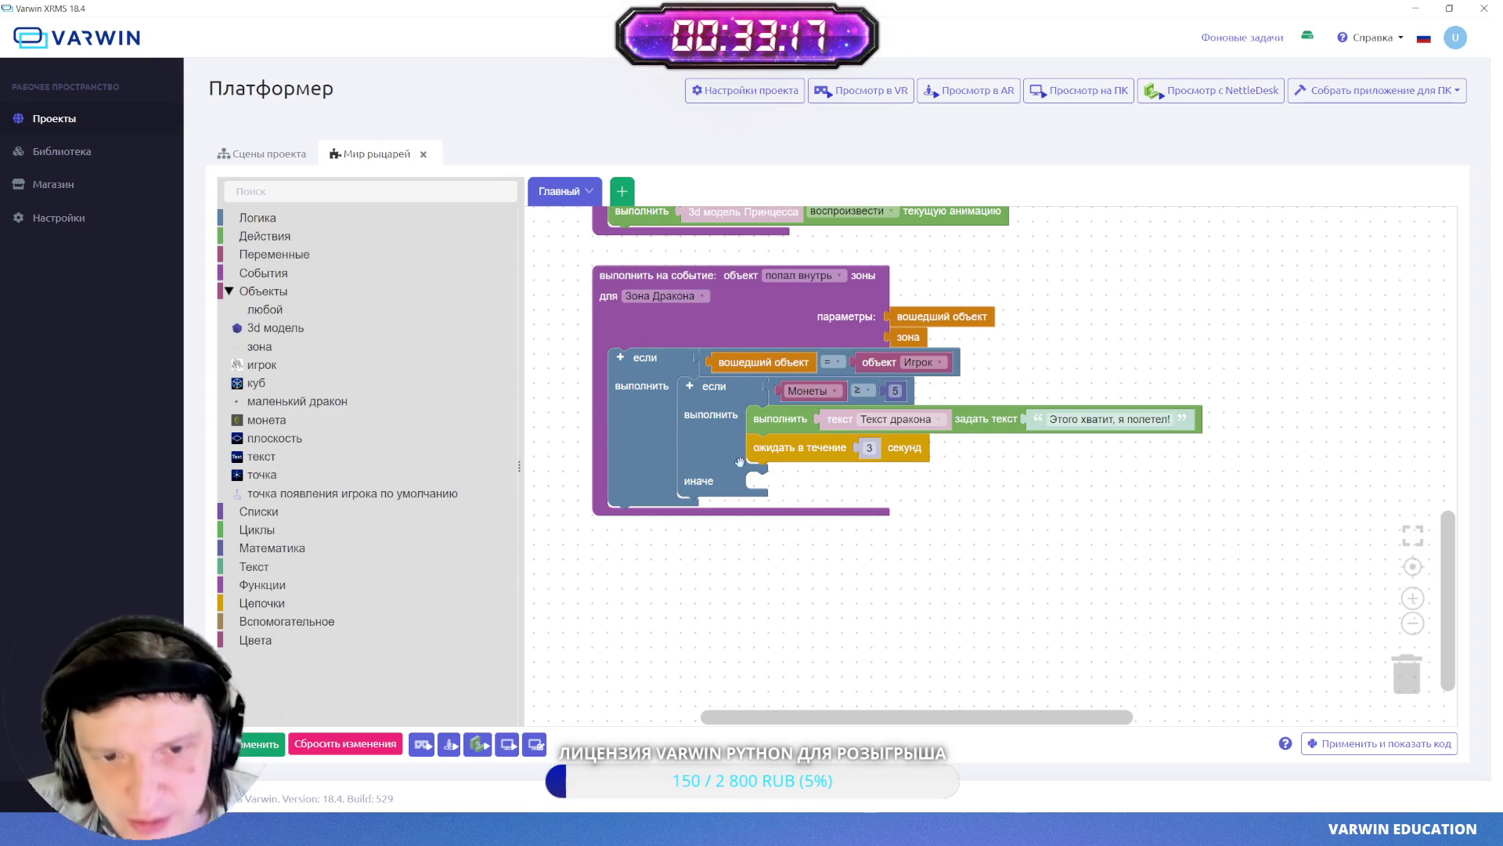
click(301, 401)
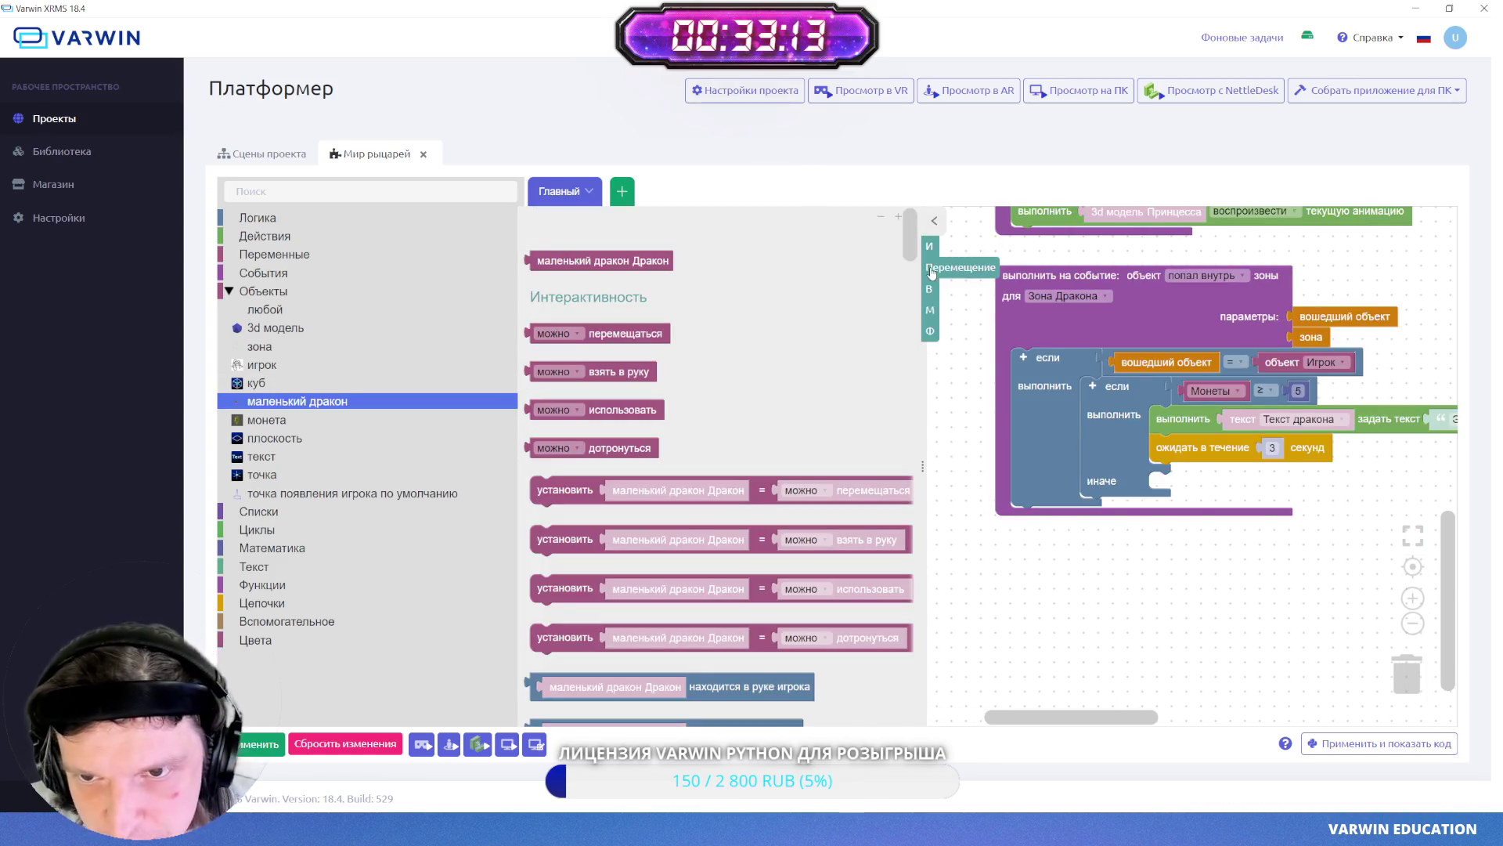
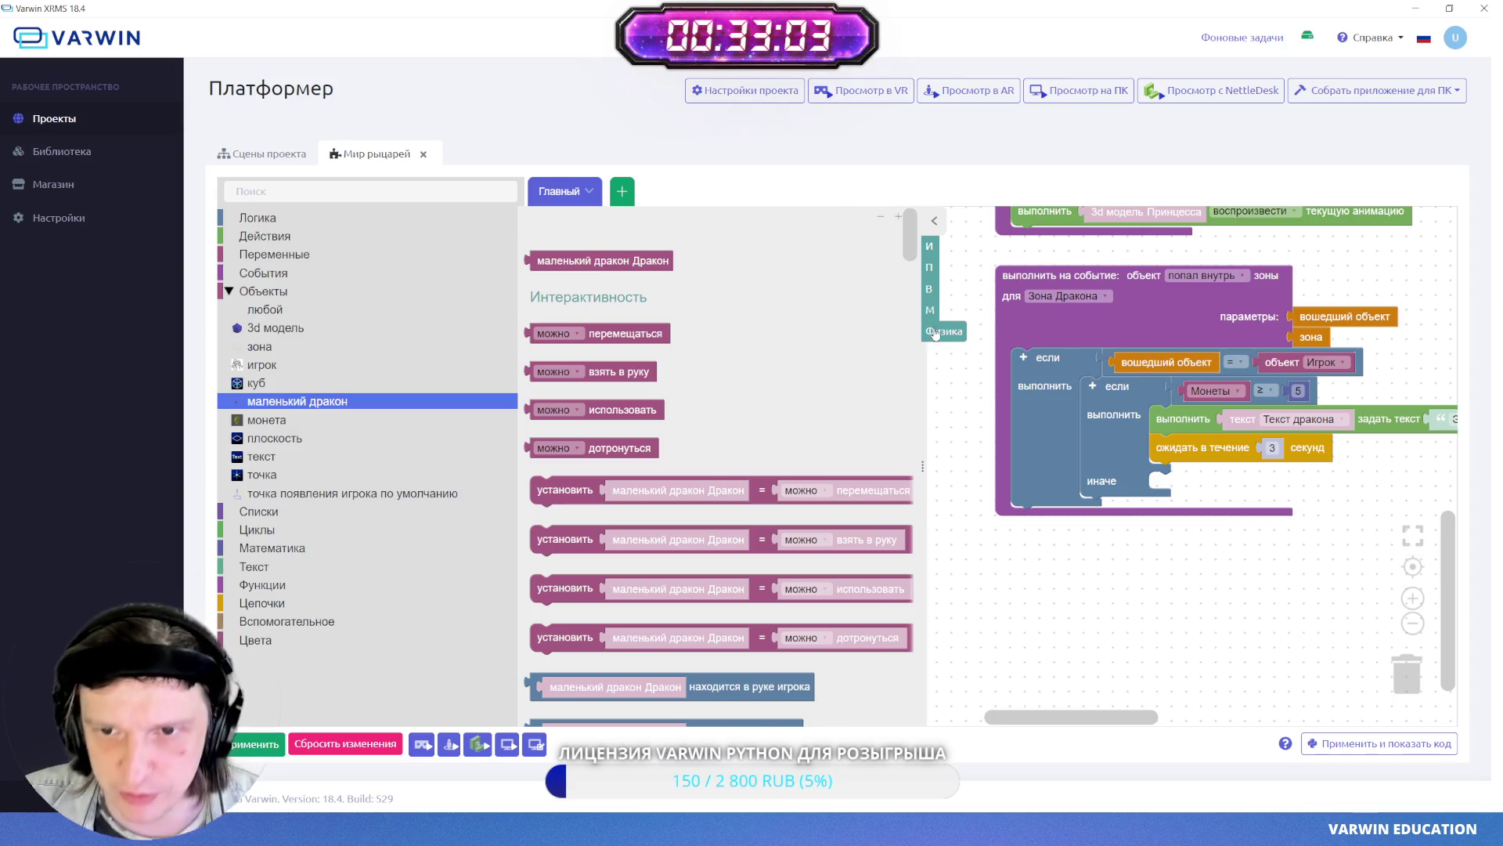
- Place the little dragon's timed apply-force block from its Физика blocks onto the workspace
click(930, 267)
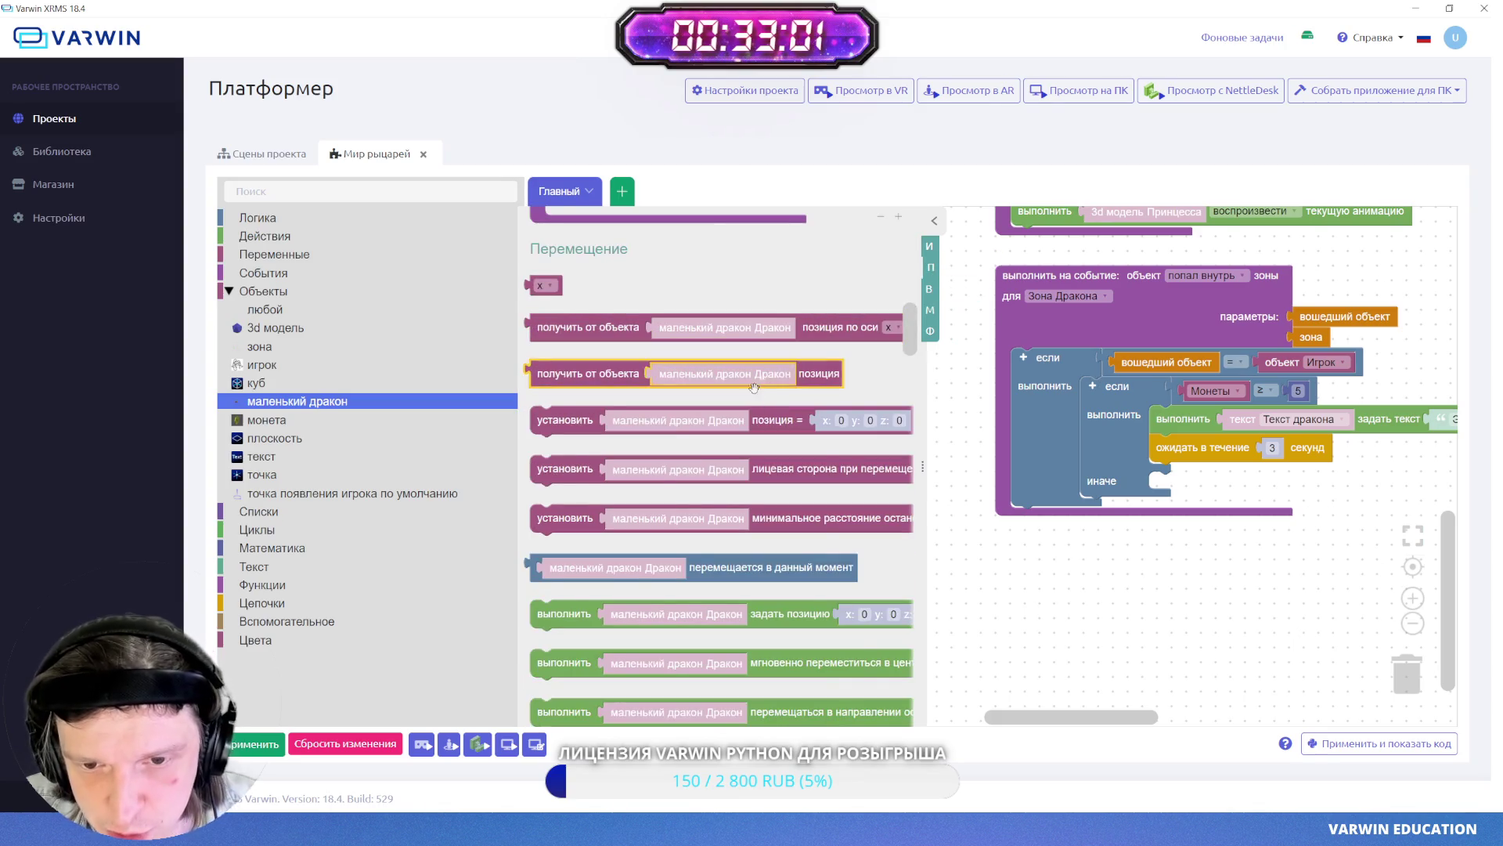
scroll(756, 384, down, 3)
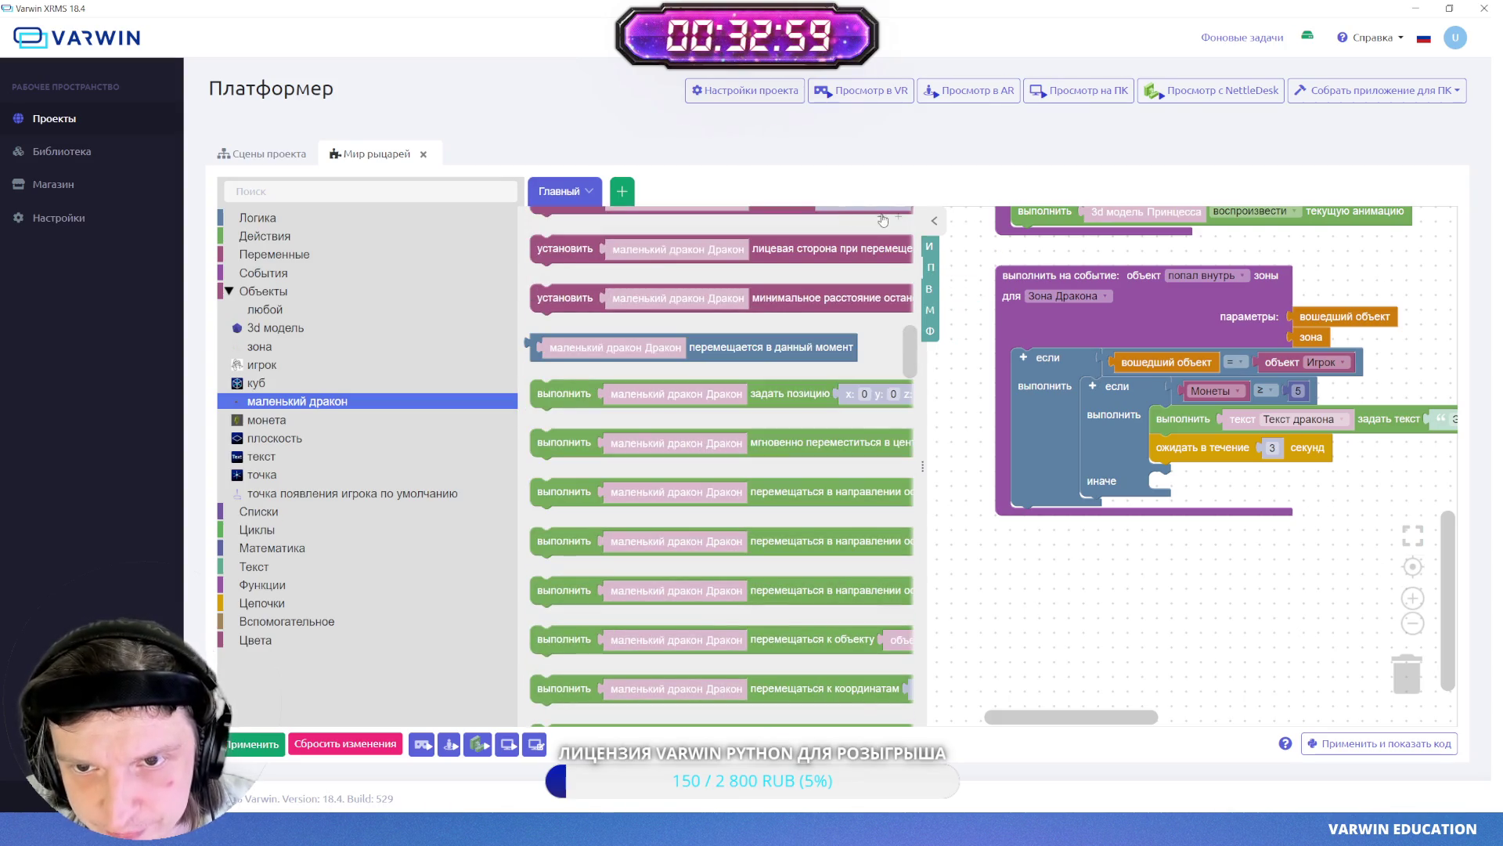
click(881, 217)
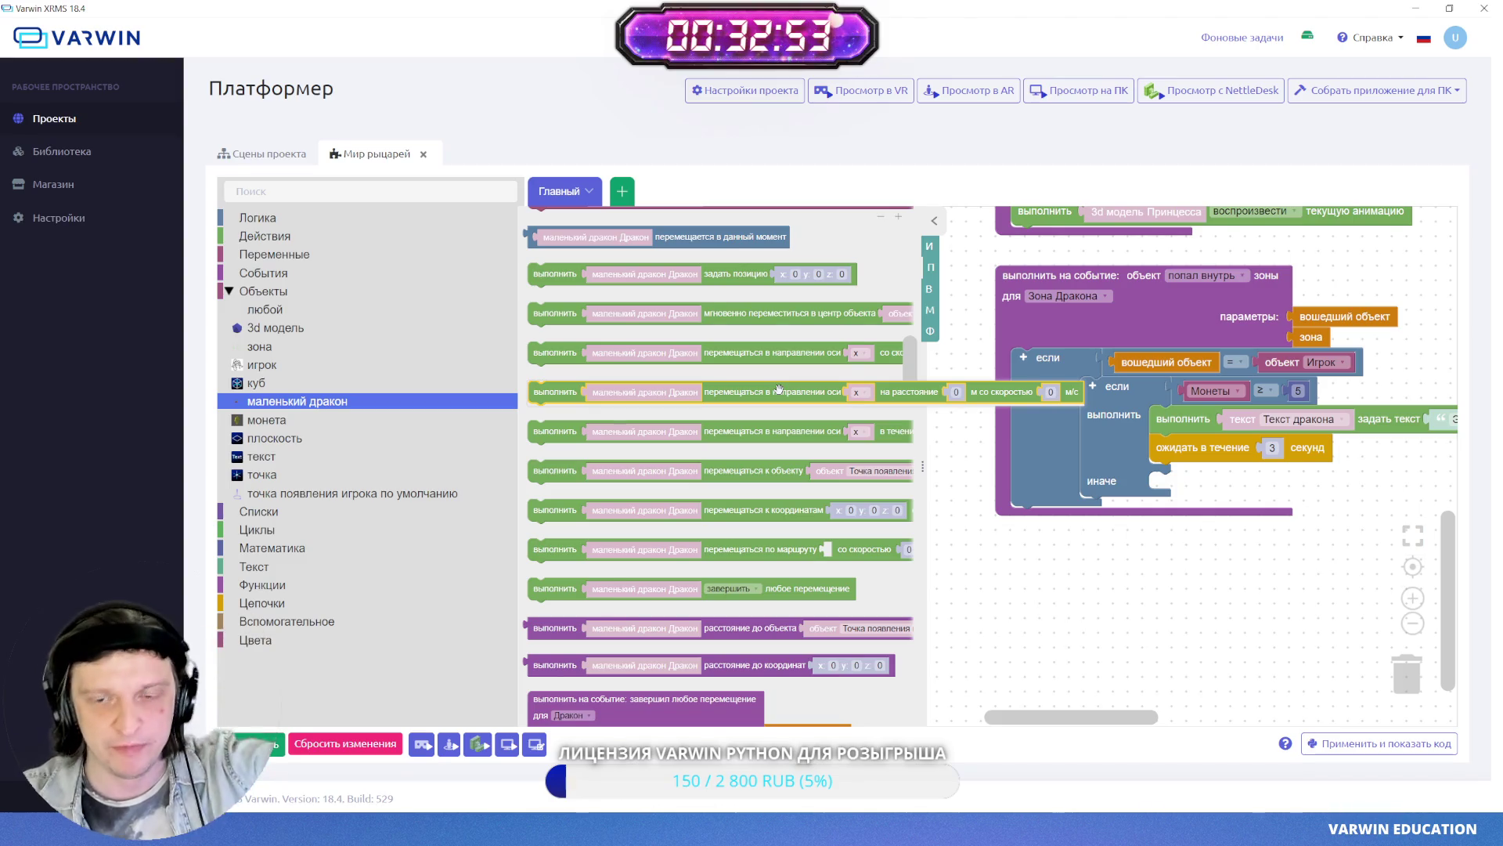
click(931, 330)
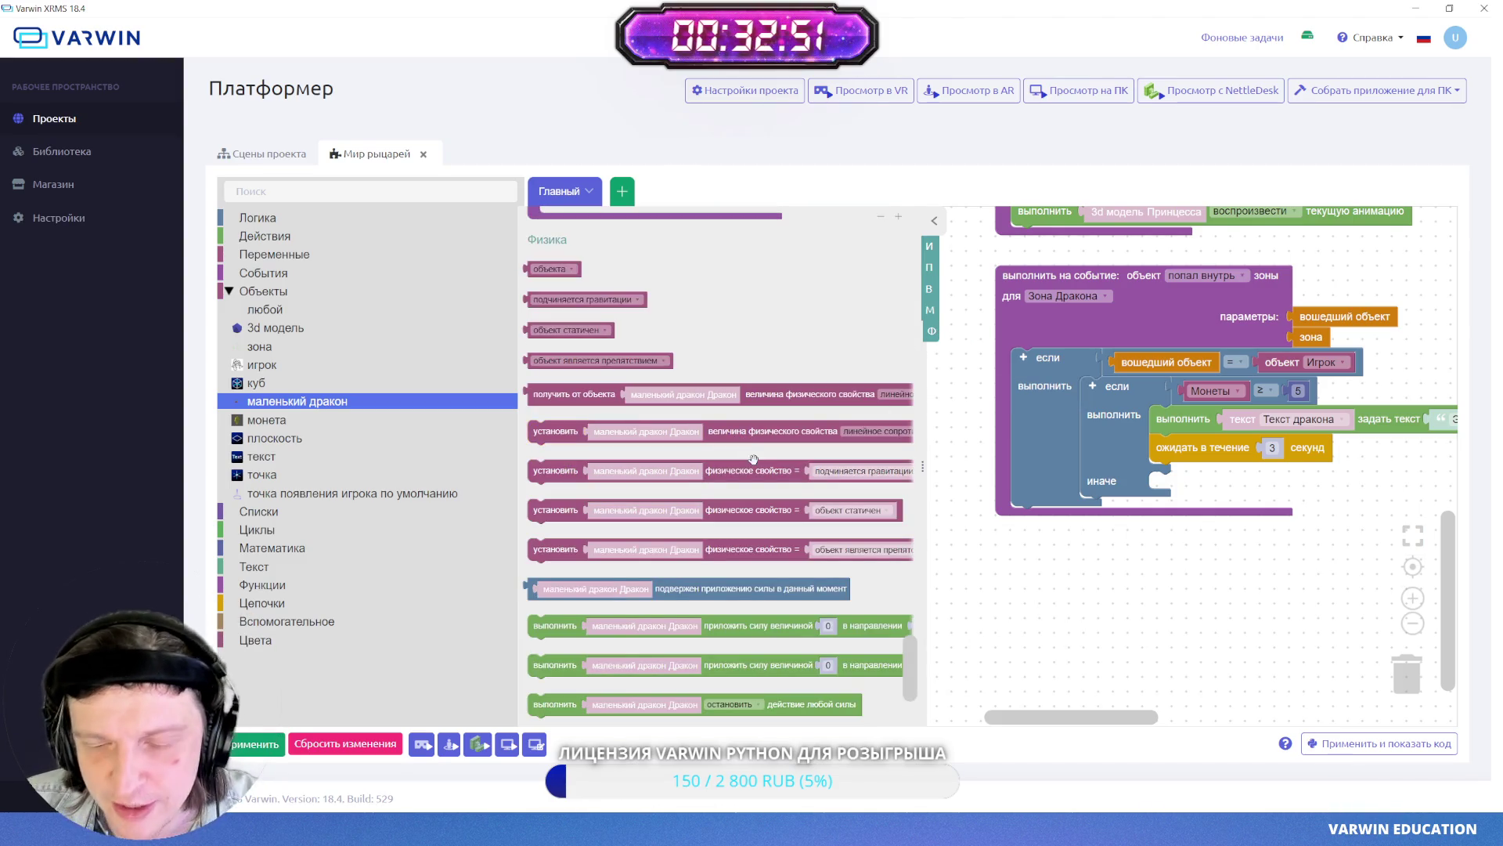
scroll(761, 490, down, 2)
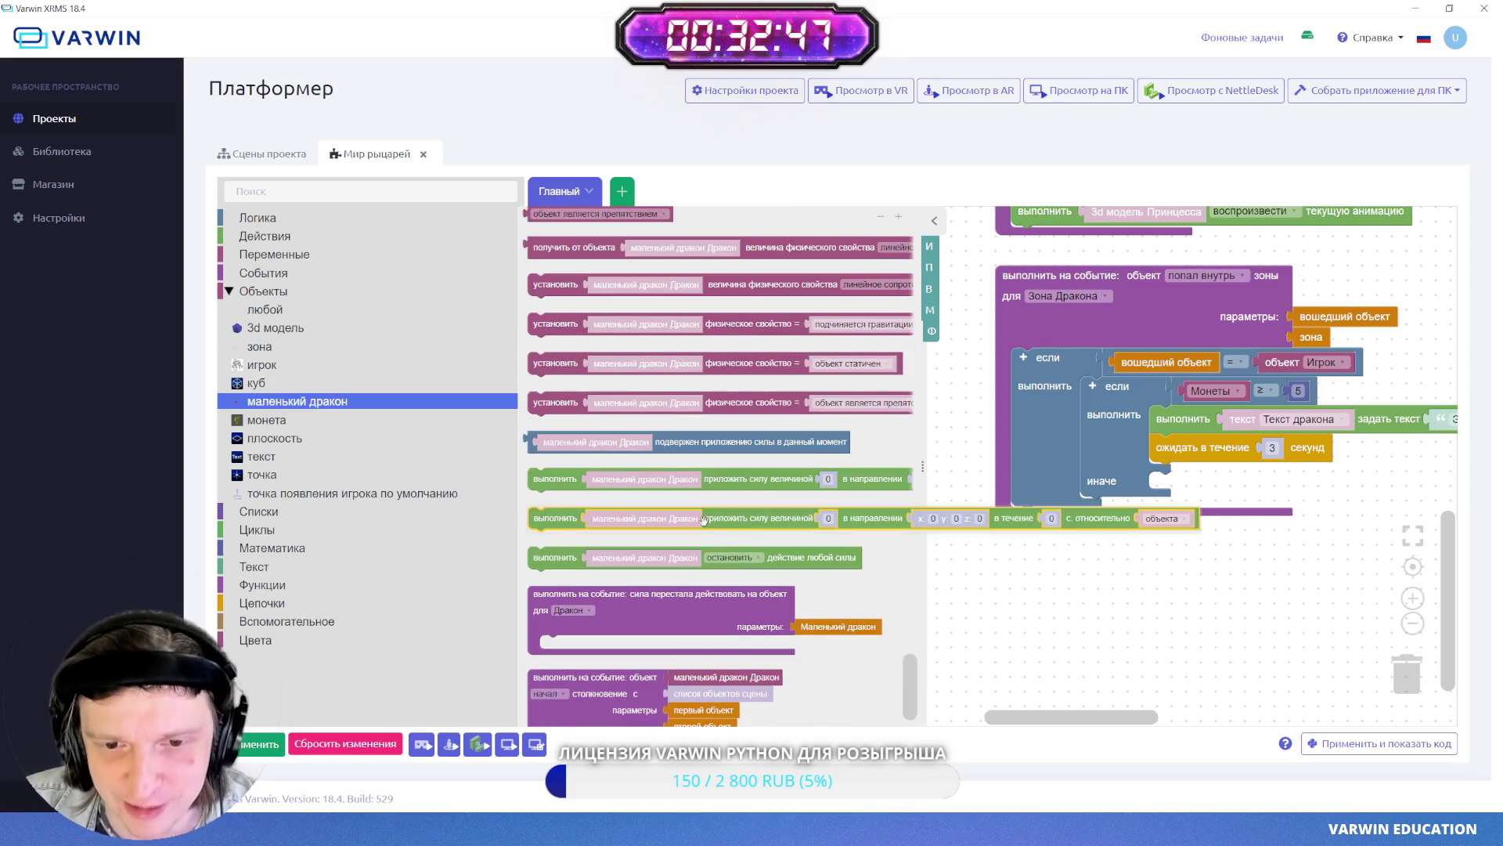
click(561, 516)
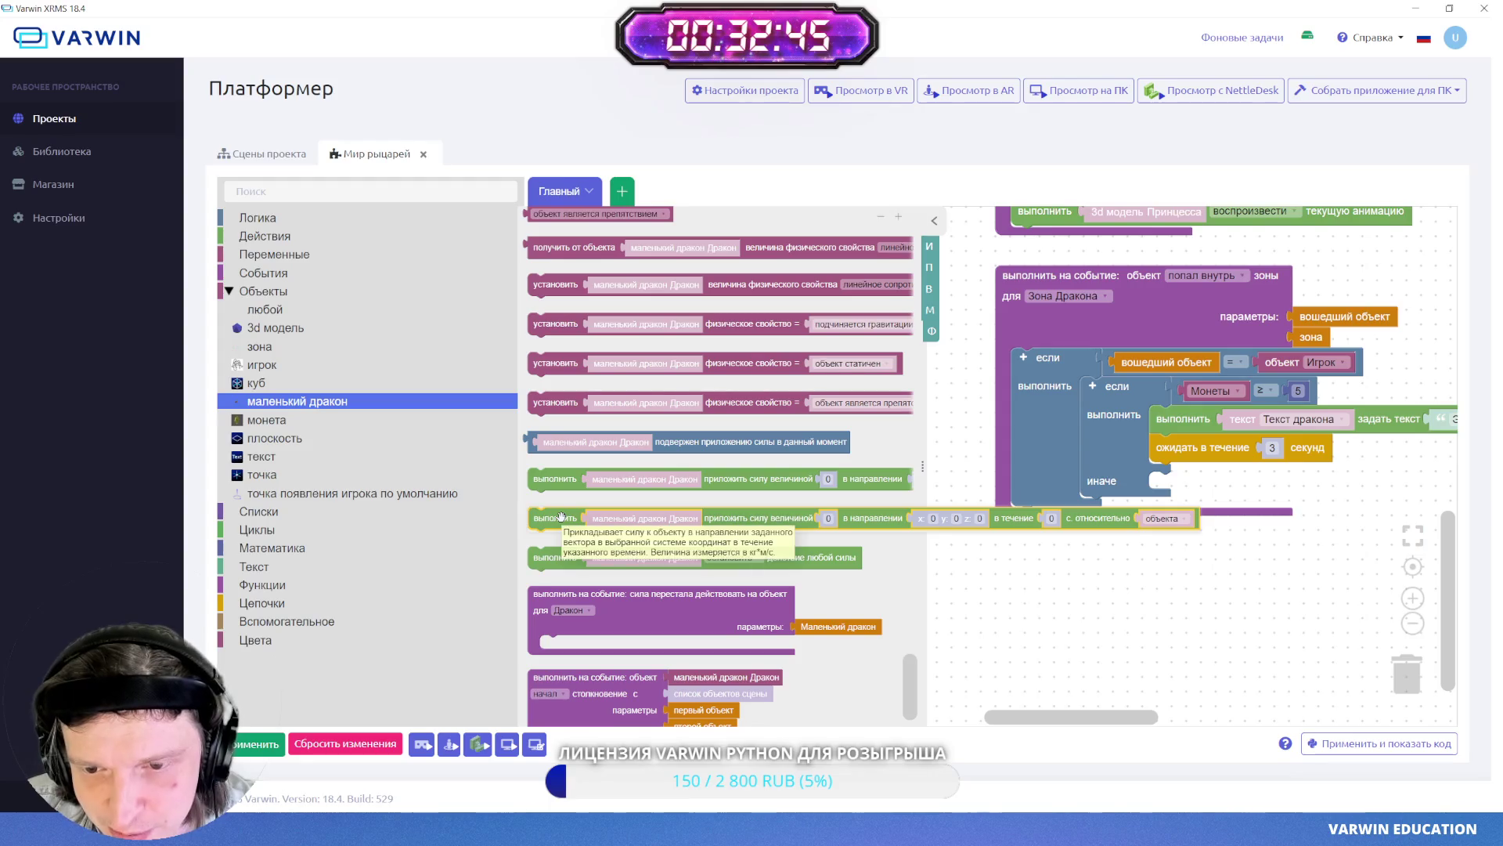
drag(561, 517, 1095, 573)
- Snap the apply-force block into the 'иначе' branch and set its strength to 50
click(932, 223)
mouse_move(689, 573)
mouse_down()
mouse_move(750, 537)
mouse_move(783, 487)
mouse_up()
drag(1129, 614, 1034, 613)
click(1026, 482)
- Set the force direction to 0, 1, 0 and its duration to 2 seconds
text(0)
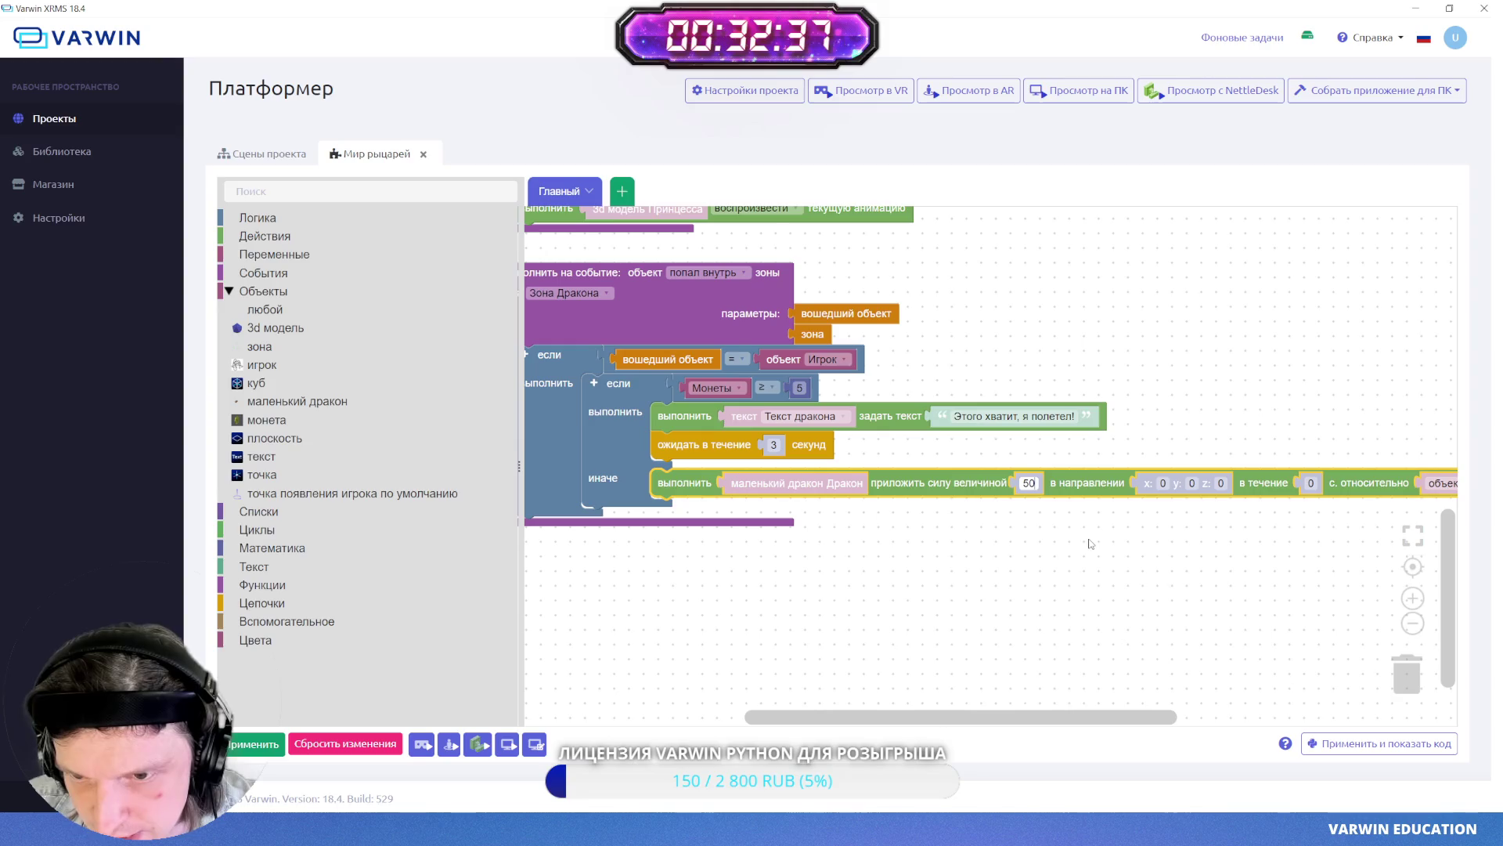
click(1191, 483)
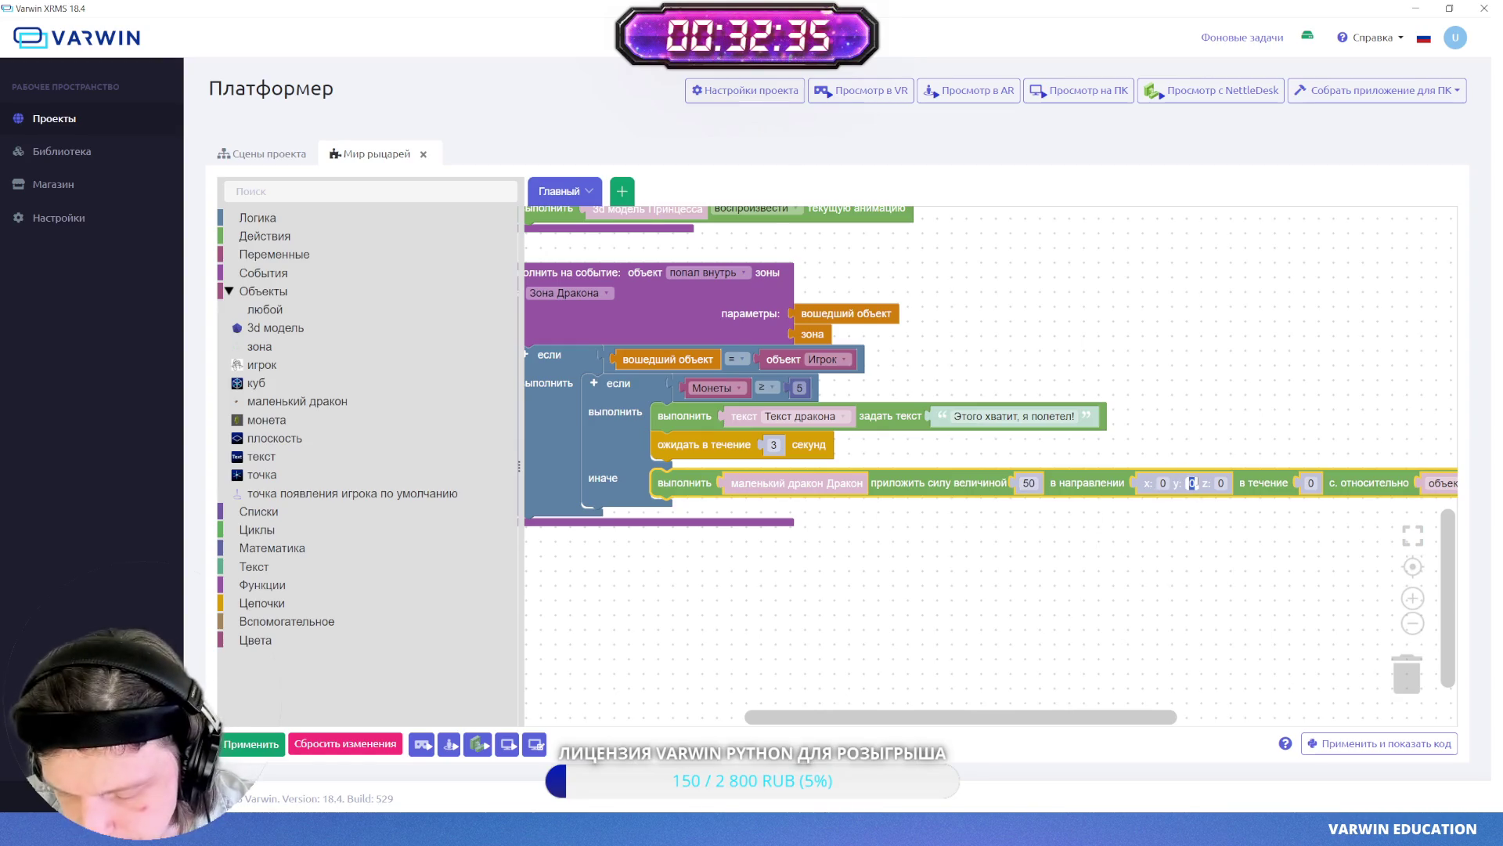
text(1)
drag(1150, 593, 1008, 580)
click(1167, 470)
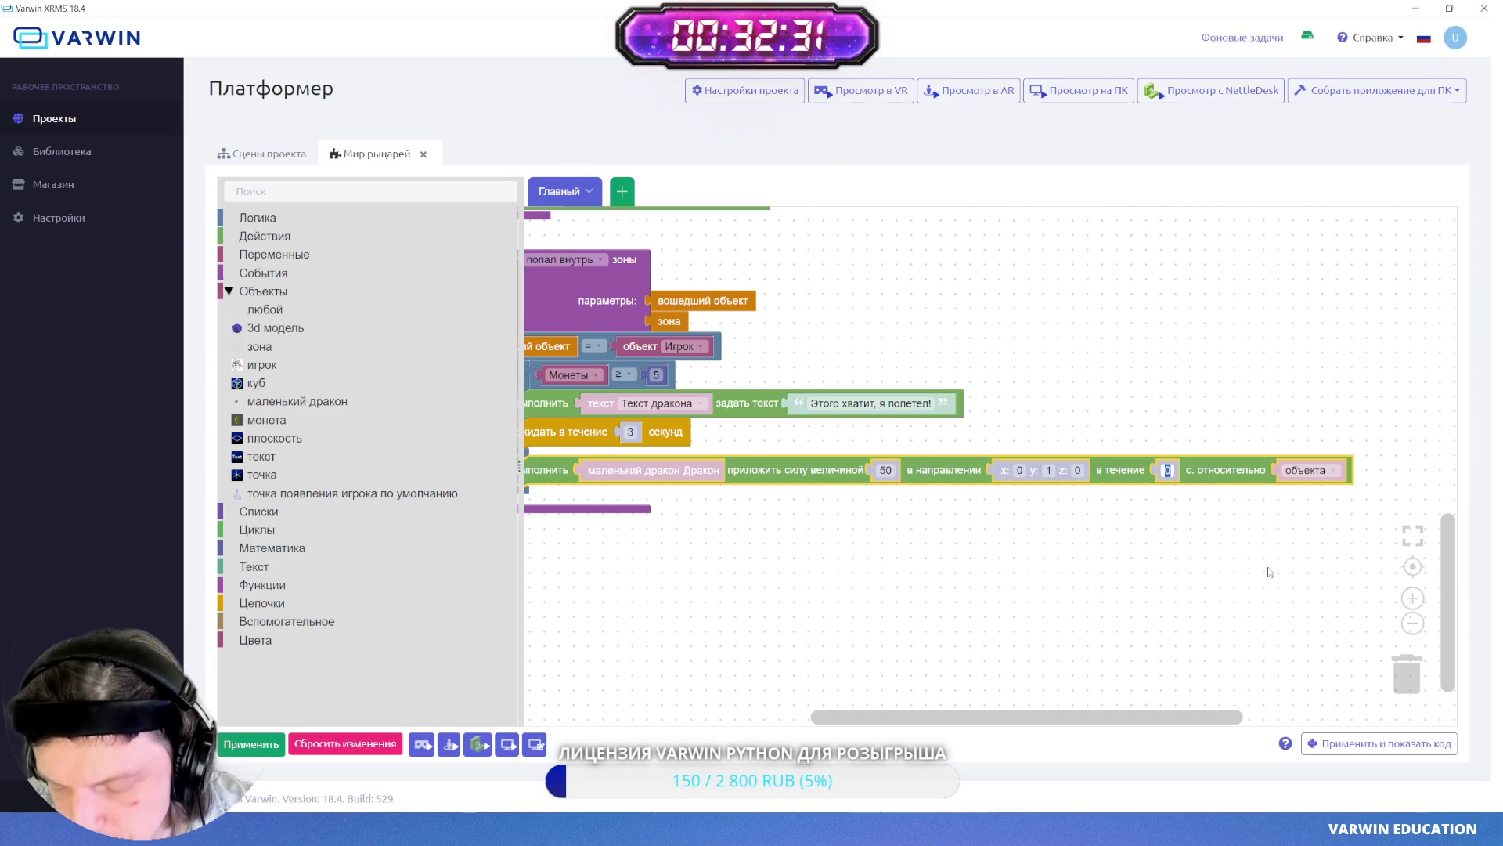
text(2)
click(1264, 580)
mouse_move(866, 565)
mouse_down()
mouse_move(1107, 571)
mouse_move(949, 569)
mouse_up()
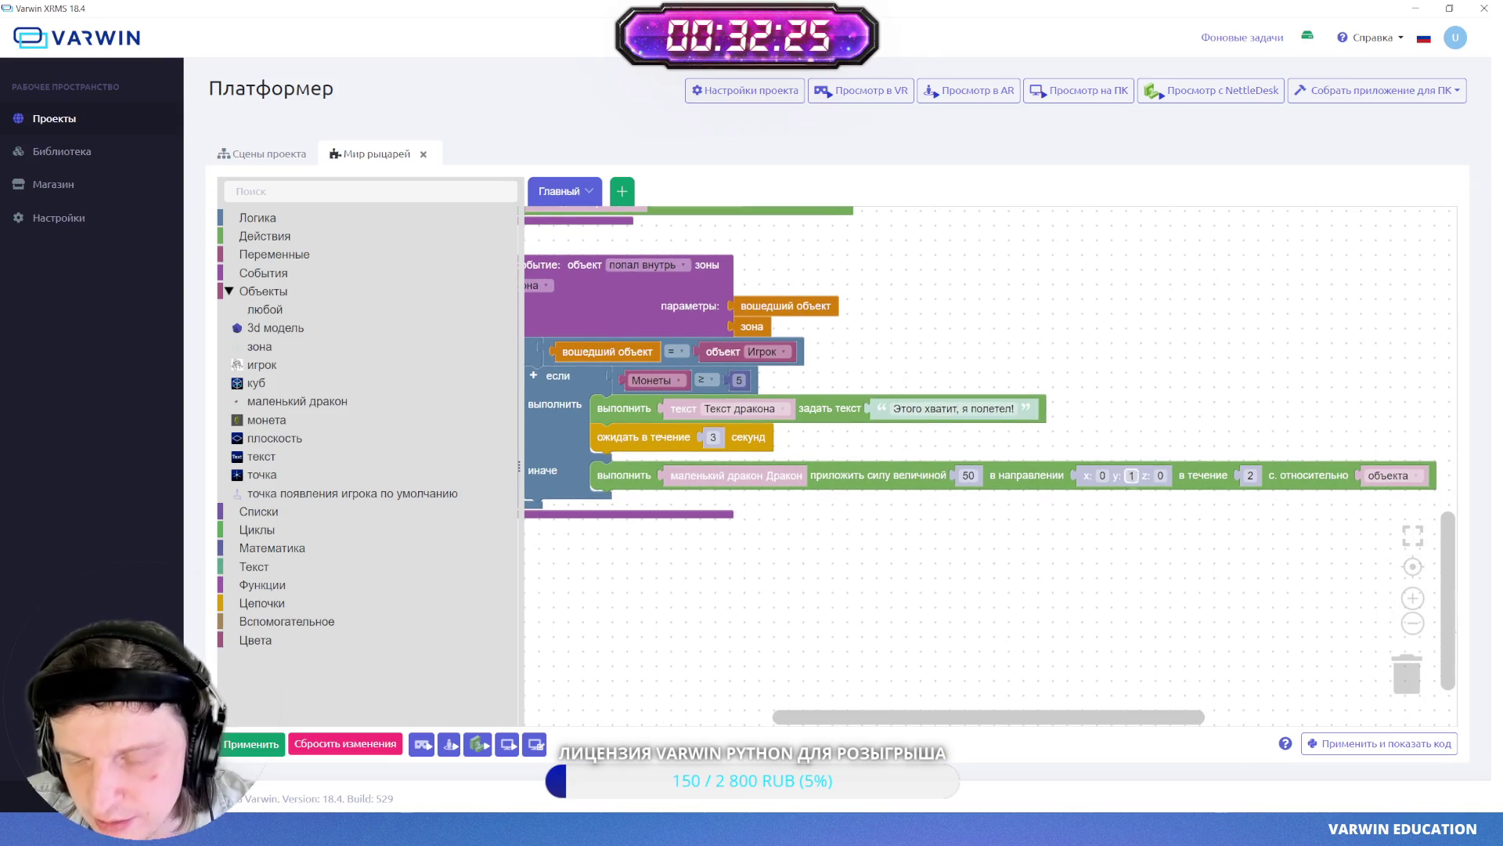
click(1127, 503)
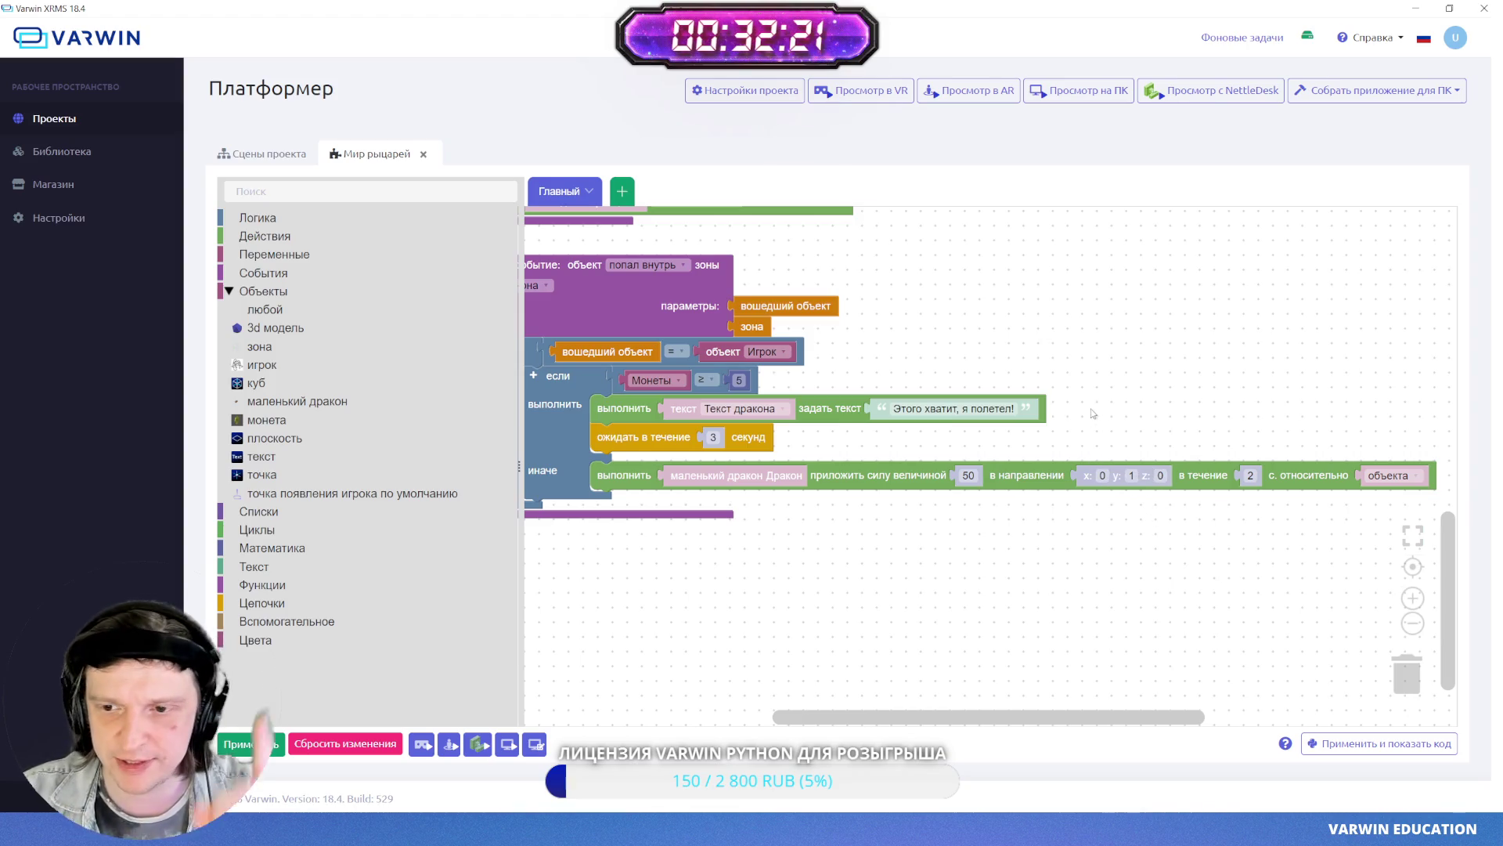
click(1132, 476)
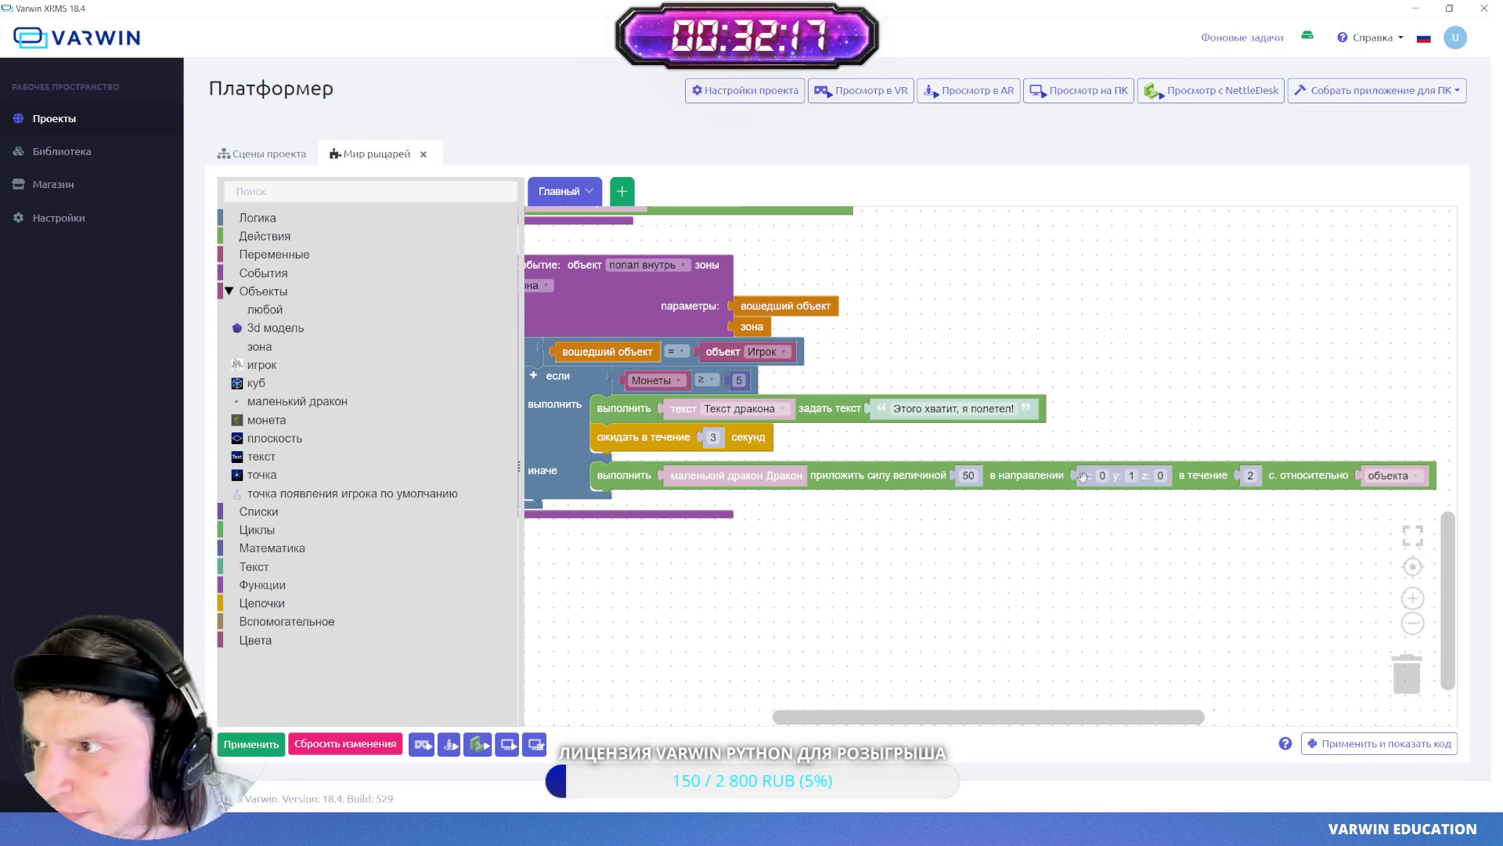
scroll(932, 509, left, 3)
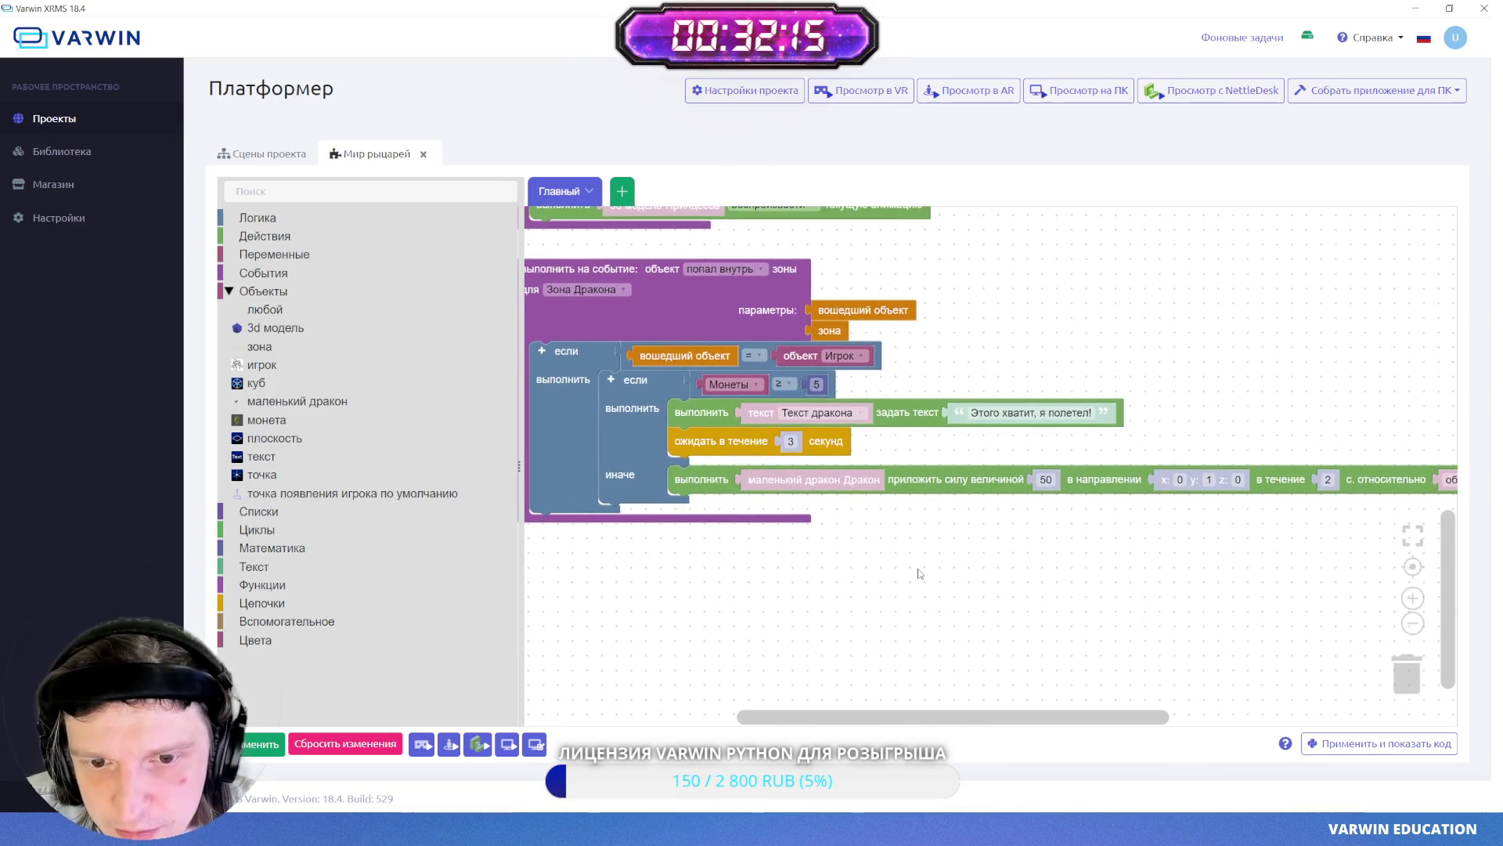
- Move the apply-force block directly below the 'ожидать в течение 3' wait block
drag(721, 481, 721, 472)
drag(1007, 601, 917, 591)
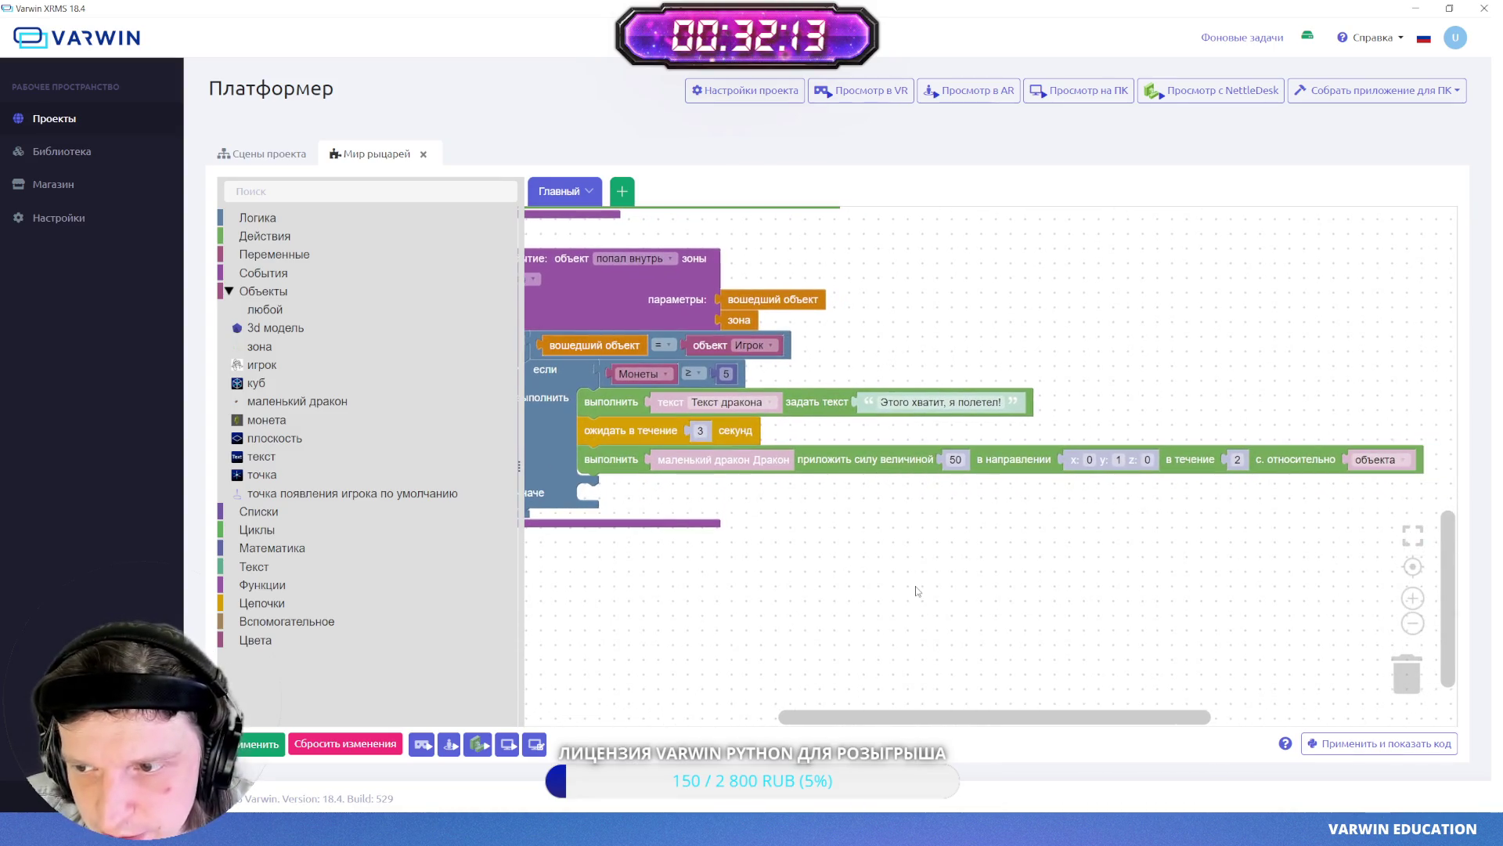
drag(890, 512, 946, 512)
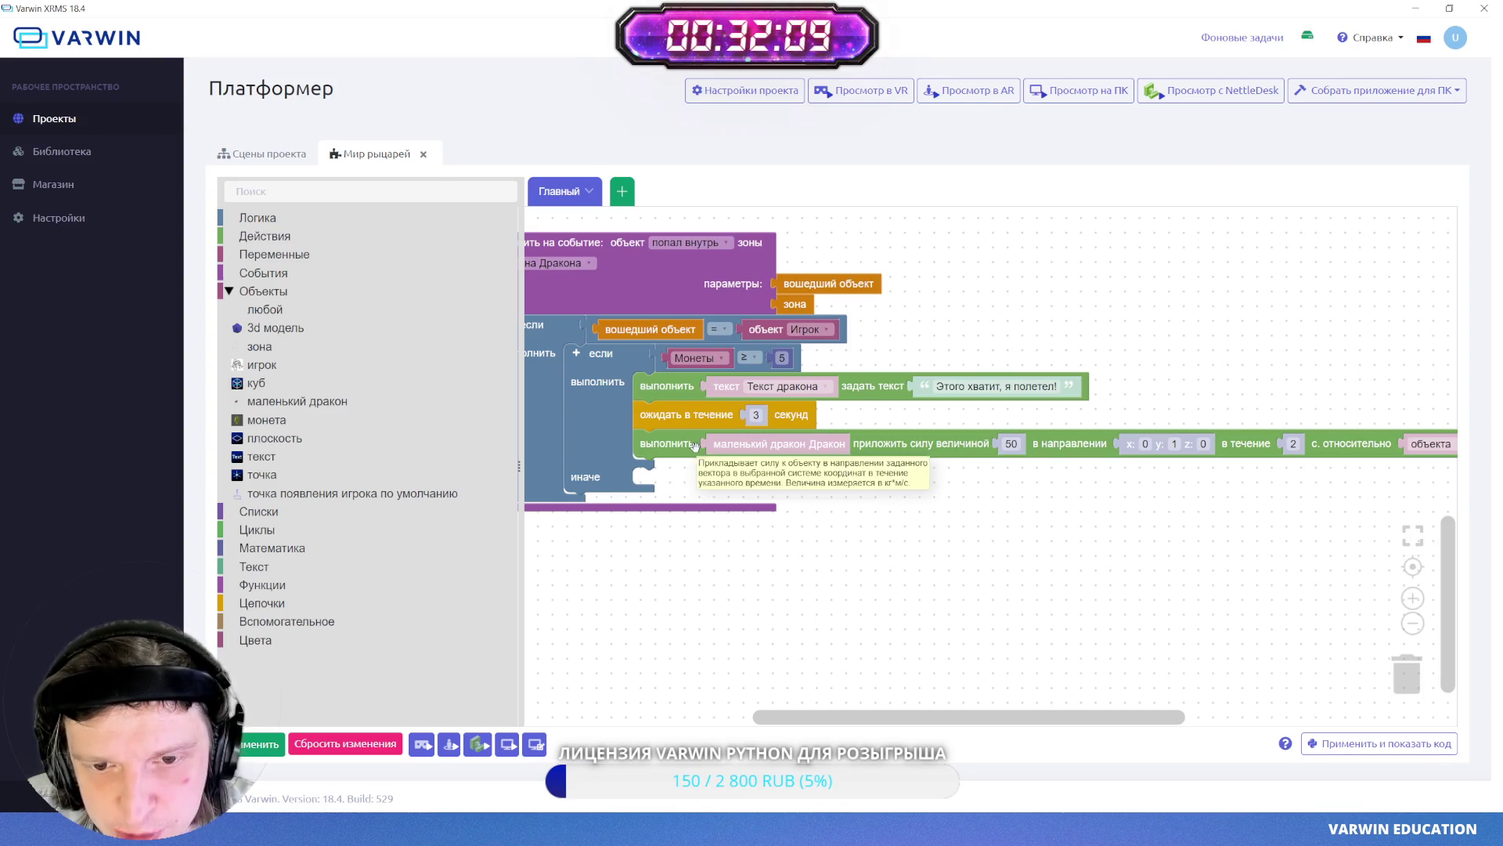
- Duplicate the wait block, attach it below the force block, and set it to 5 seconds
right_click(644, 417)
click(1268, 630)
right_click(649, 407)
click(681, 419)
drag(772, 438, 757, 472)
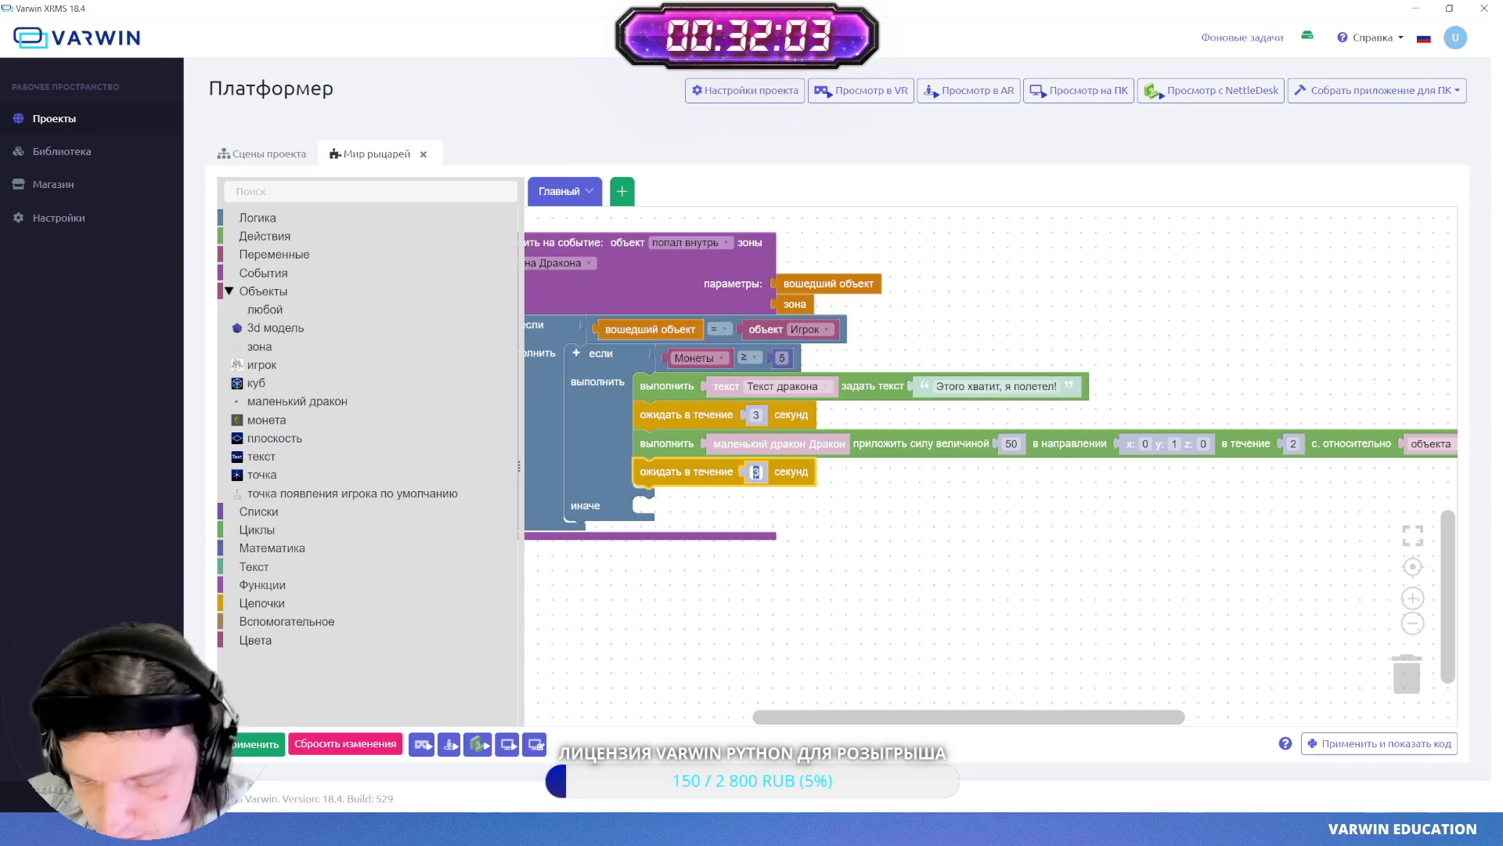
click(813, 574)
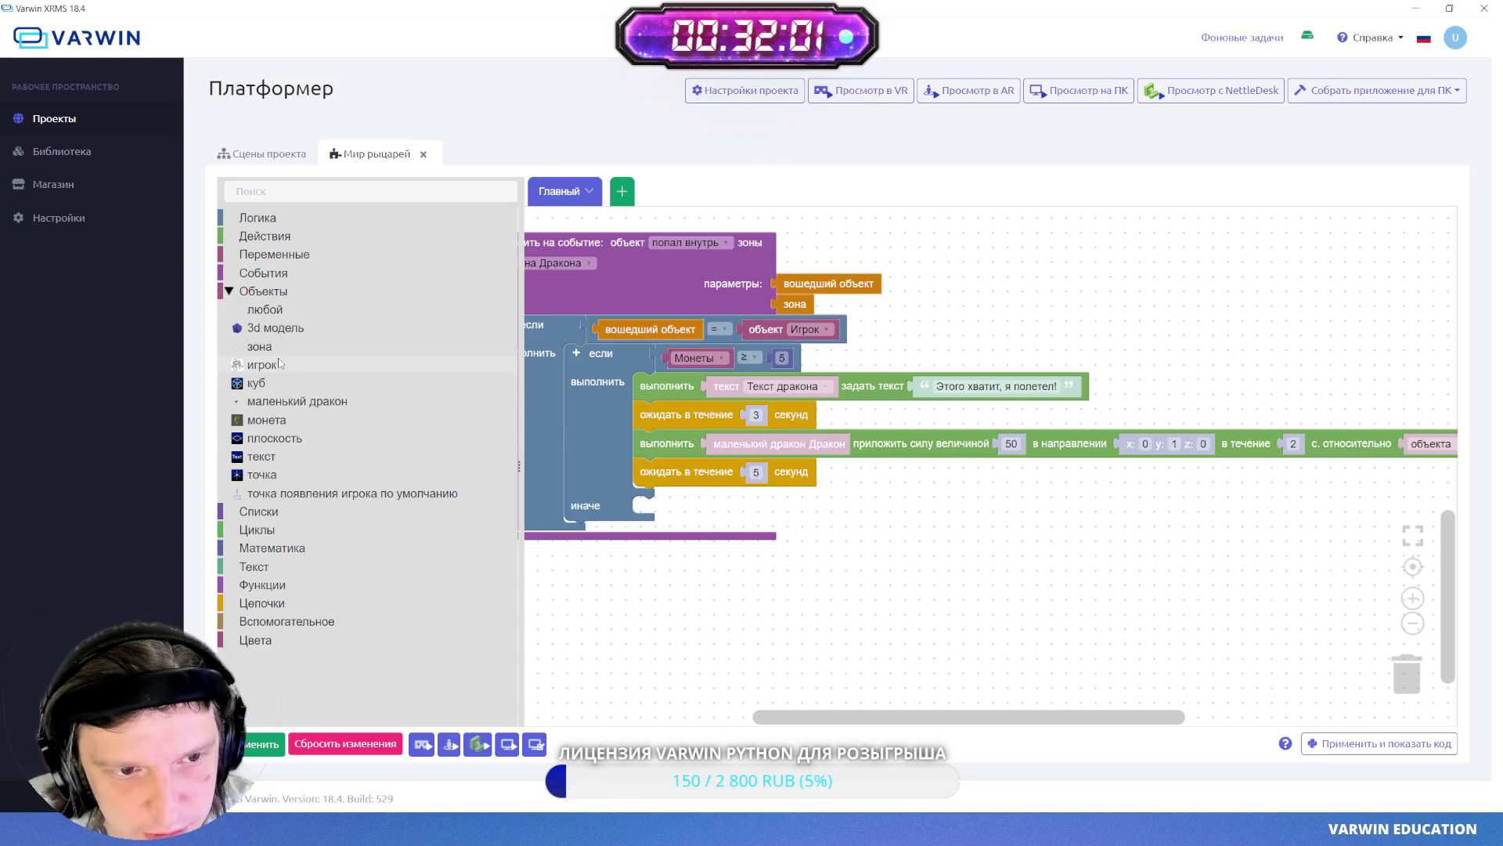
click(265, 310)
- Add a 'деактивировать' block for the Дракон object under the 5-second wait
scroll(562, 489, down, 5)
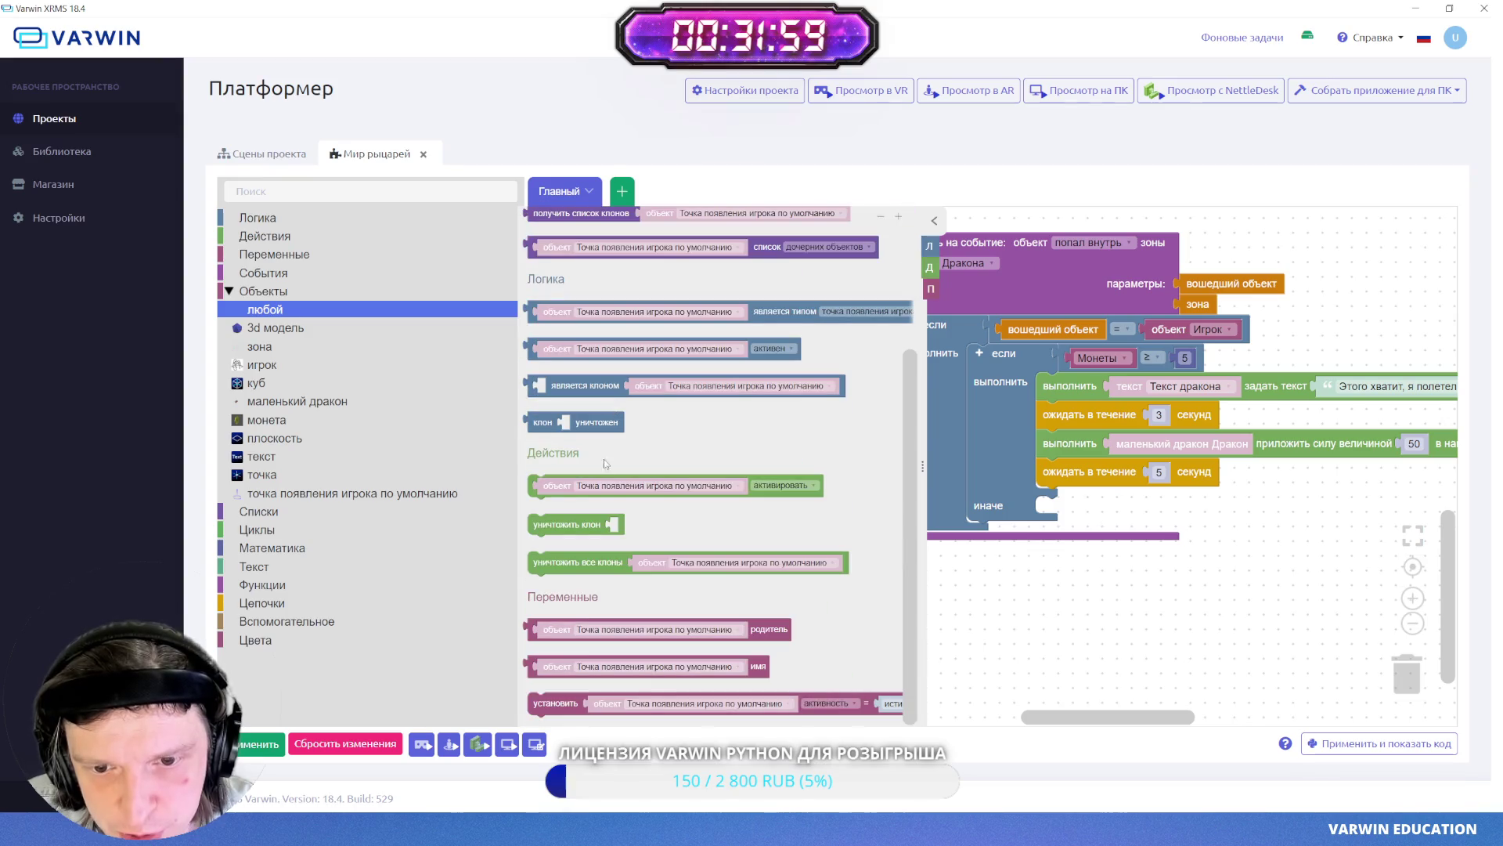
drag(562, 488, 1073, 504)
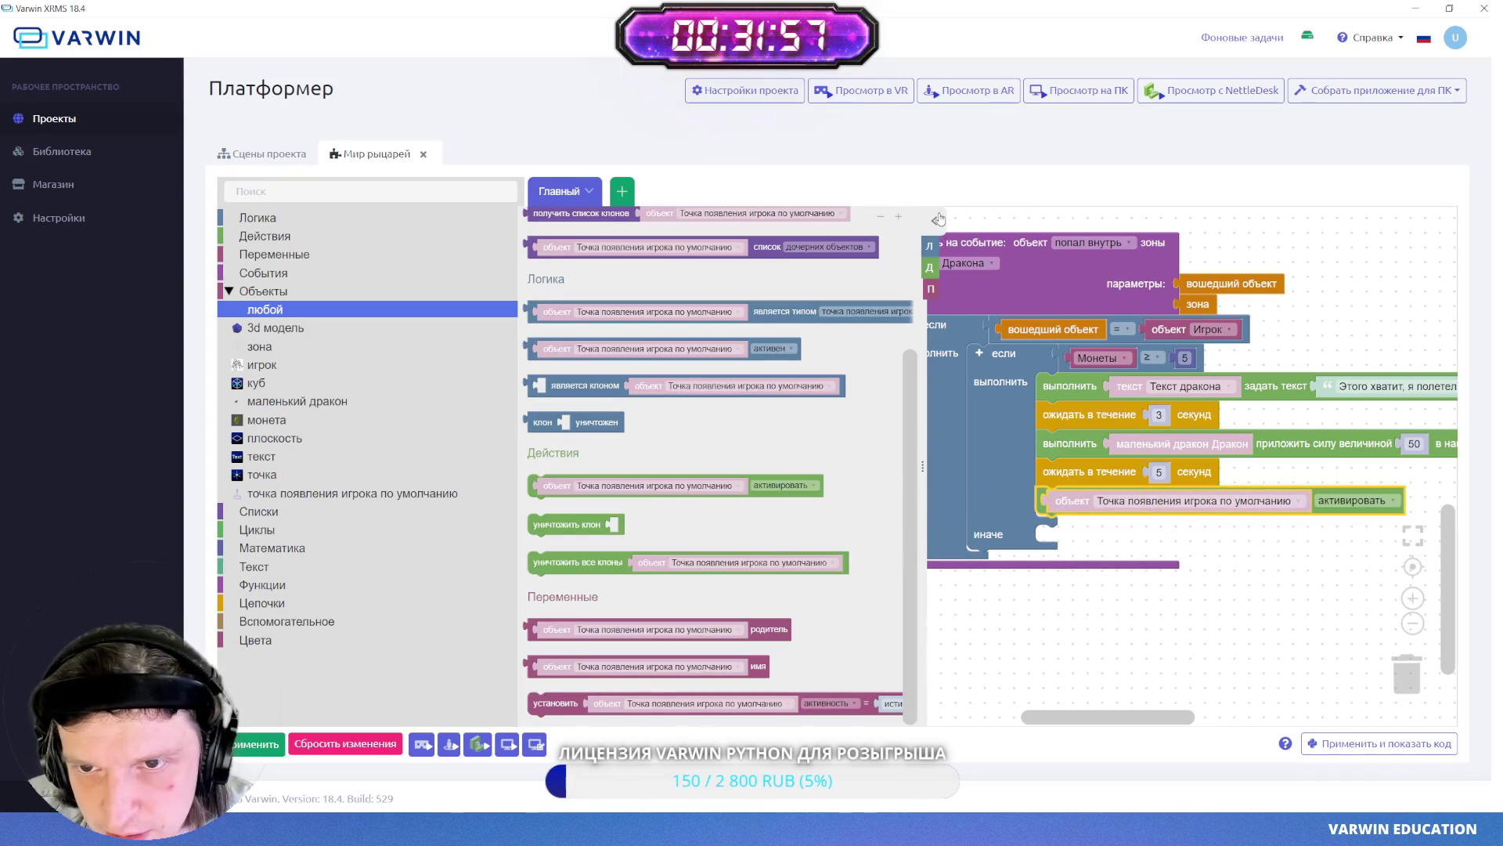
click(951, 500)
click(951, 548)
click(831, 503)
scroll(739, 575, up, 5)
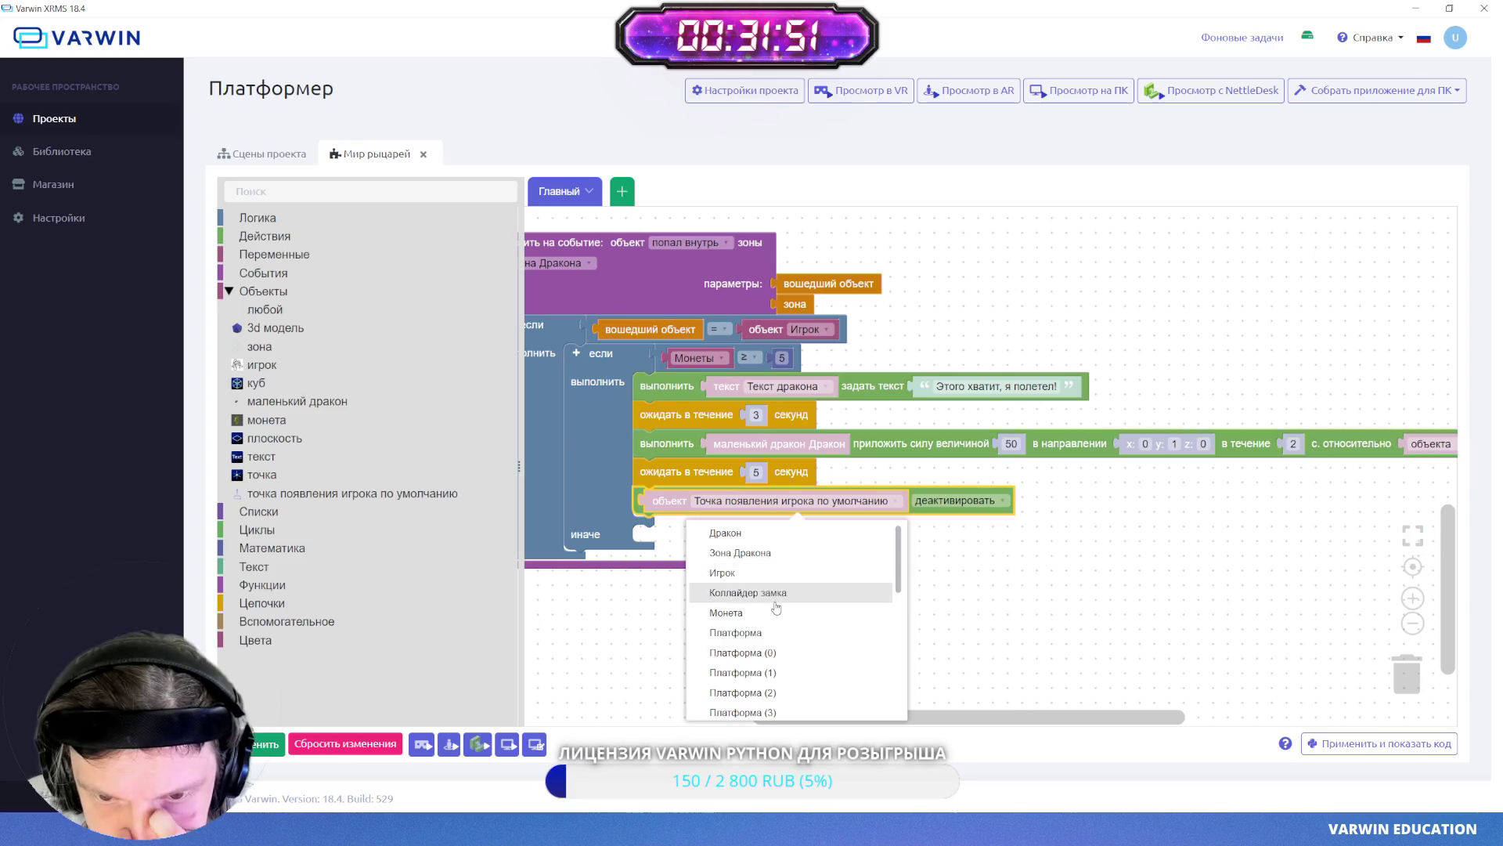
scroll(776, 607, down, 5)
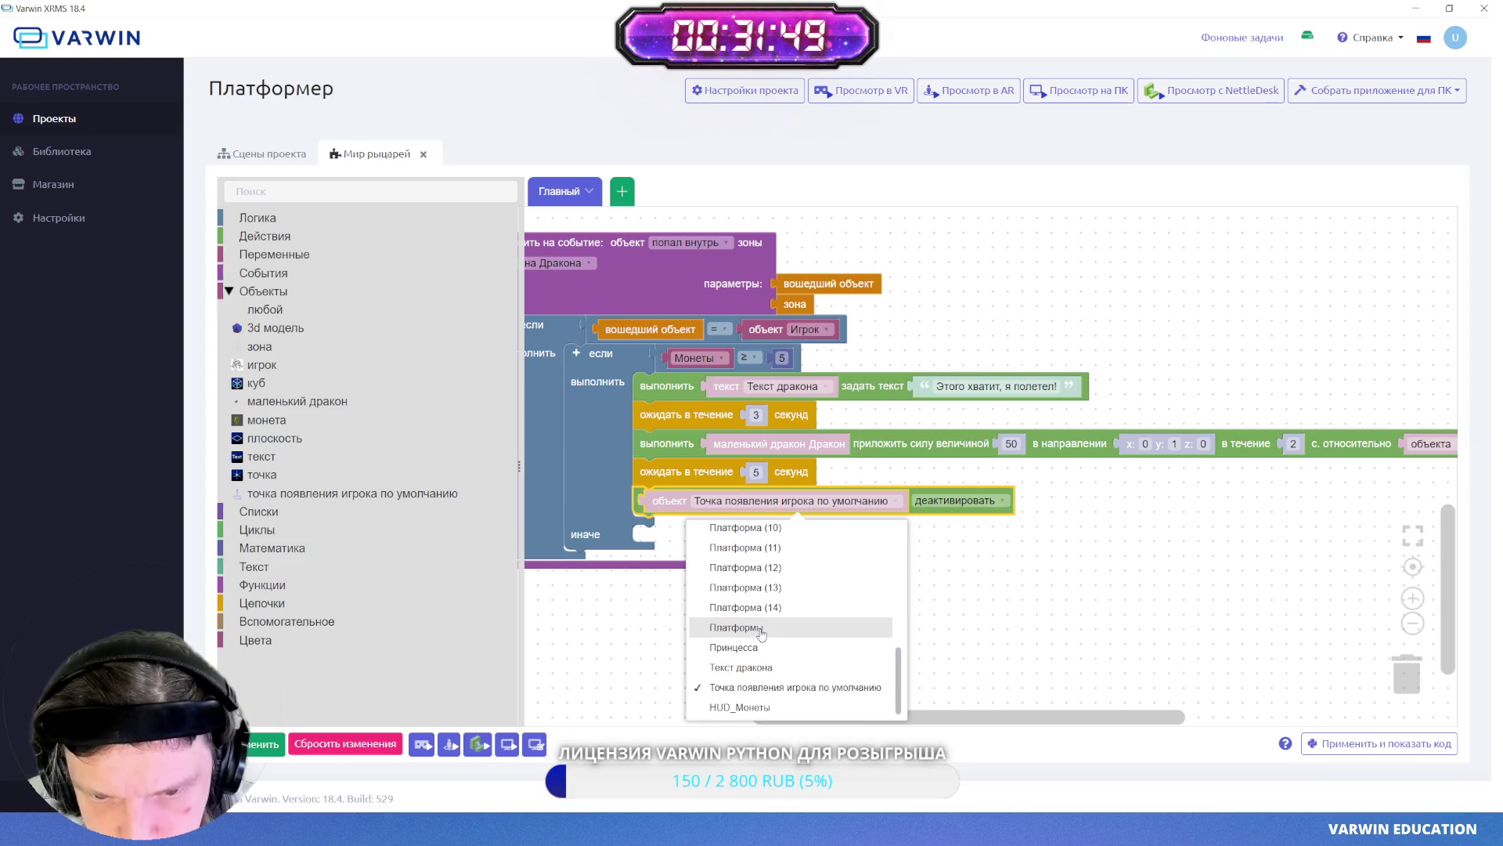
scroll(759, 633, up, 5)
click(728, 528)
scroll(861, 548, down, 1)
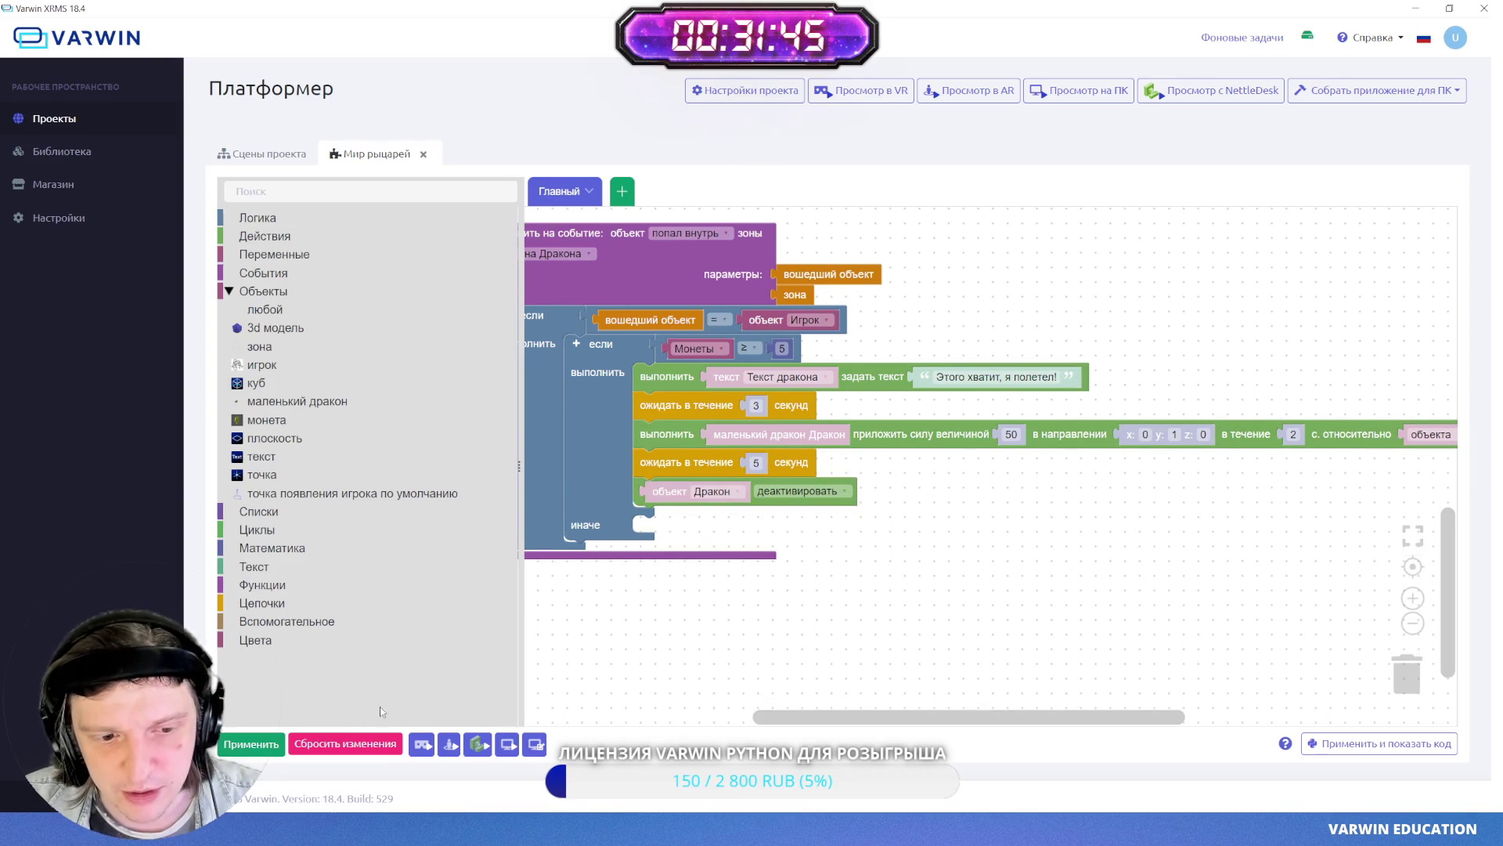
- Apply the logic changes with Применить and review the whole Dragon zone event
click(234, 744)
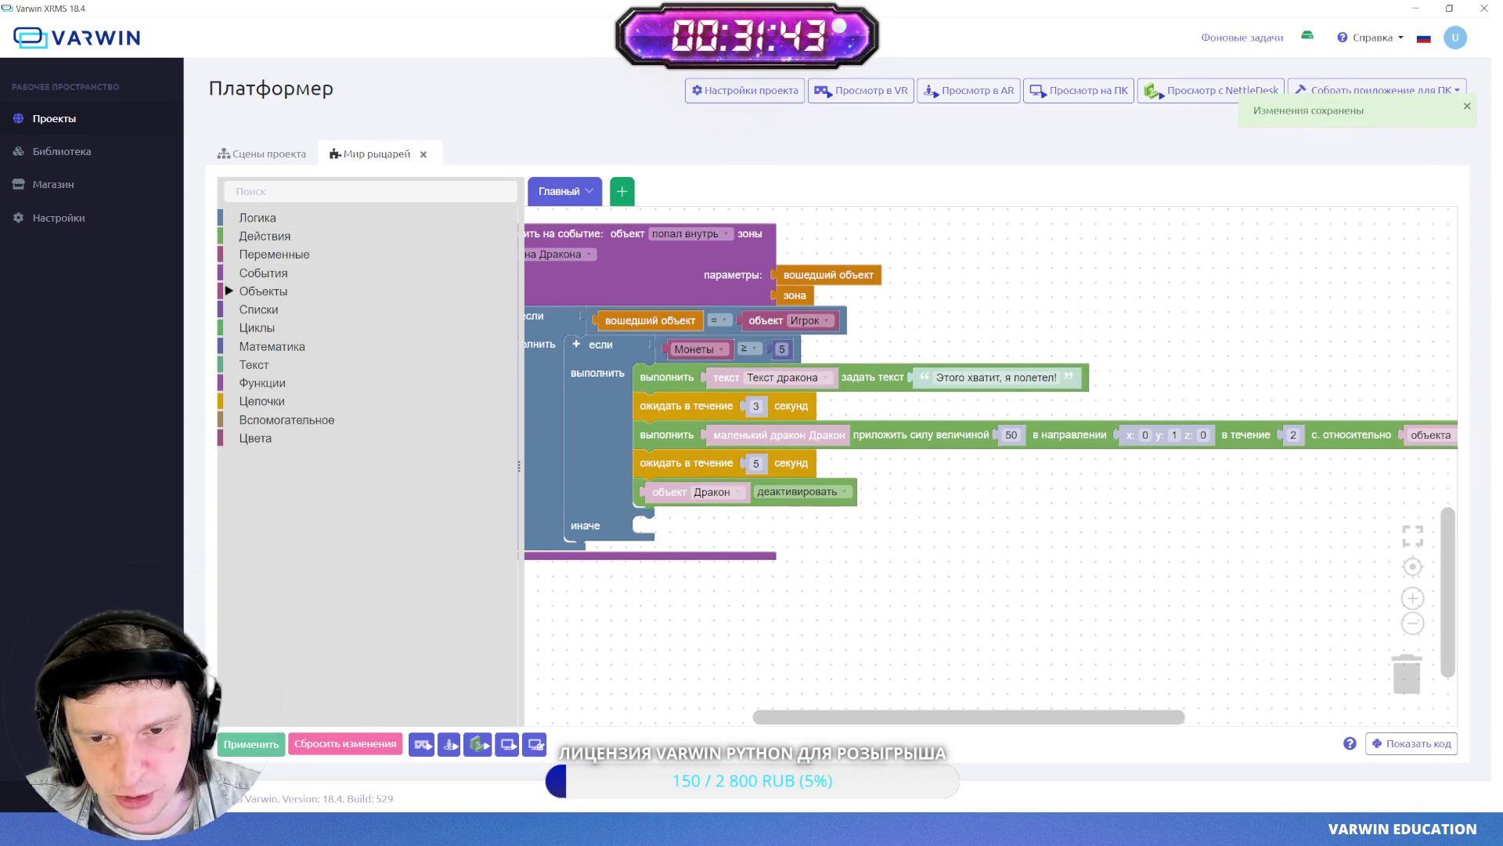
drag(773, 633, 793, 671)
mouse_move(945, 287)
mouse_down()
mouse_move(1010, 482)
mouse_move(1090, 294)
mouse_up()
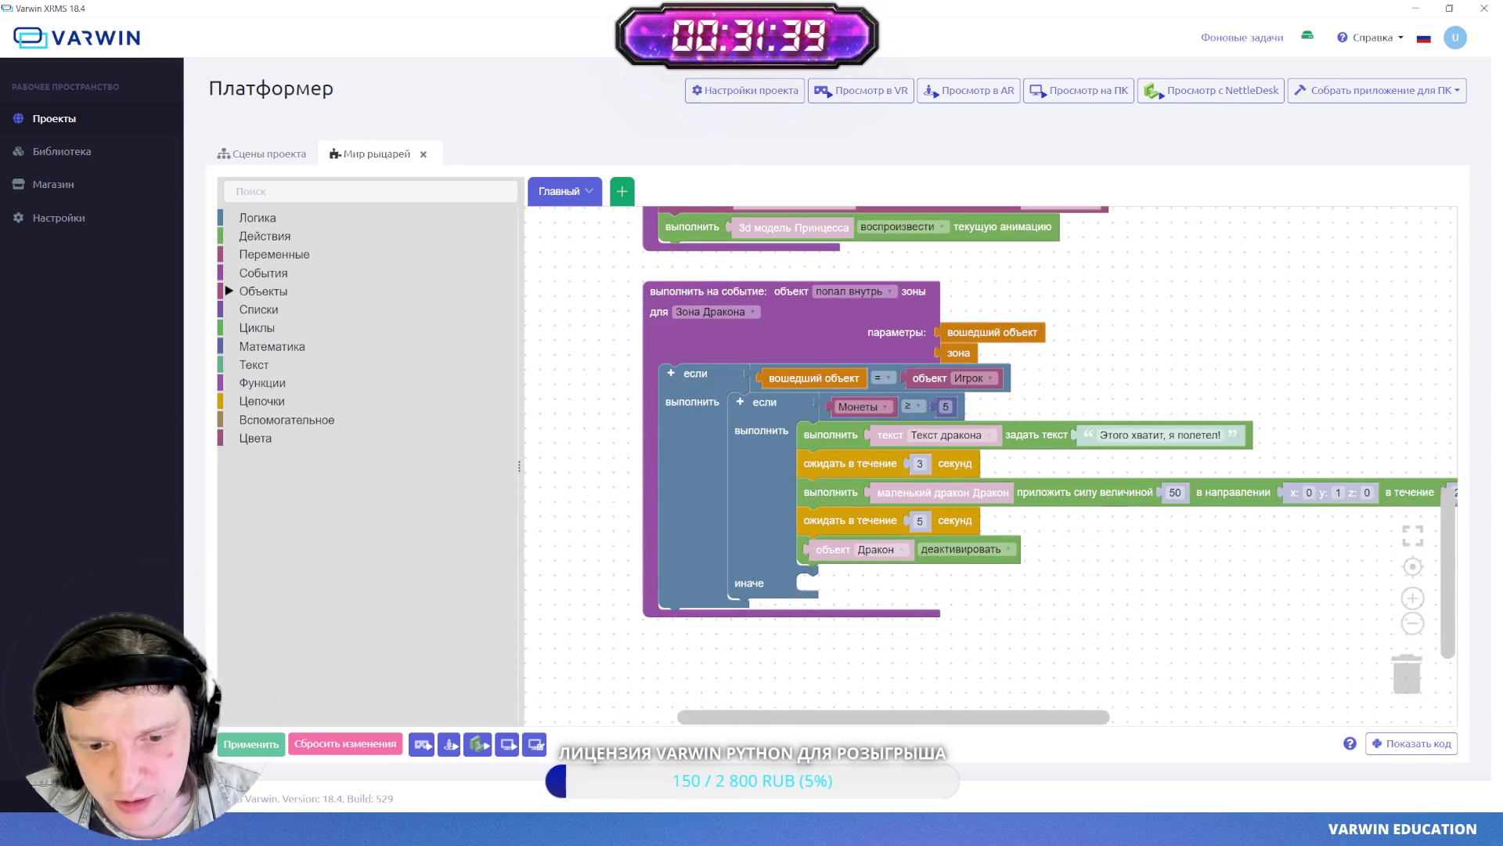
key(alt+Tab)
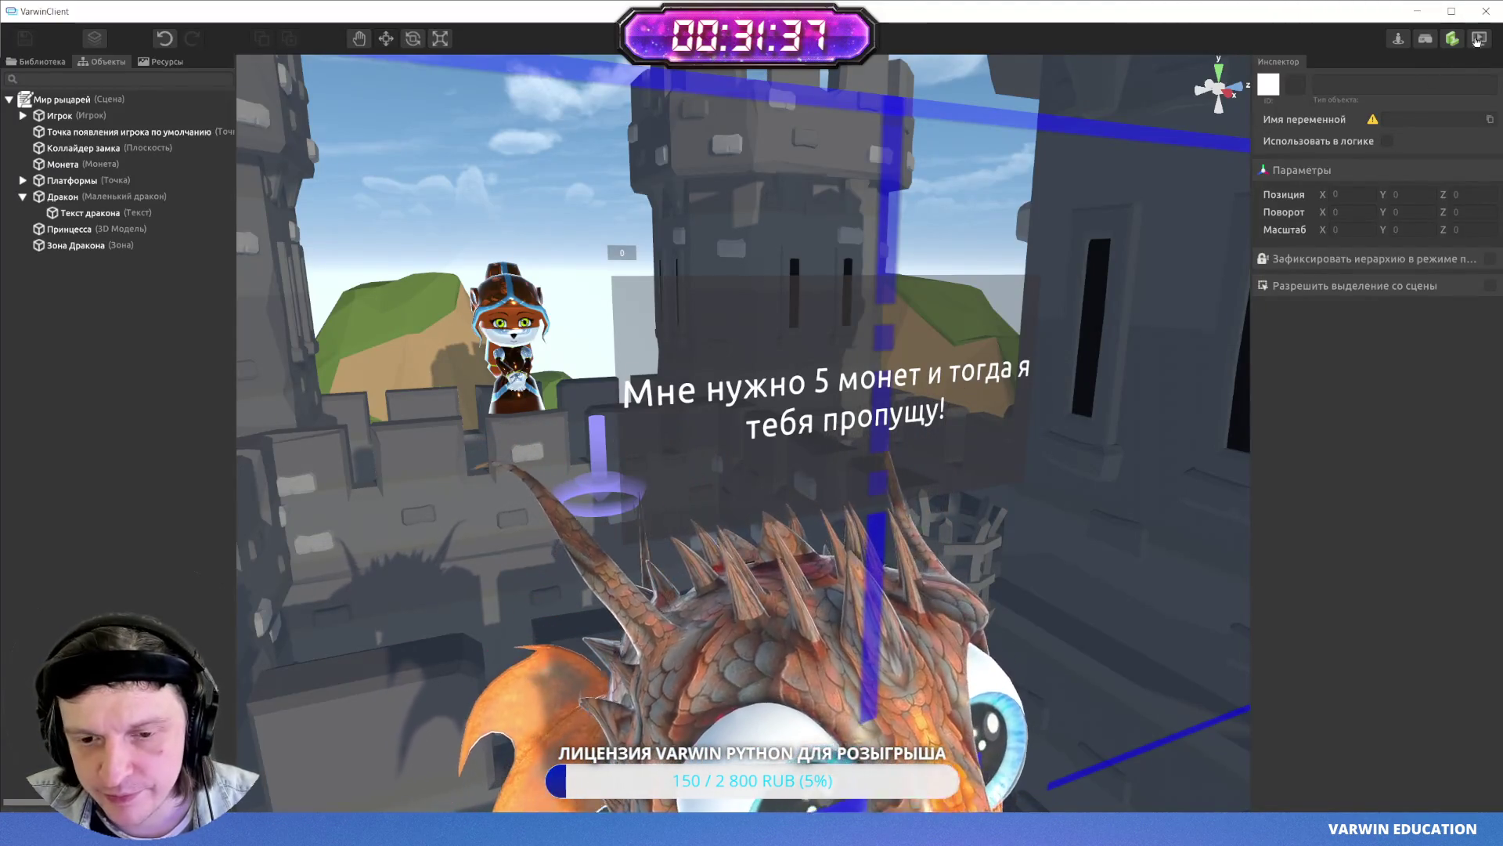
- Start play mode and jump across the blue platforms collecting the first four coins
click(1477, 40)
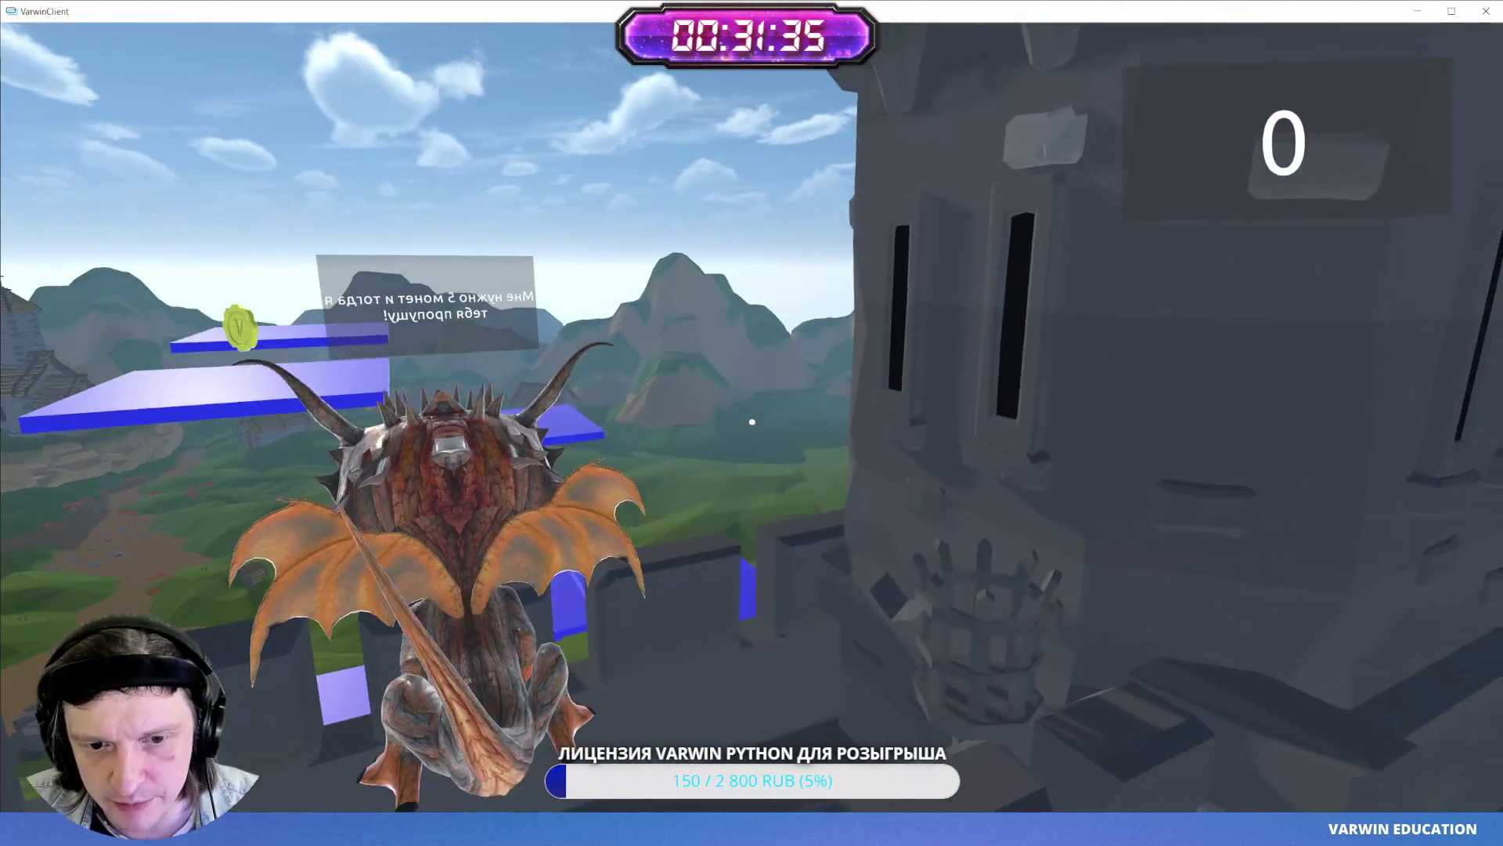
key(a)
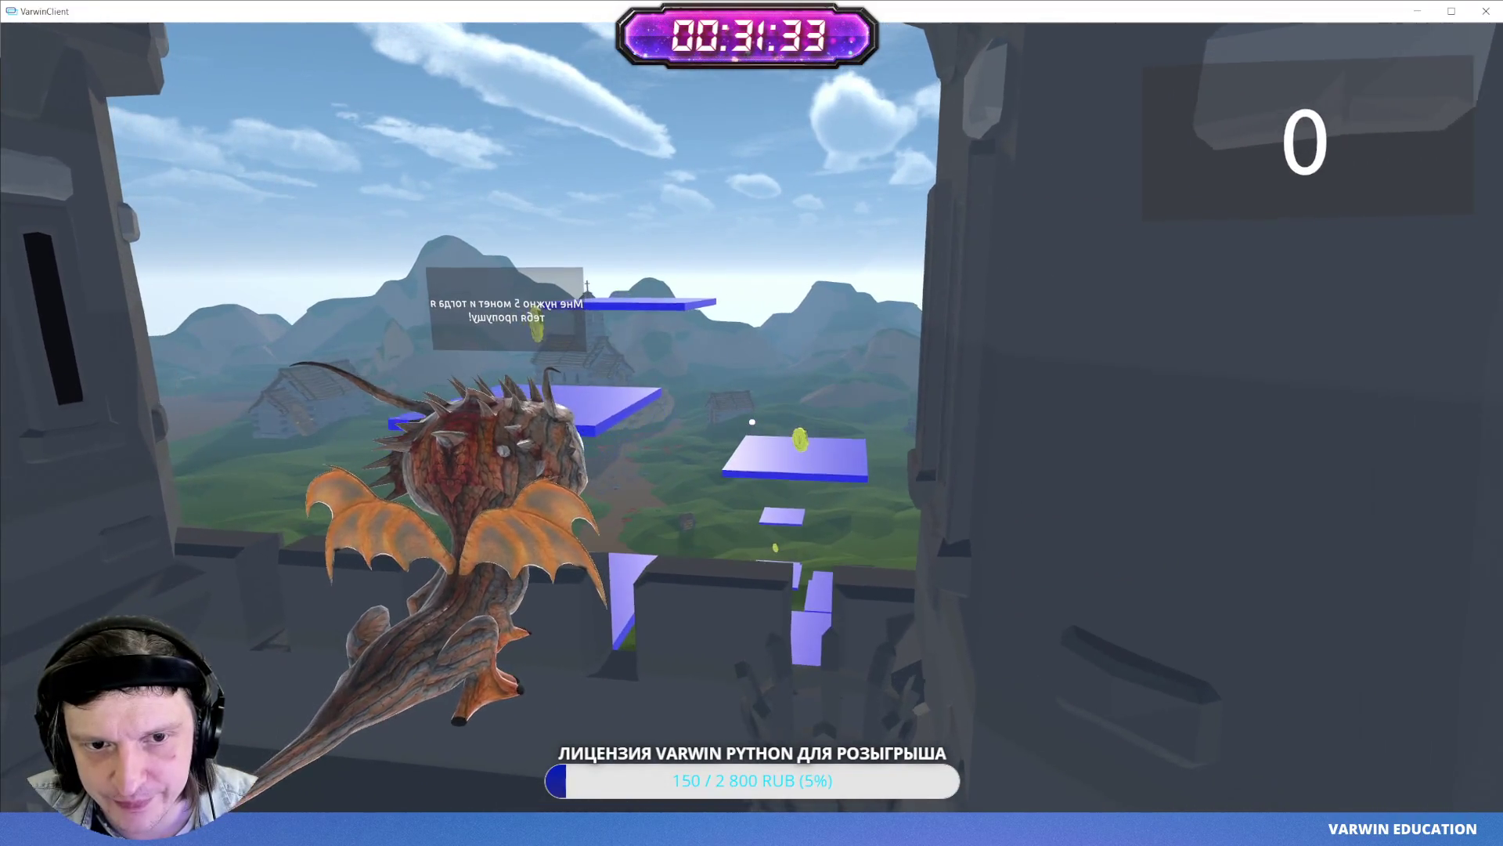
key(w)
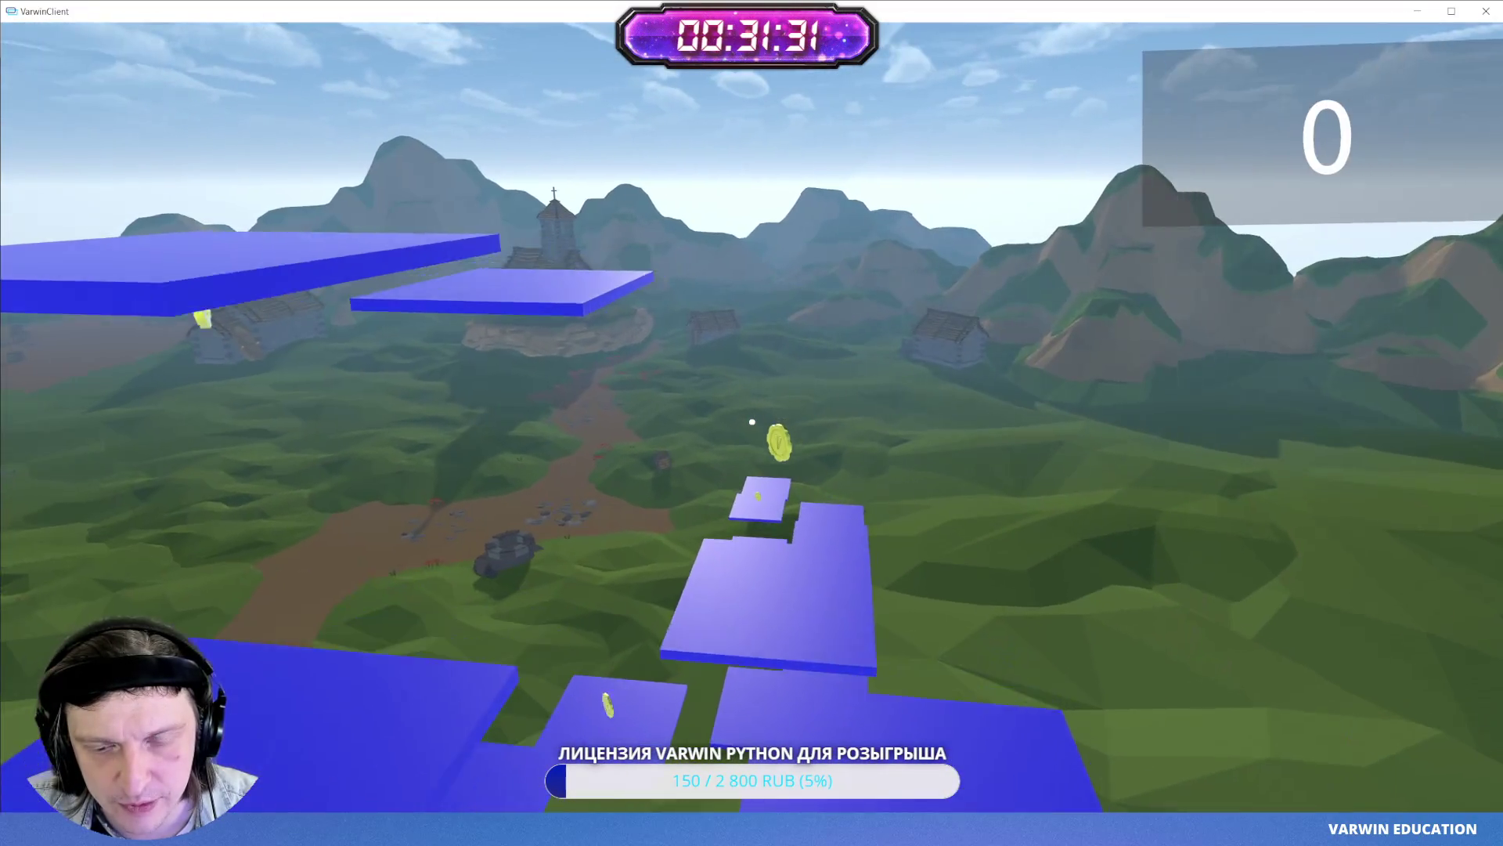
key(w)
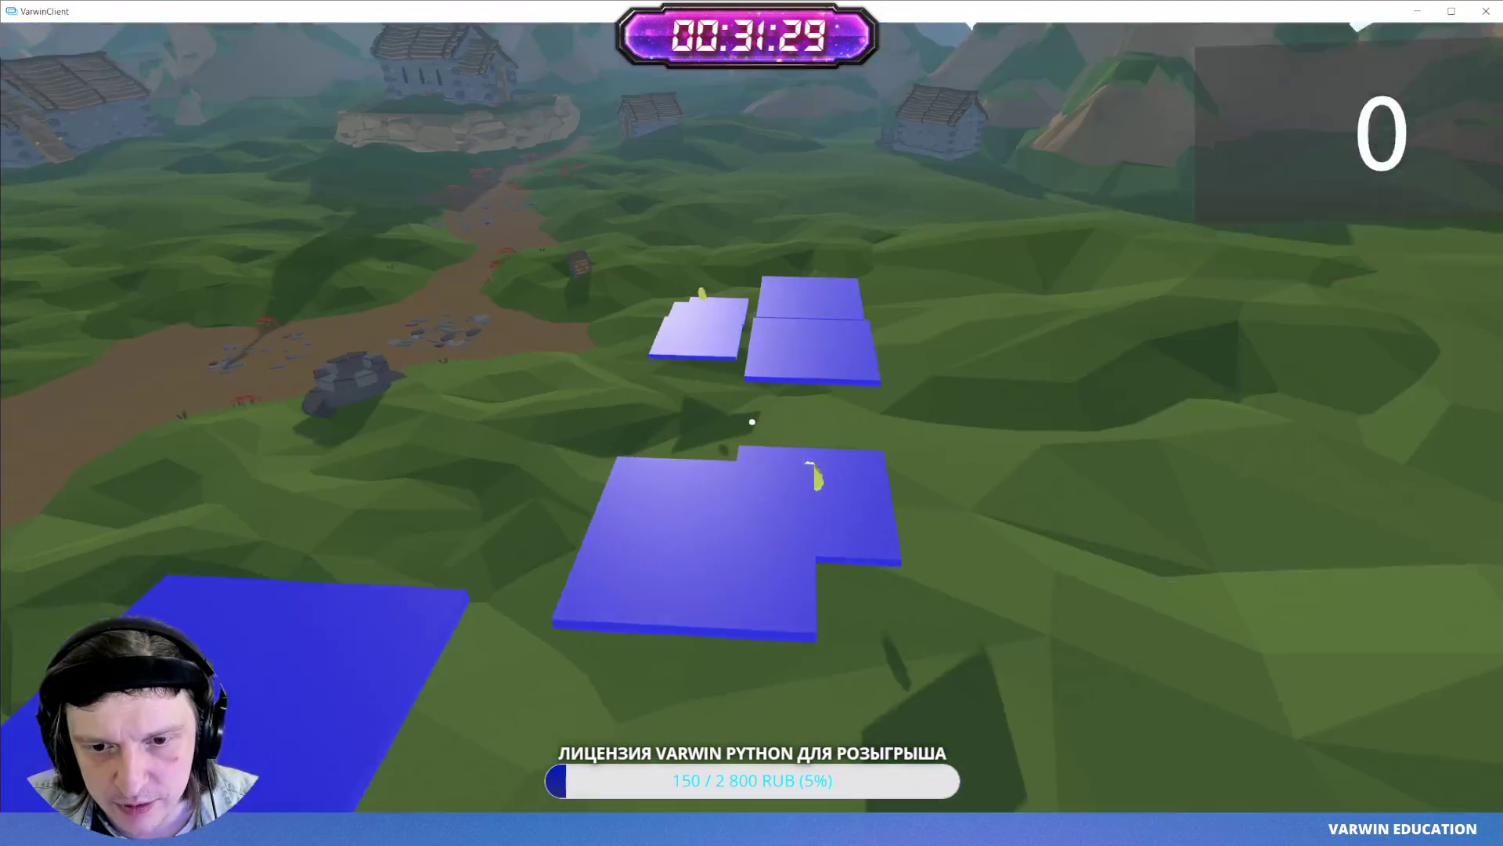
key(w)
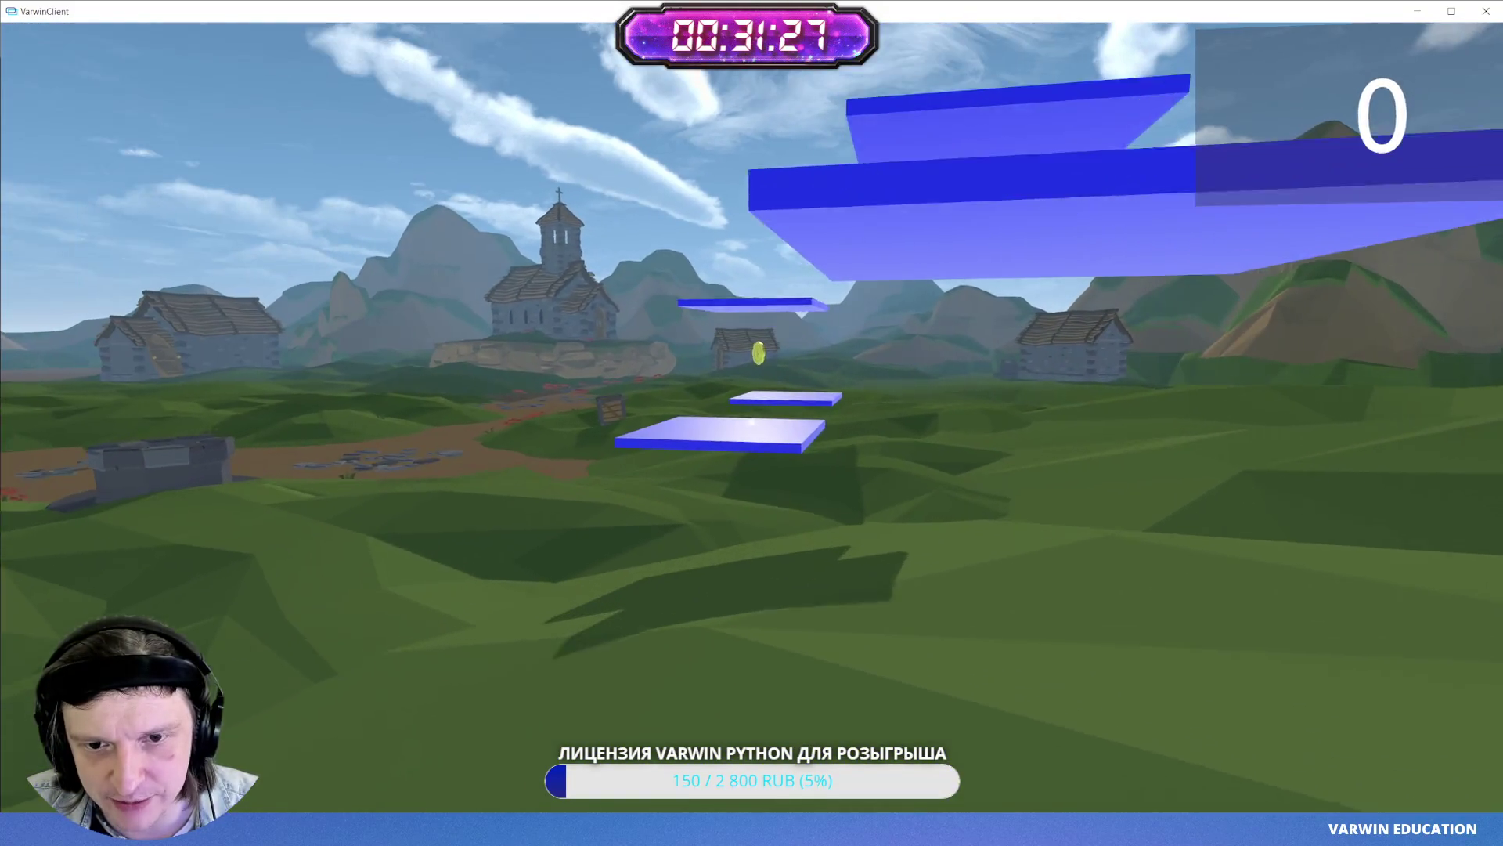
key(w)
key(w)
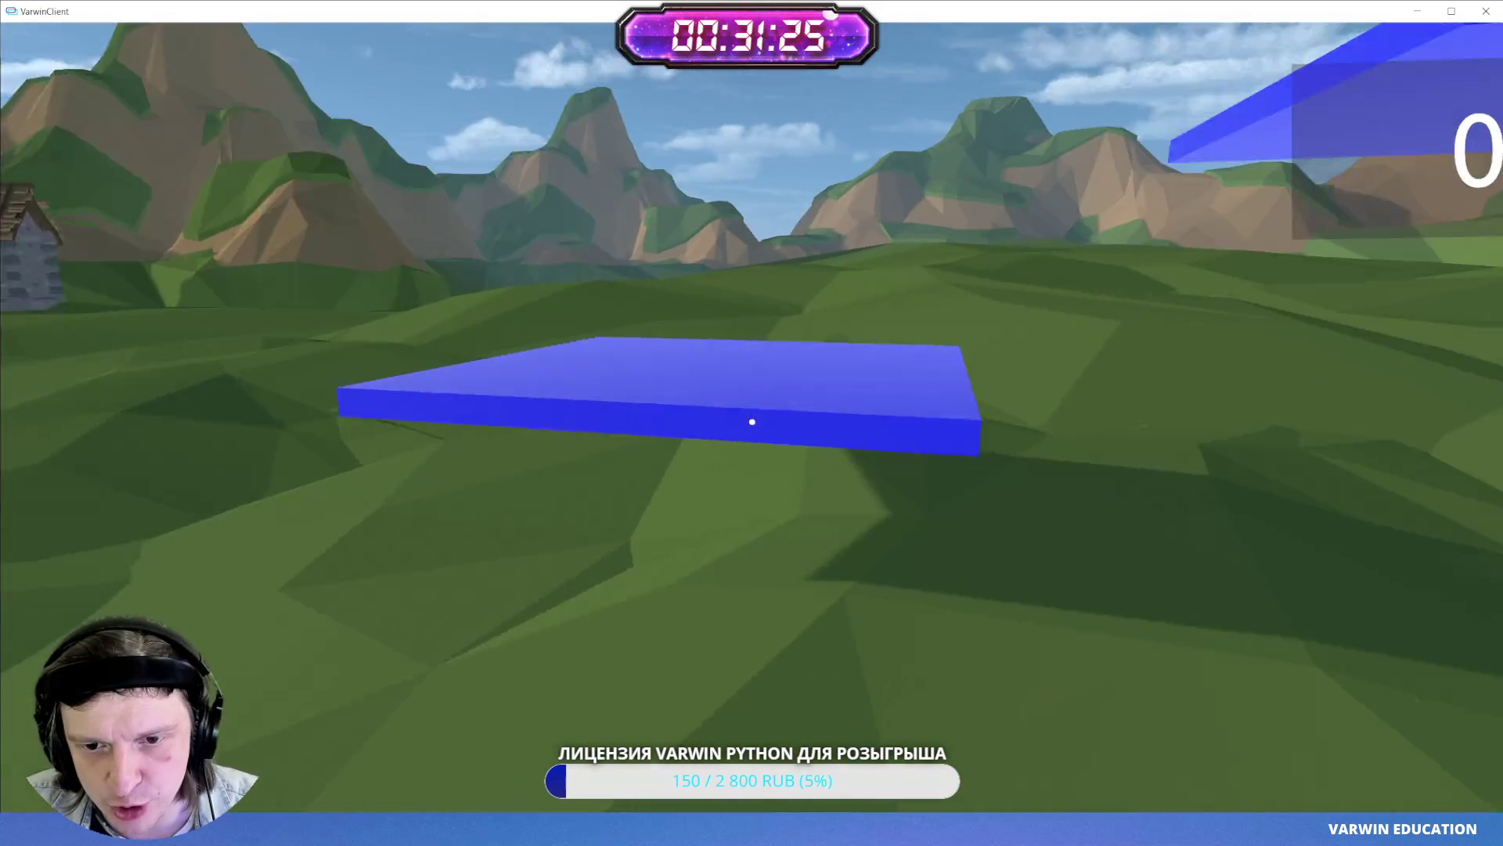
key(space)
key(w)
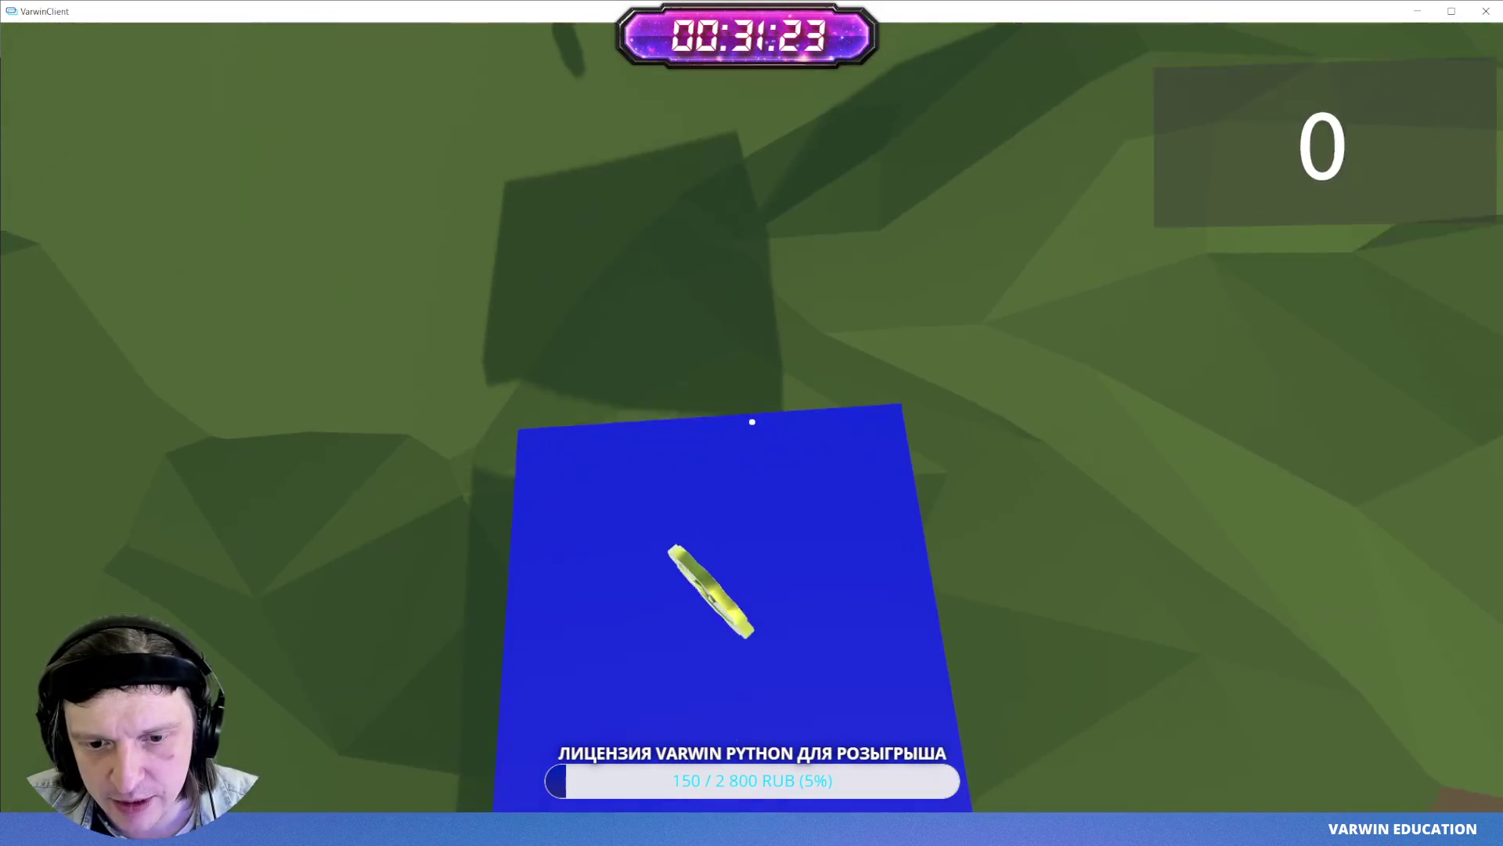
key(w)
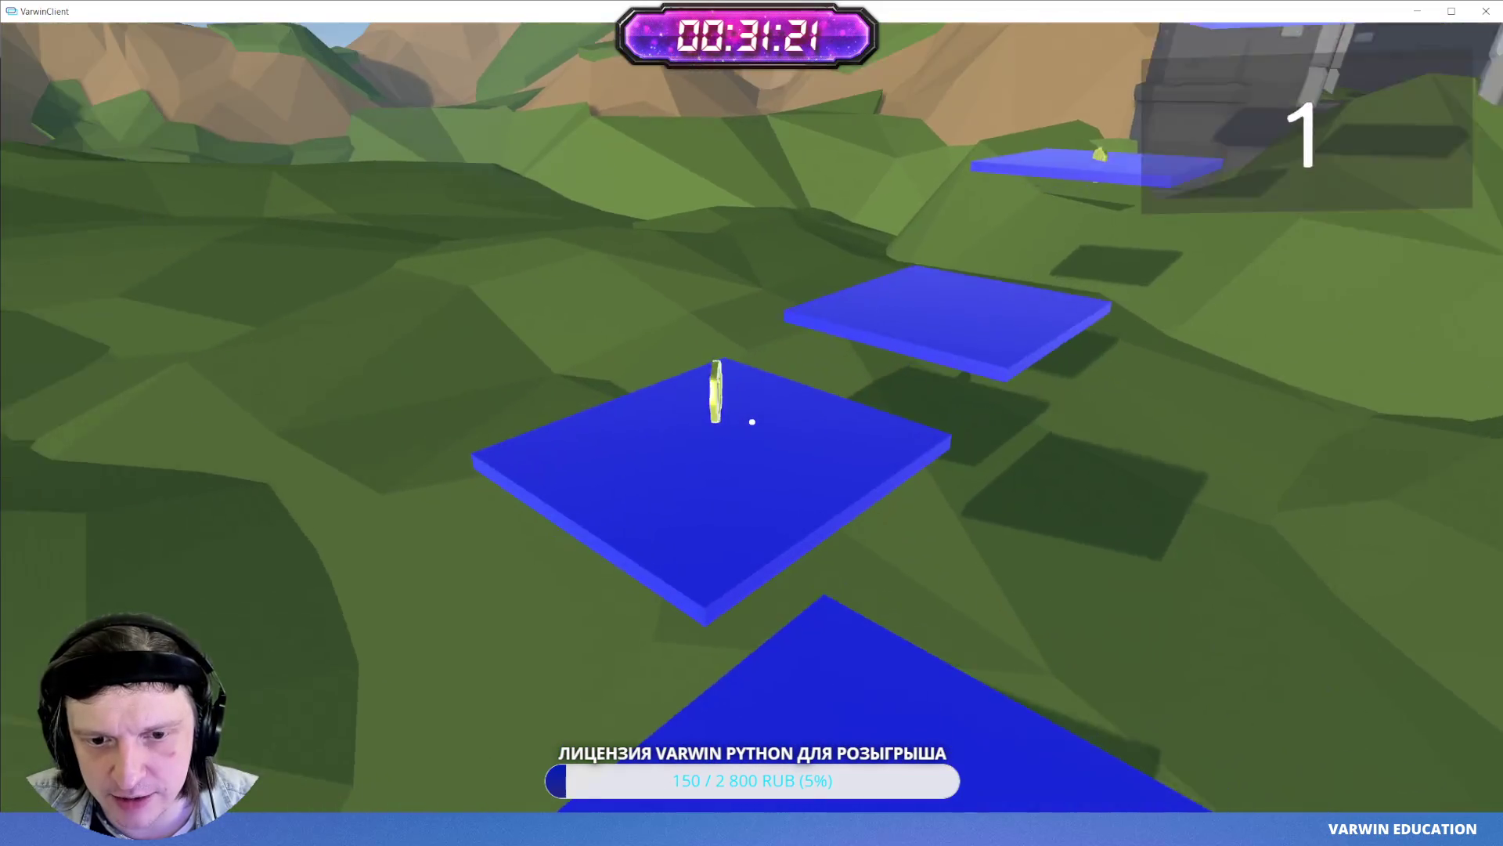
key(w)
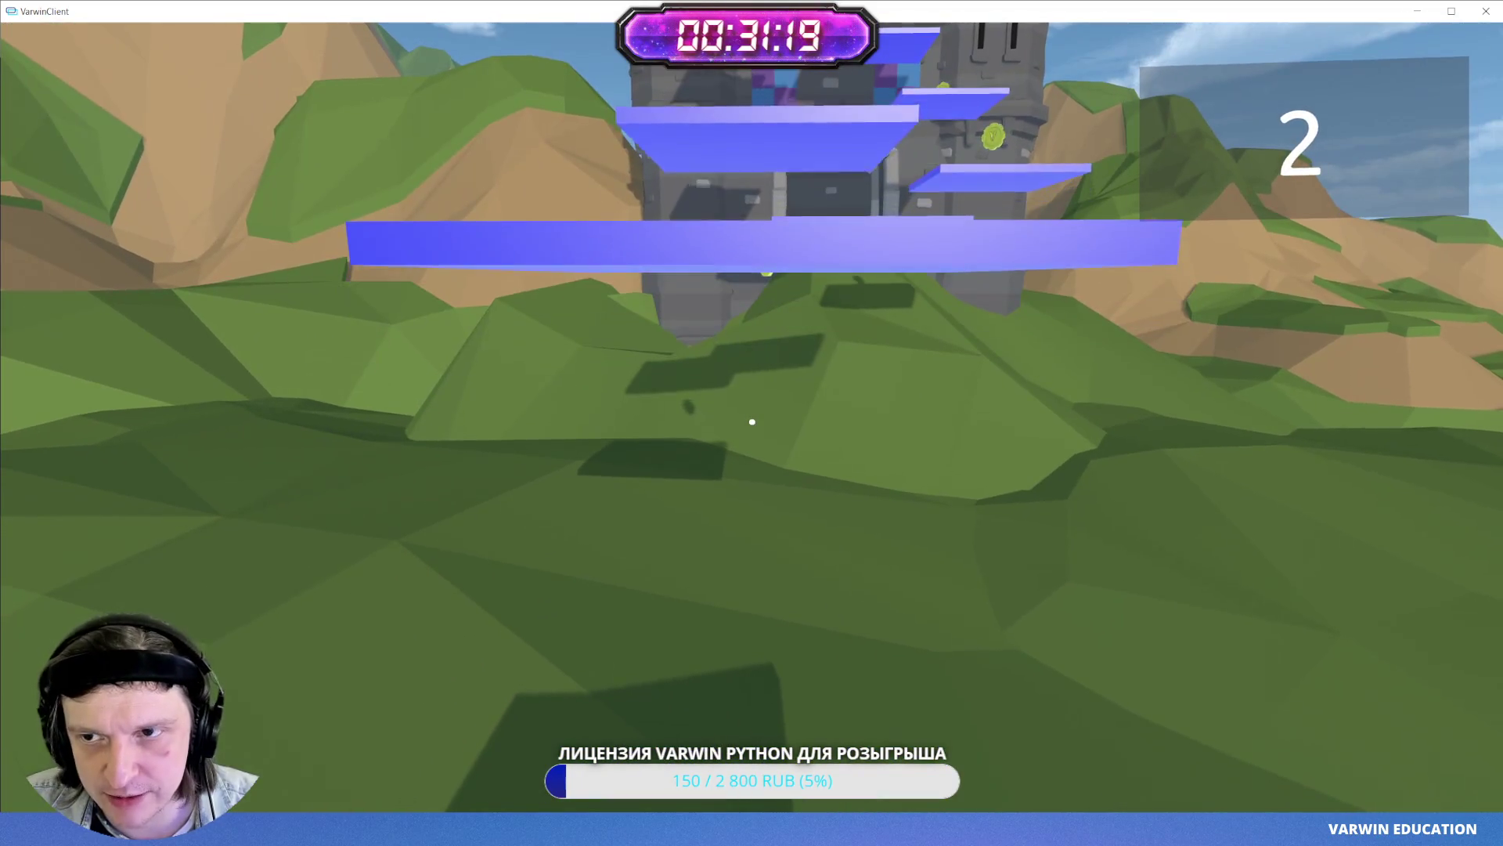
key(space)
key(w)
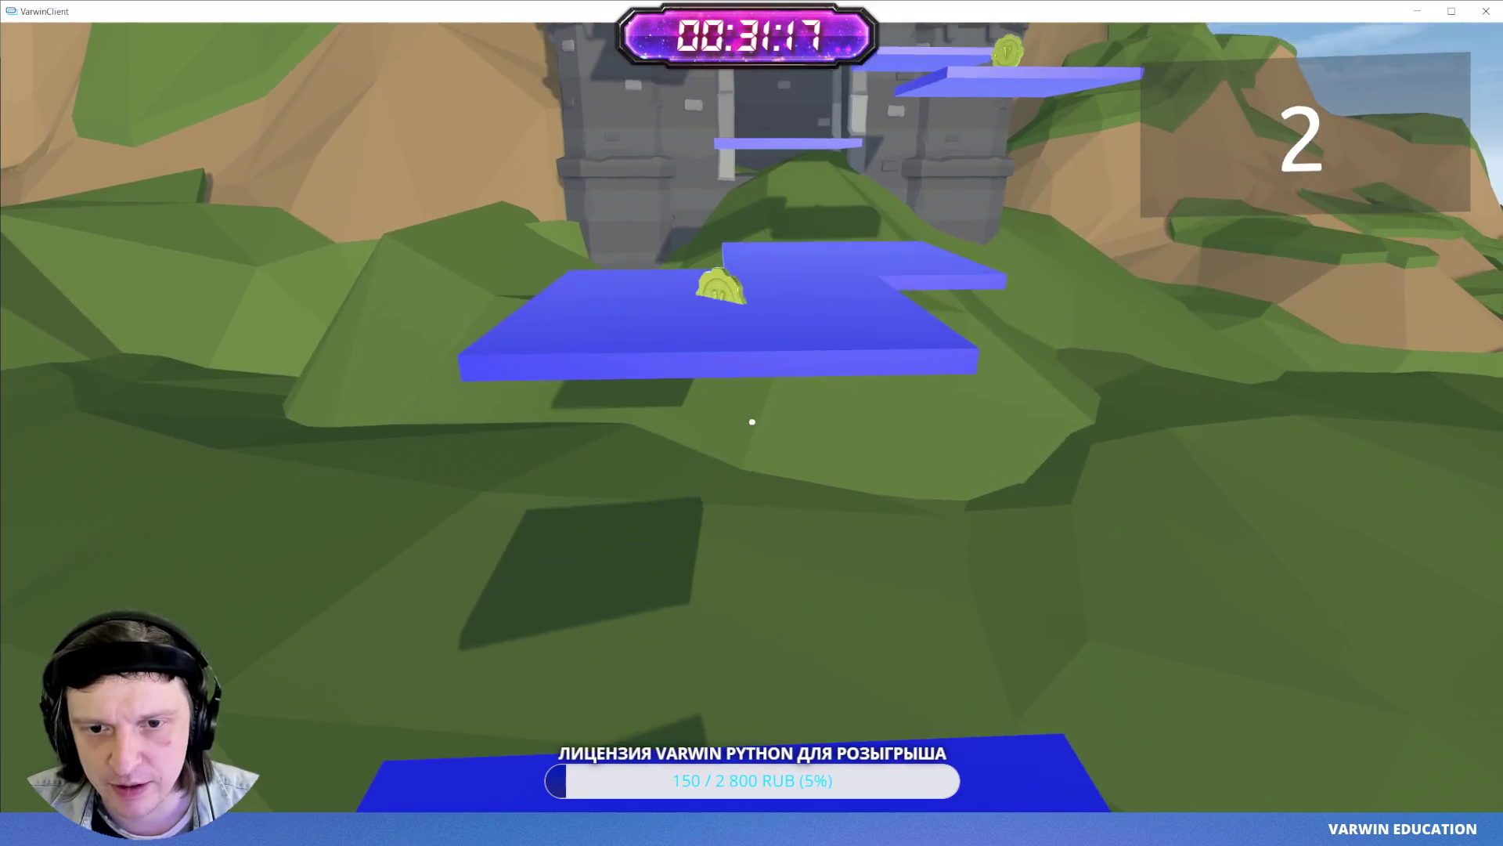
key(space)
key(w)
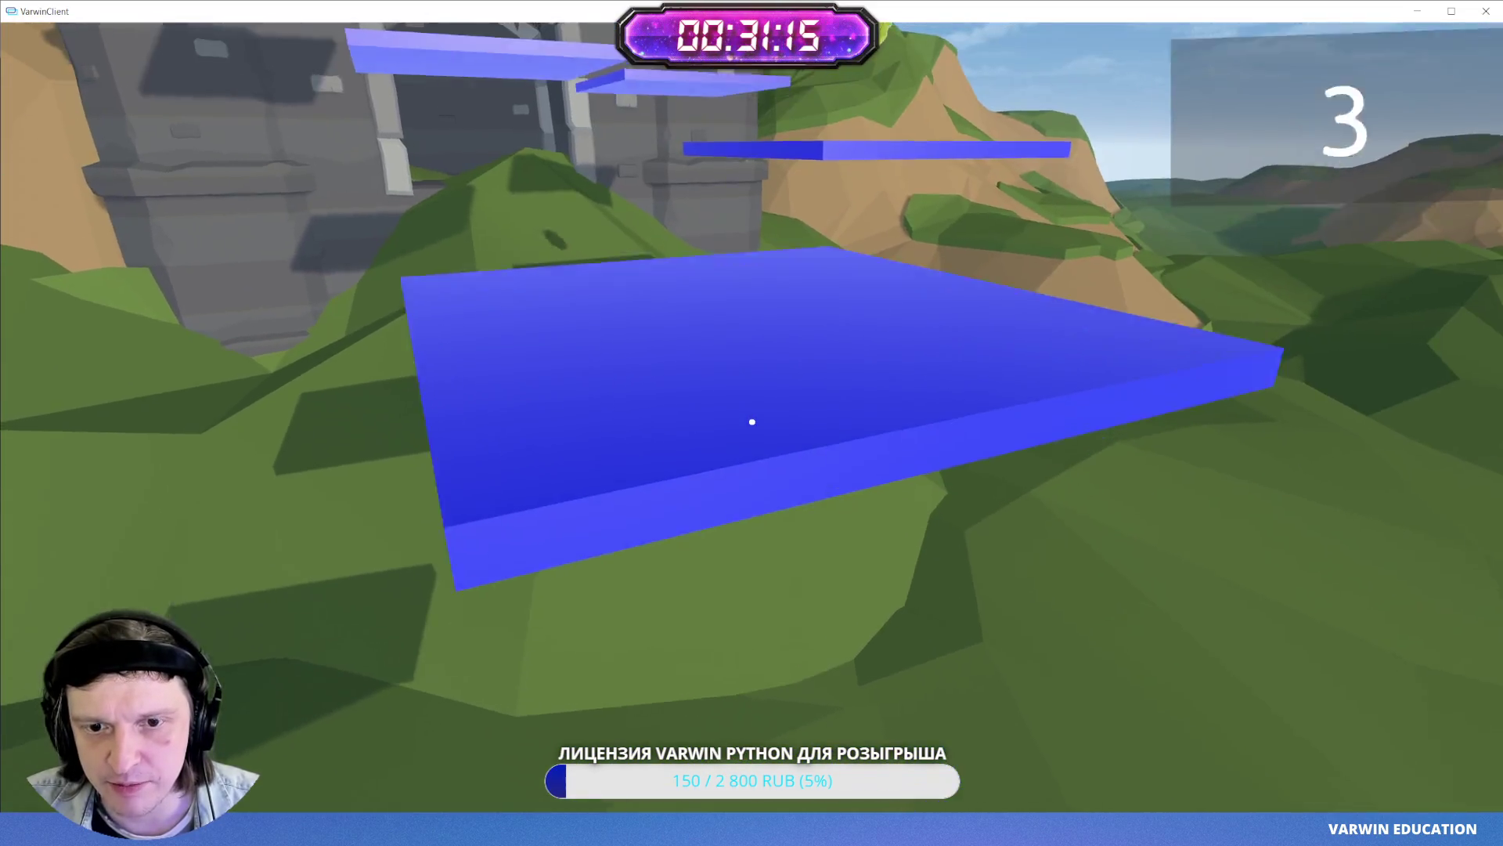
key(space)
key(w)
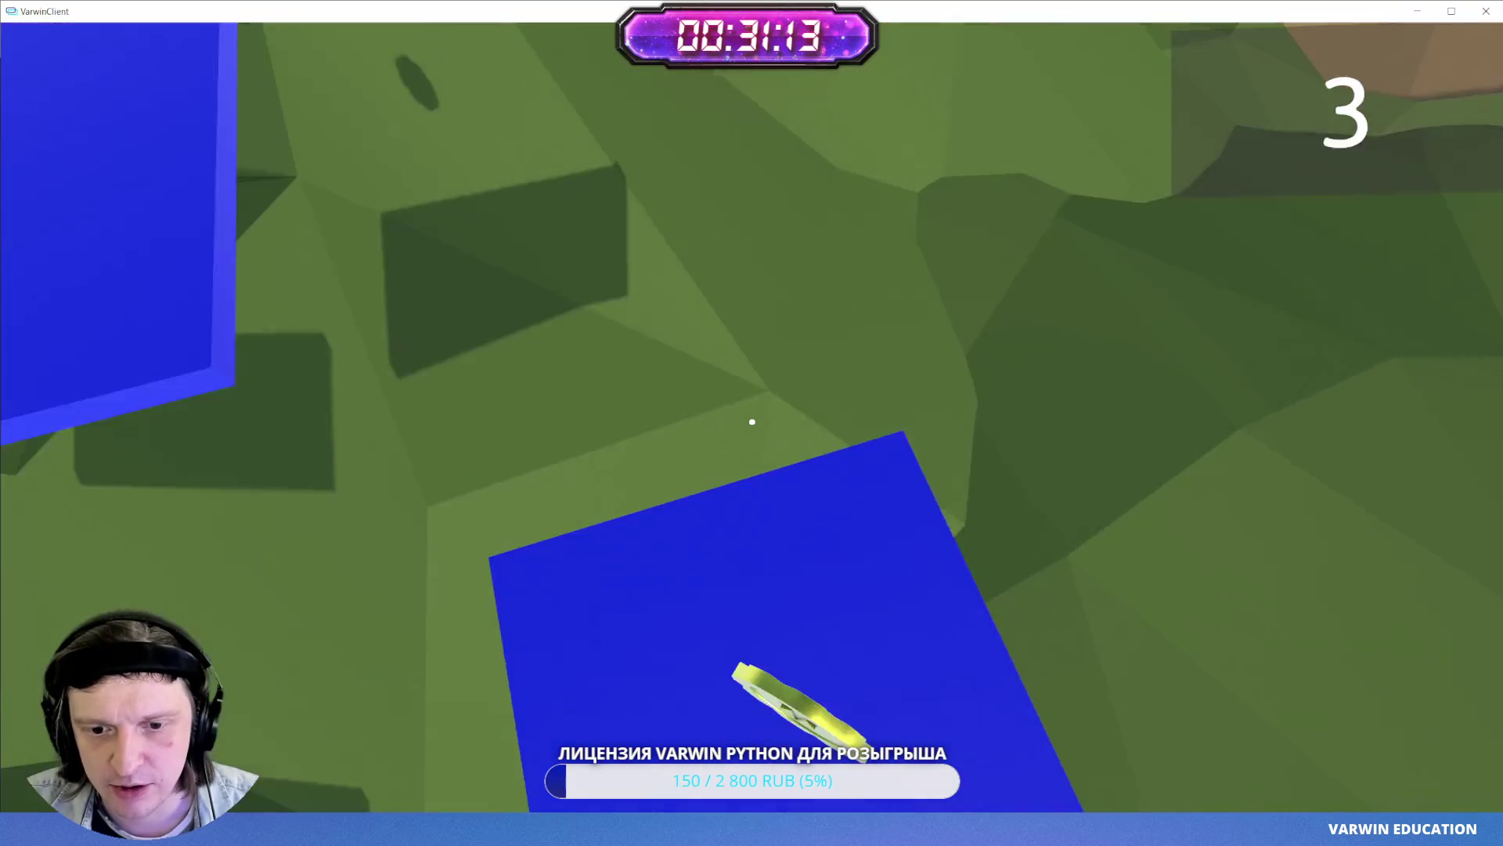
key(space)
- Climb the castle platforms for the fifth and sixth coins, then exit to the scene editor
key(w)
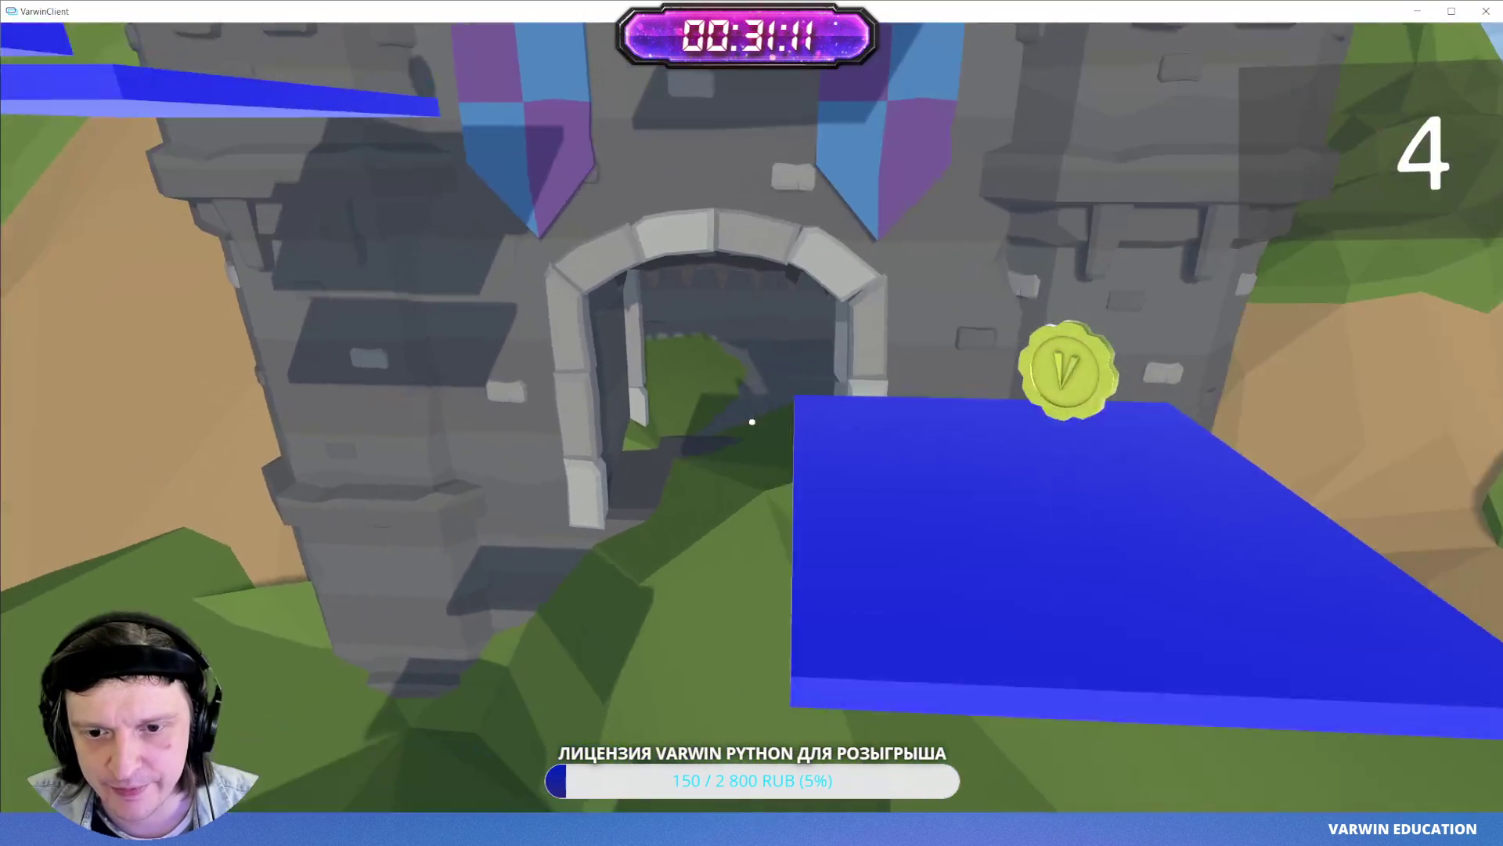
key(w)
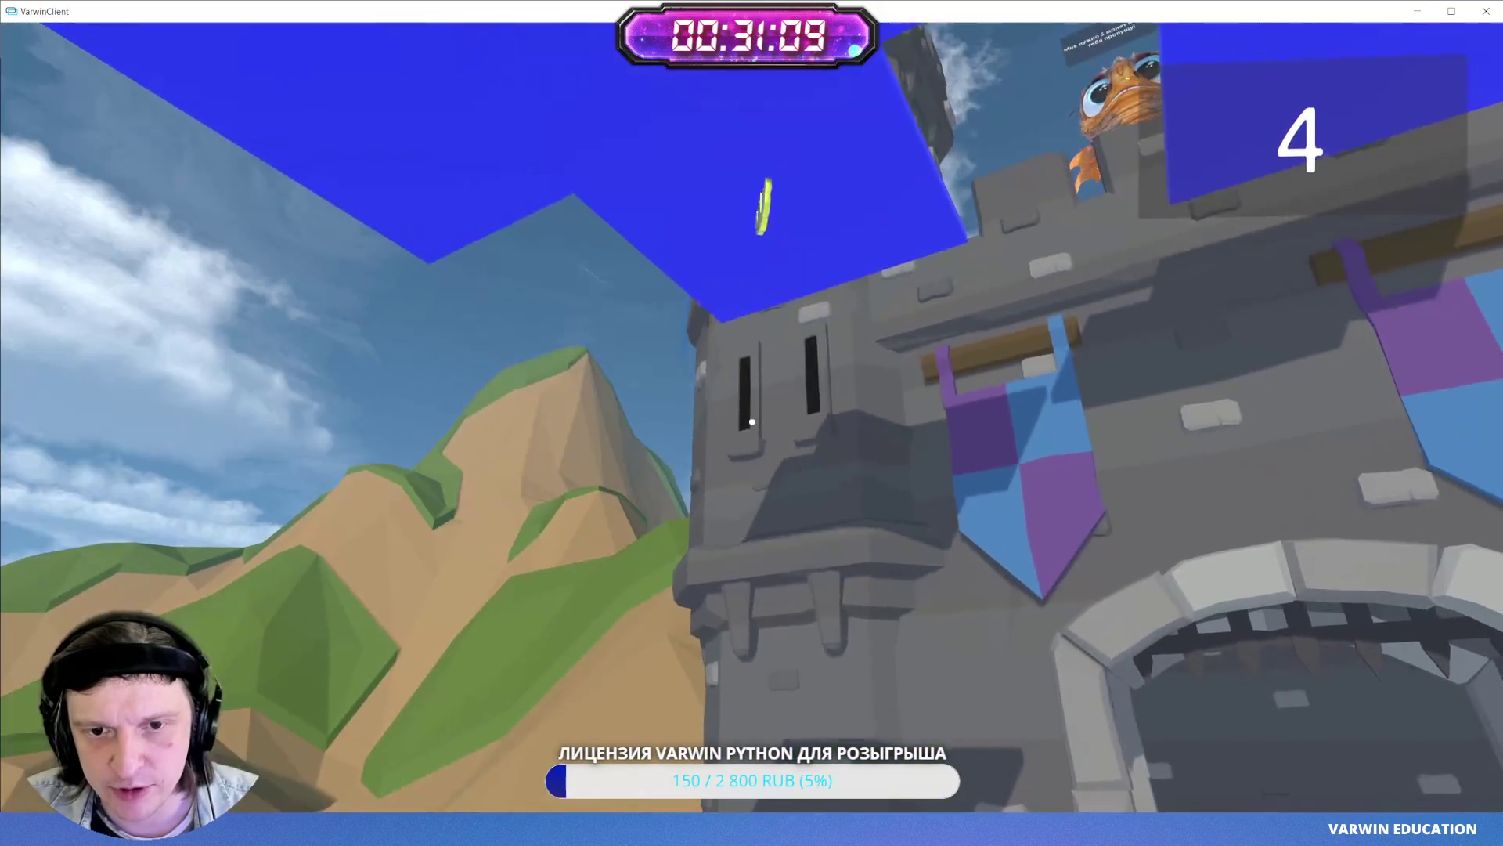
key(w)
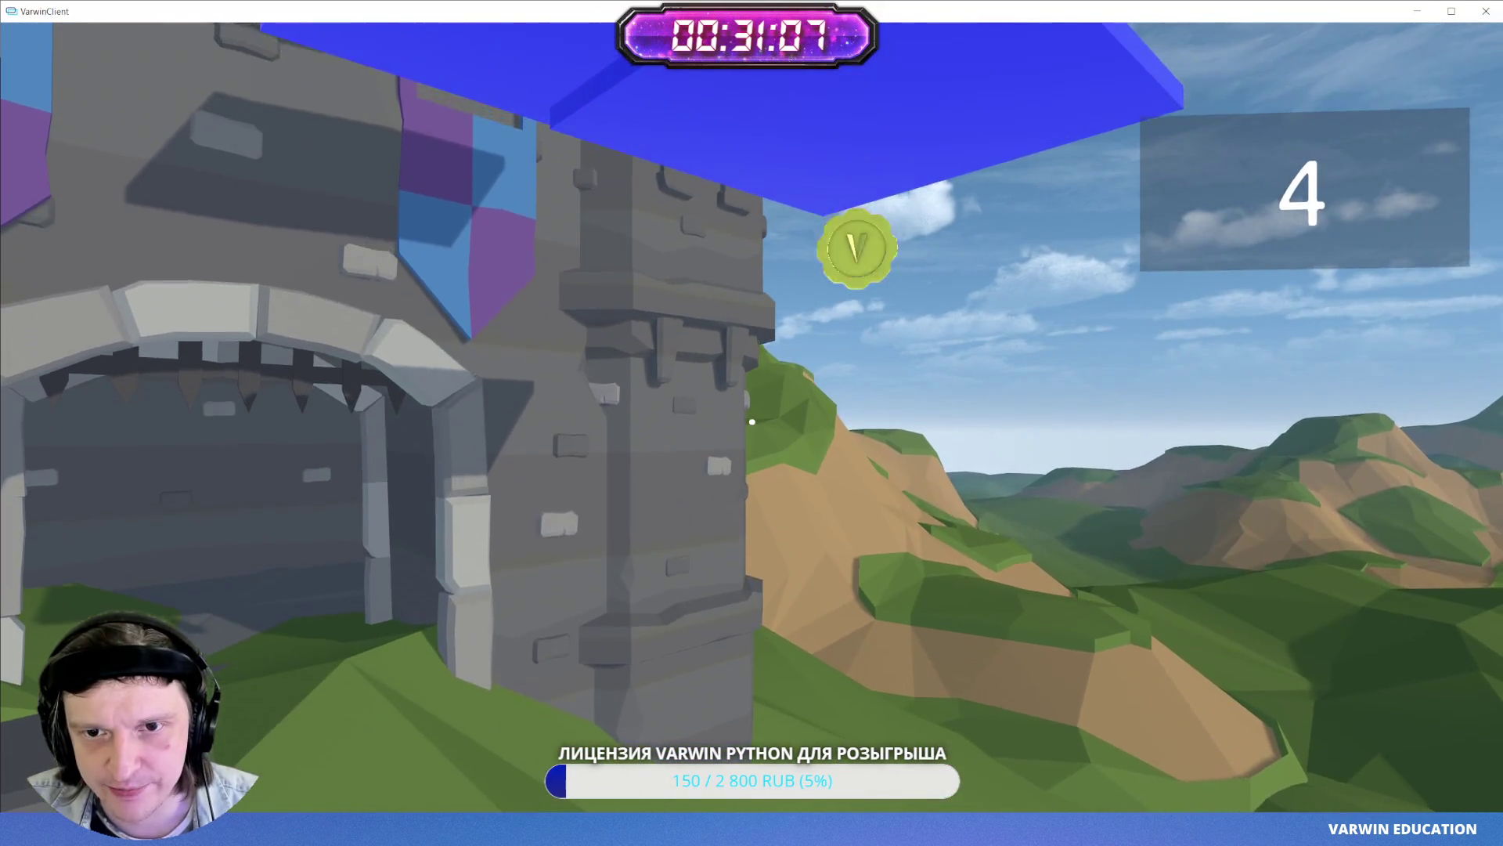
key(w)
key(space)
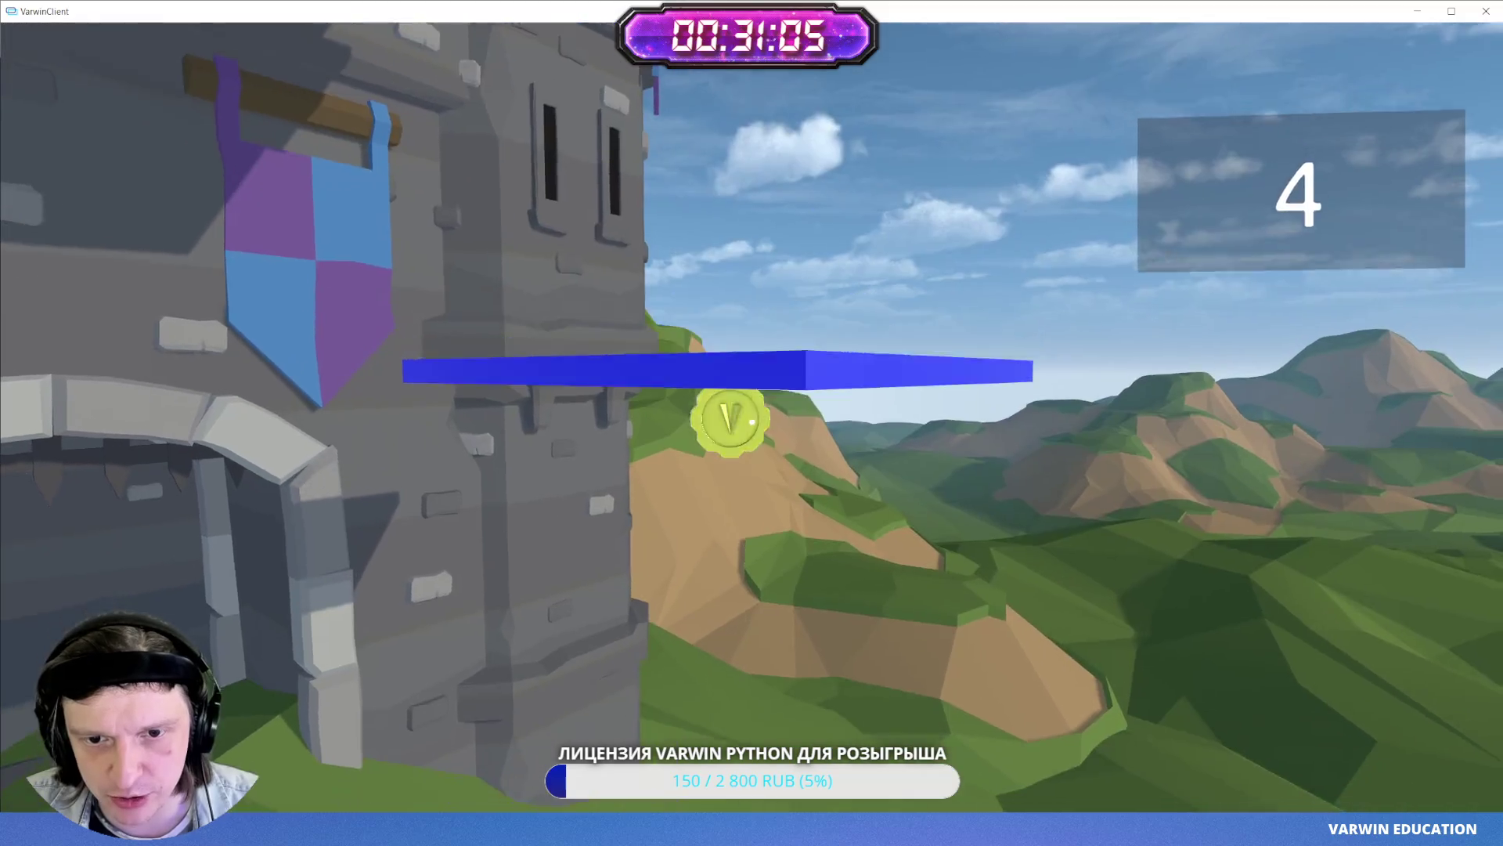
key(w)
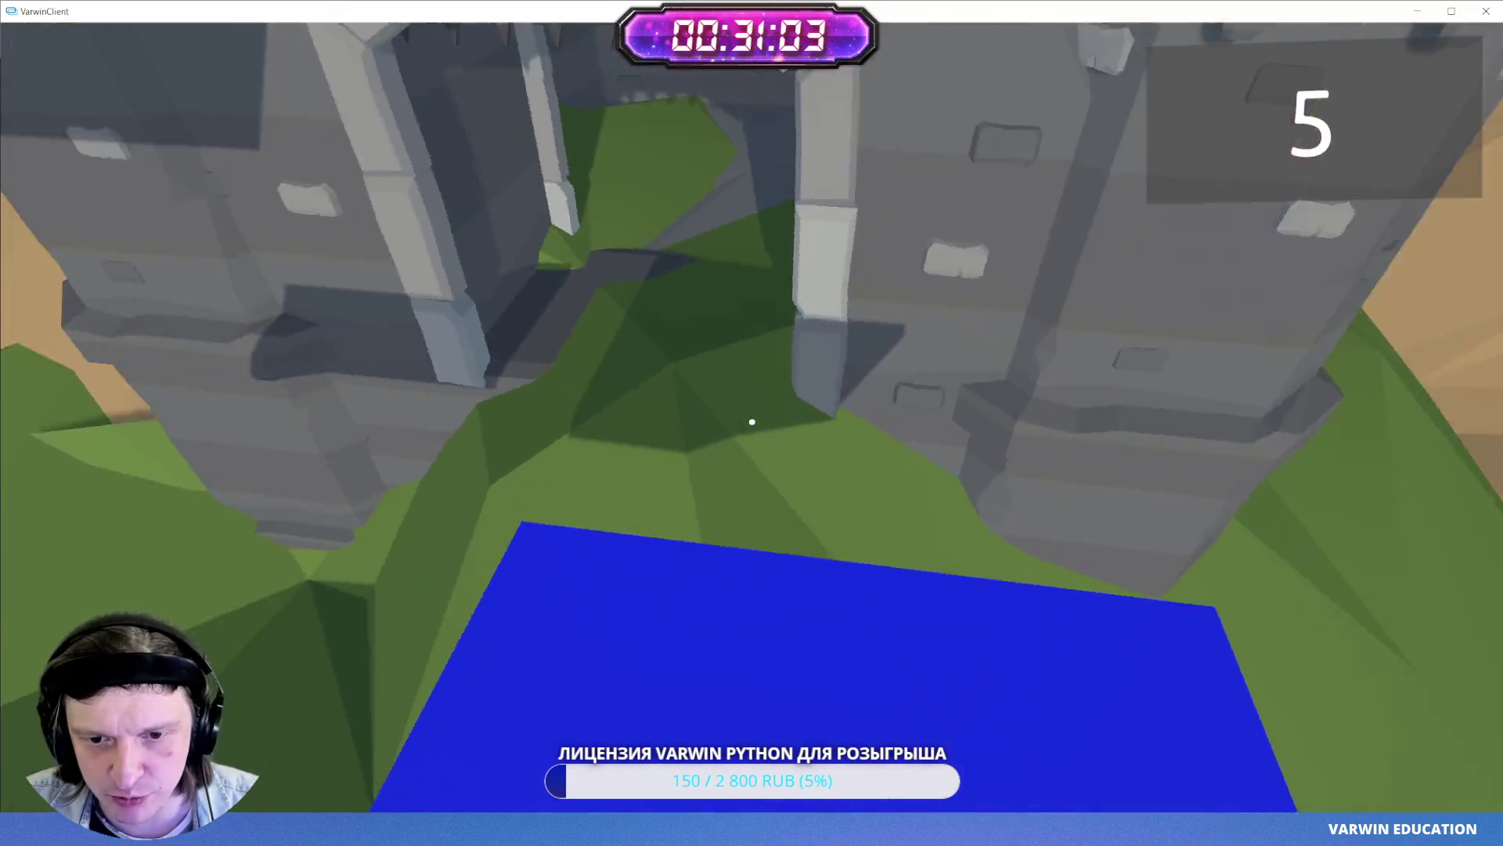
key(w)
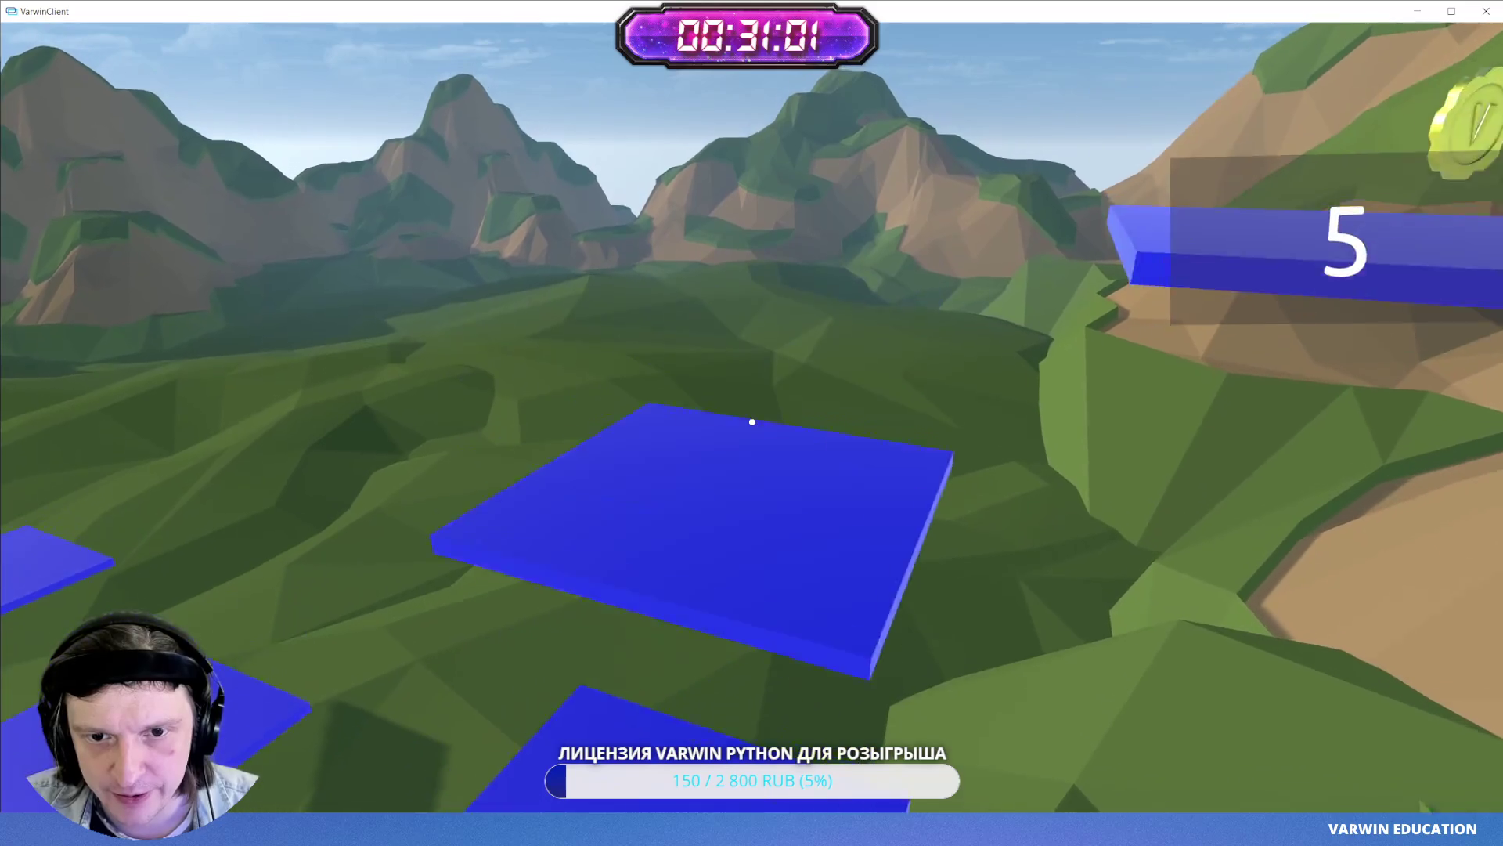
key(w)
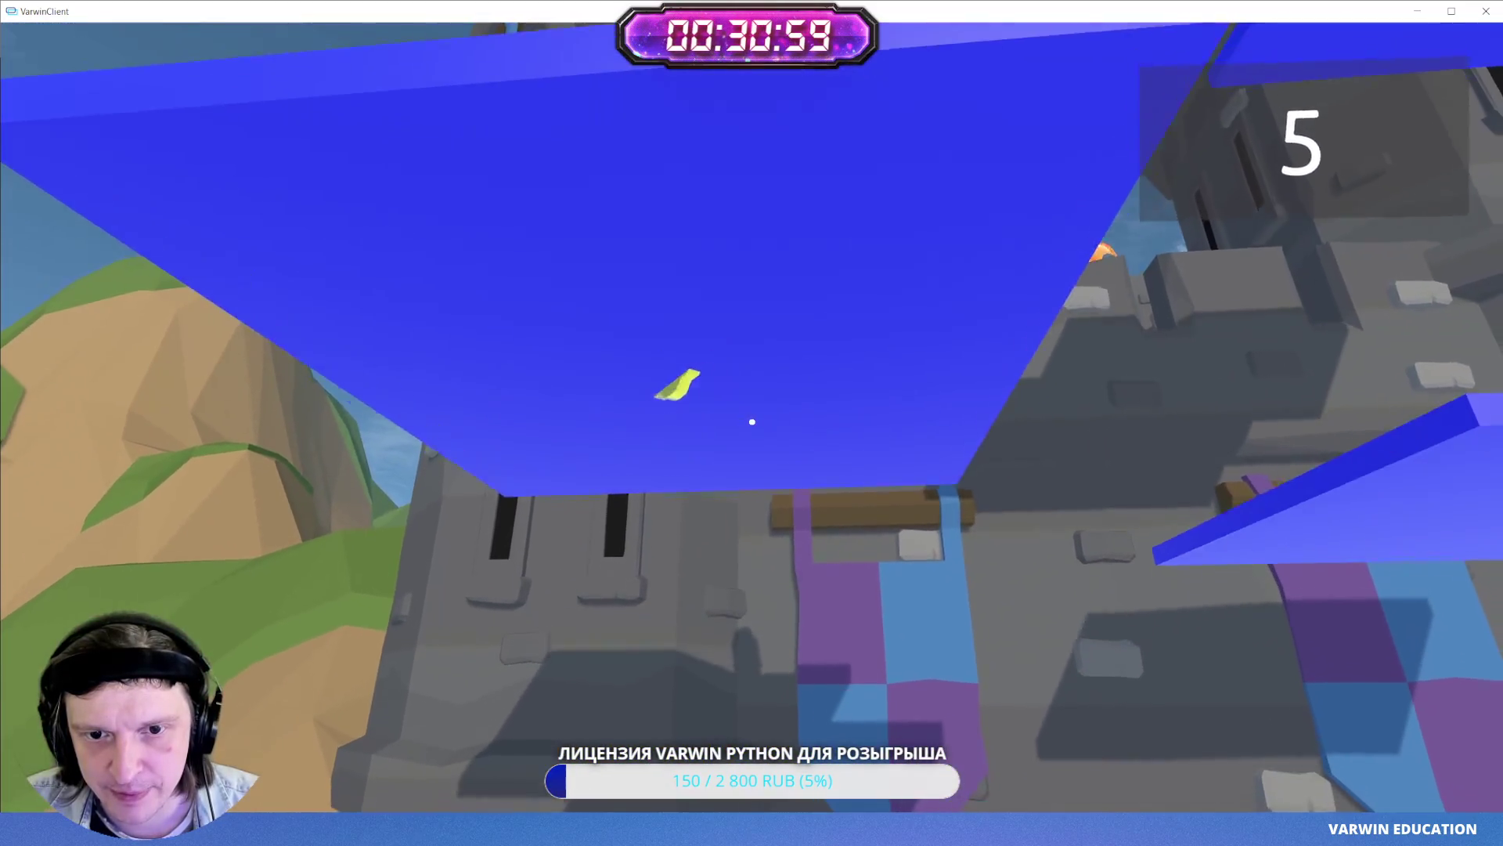
key(space)
key(w)
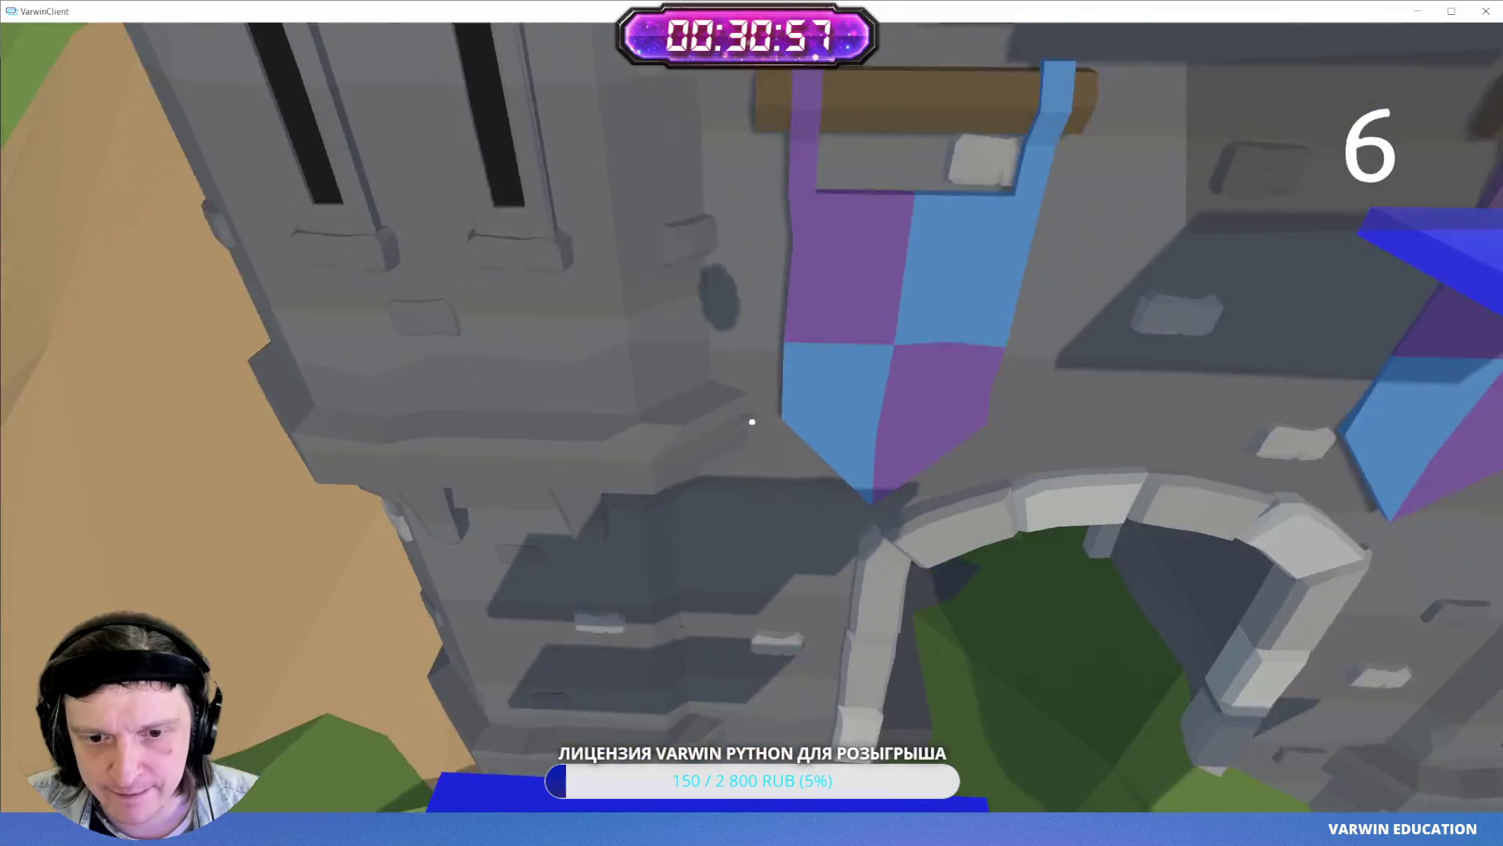
key(w)
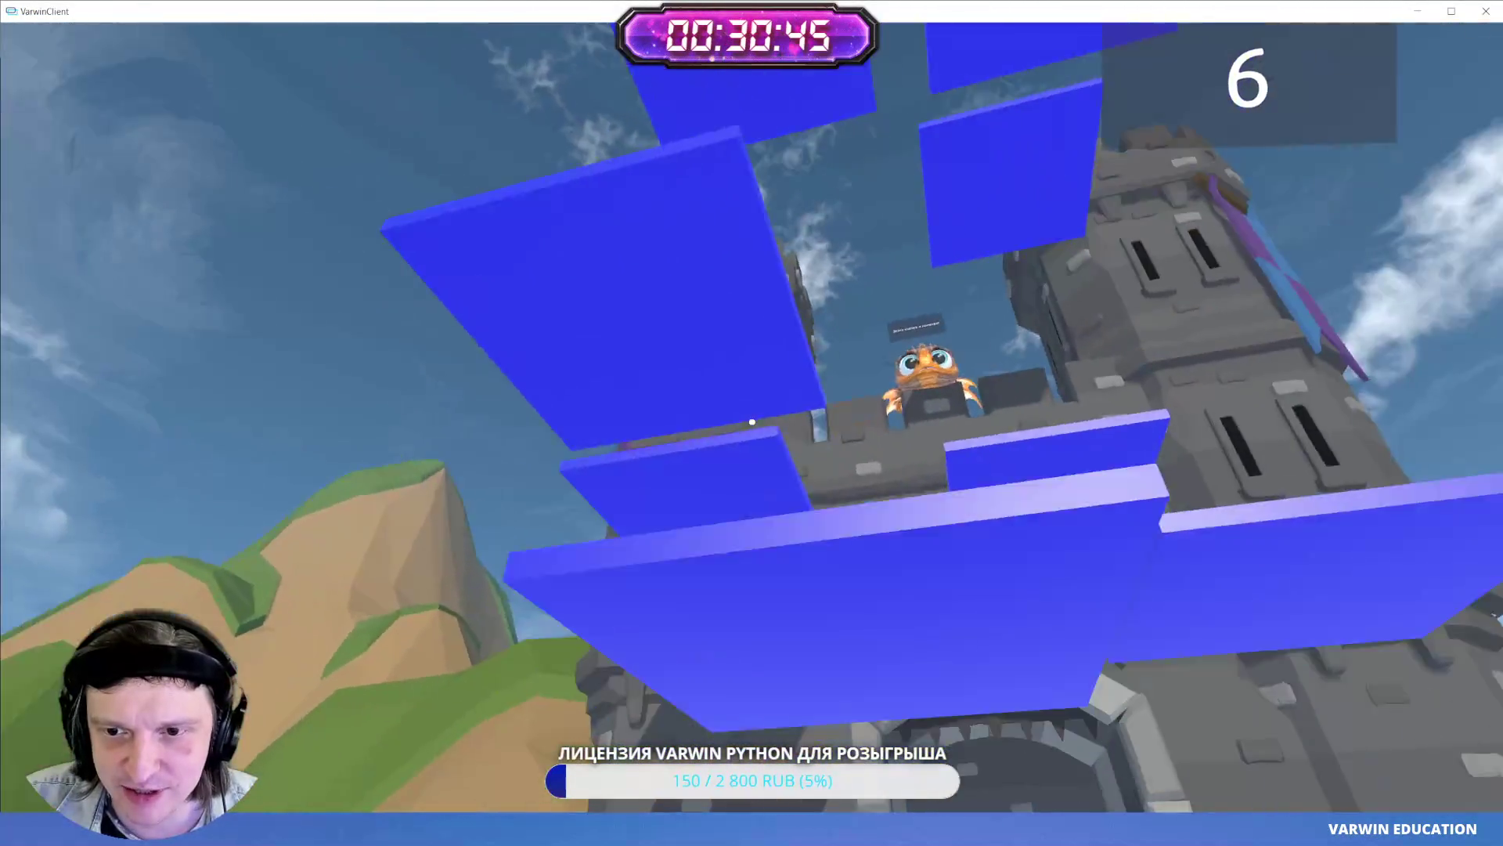
key(s)
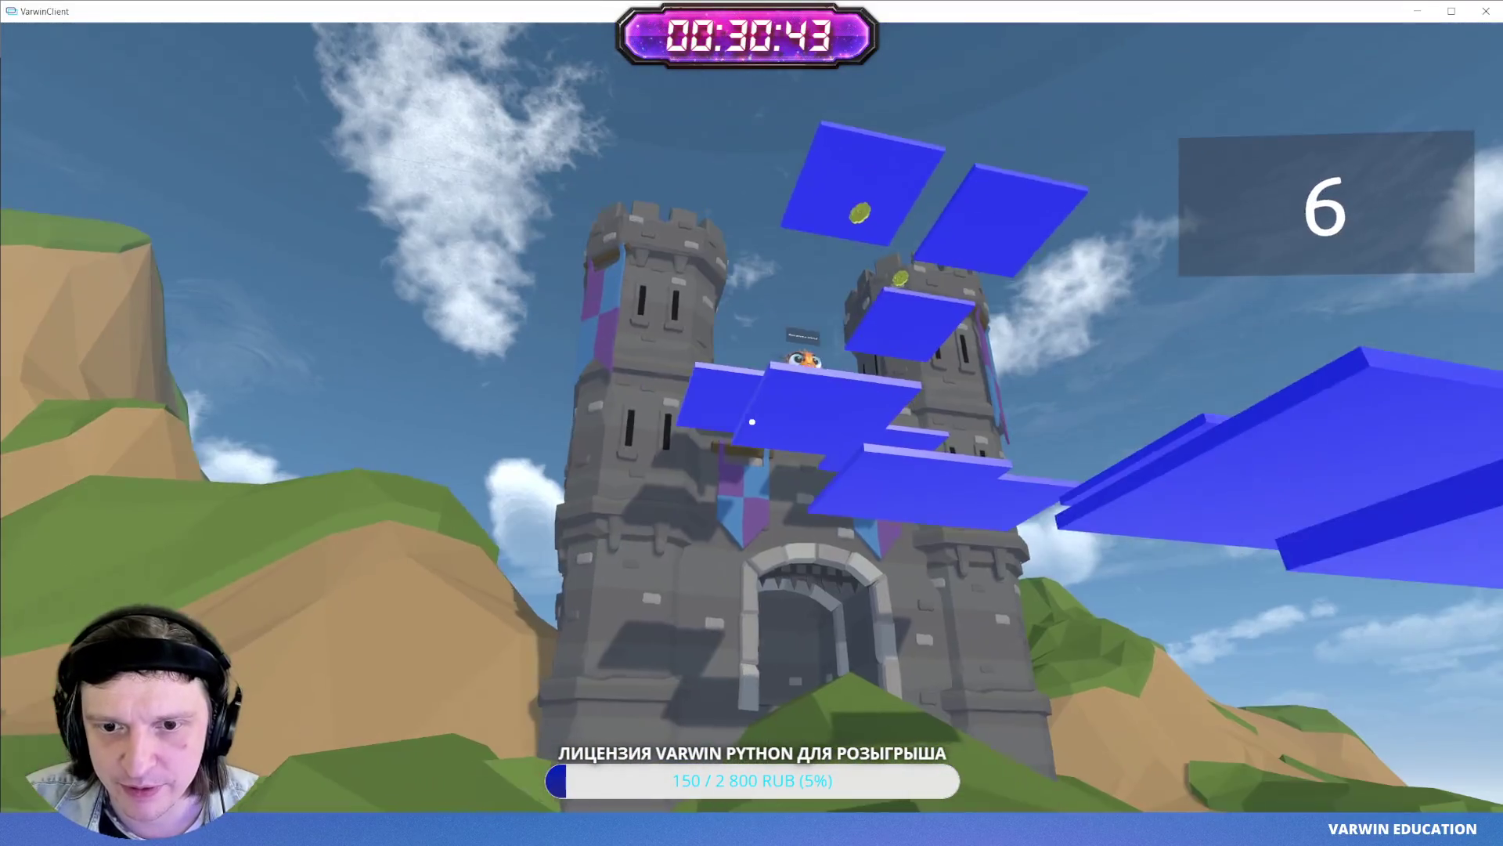
key(Escape)
click(728, 309)
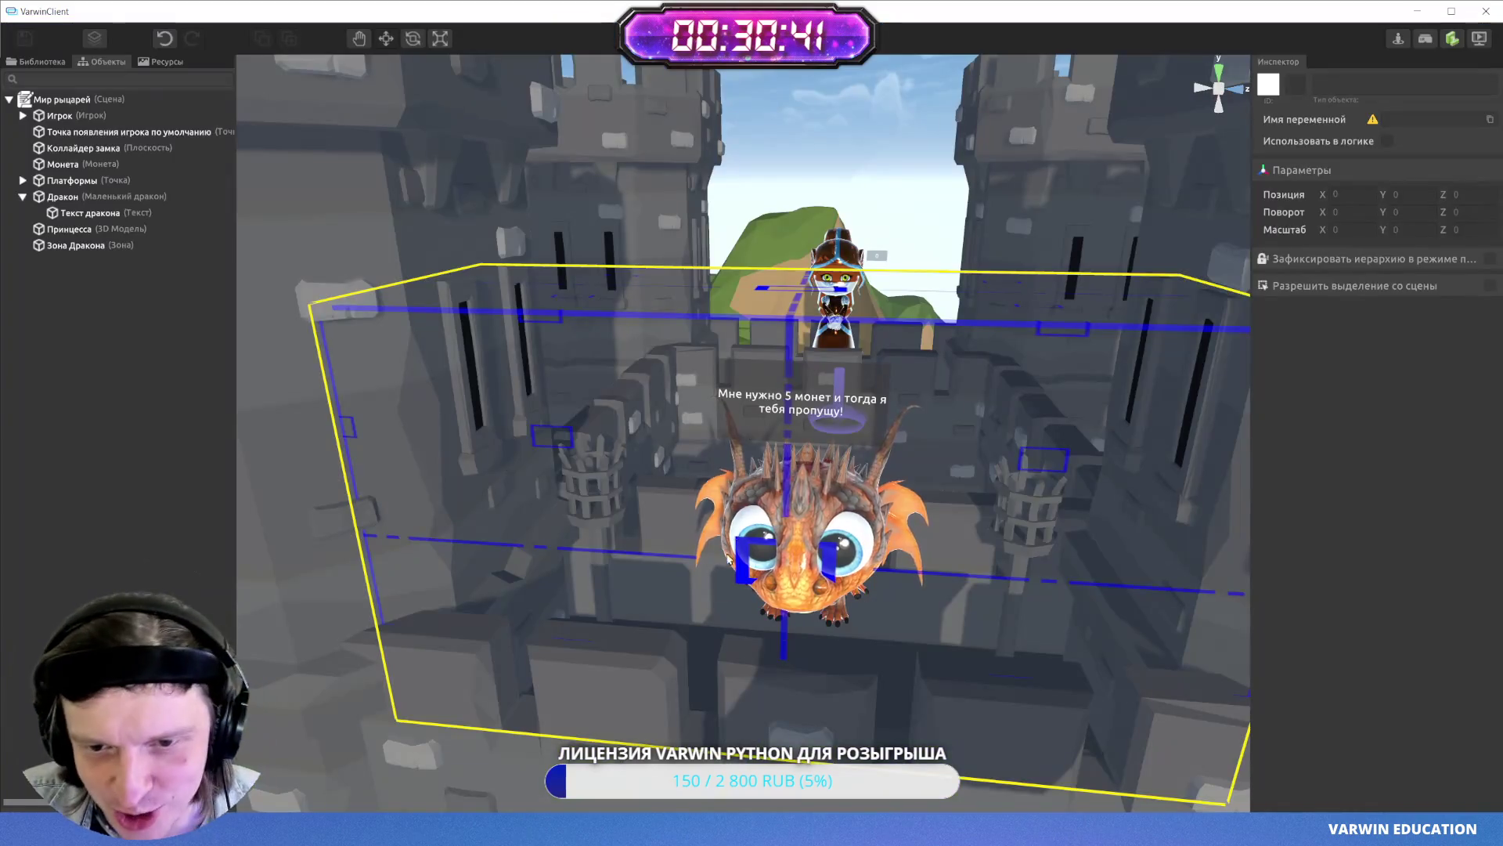
- Bring the Dragon zone logic into view and show the маленький дракон object blocks
key(alt+Tab)
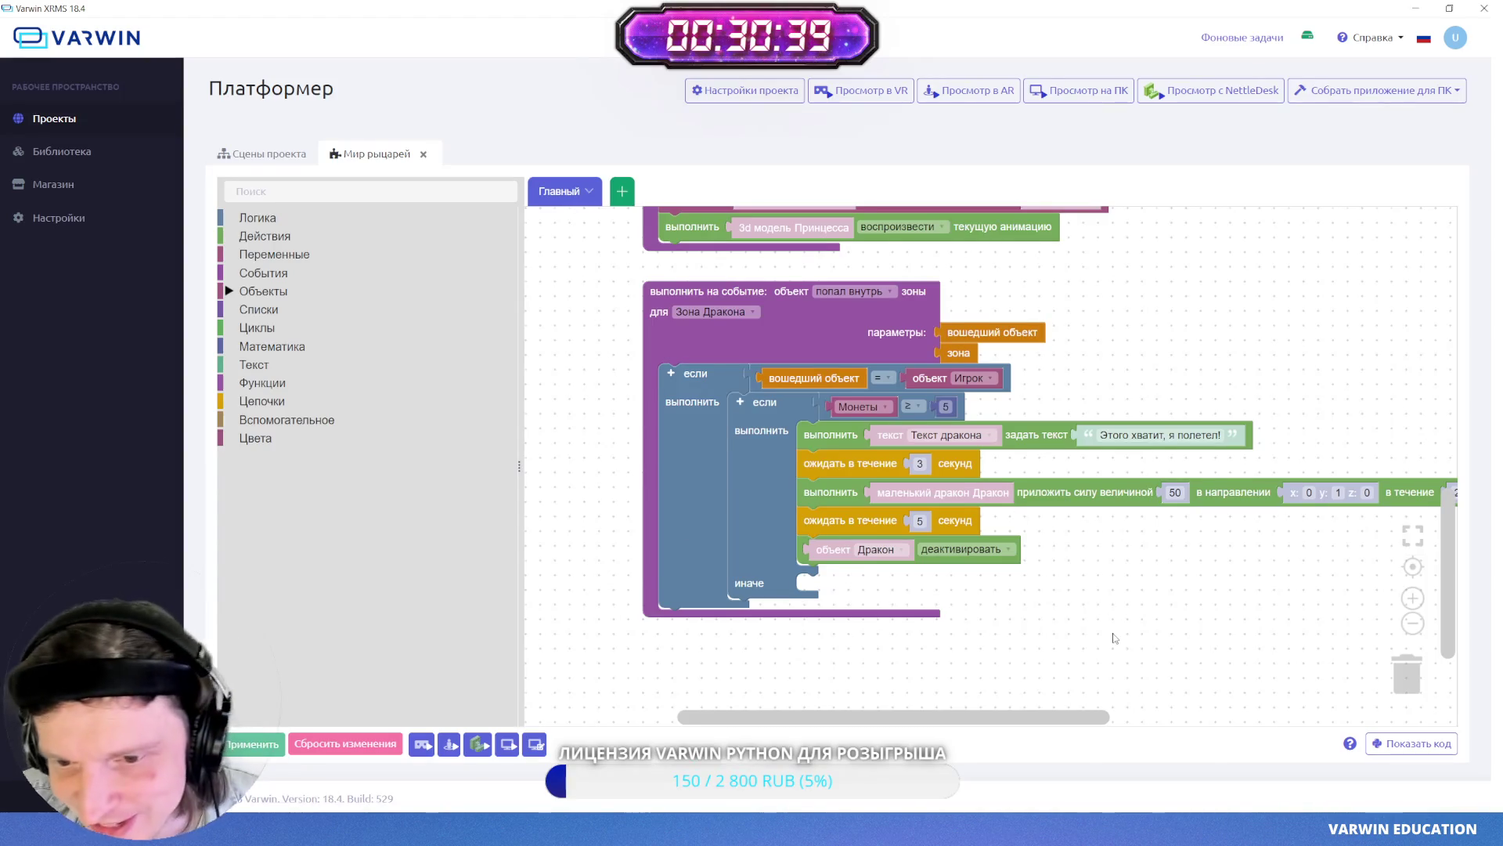
drag(1115, 638, 1084, 617)
scroll(1019, 605, right, 3)
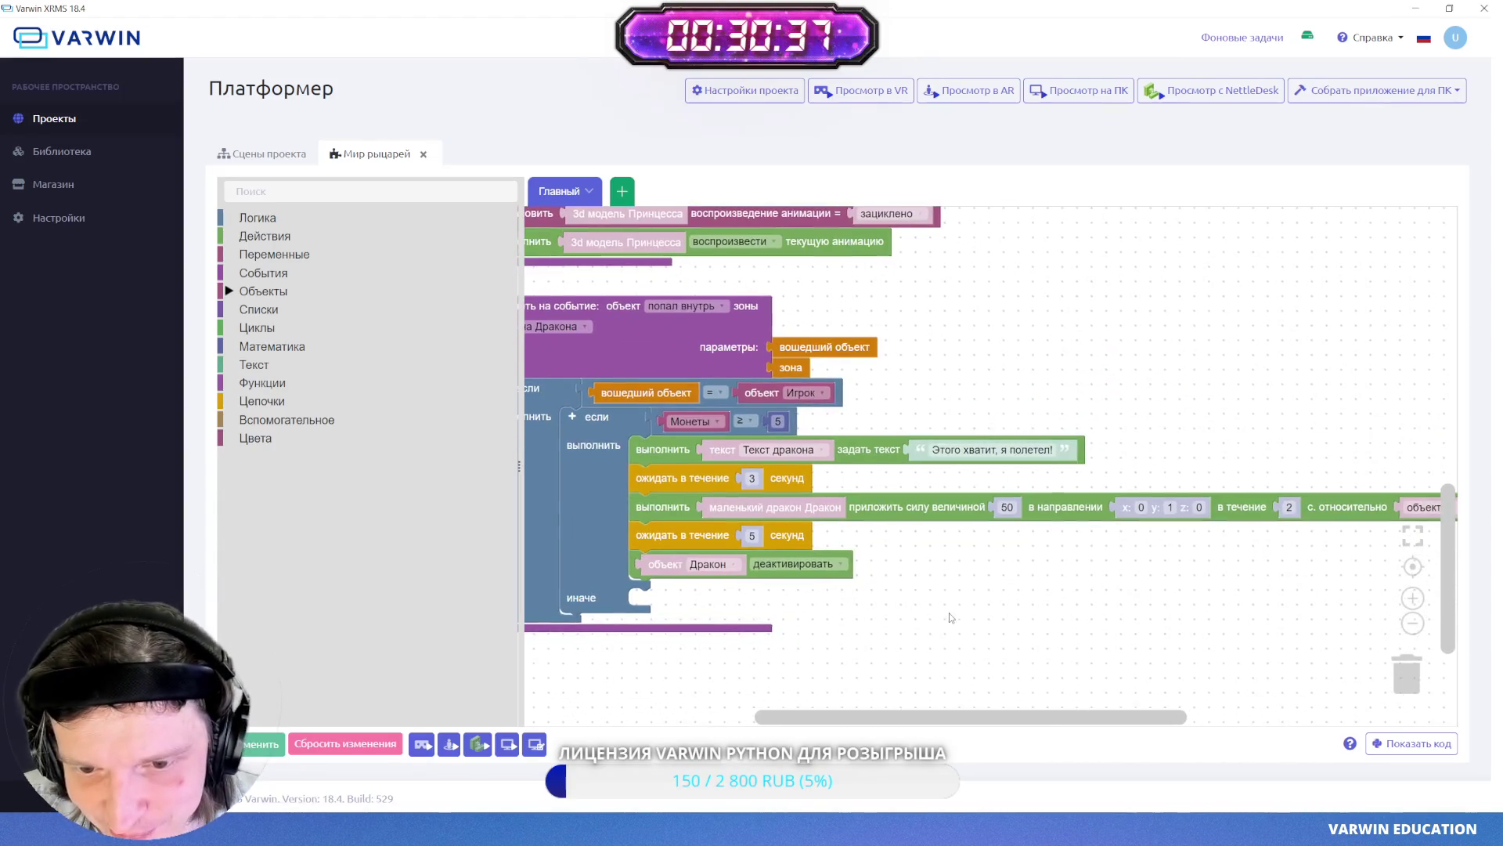
mouse_move(946, 588)
mouse_down()
mouse_move(922, 608)
mouse_move(959, 601)
mouse_up()
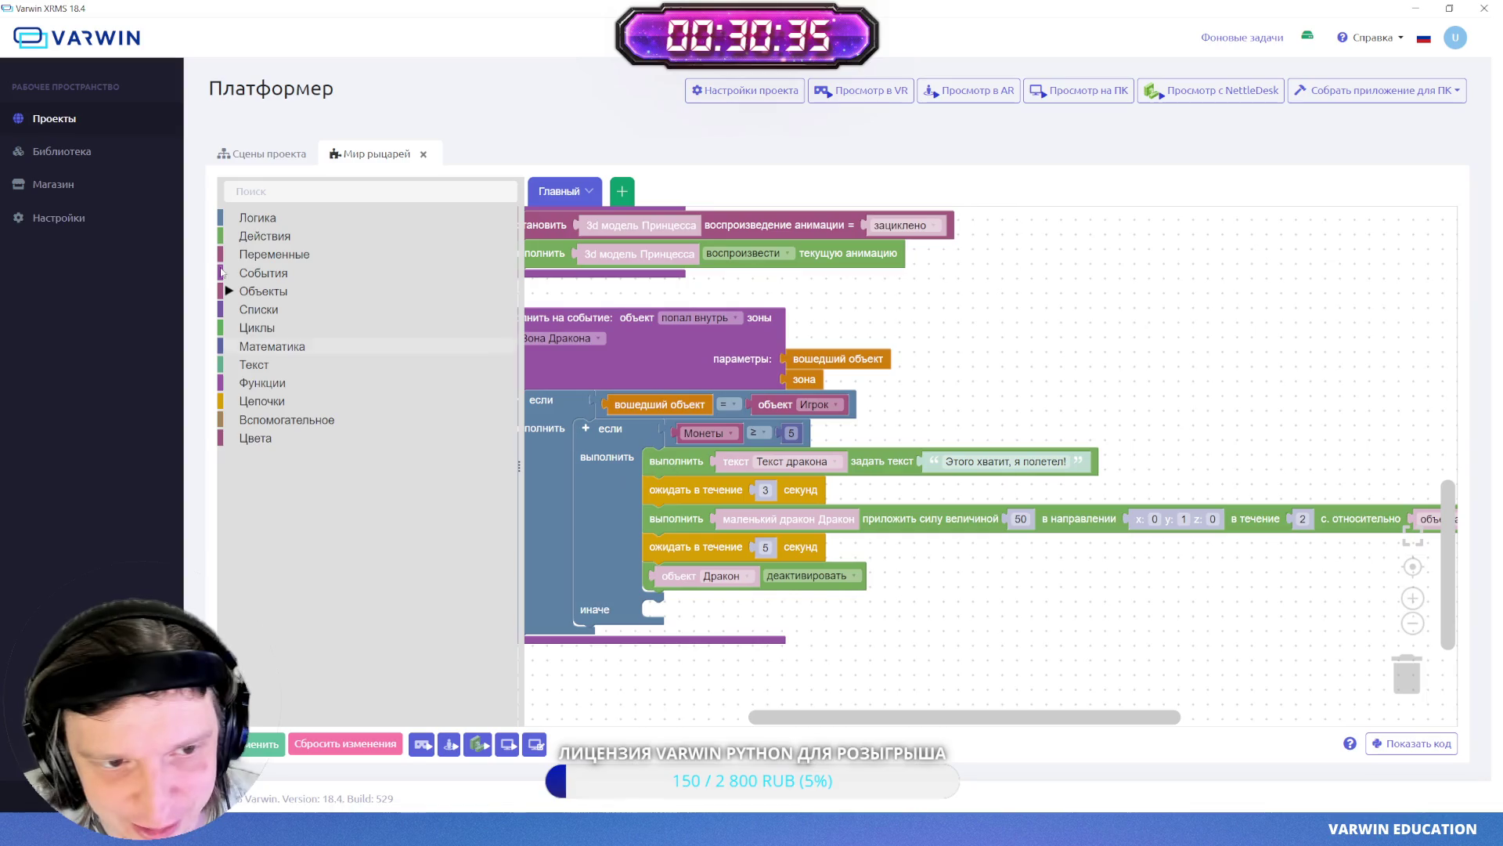
click(253, 294)
click(298, 401)
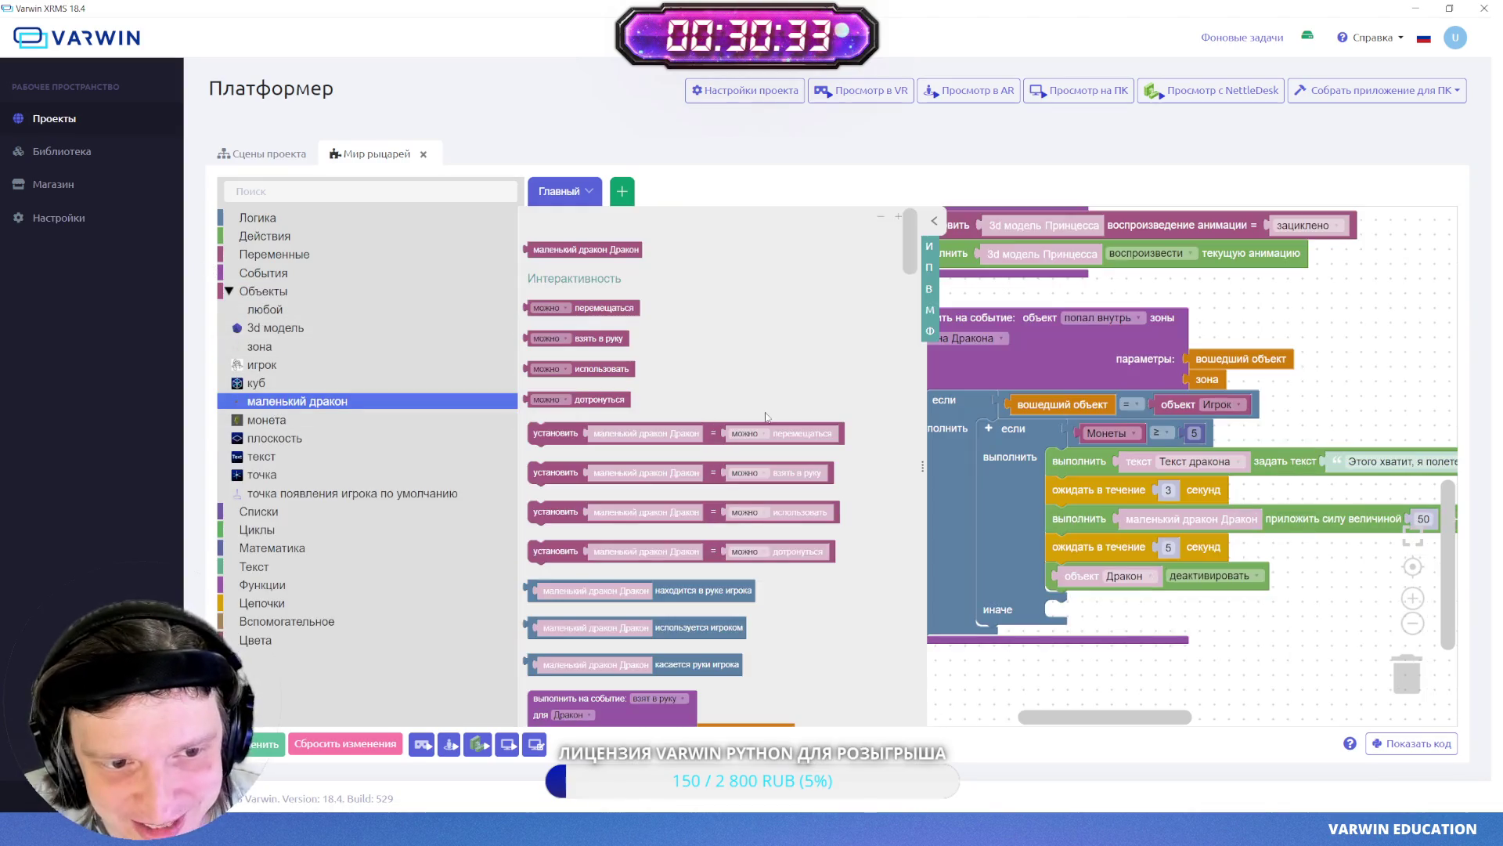
scroll(729, 501, down, 10)
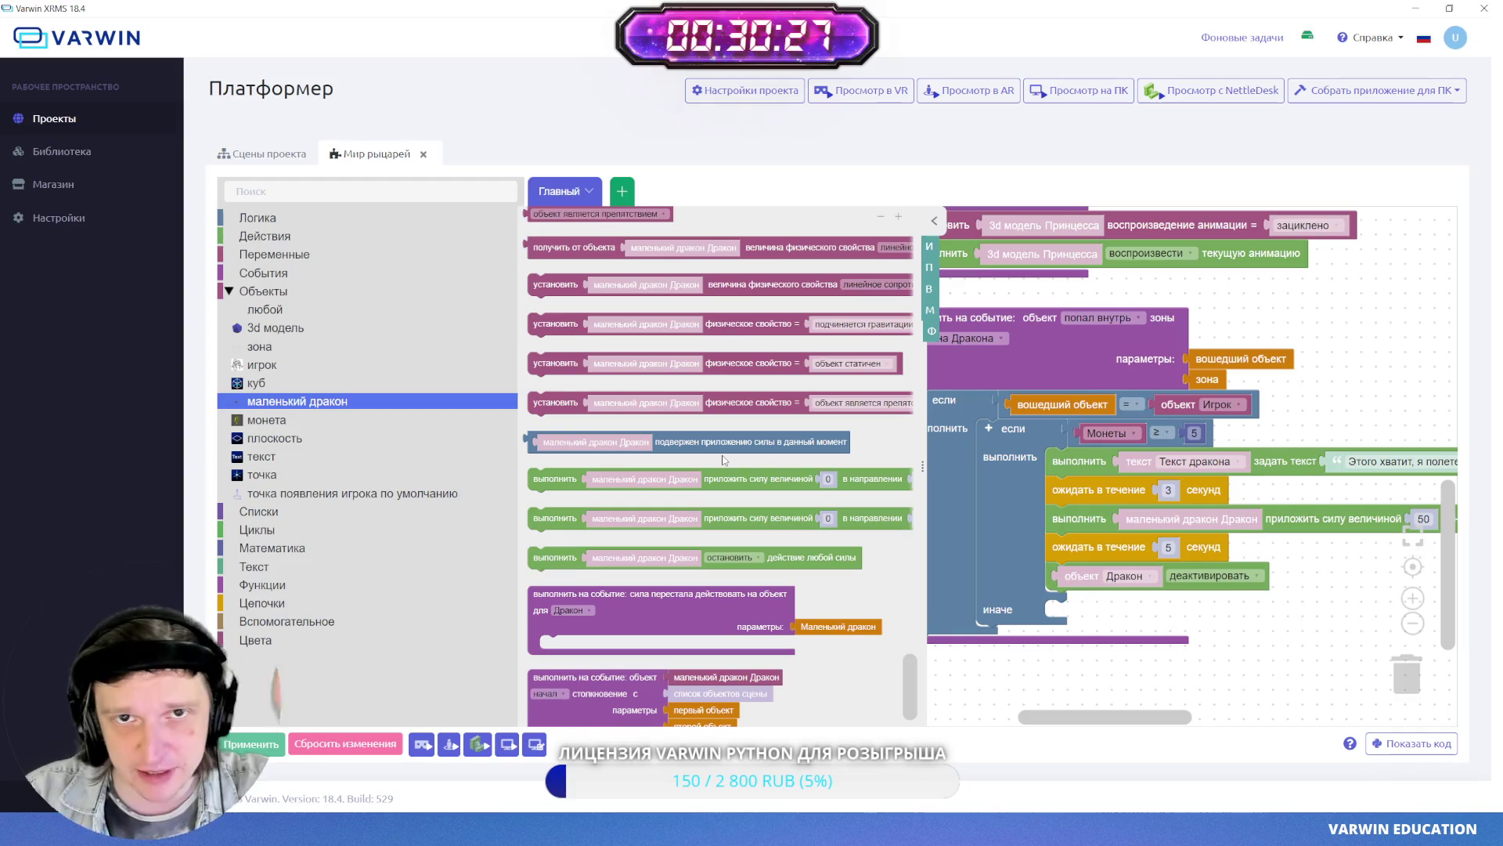
scroll(704, 431, up, 2)
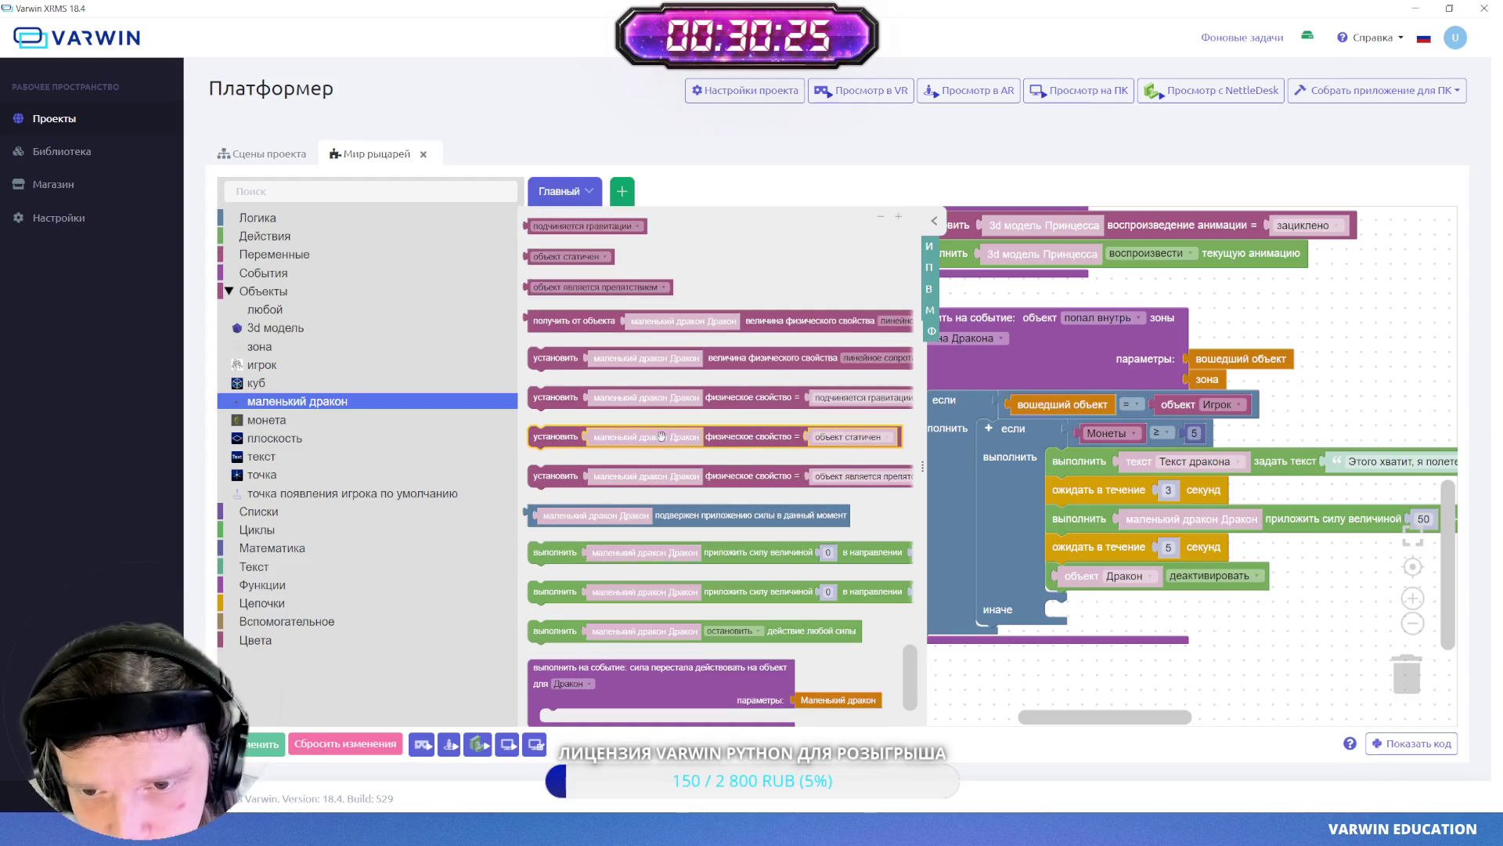
- Insert a set-physics-property block after the 3-second wait, set to 'объект не статичен'
mouse_move(603, 436)
mouse_down()
mouse_move(1096, 640)
mouse_move(1198, 612)
mouse_up()
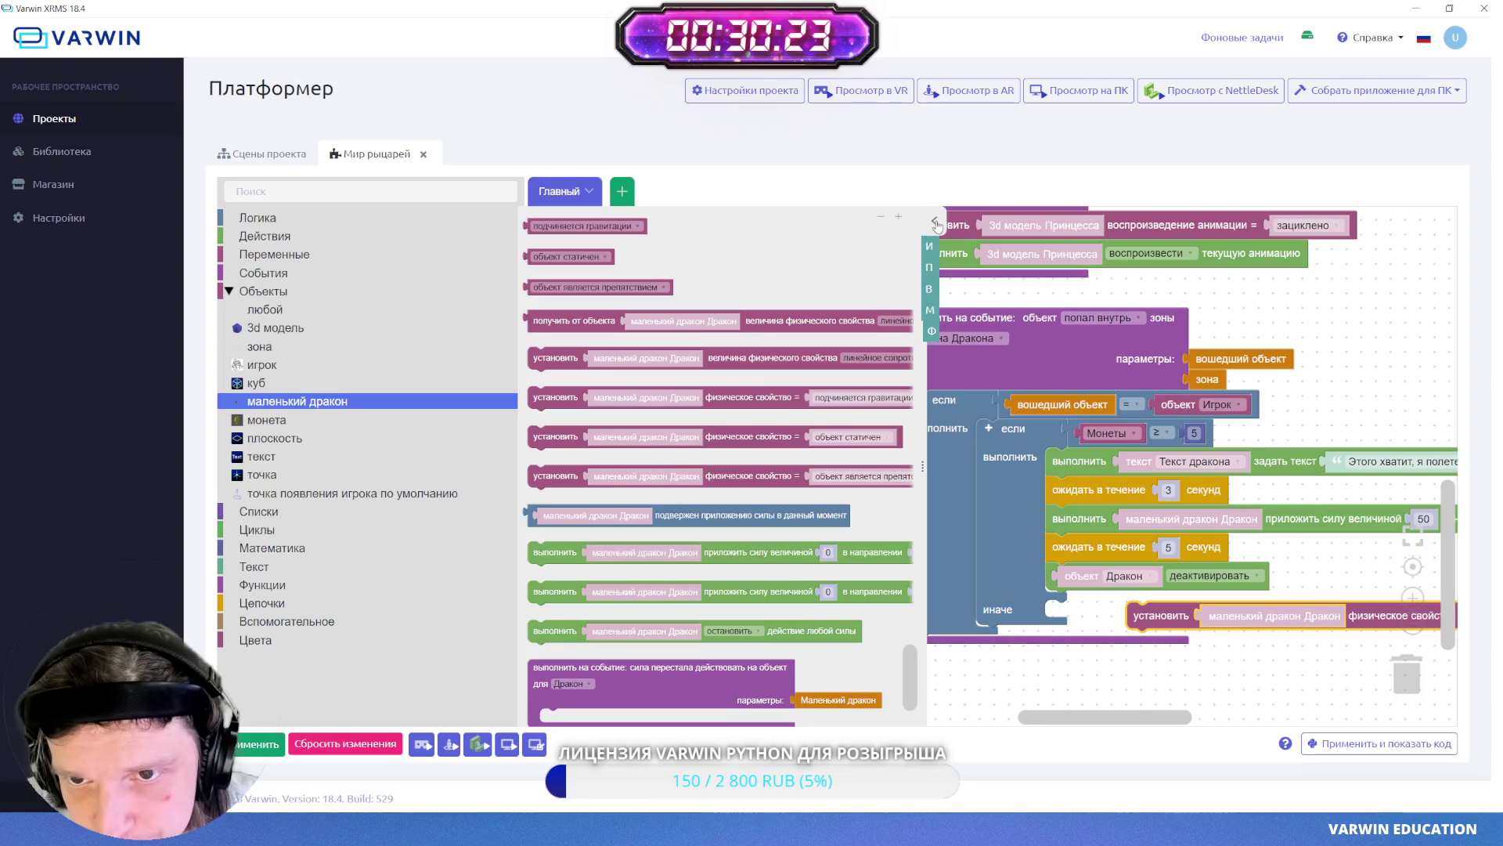
click(935, 223)
mouse_move(768, 613)
mouse_down()
mouse_move(826, 589)
mouse_move(814, 497)
mouse_move(687, 513)
mouse_up()
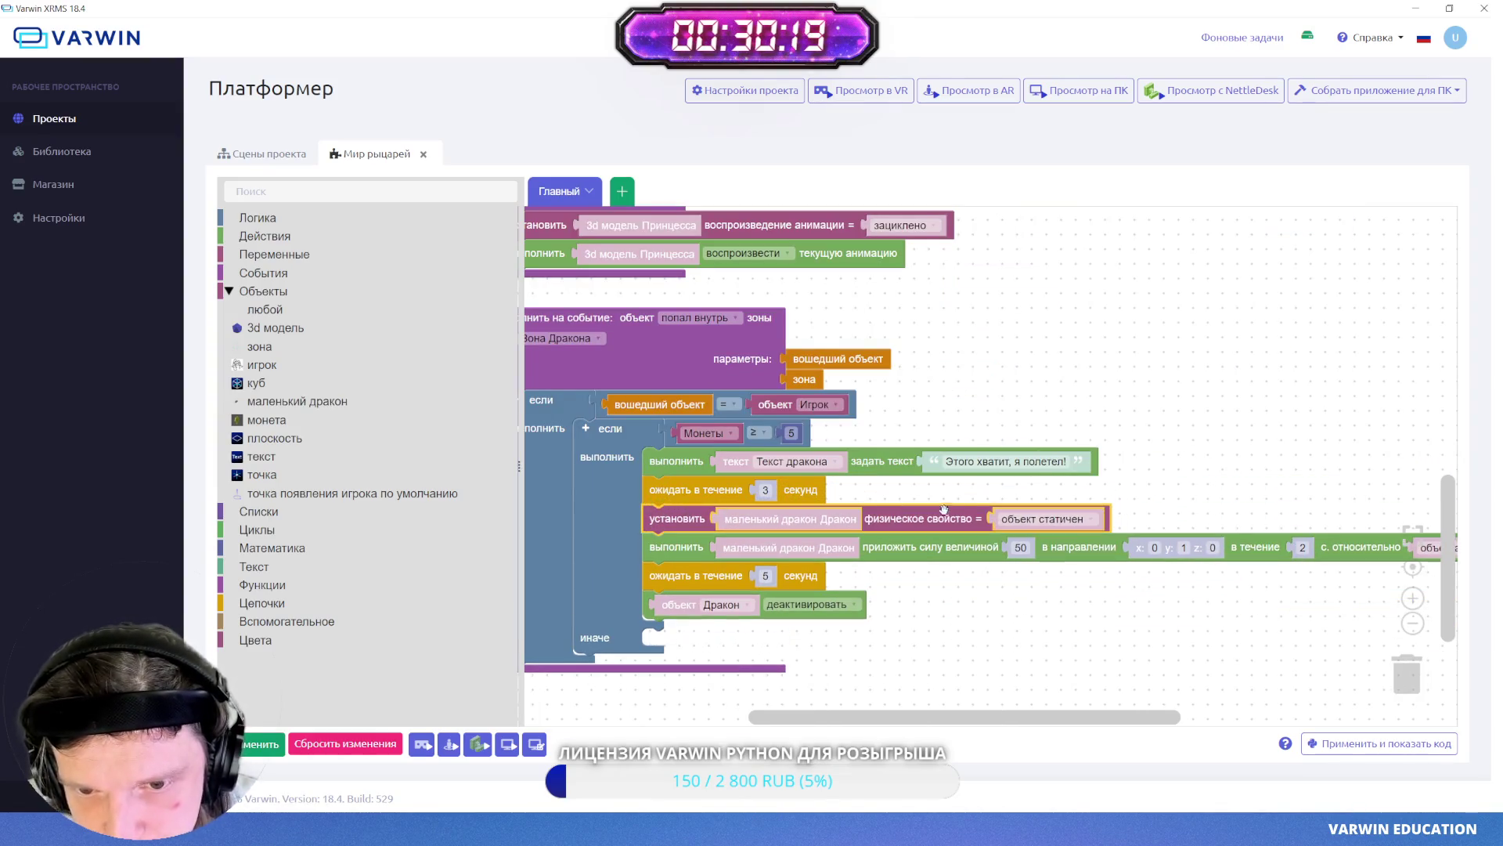
click(1039, 520)
click(1053, 550)
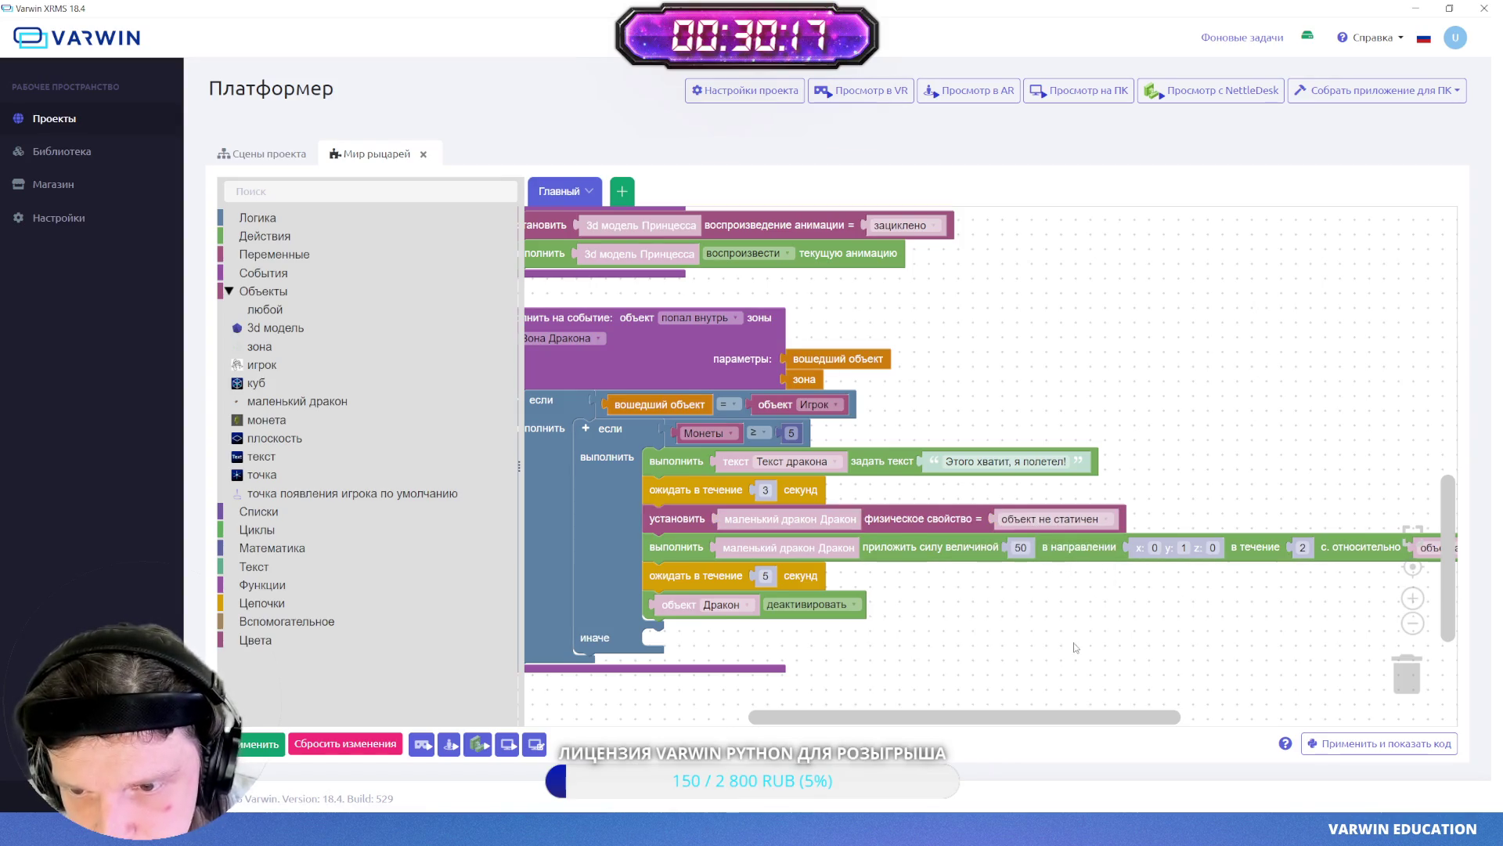
scroll(844, 593, down, 1)
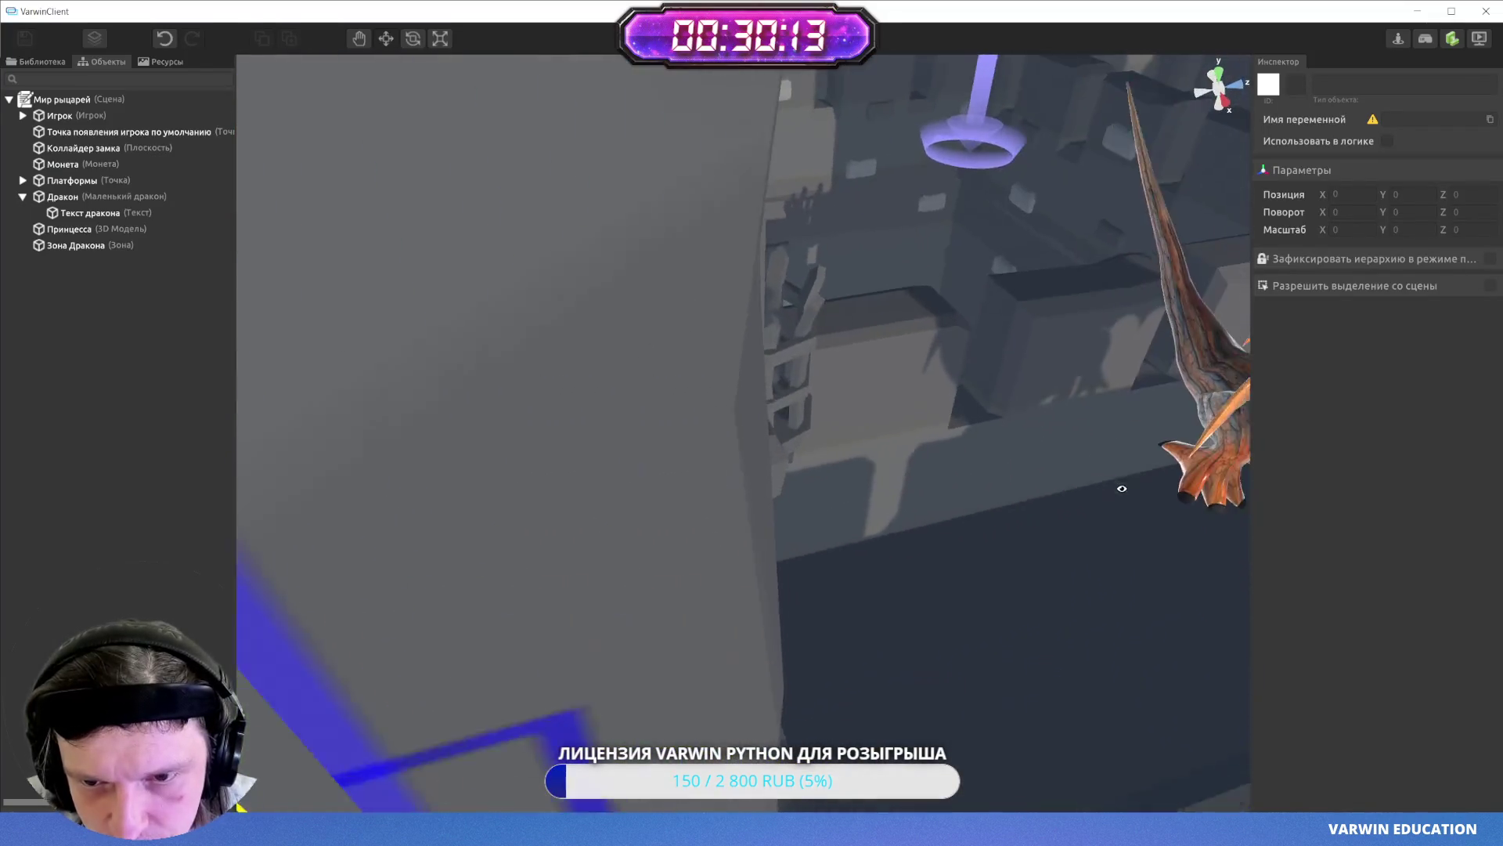
- Rotate the little dragon about its vertical axis to Y 272.711
mouse_move(1121, 488)
mouse_down()
mouse_move(722, 444)
mouse_move(1013, 423)
mouse_move(1073, 483)
mouse_move(1064, 297)
mouse_up()
click(1062, 298)
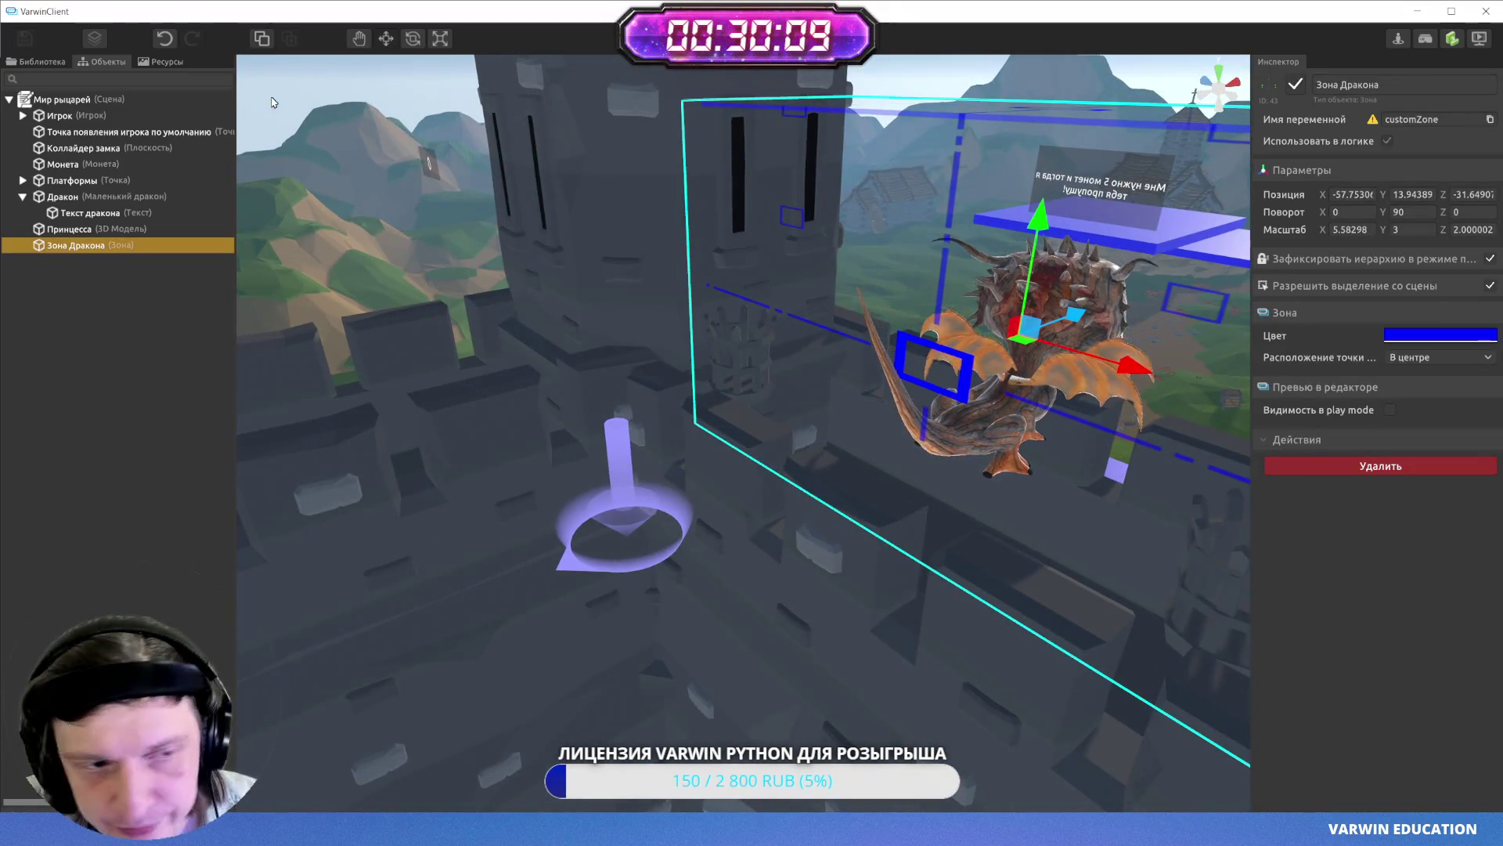
click(69, 198)
drag(940, 501, 1228, 545)
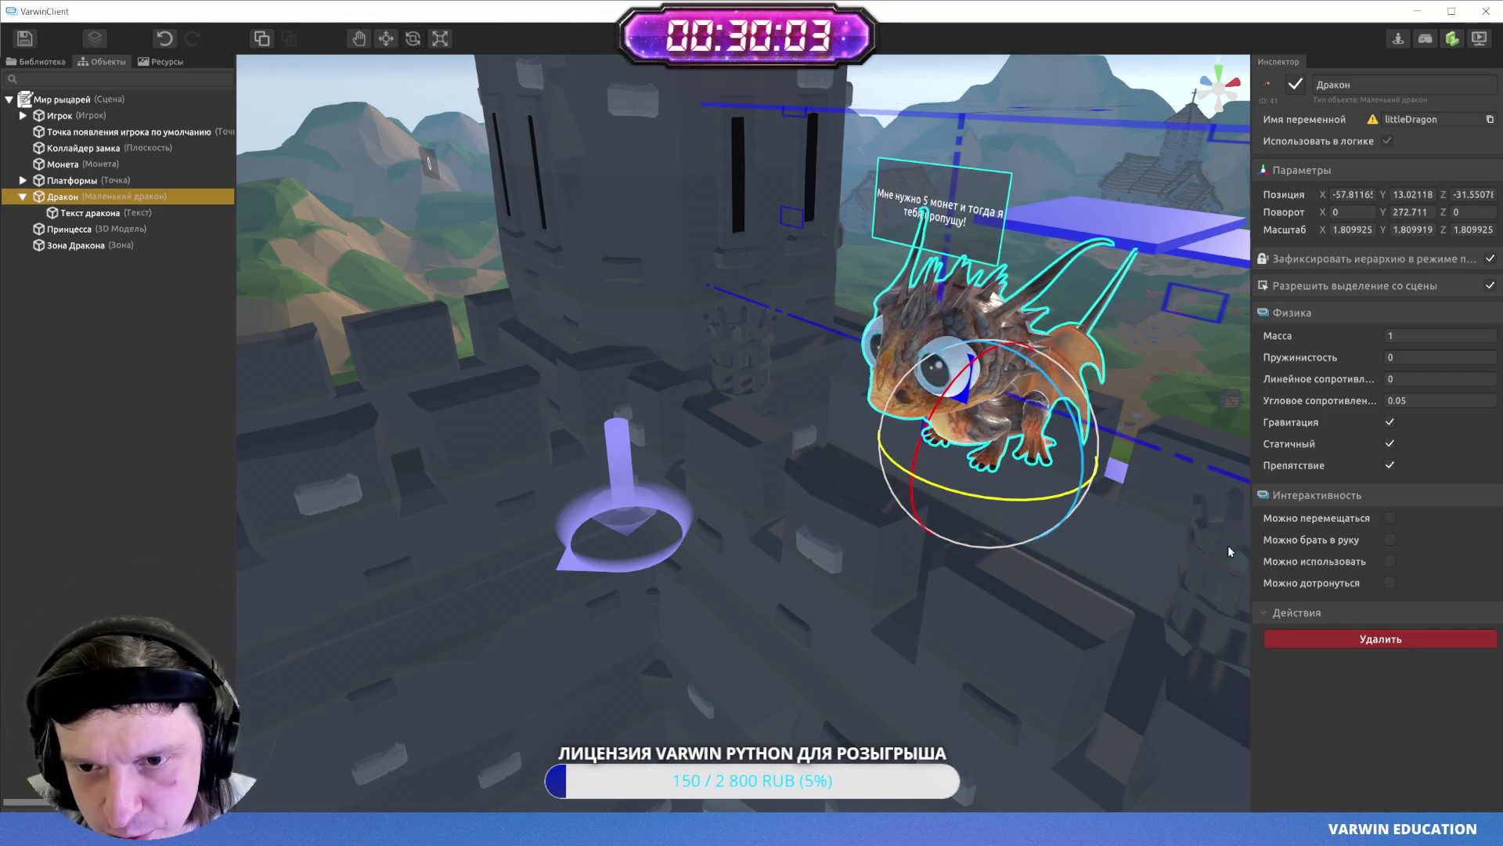
- Save the scene and return to the block logic editor
click(31, 50)
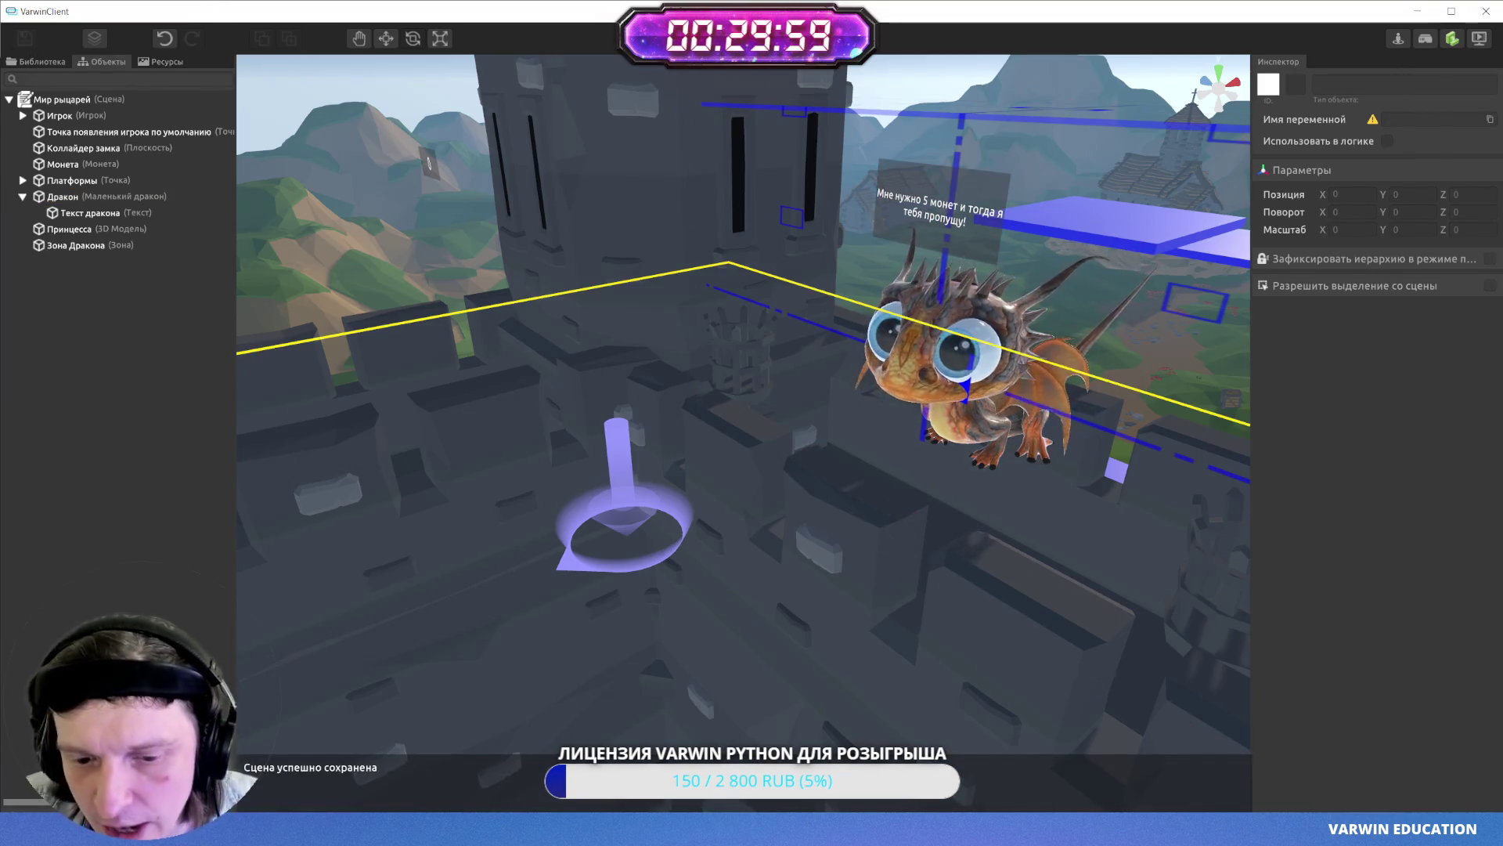
key(alt+Tab)
scroll(1135, 447, up, 3)
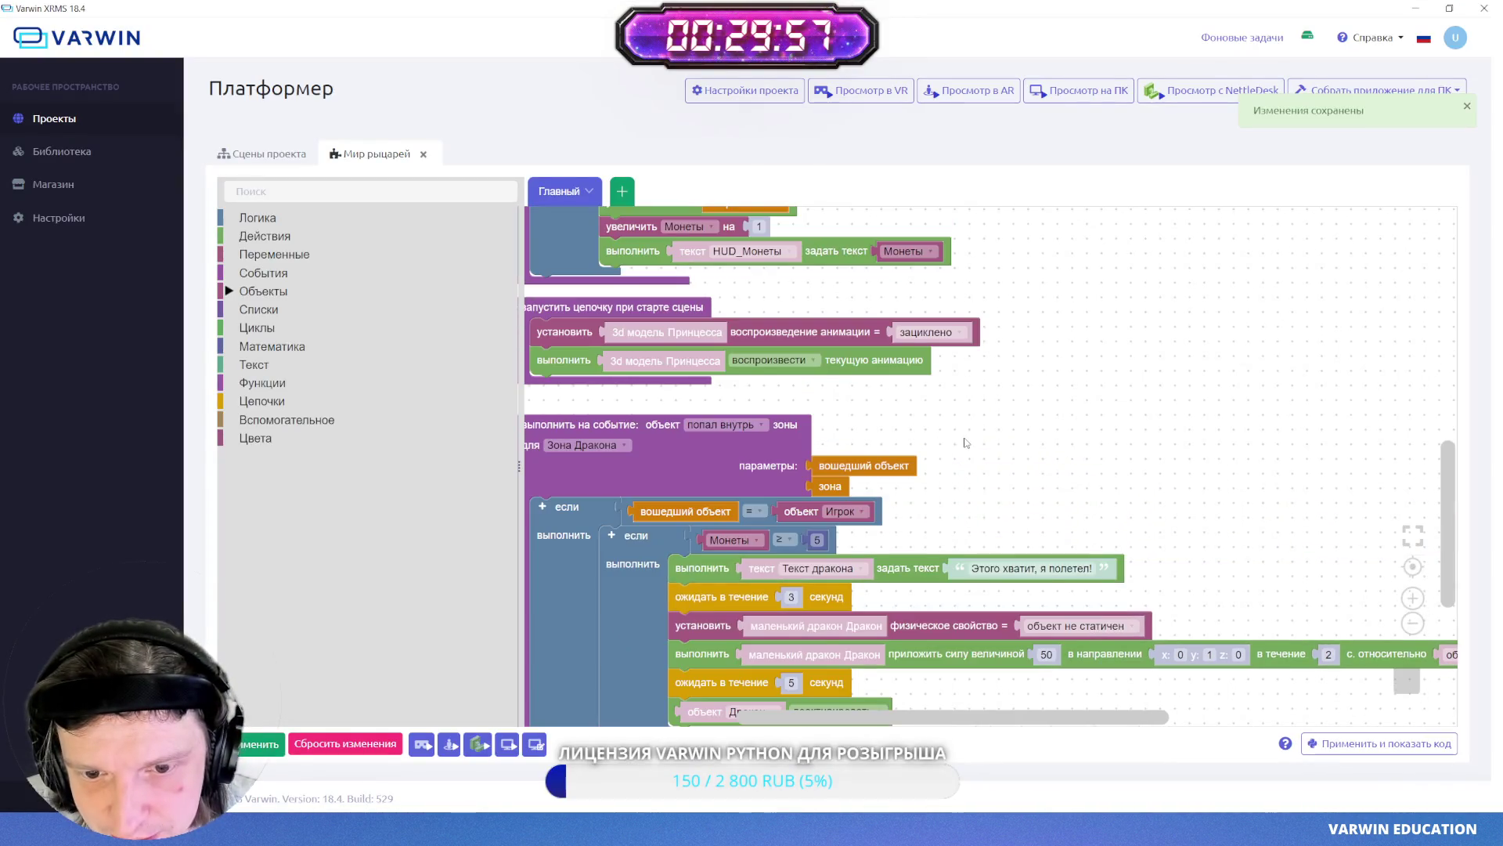
- Run the knight world in PC preview, then exit back to scene editing
scroll(1135, 448, up, 5)
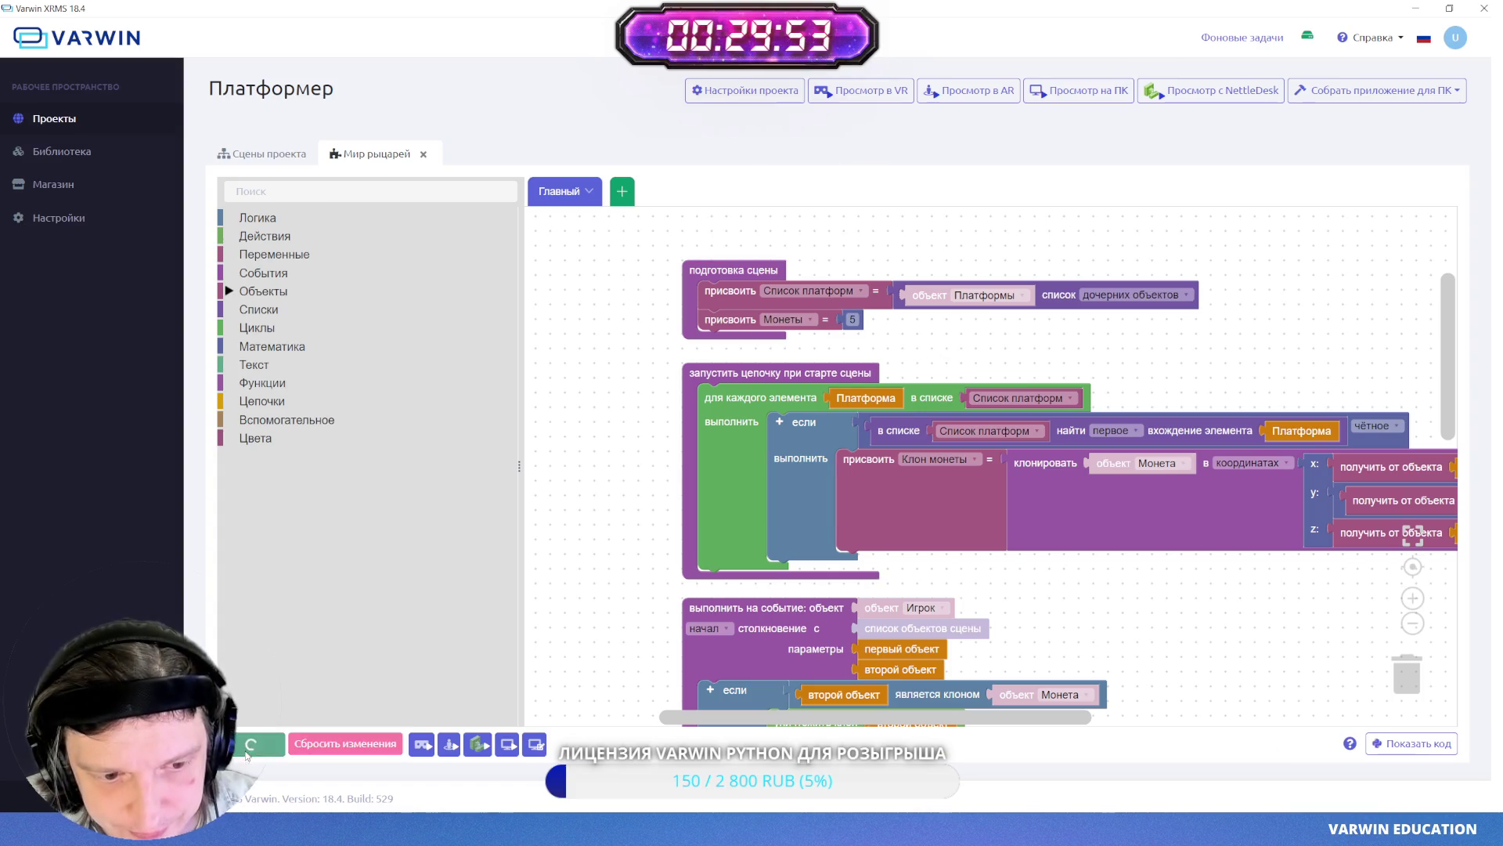
key(alt+Tab)
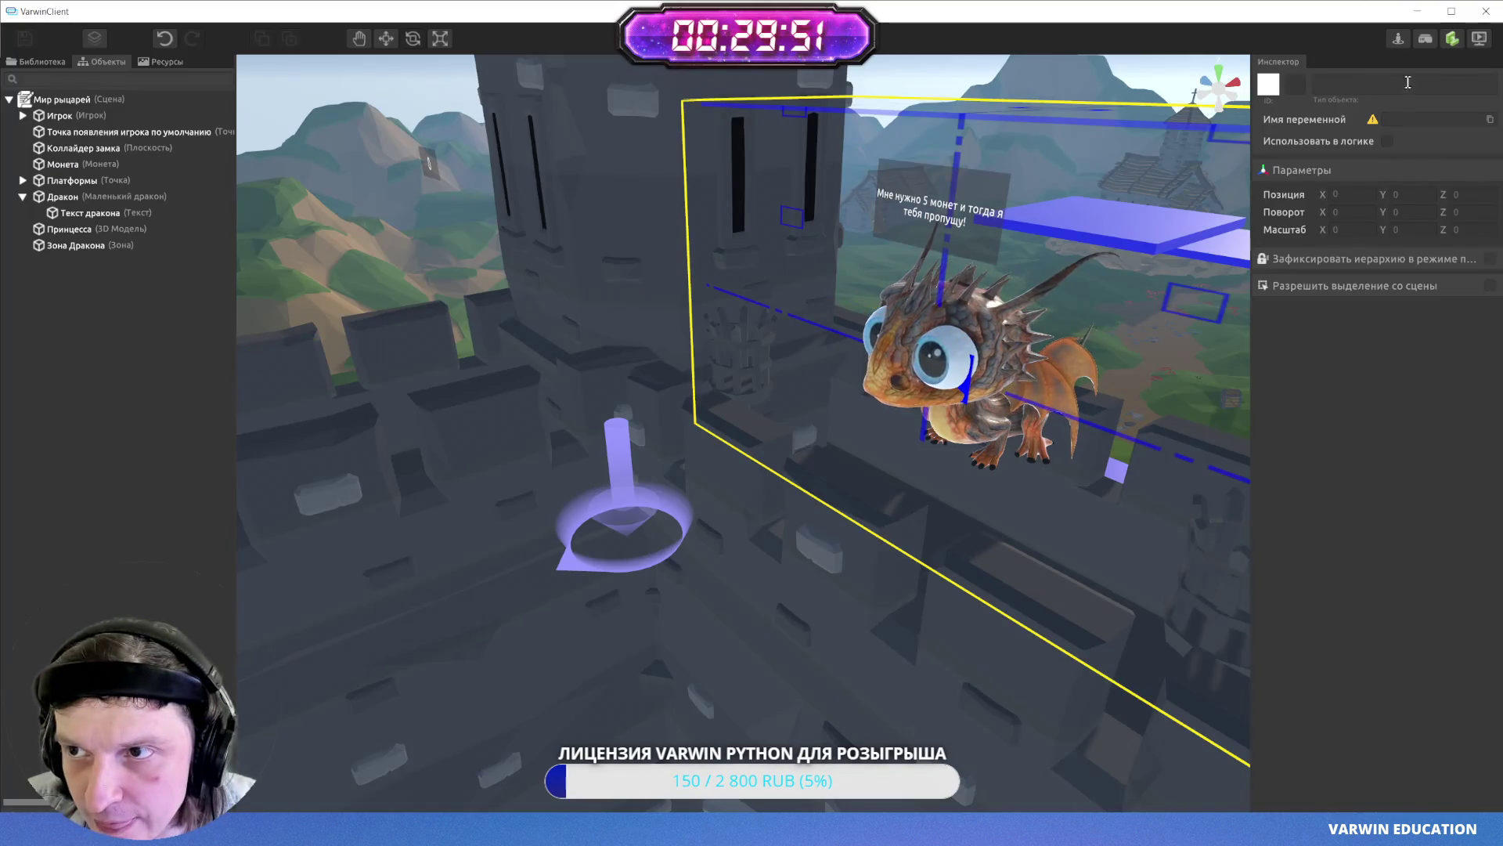
click(1482, 45)
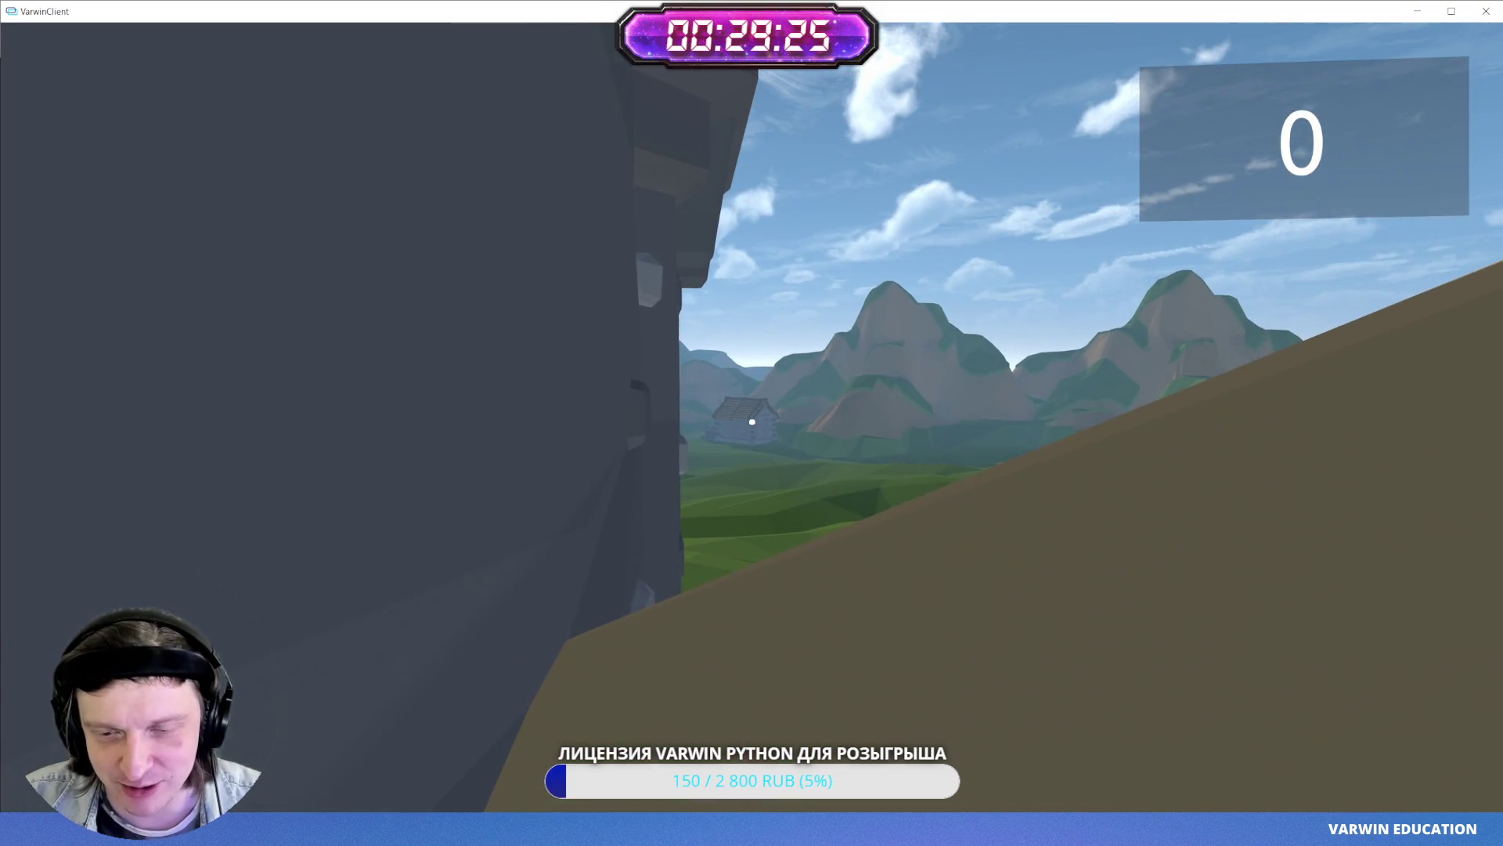
key(Escape)
click(754, 427)
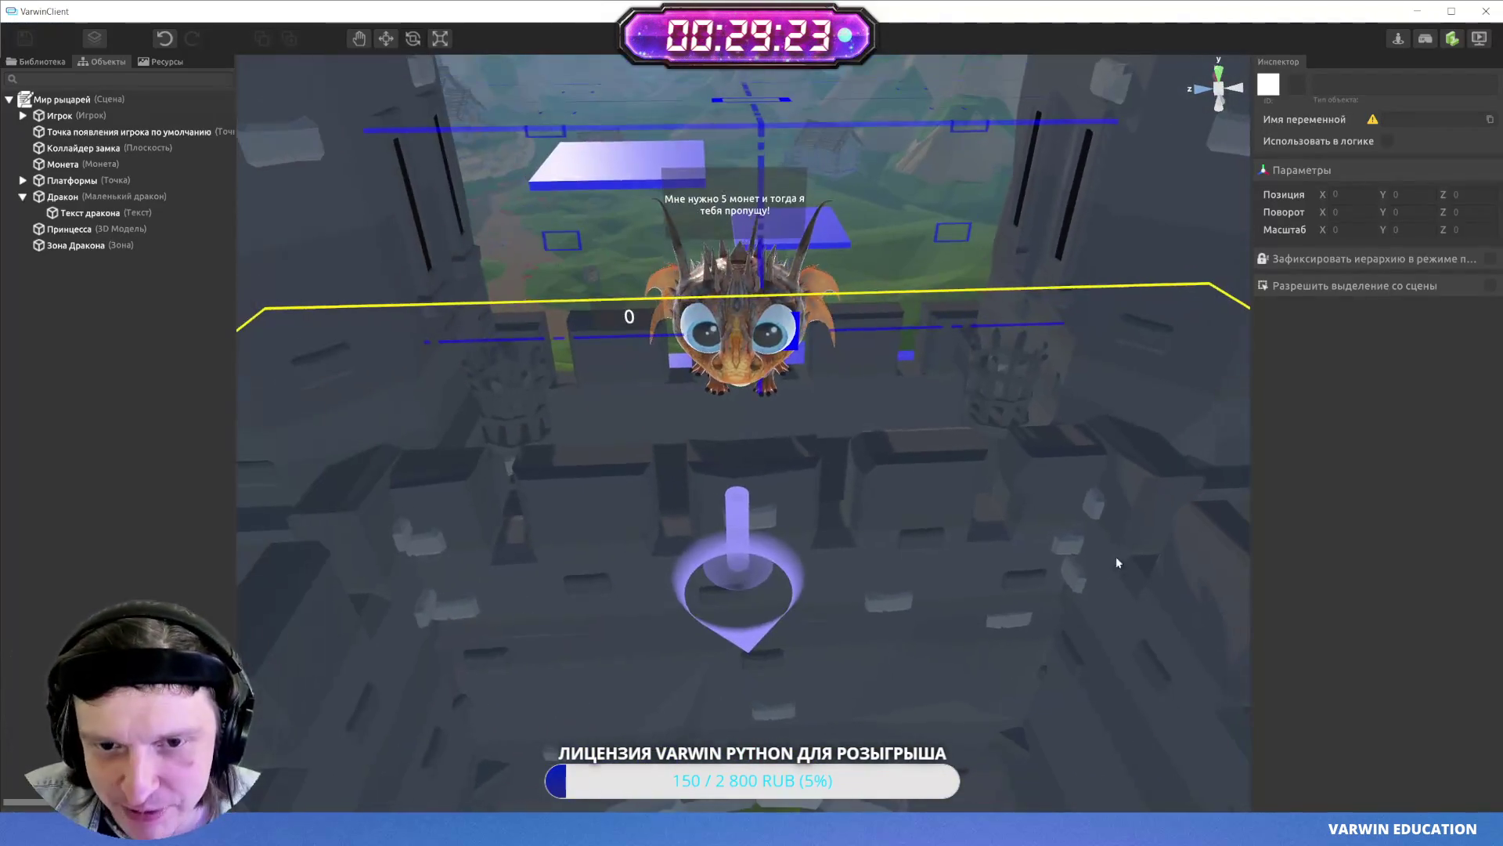
- Duplicate the HUD_Монеты set-text block and place the copy under the scene-setup block
key(alt+Tab)
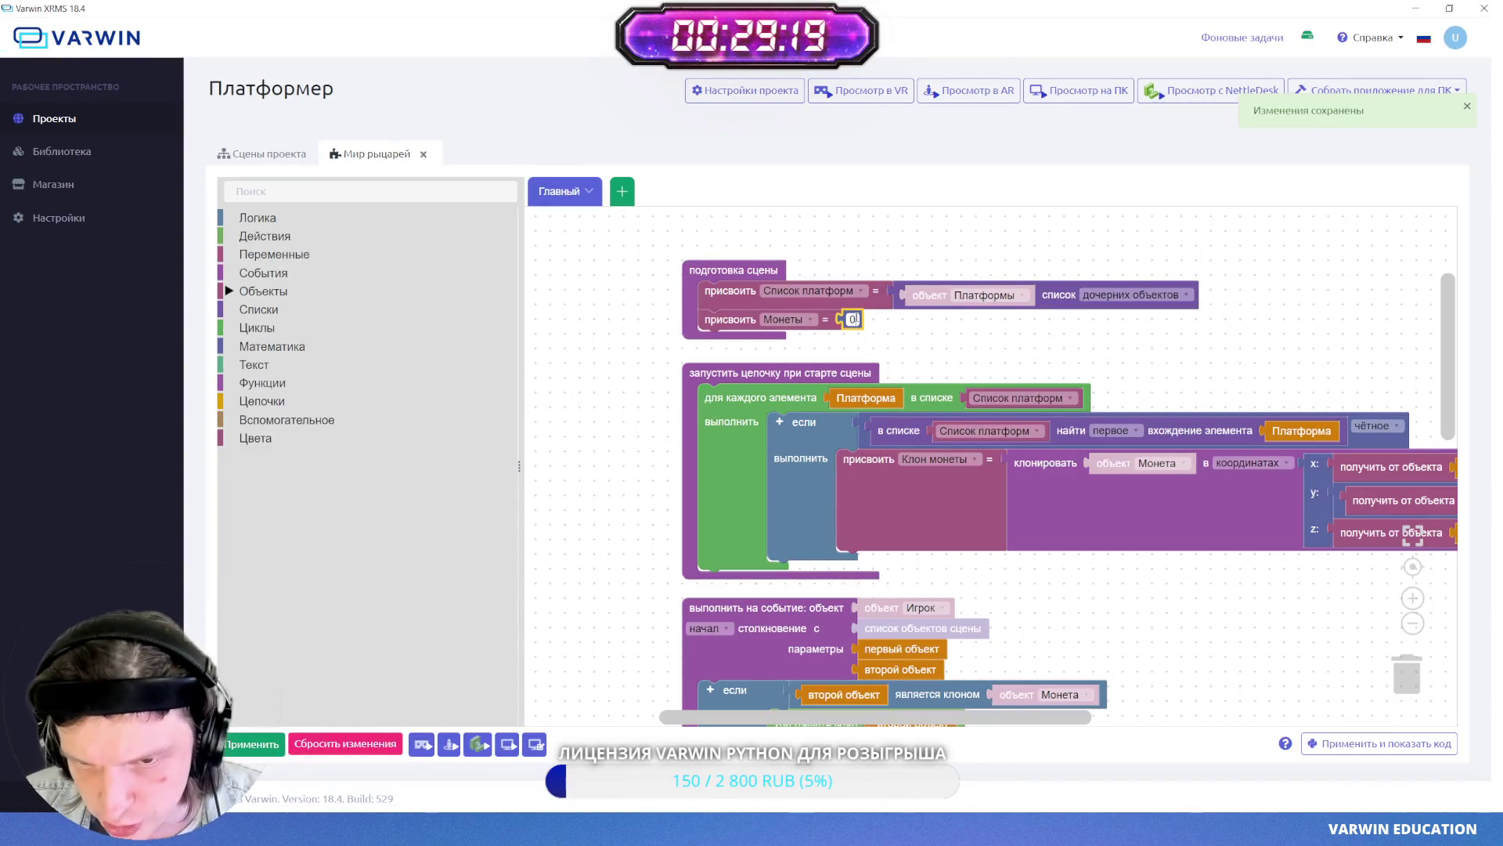
scroll(924, 470, up, 3)
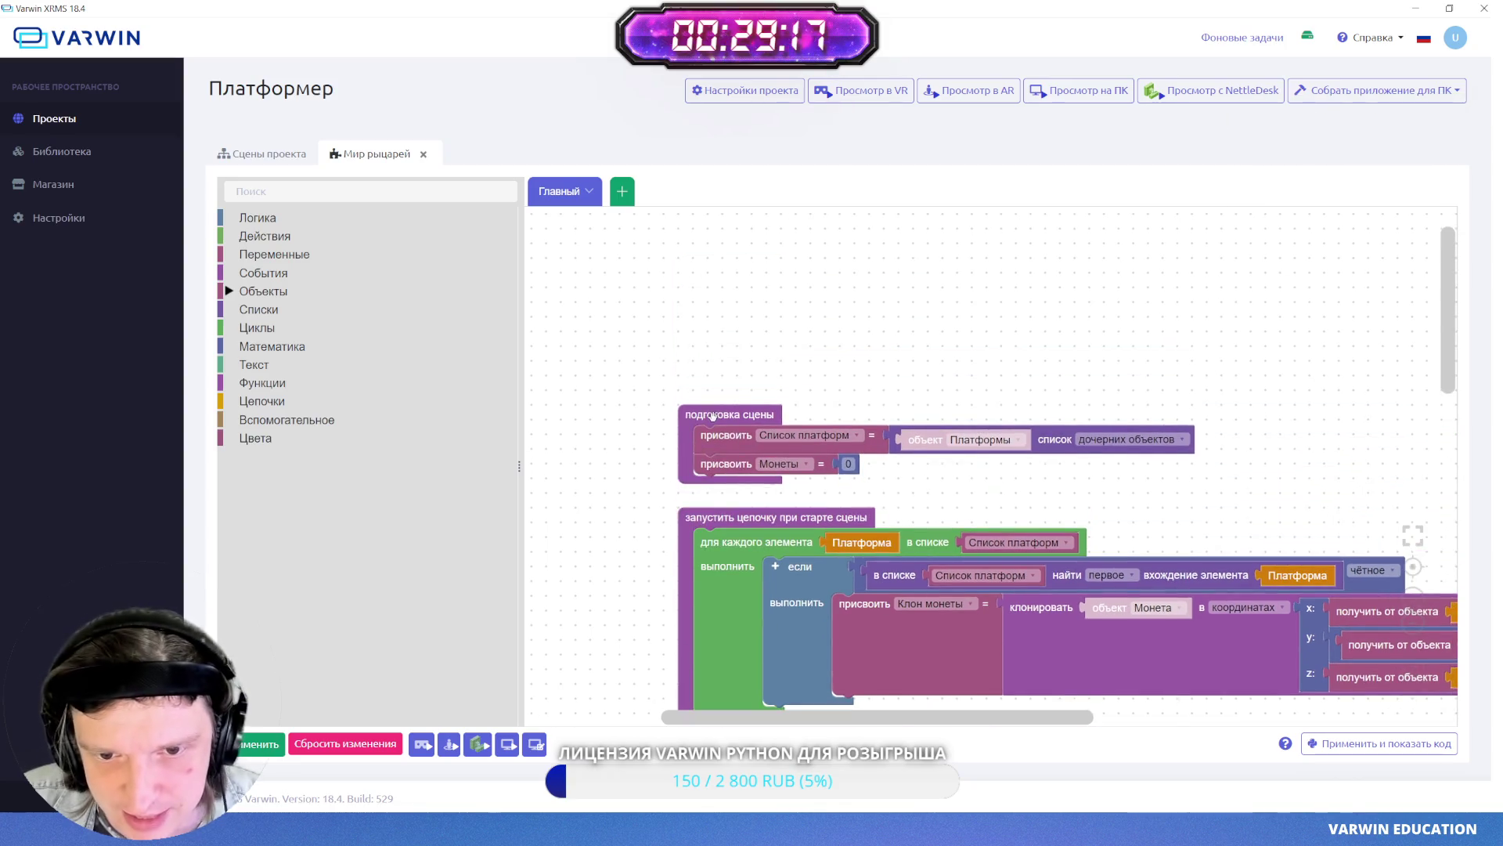
scroll(877, 486, down, 8)
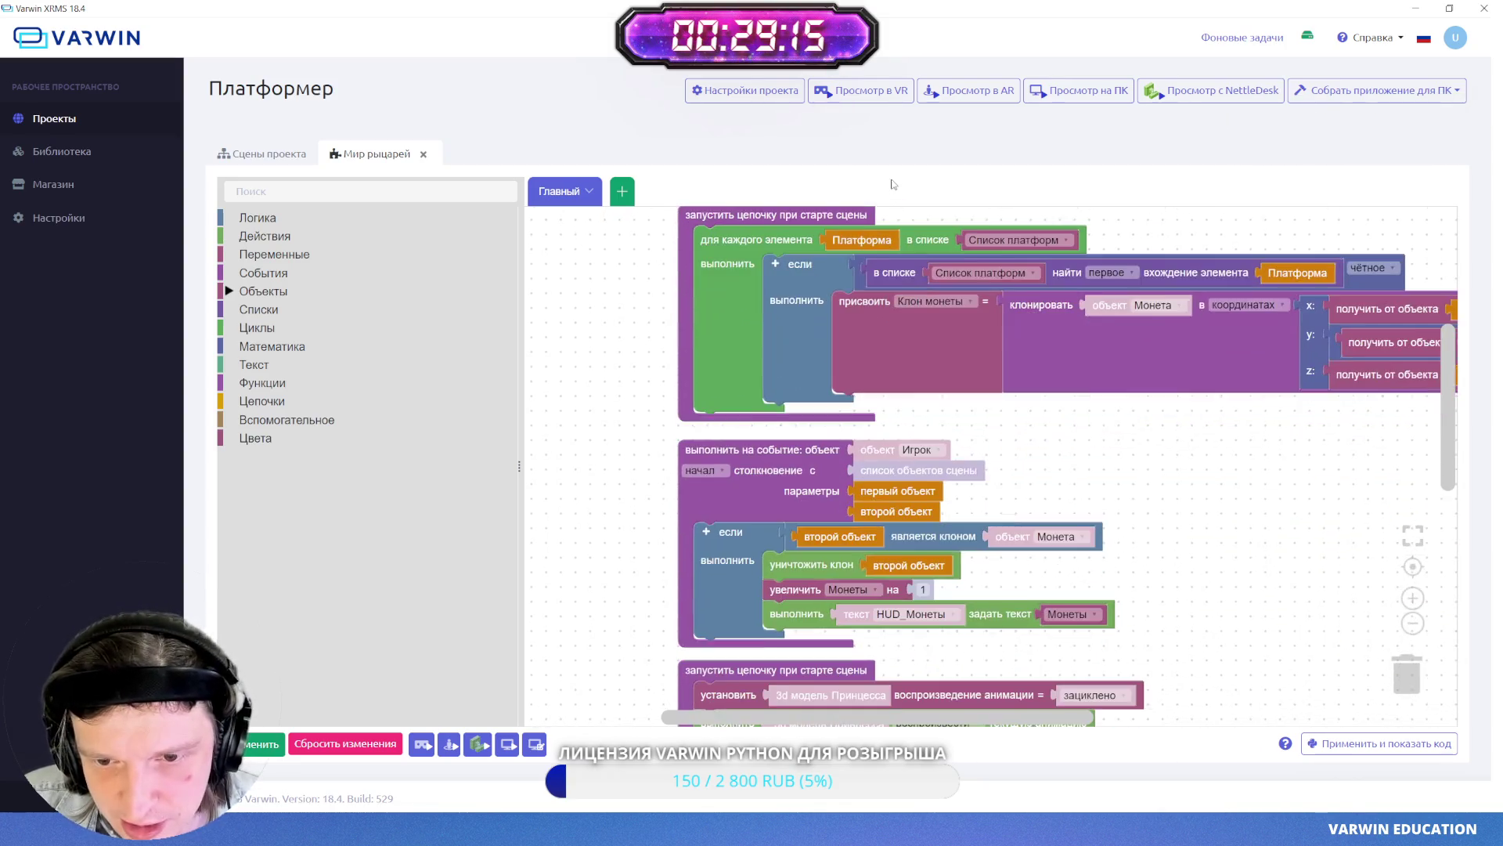
right_click(778, 552)
click(805, 597)
mouse_move(806, 597)
mouse_down()
mouse_move(1069, 381)
mouse_move(1031, 489)
mouse_move(1055, 377)
mouse_move(1006, 335)
mouse_move(1035, 636)
mouse_move(1004, 597)
mouse_move(685, 384)
mouse_move(686, 320)
mouse_up()
scroll(1018, 470, up, 6)
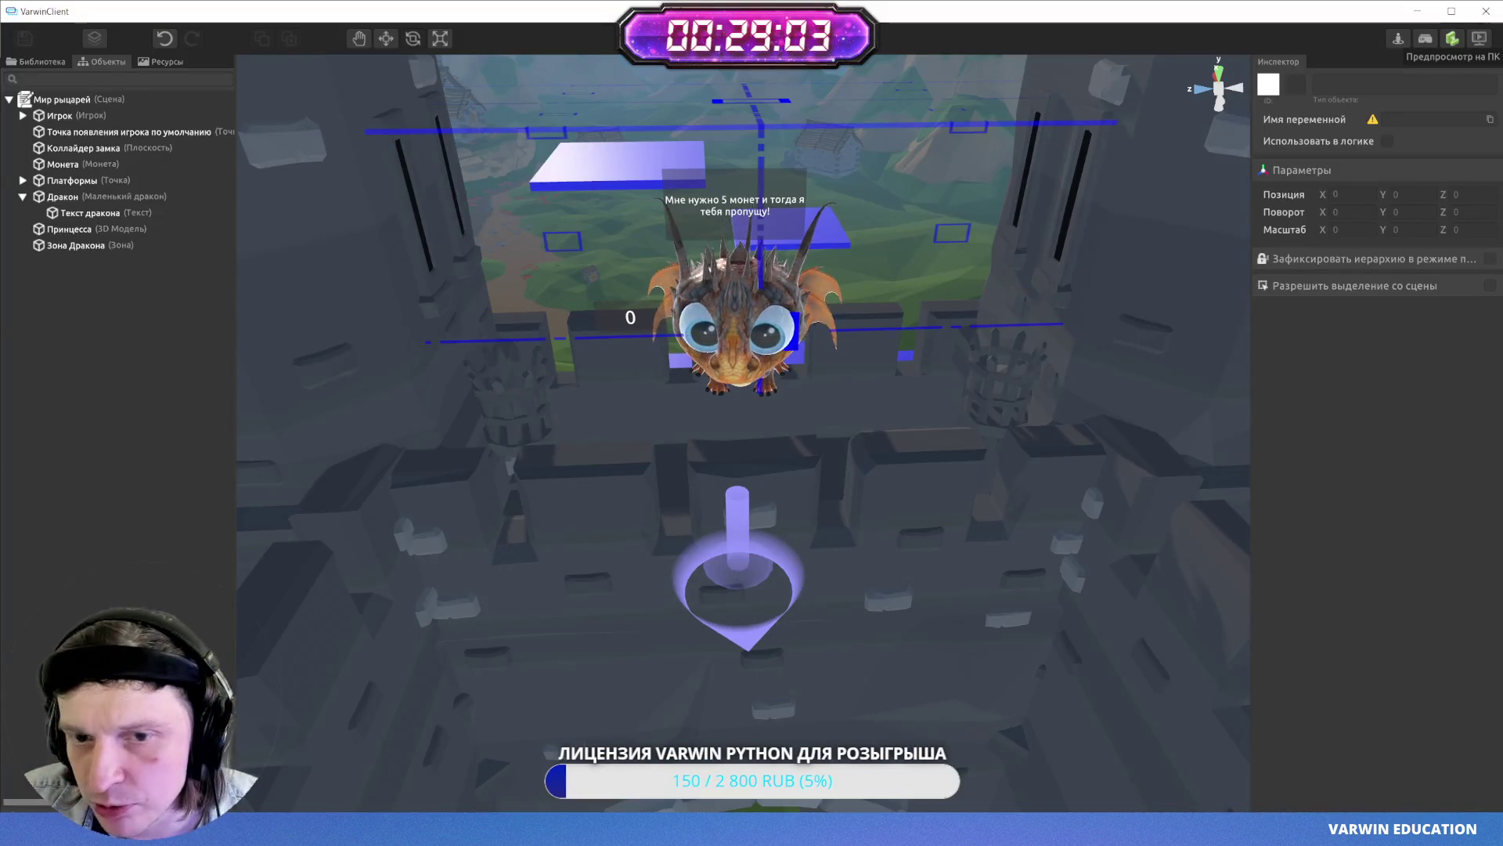
- Walk through the castle toward the princess, then exit to editing and the block editor
key(w)
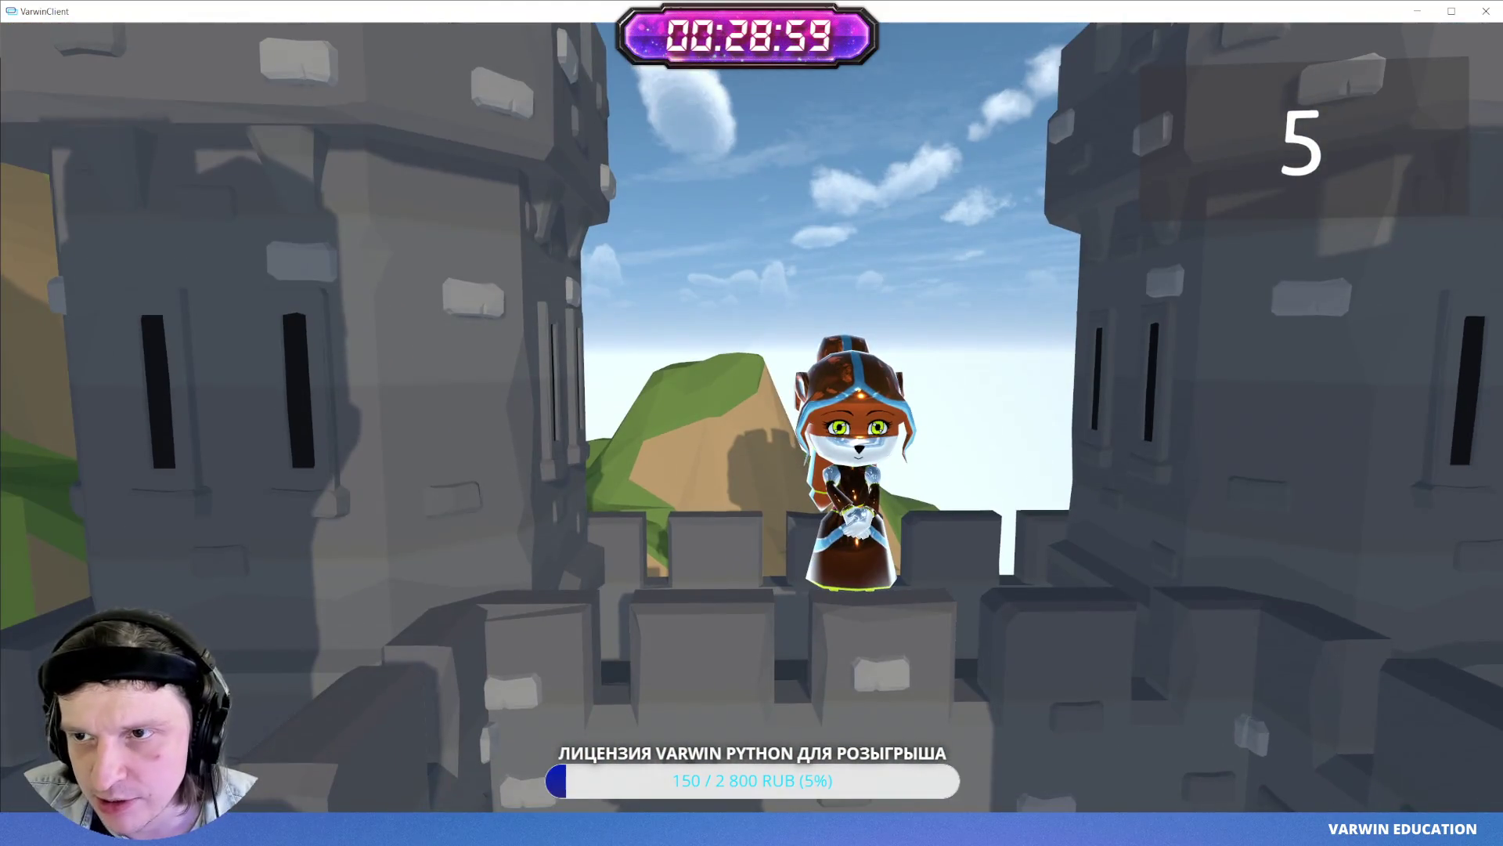
key(Escape)
click(751, 422)
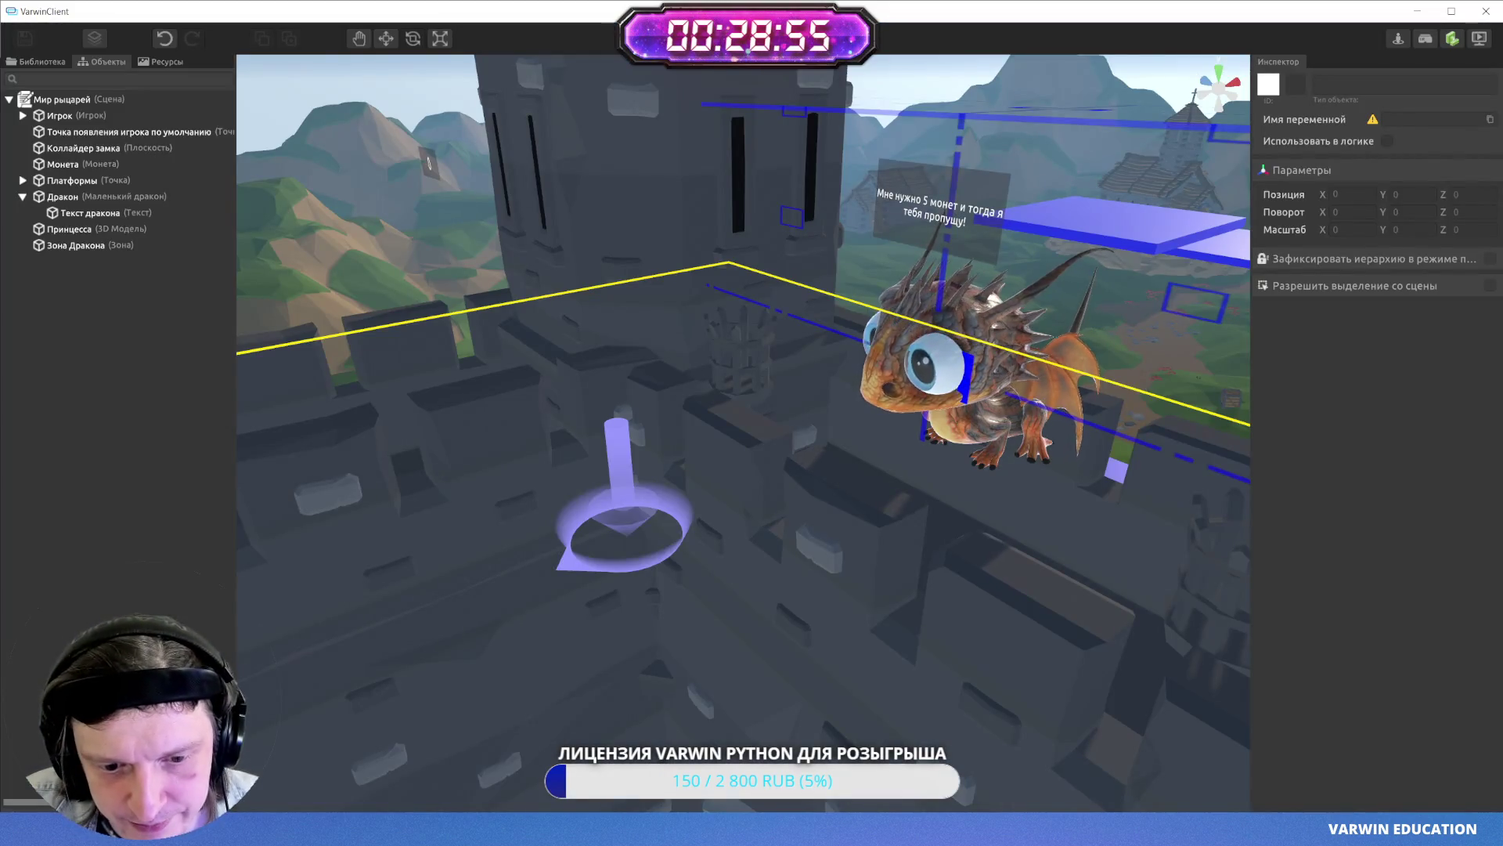
key(alt+Tab)
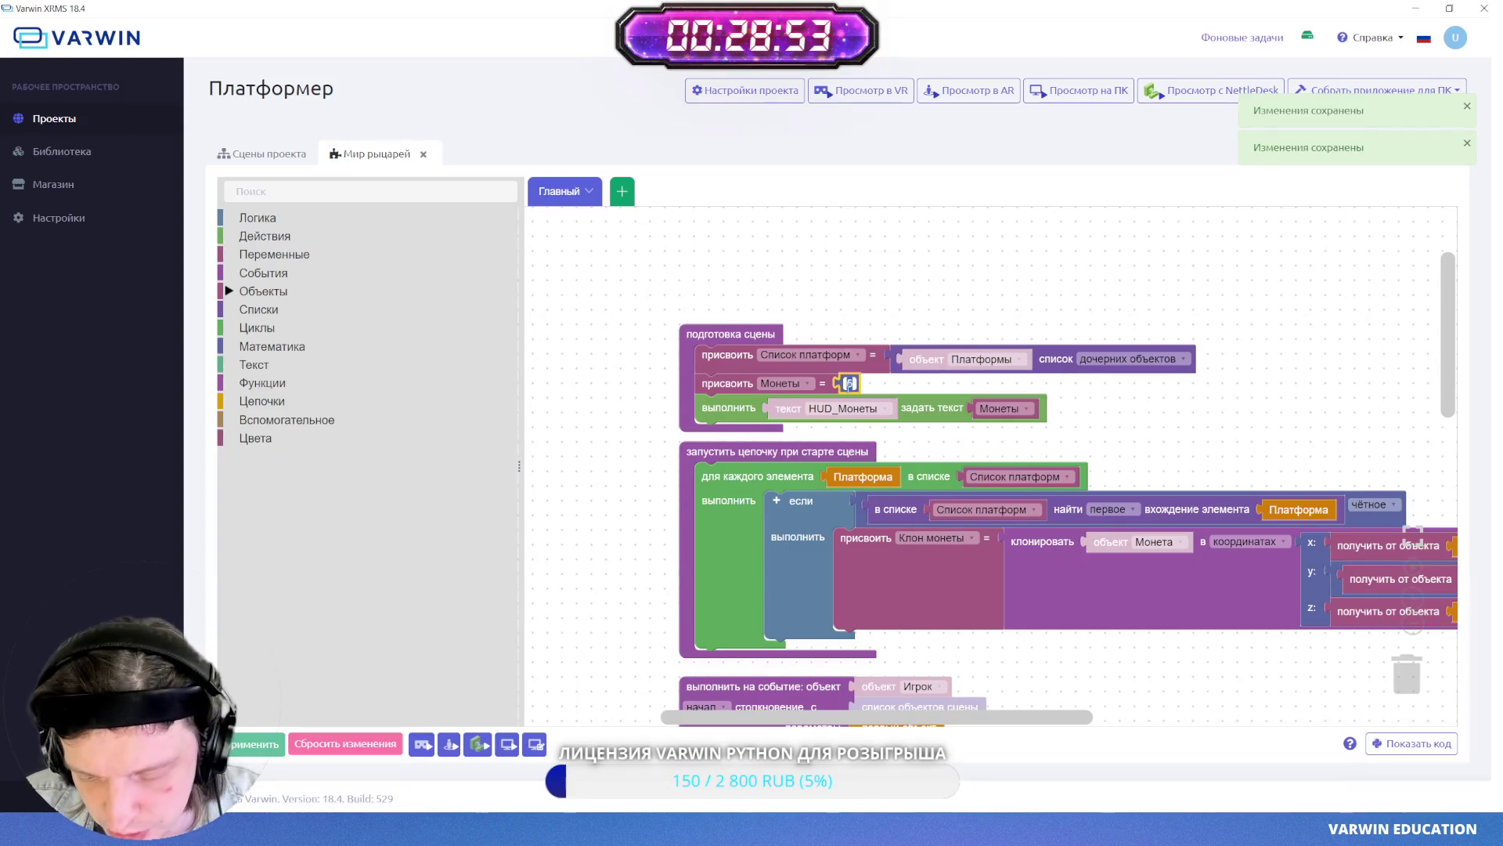
- Duplicate the Текст дракона set-text block into the иначе branch
scroll(577, 569, down, 10)
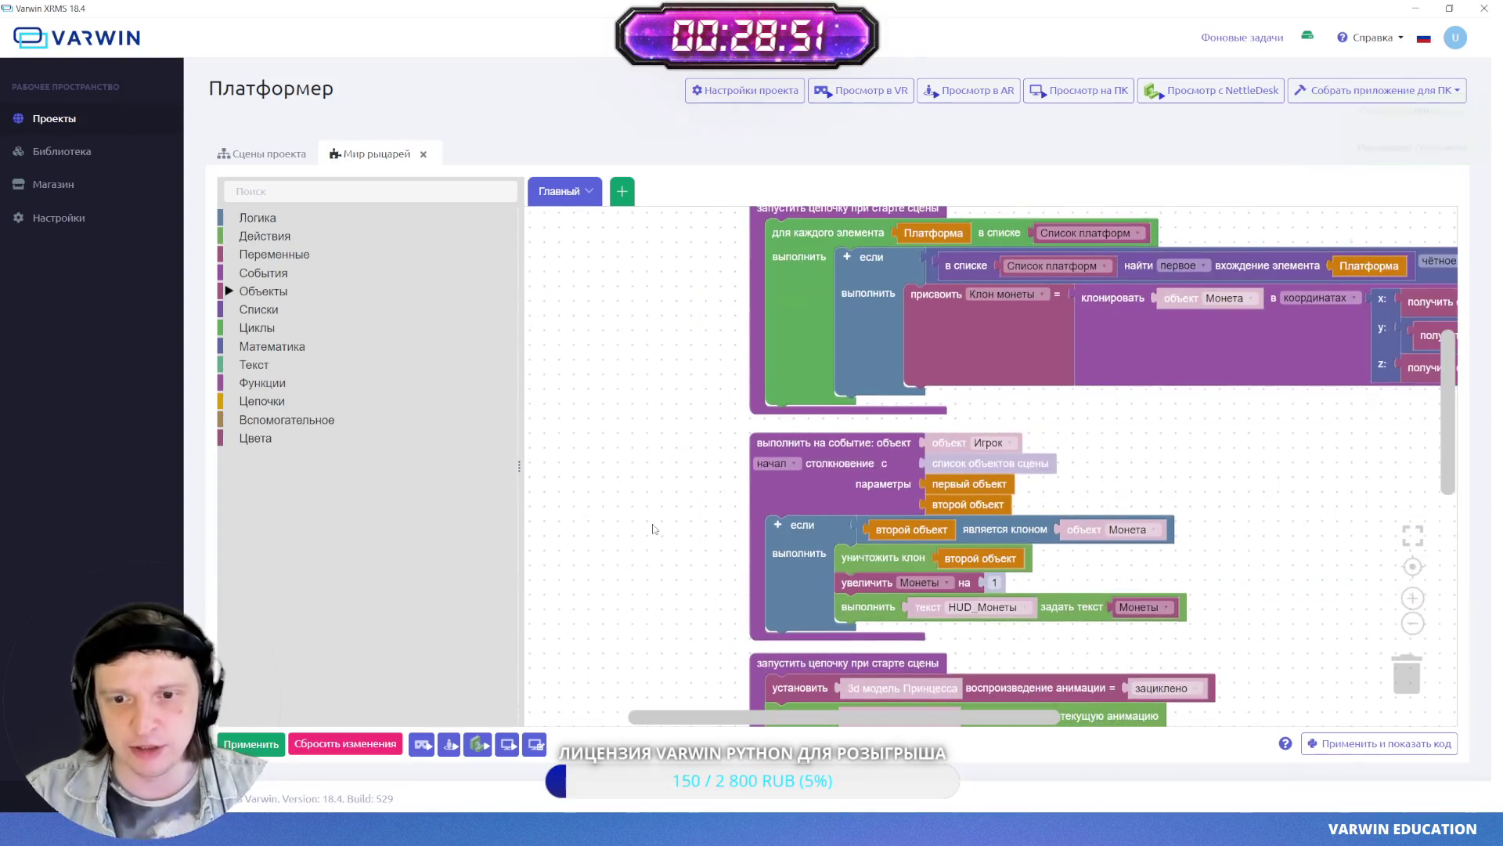
mouse_move(656, 521)
mouse_down()
mouse_move(626, 255)
mouse_move(676, 276)
mouse_up()
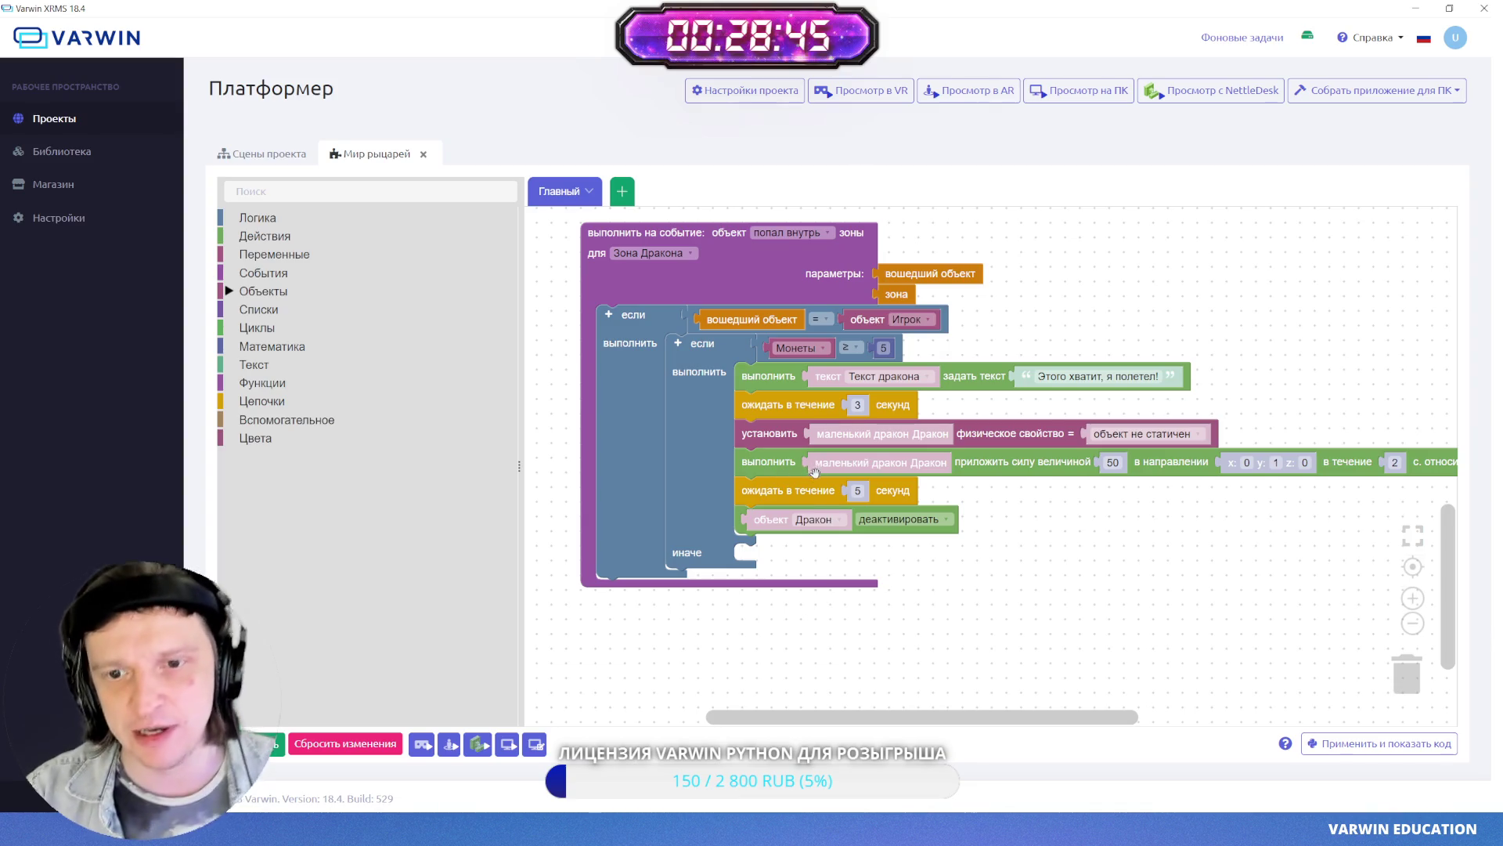
right_click(763, 370)
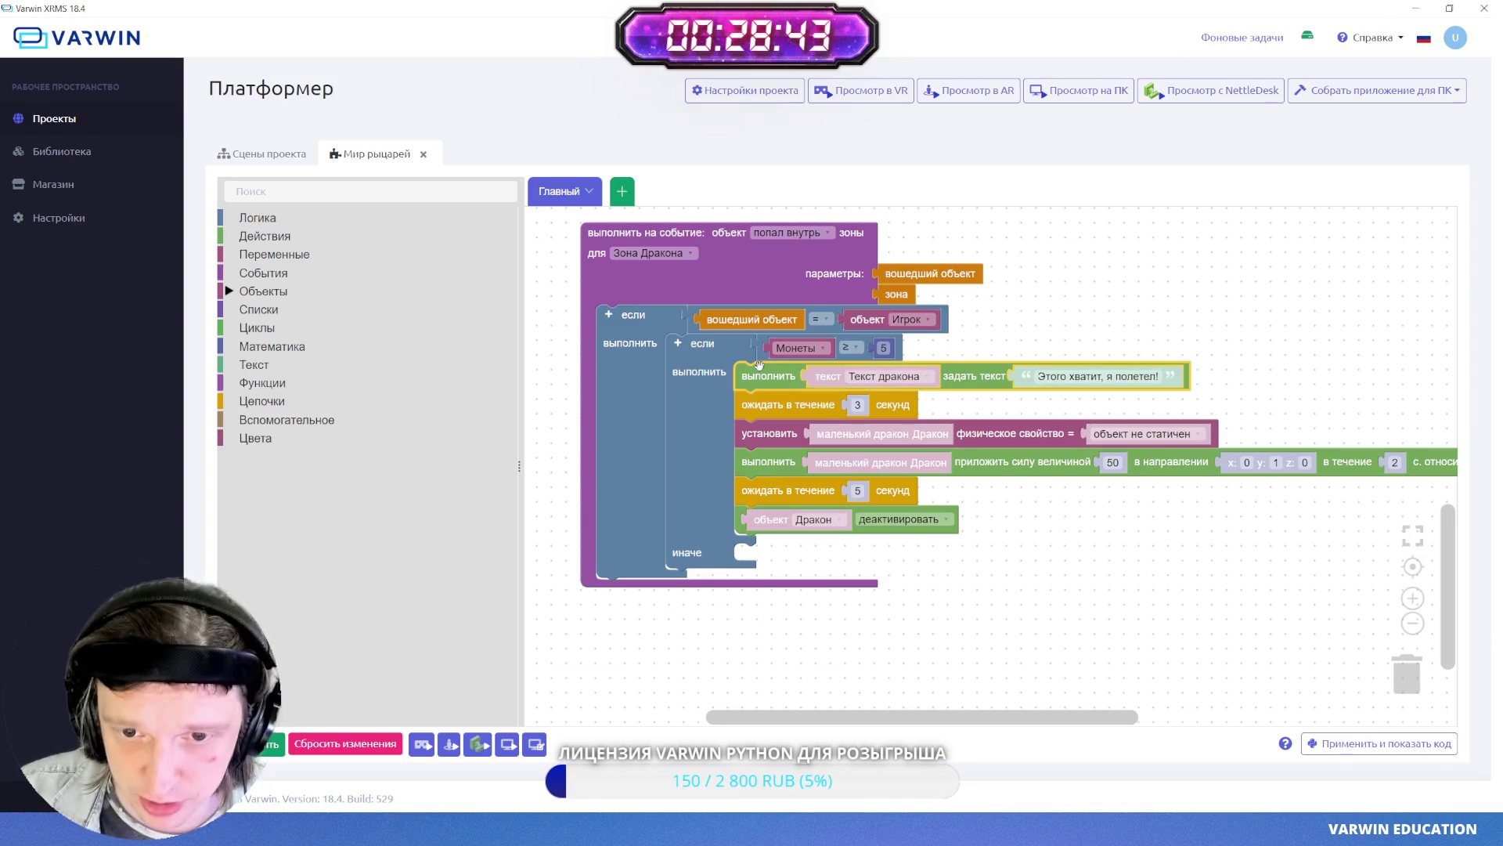
key(Escape)
right_click(783, 377)
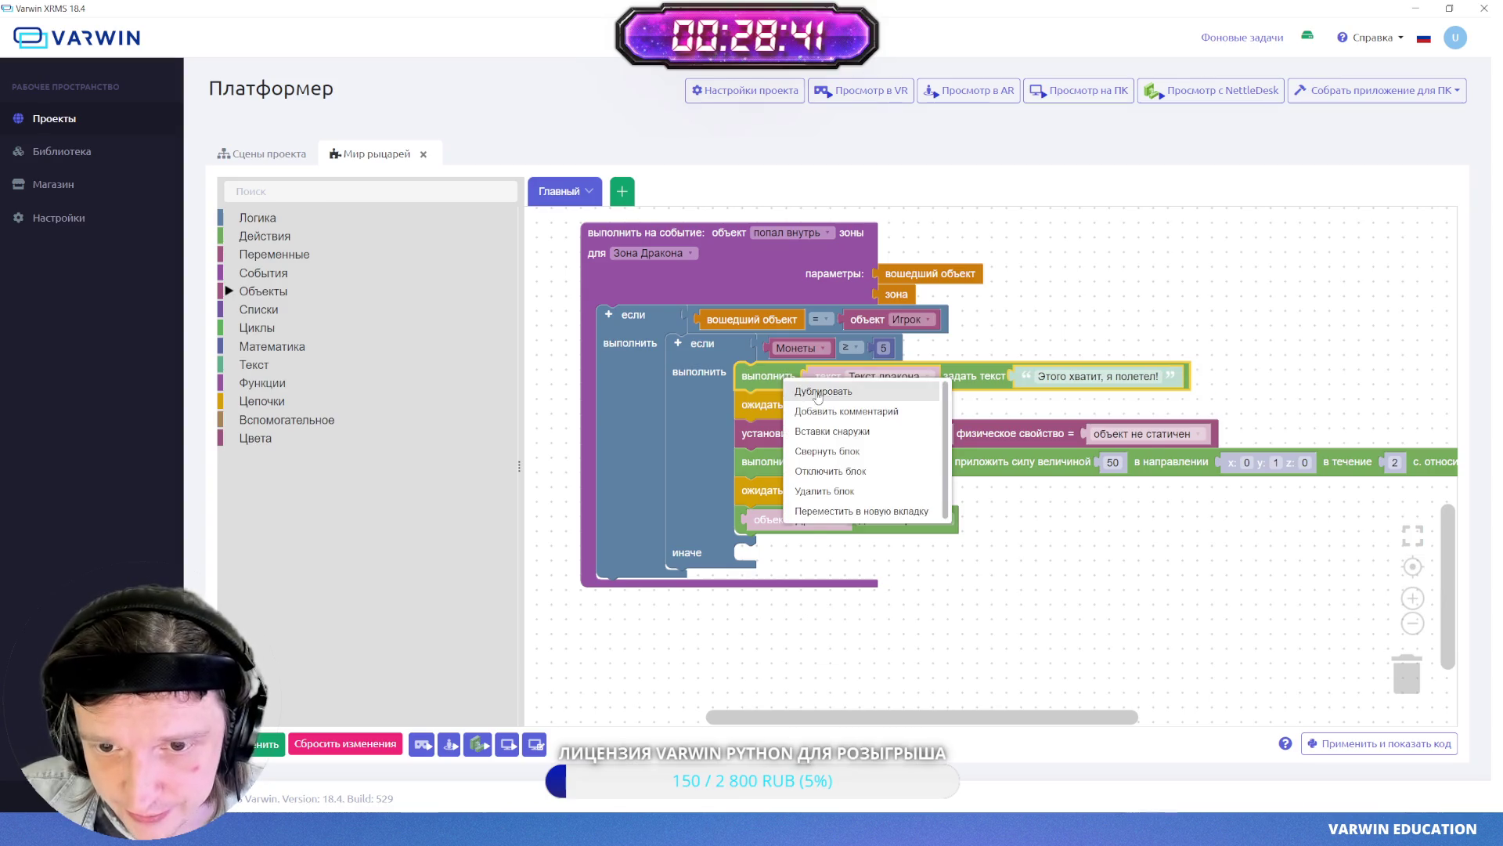
click(885, 391)
drag(783, 423, 780, 569)
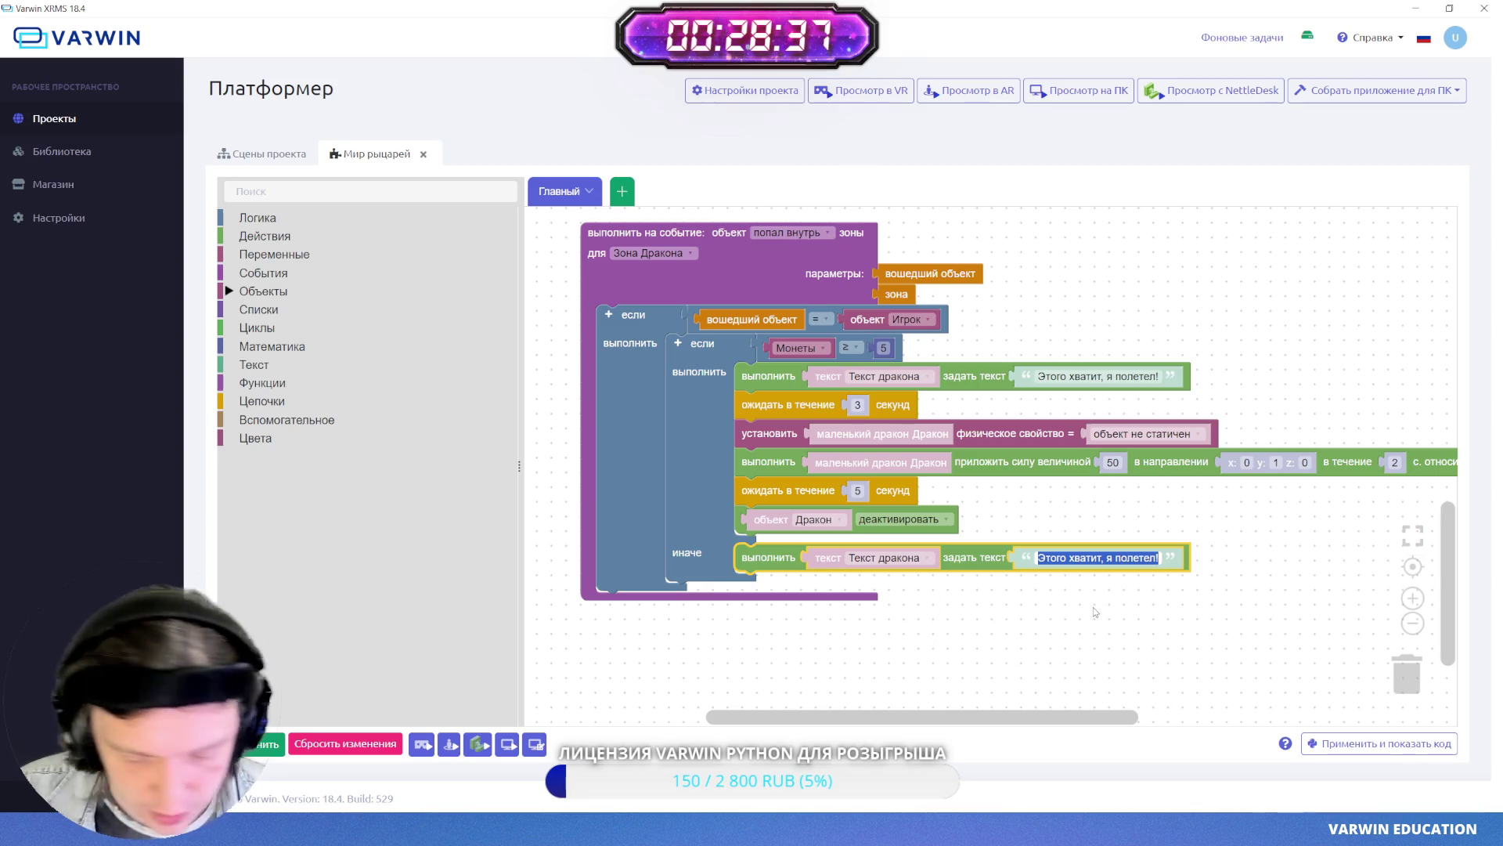
- Change the copy's message to 'Недостаточно золота, выйди и зайди нормально.'
text(У тебя н)
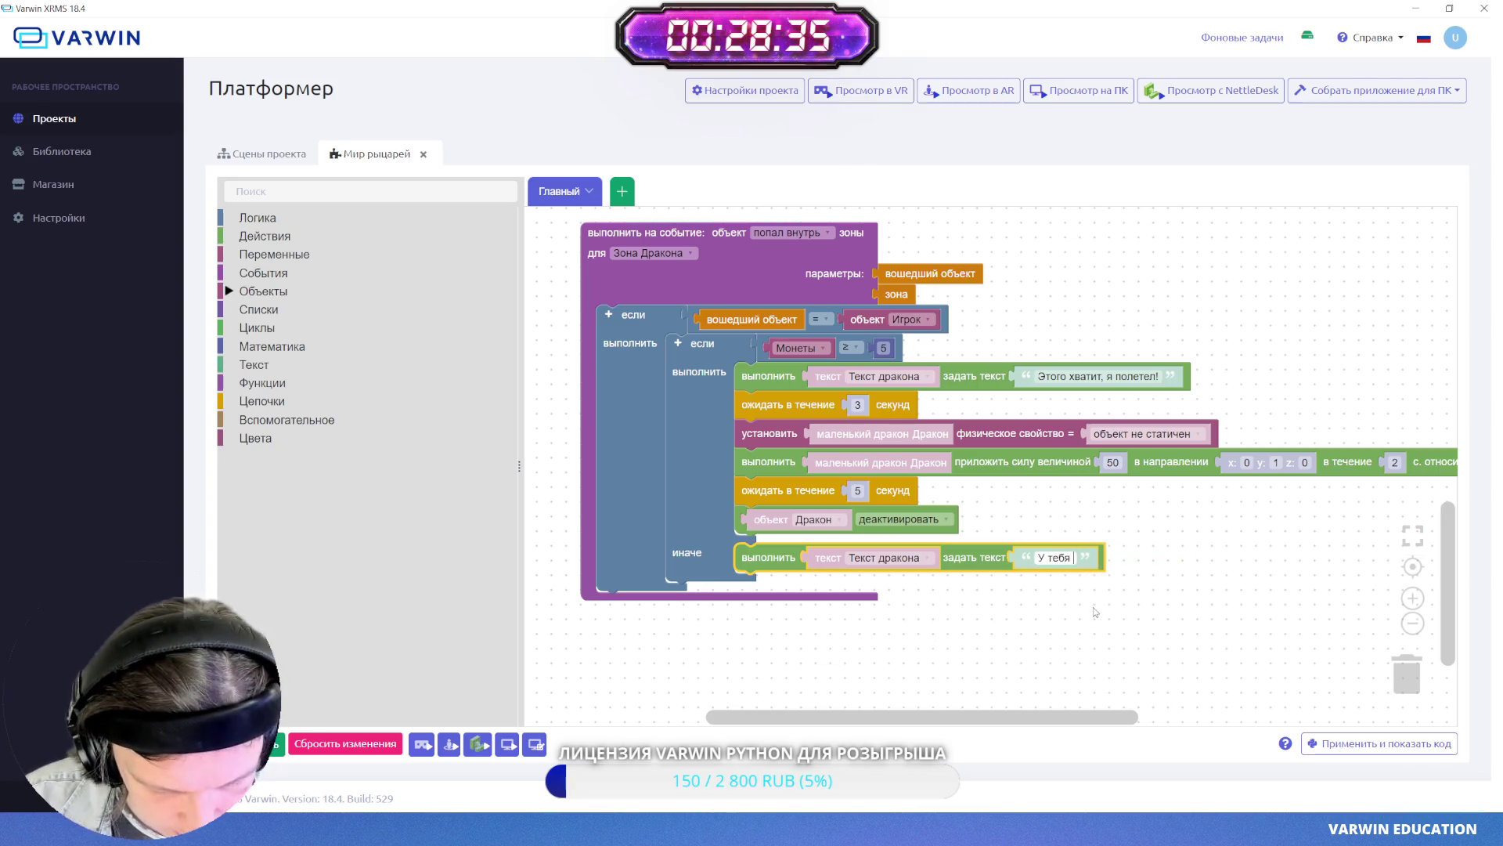
key(BackSpace)
key(BackSpace)
key(BackSpace)
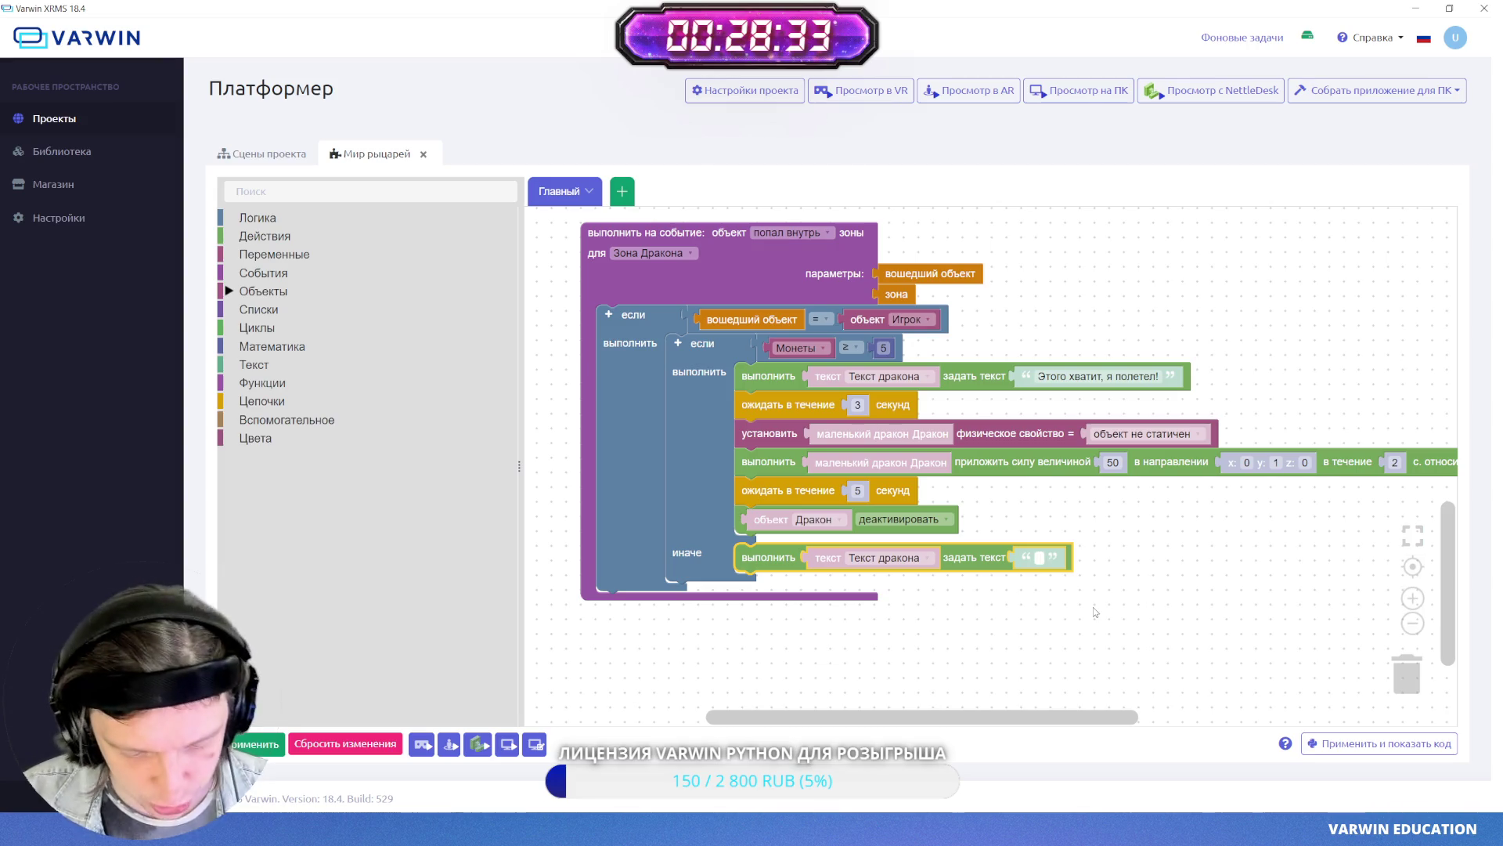
text(Недост)
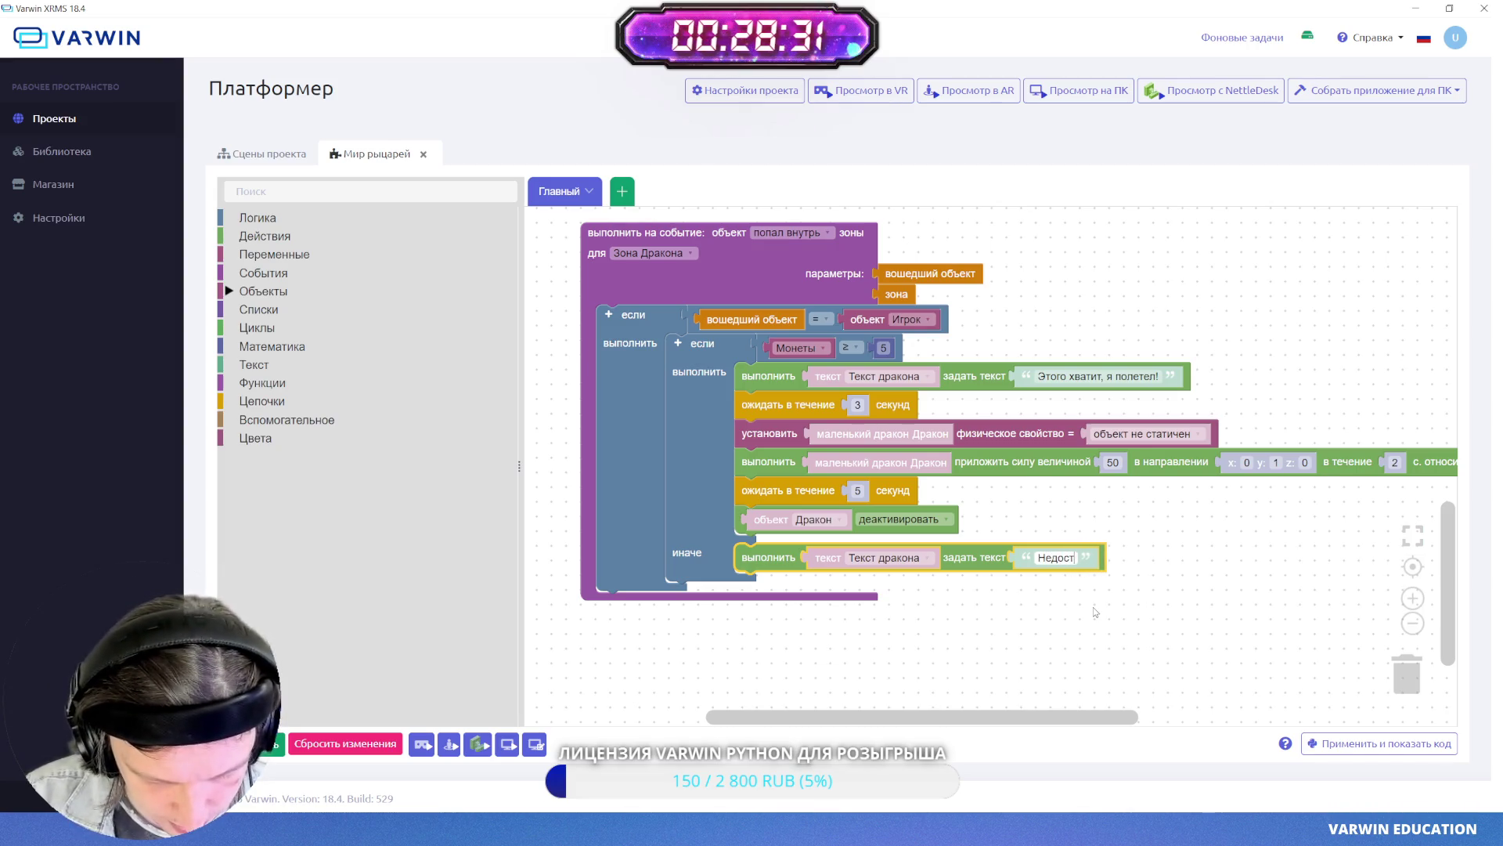
text(аточно золот)
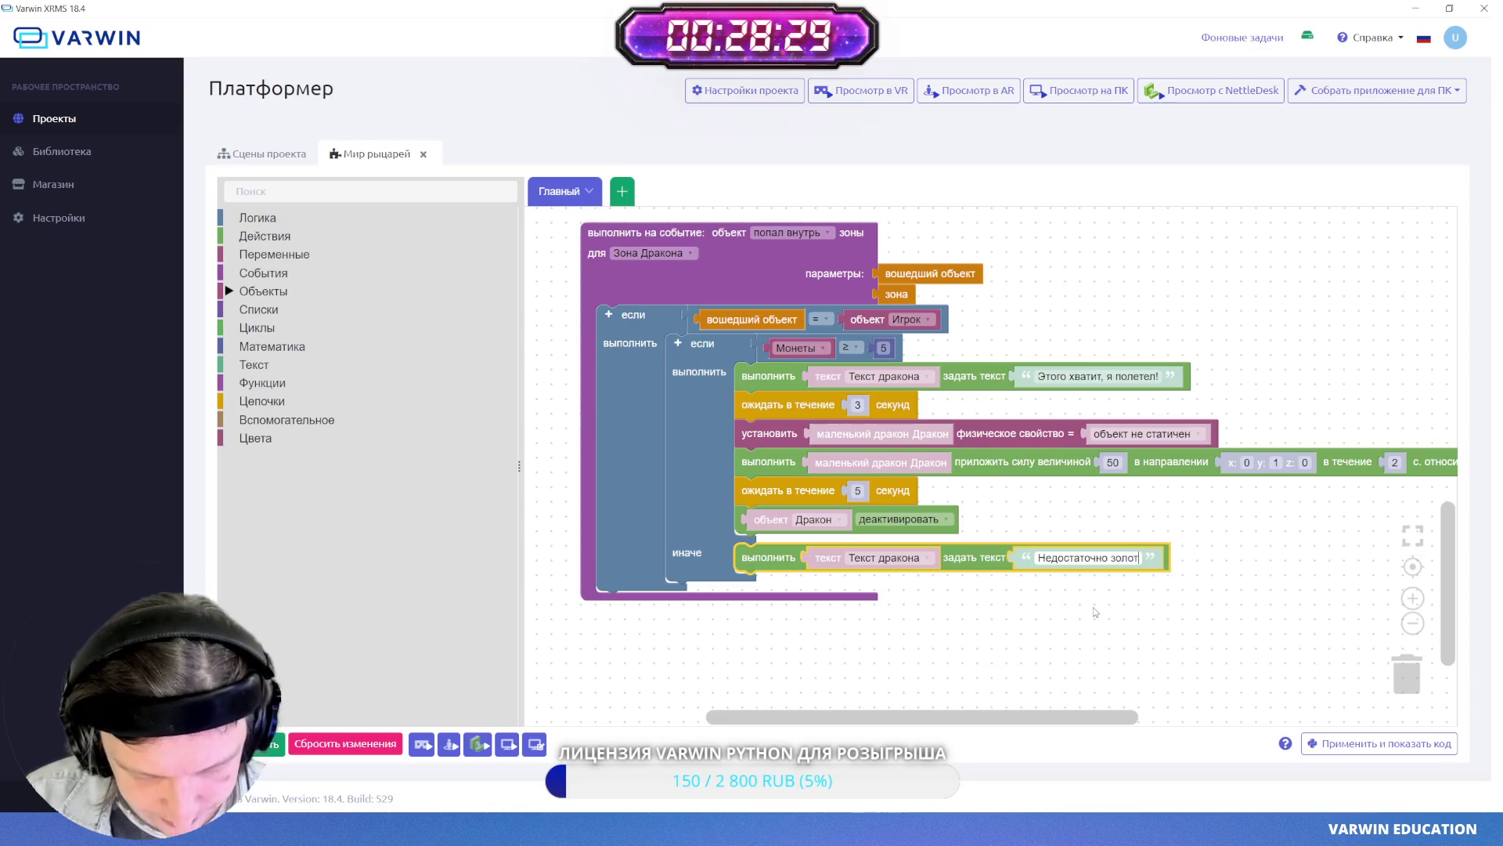
text(а, возвращайся)
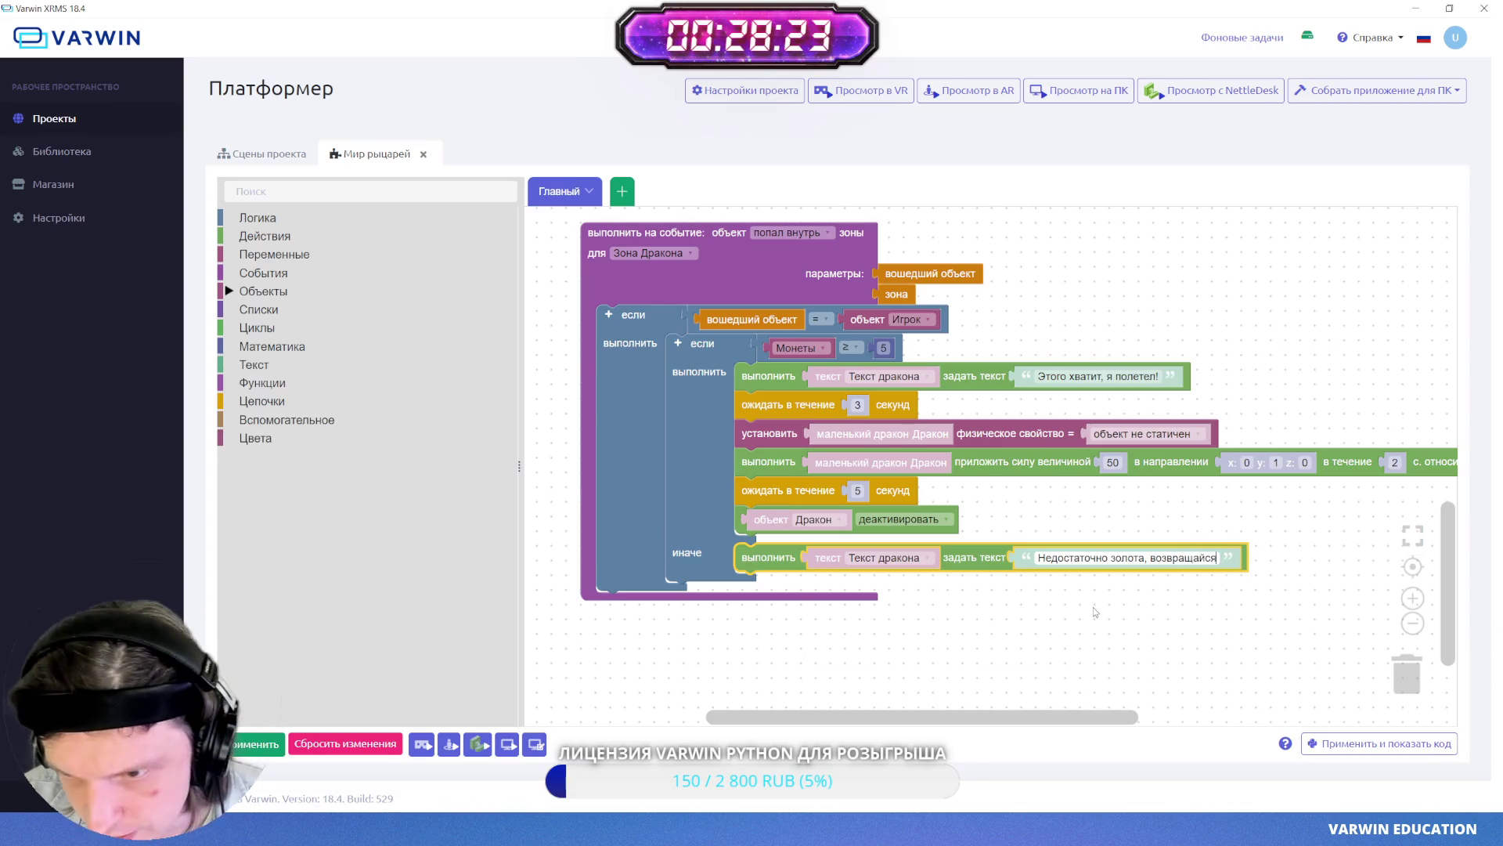
key(BackSpace)
key(BackSpace)
key(BackSpace)
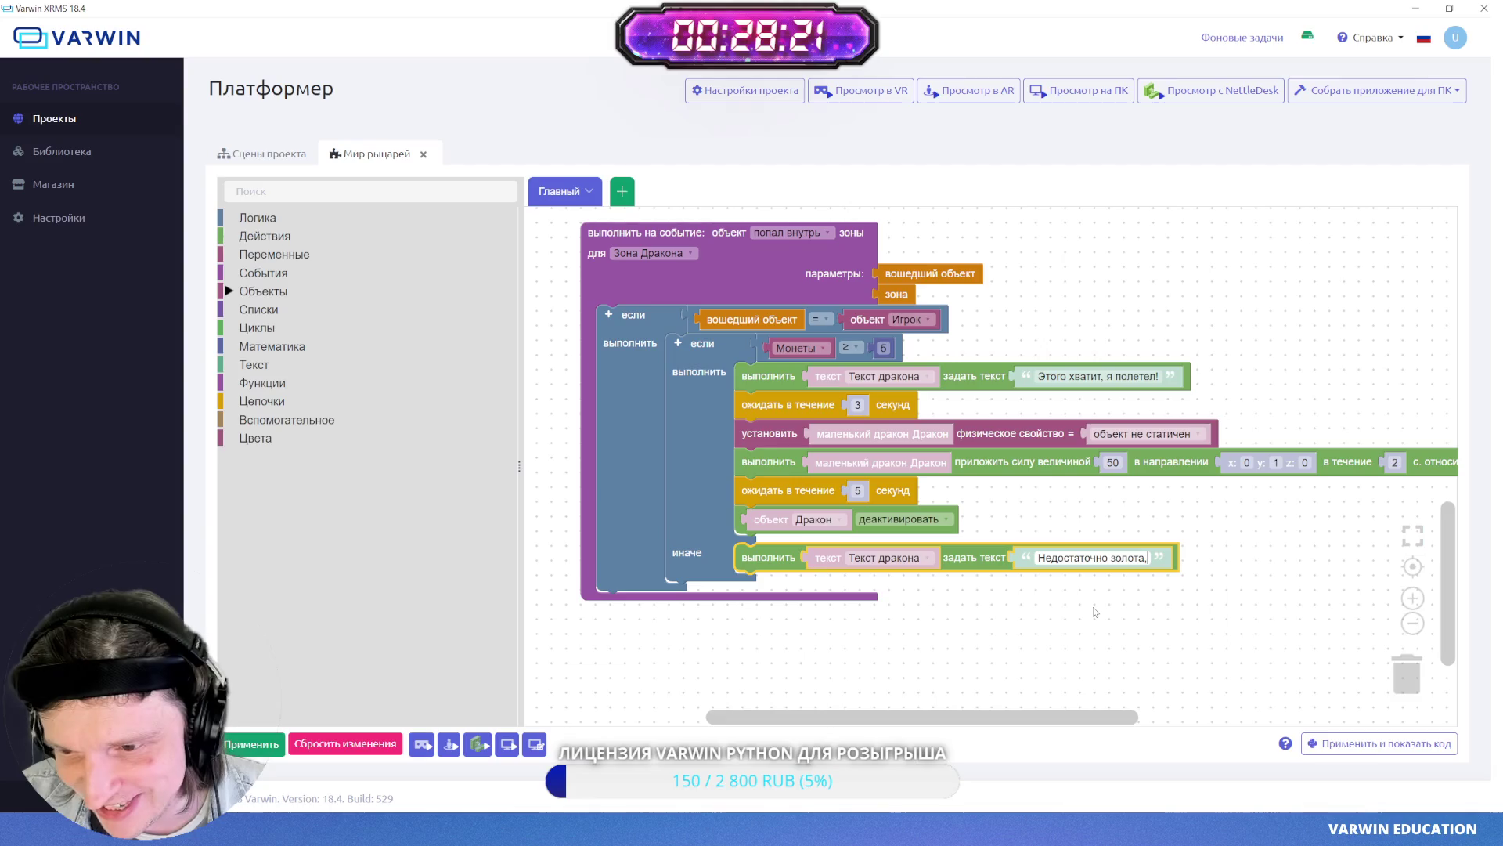
text( вый)
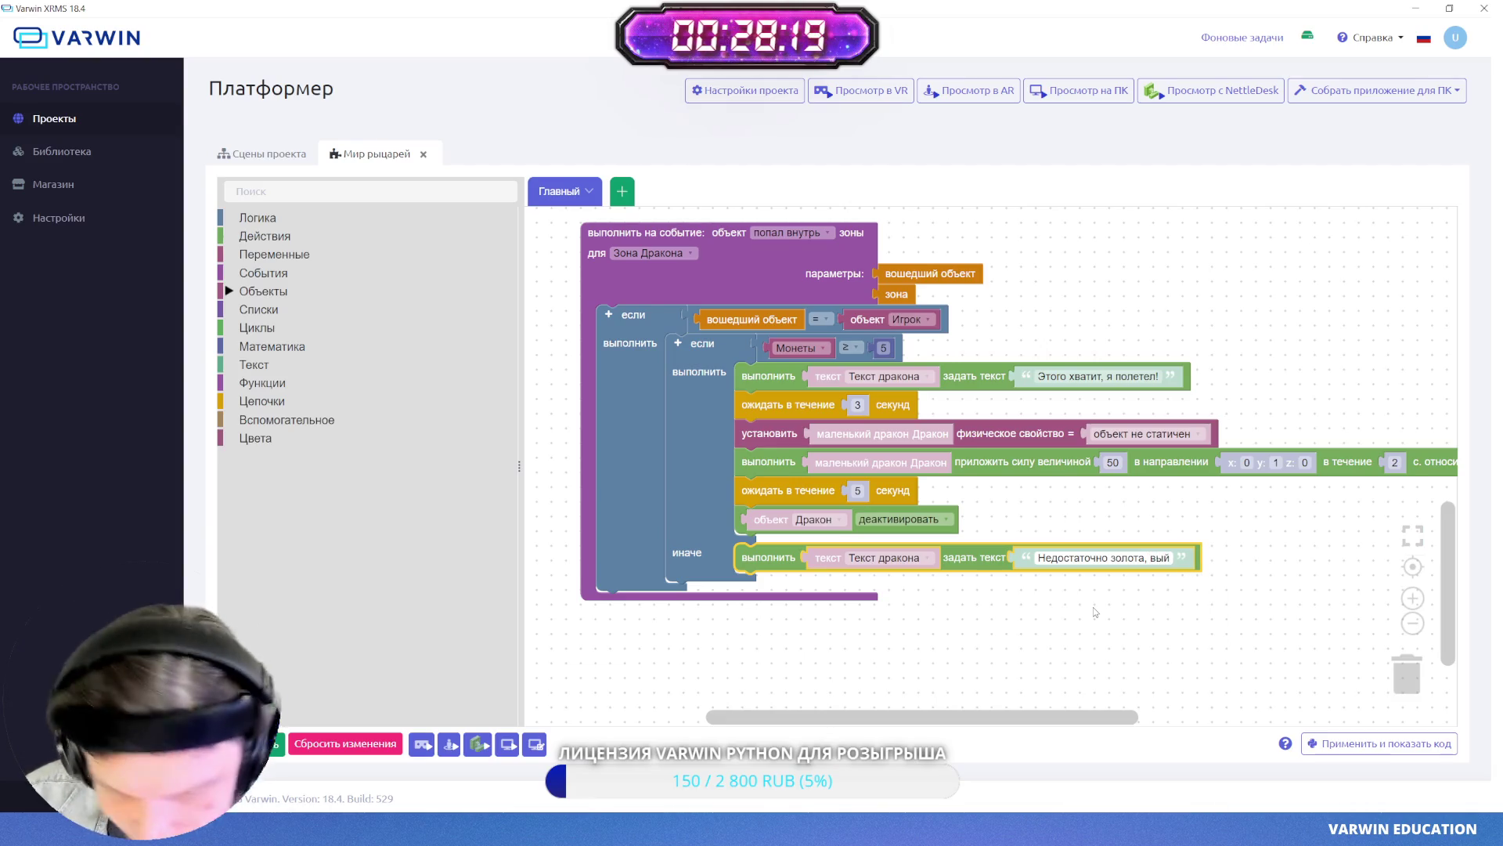
text(ди и за)
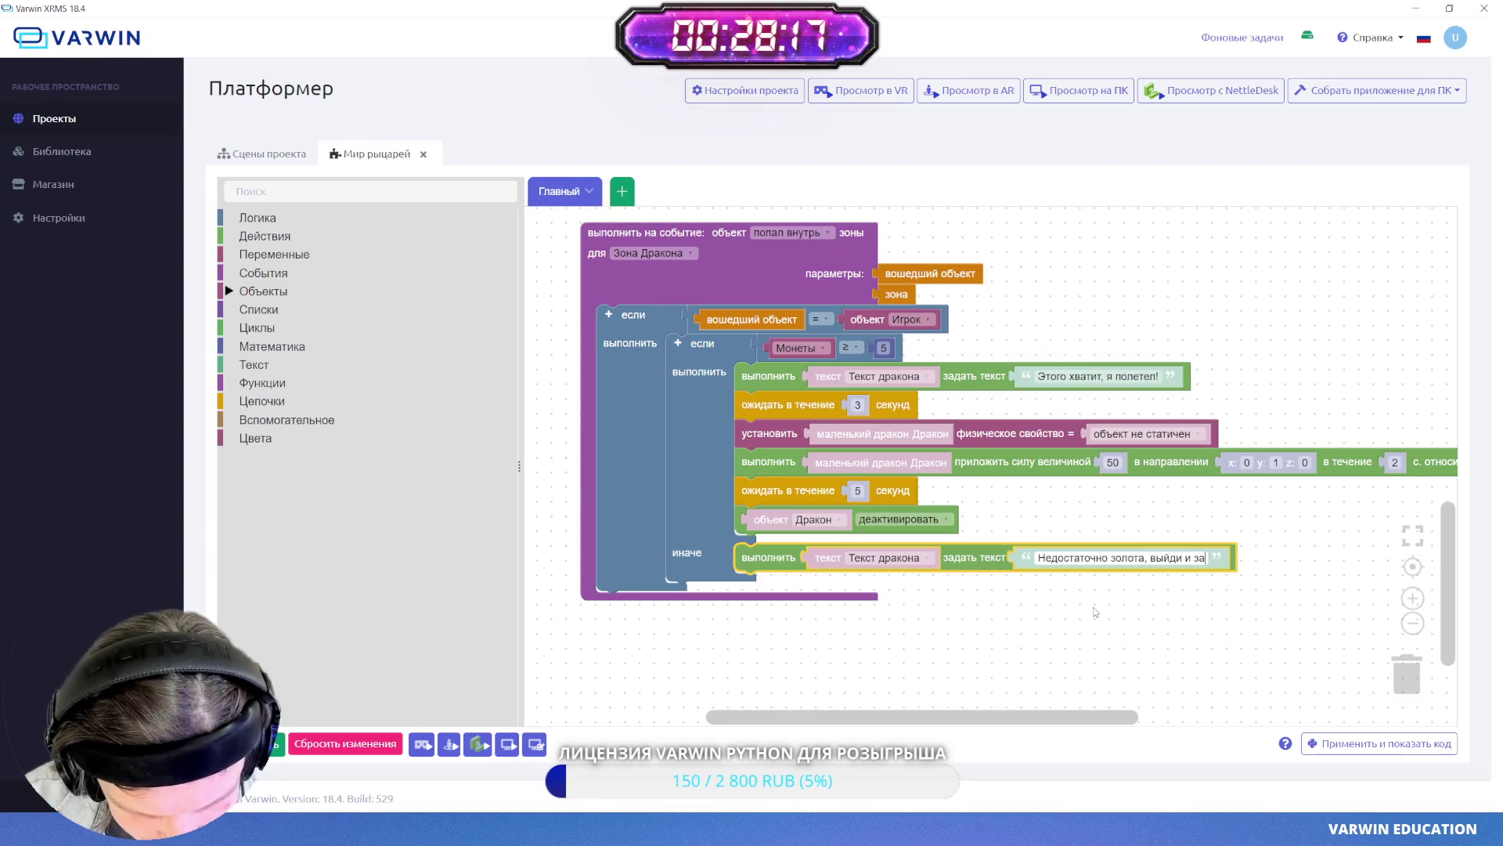
text(йди нормально.)
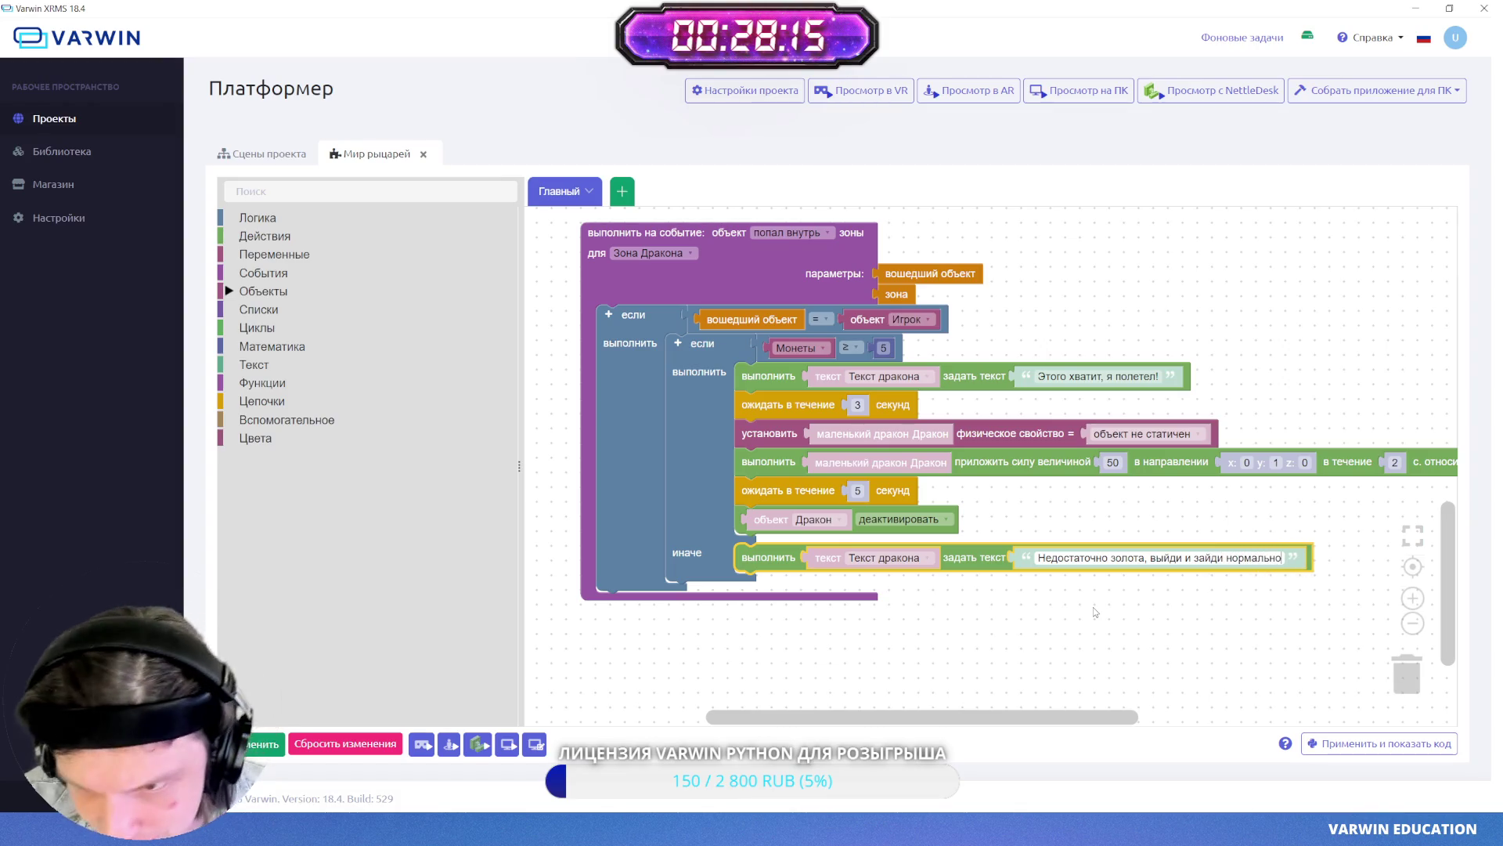
click(998, 604)
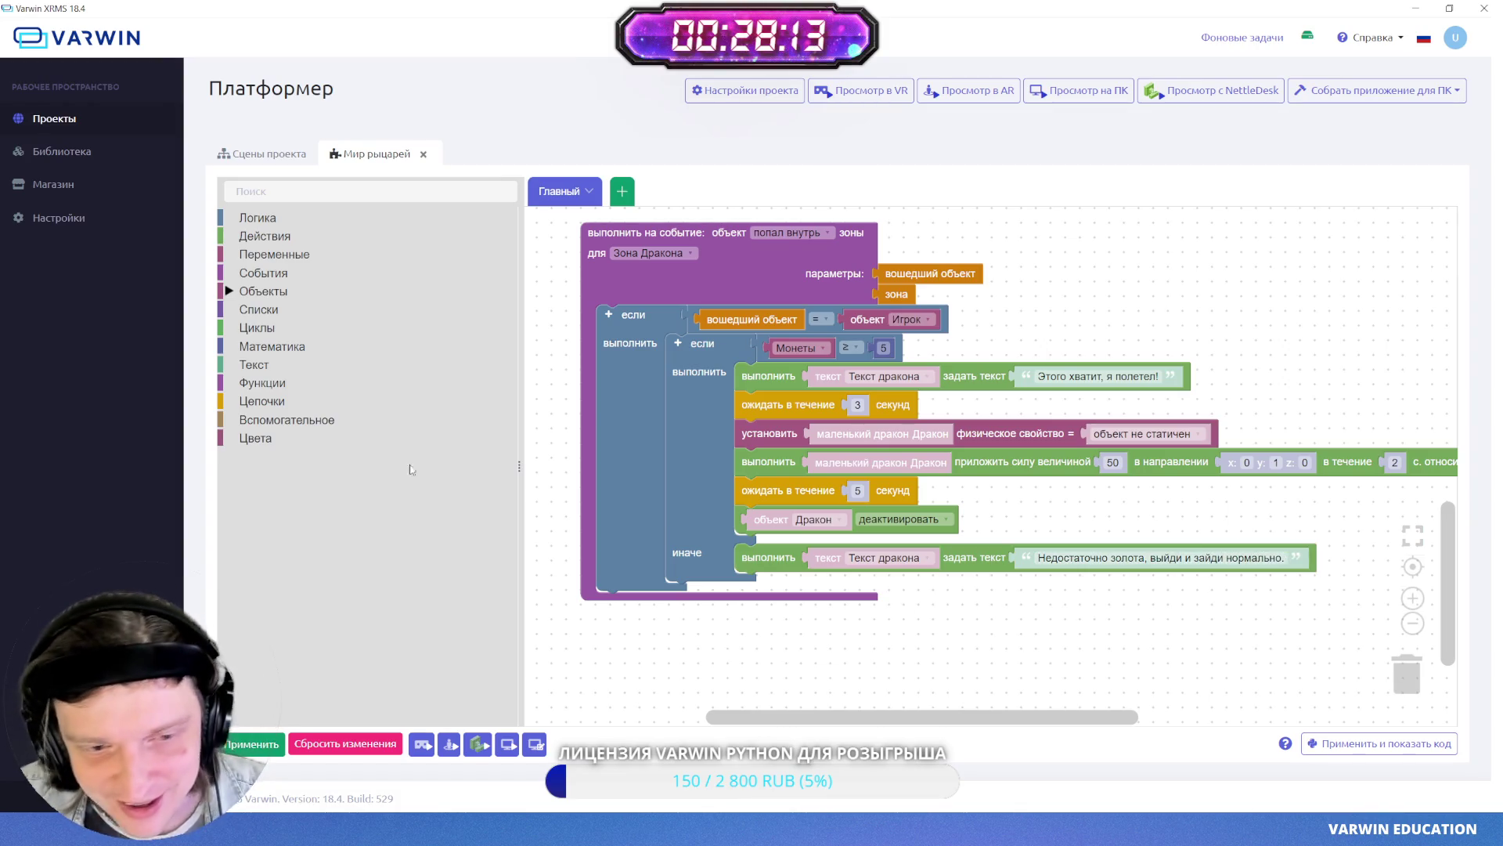
click(269, 291)
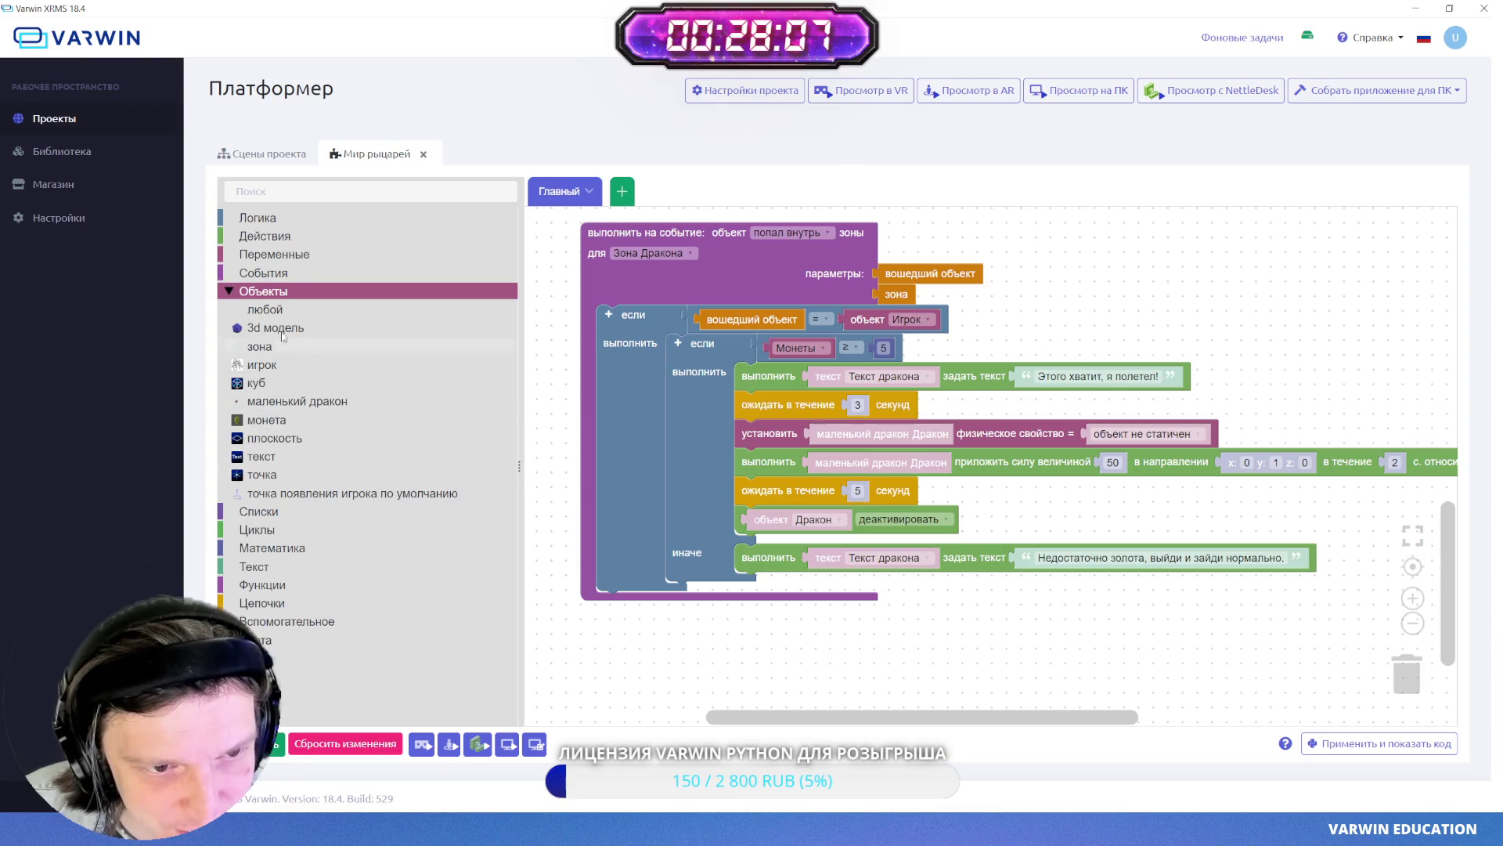
- Browse the игрок block category and glance at the dragon in the 3D scene
click(288, 371)
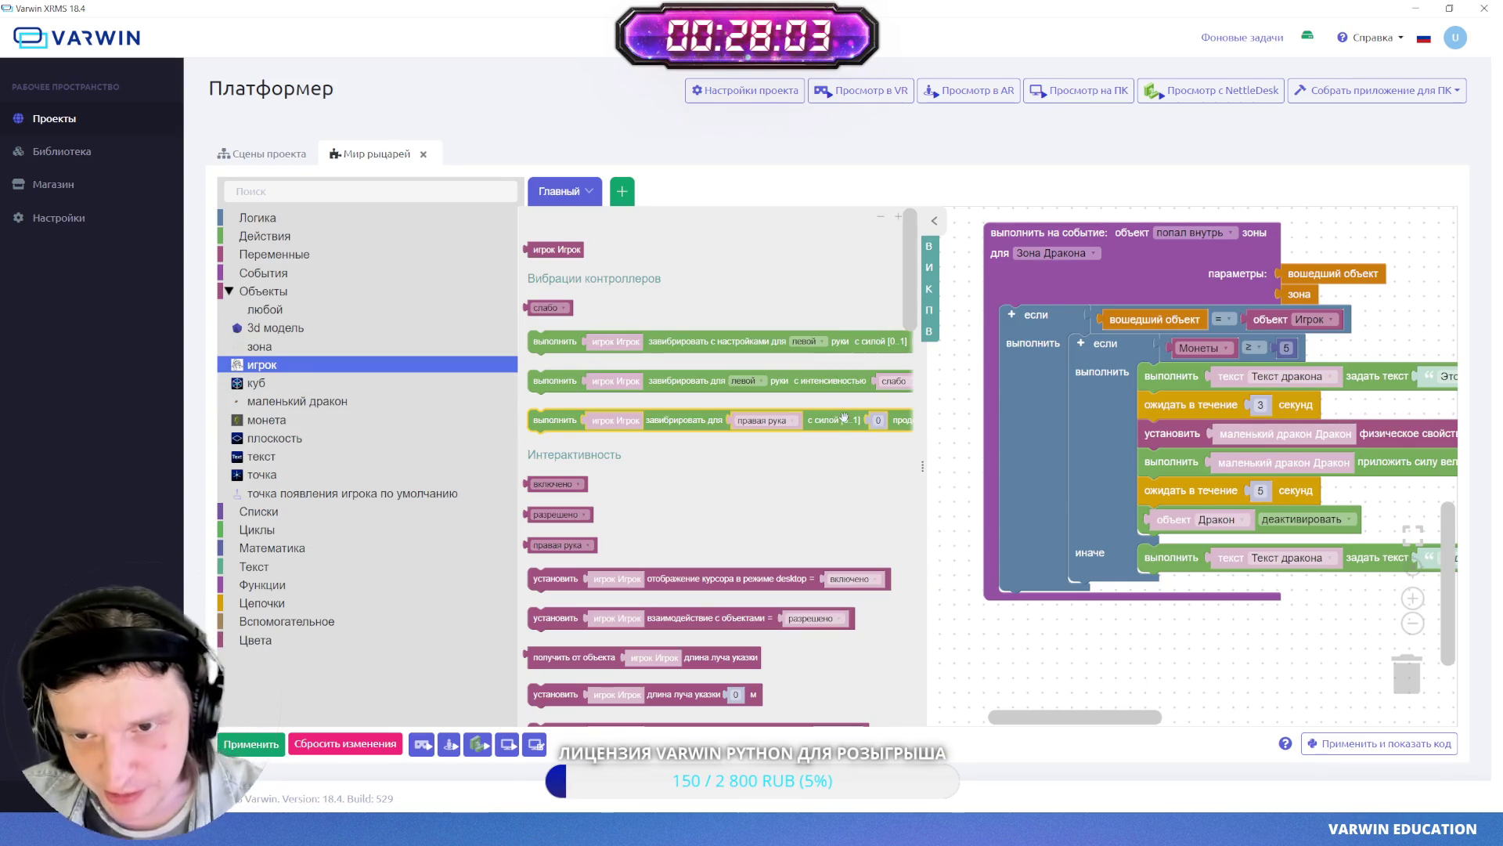
click(930, 332)
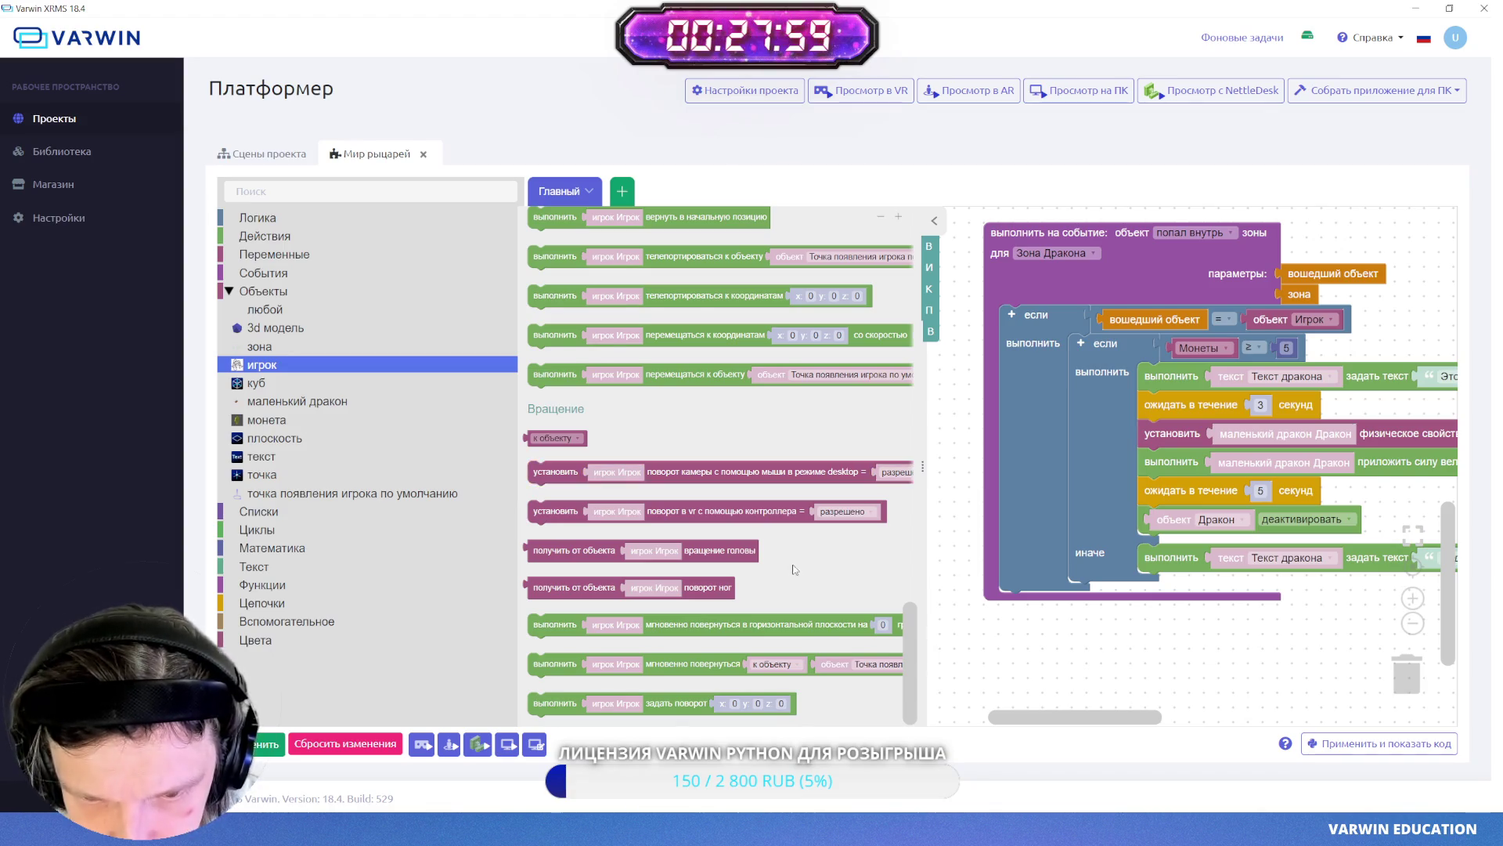
scroll(795, 569, up, 4)
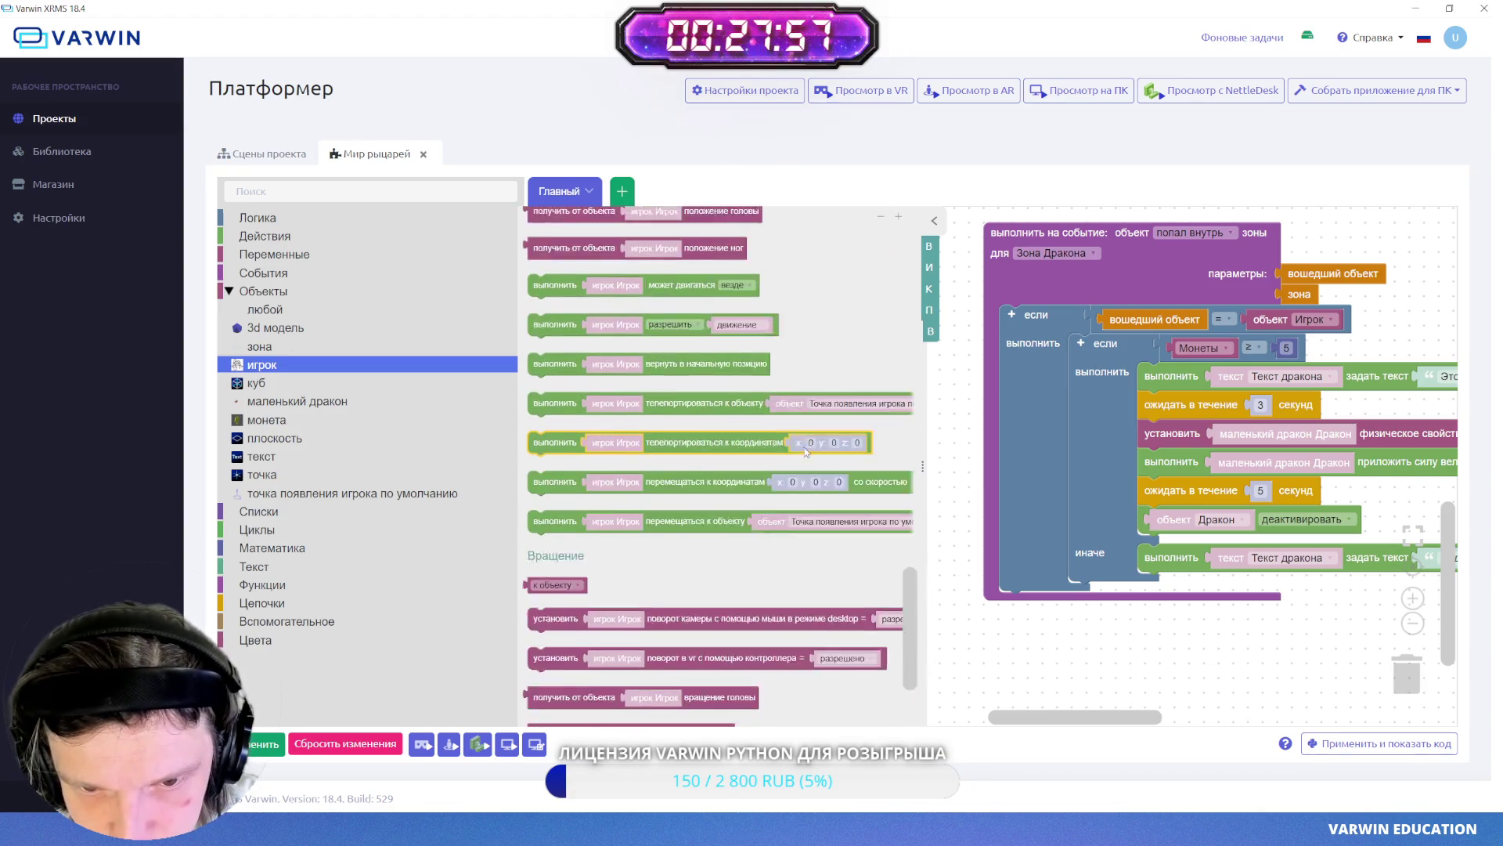
scroll(803, 445, up, 2)
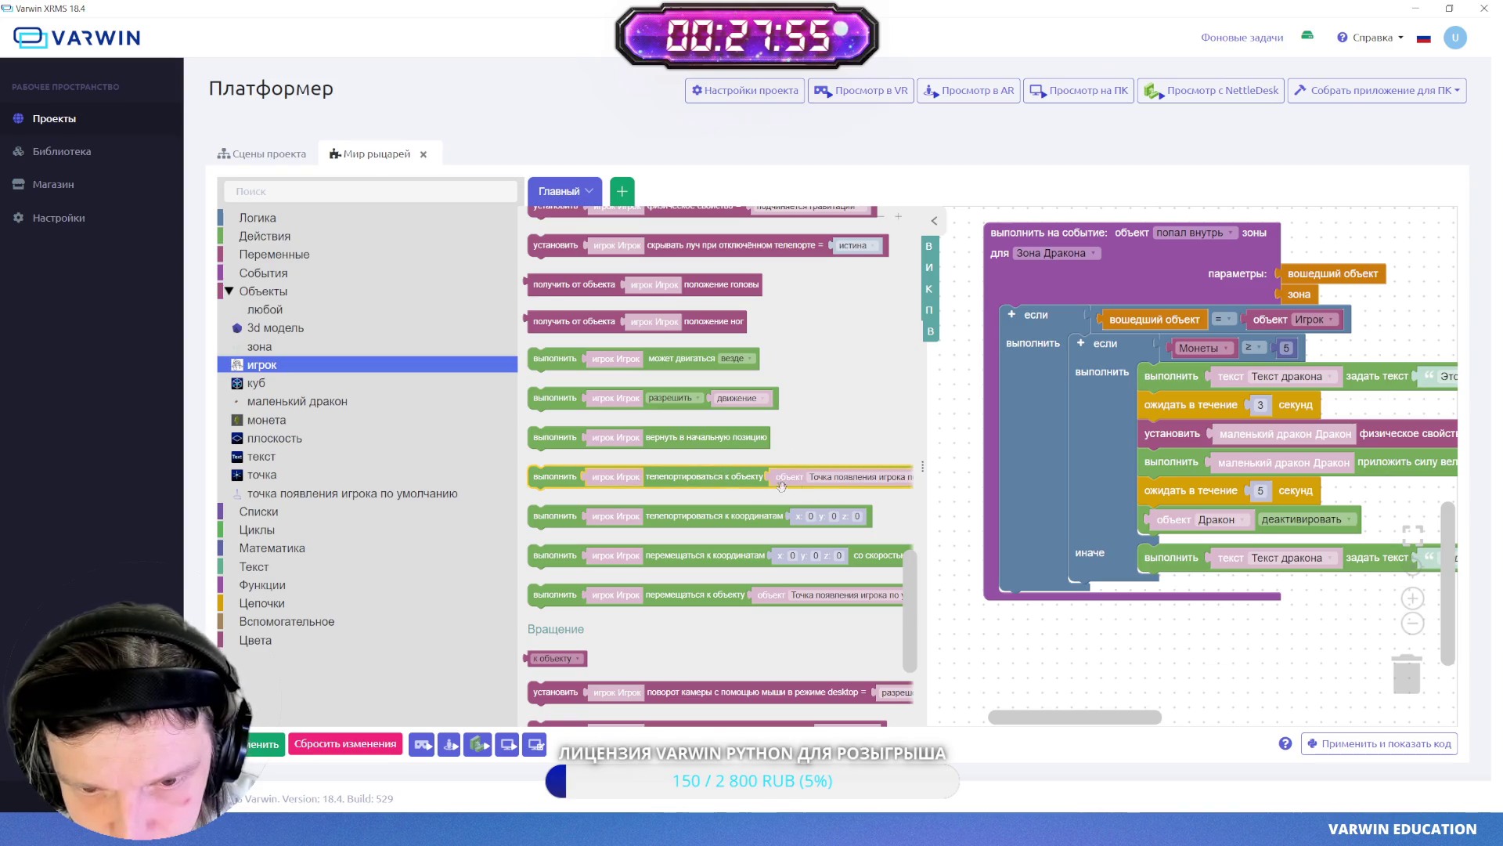
scroll(825, 421, up, 10)
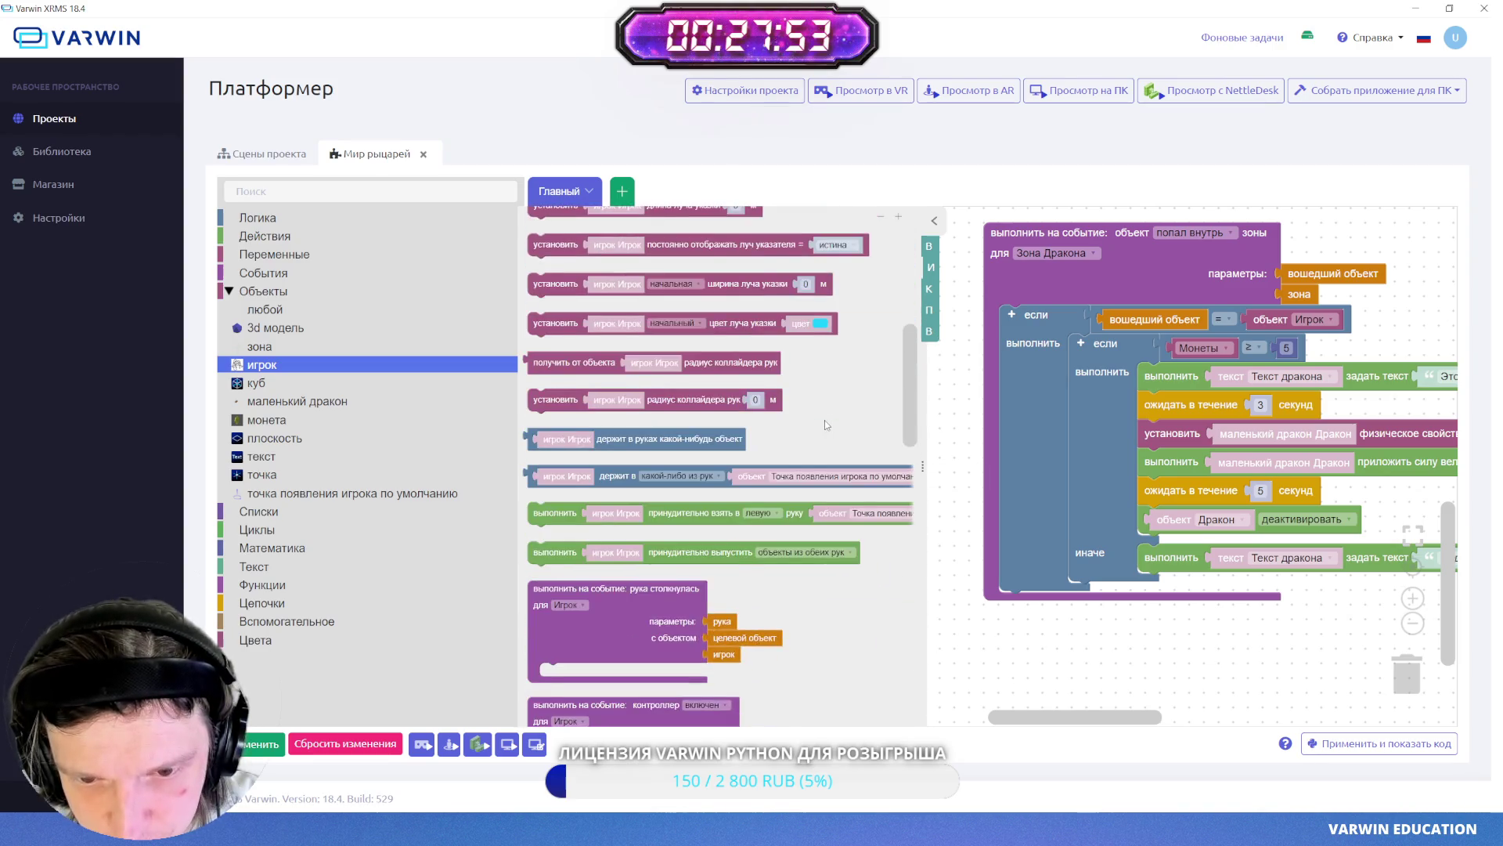
scroll(824, 420, down, 7)
scroll(825, 425, up, 15)
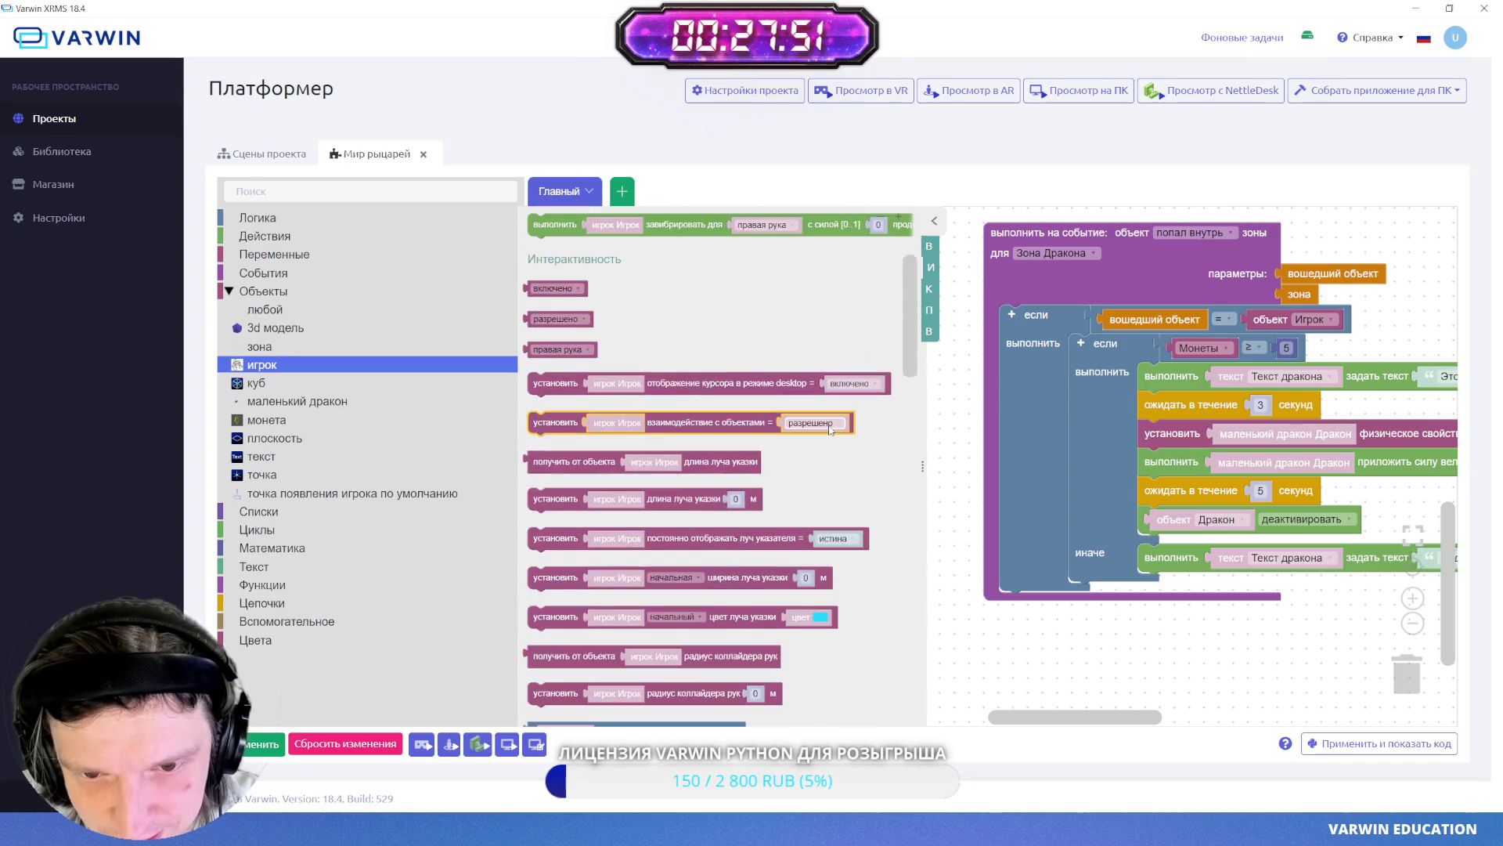
scroll(831, 429, up, 4)
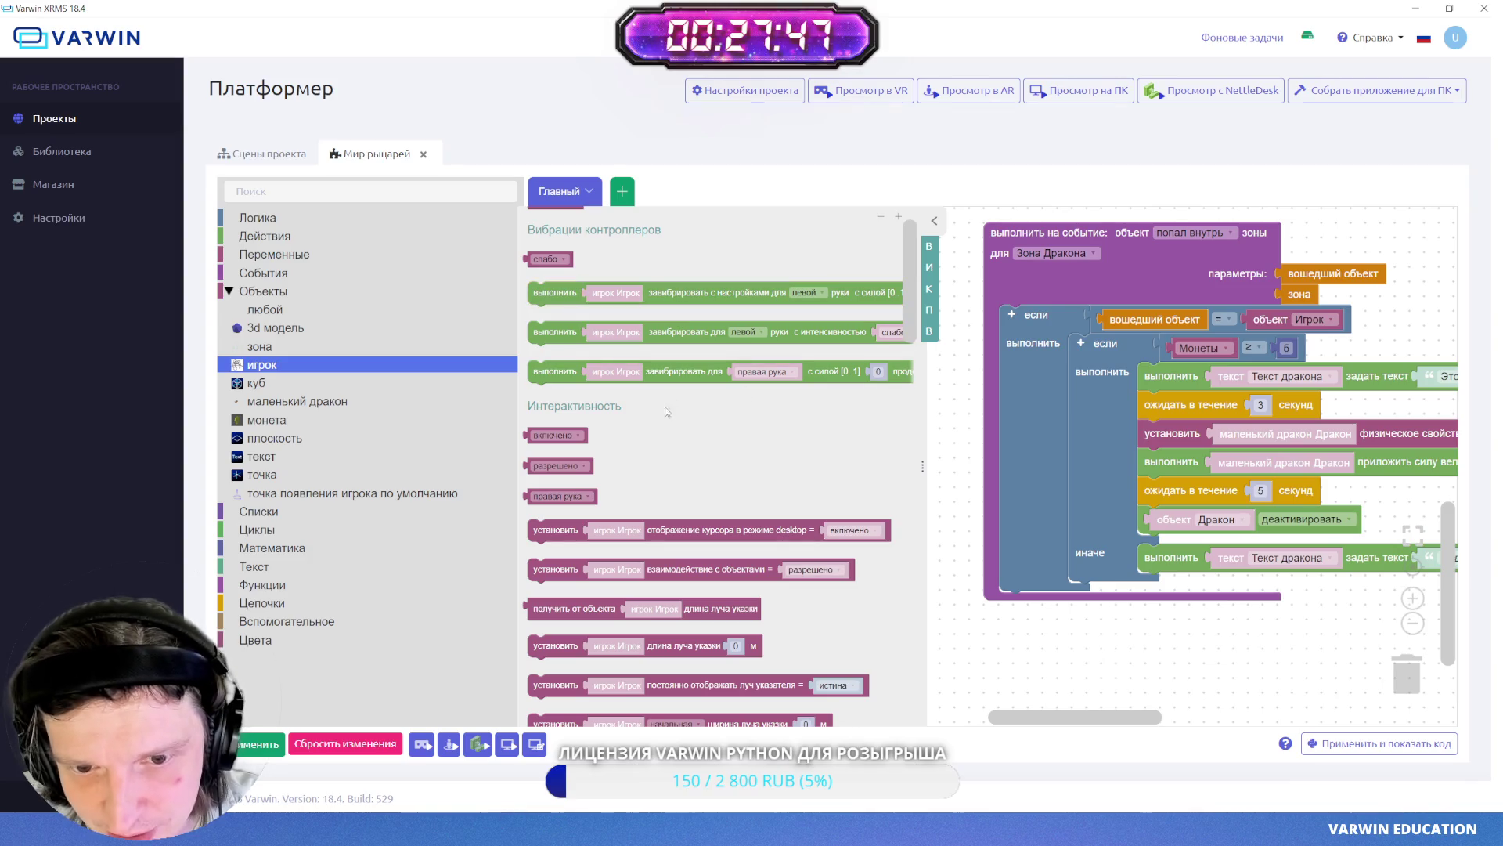
scroll(747, 455, down, 10)
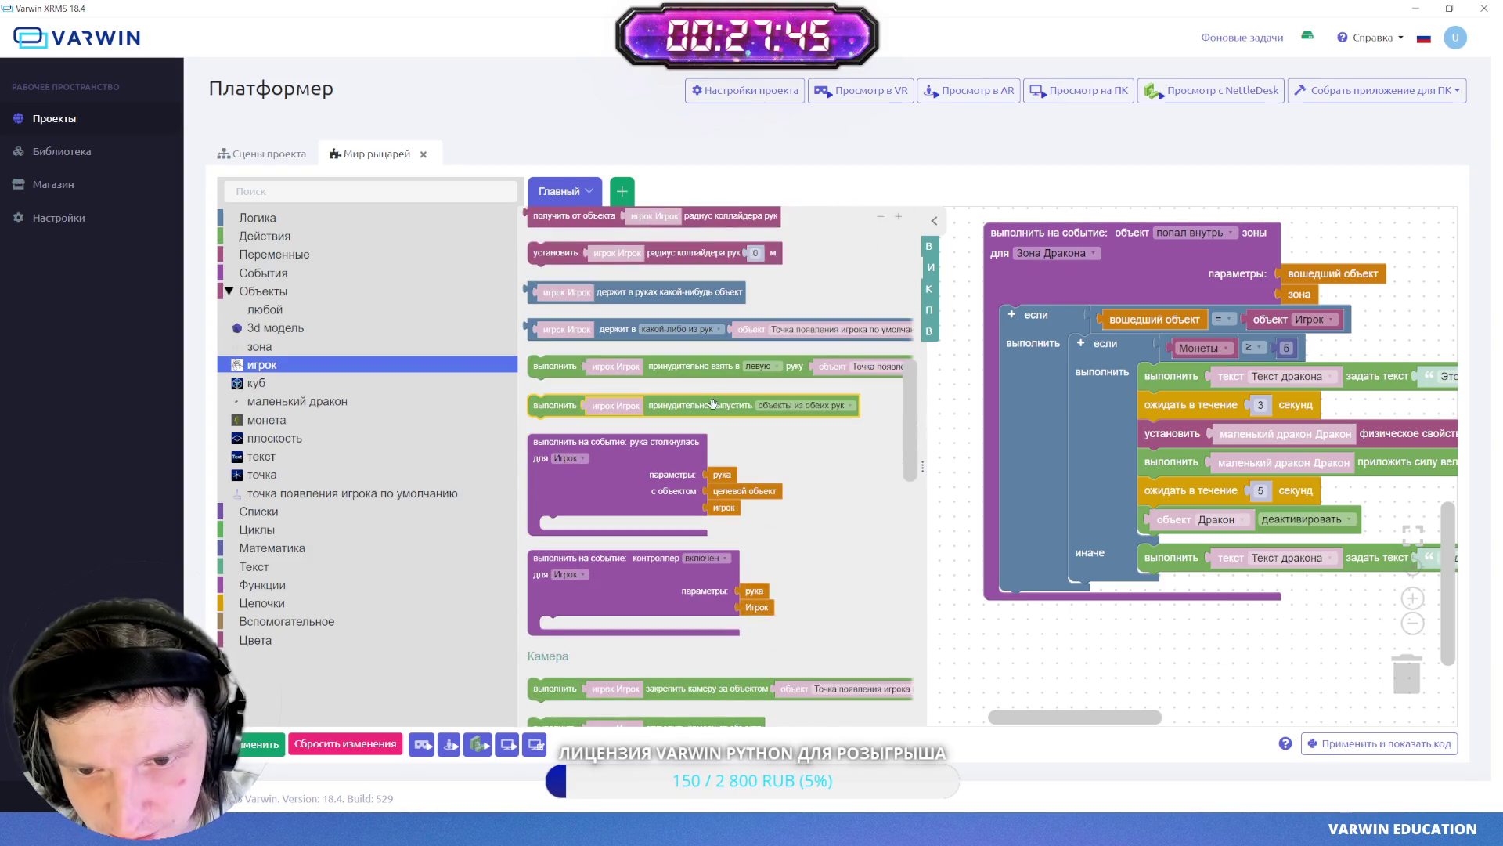
scroll(746, 459, down, 5)
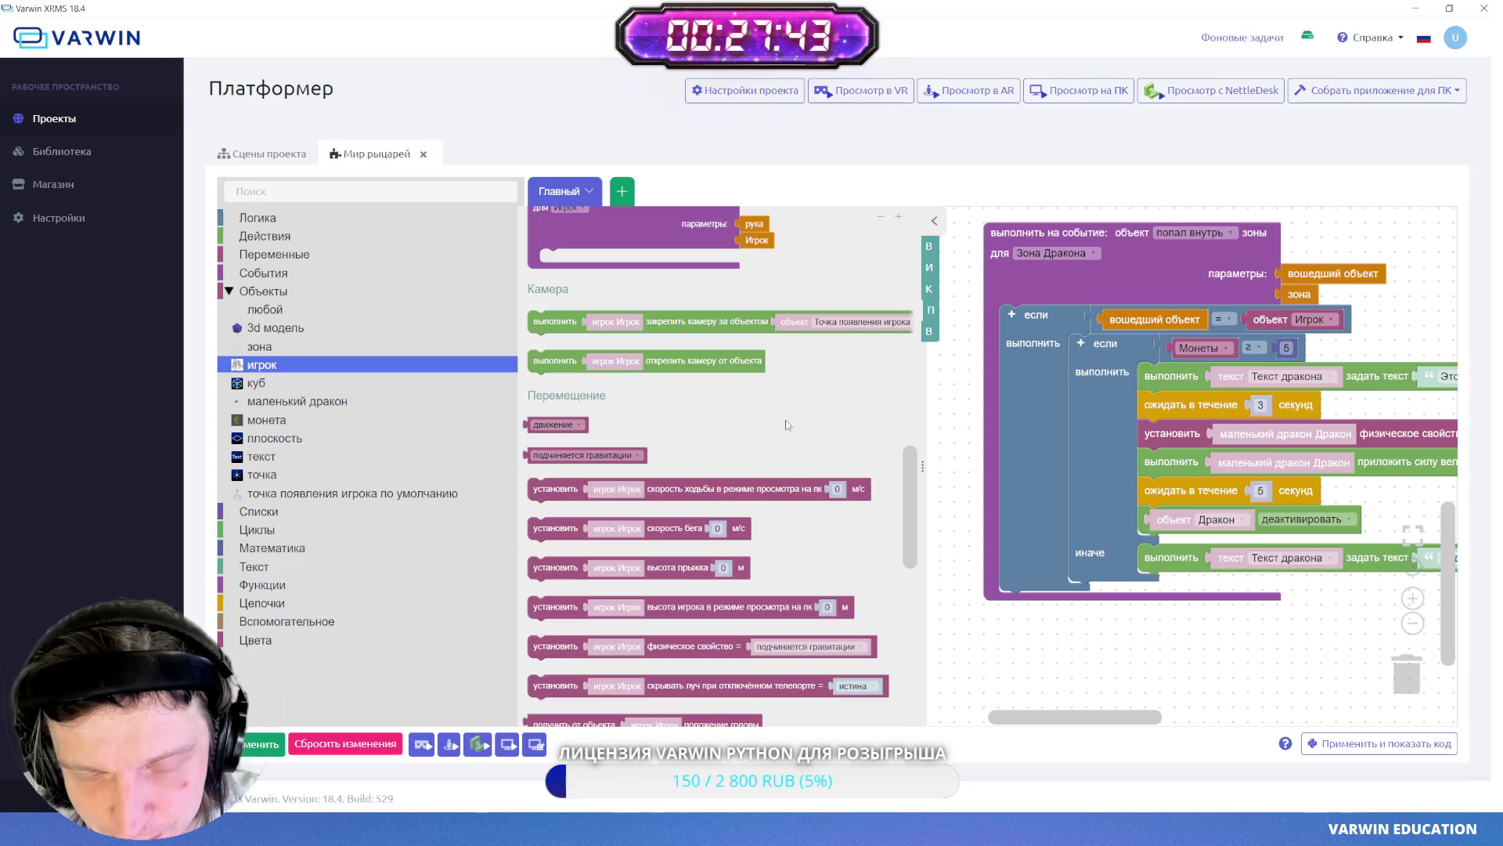
drag(1022, 660, 1004, 611)
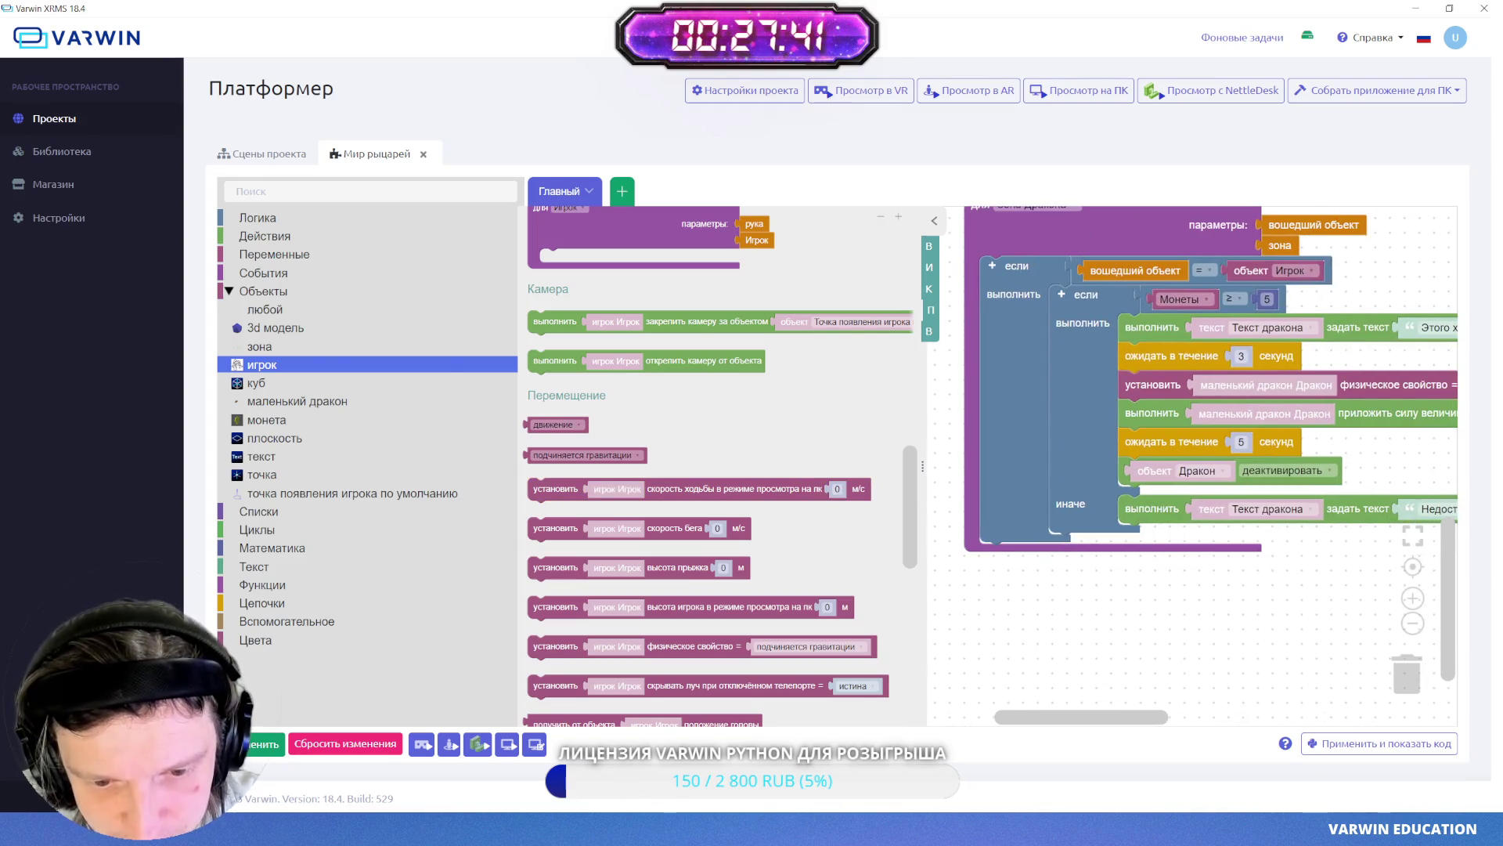
key(alt+Tab)
drag(1073, 372, 1092, 393)
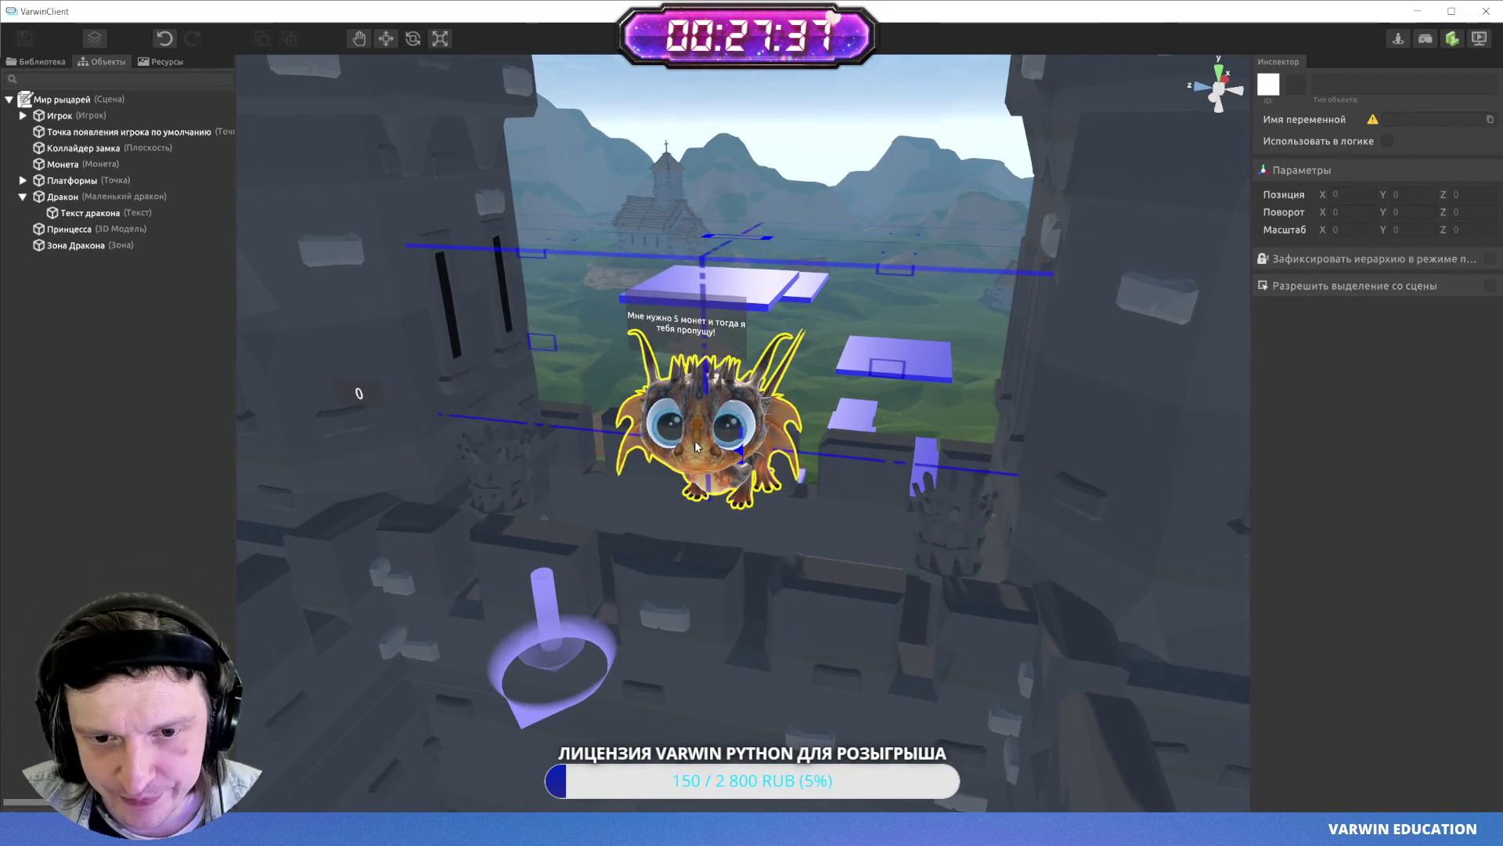
key(alt+Tab)
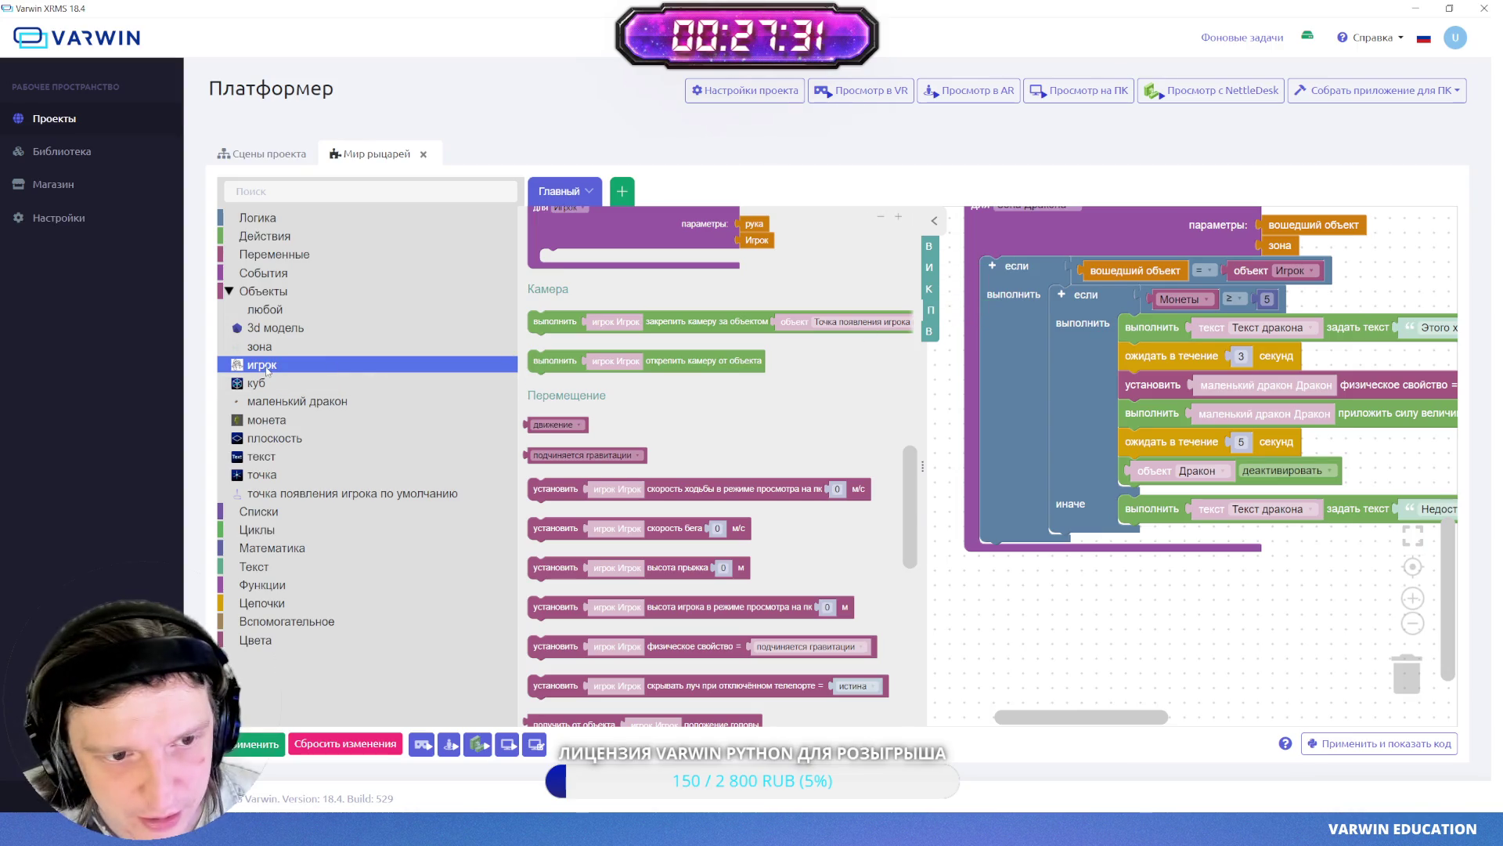
- Place 'перемещаться к координатам' in the иначе branch beneath the dragon's message
click(934, 313)
scroll(809, 497, down, 4)
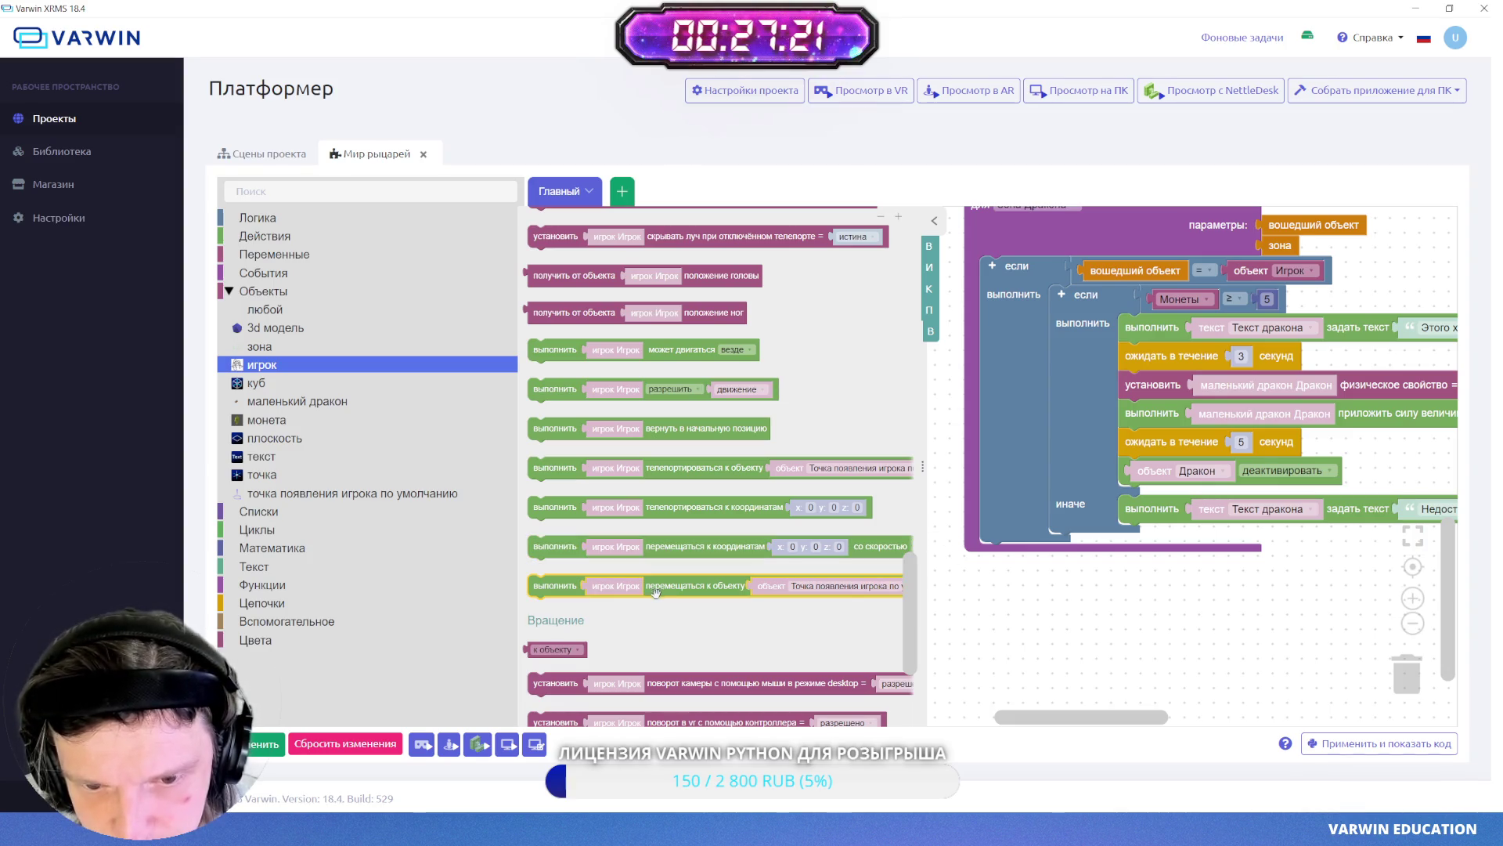
mouse_move(665, 542)
mouse_down()
mouse_move(1260, 647)
mouse_move(1190, 613)
mouse_up()
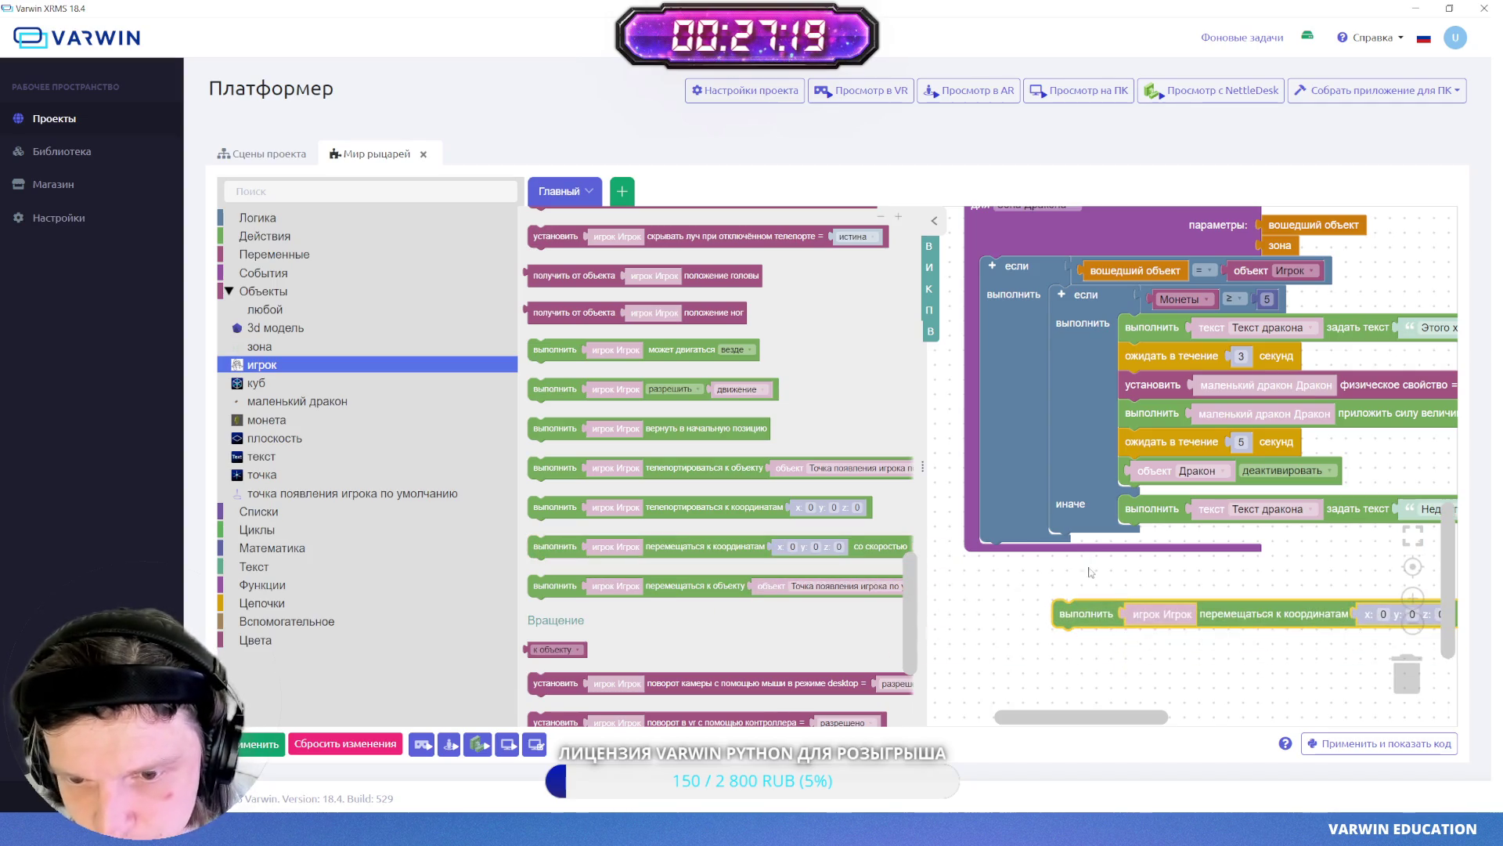
click(933, 224)
drag(699, 613, 763, 538)
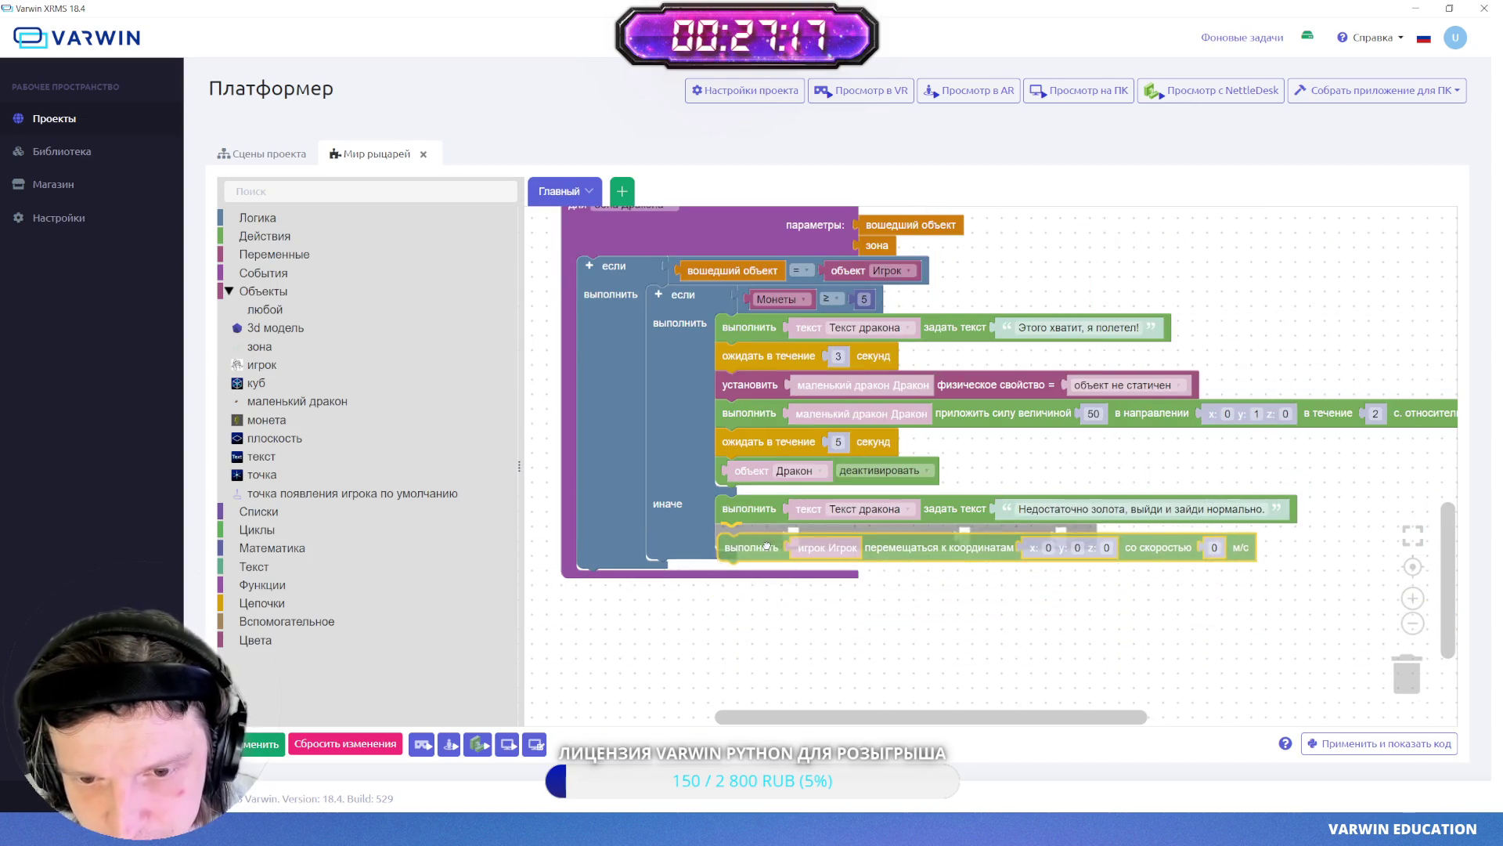
drag(1094, 620, 1053, 605)
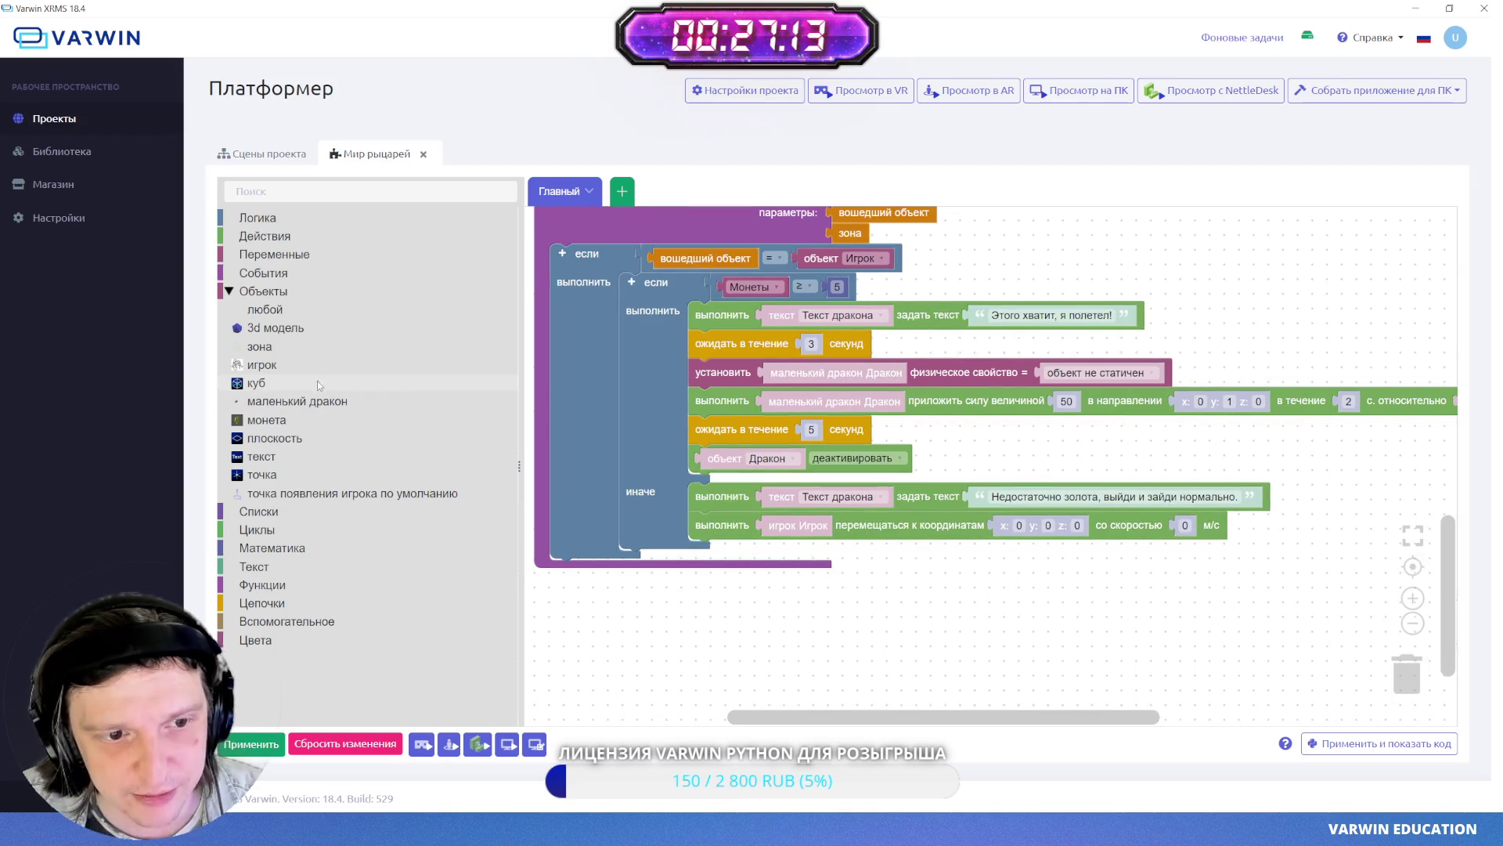
- Fly to the platforms, select the first Платформа cube to read its properties, then minimize VarwinClient
key(alt+Tab)
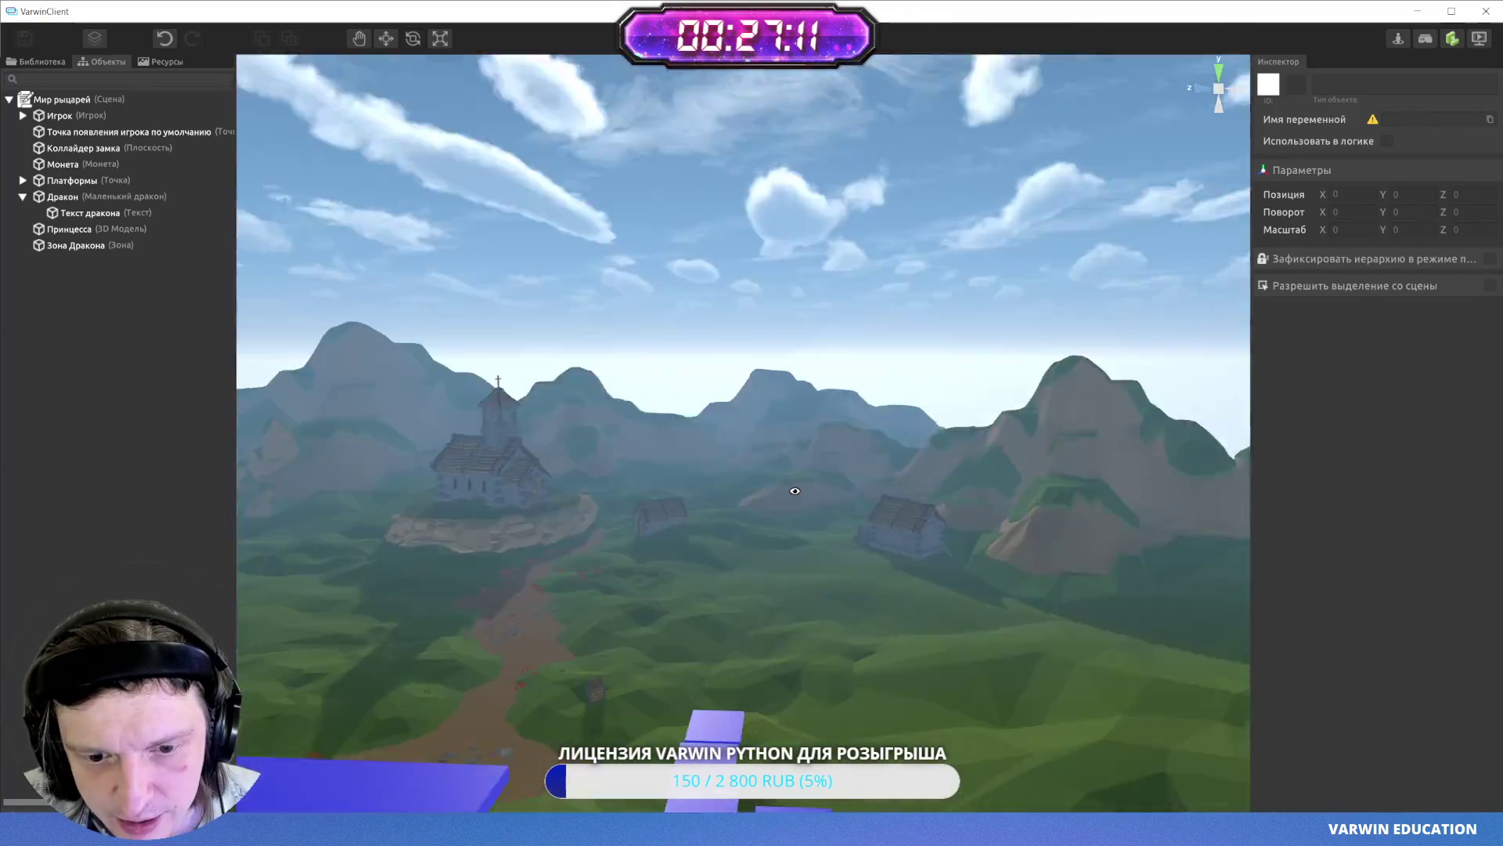
key(w)
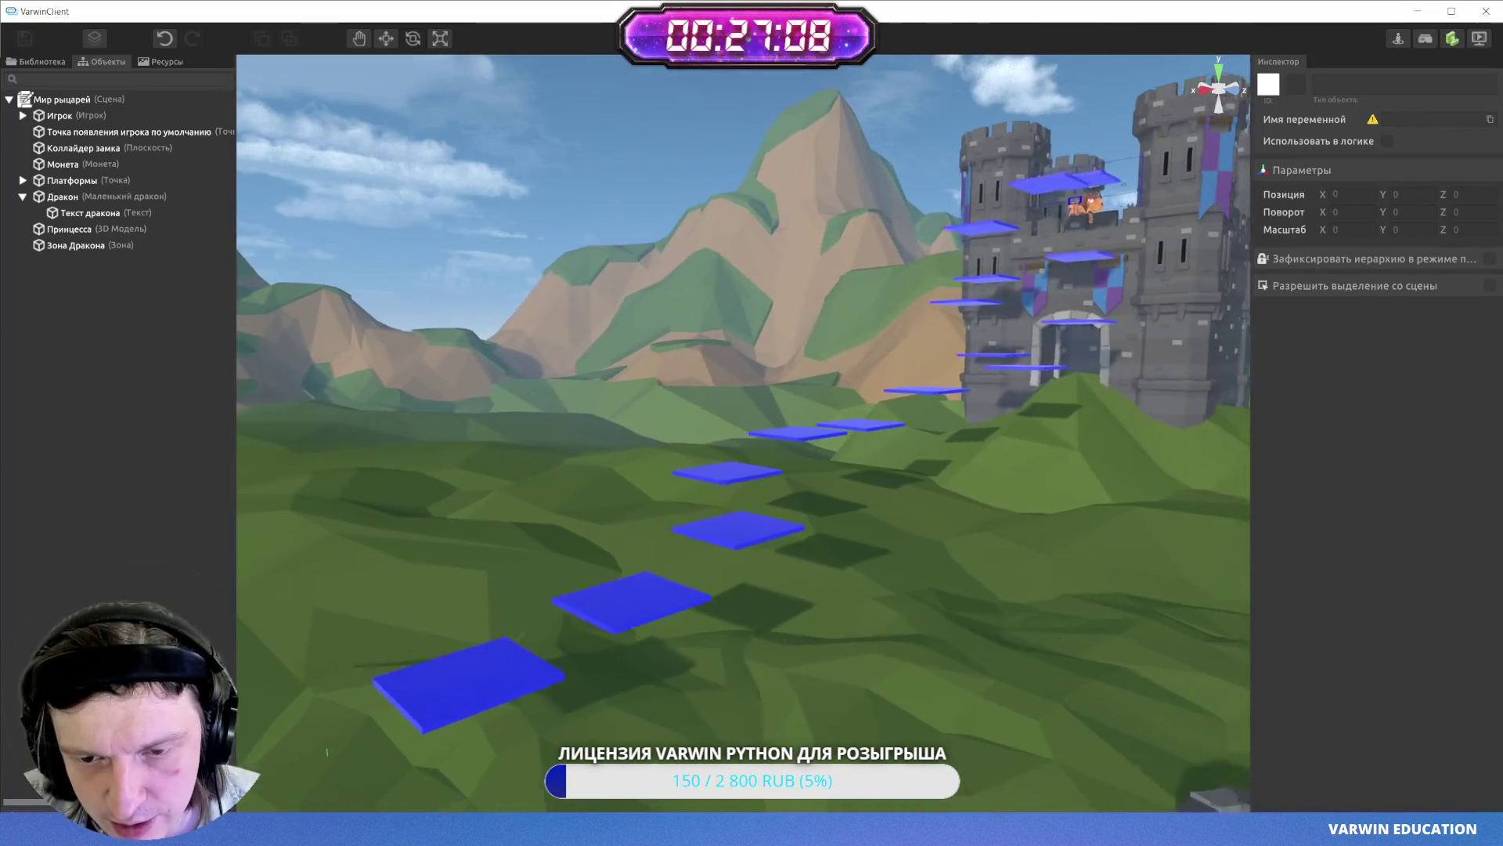
key(s)
mouse_move(763, 565)
mouse_down()
mouse_move(504, 696)
mouse_move(705, 689)
mouse_move(692, 718)
mouse_up()
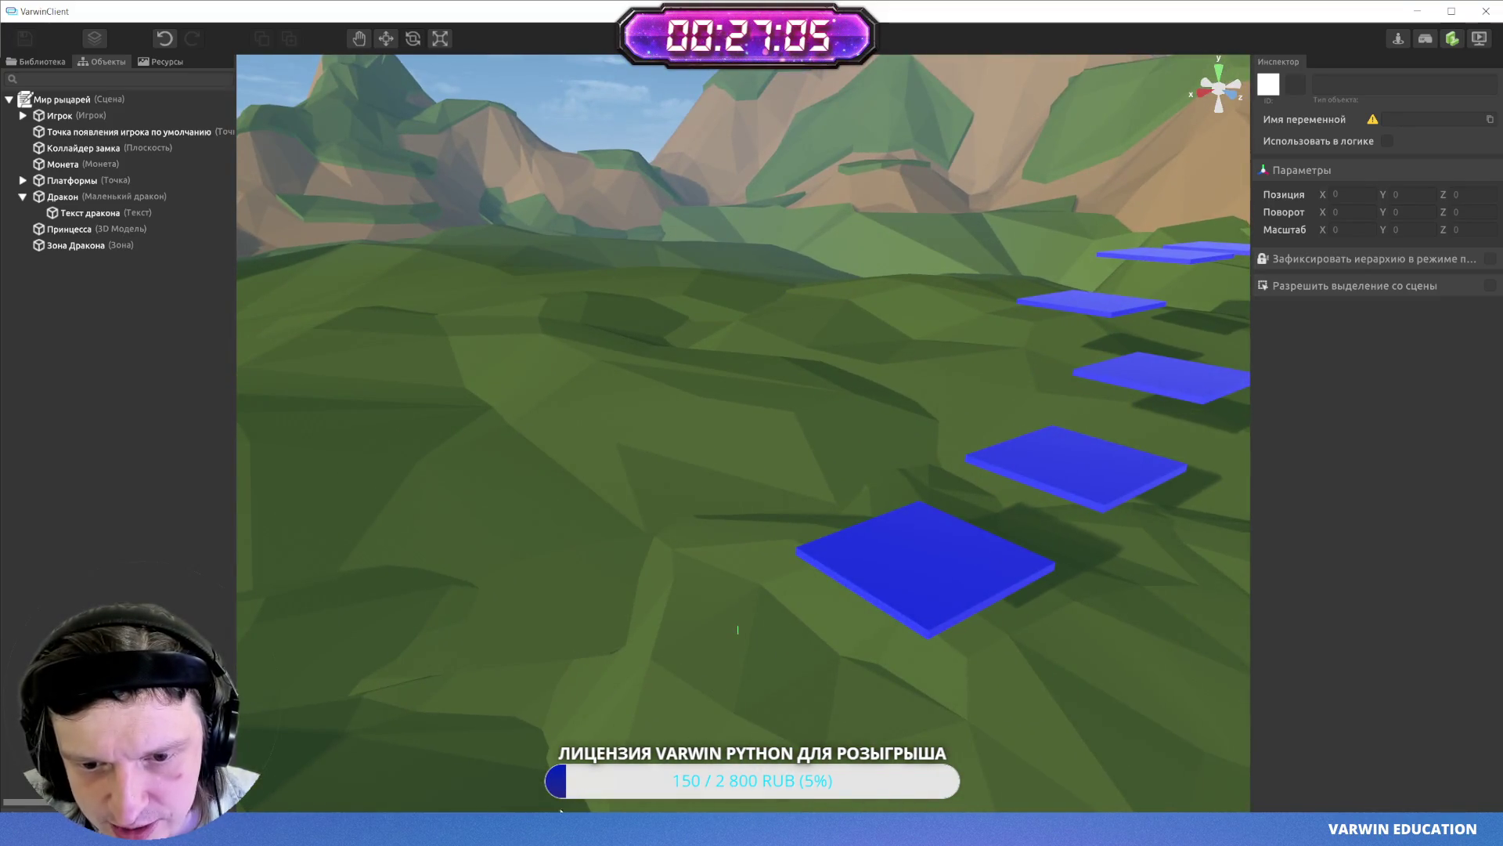
click(714, 608)
click(614, 609)
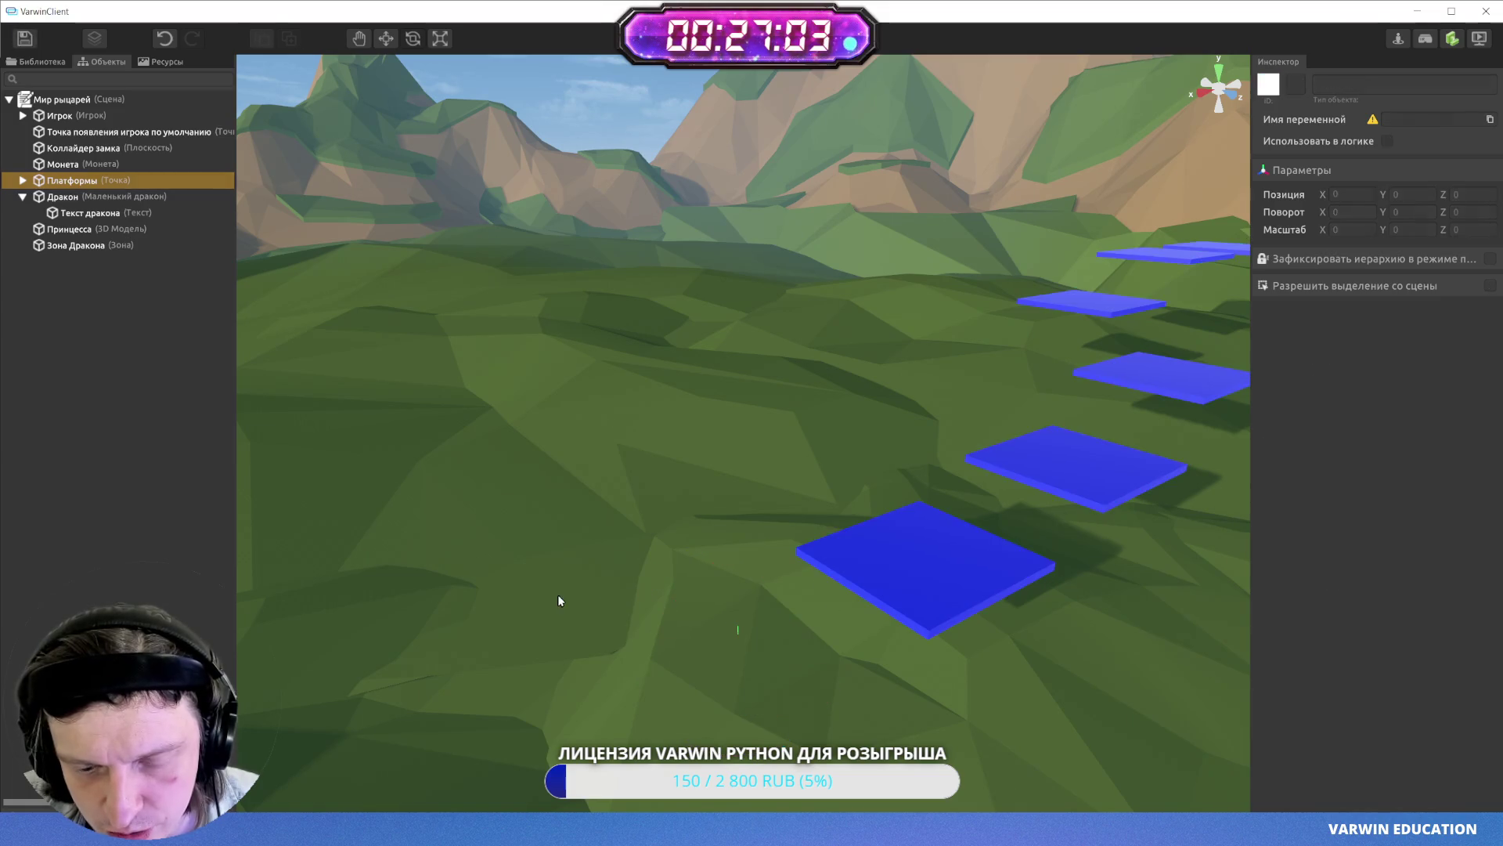
drag(790, 674, 927, 570)
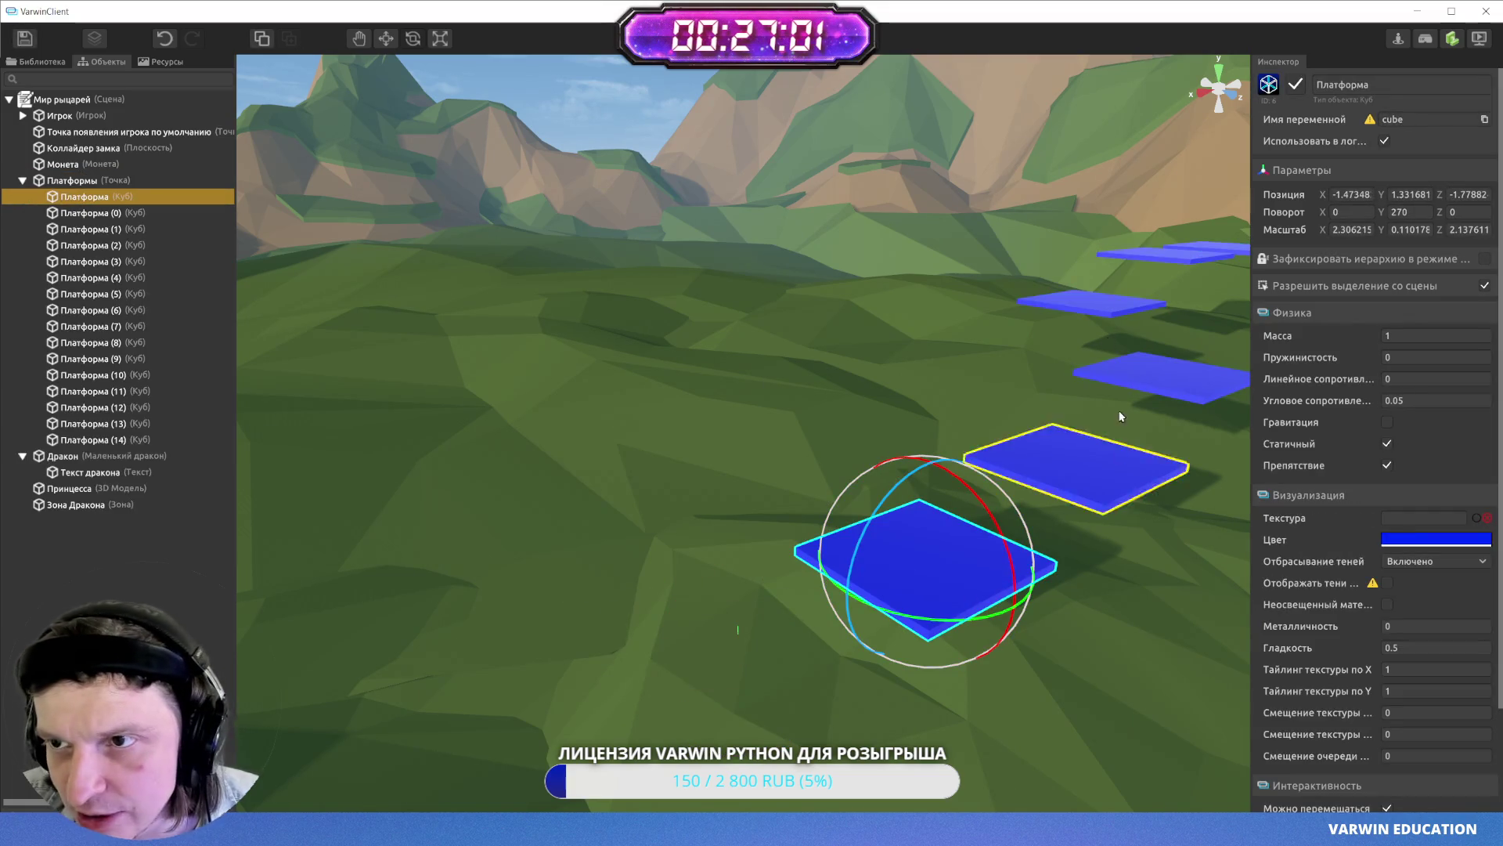
click(1409, 16)
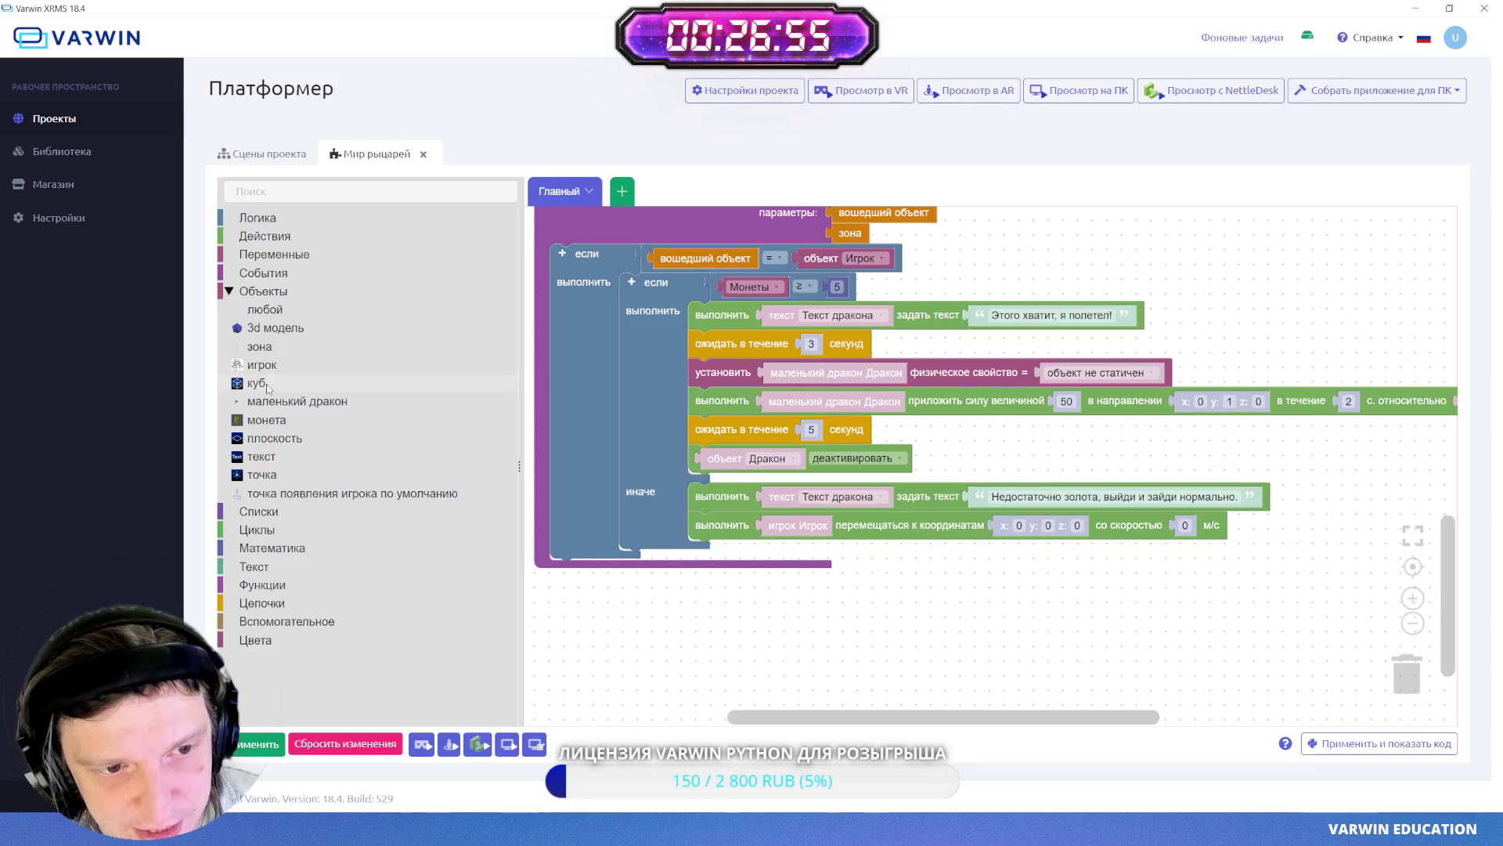
- Move the player to the Платформа cube's position at speed 5 and apply the logic
click(267, 384)
click(929, 271)
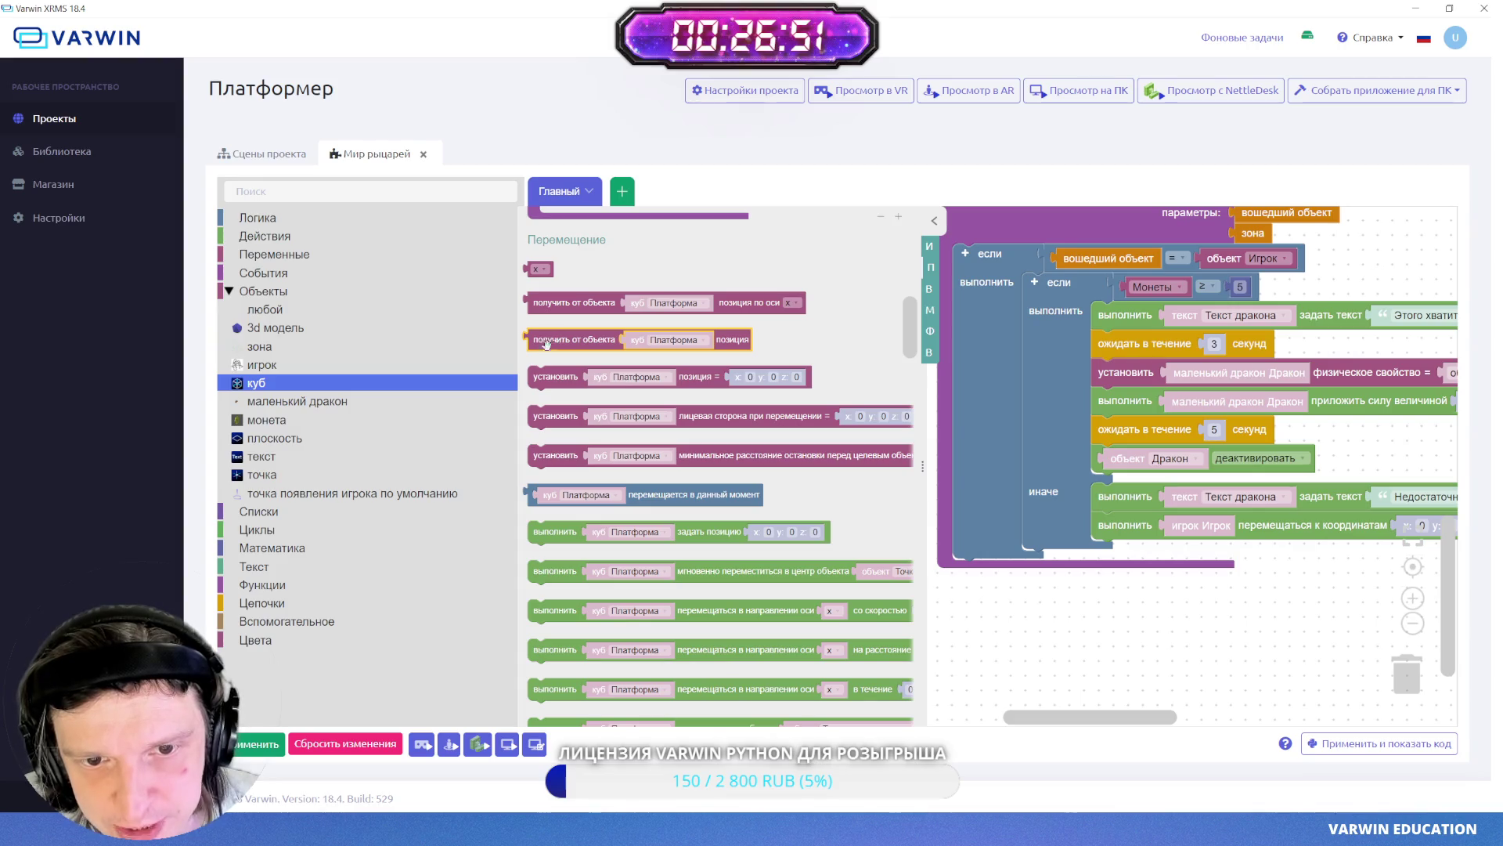
drag(548, 342, 1079, 633)
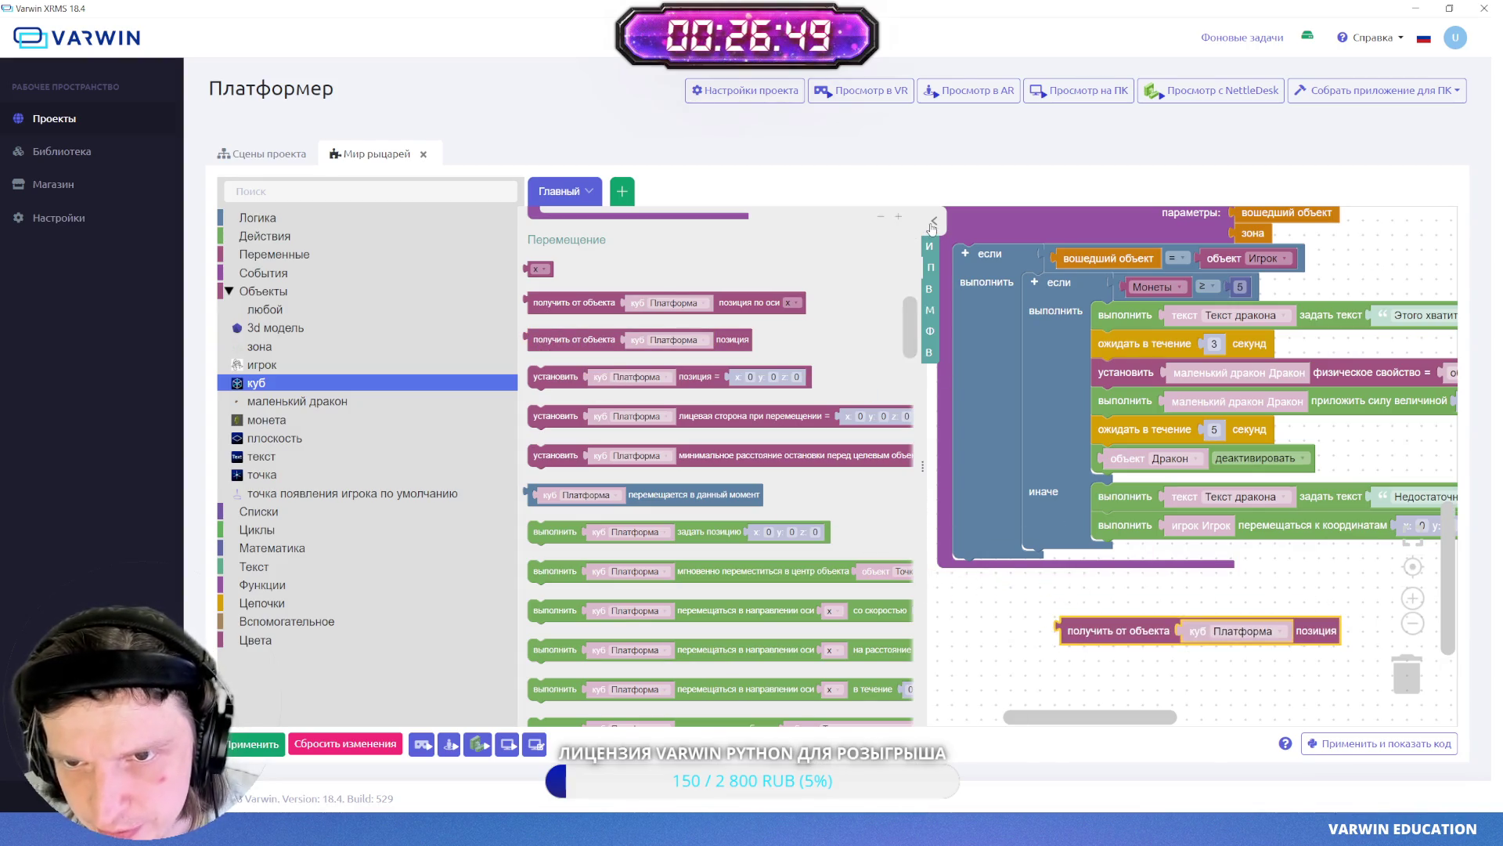
click(932, 225)
mouse_move(675, 631)
mouse_down()
mouse_move(742, 631)
mouse_move(1016, 532)
mouse_up()
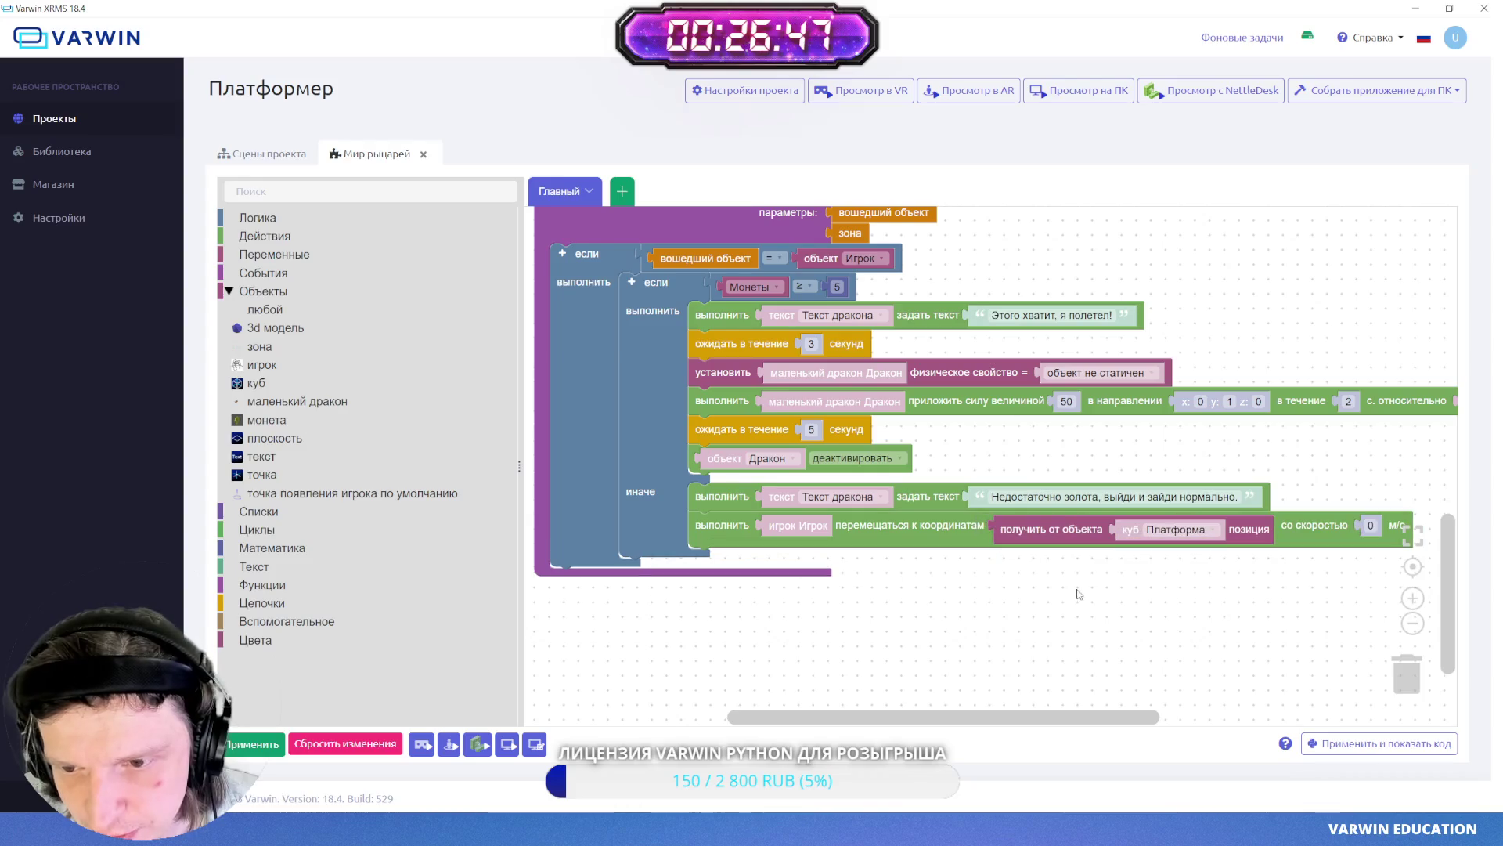
drag(1208, 648, 1014, 602)
click(1175, 507)
text(5)
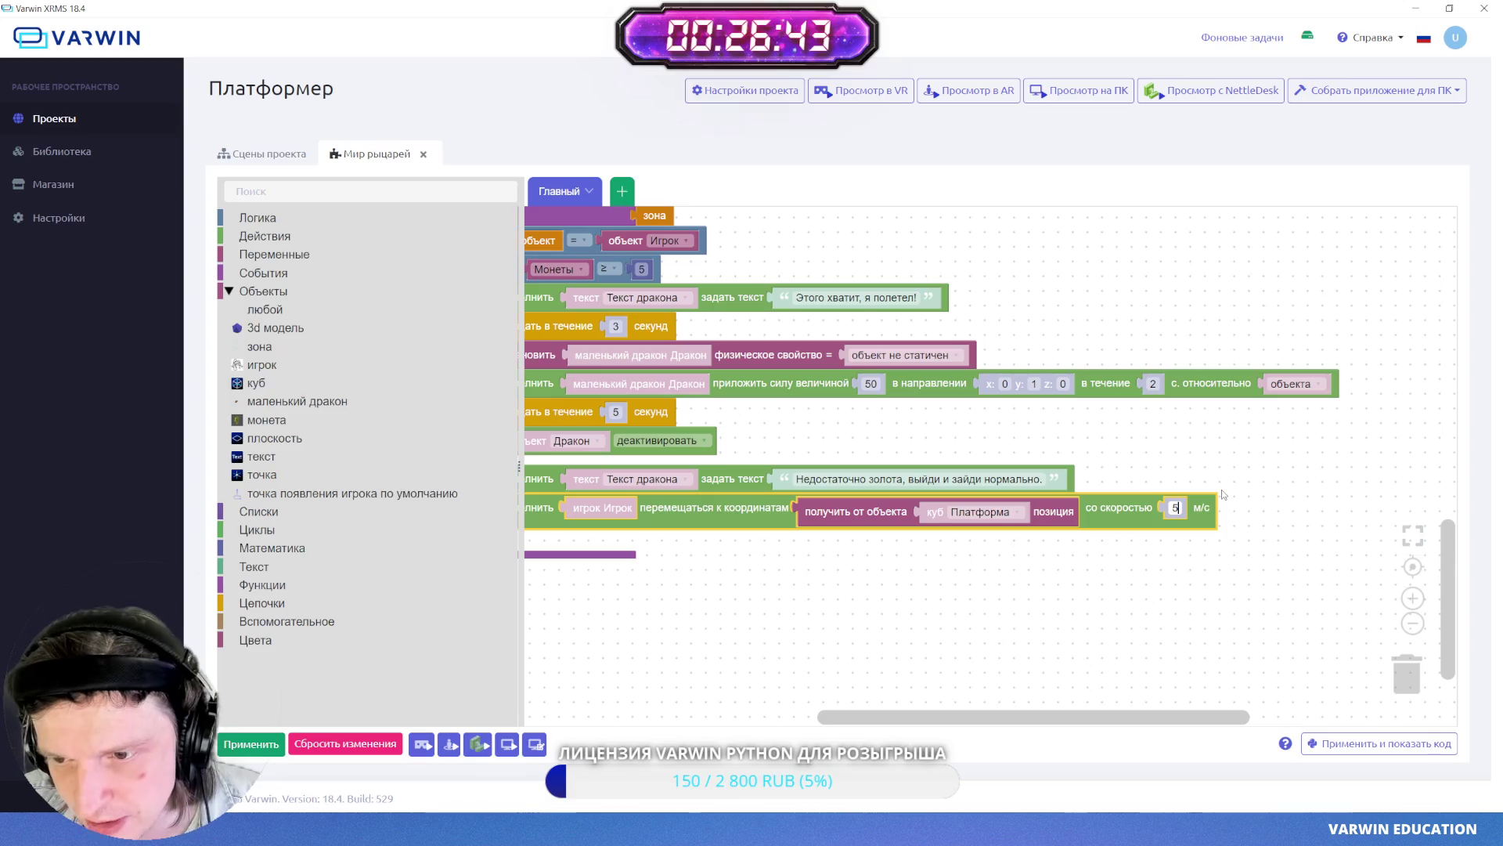
drag(853, 597, 1012, 608)
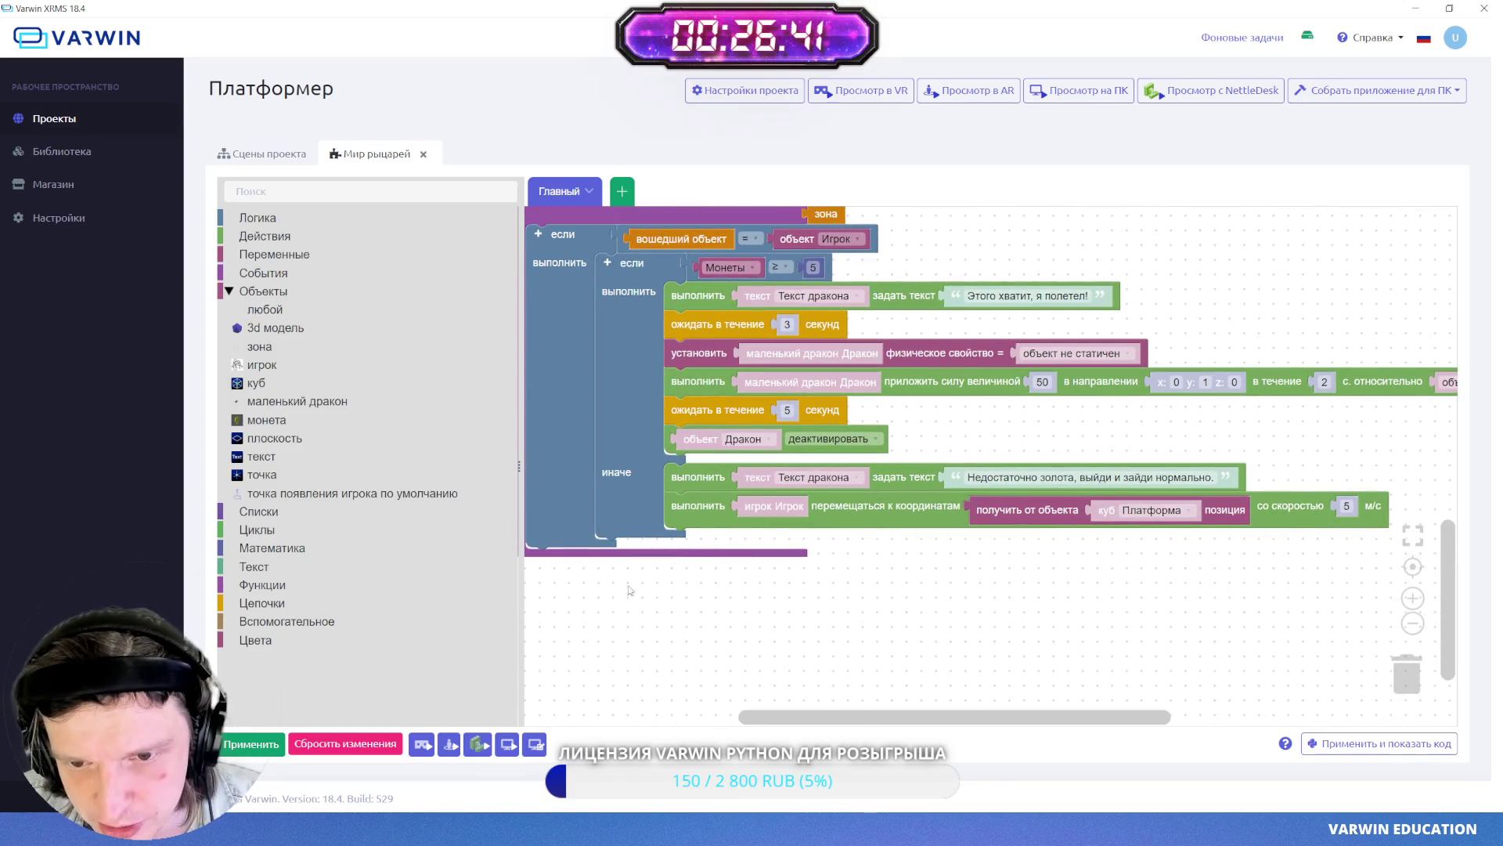
click(263, 745)
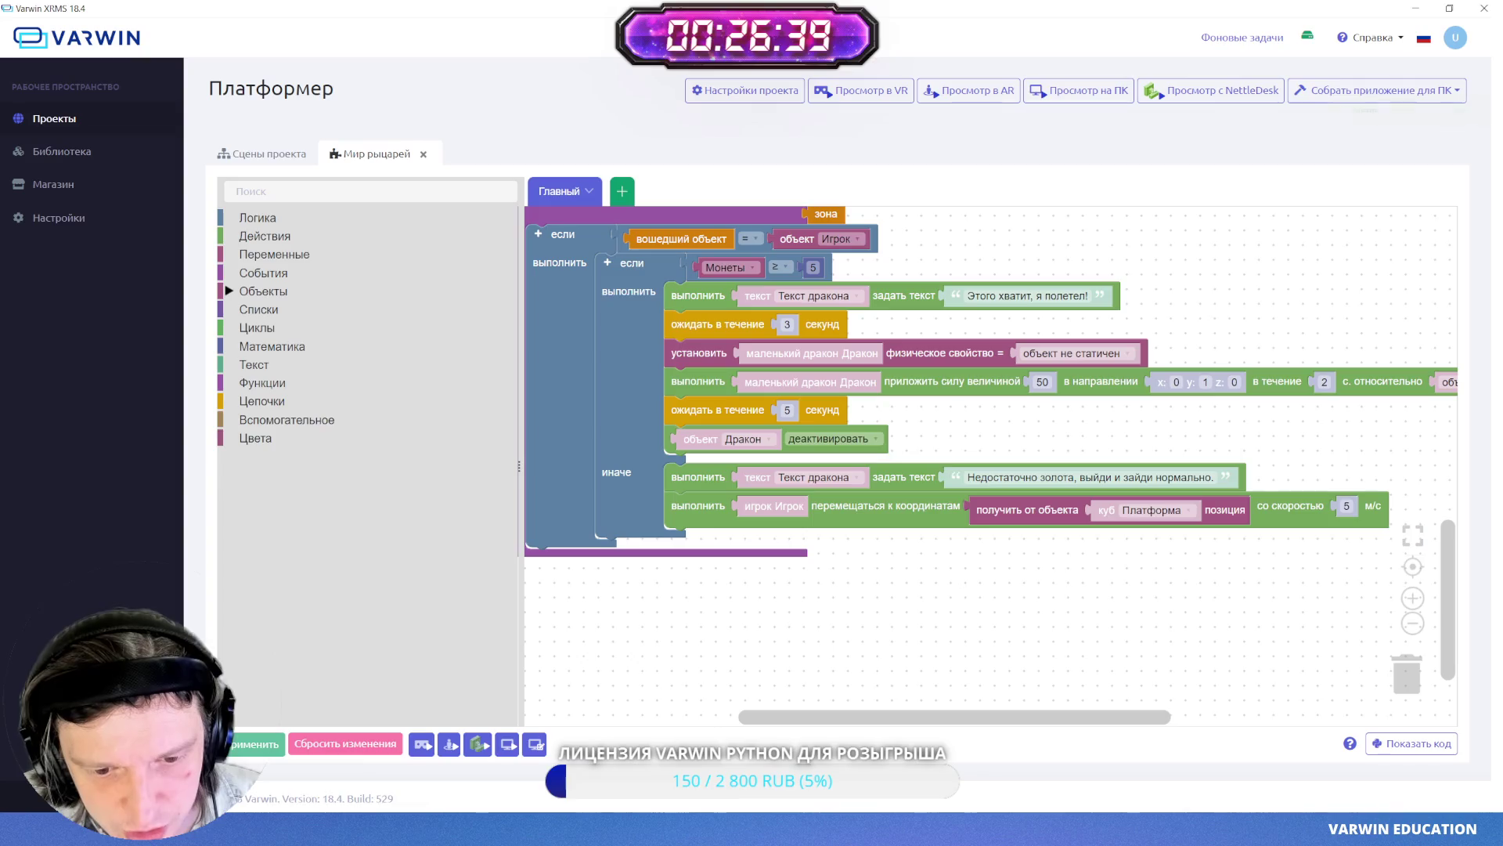
click(1479, 39)
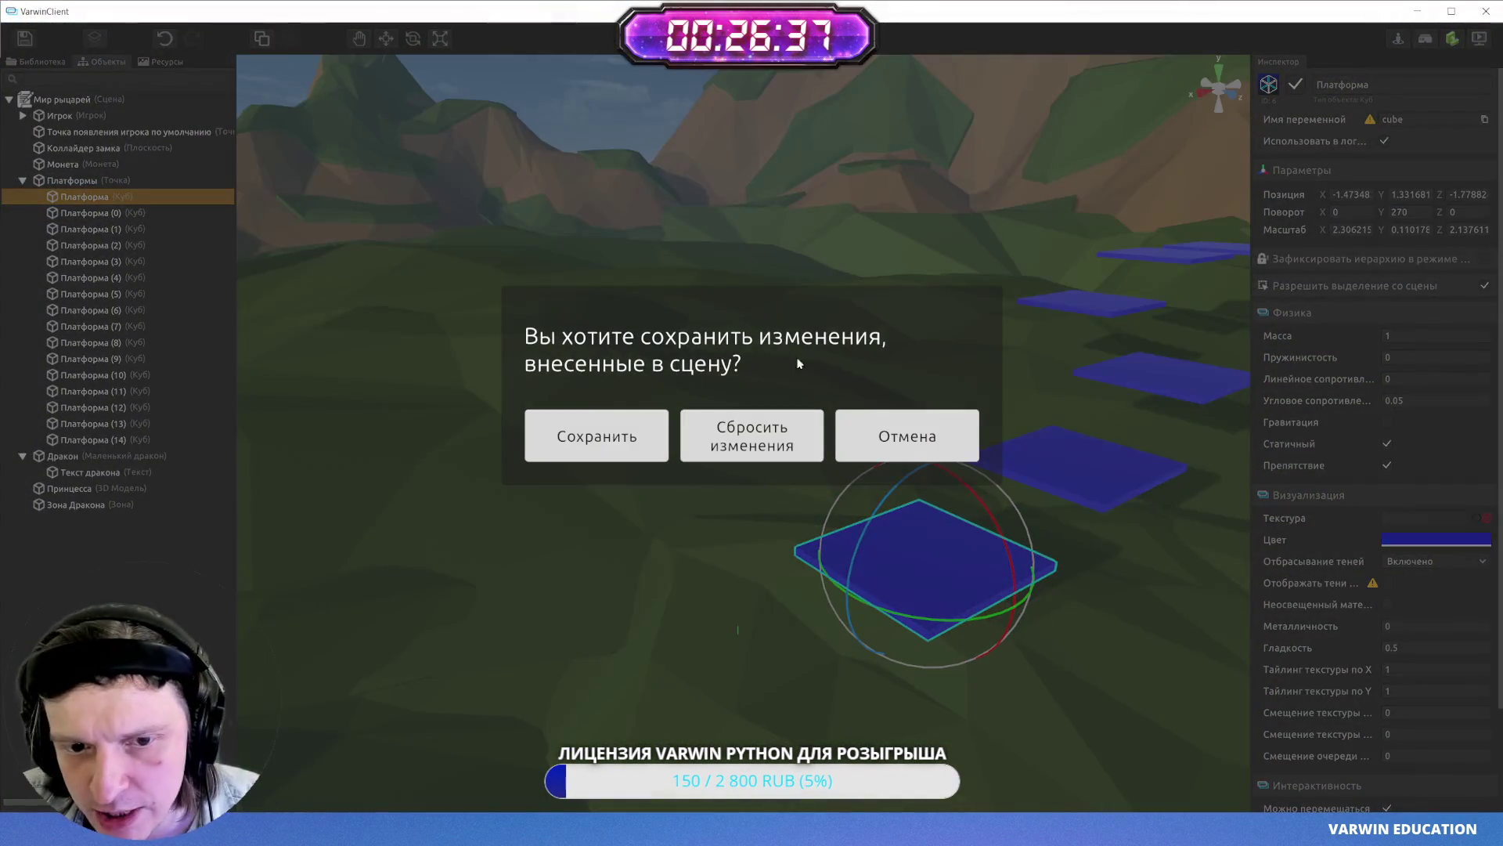
- Save the scene changes, then leave the playtest for Режим редактирования
click(589, 439)
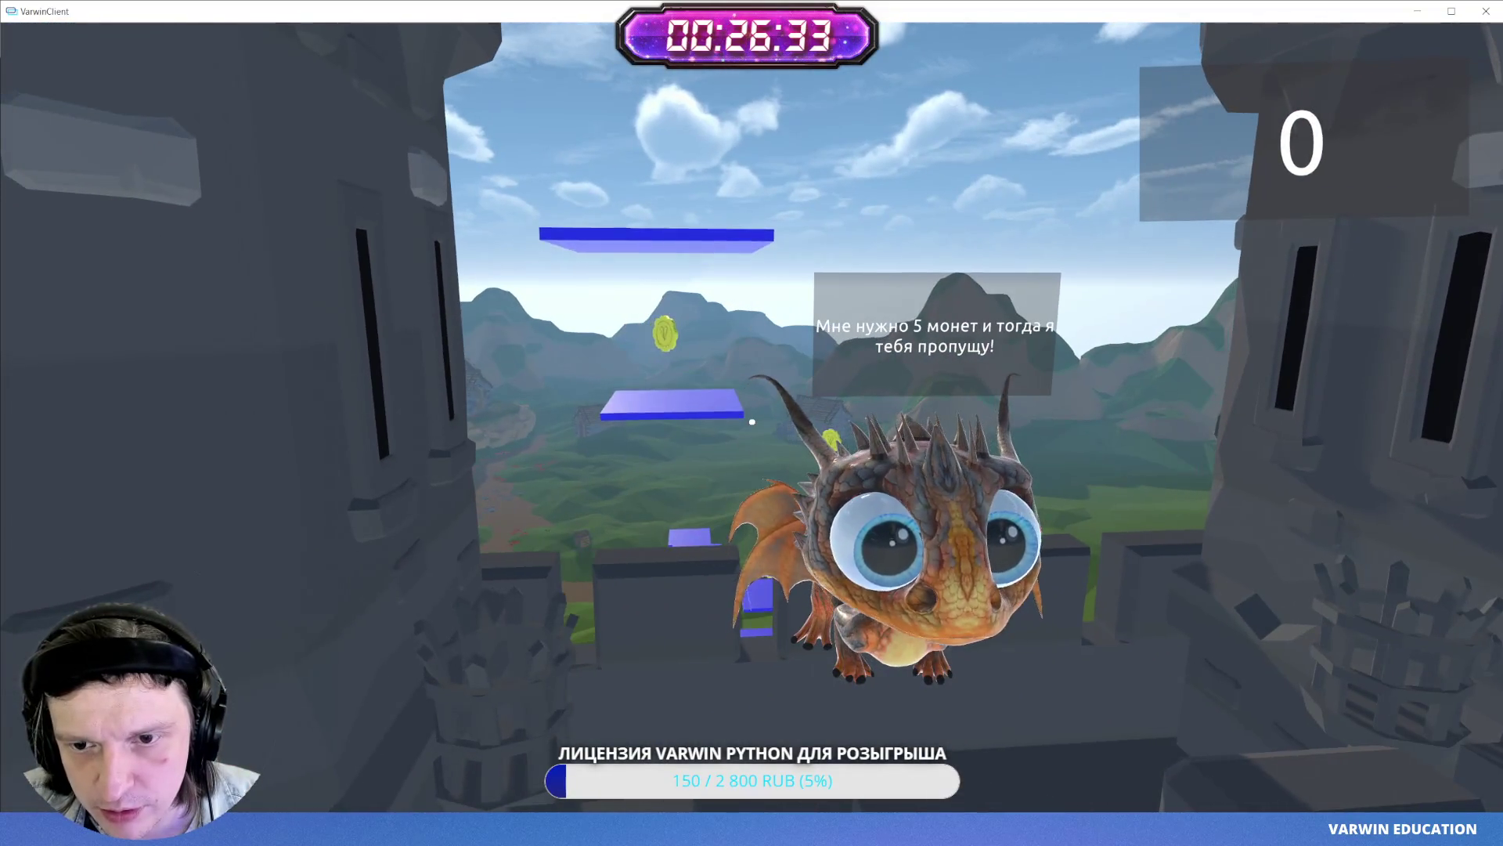
key(Escape)
click(754, 425)
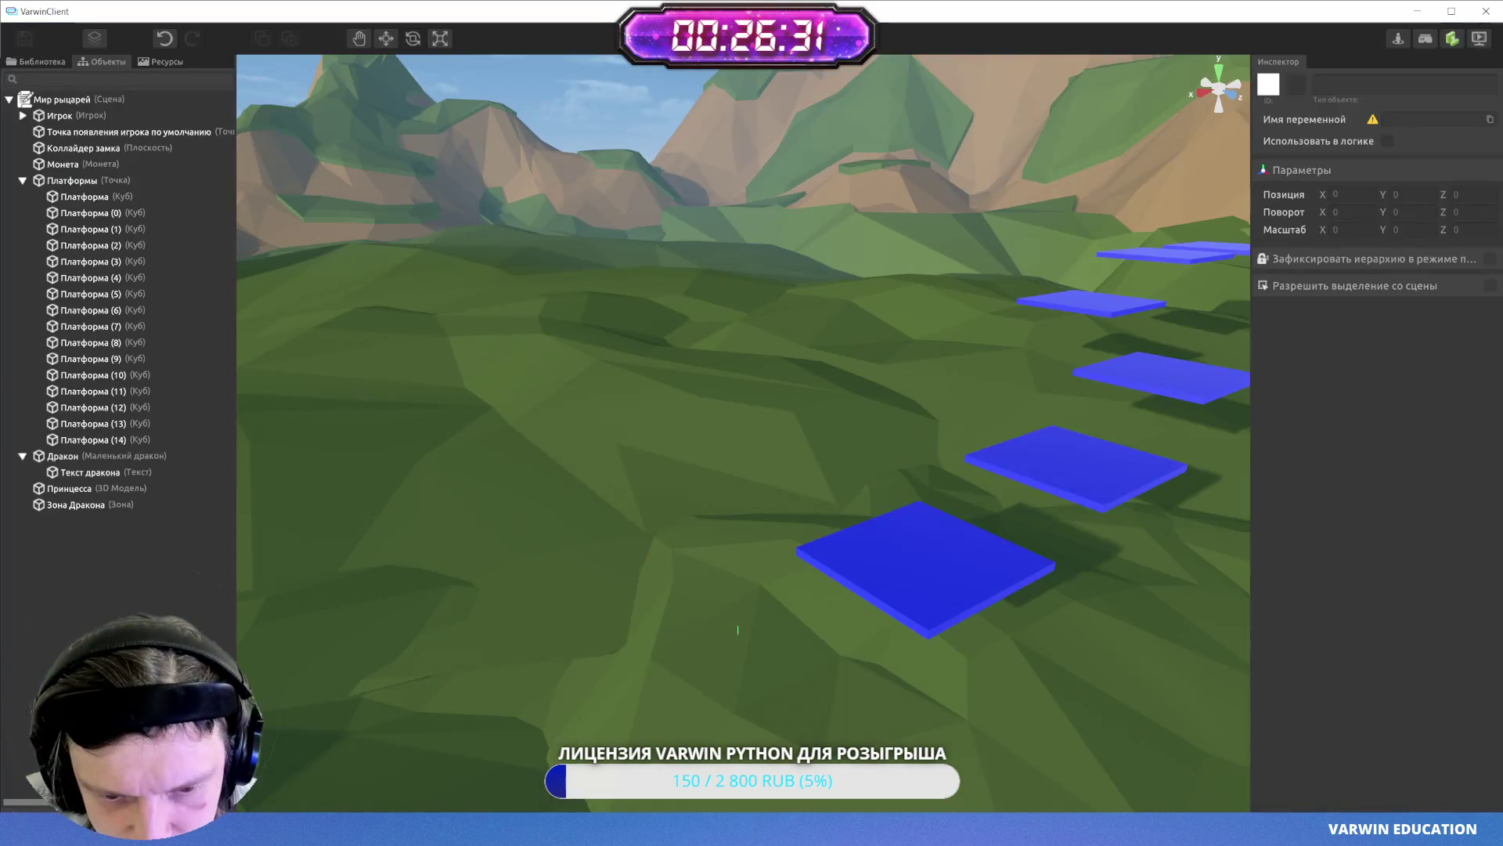
- Select Зона Дракона by the castle, look it over, and save the scene
right_click(708, 414)
click(736, 430)
drag(721, 438, 773, 513)
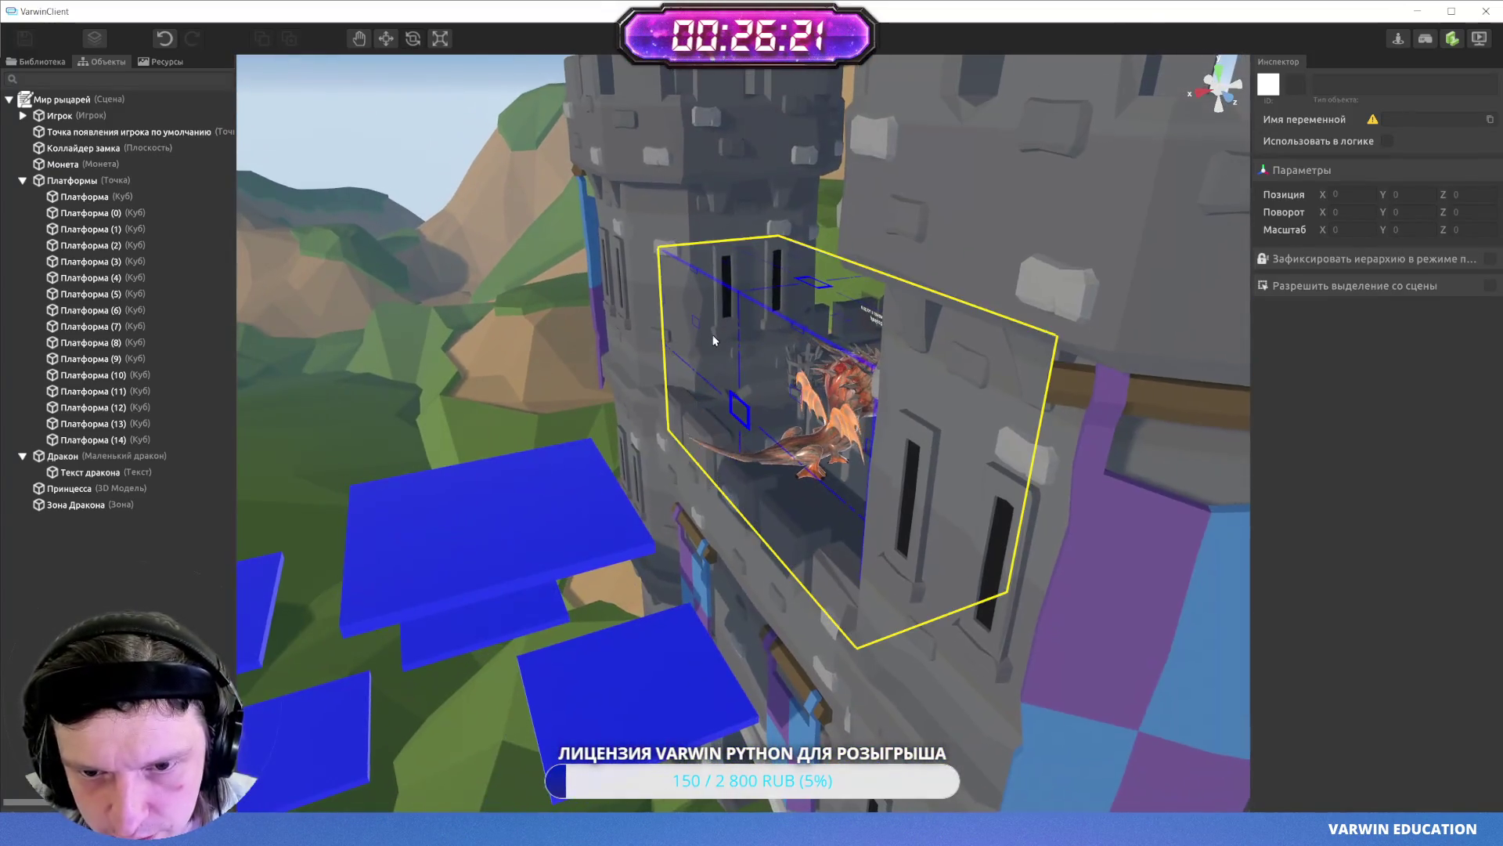
click(778, 368)
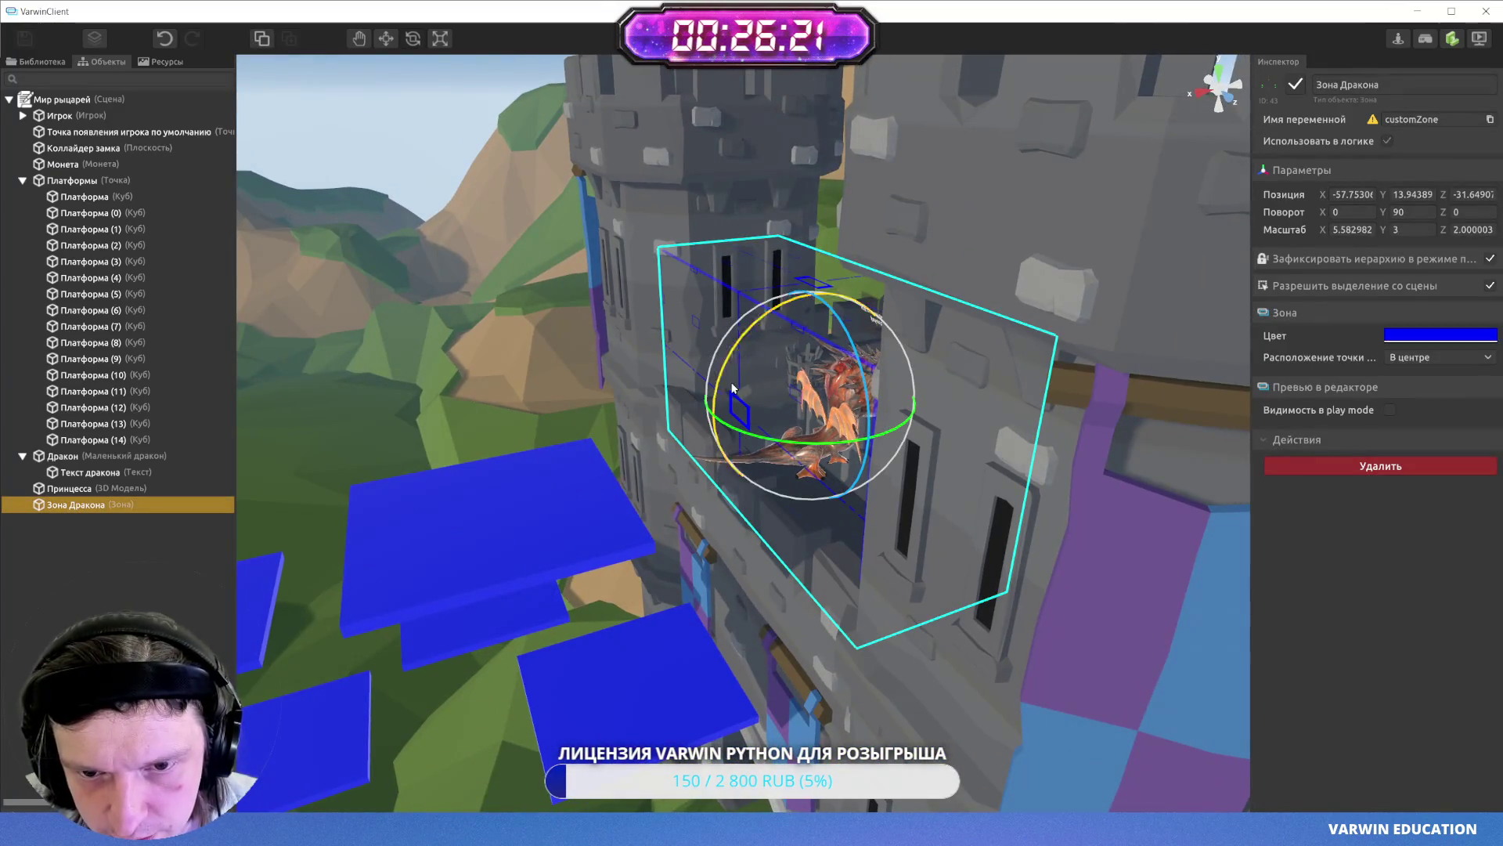
scroll(830, 347, up, 3)
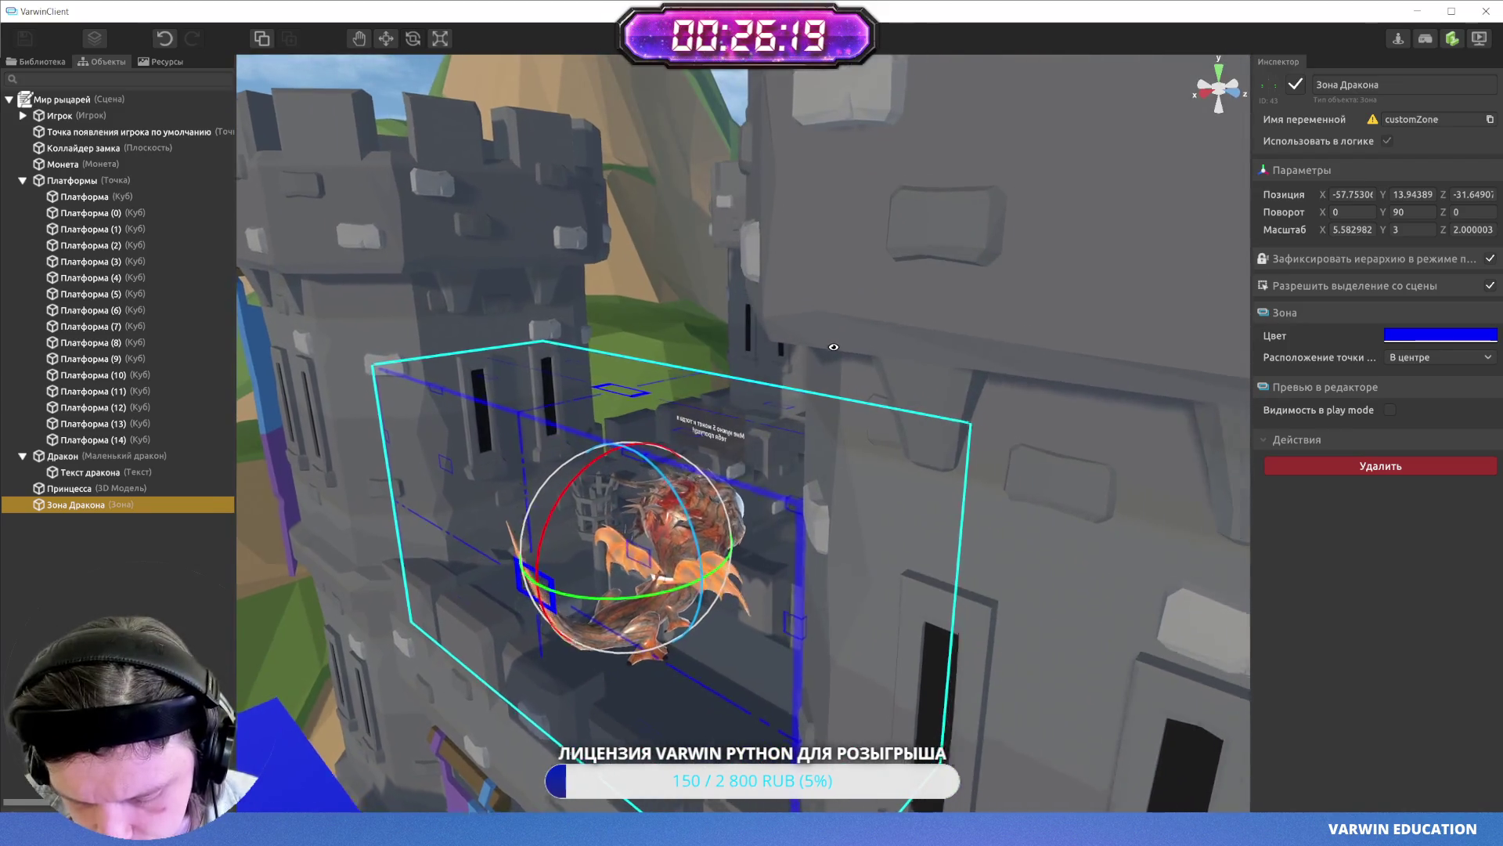
scroll(834, 347, up, 2)
drag(834, 346, 500, 399)
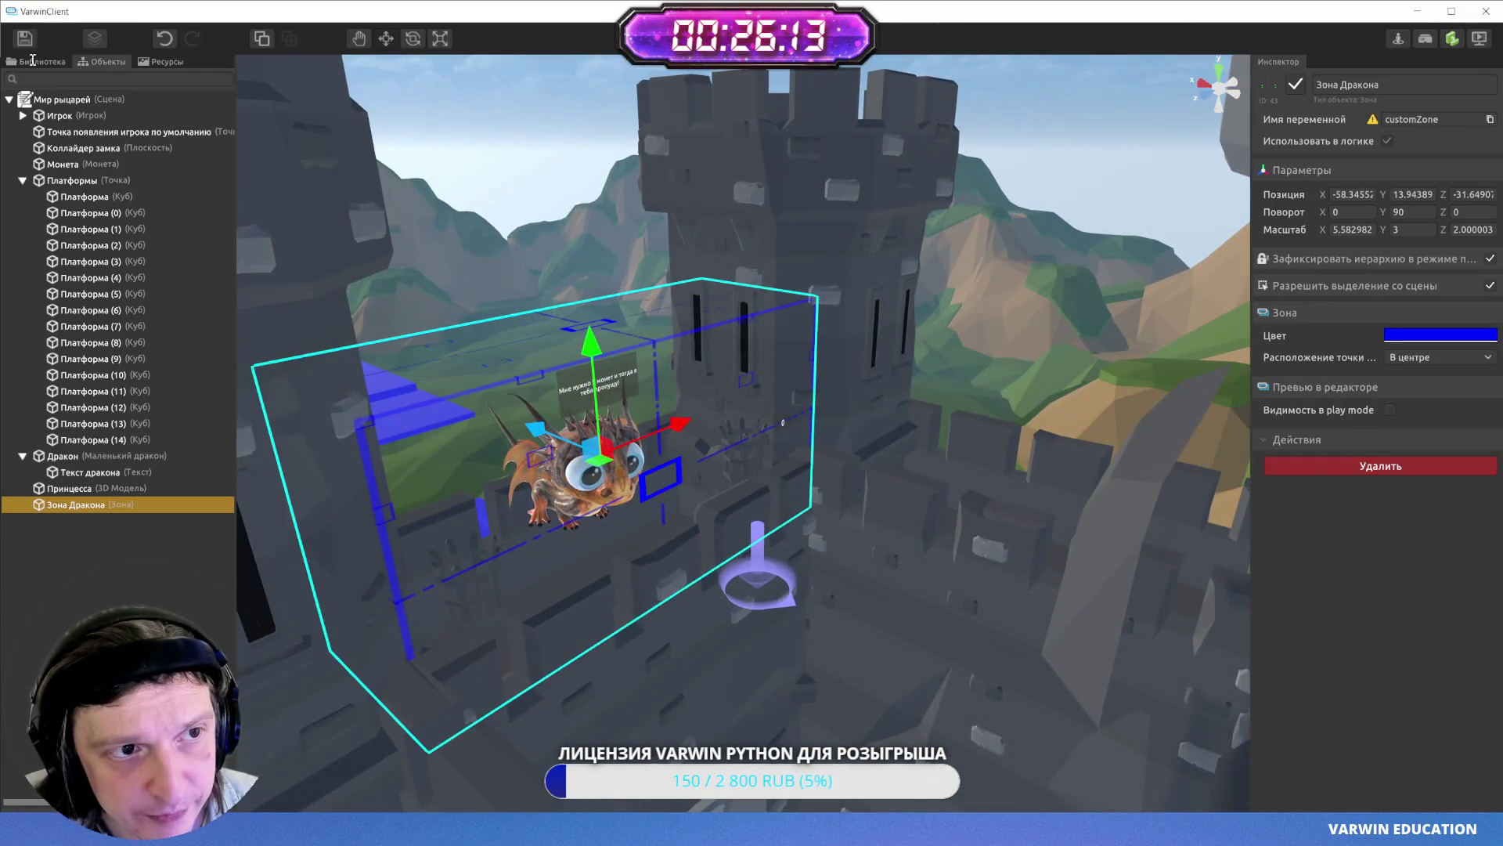
click(31, 43)
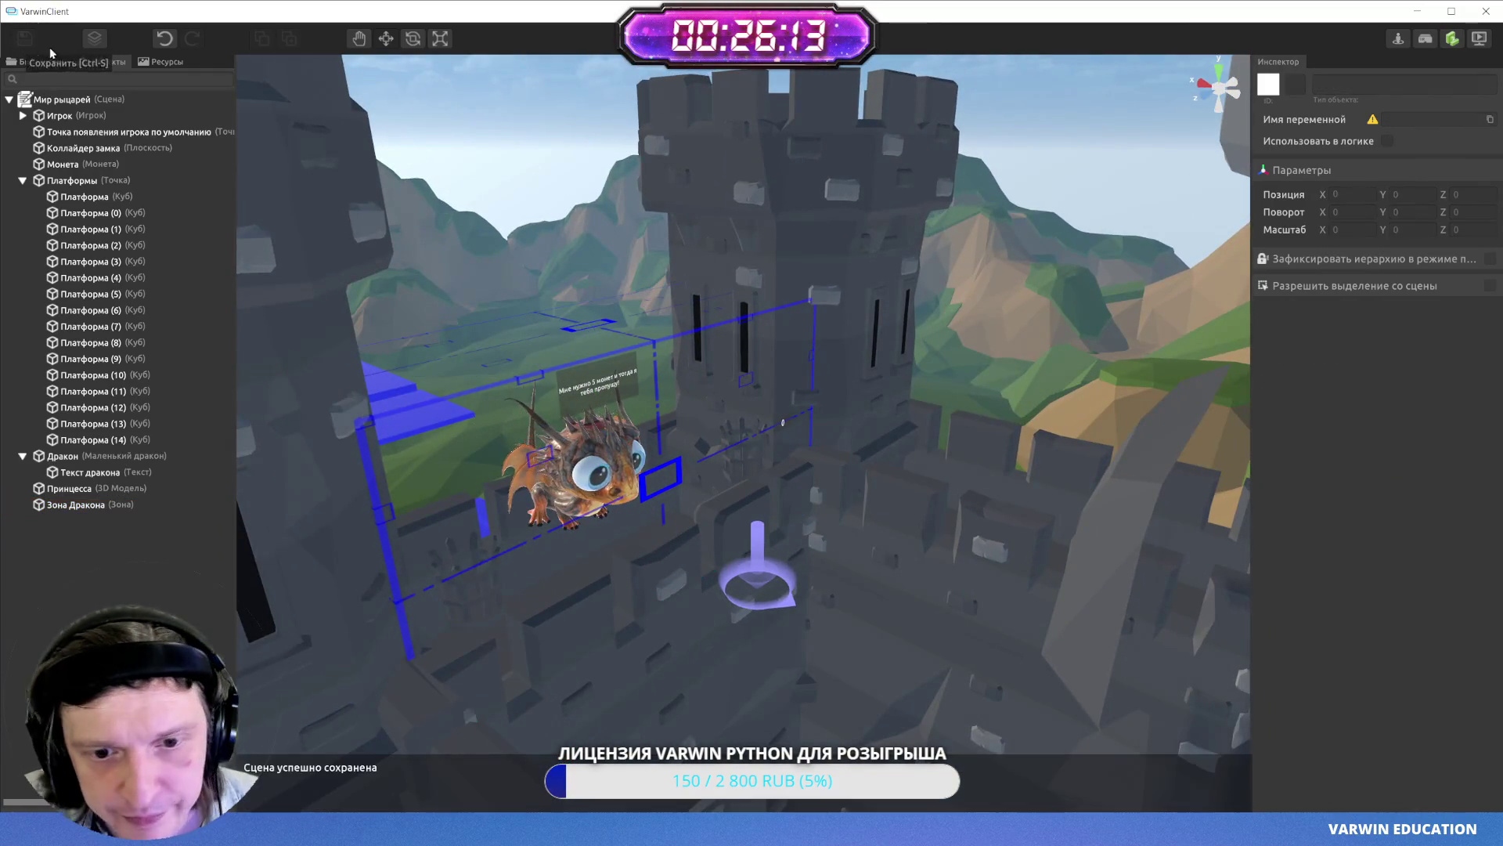
click(1479, 41)
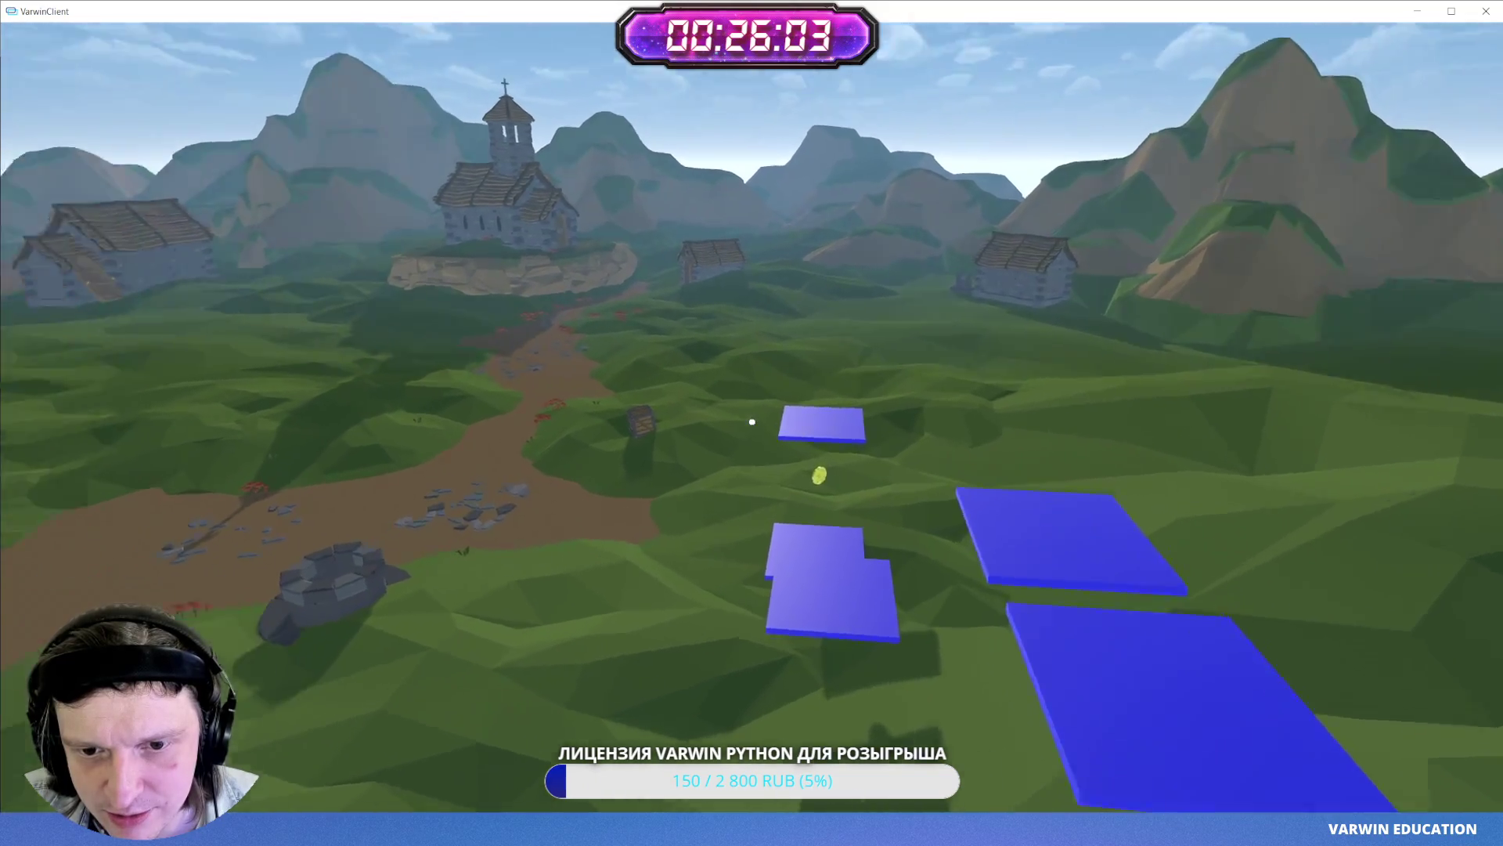
key(w)
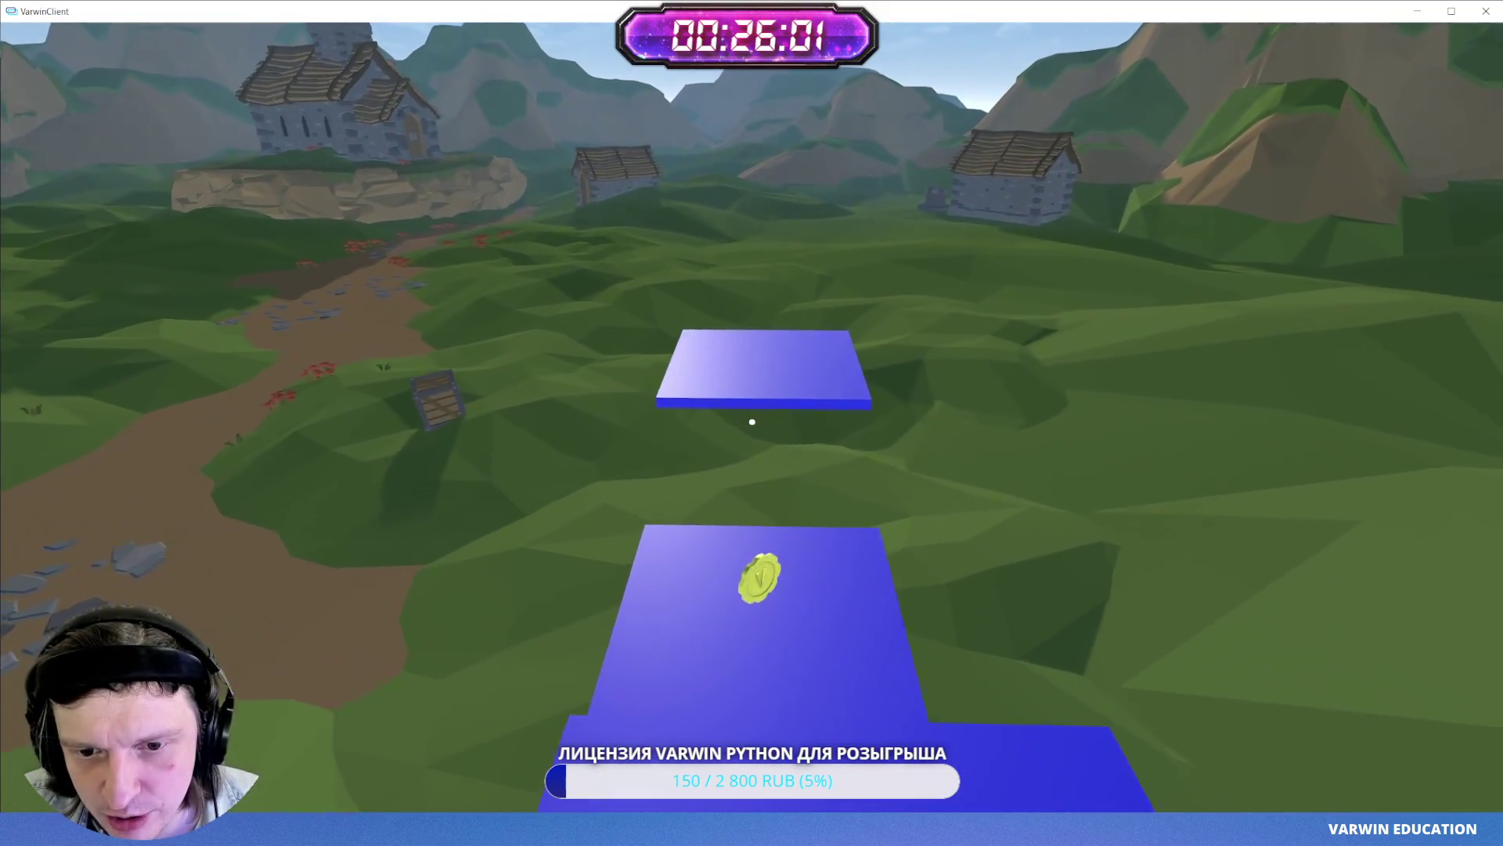
key(w)
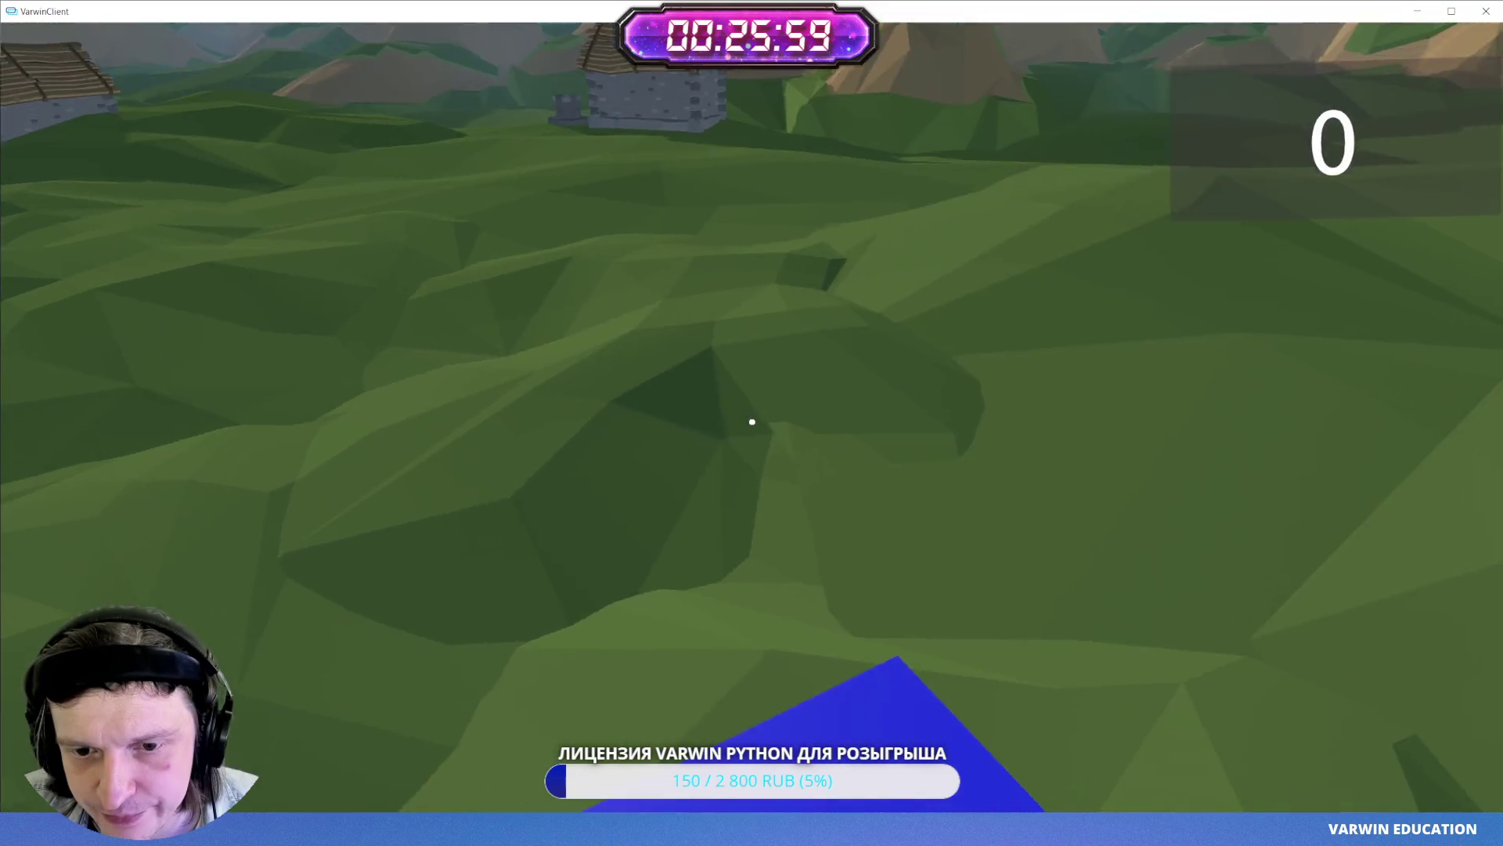
key(w)
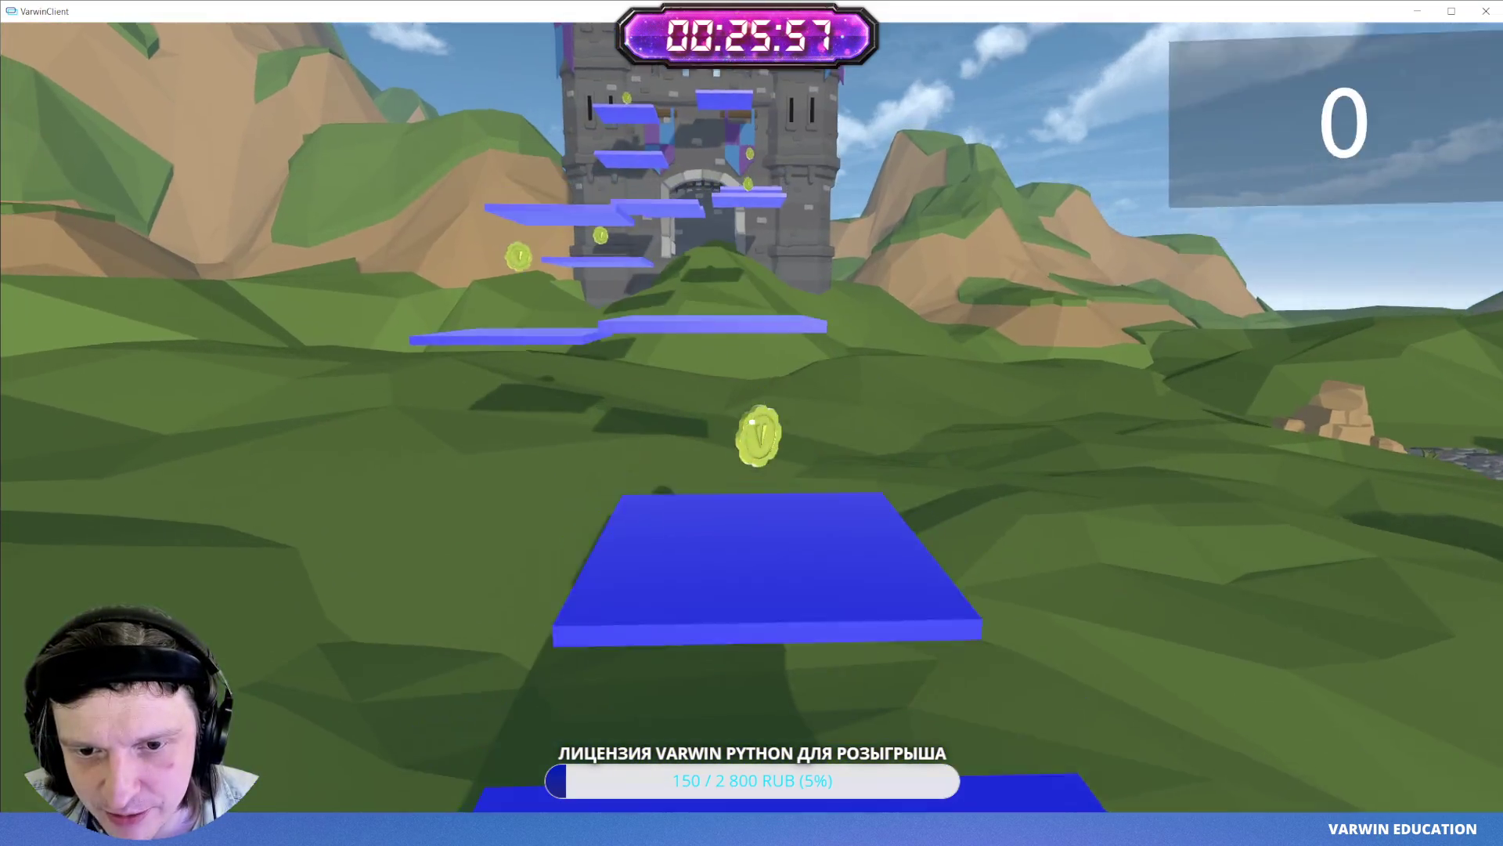
key(w)
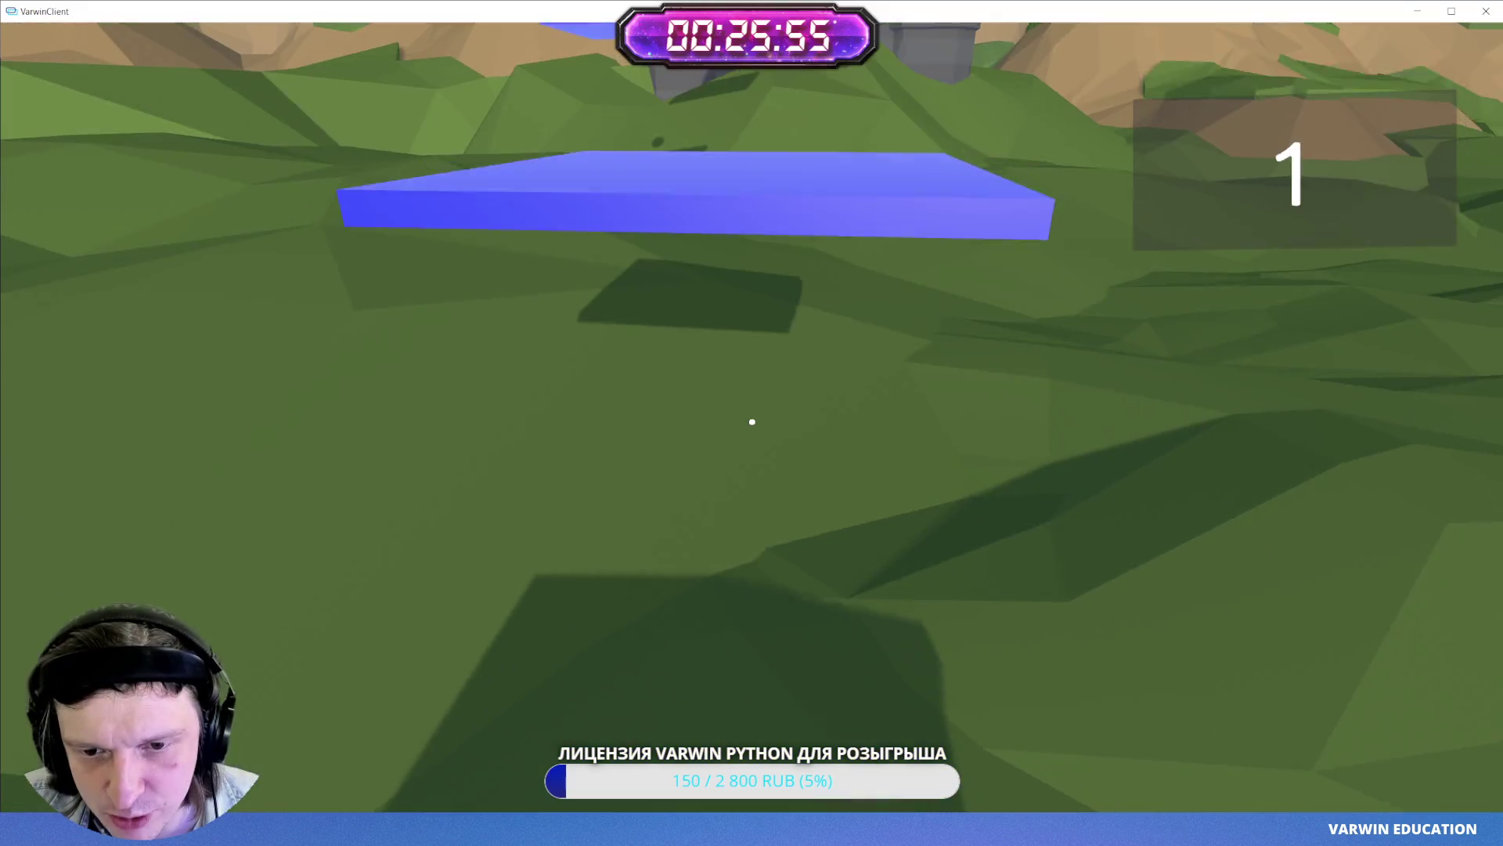
key(w)
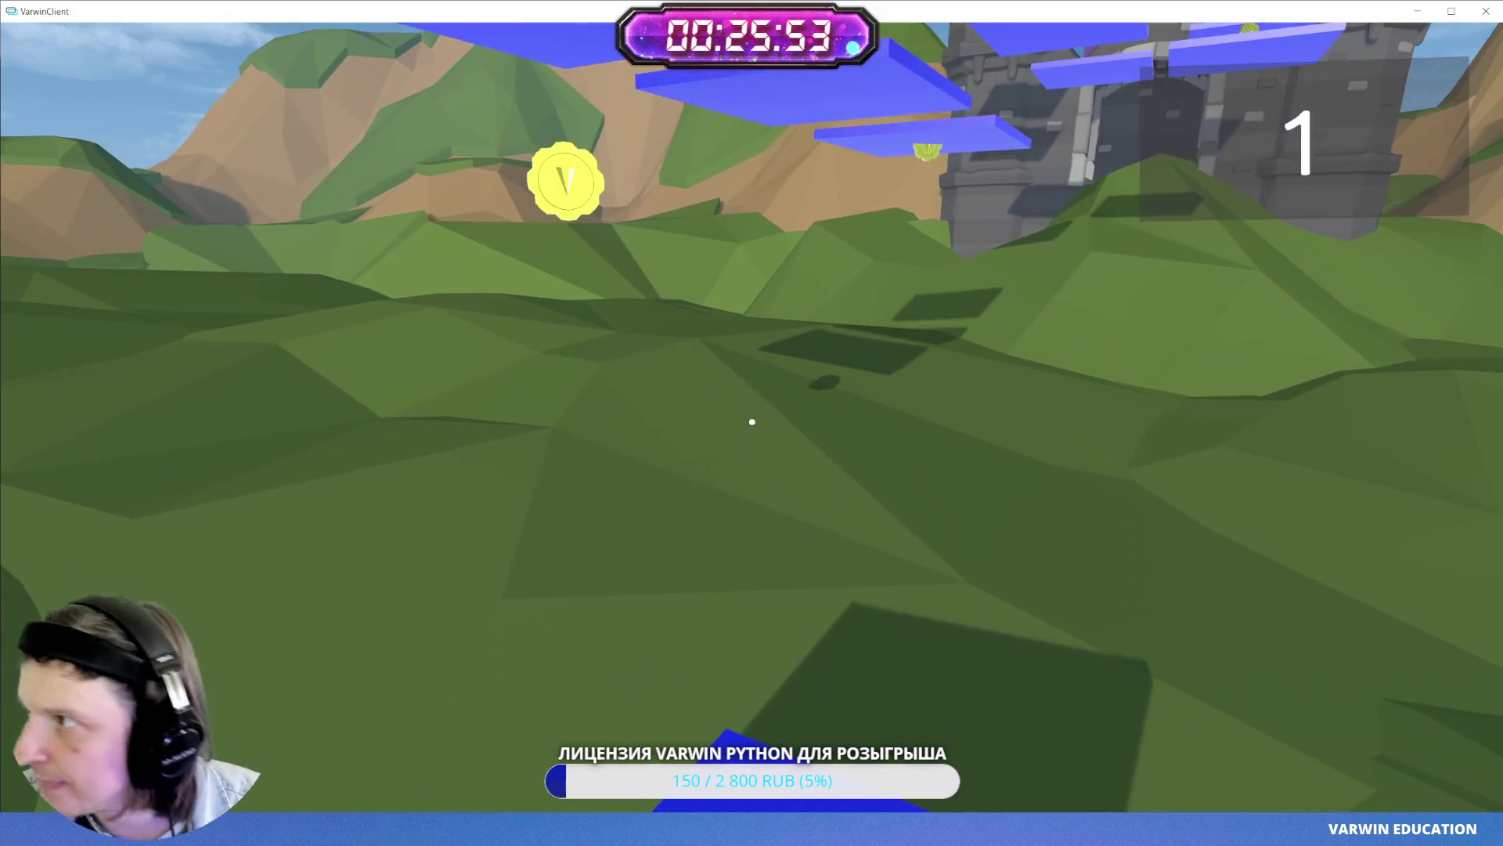
key(w)
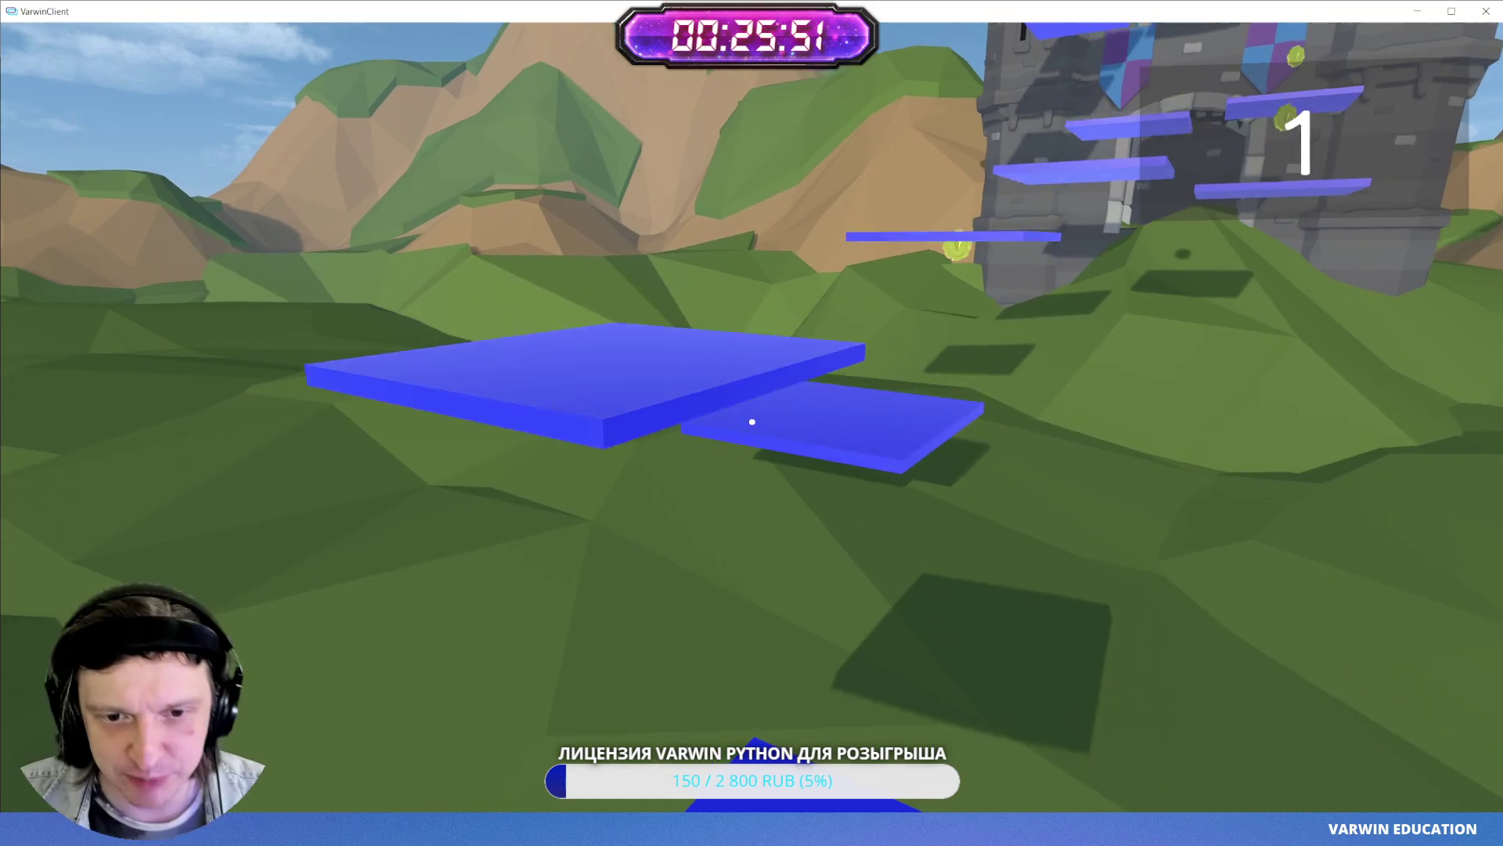
key(Escape)
click(752, 420)
key(w)
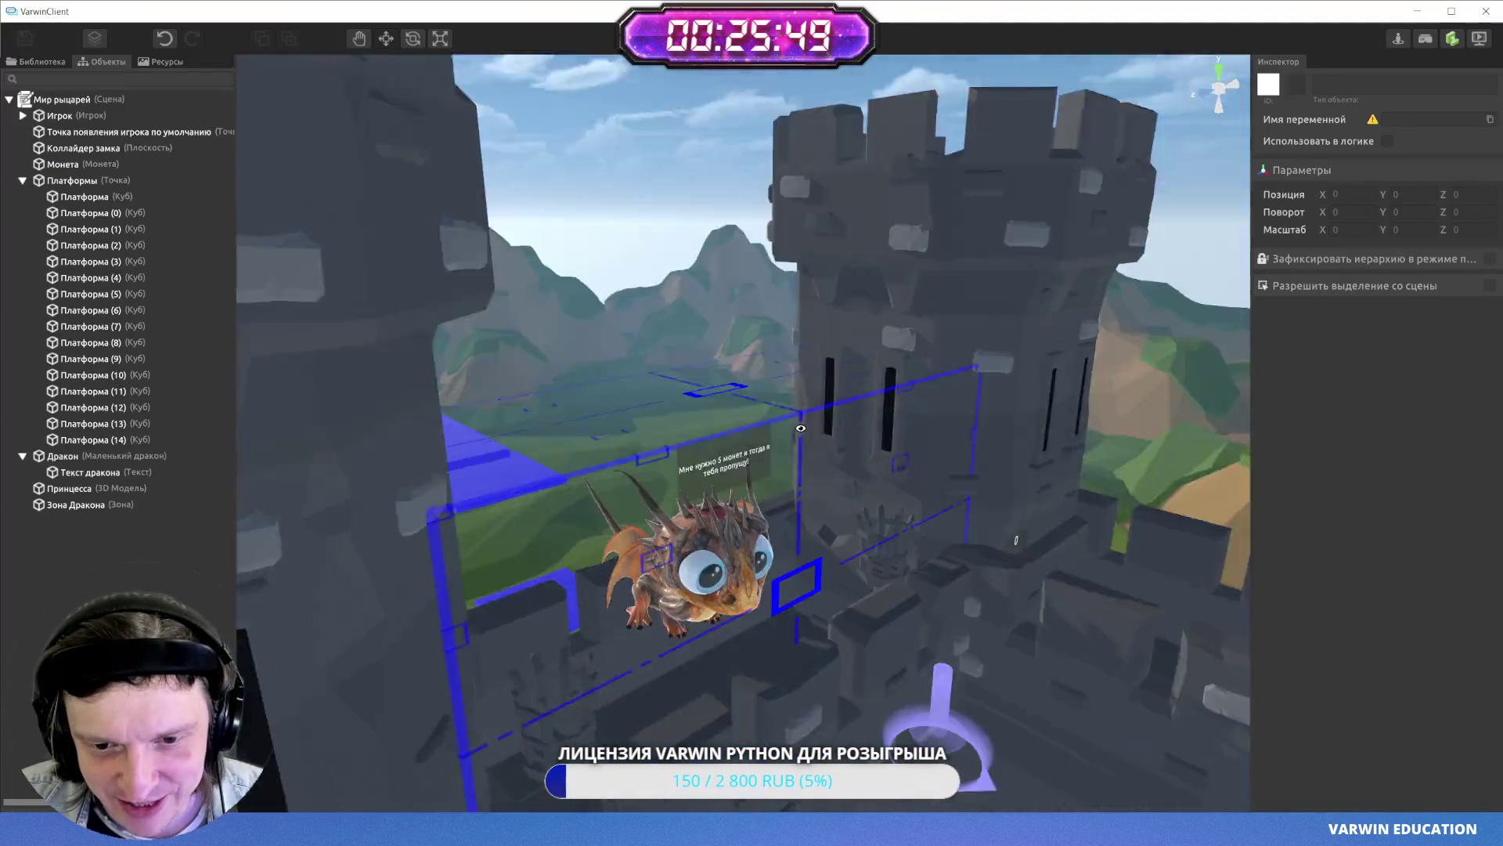
- Select the dragon and rotate it to face the other way
key(s)
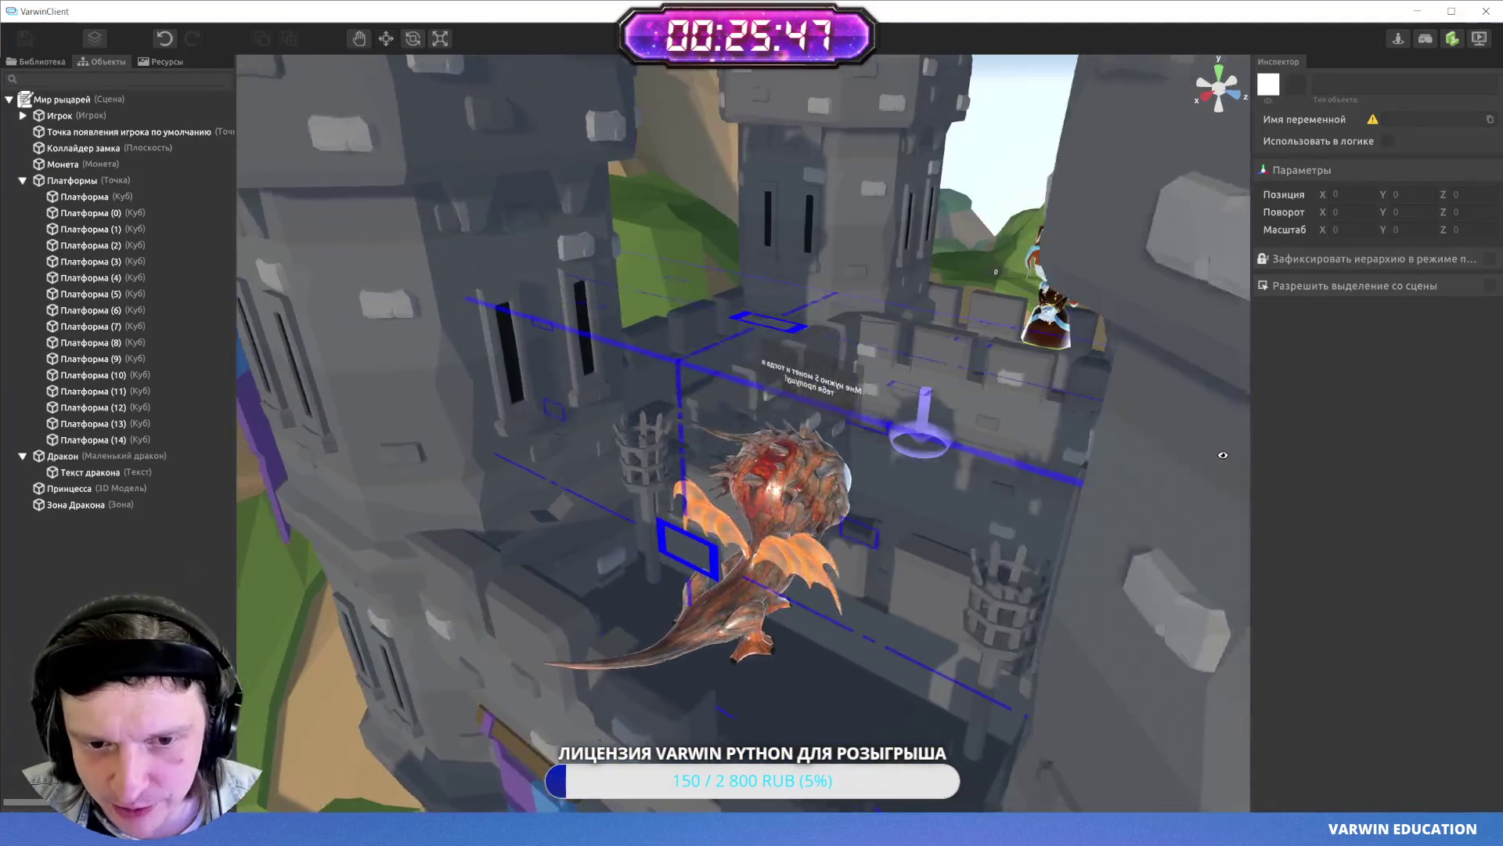
click(719, 671)
click(705, 648)
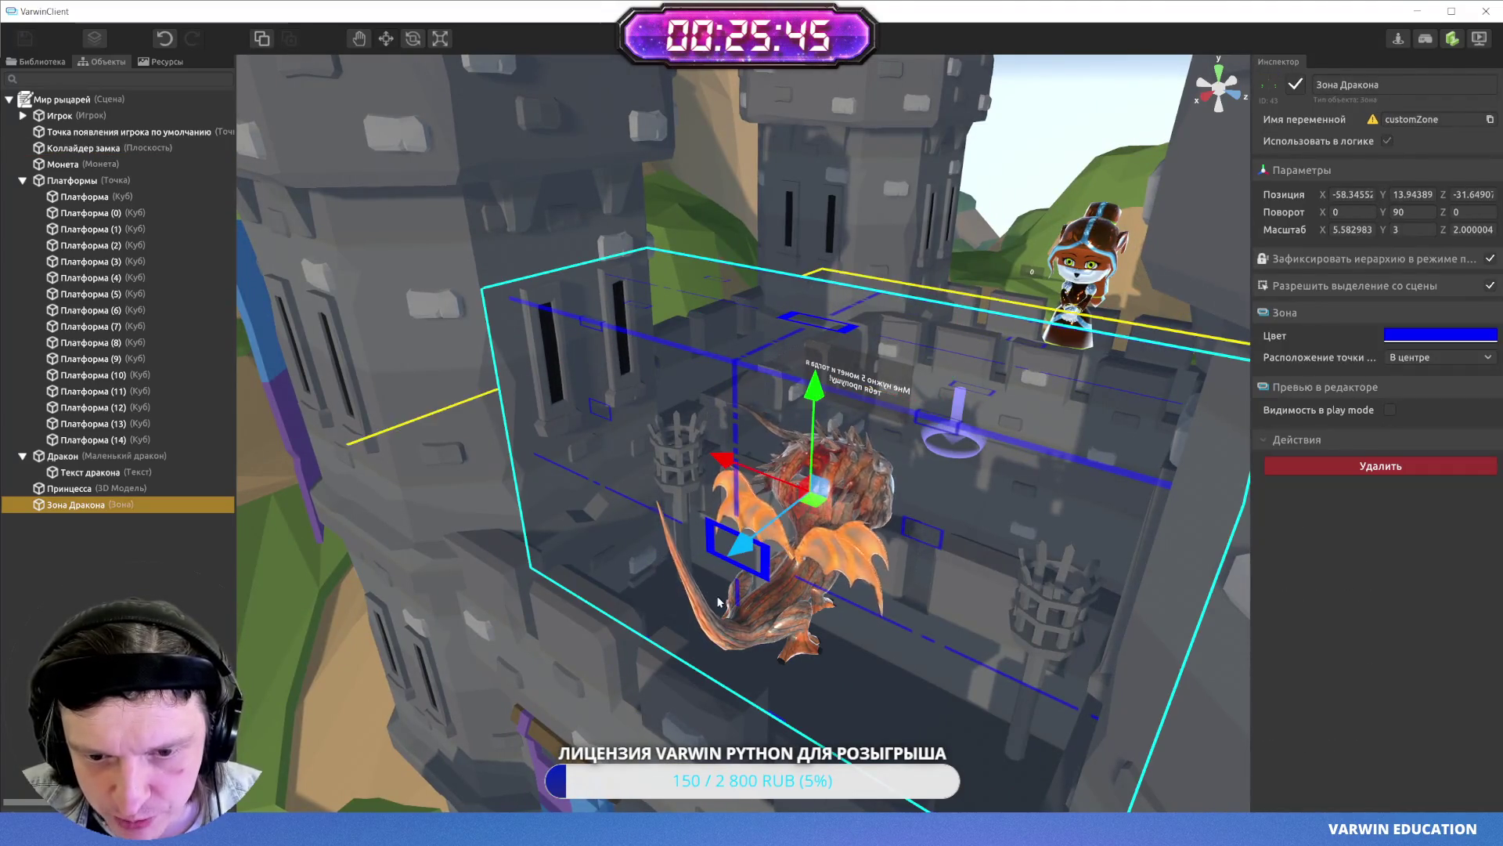
click(693, 623)
key(e)
drag(716, 688, 866, 663)
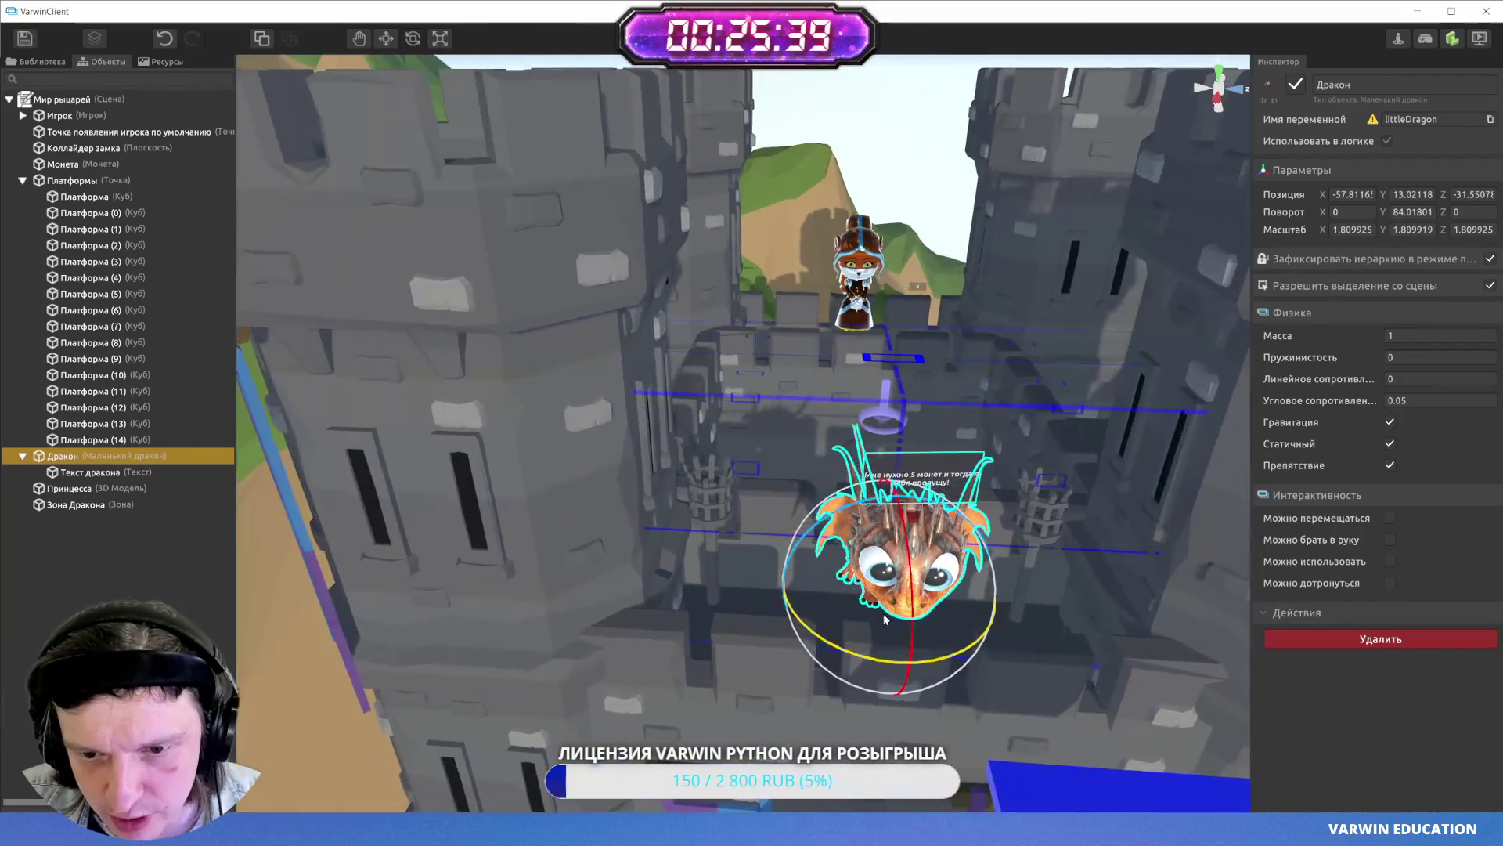
- Shift Зона Дракона along X and move the dragon along the castle wall
click(890, 483)
key(w)
drag(890, 483, 890, 633)
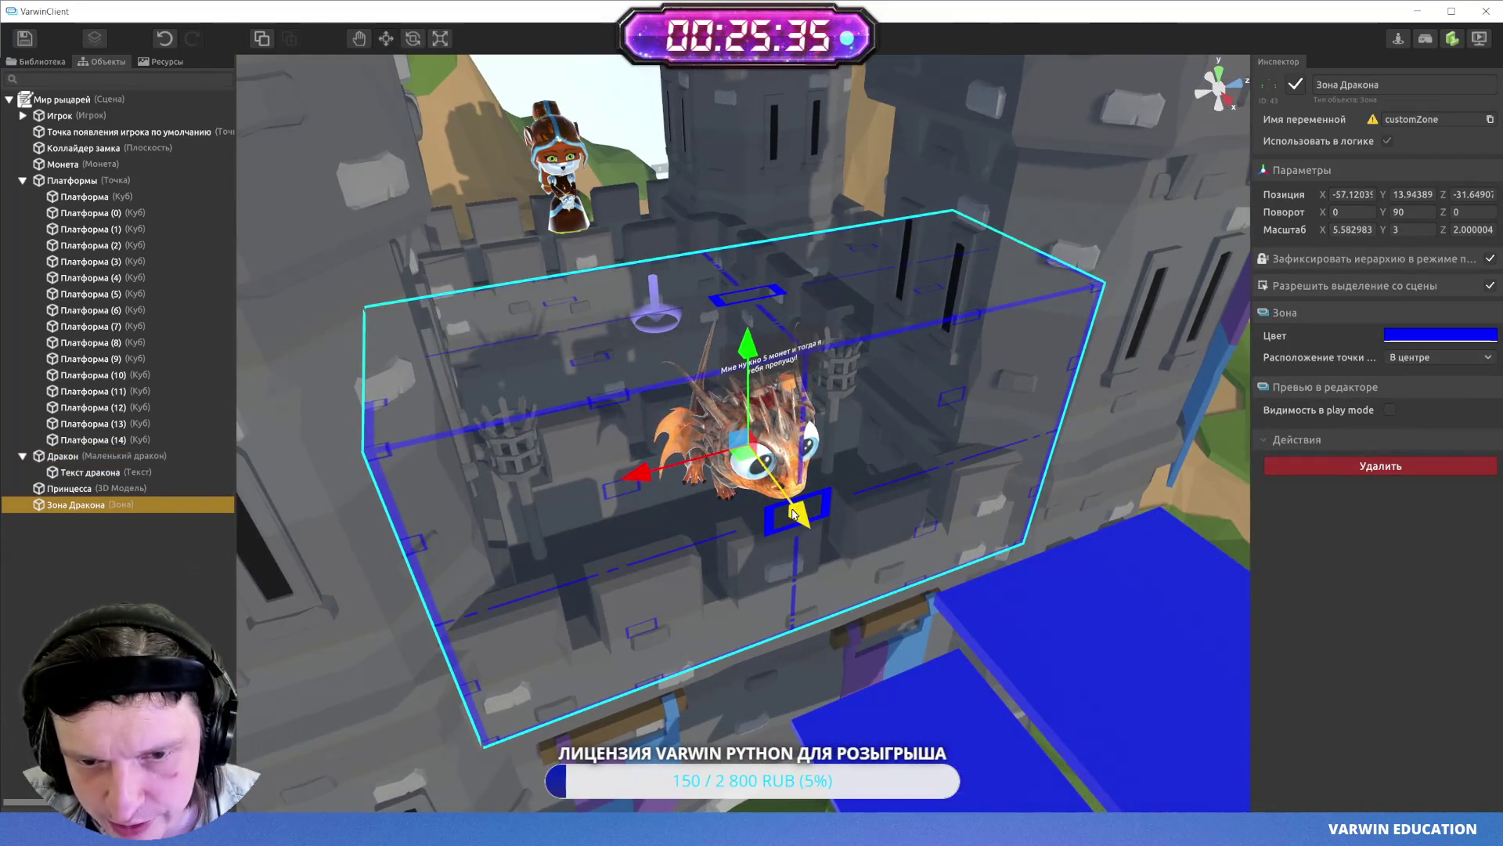
click(62, 456)
mouse_move(787, 548)
mouse_down()
mouse_move(783, 562)
mouse_move(661, 431)
mouse_up()
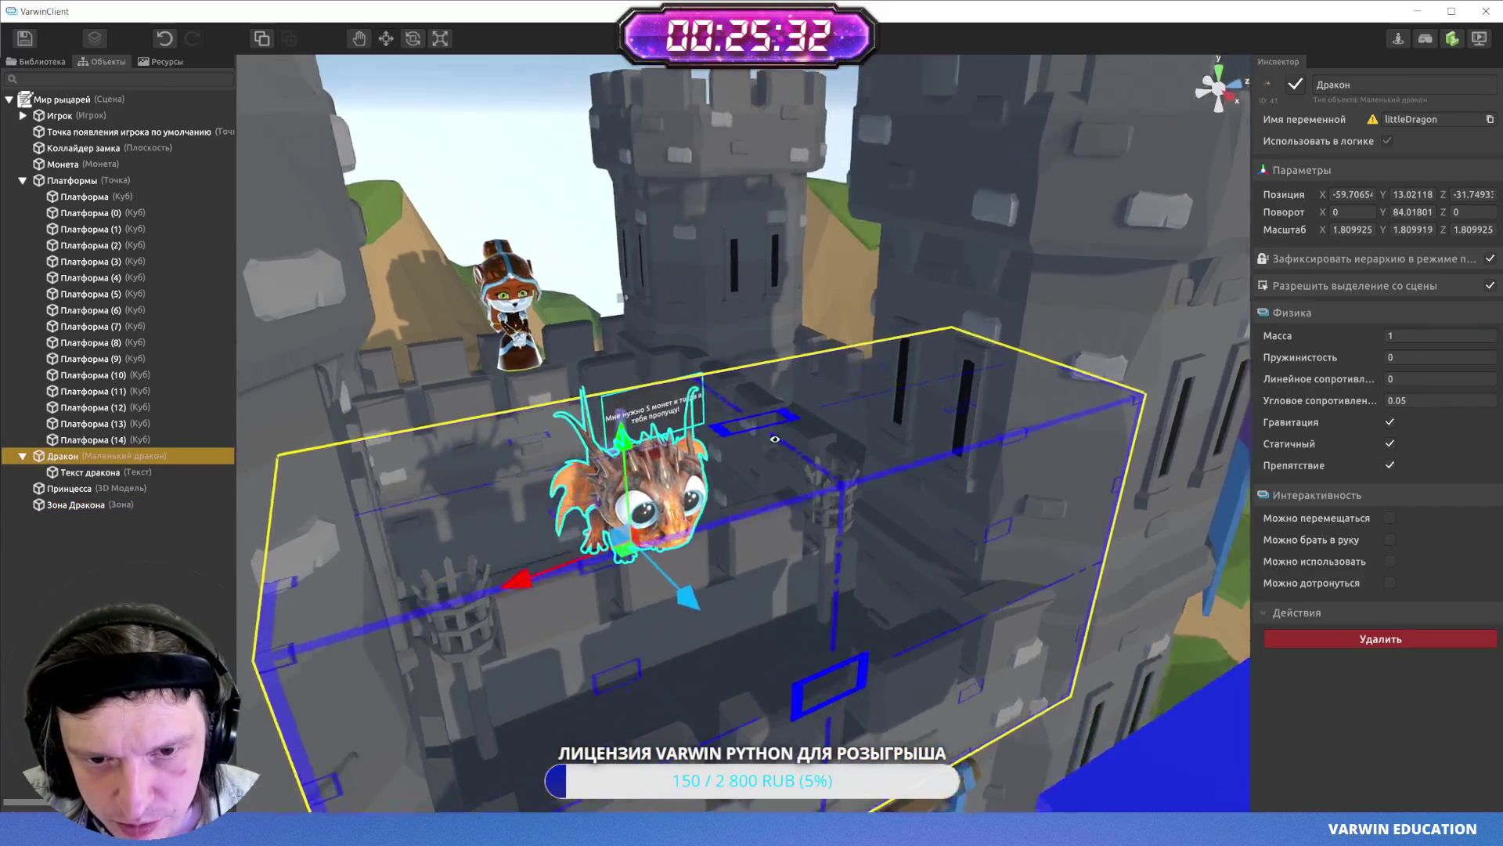
- Reselect Зона Дракона and nudge it slightly further along X
mouse_move(775, 439)
mouse_down()
mouse_move(744, 554)
mouse_move(755, 547)
mouse_up()
scroll(754, 509, down, 6)
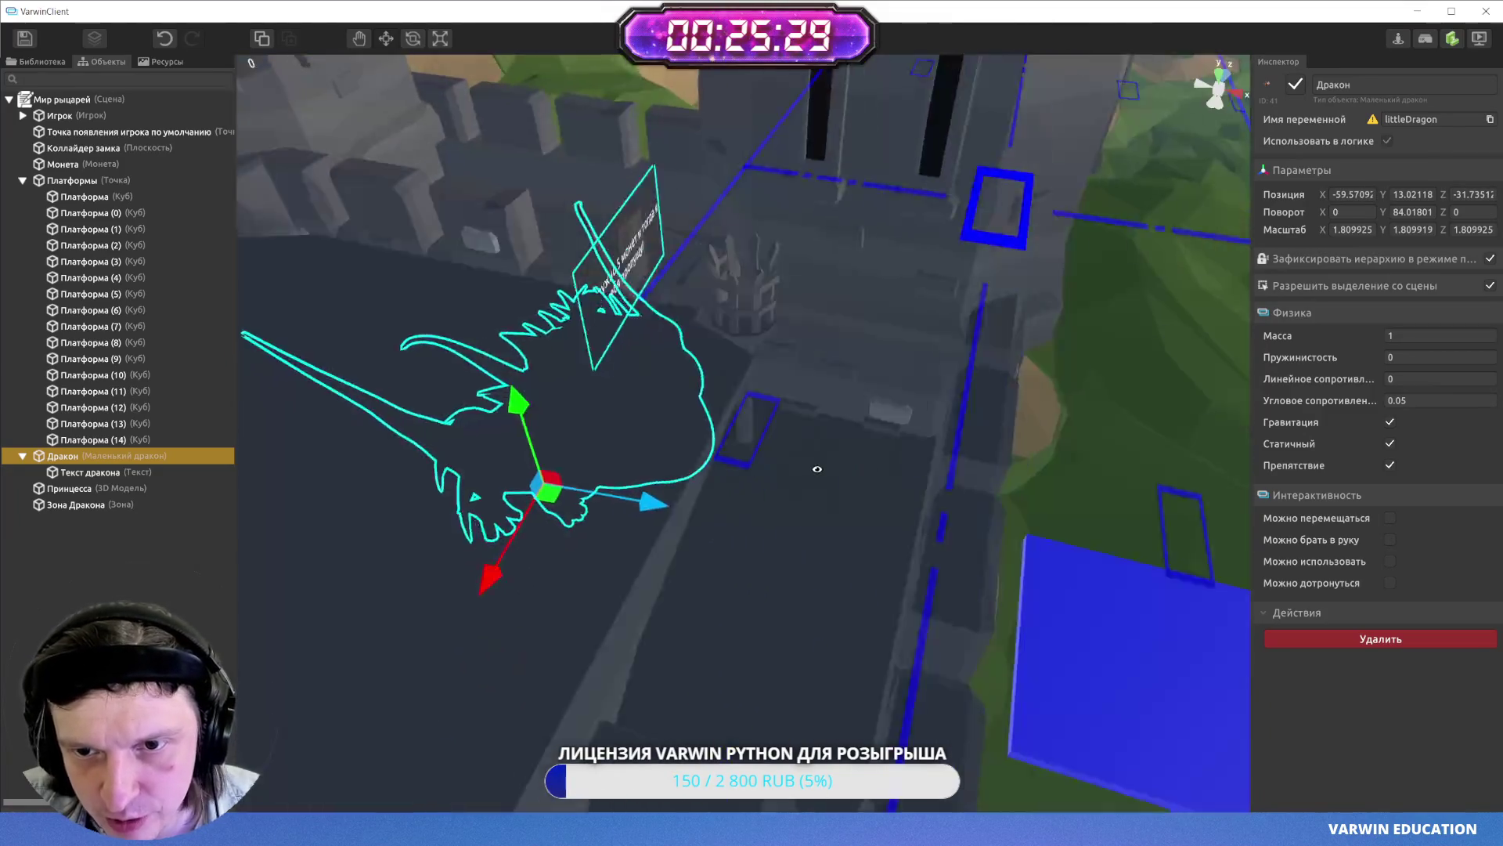
scroll(705, 438, up, 3)
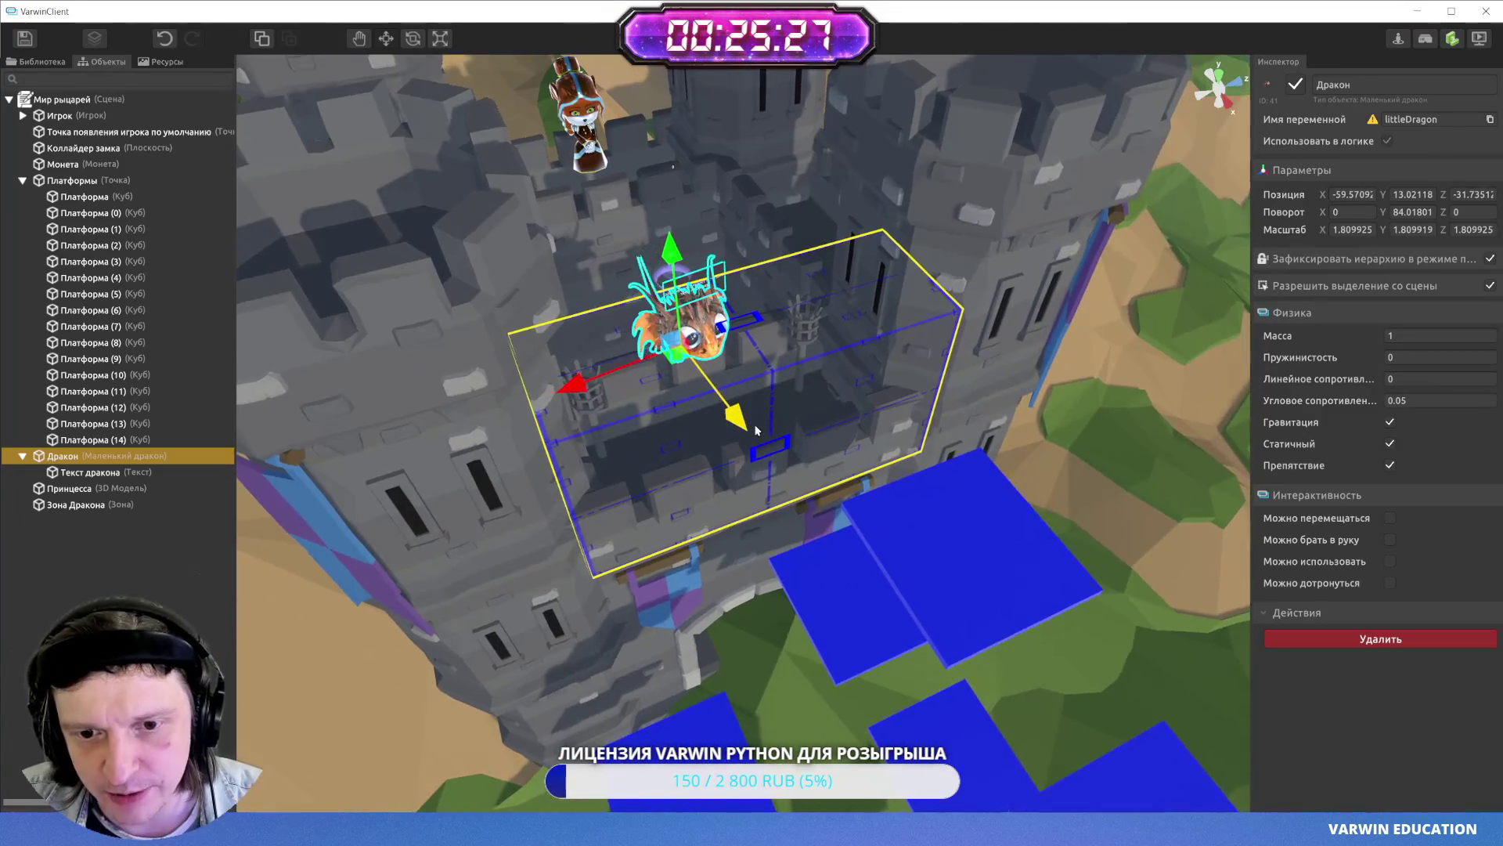
click(778, 411)
click(789, 400)
drag(791, 487, 784, 474)
mouse_move(1074, 407)
mouse_down()
mouse_move(268, 354)
mouse_move(679, 393)
mouse_move(792, 490)
mouse_move(811, 548)
mouse_up()
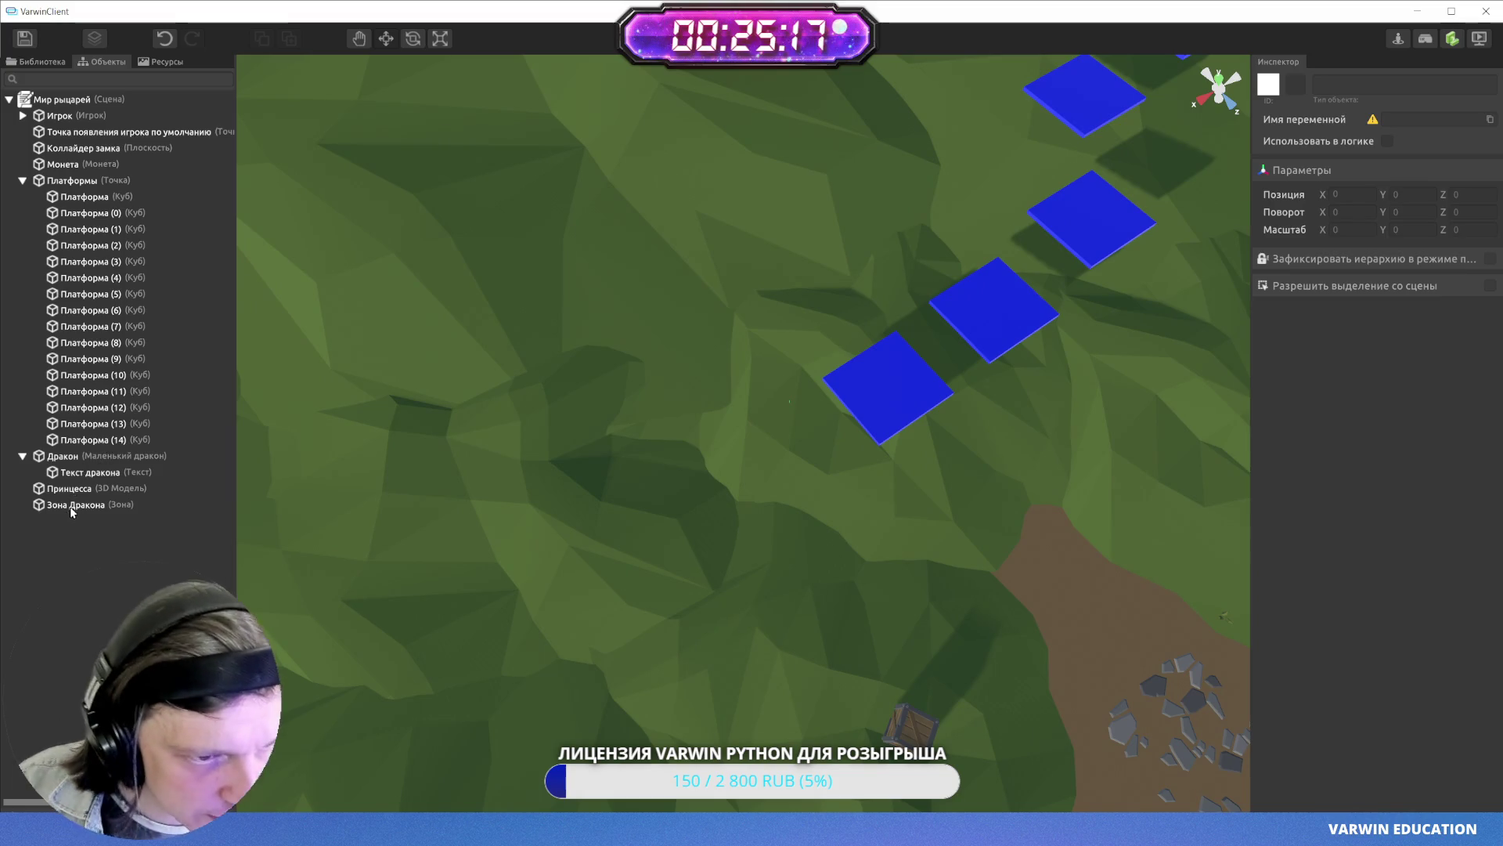
- Check the default player spawn point, then the HUD_Монеты counter and Голова head object
double_click(98, 132)
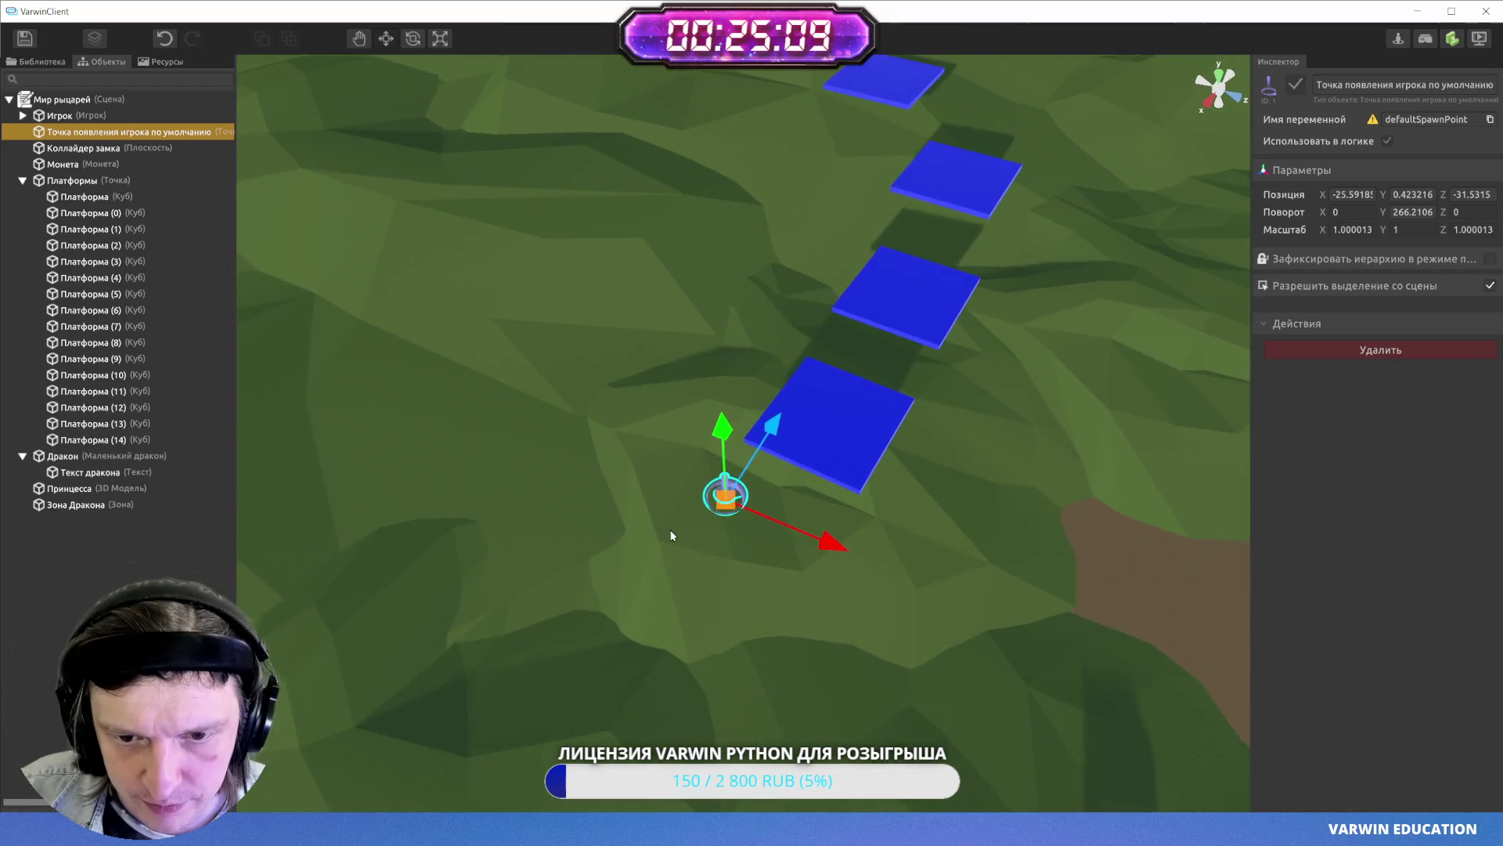
click(976, 577)
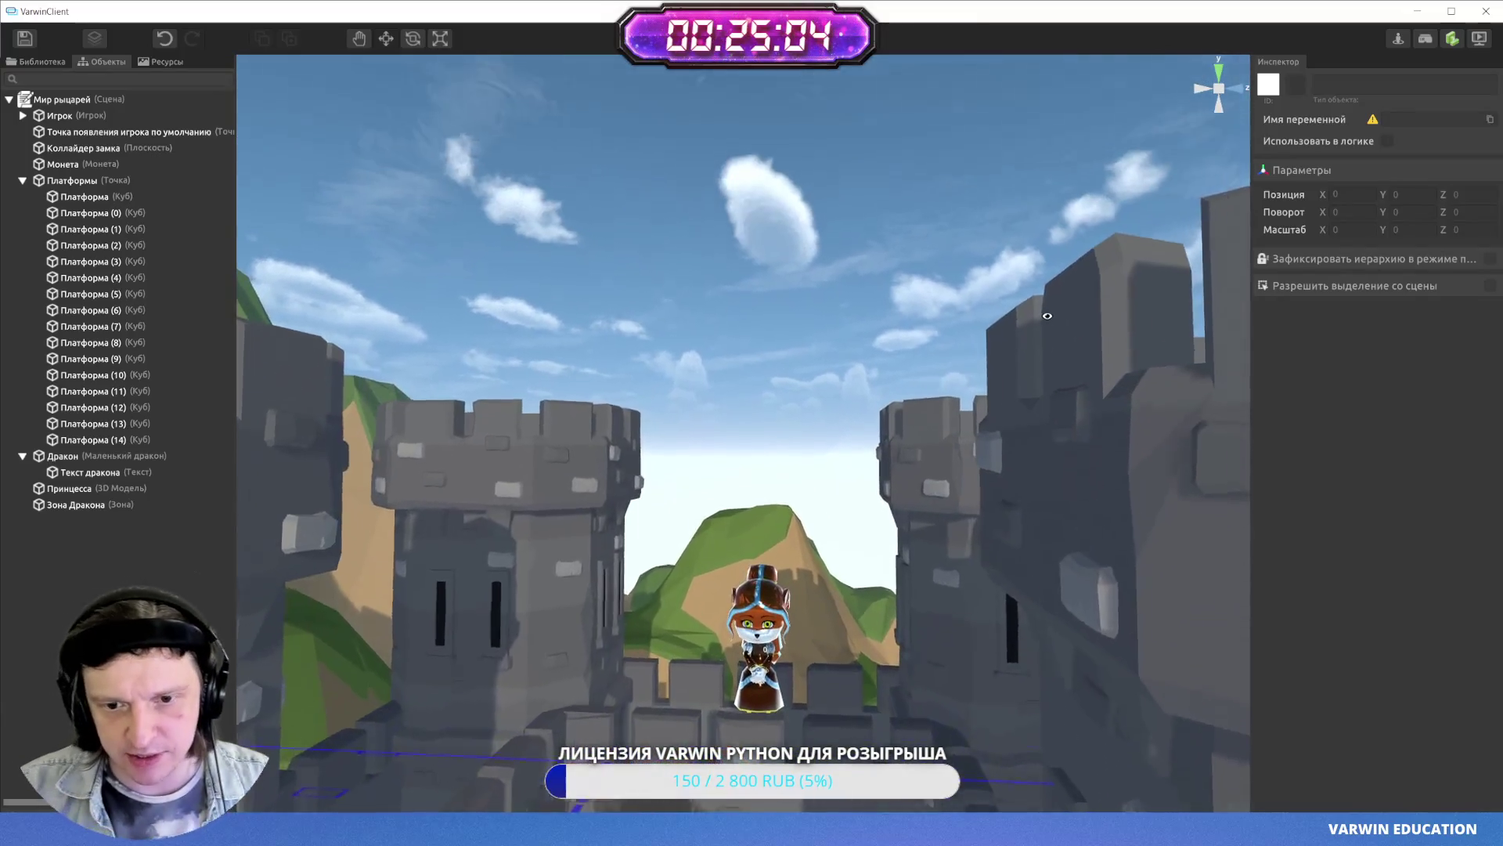
drag(1046, 316, 1041, 369)
mouse_move(952, 394)
mouse_down()
mouse_move(920, 422)
mouse_move(782, 457)
mouse_move(829, 491)
mouse_move(823, 559)
mouse_up()
click(727, 535)
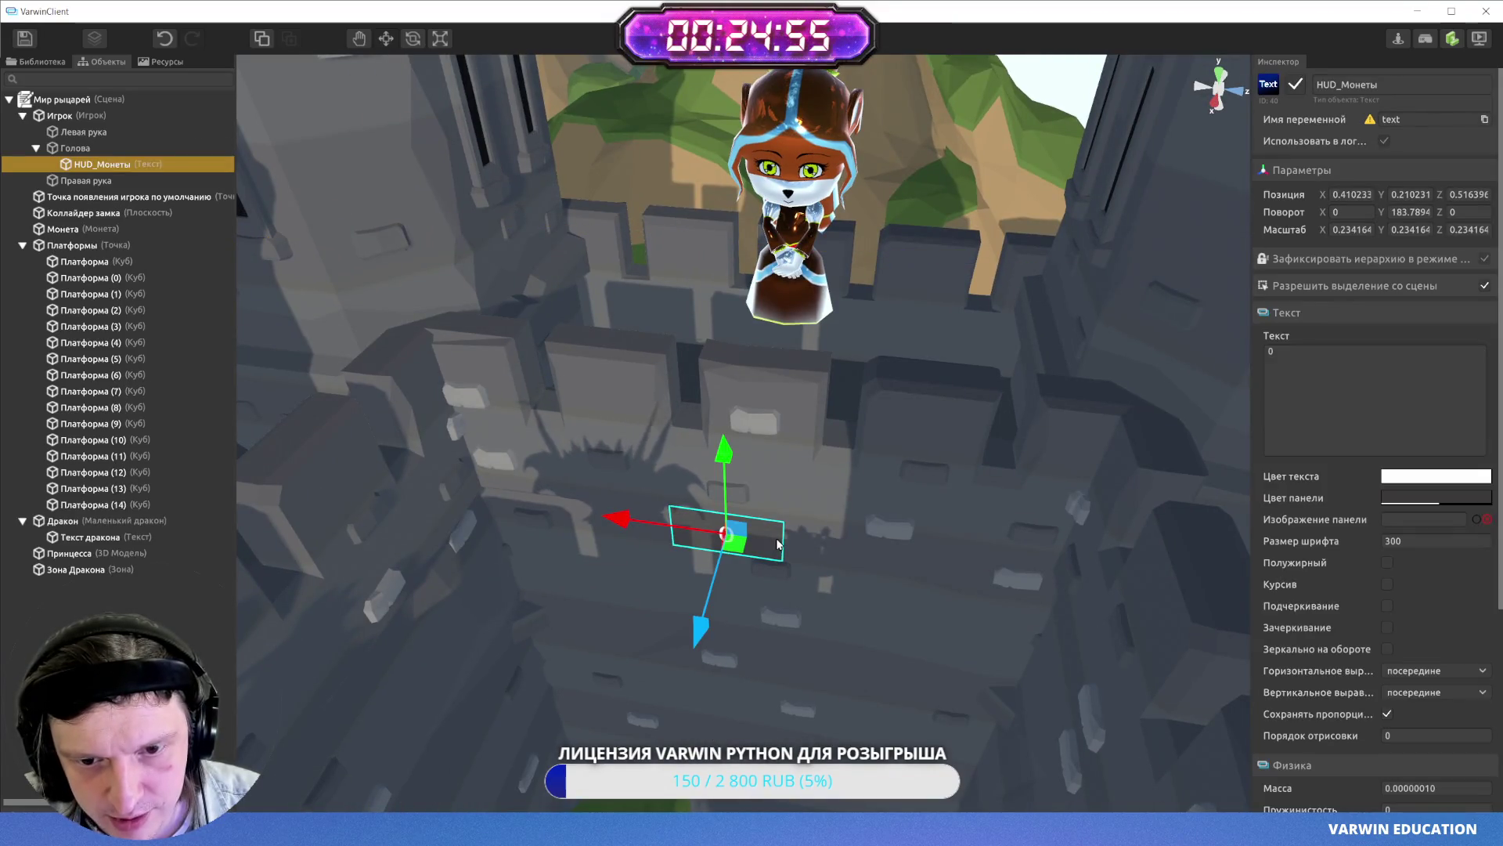
click(87, 147)
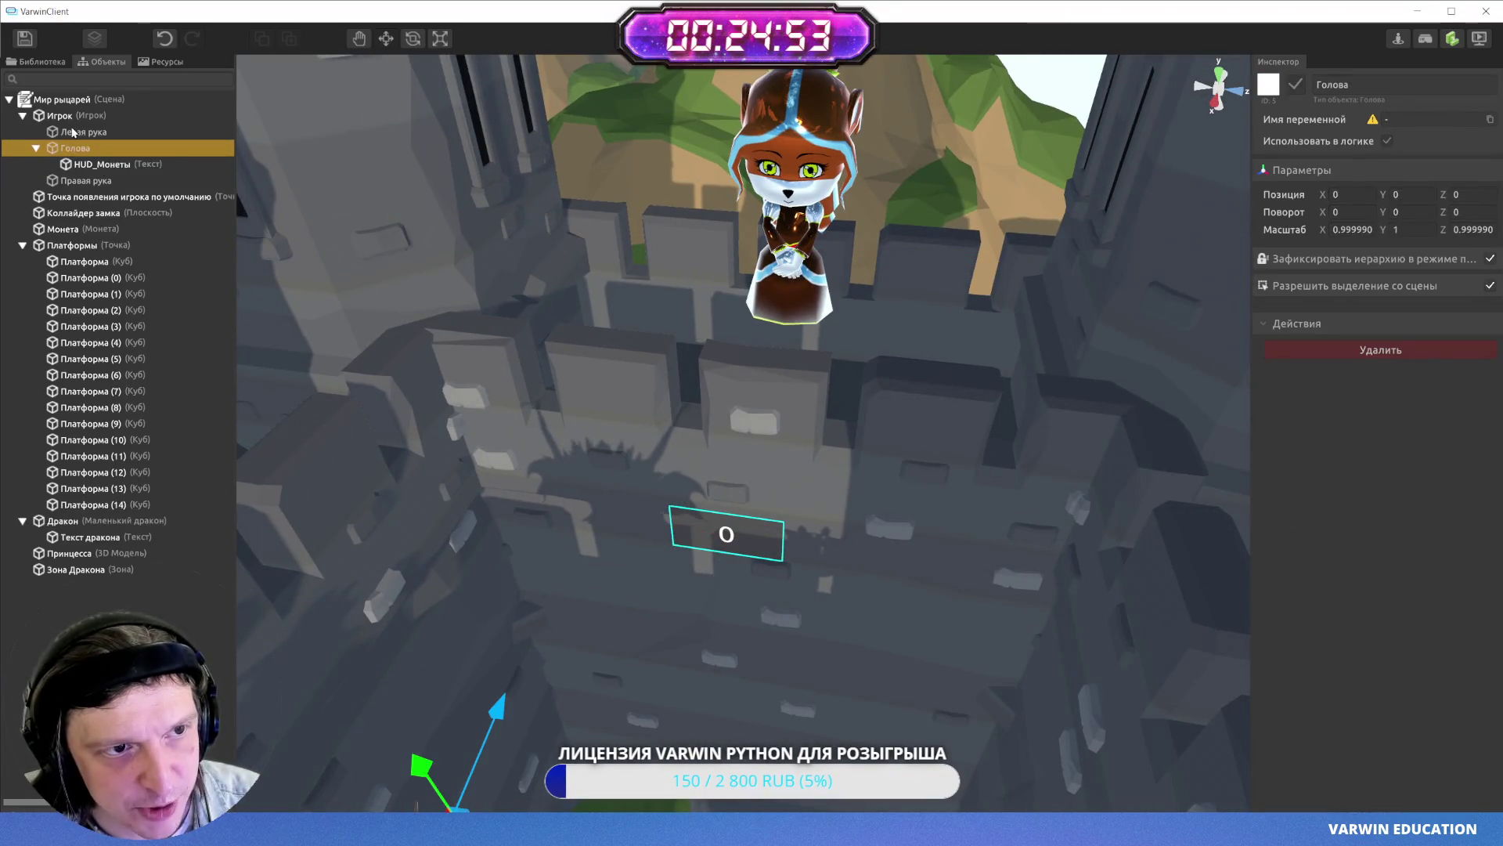
- Save the scene, preview it on PC, and return to Режим редактирования
click(30, 35)
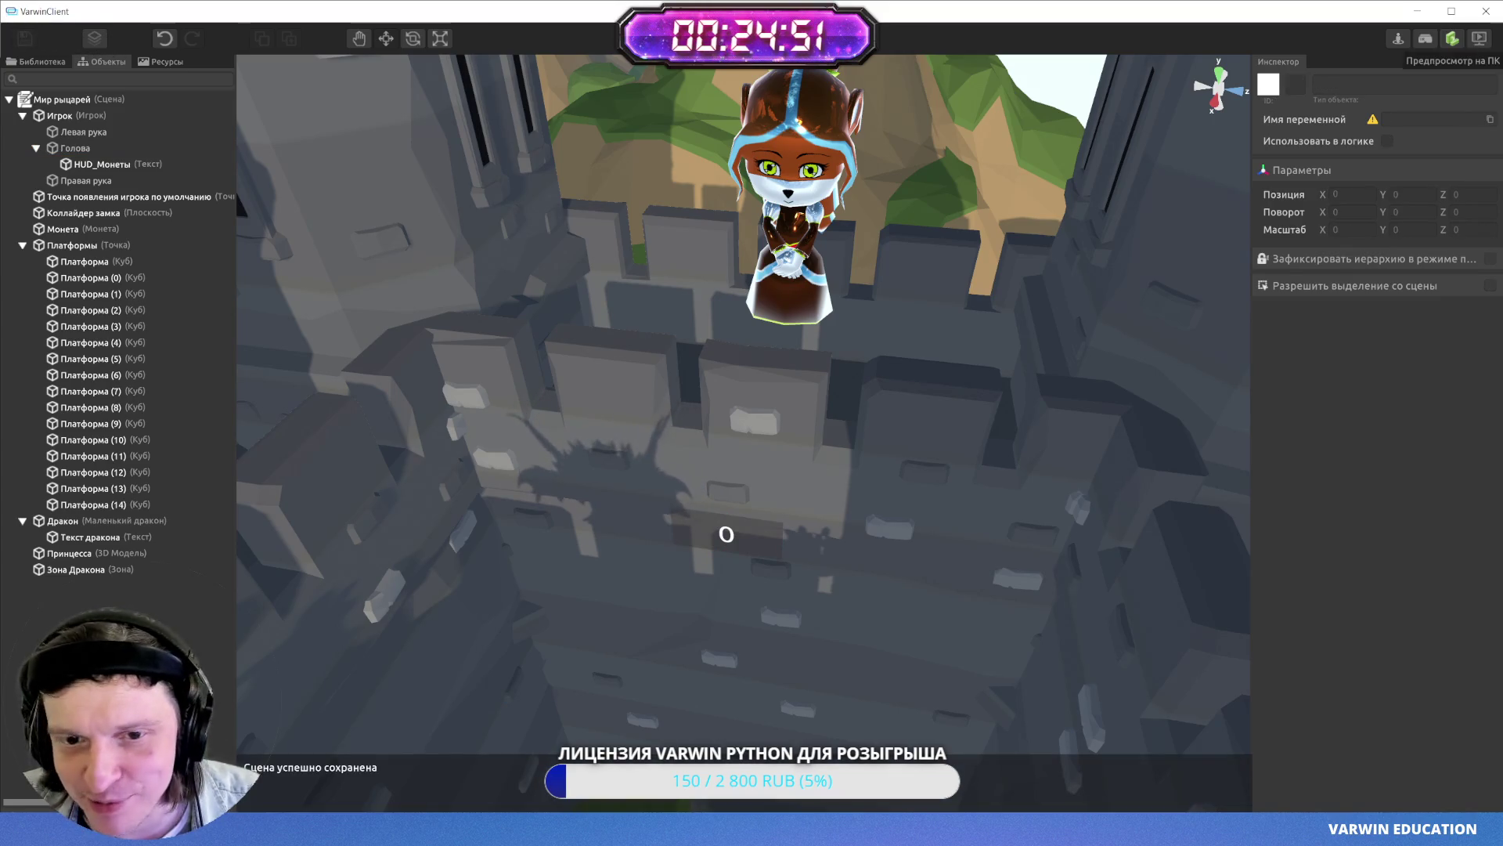
key(Escape)
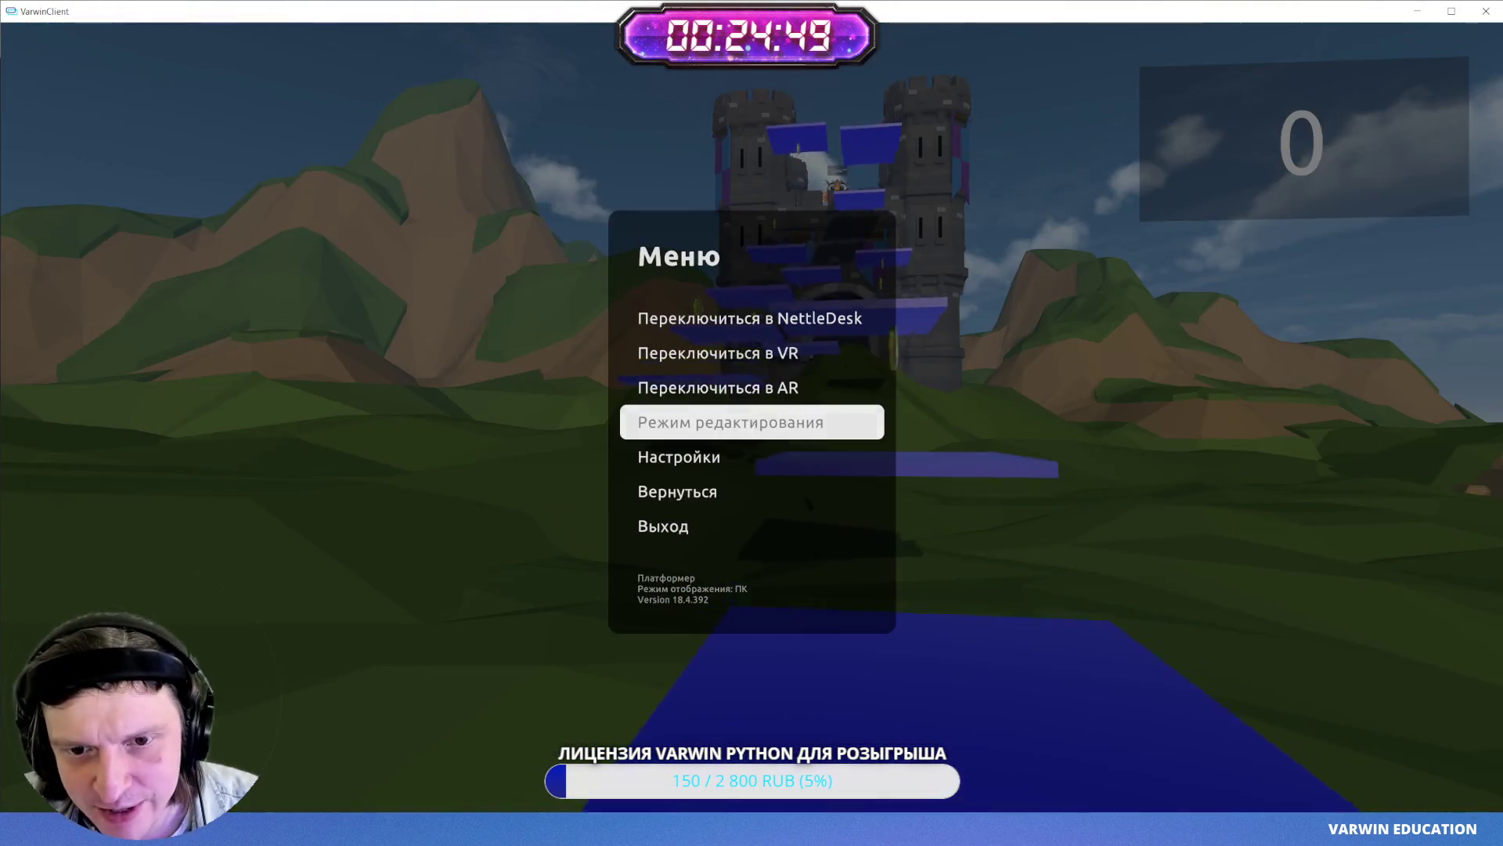
click(754, 425)
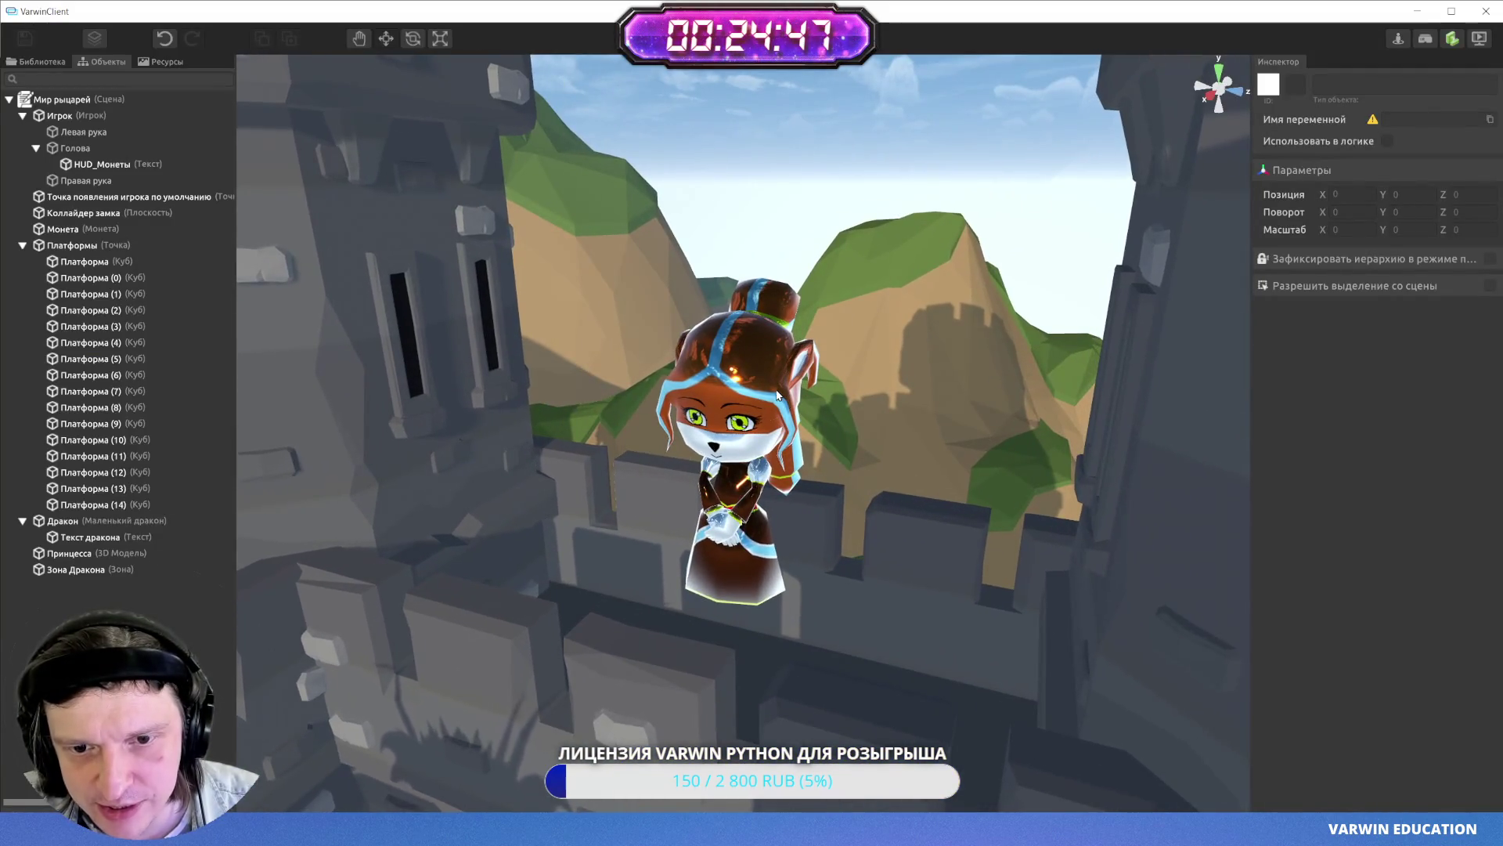
- Orbit around the princess on the castle wall, save with Ctrl+S, and return to the logic editor
click(747, 407)
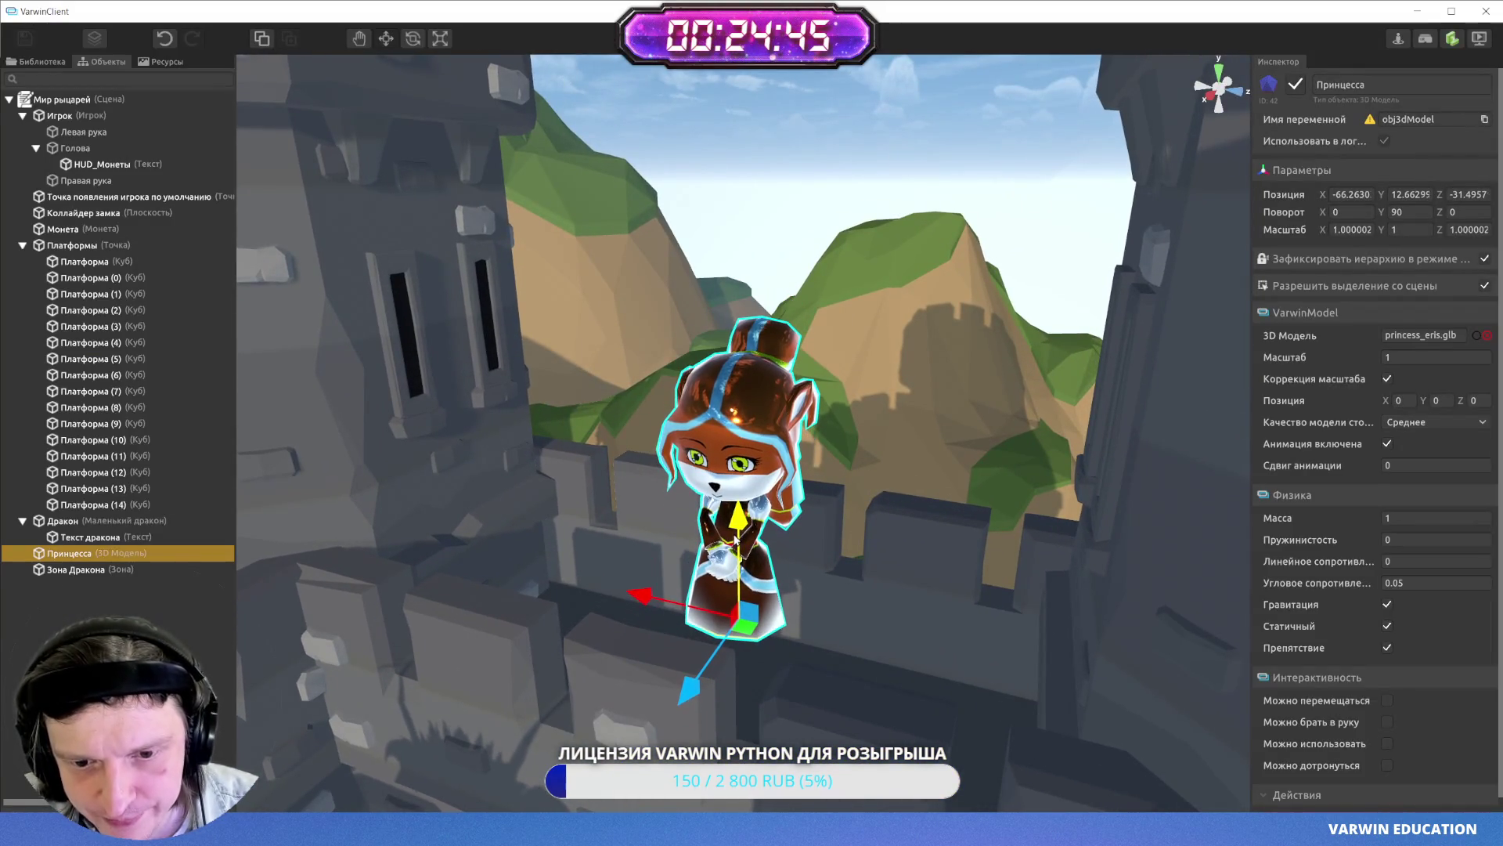
mouse_move(739, 559)
mouse_down()
mouse_move(984, 330)
mouse_move(967, 335)
mouse_up()
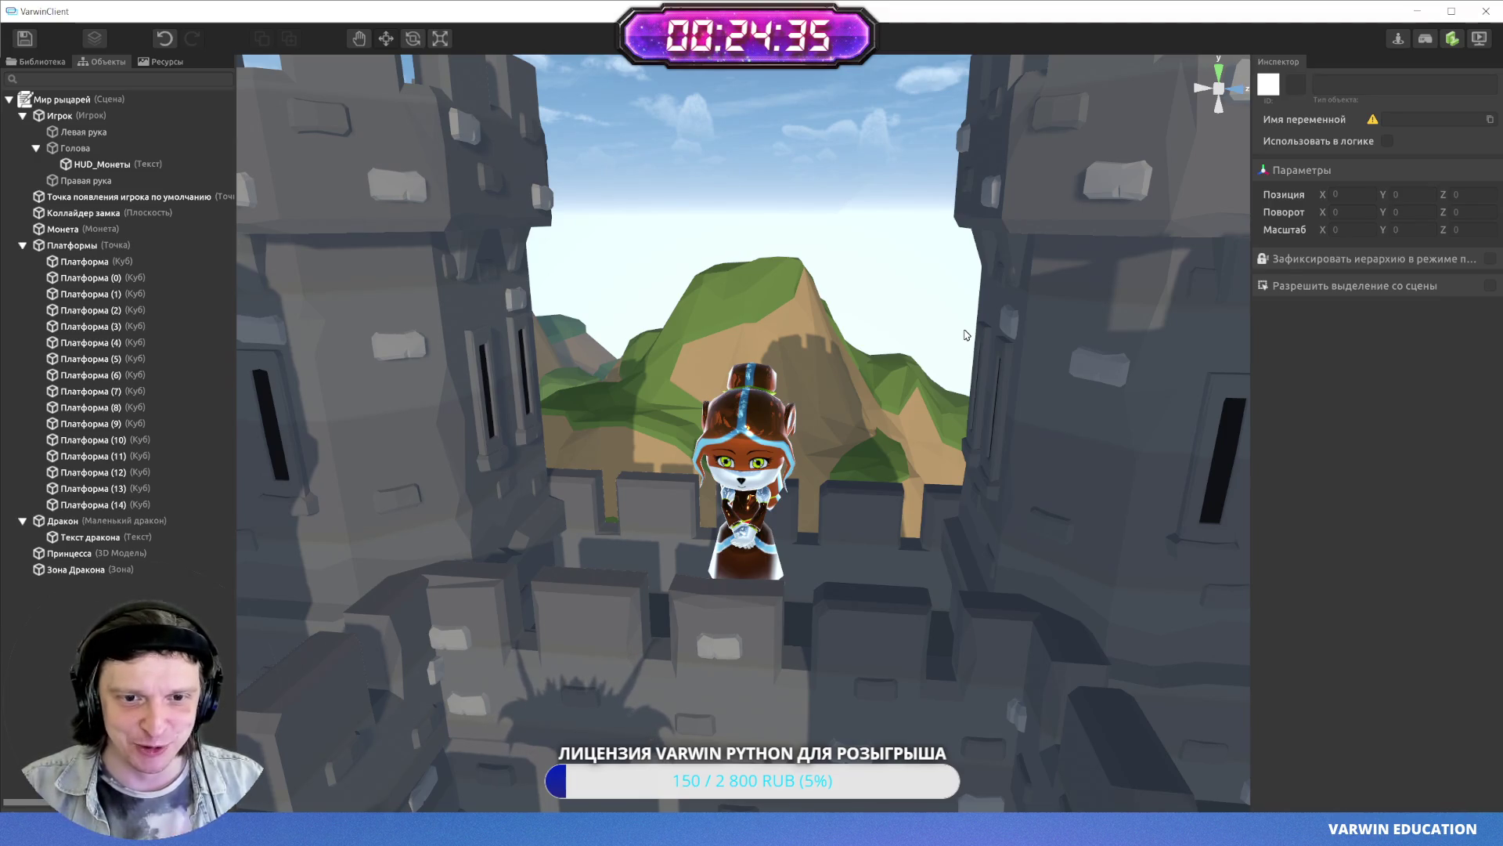
mouse_move(945, 314)
mouse_down()
mouse_move(241, 464)
mouse_move(1072, 351)
mouse_move(1009, 447)
mouse_up()
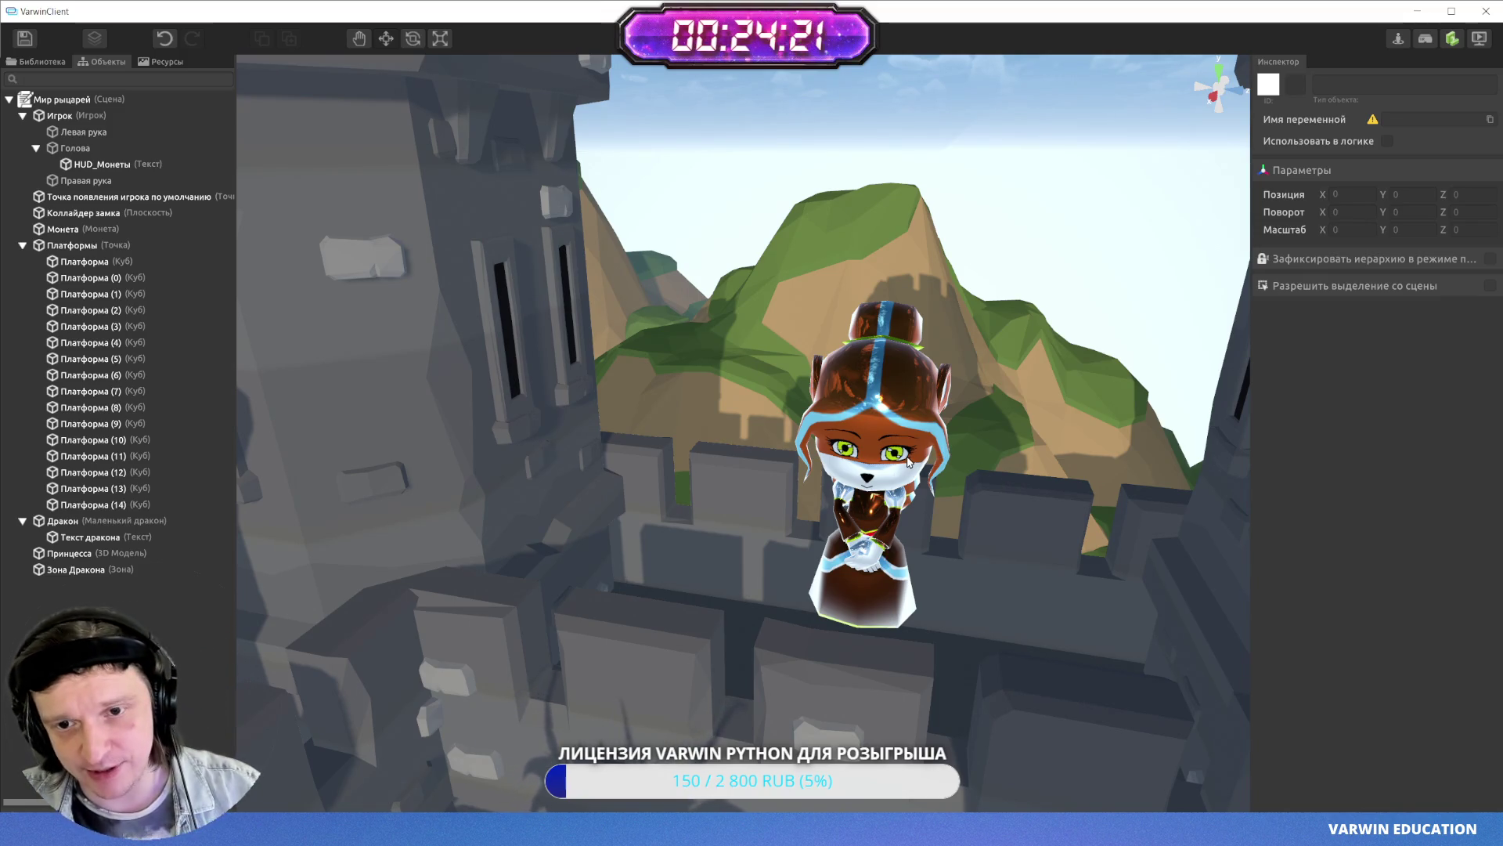
mouse_move(908, 462)
mouse_down()
mouse_move(962, 446)
mouse_move(2, 379)
mouse_move(303, 427)
mouse_move(754, 419)
mouse_move(786, 415)
mouse_move(968, 258)
mouse_move(776, 455)
mouse_up()
key(ctrl+s)
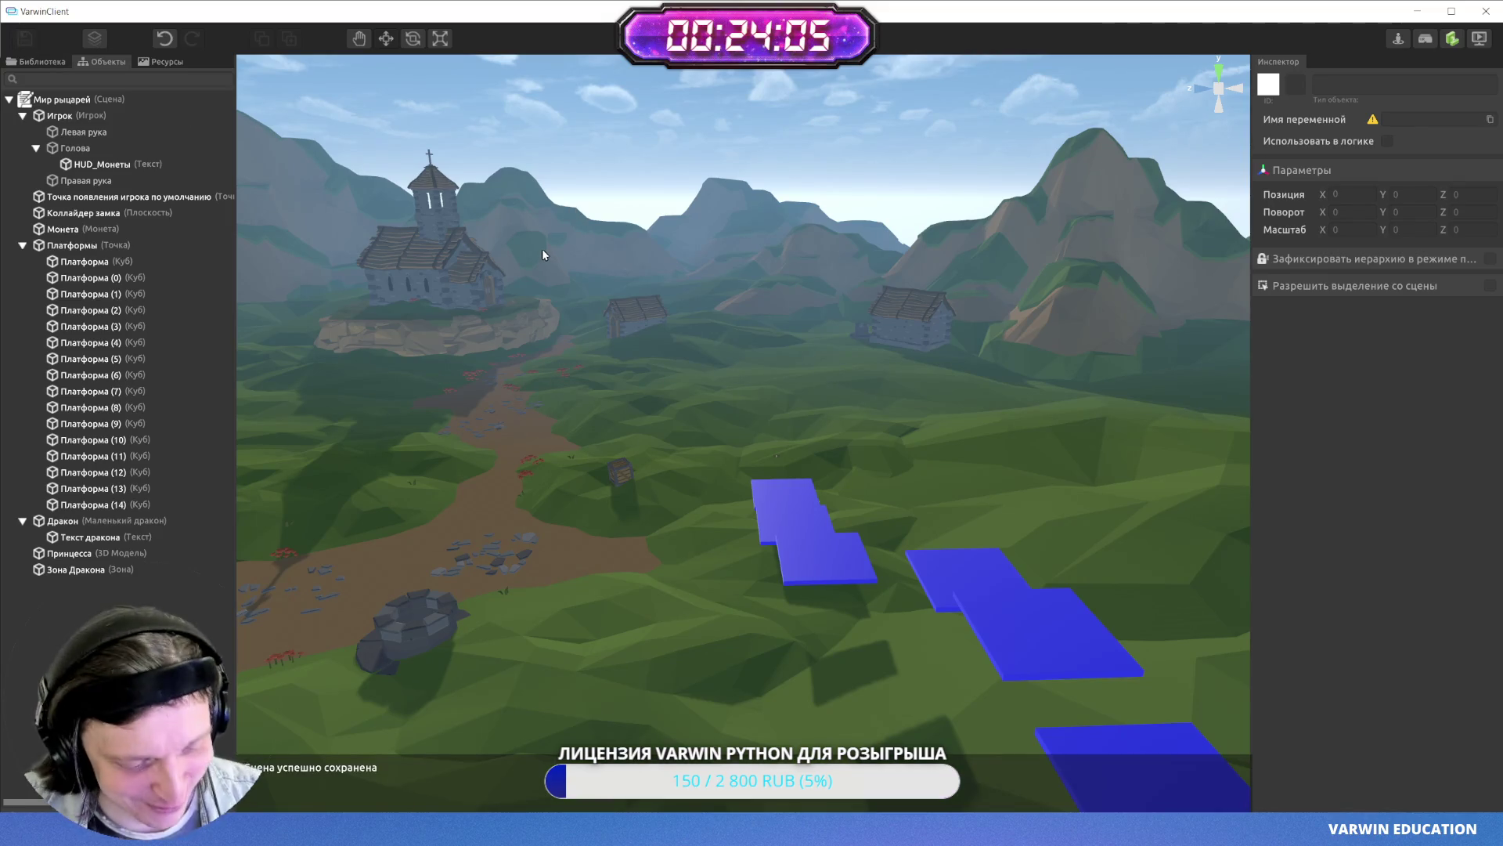
key(alt+Tab)
scroll(822, 510, down, 4)
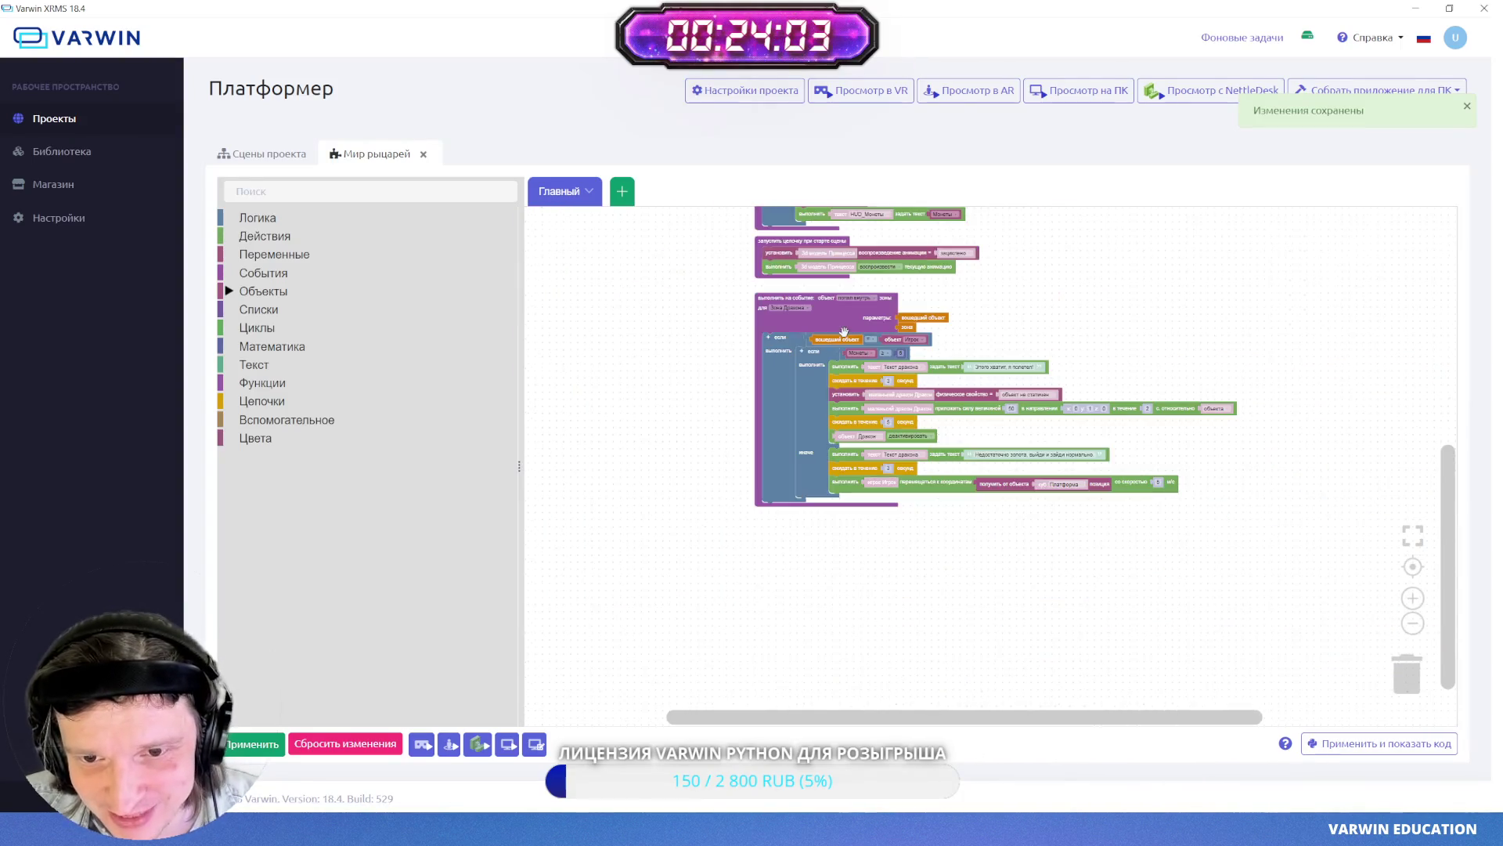
- Scroll through the Blockly workspace's logic, then return to the VarwinClient 3D scene
scroll(1017, 314, up, 5)
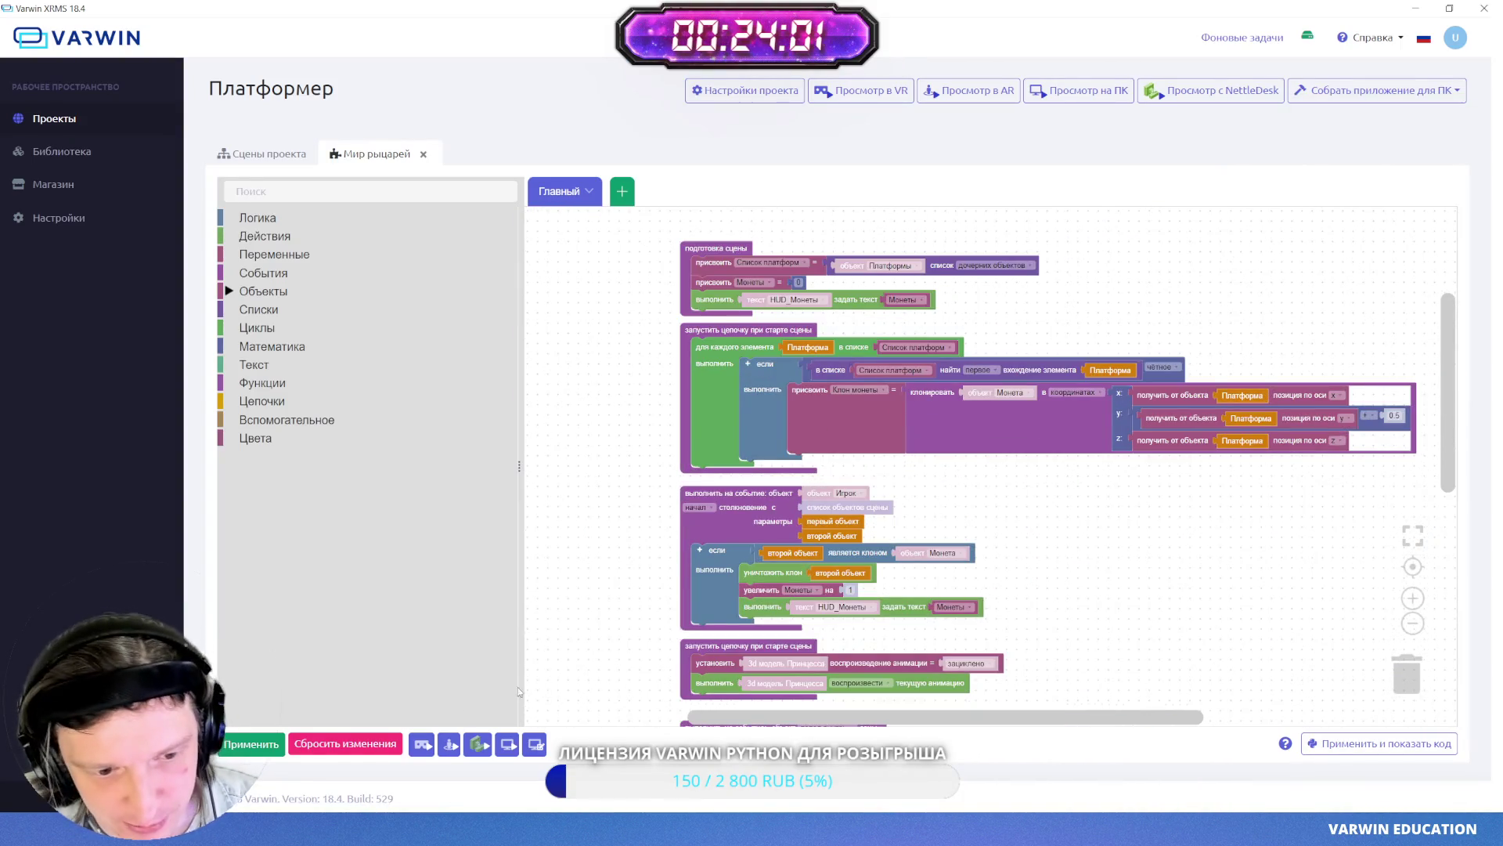
scroll(713, 653, down, 2)
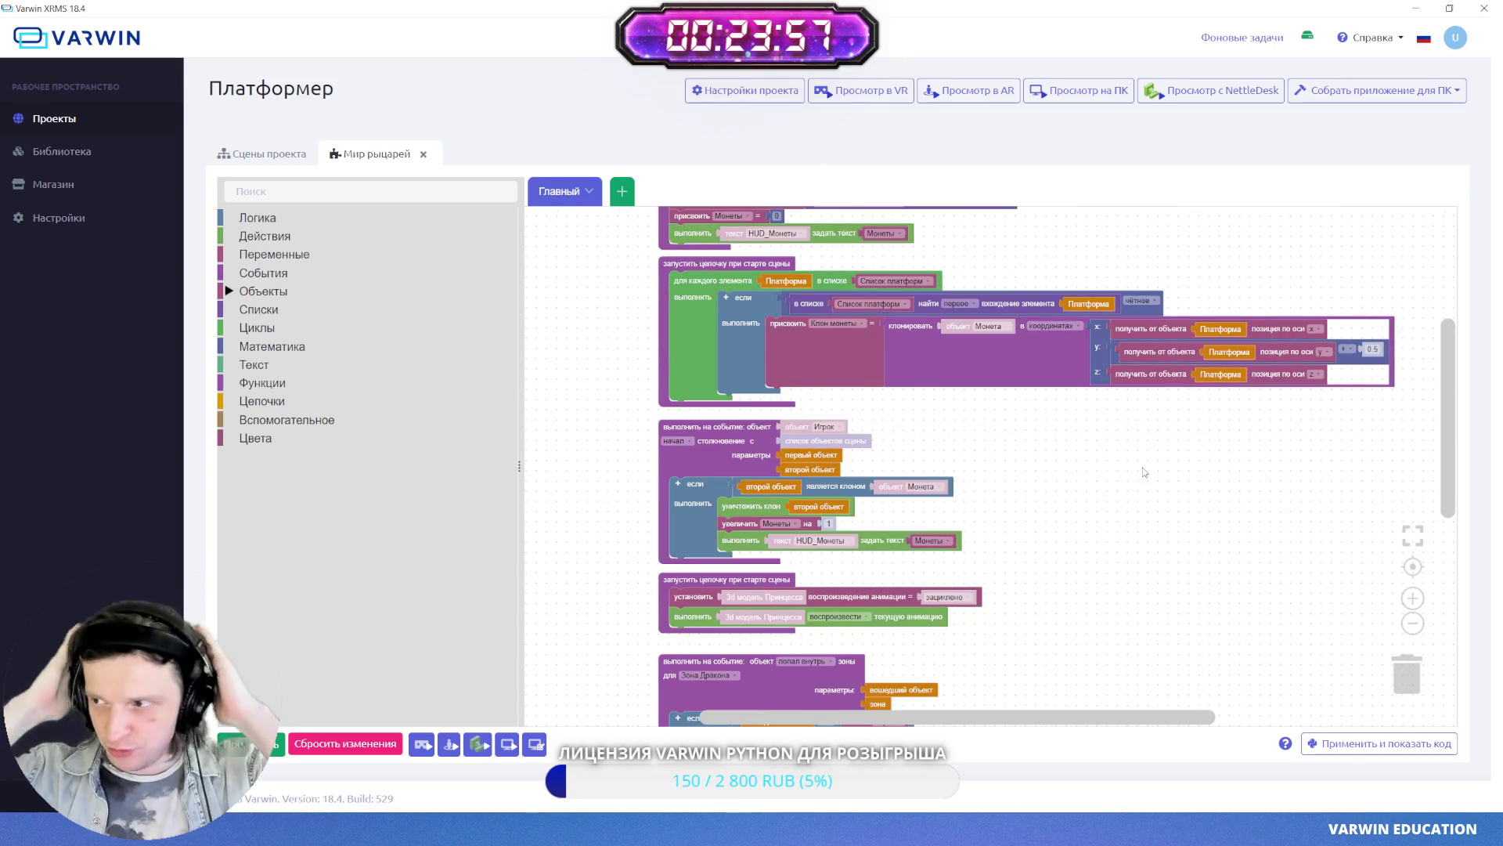
scroll(1119, 509, up, 5)
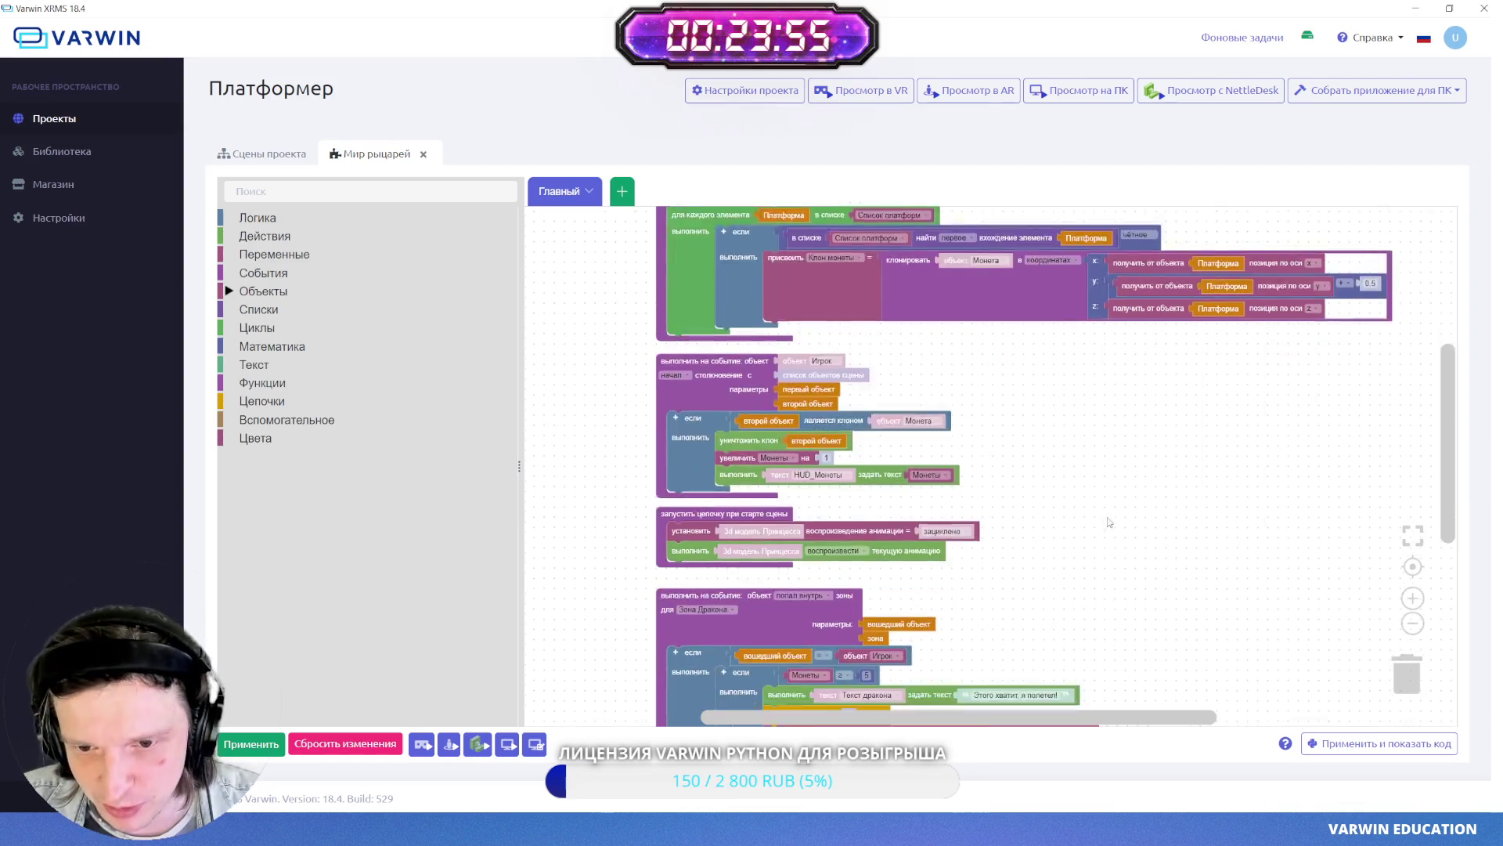
scroll(580, 339, up, 2)
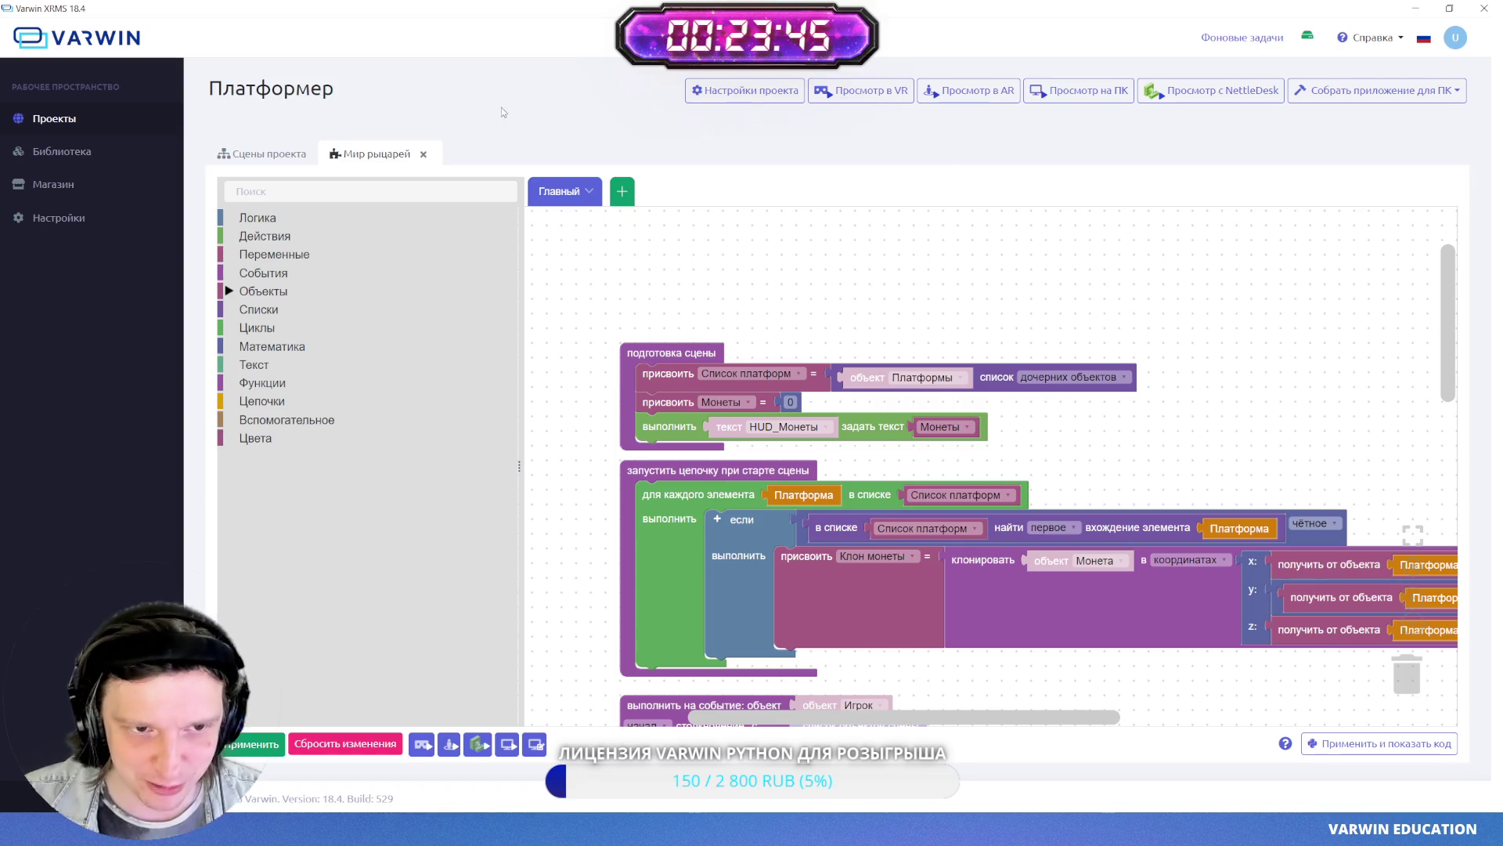
scroll(607, 506, down, 1)
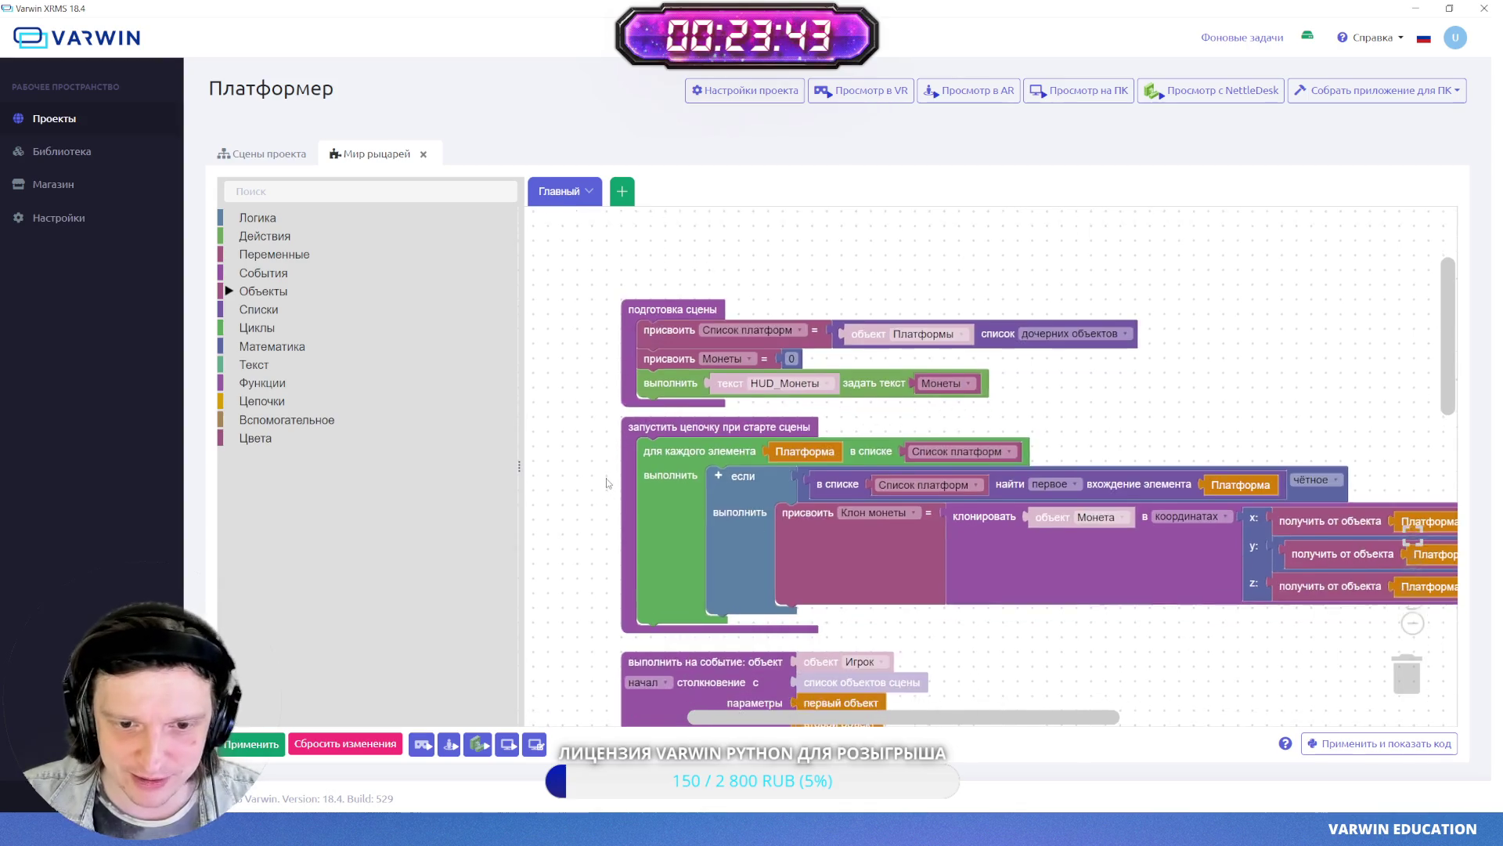
key(alt+Tab)
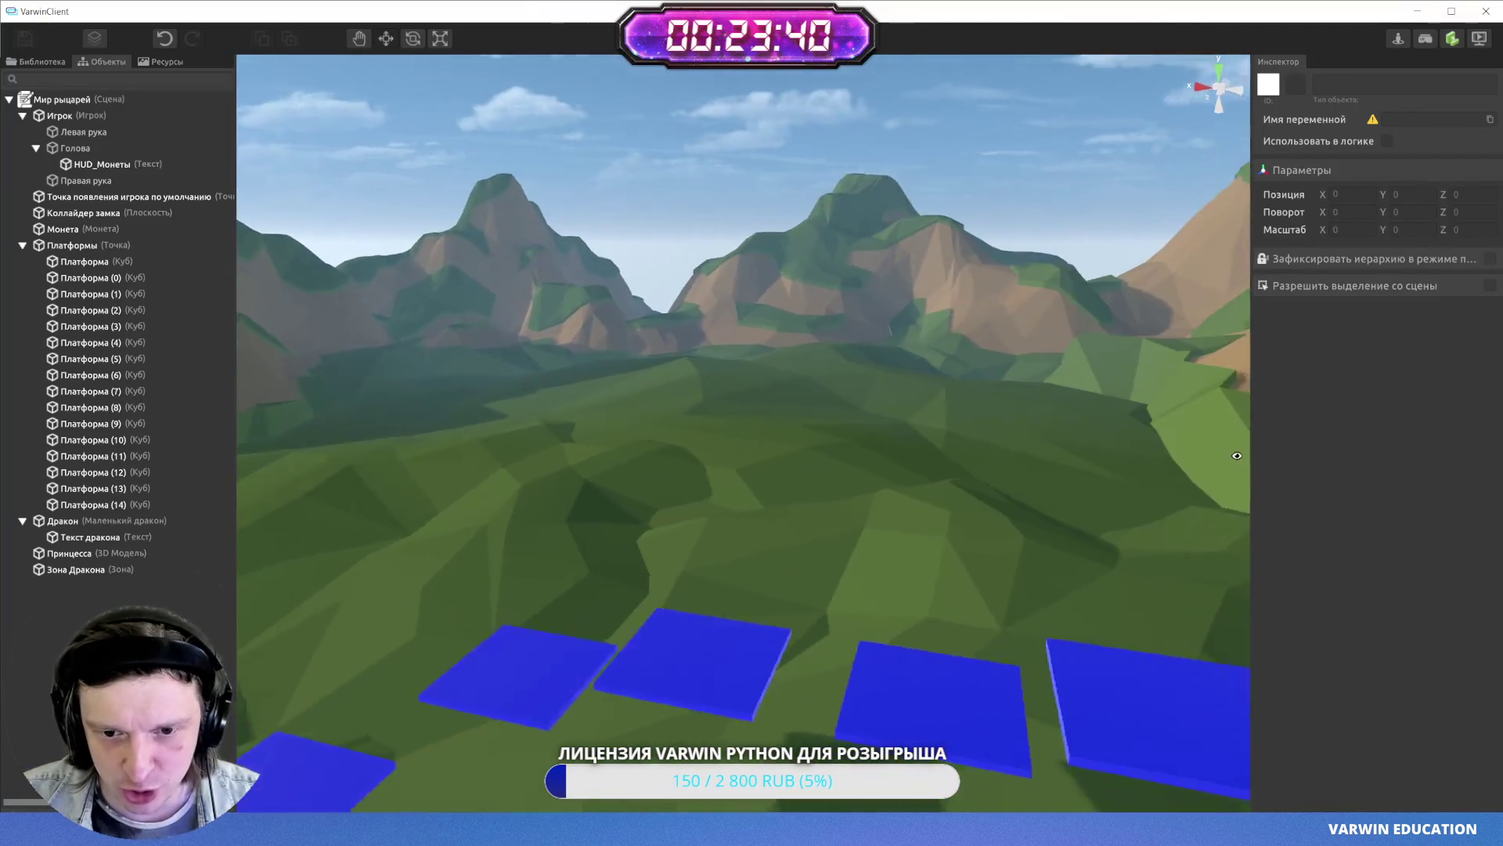
- Fly the view to the castle, then return to the Varwin XRMS event blocks
drag(1237, 455, 939, 454)
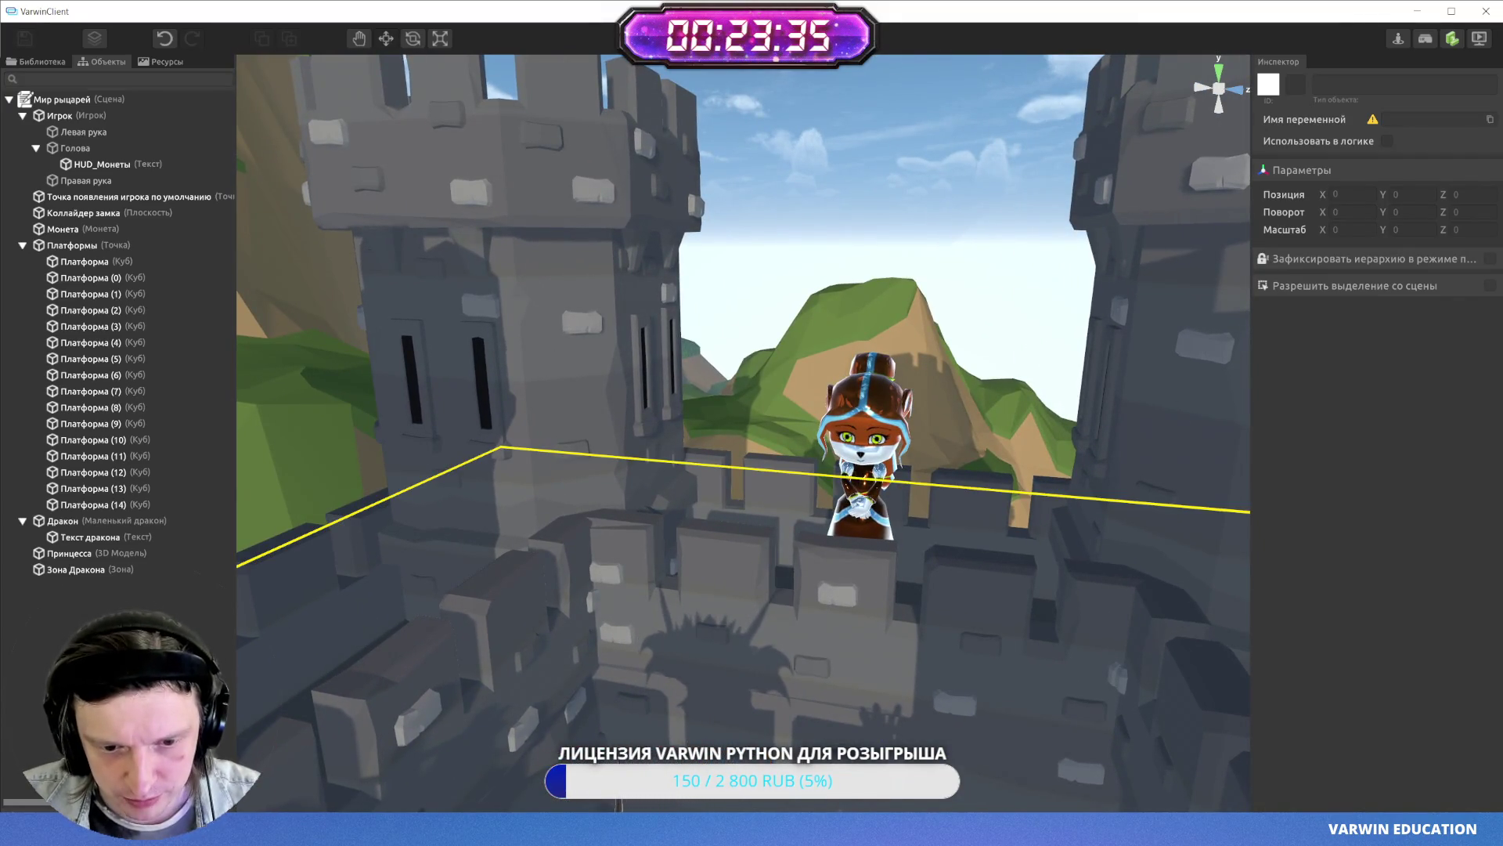
key(alt+Tab)
click(263, 273)
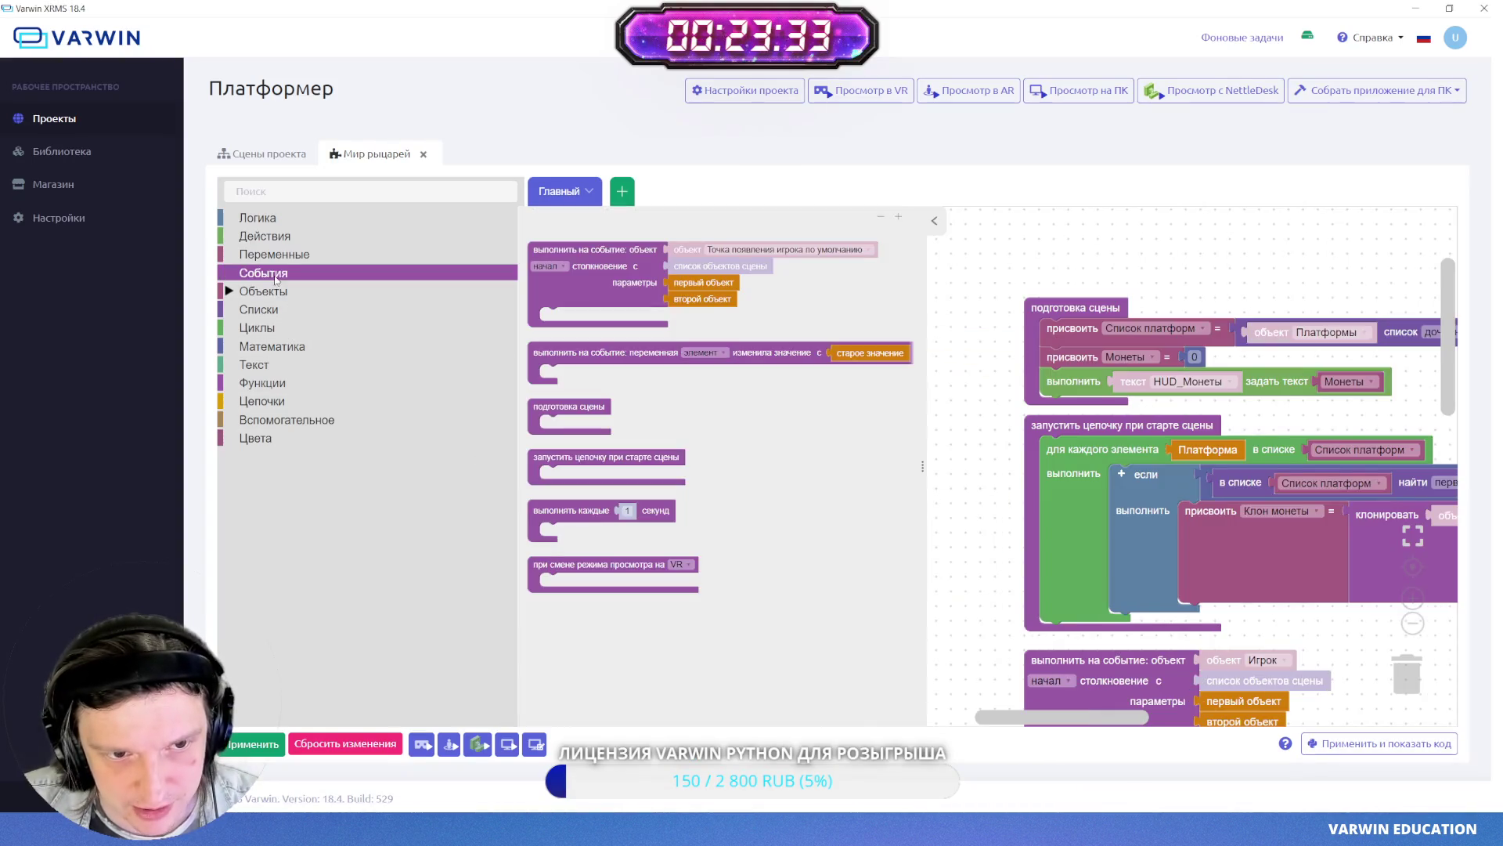
- Discard the trial 'выполнять каждые 1 секунд' event block and apply the logic changes
mouse_move(560, 515)
mouse_down()
mouse_move(869, 399)
mouse_move(1028, 243)
mouse_up()
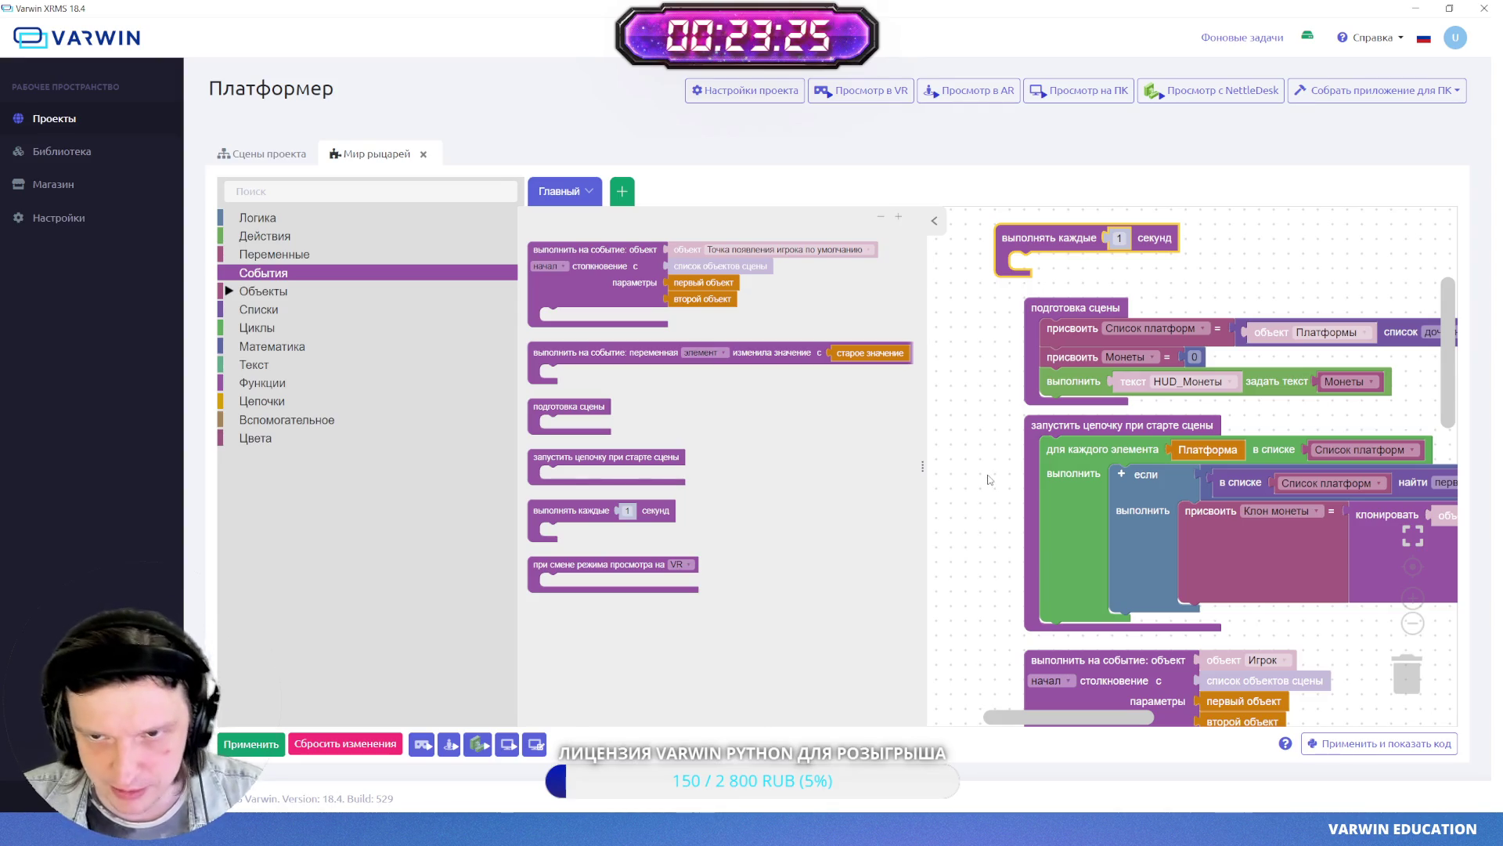
key(Delete)
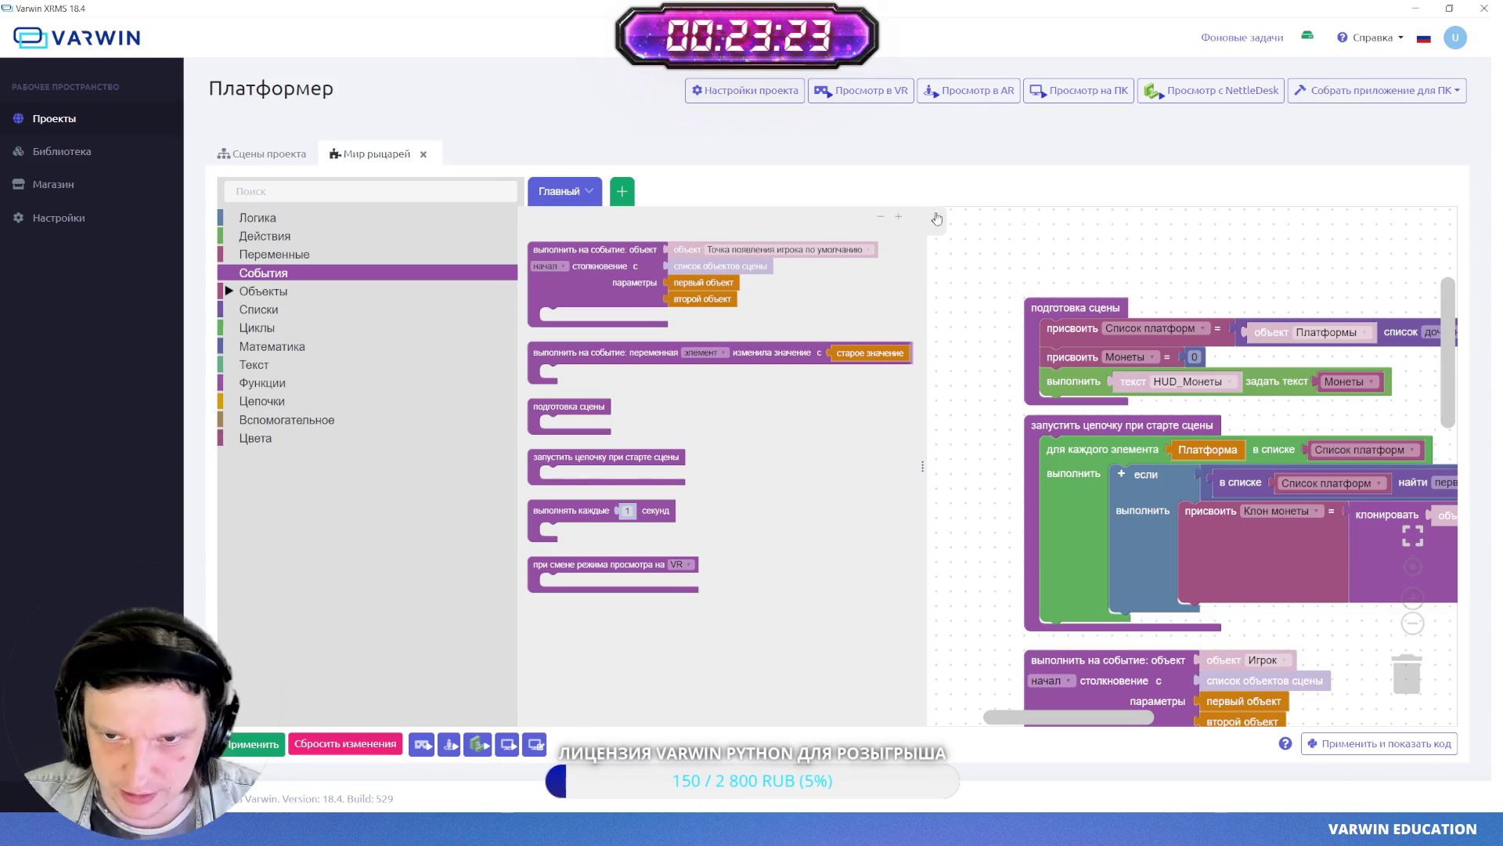
click(941, 277)
scroll(1088, 410, down, 15)
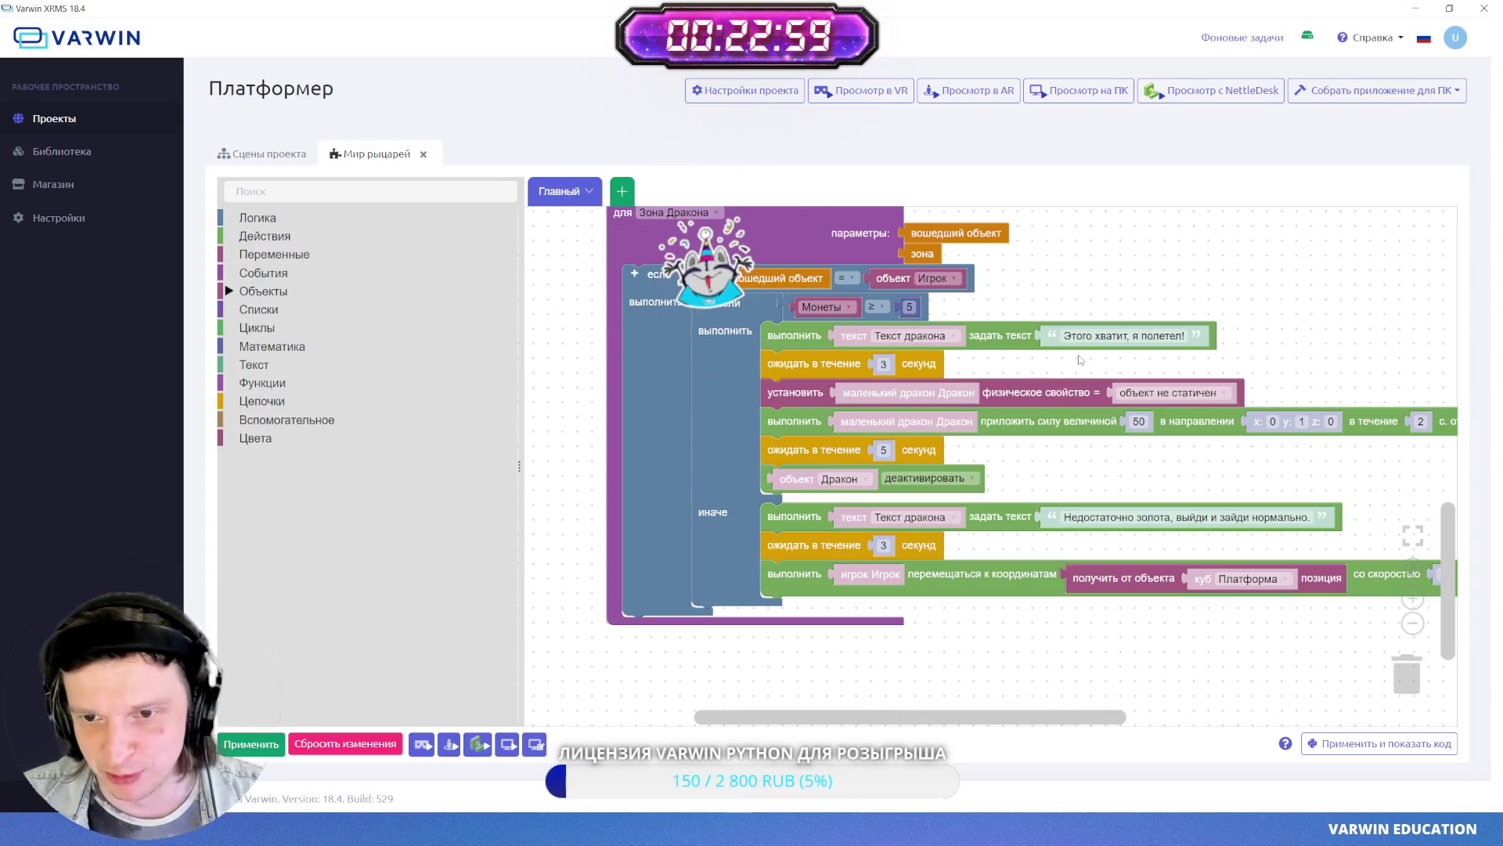
click(250, 744)
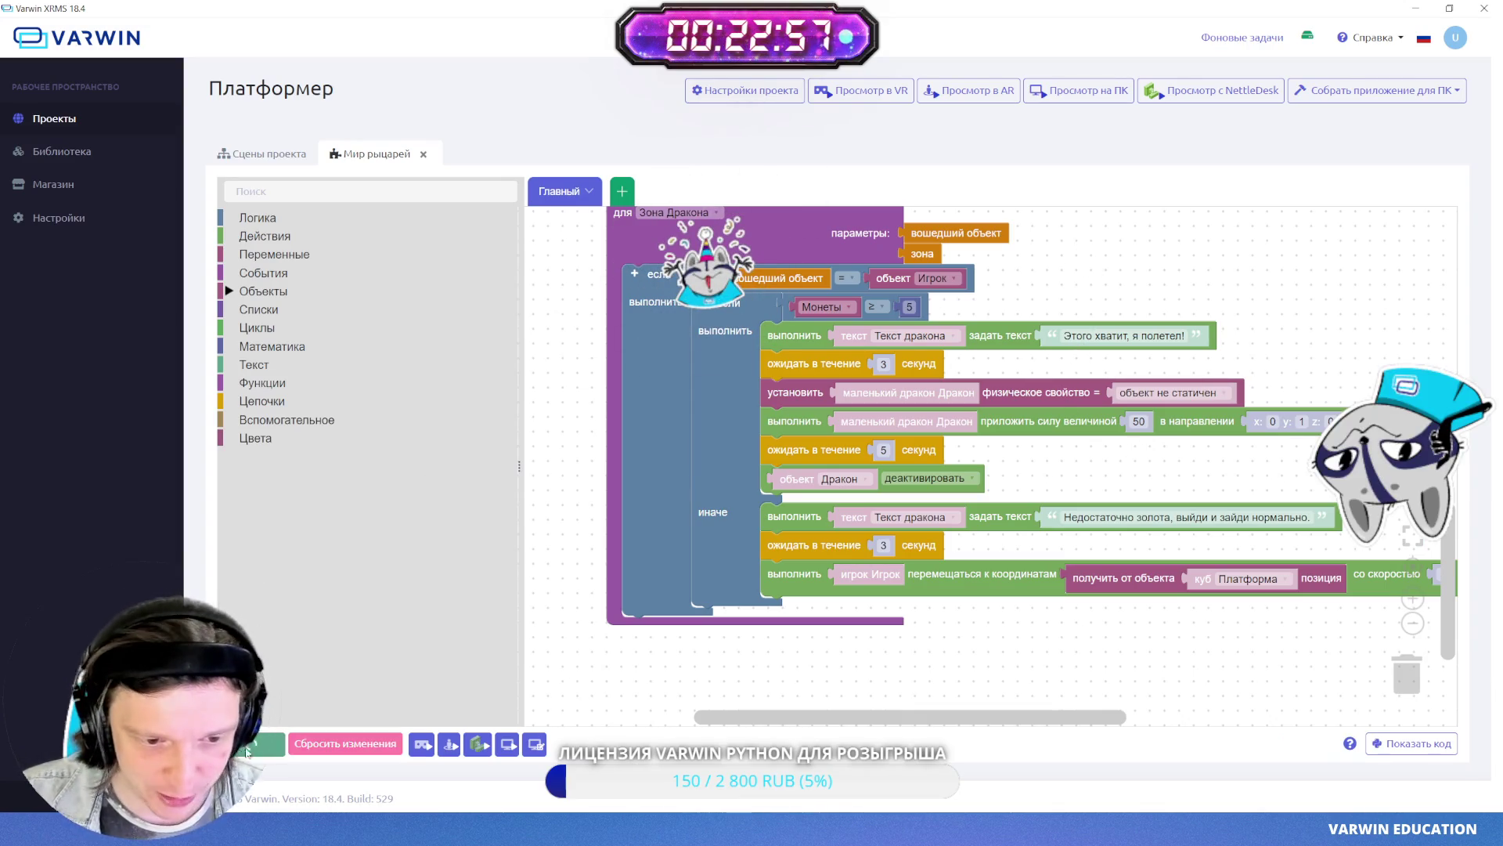
key(alt+Tab)
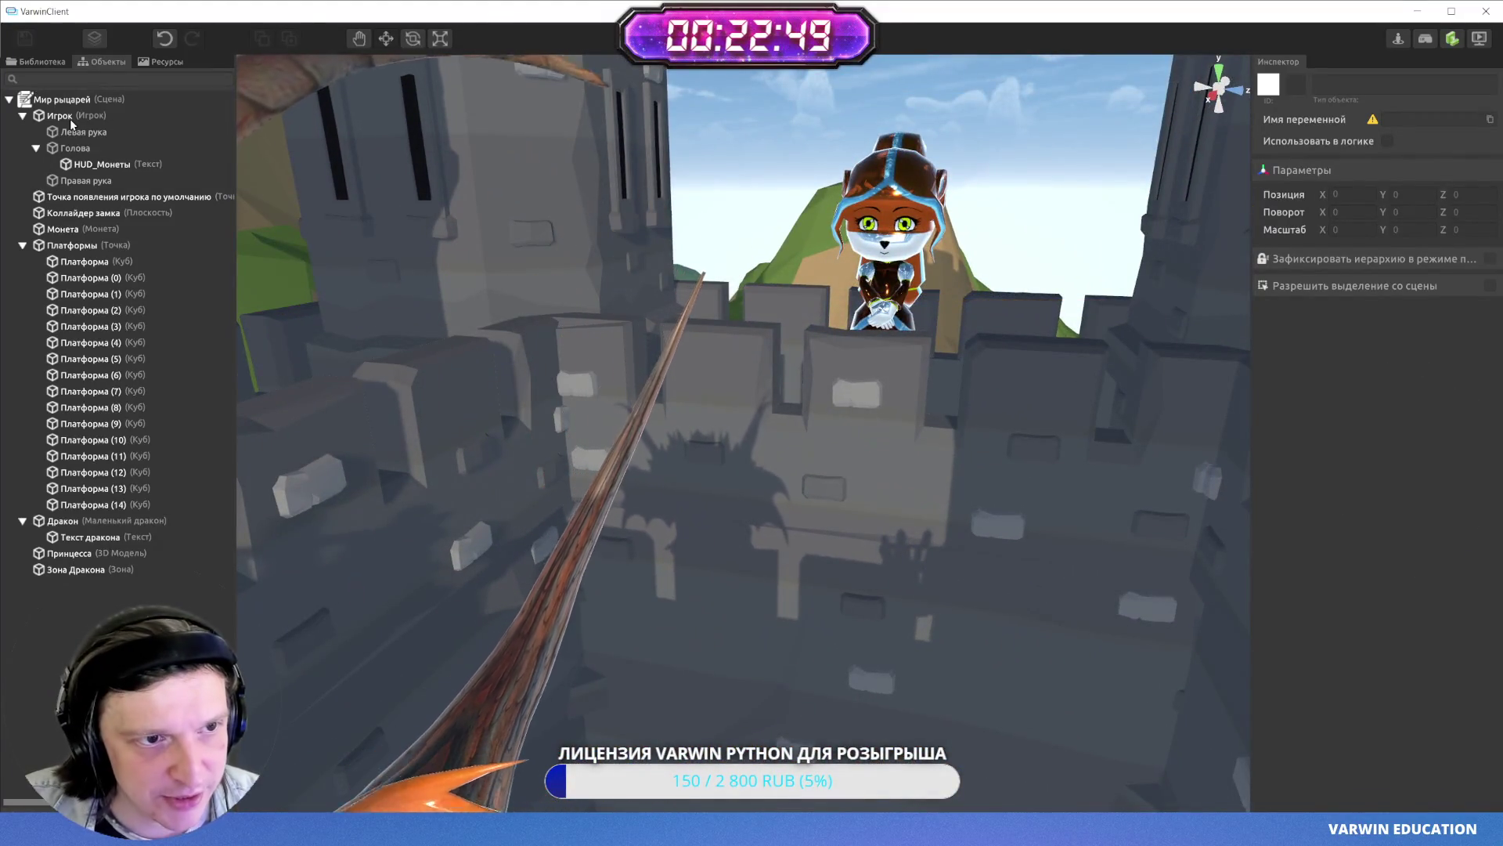
- Focus the view on the player Игрок and its head, then playtest briefly and return to editing
click(71, 119)
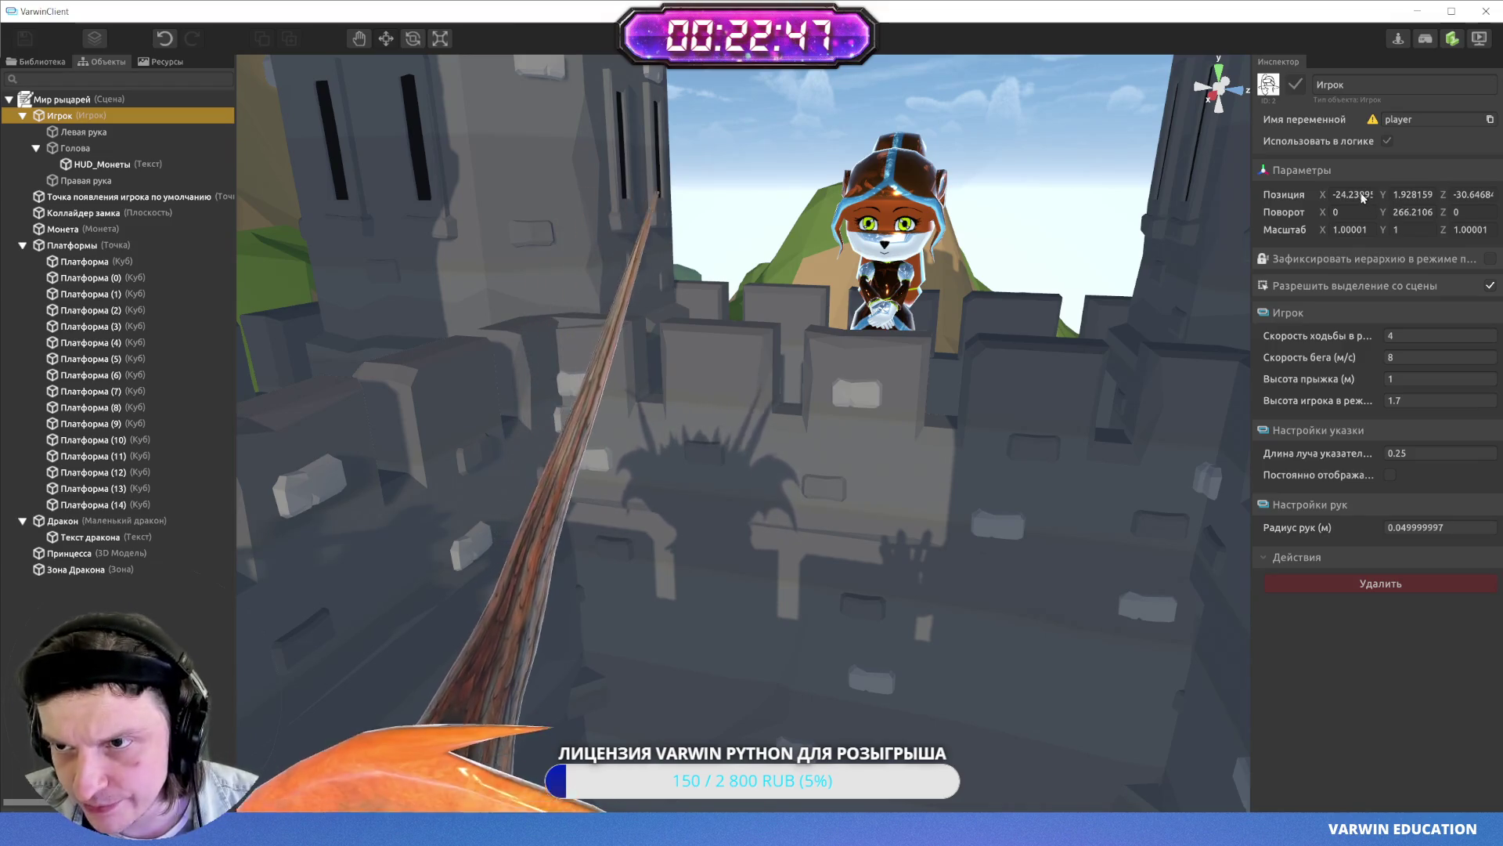
drag(783, 282, 751, 242)
key(f)
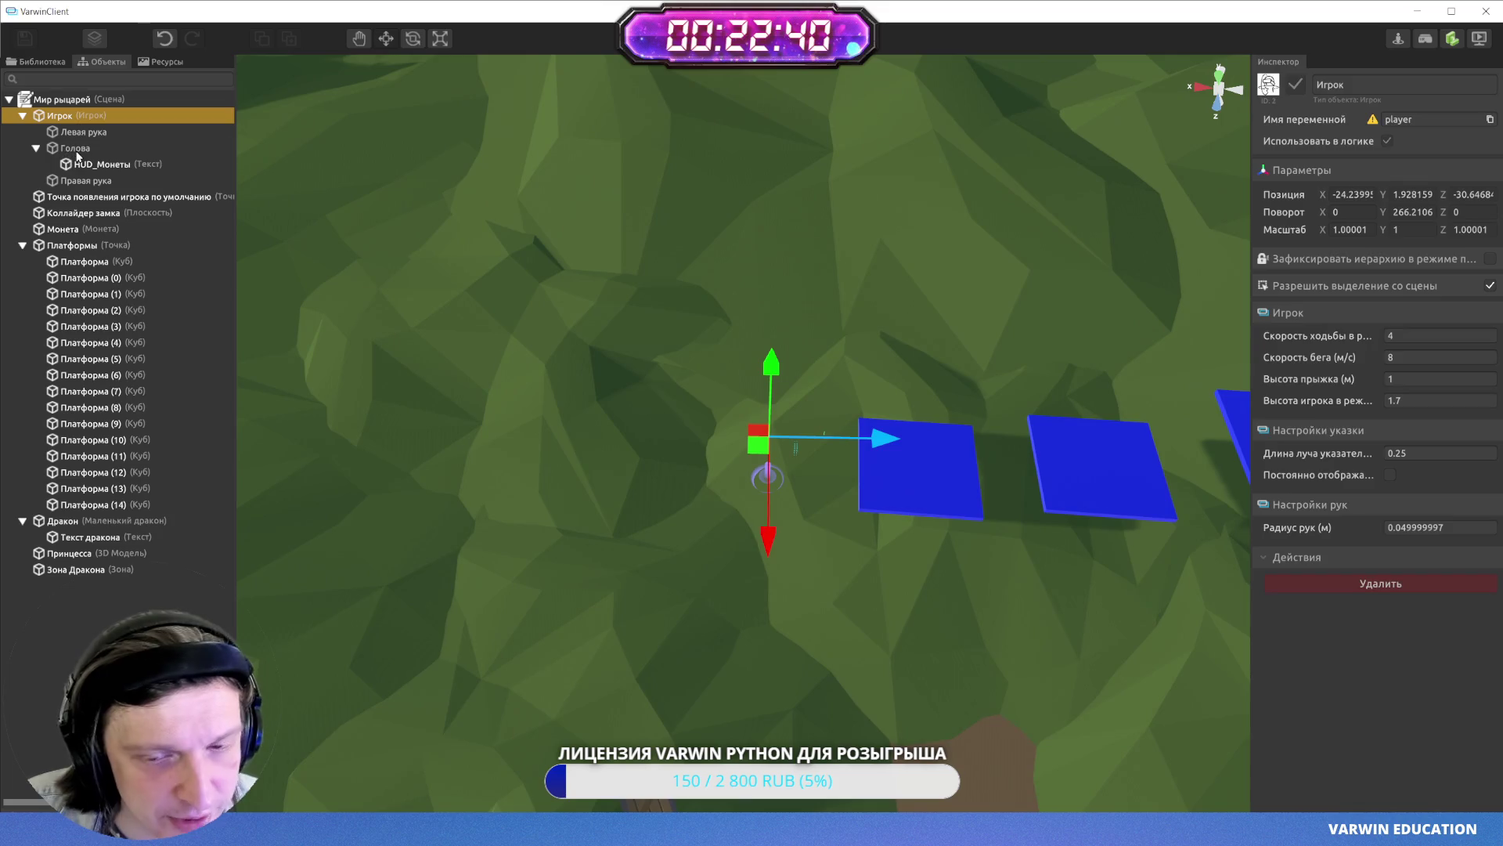
click(77, 151)
mouse_move(1050, 413)
mouse_down()
mouse_move(1074, 335)
mouse_move(1002, 439)
mouse_move(940, 486)
mouse_up()
click(954, 475)
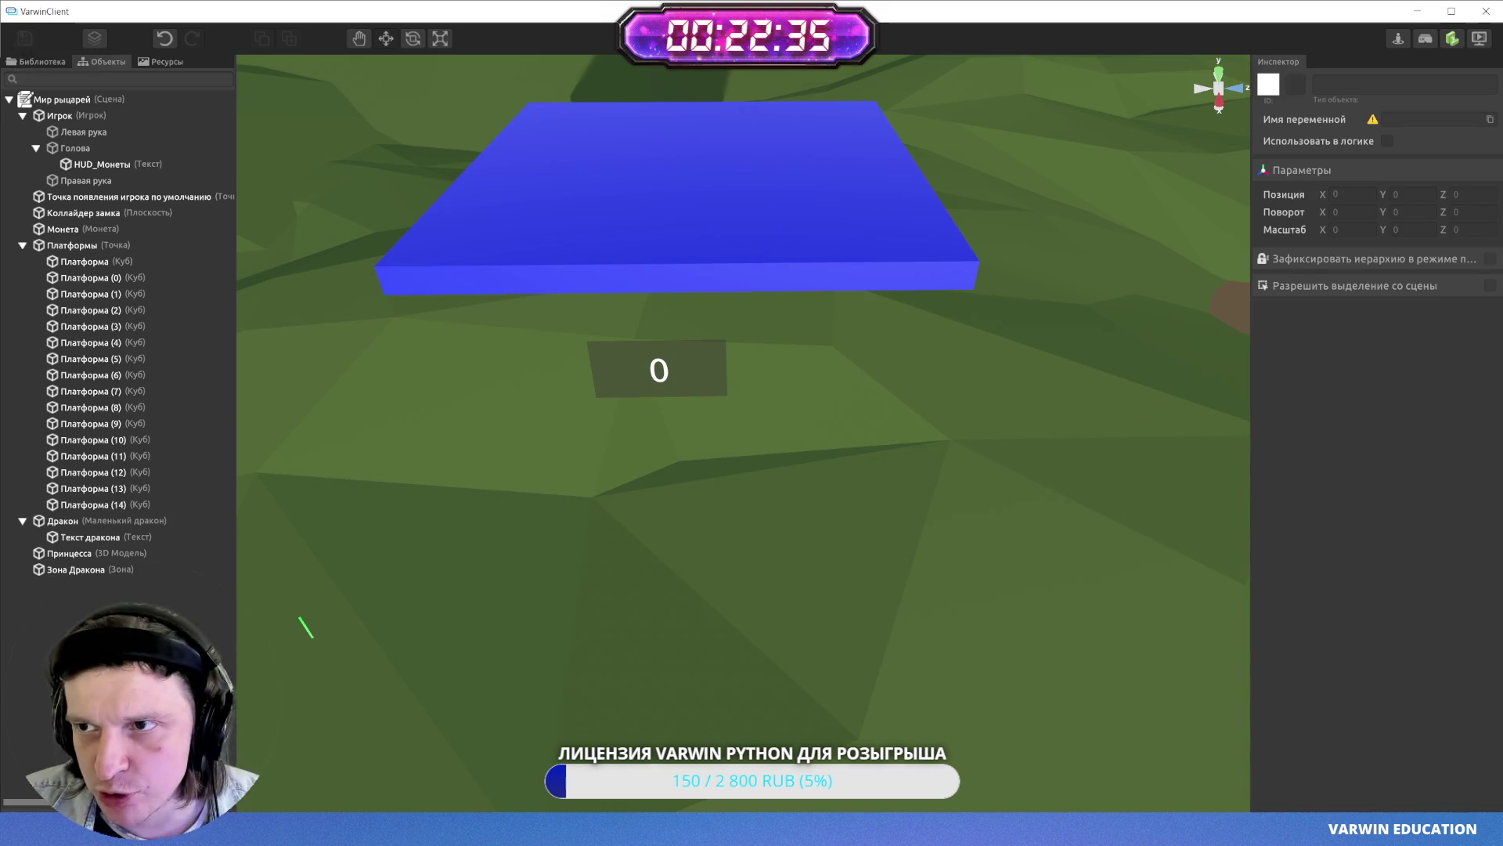
click(1480, 41)
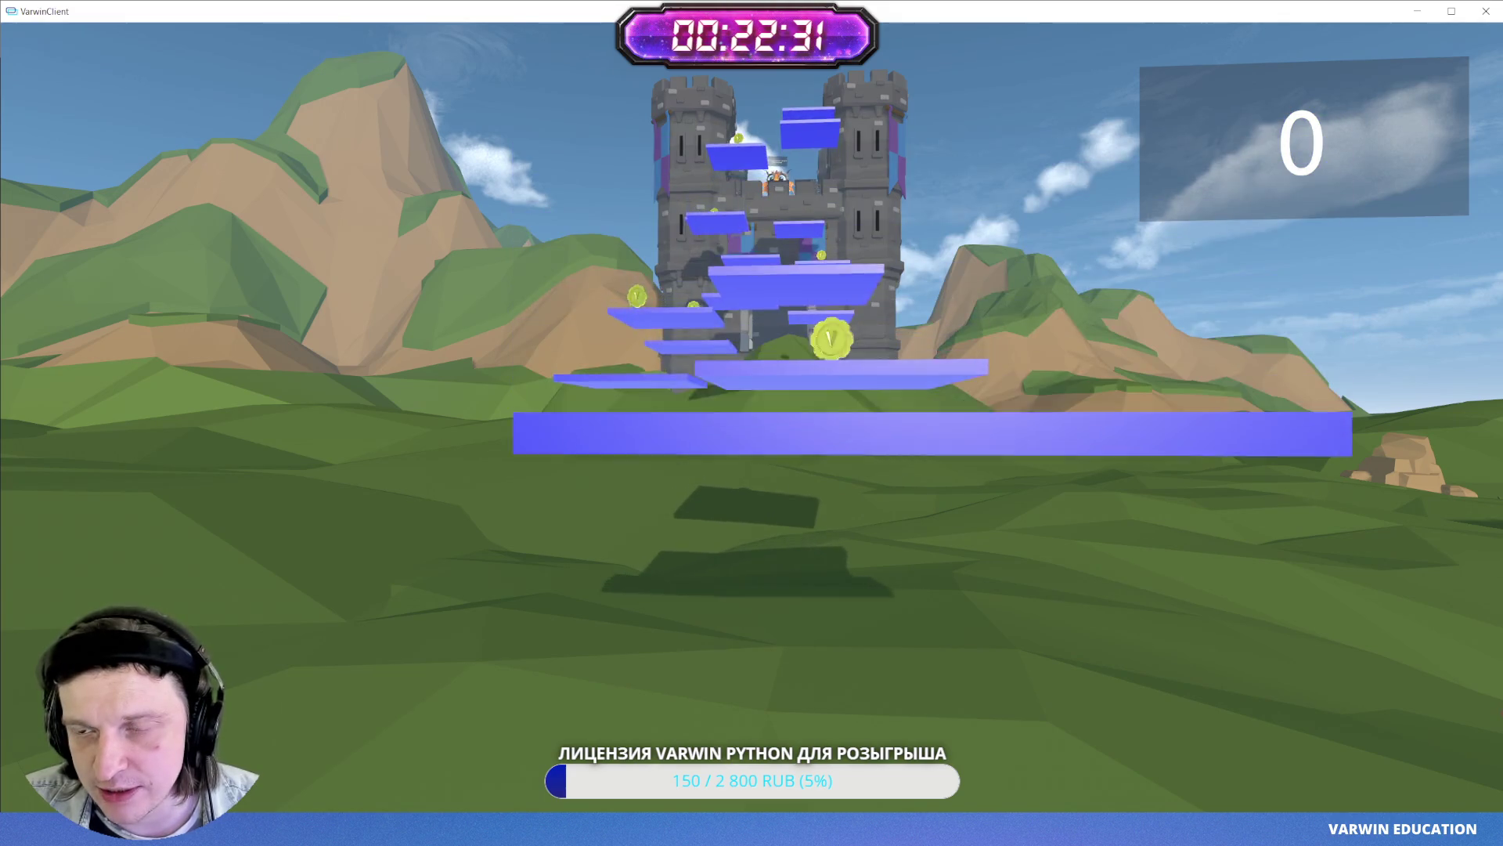
key(Escape)
click(772, 432)
scroll(772, 433, up, 10)
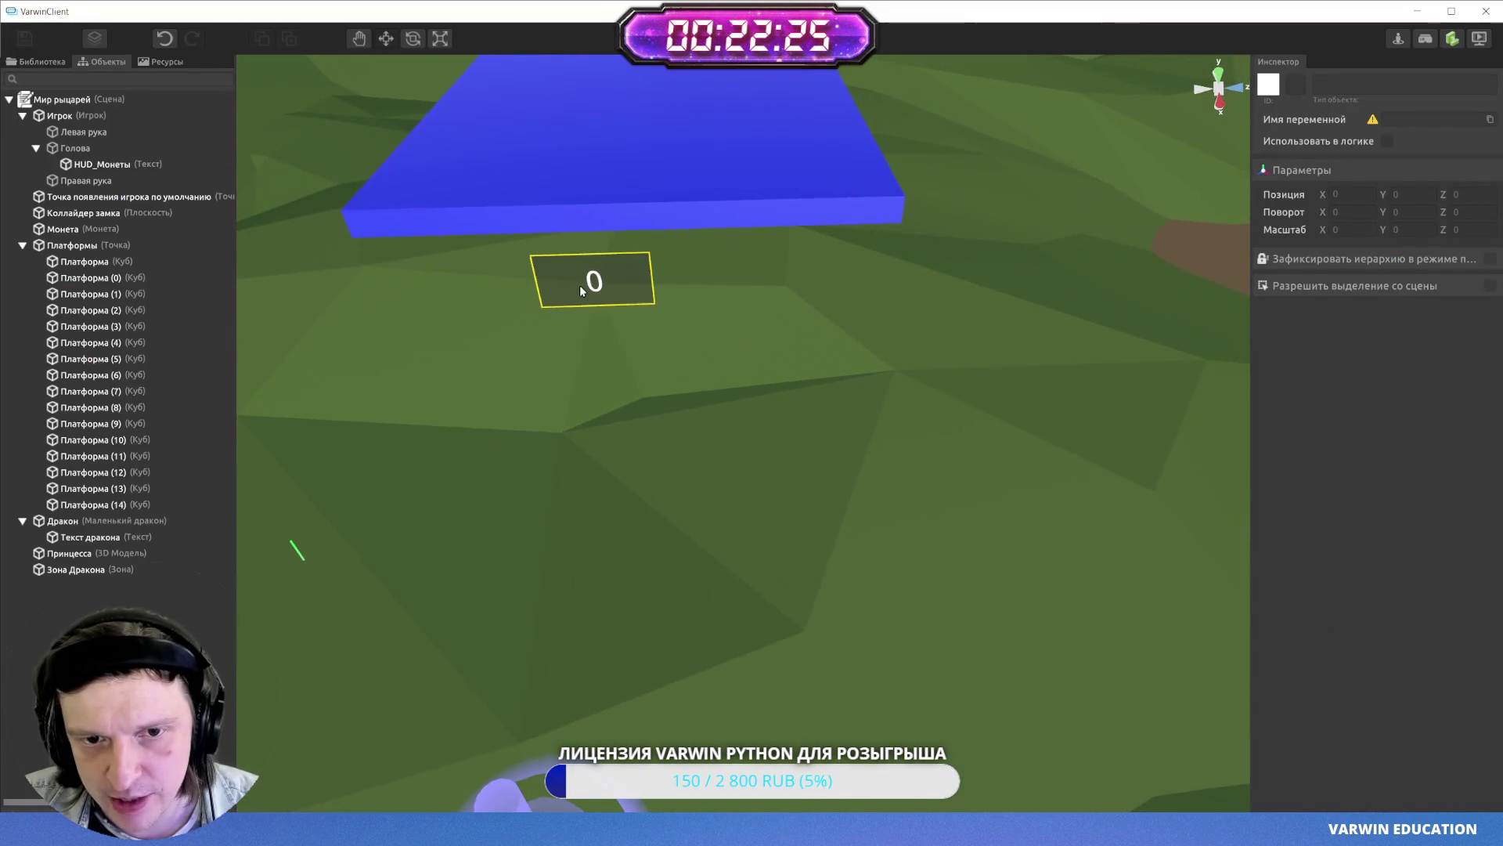
- Change the HUD_Монеты text to 'Монеты = 0' with font size 150
click(593, 280)
click(1307, 368)
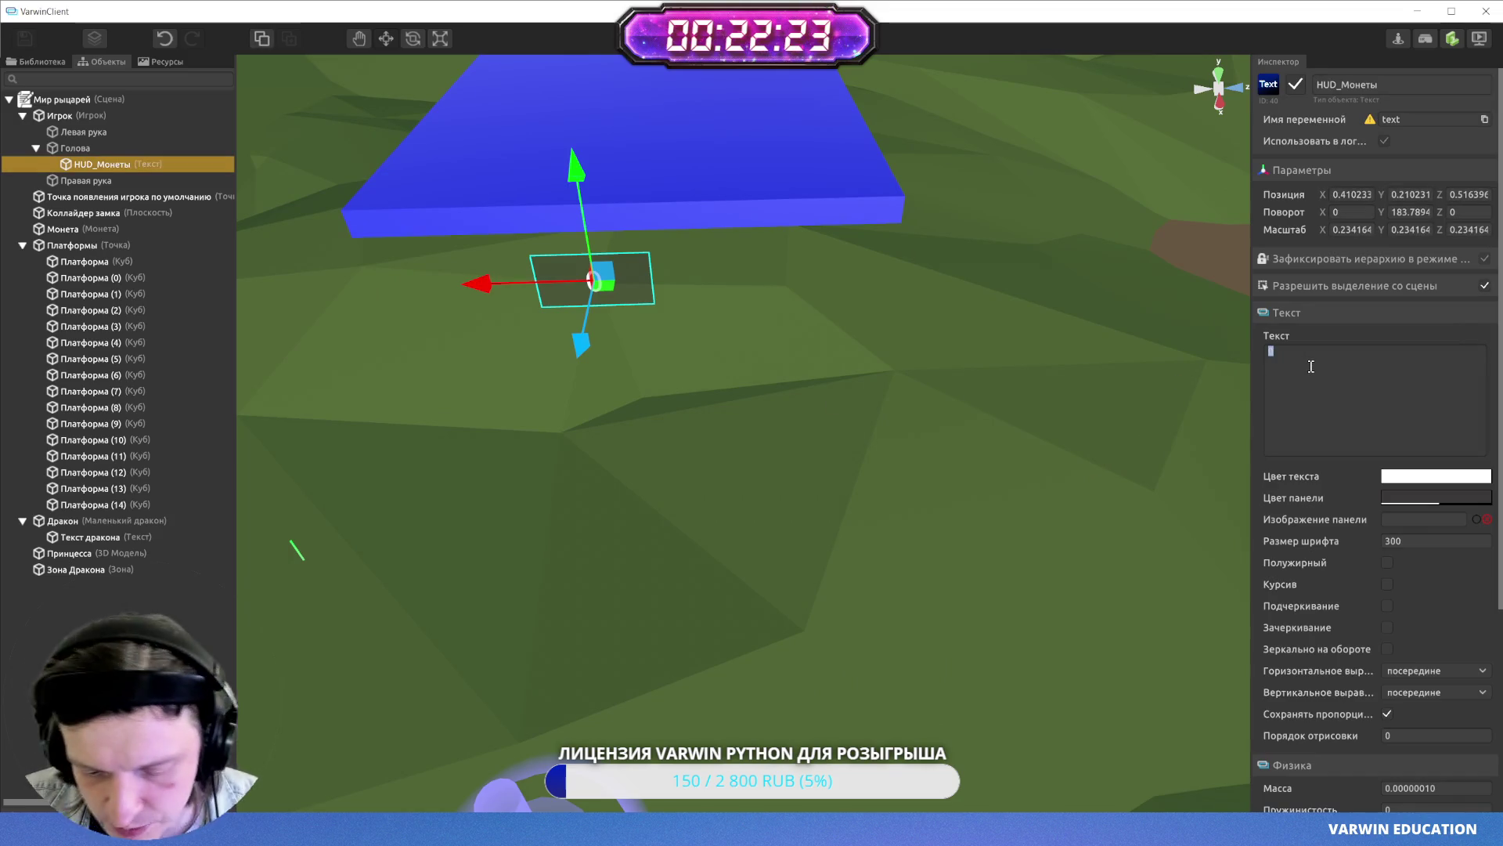
key(BackSpace)
text(Мон)
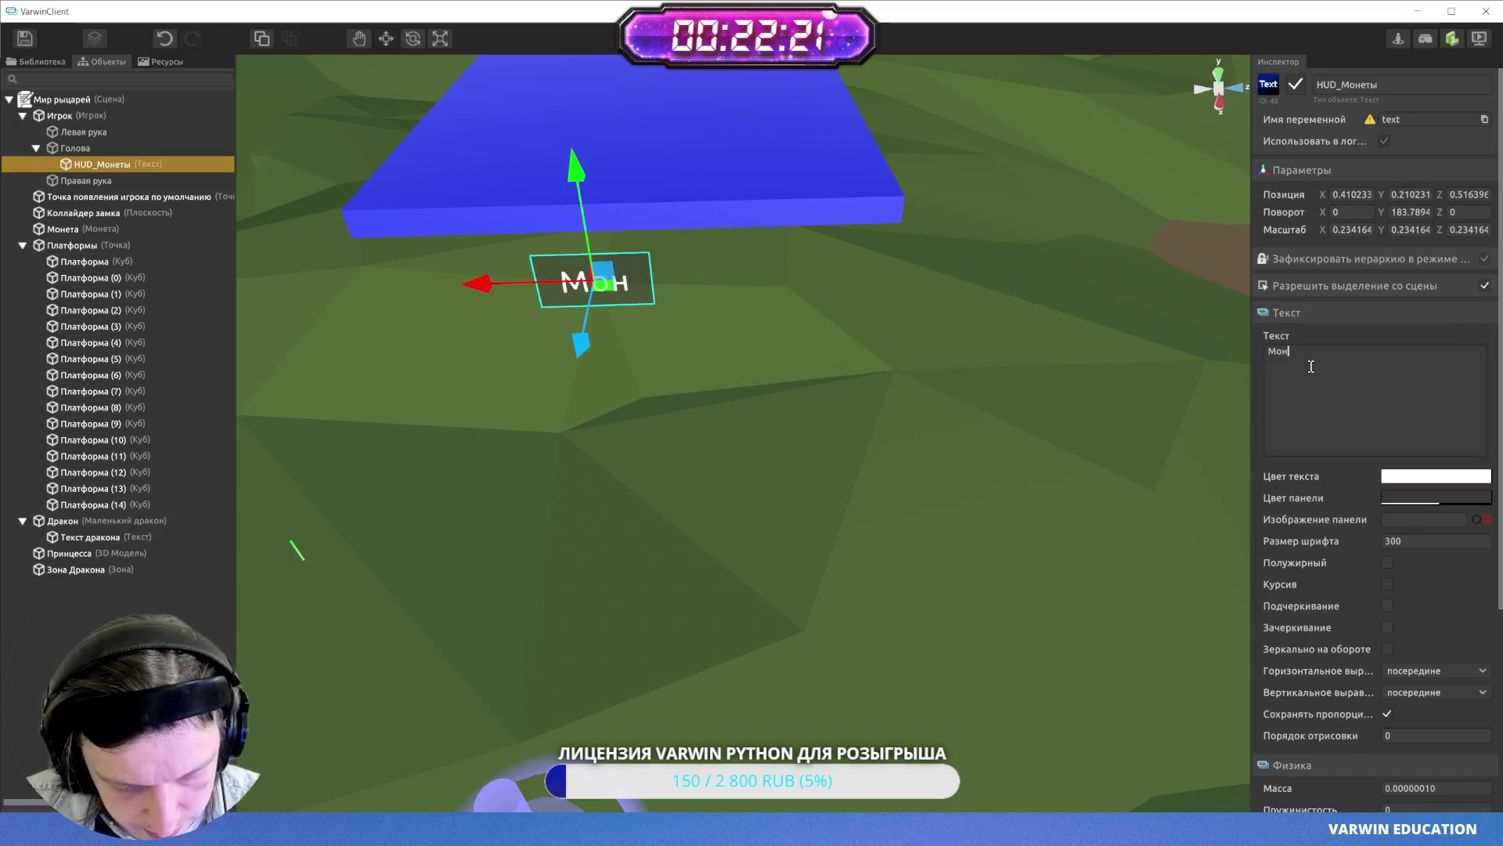
text(еты: 0)
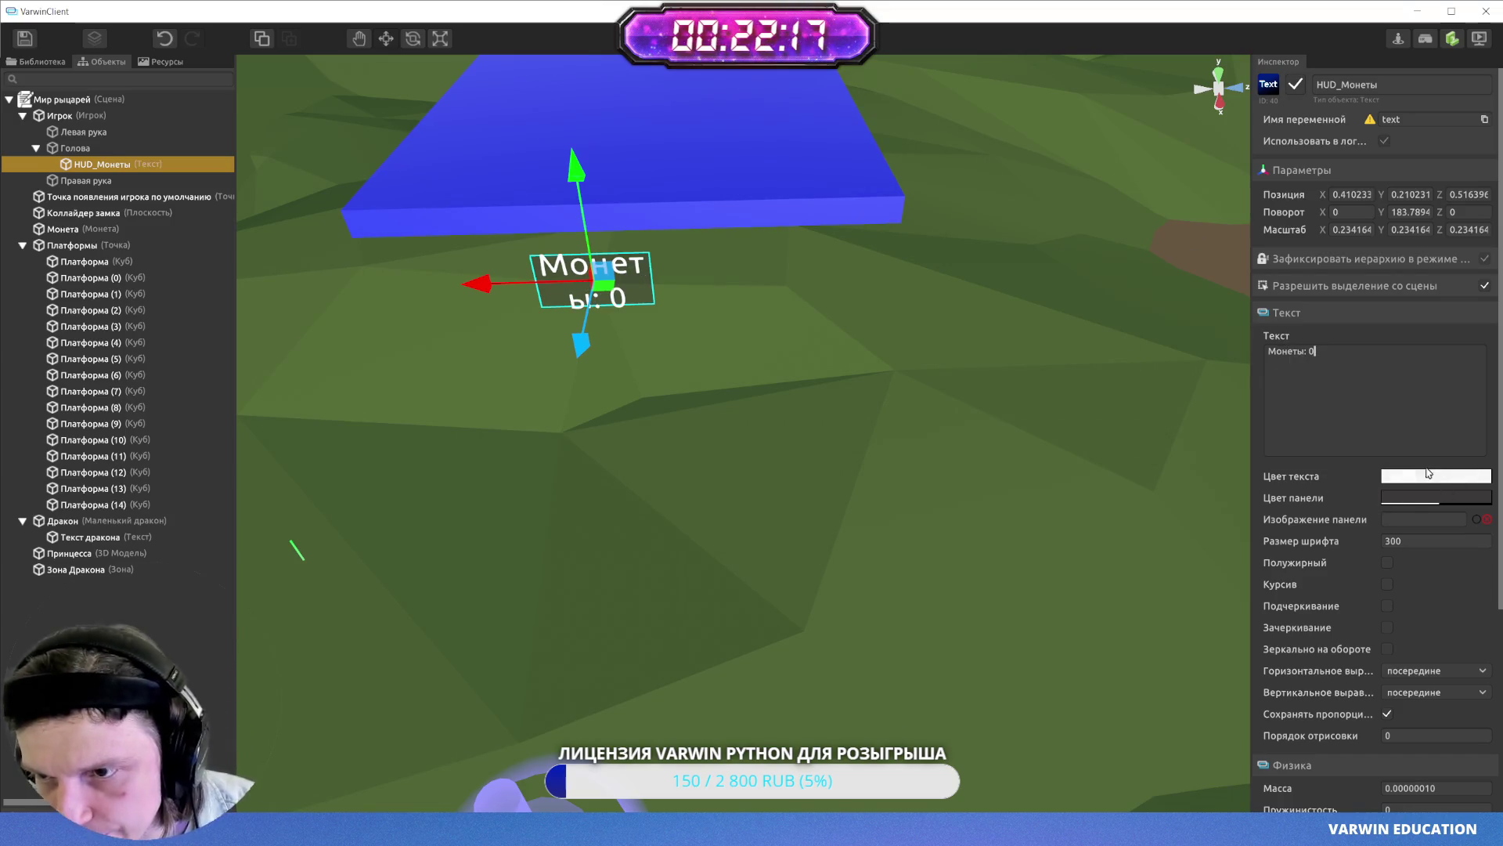
key(BackSpace)
key(BackSpace)
key(BackSpace)
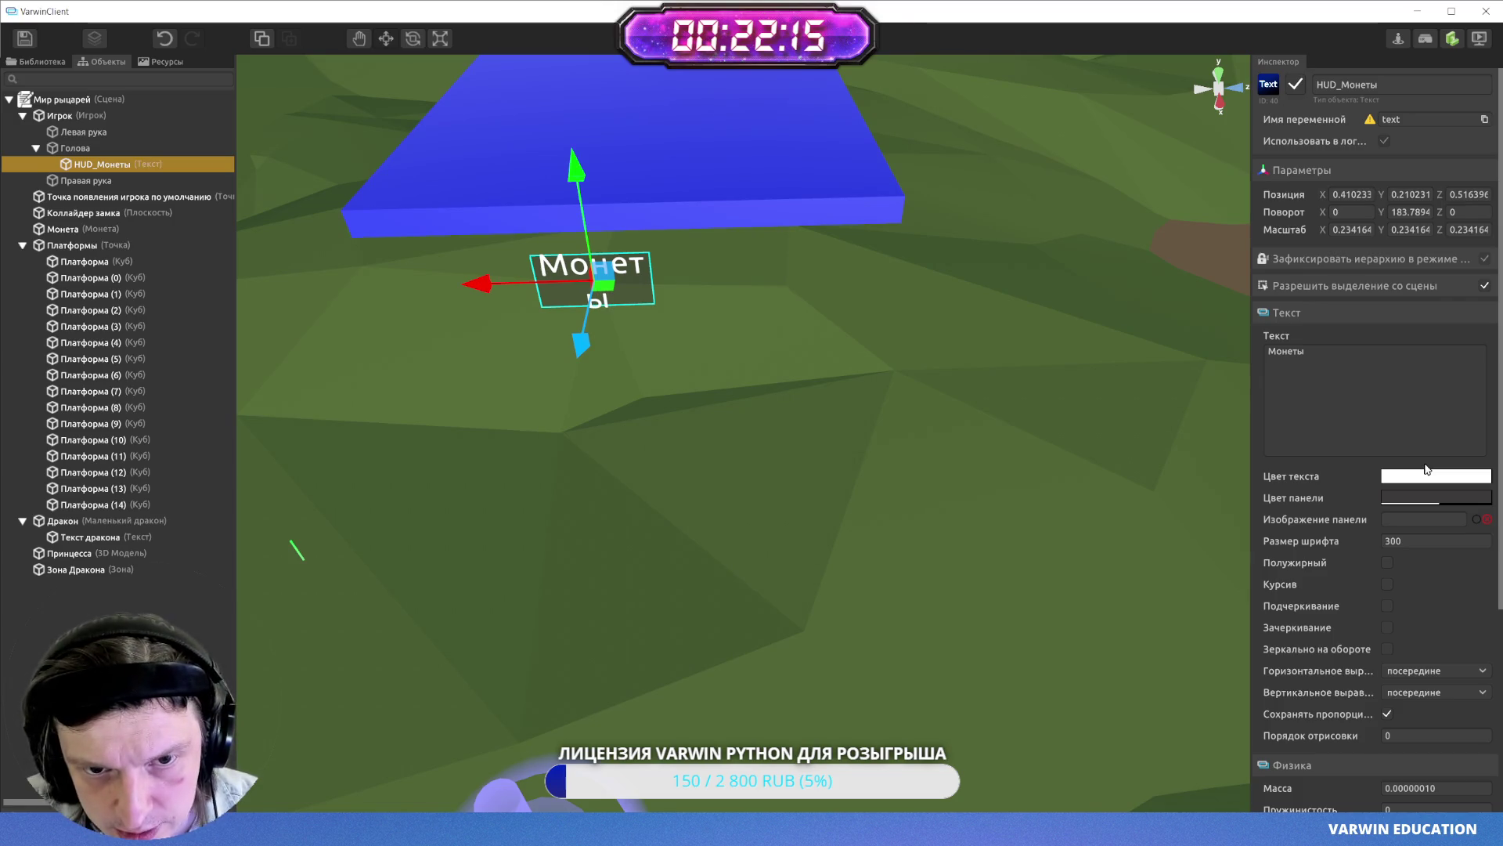
text( = 0)
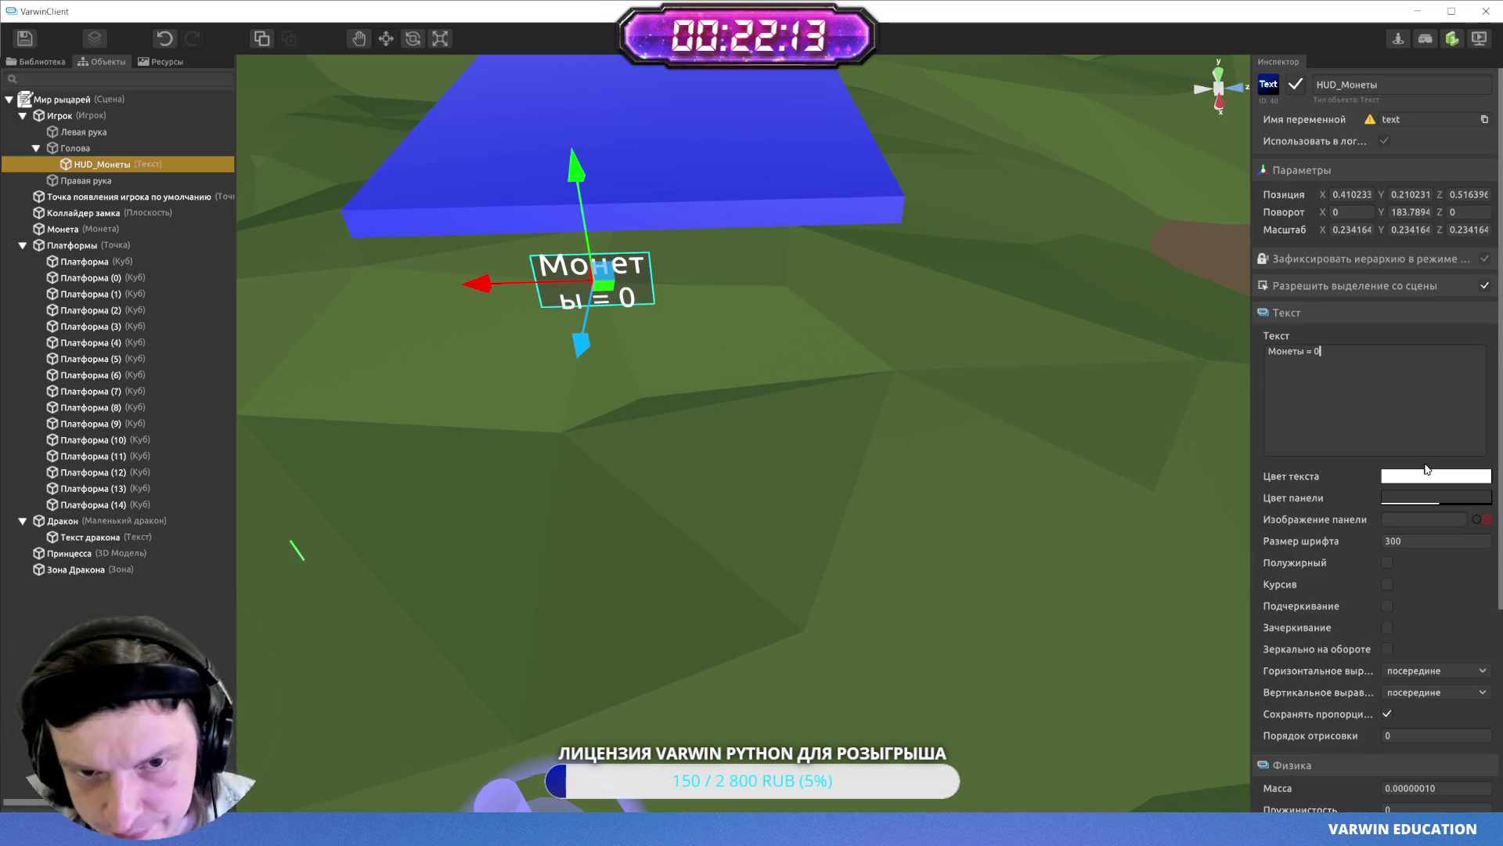
double_click(1406, 542)
text(200)
key(BackSpace)
key(BackSpace)
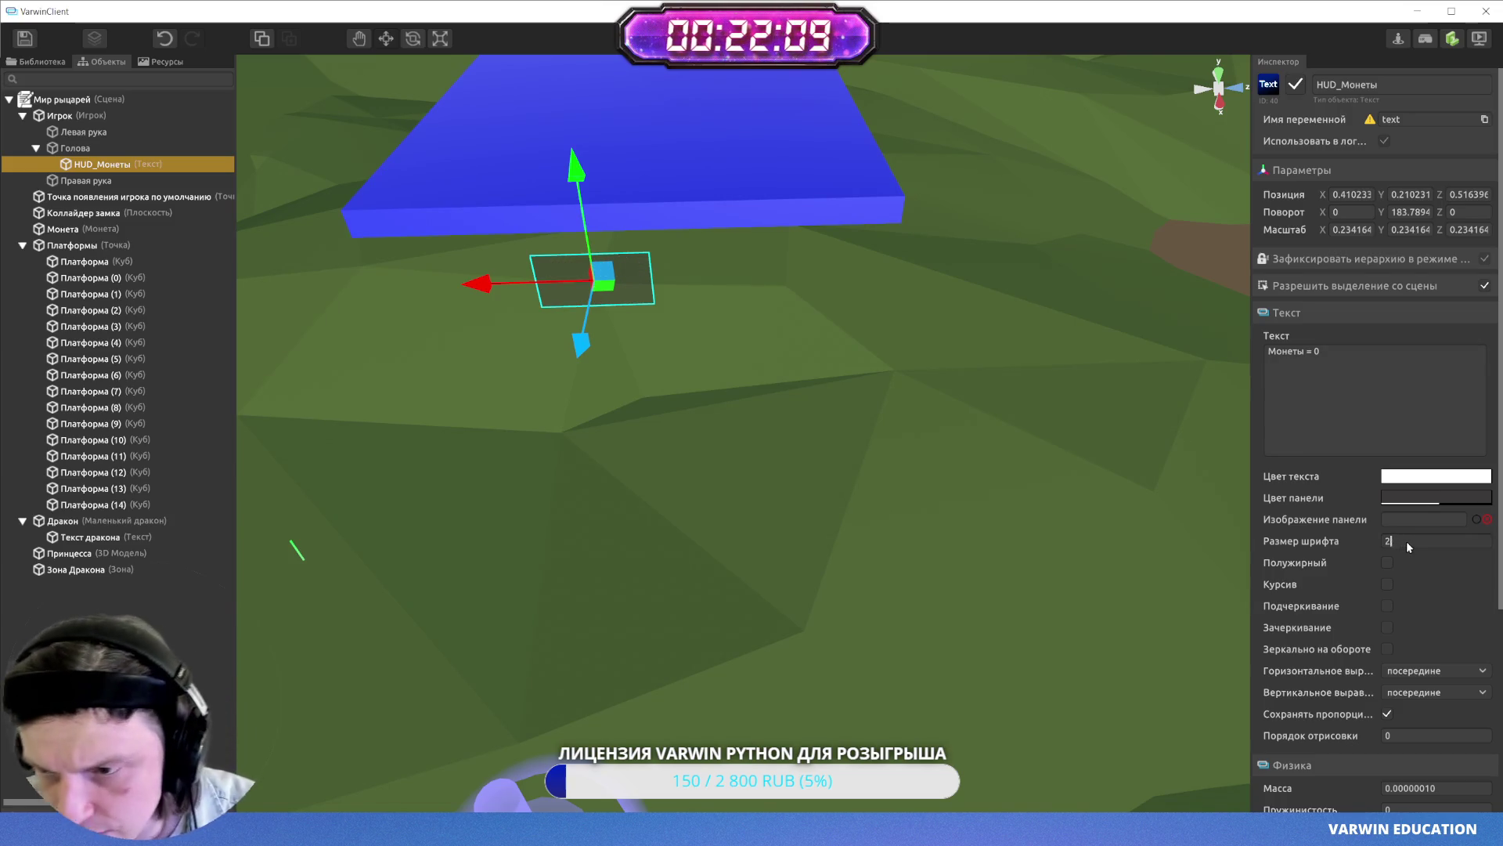
text(0)
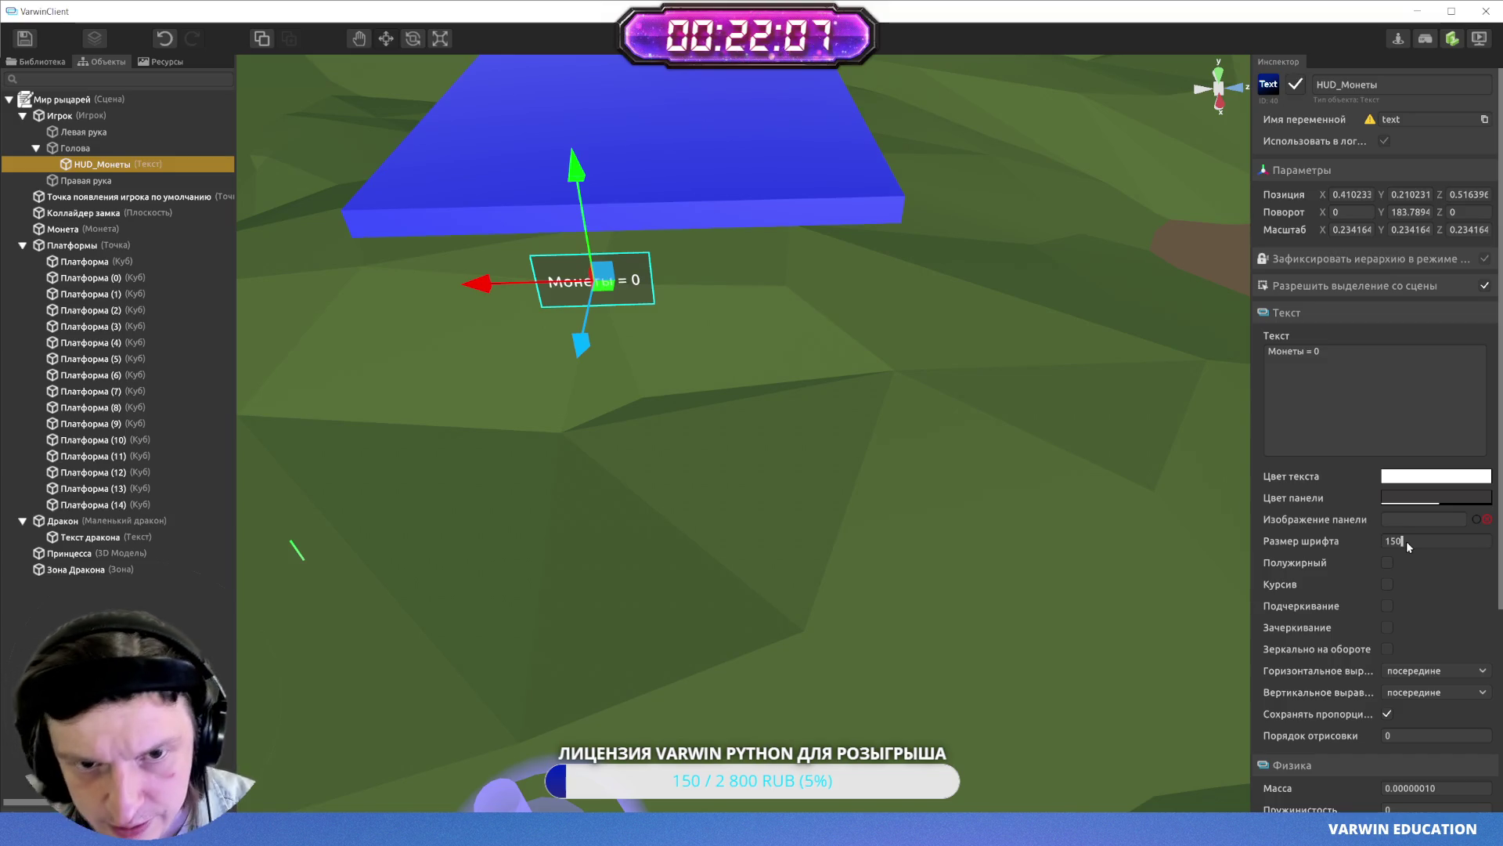
click(875, 515)
- Give the HUD_Монеты counter a bright green panel colour
mouse_move(875, 522)
mouse_down()
mouse_move(778, 436)
mouse_move(809, 416)
mouse_move(773, 370)
mouse_up()
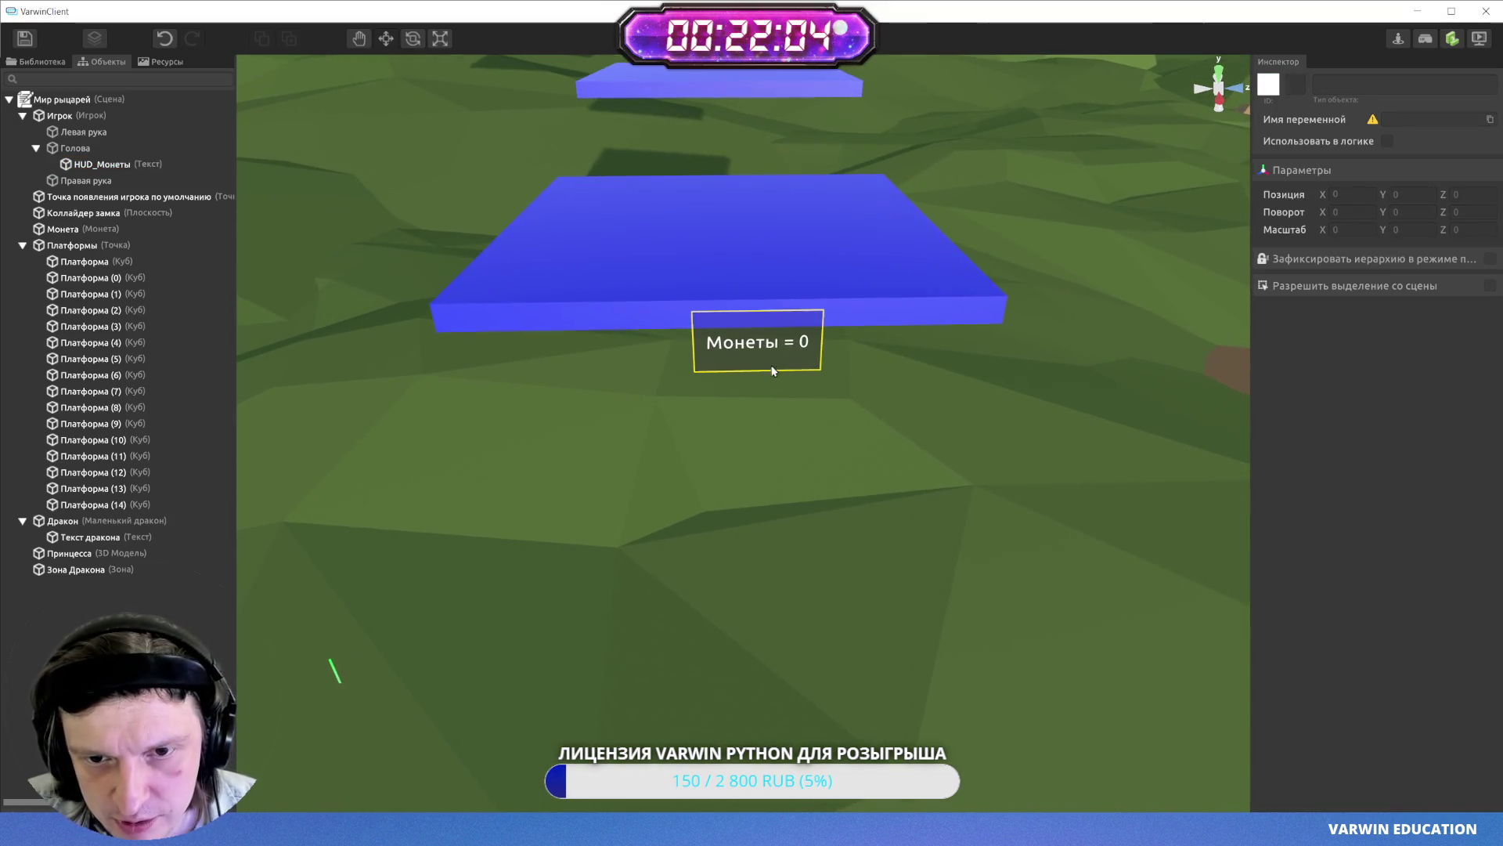
click(773, 370)
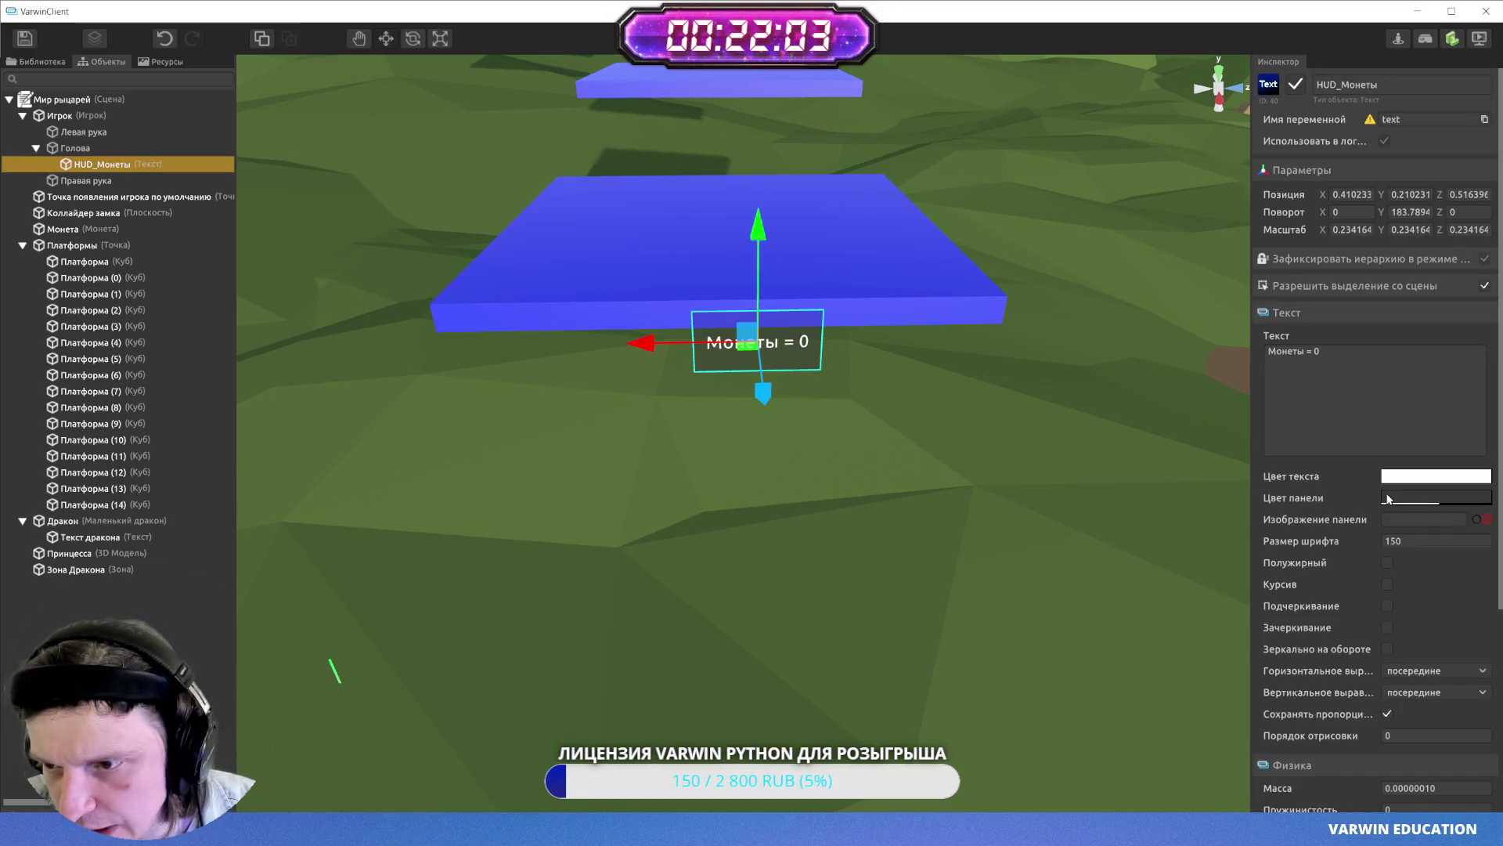
click(1392, 499)
click(1024, 403)
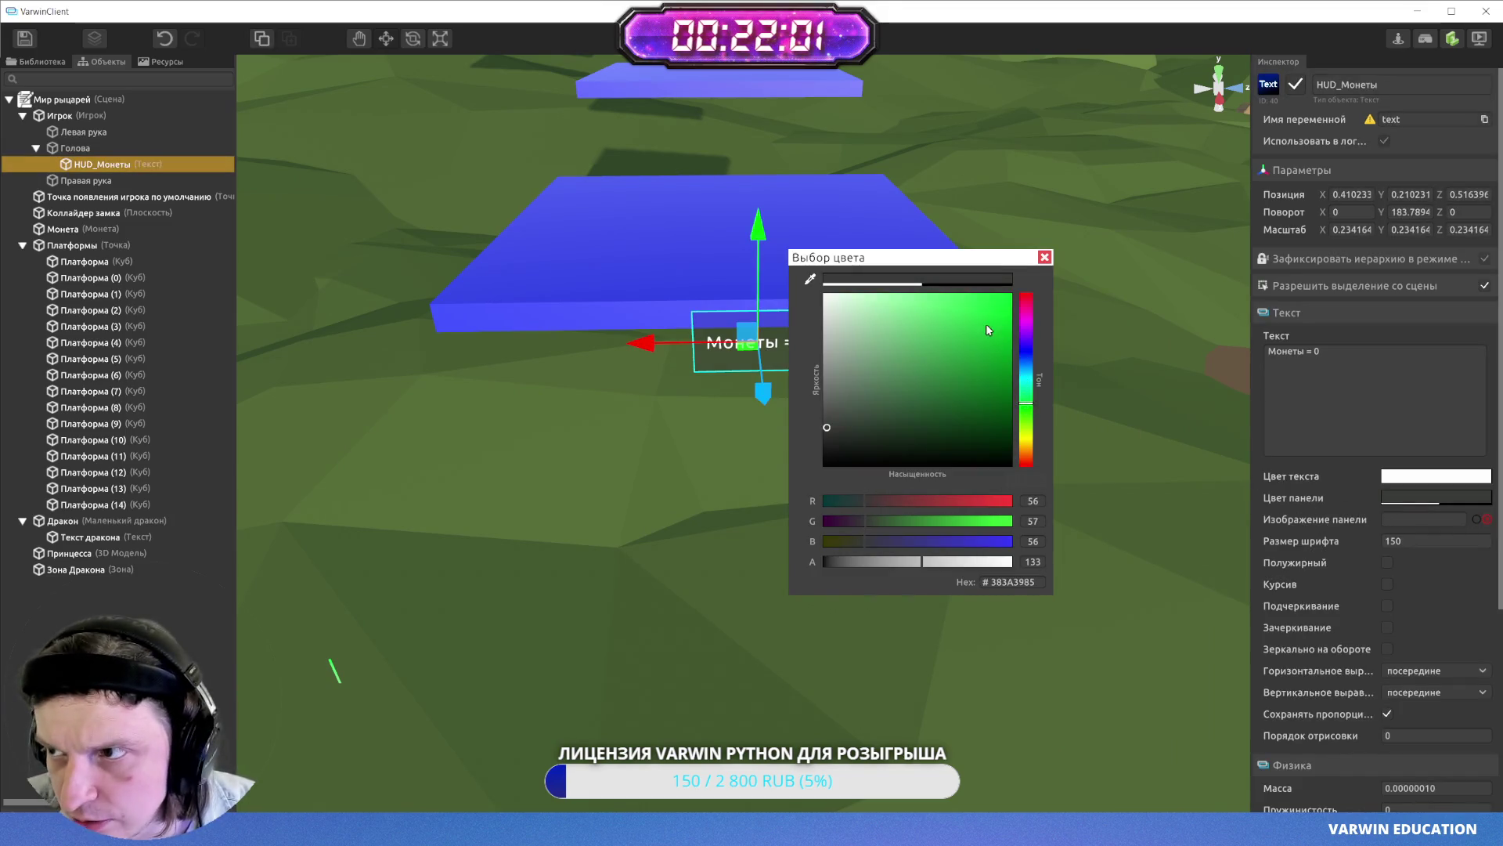
click(988, 334)
click(1043, 256)
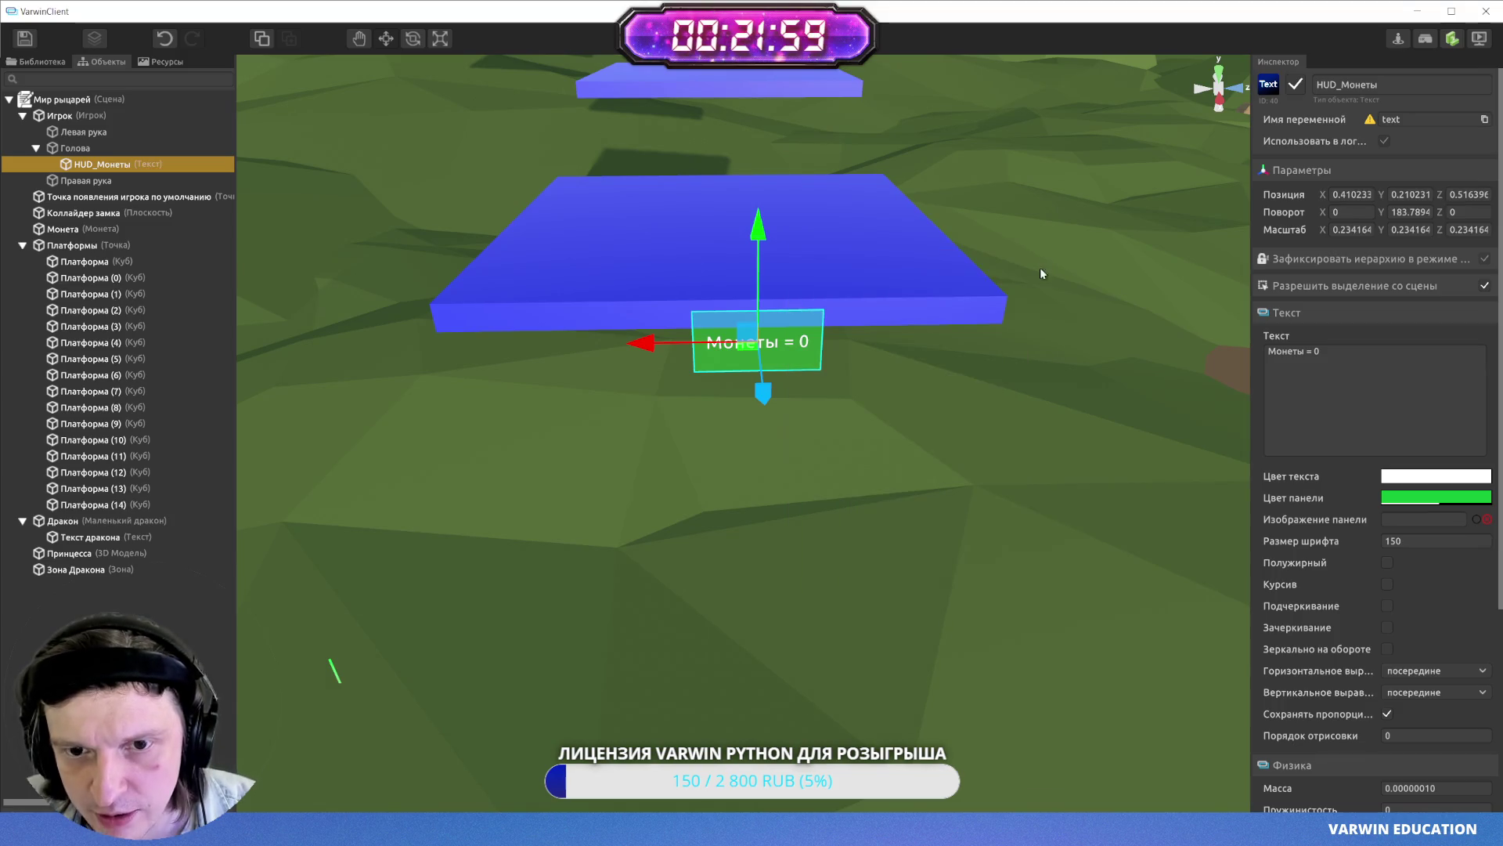
click(984, 426)
- Duplicate the HUD_Монеты coin panel
drag(983, 425, 889, 419)
click(836, 406)
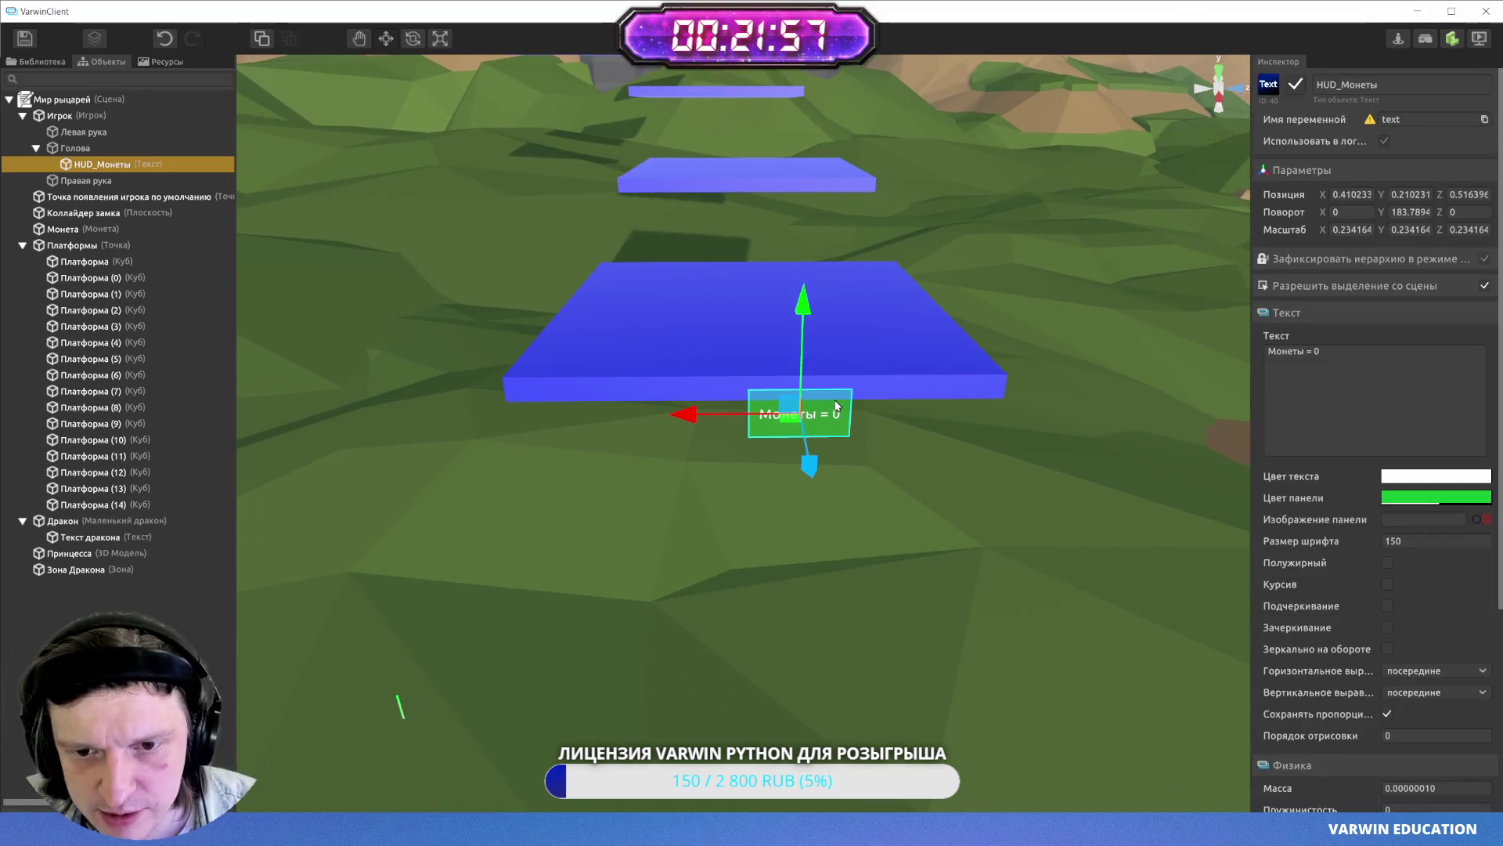
key(ctrl+c)
key(ctrl+v)
- Move the duplicate panel left of the original and make its panel colour red
drag(689, 411, 477, 393)
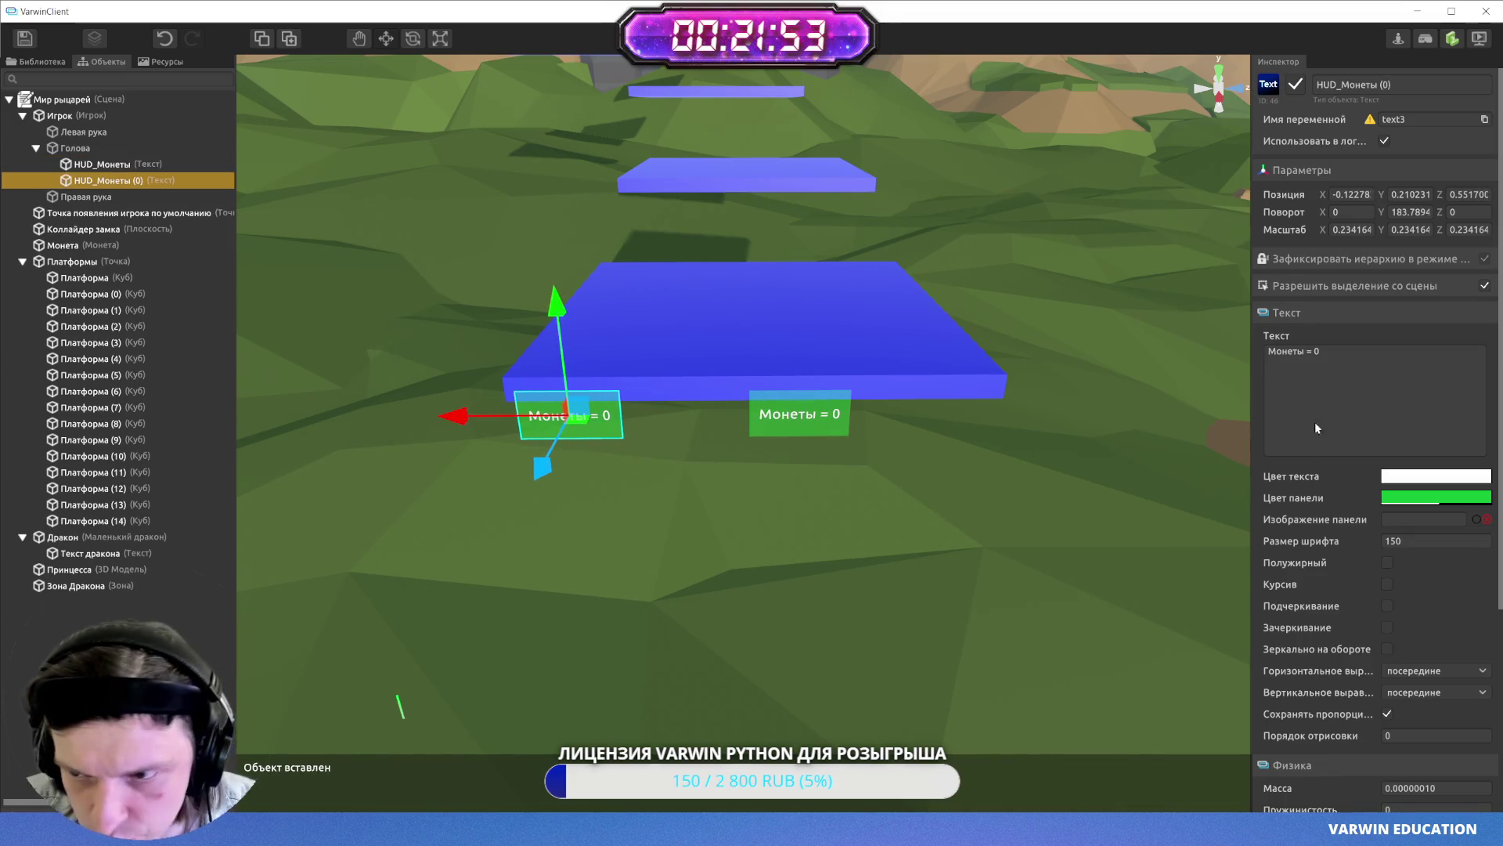
click(1388, 493)
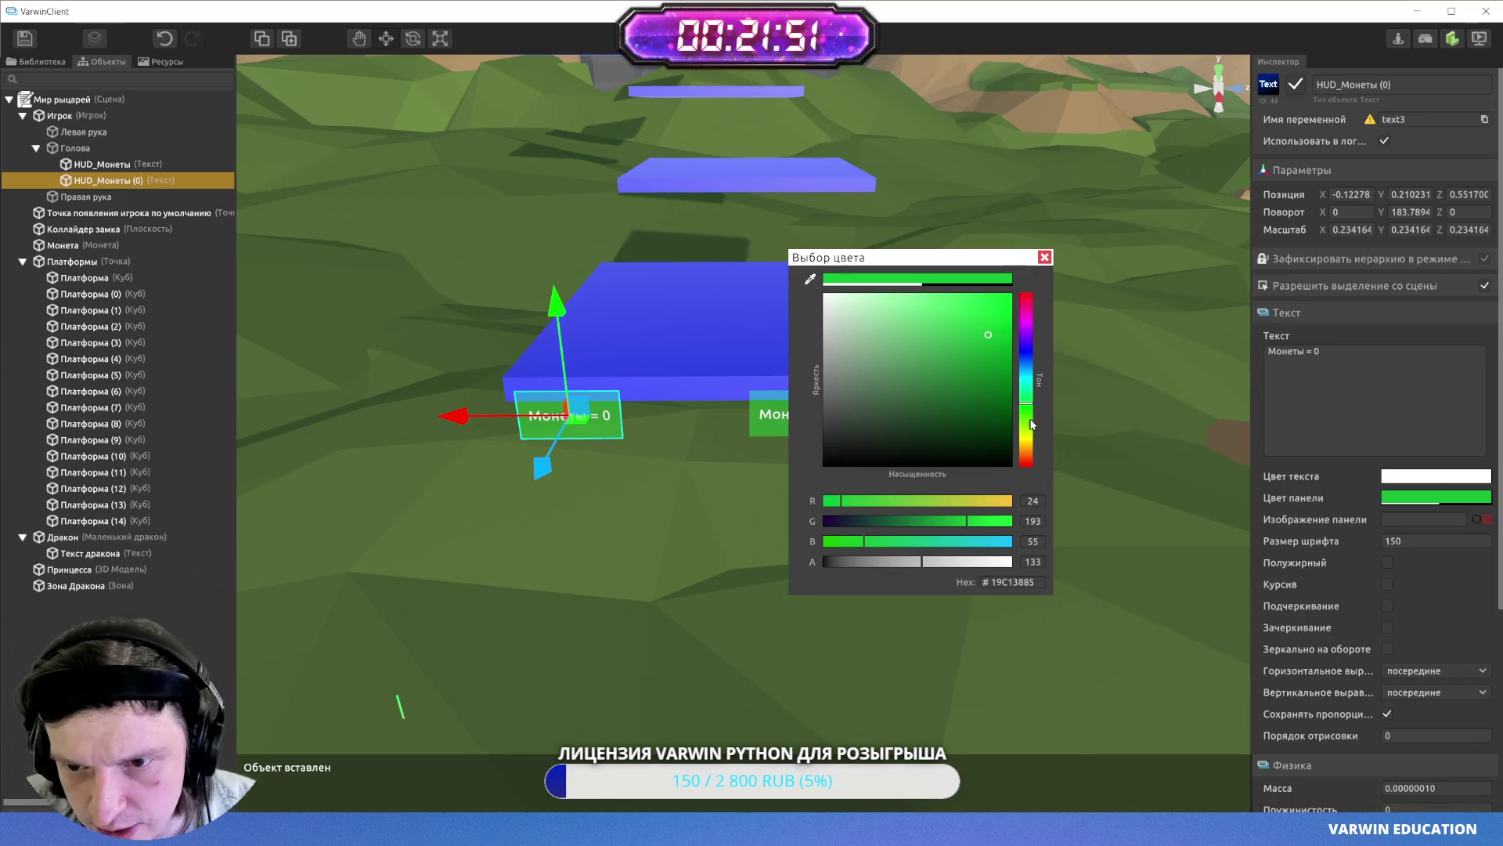
click(1026, 464)
click(1045, 256)
- Rename the copy to HUD_Время and set its text to 'Время = 60'
click(1401, 83)
key(BackSpace)
key(BackSpace)
key(BackSpace)
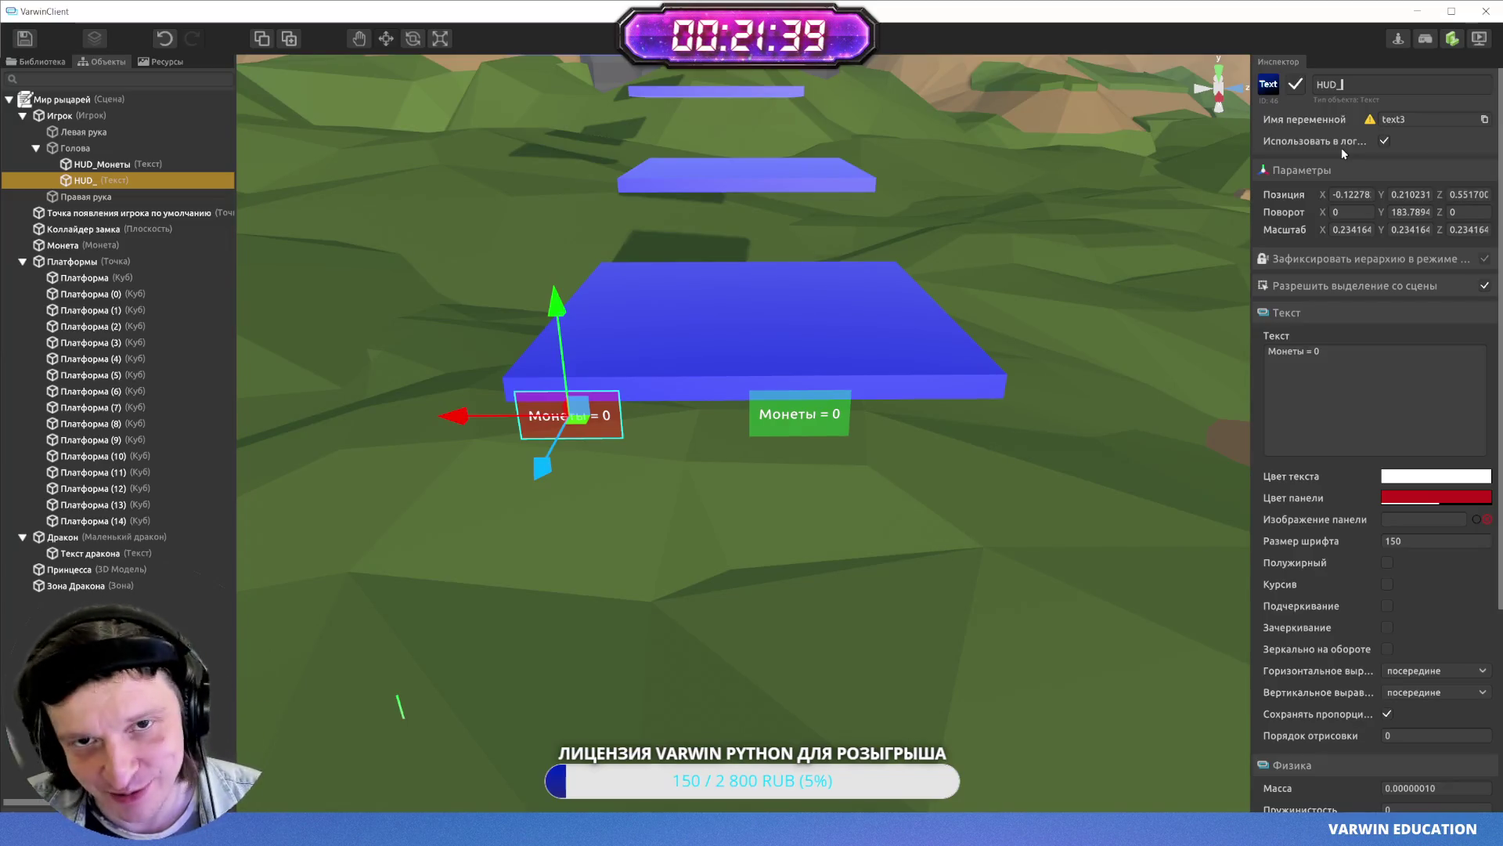
text(Время)
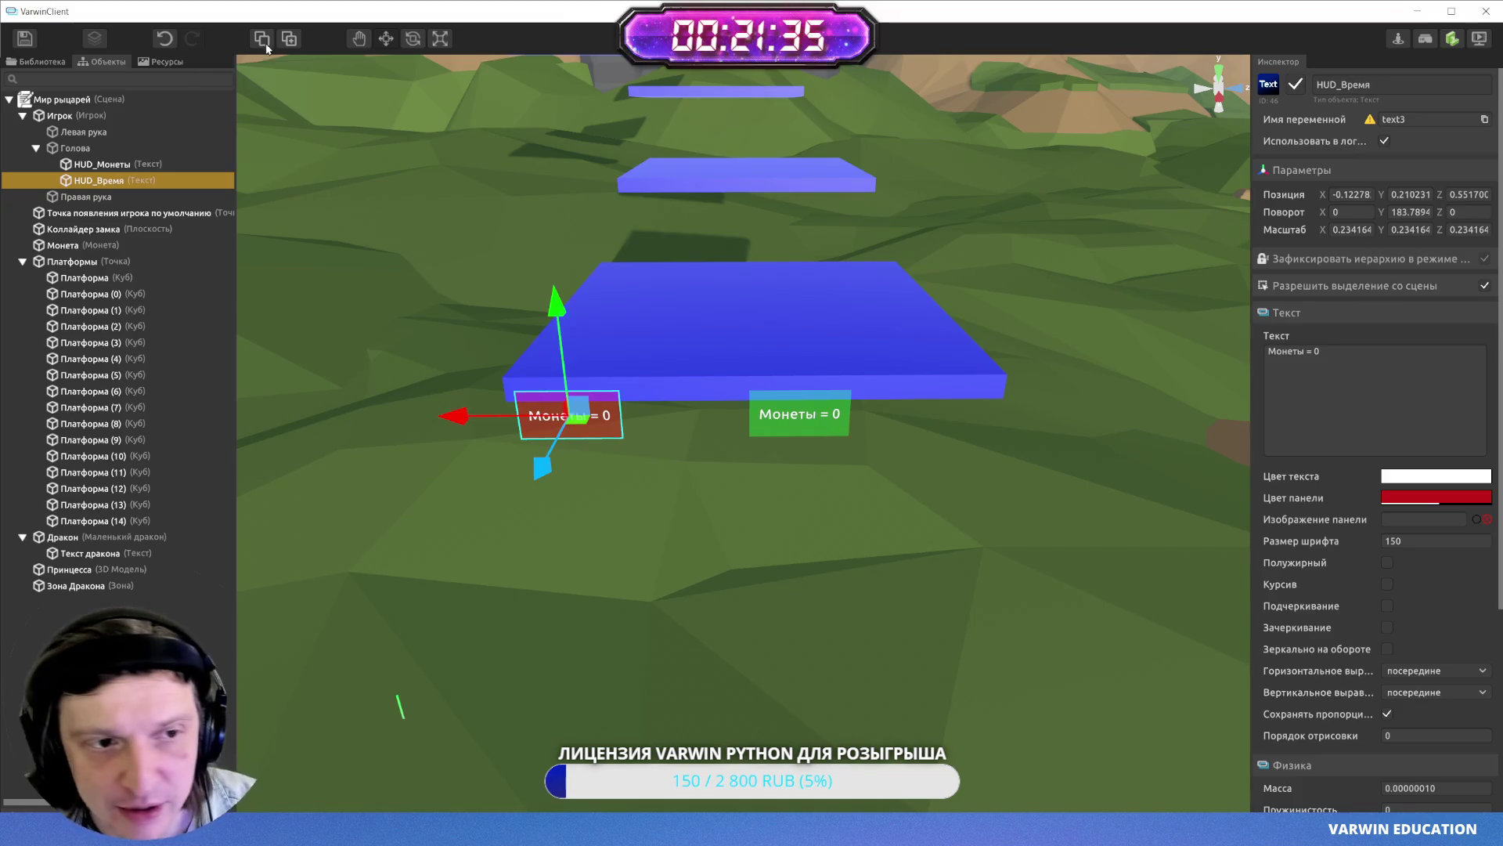
click(105, 167)
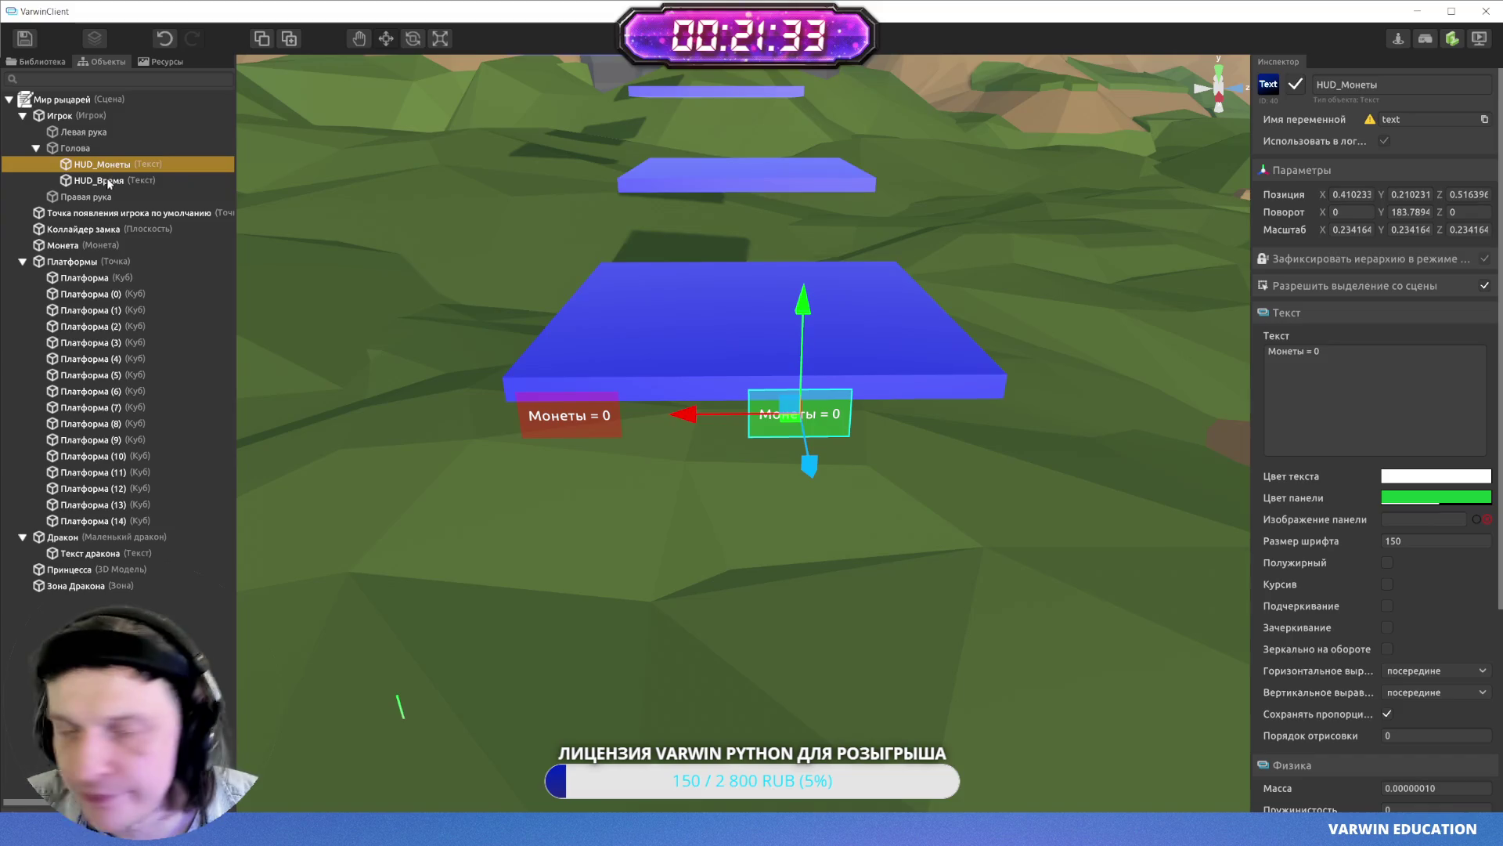
click(105, 183)
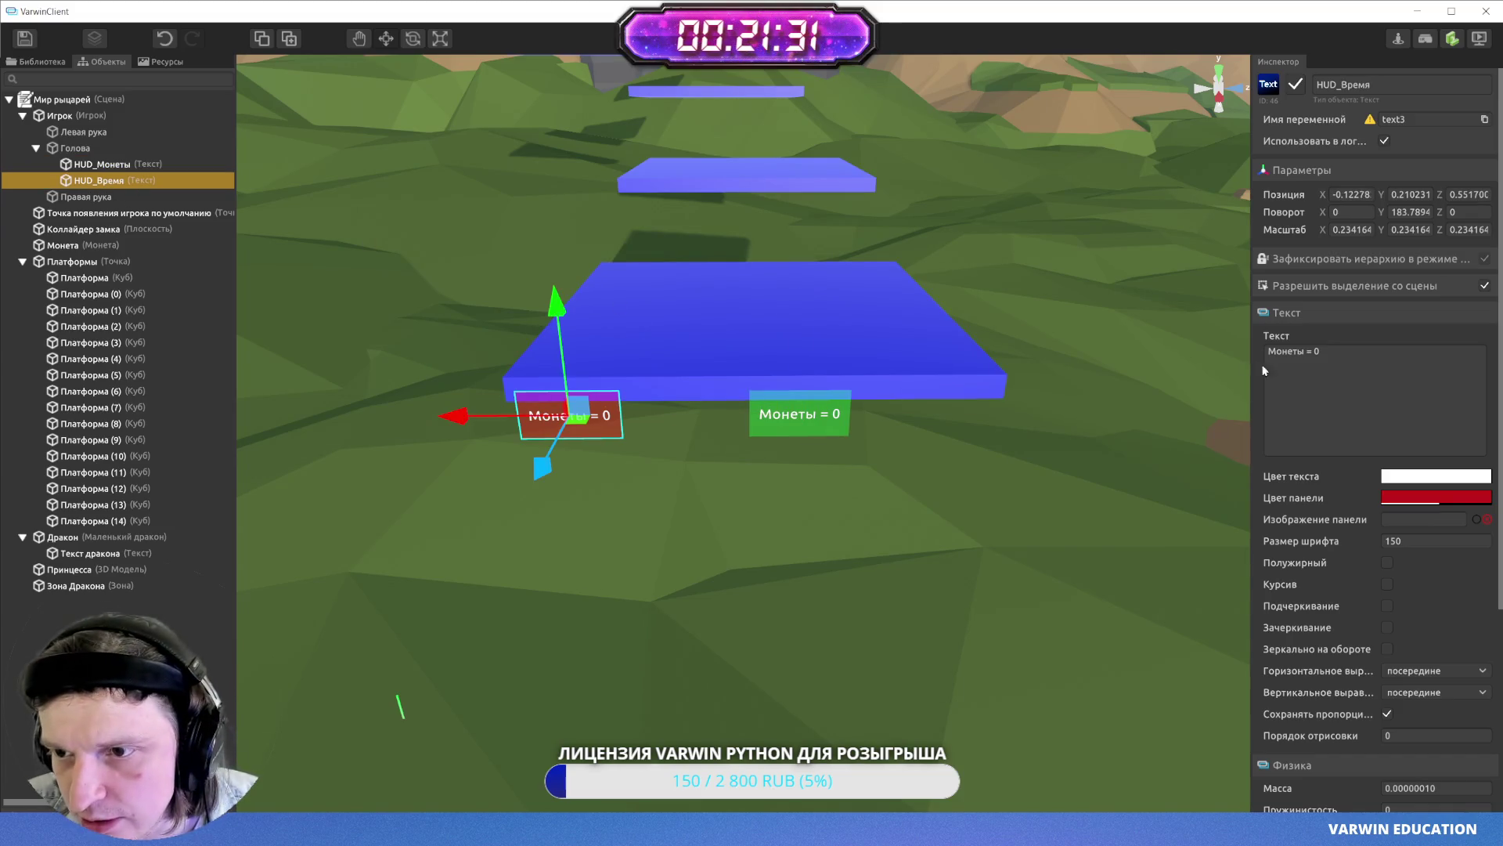
click(1334, 365)
text(Время )
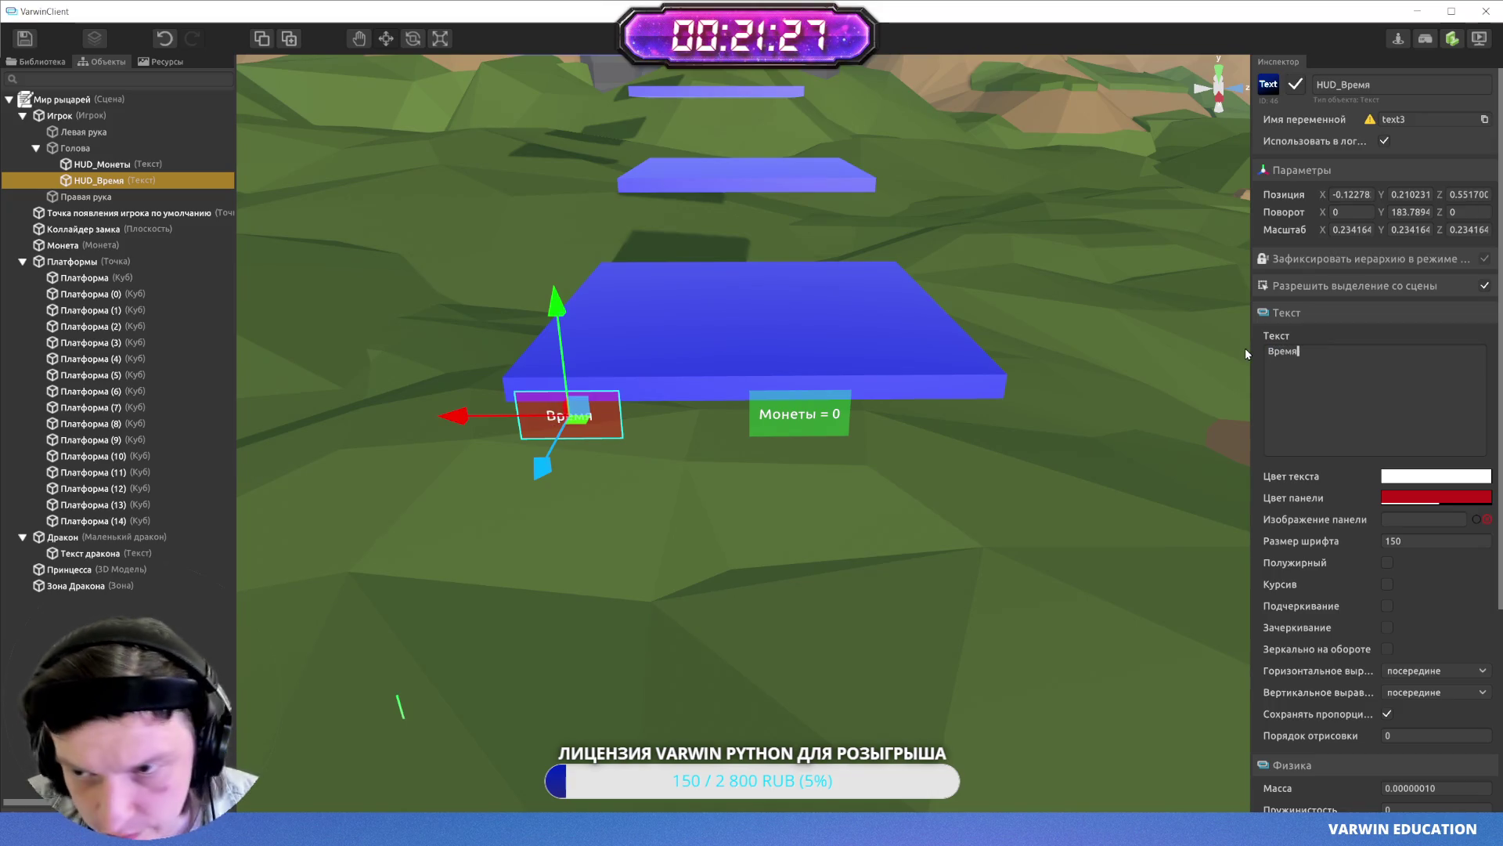
text(= )
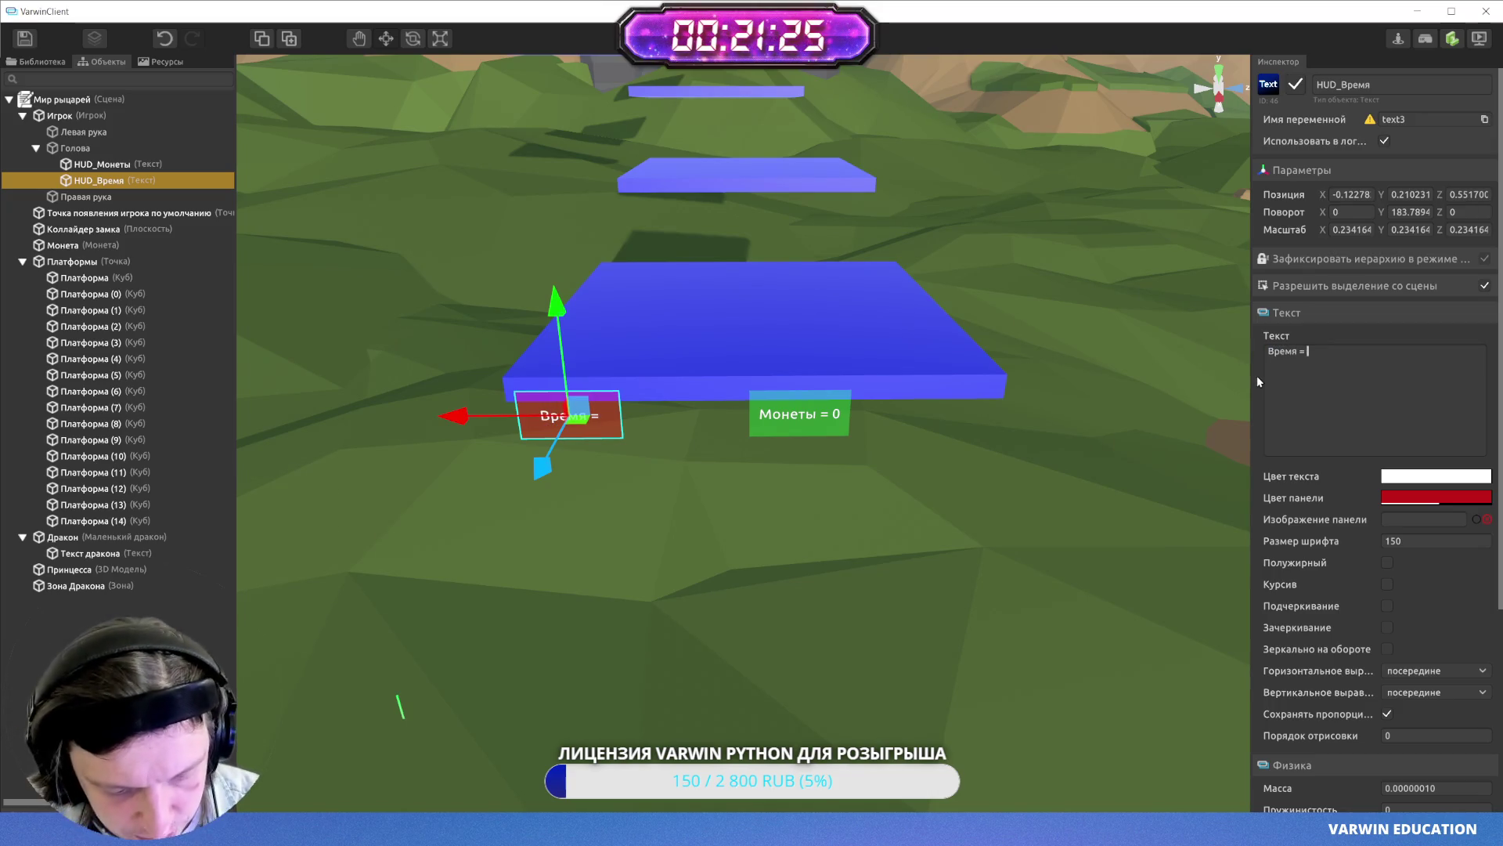
text(60)
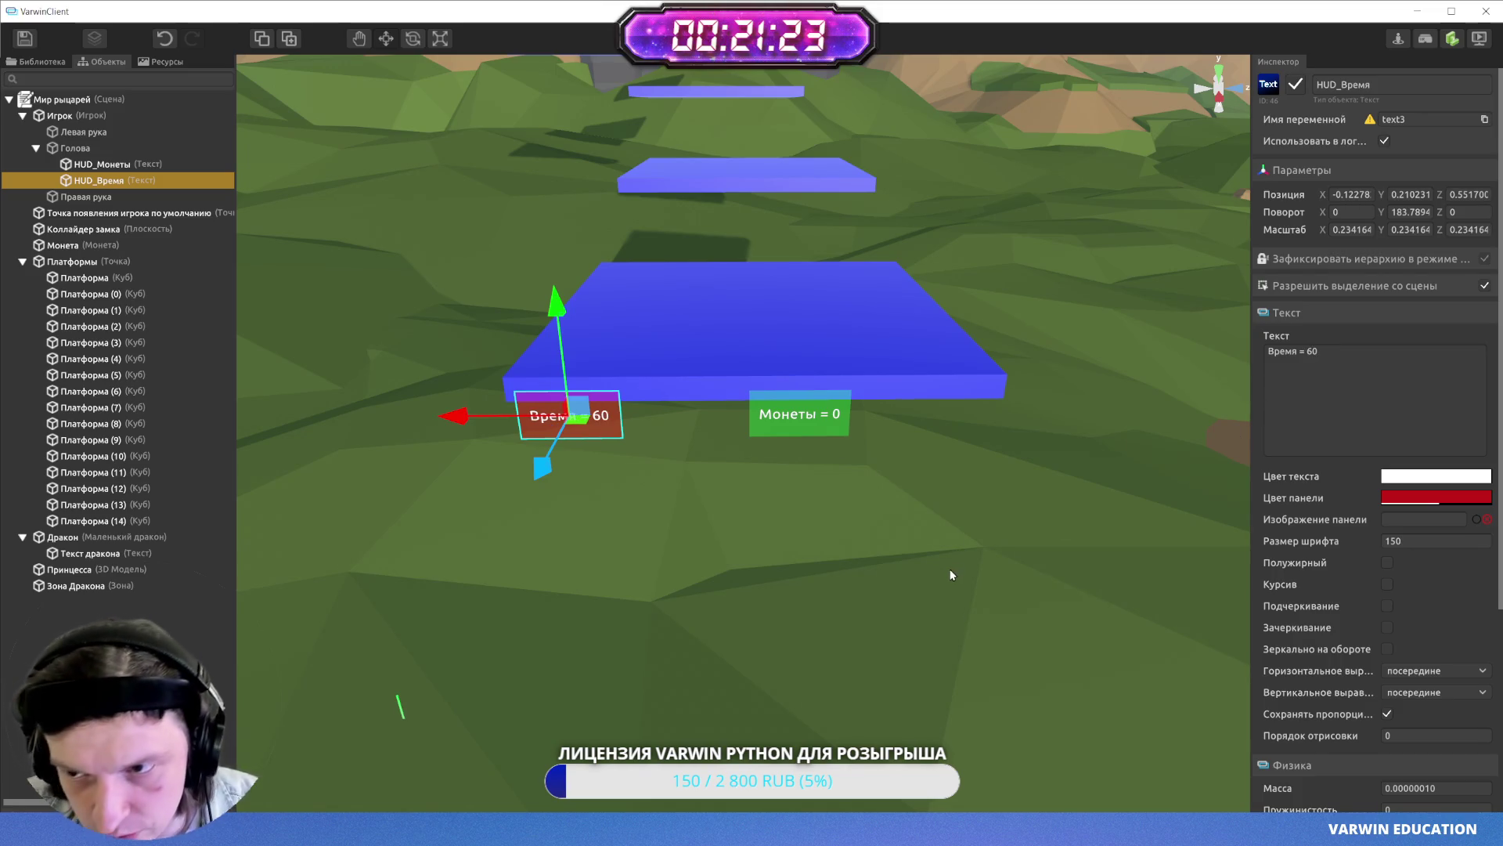
- Reselect the 'Время = 60' panel and save the scene
click(845, 534)
scroll(523, 428, up, 3)
click(523, 428)
scroll(523, 429, down, 3)
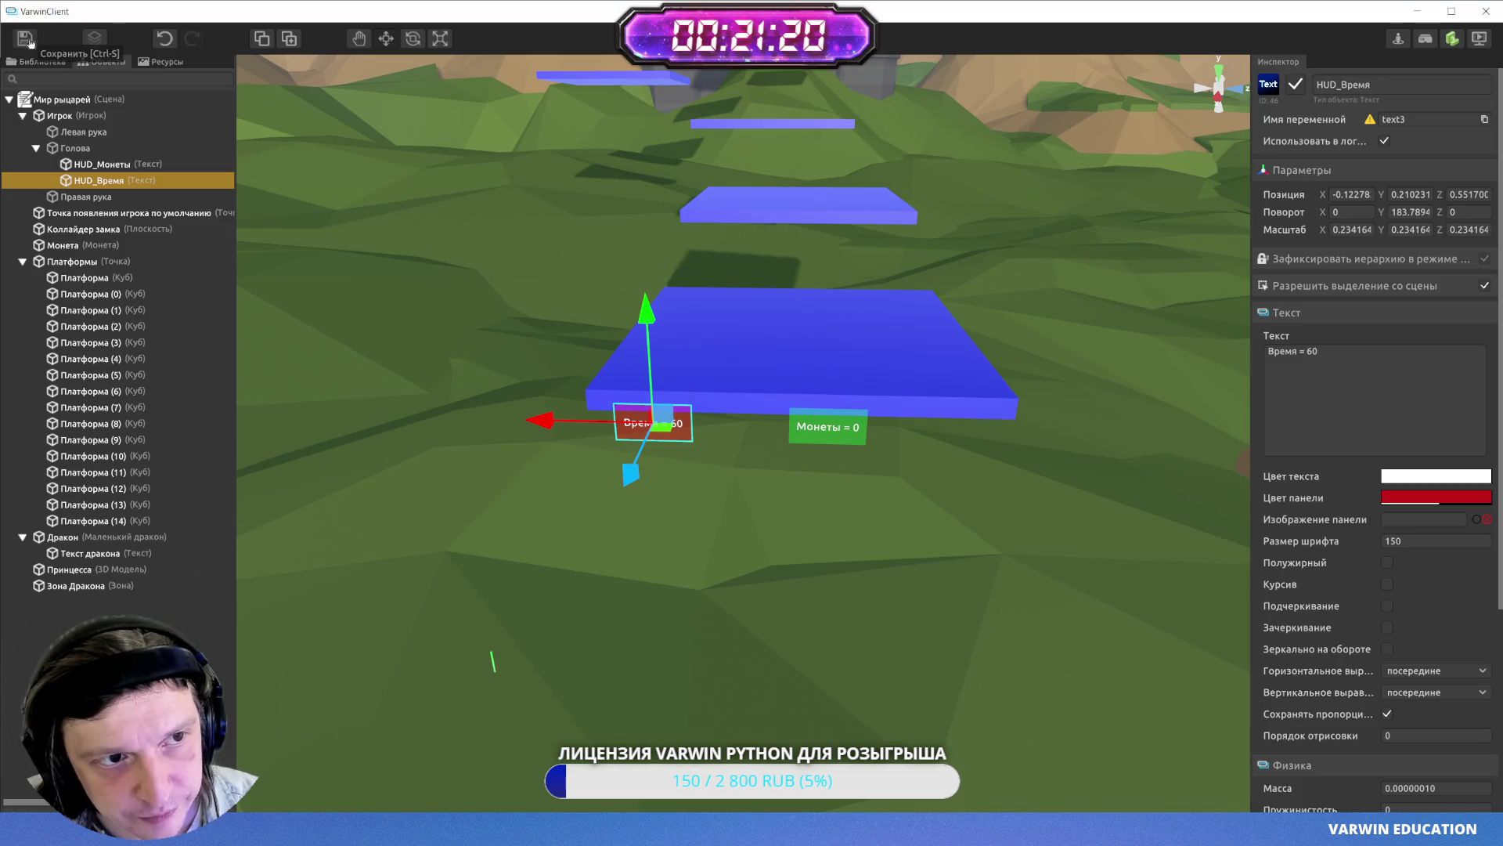
click(30, 41)
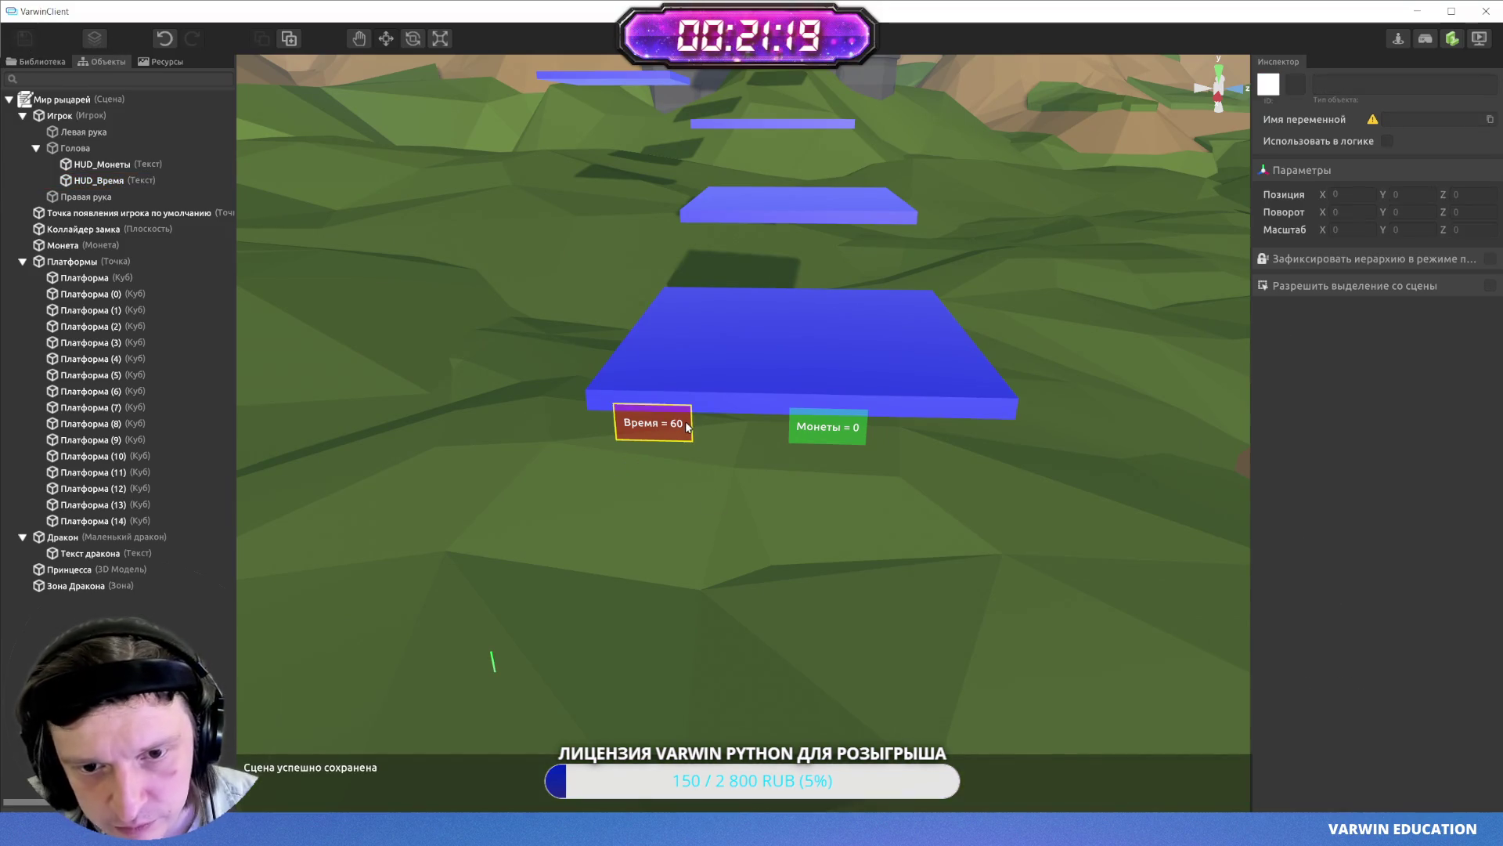
- Check the two HUD panels in a quick play-mode run and return to editing
click(653, 423)
scroll(708, 493, down, 3)
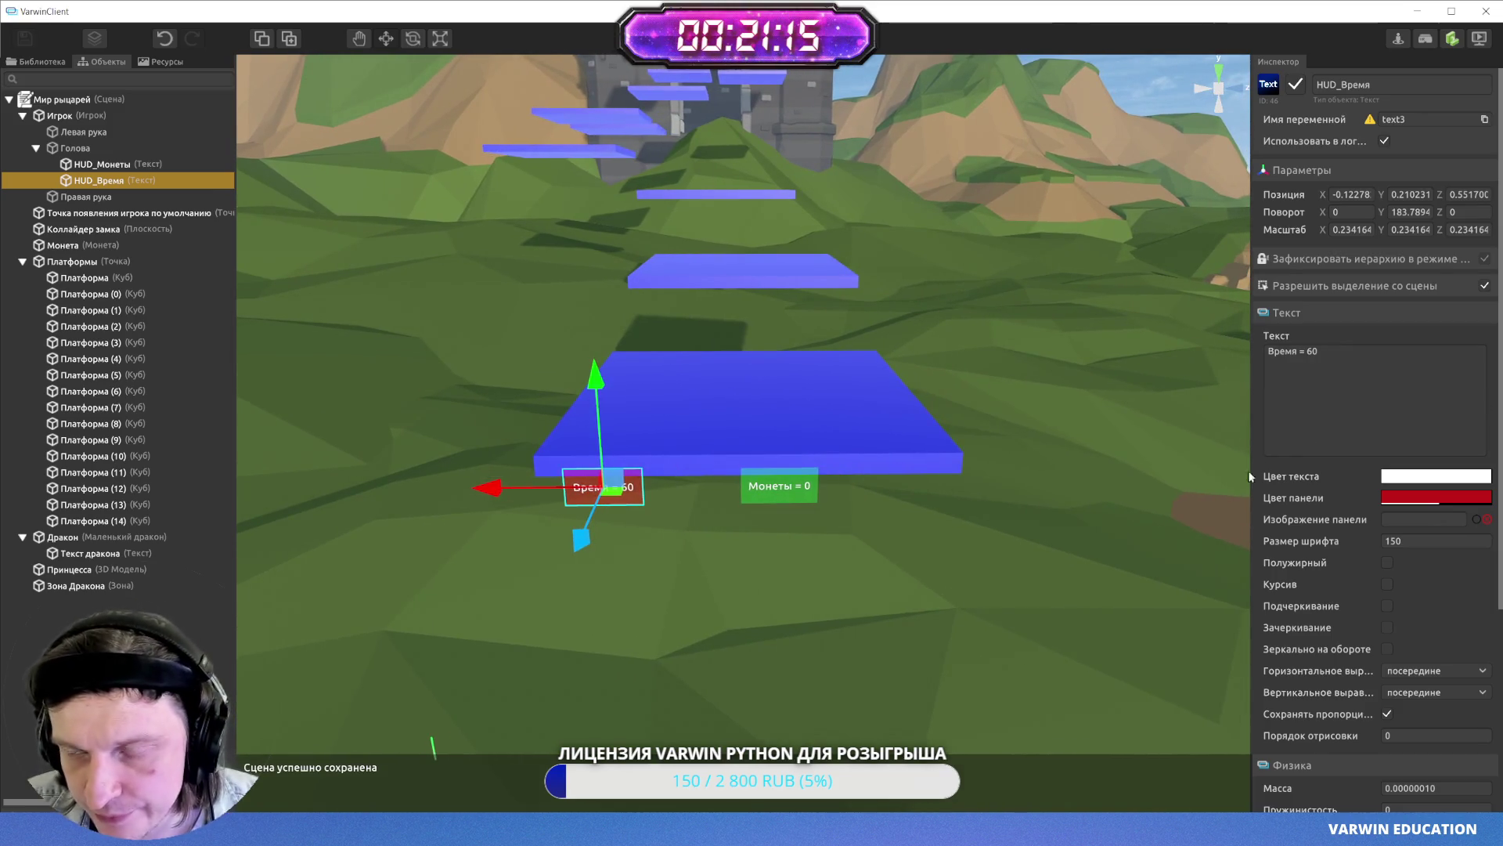
click(775, 487)
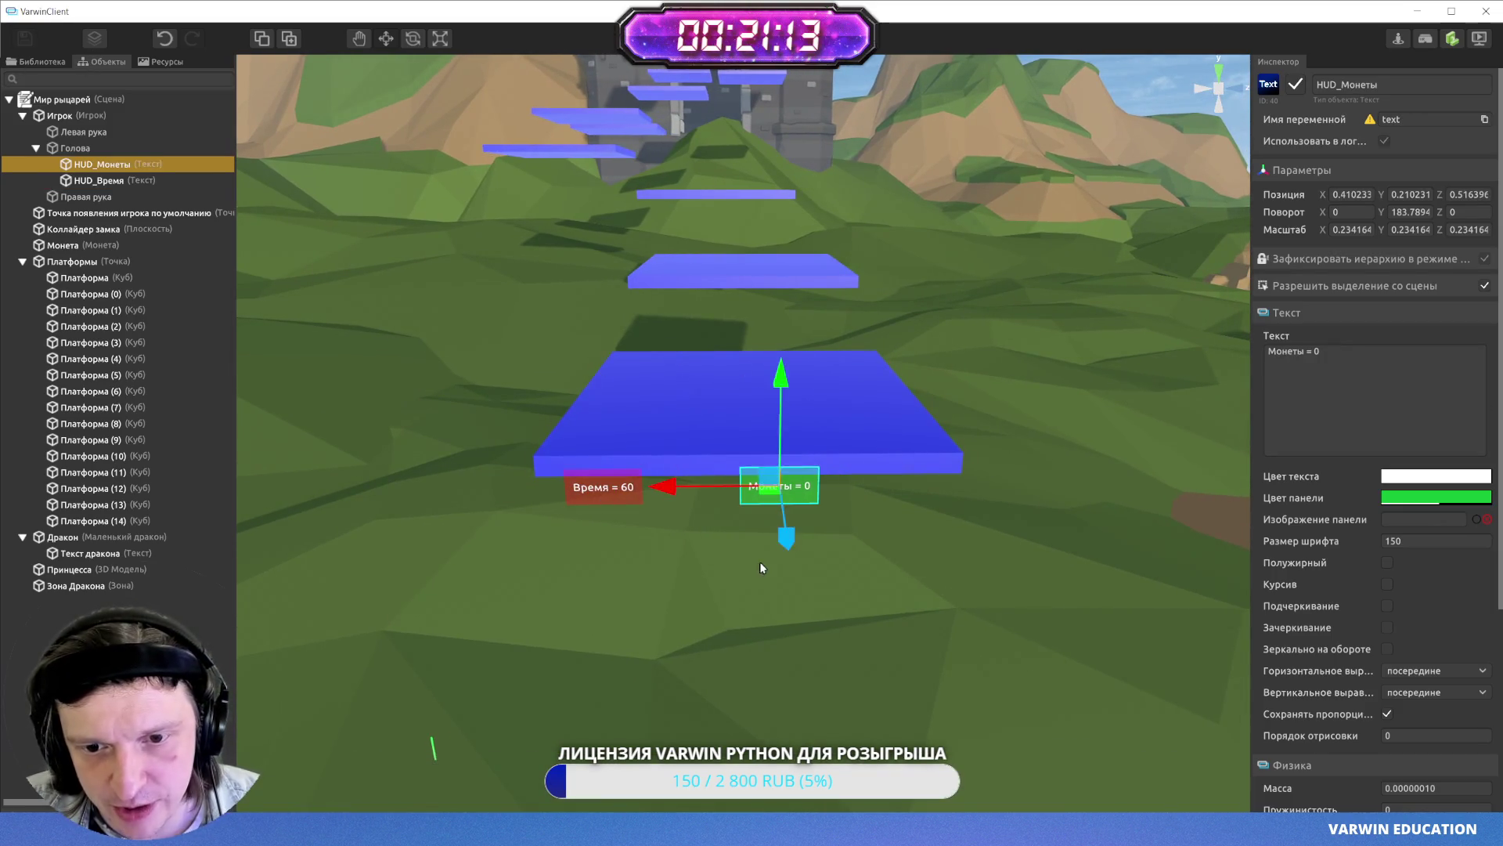
scroll(763, 561, up, 5)
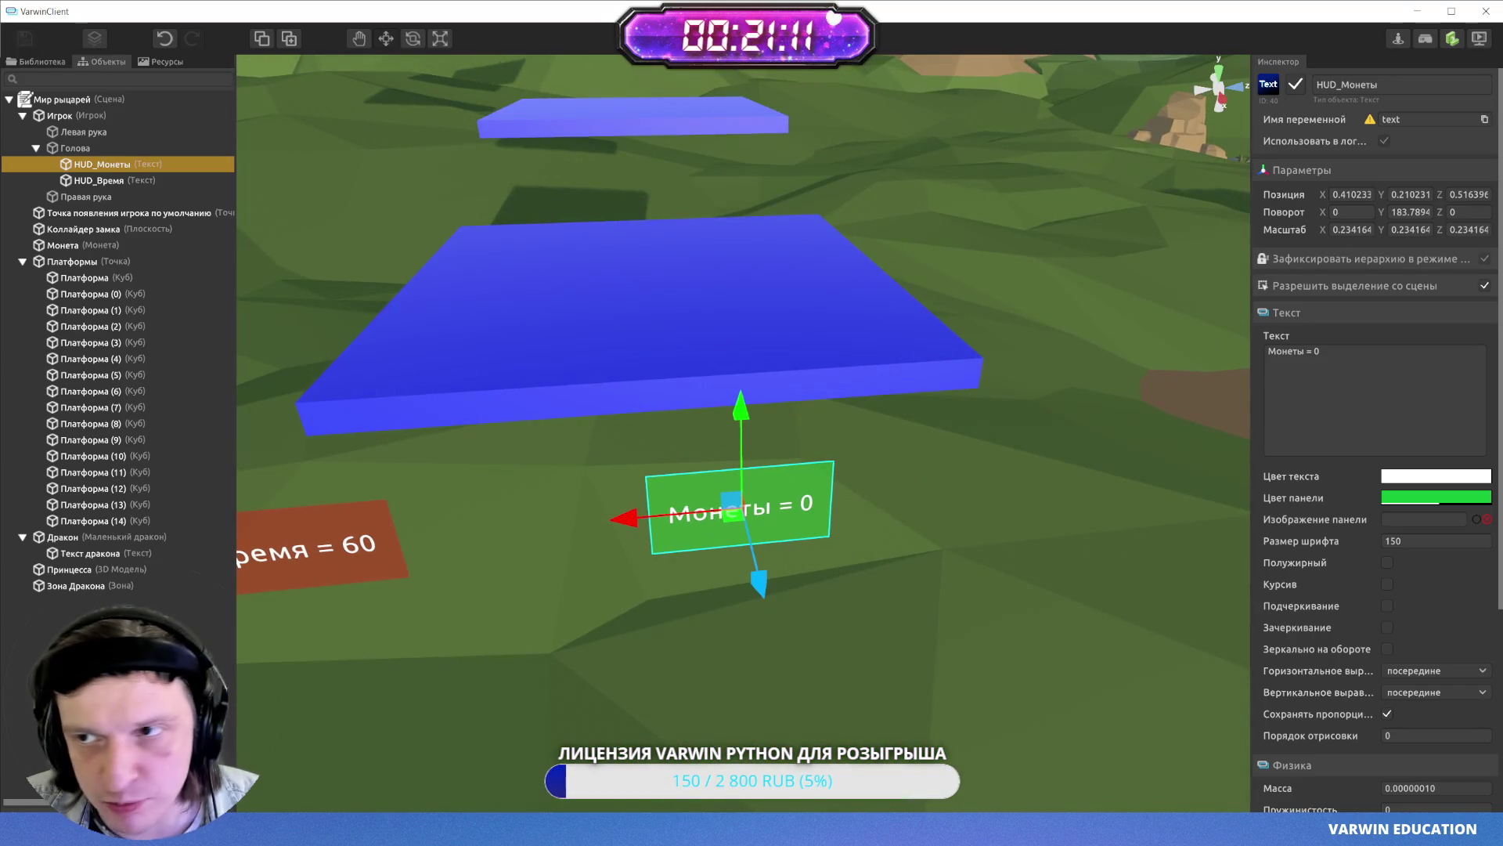
click(1479, 38)
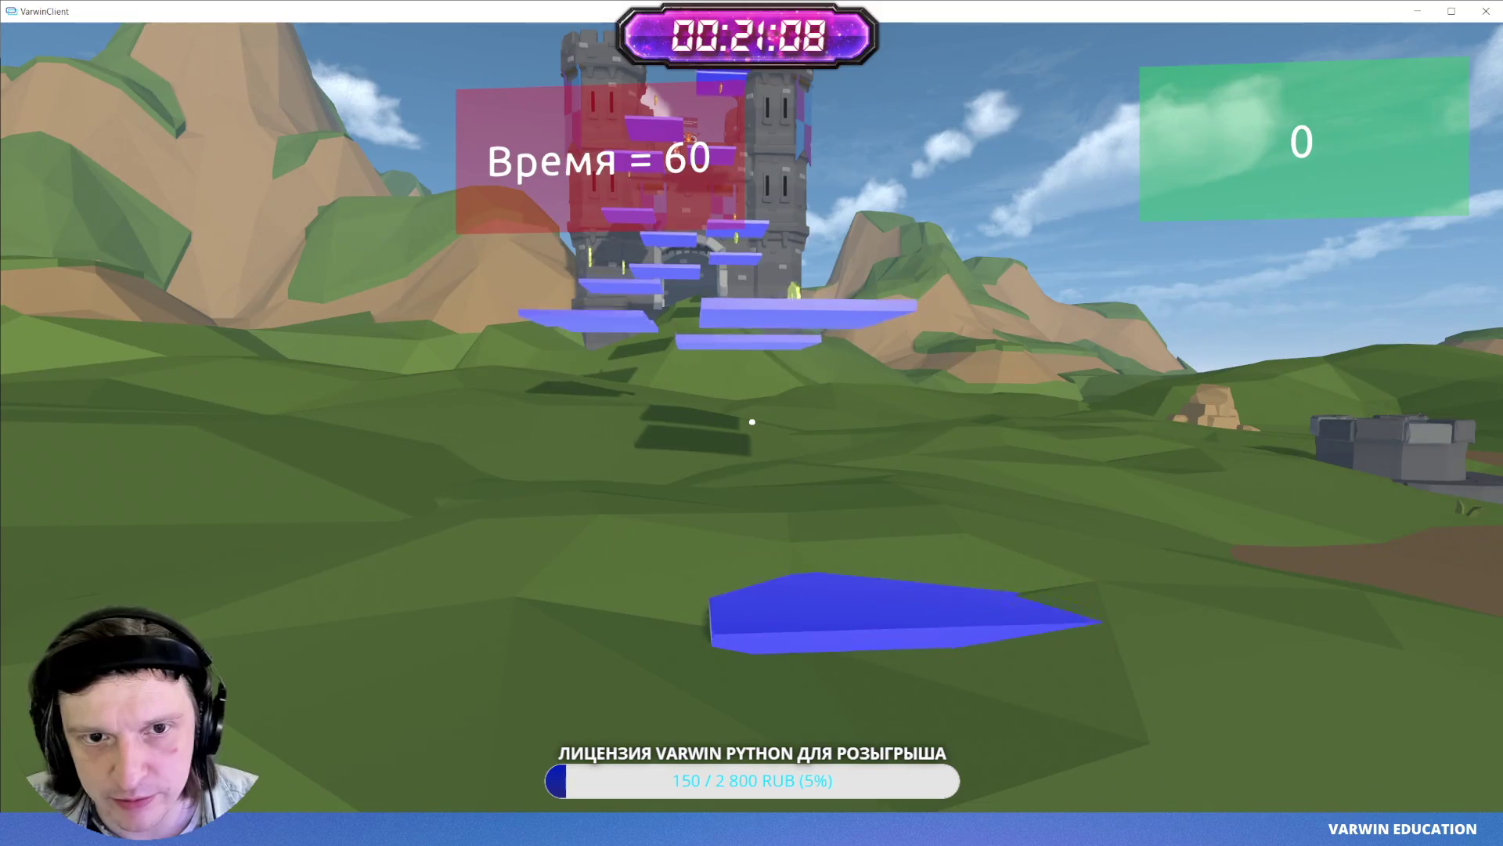
key(Escape)
click(752, 420)
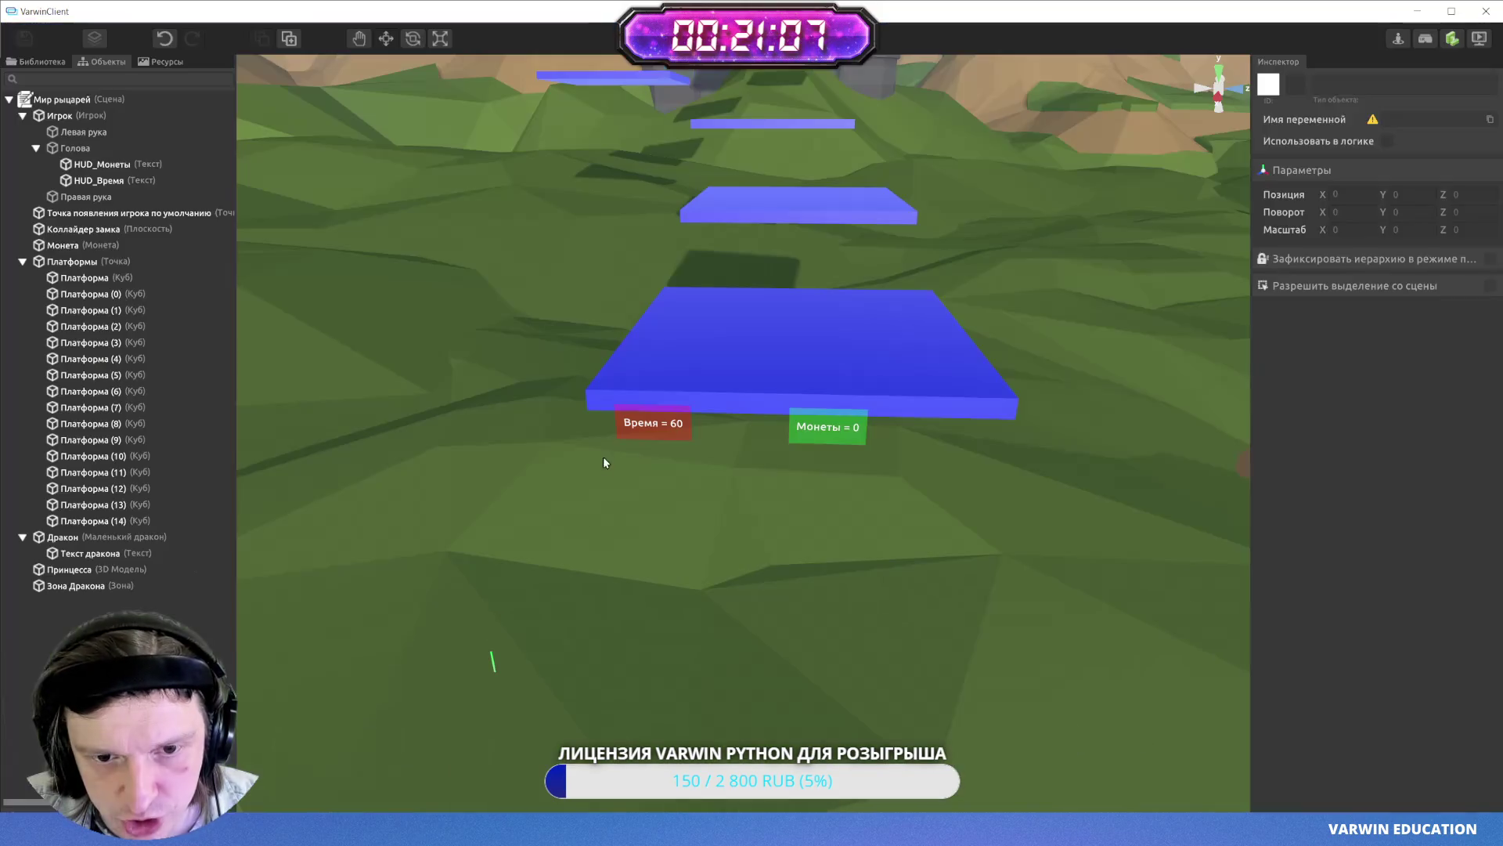
- Move the 'Время = 60' panel further left, fine-tune its position, and save the scene
click(629, 433)
drag(629, 433, 530, 422)
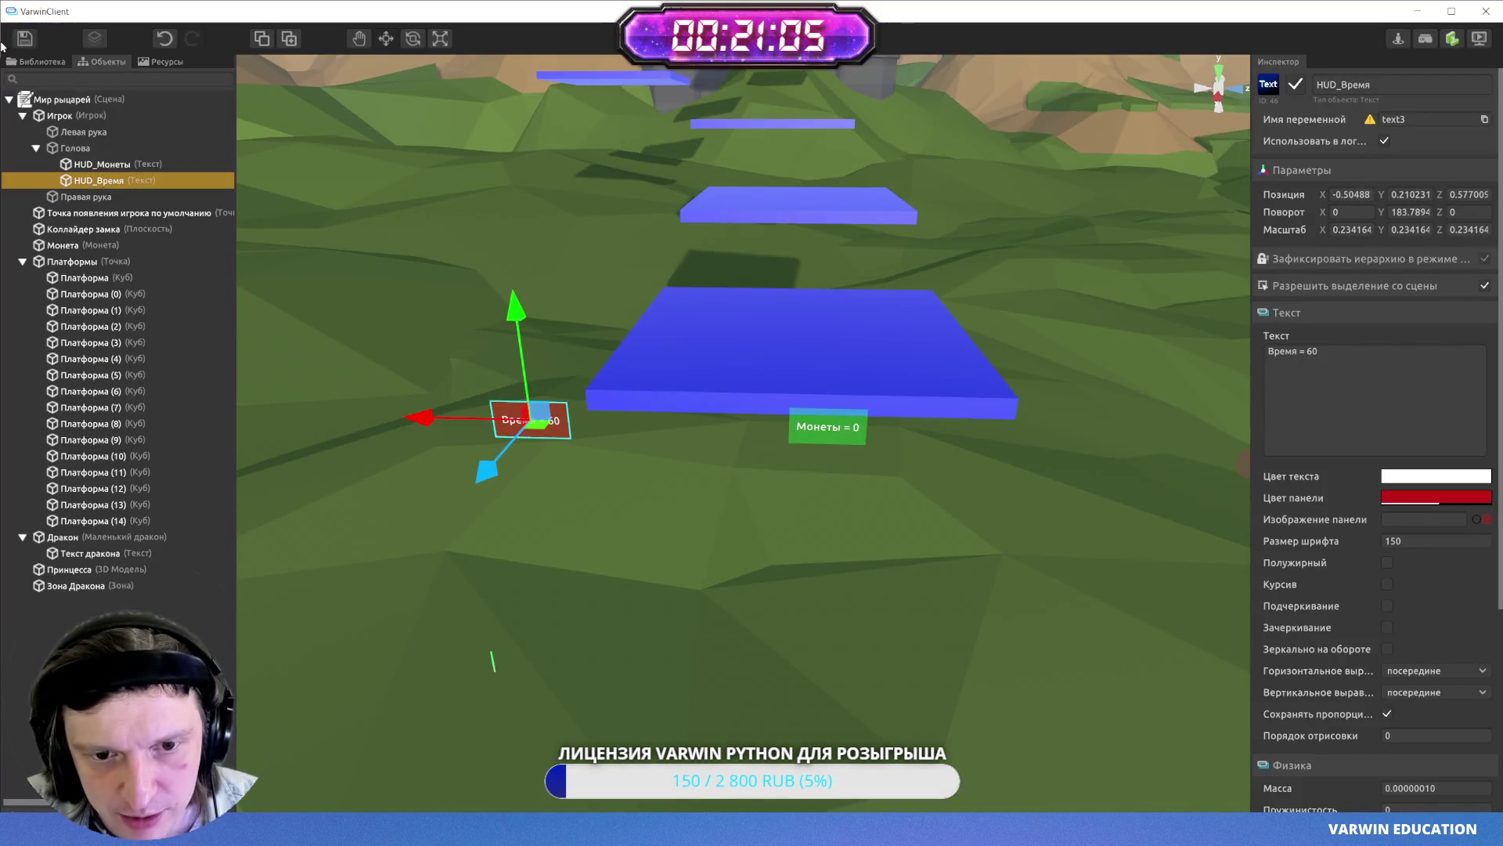
click(35, 45)
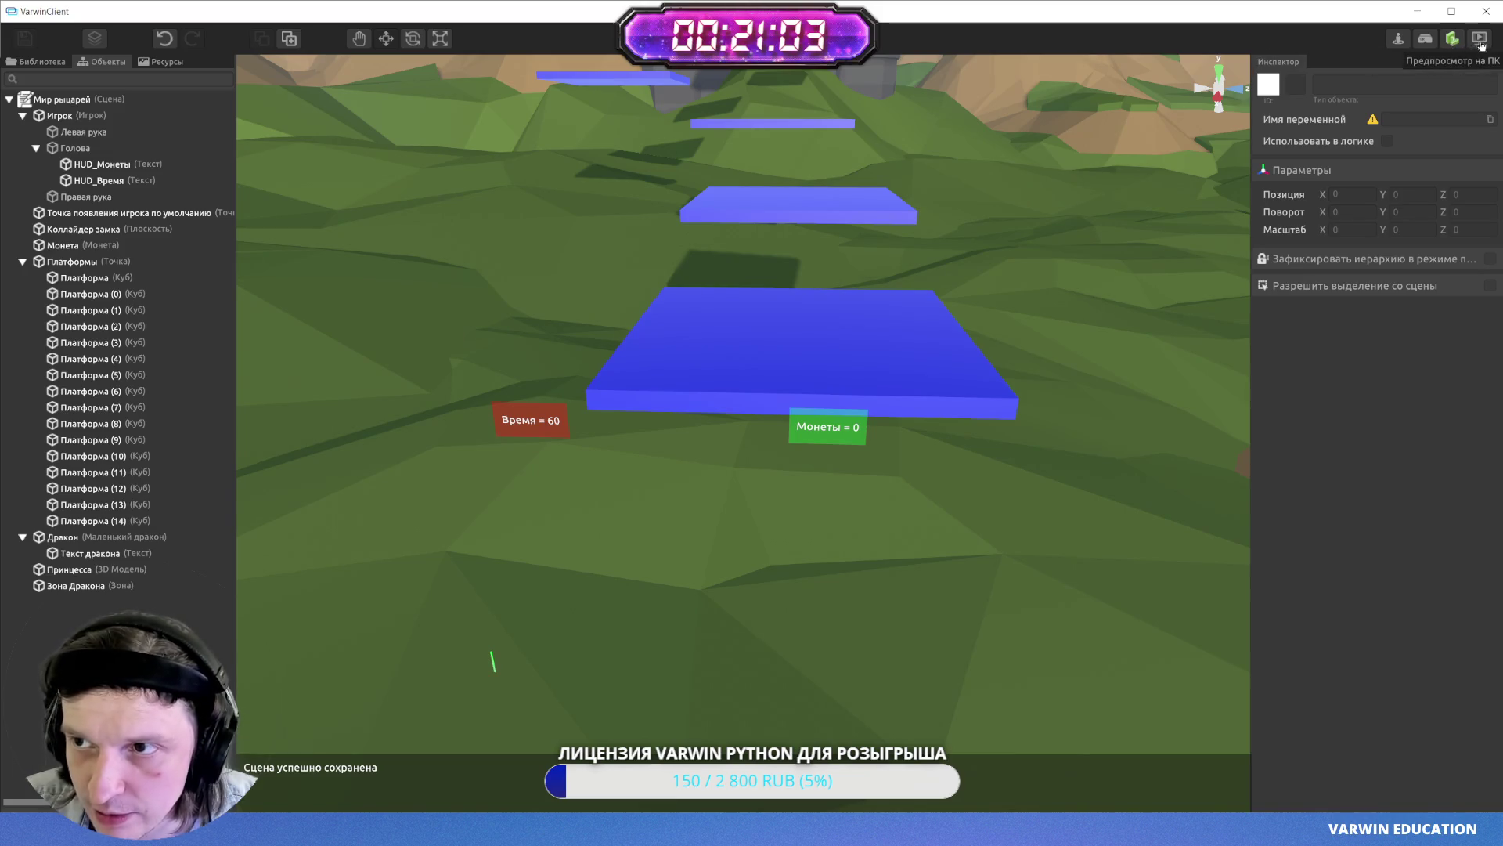
click(1452, 39)
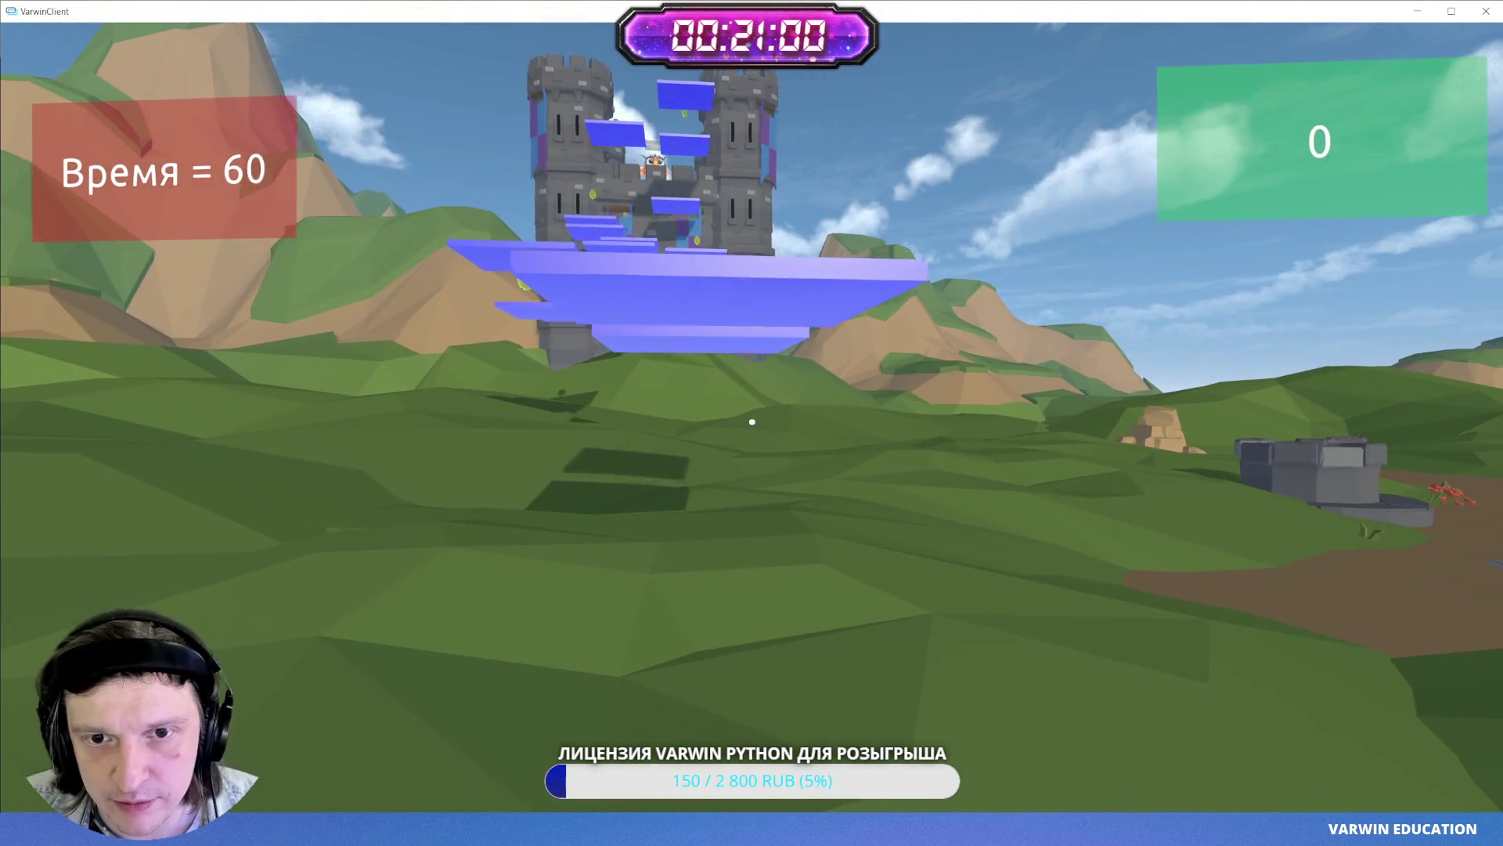
key(Escape)
click(755, 423)
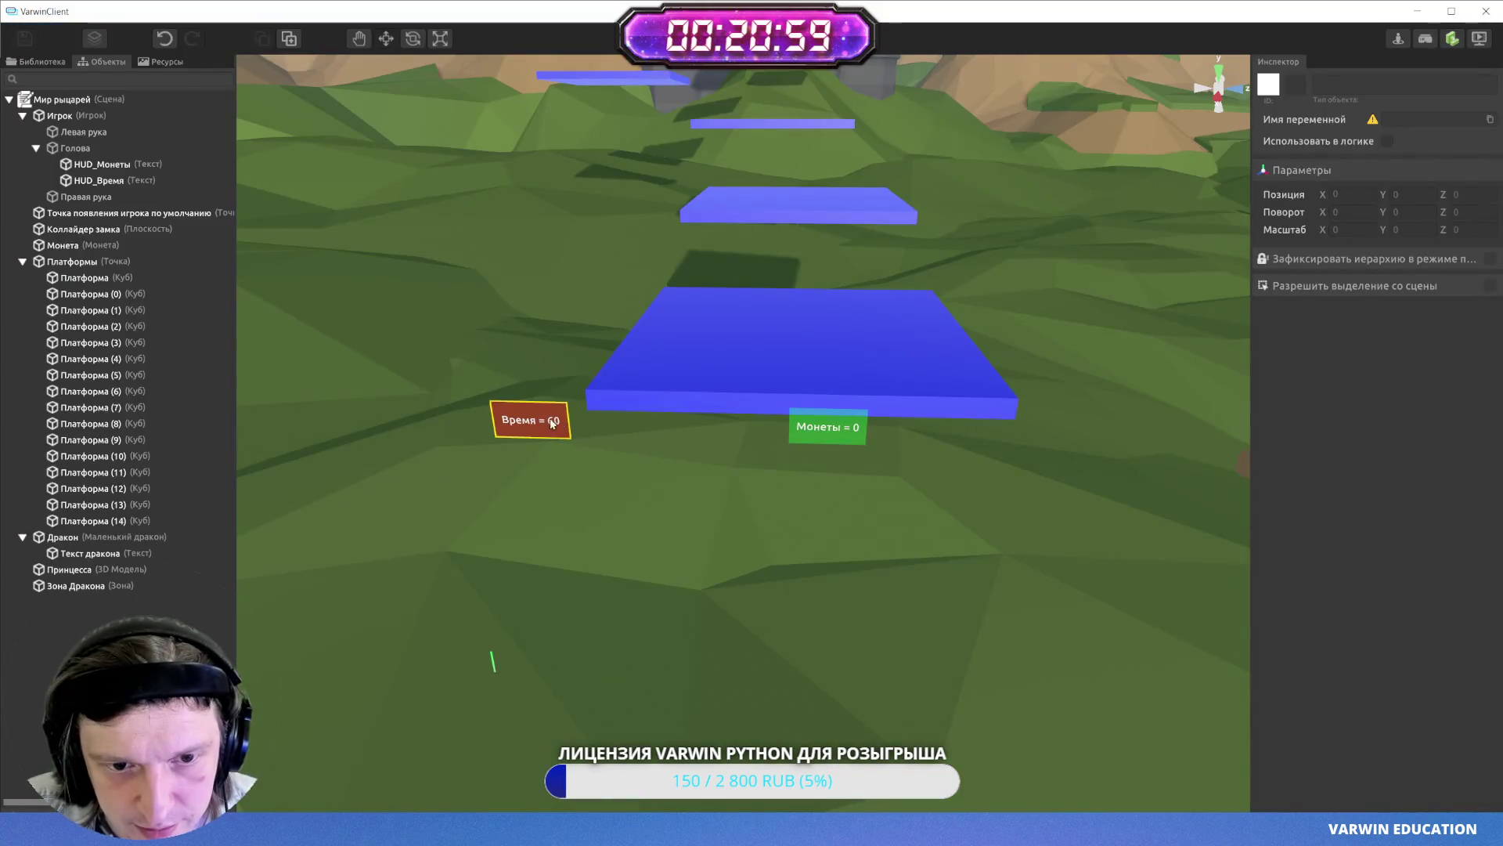
drag(505, 429, 517, 429)
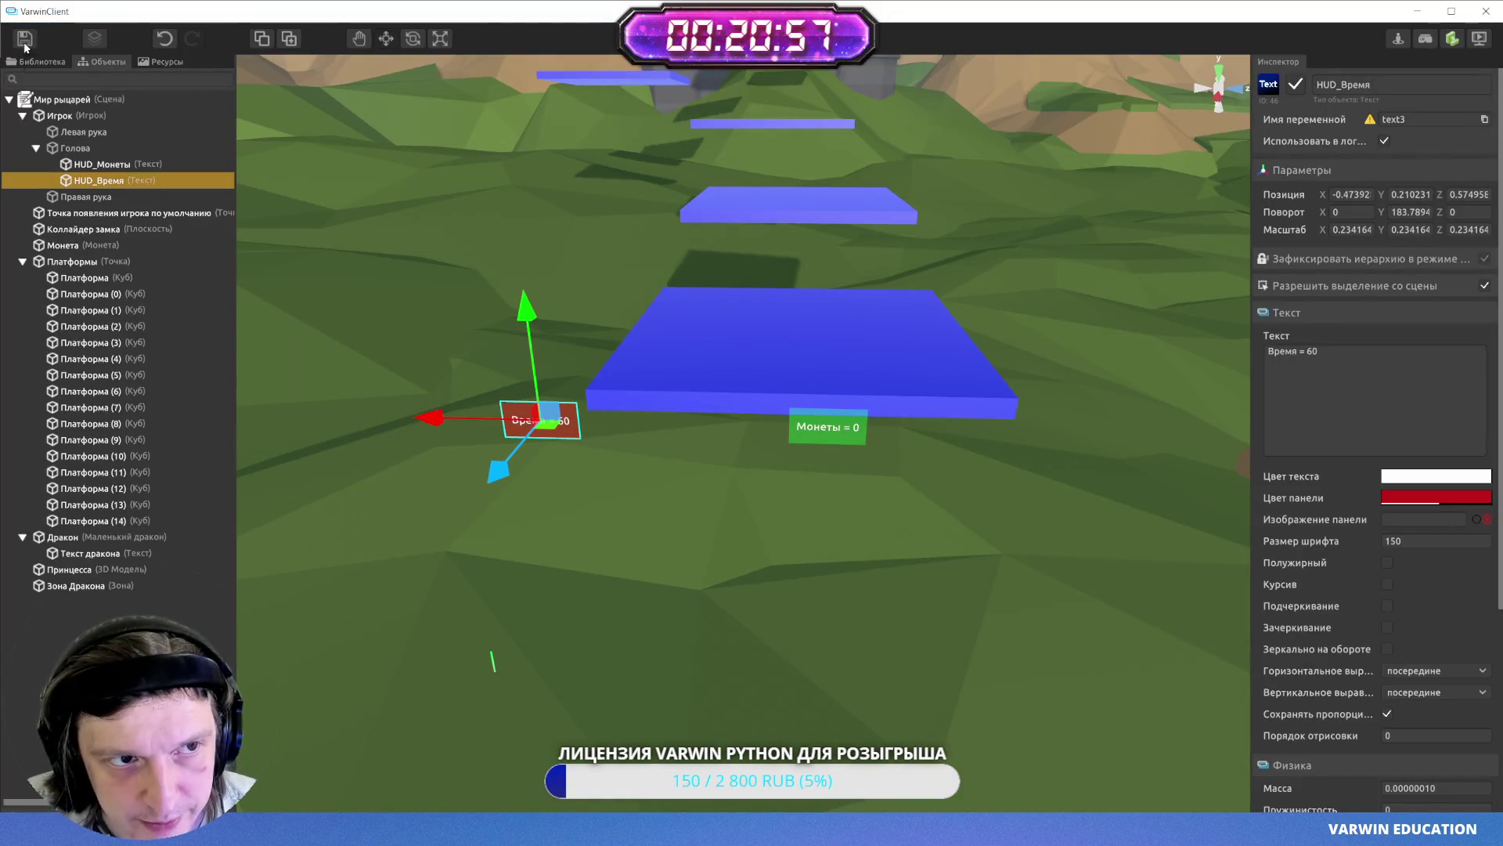
click(24, 38)
- Walk around in desktop play mode to check both HUD panels, then return to the editor
click(1425, 38)
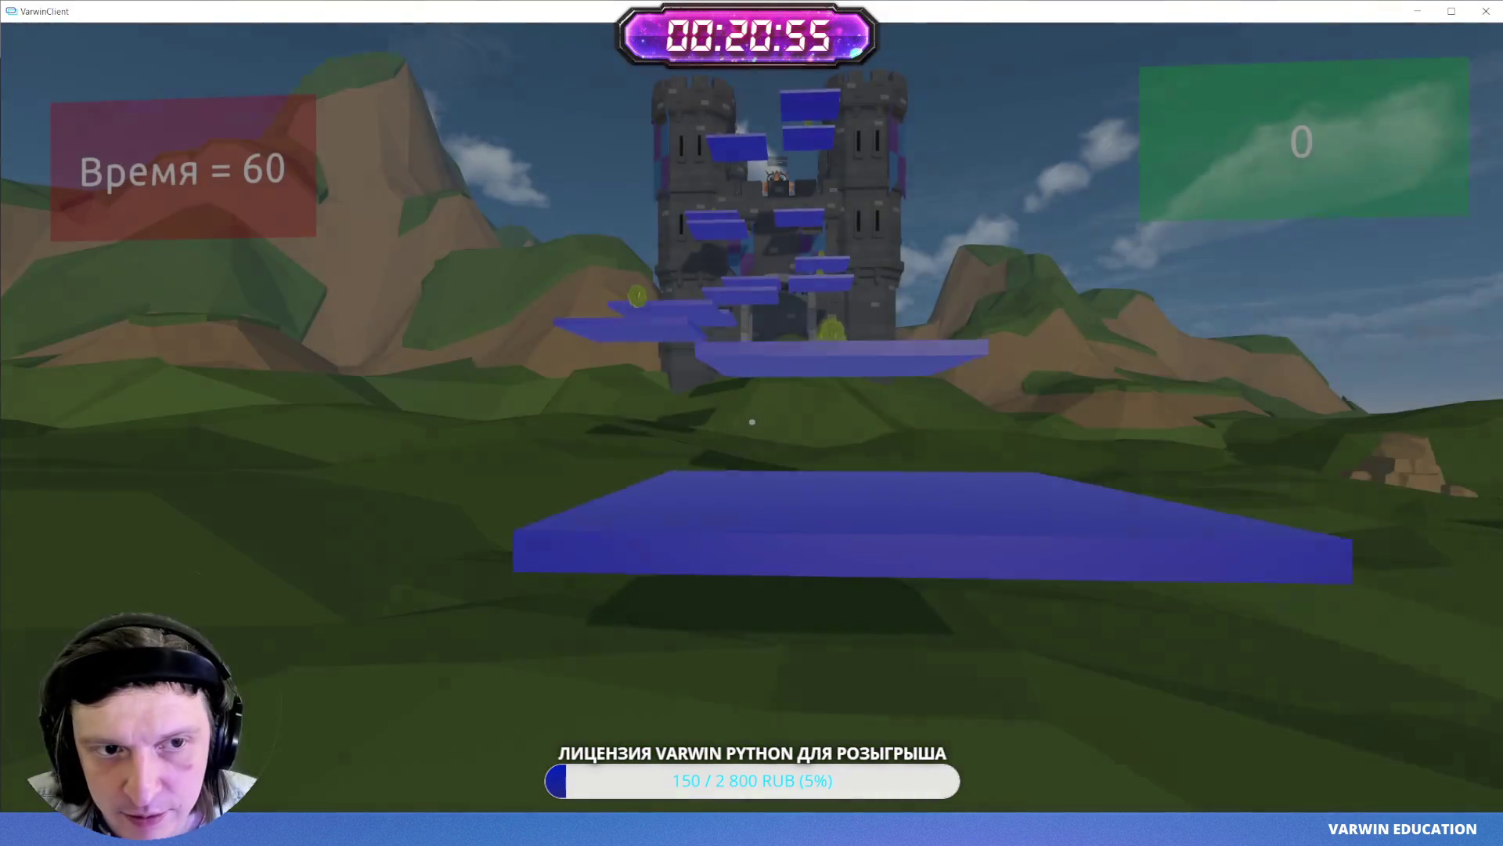
key(w)
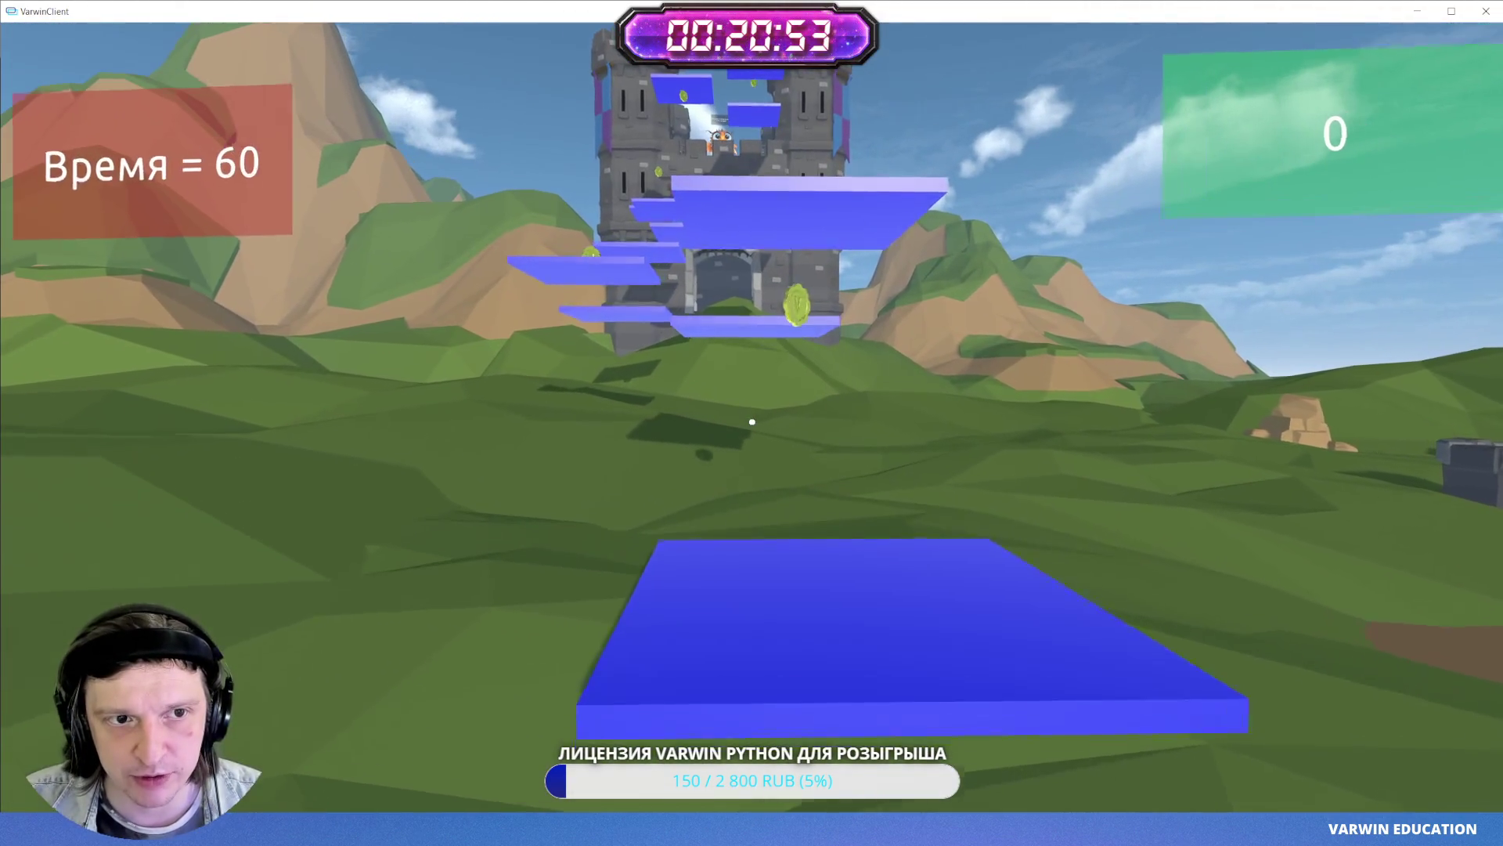
key(s)
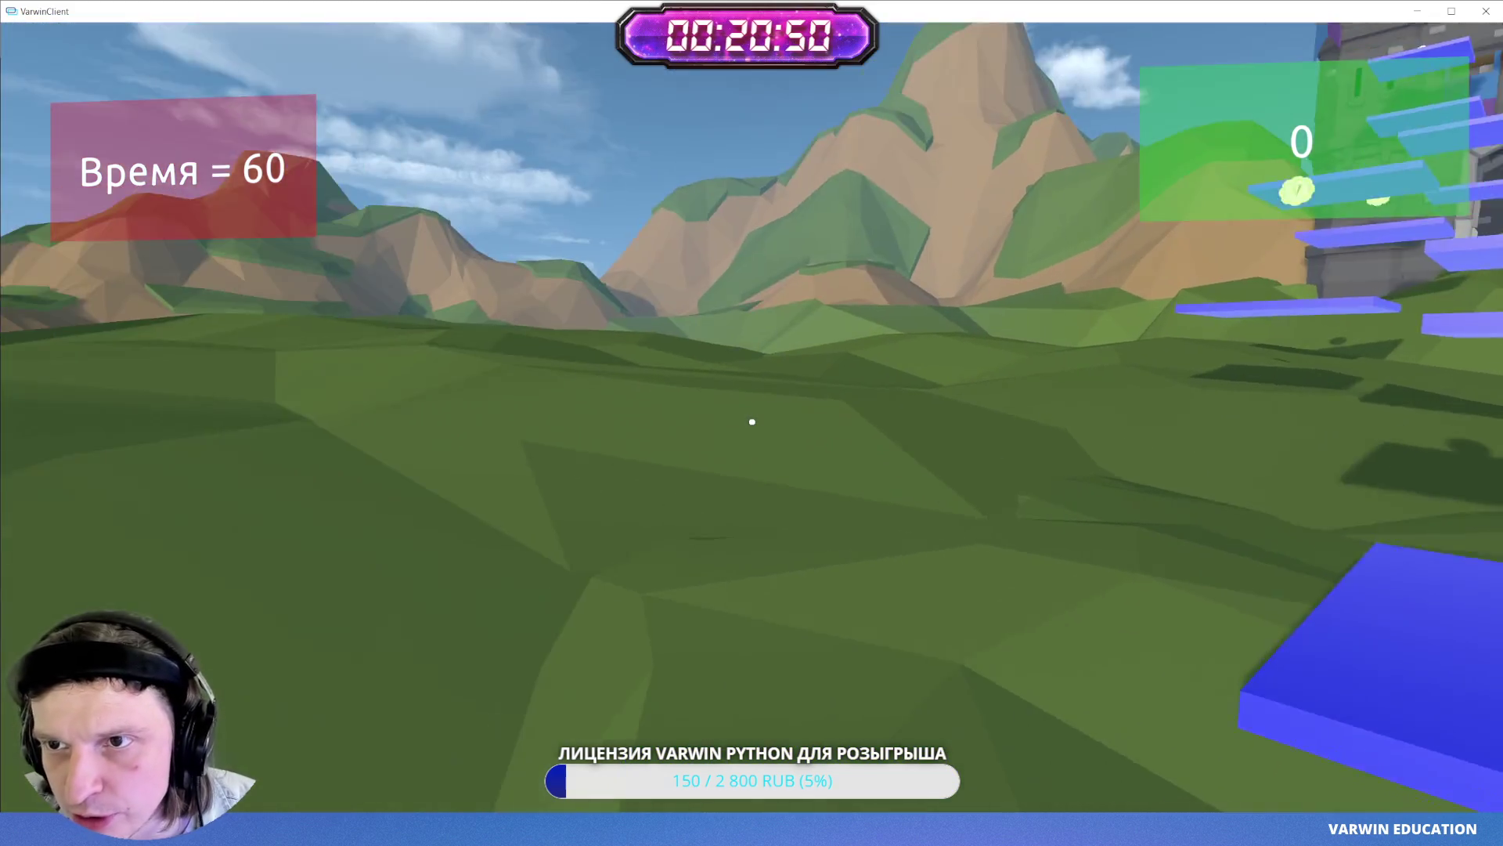
mouse_move(751, 421)
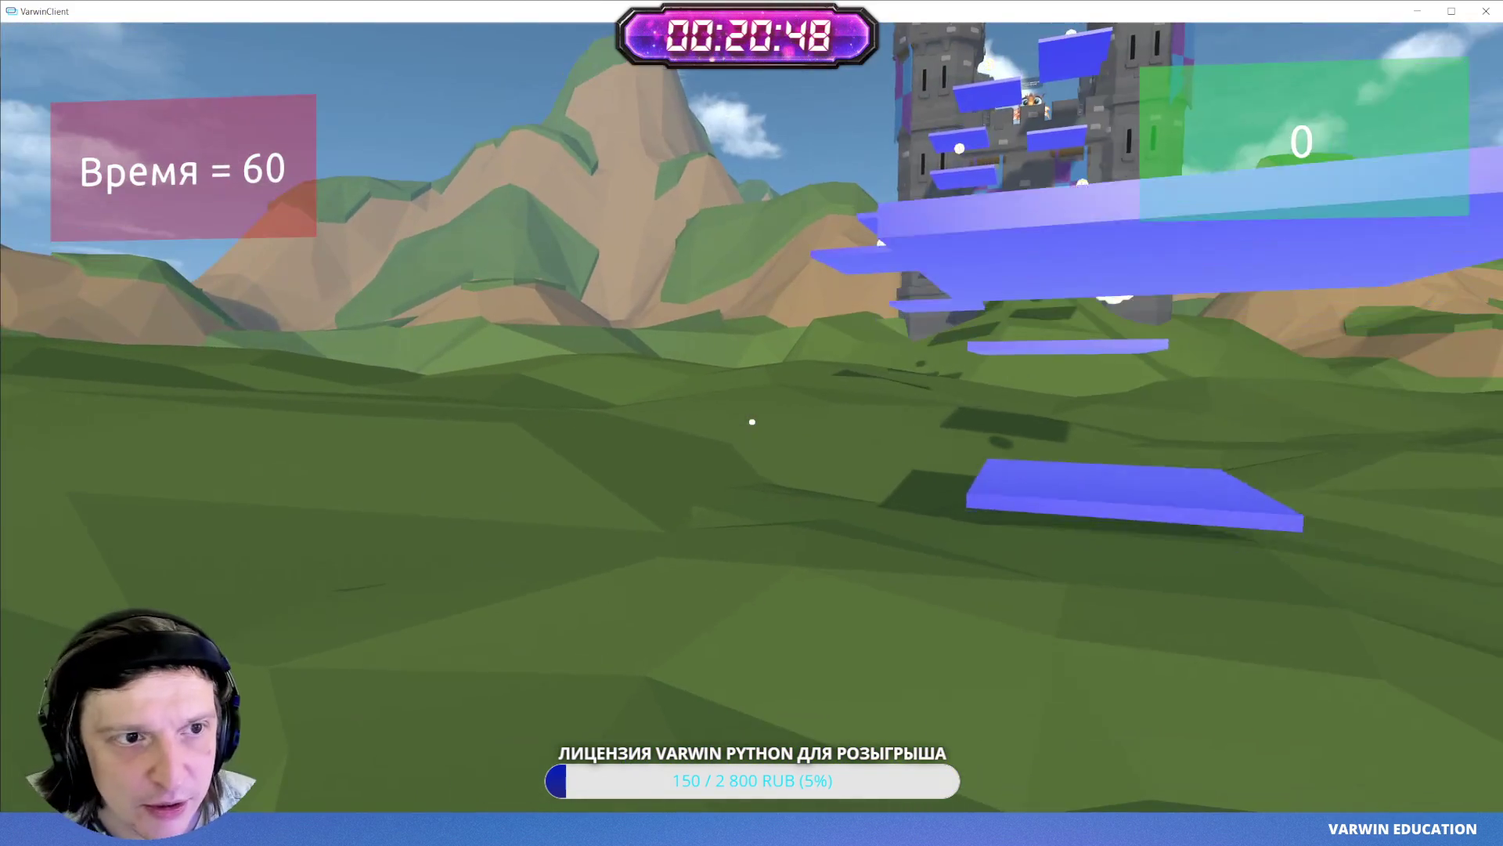
key(Escape)
click(744, 423)
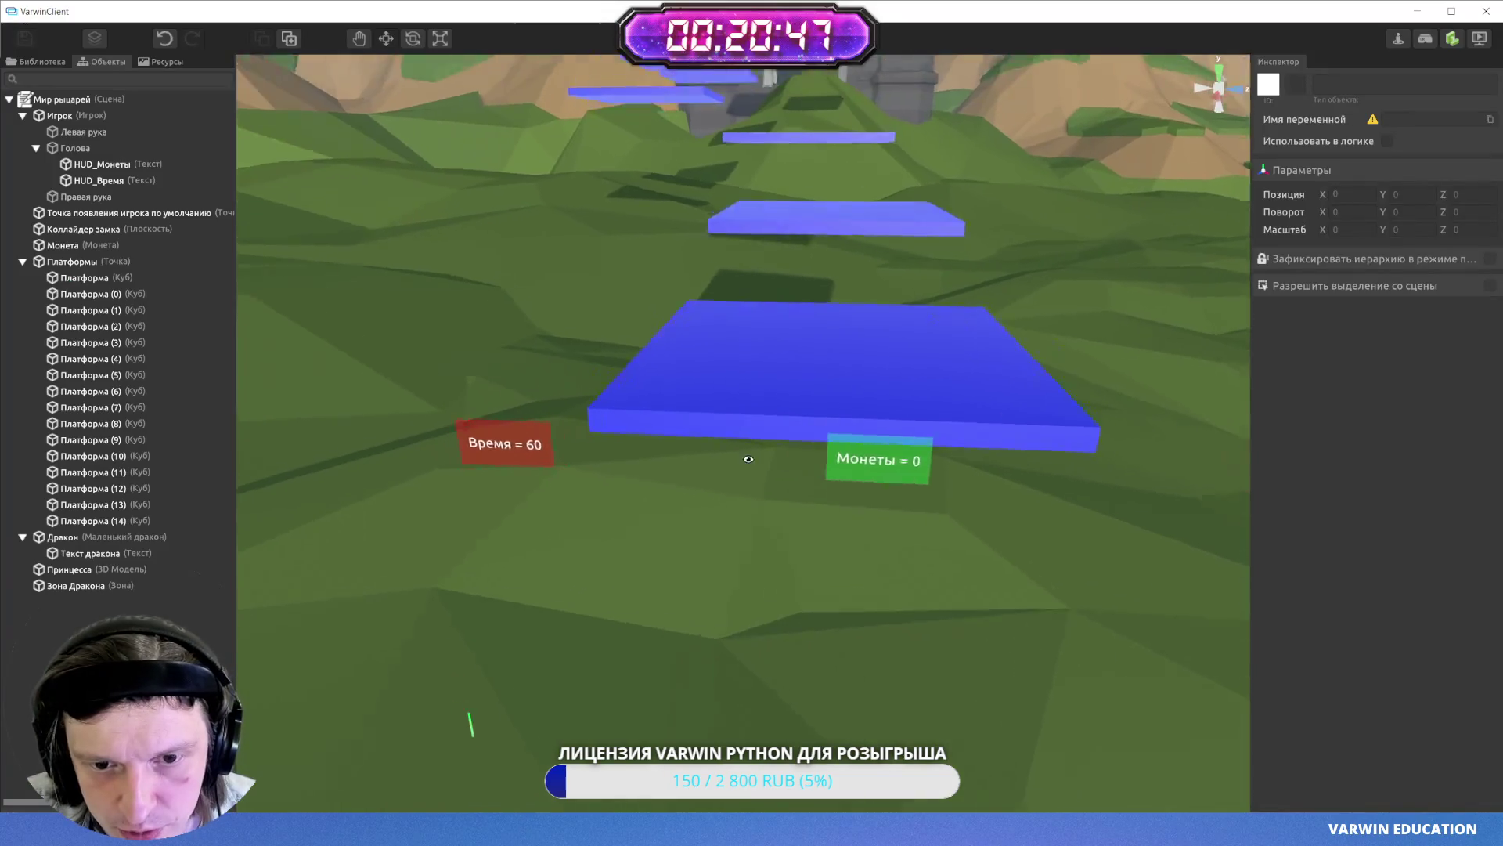
- Select the HUD panels and try a Y rotation of 266, then undo it
key(s)
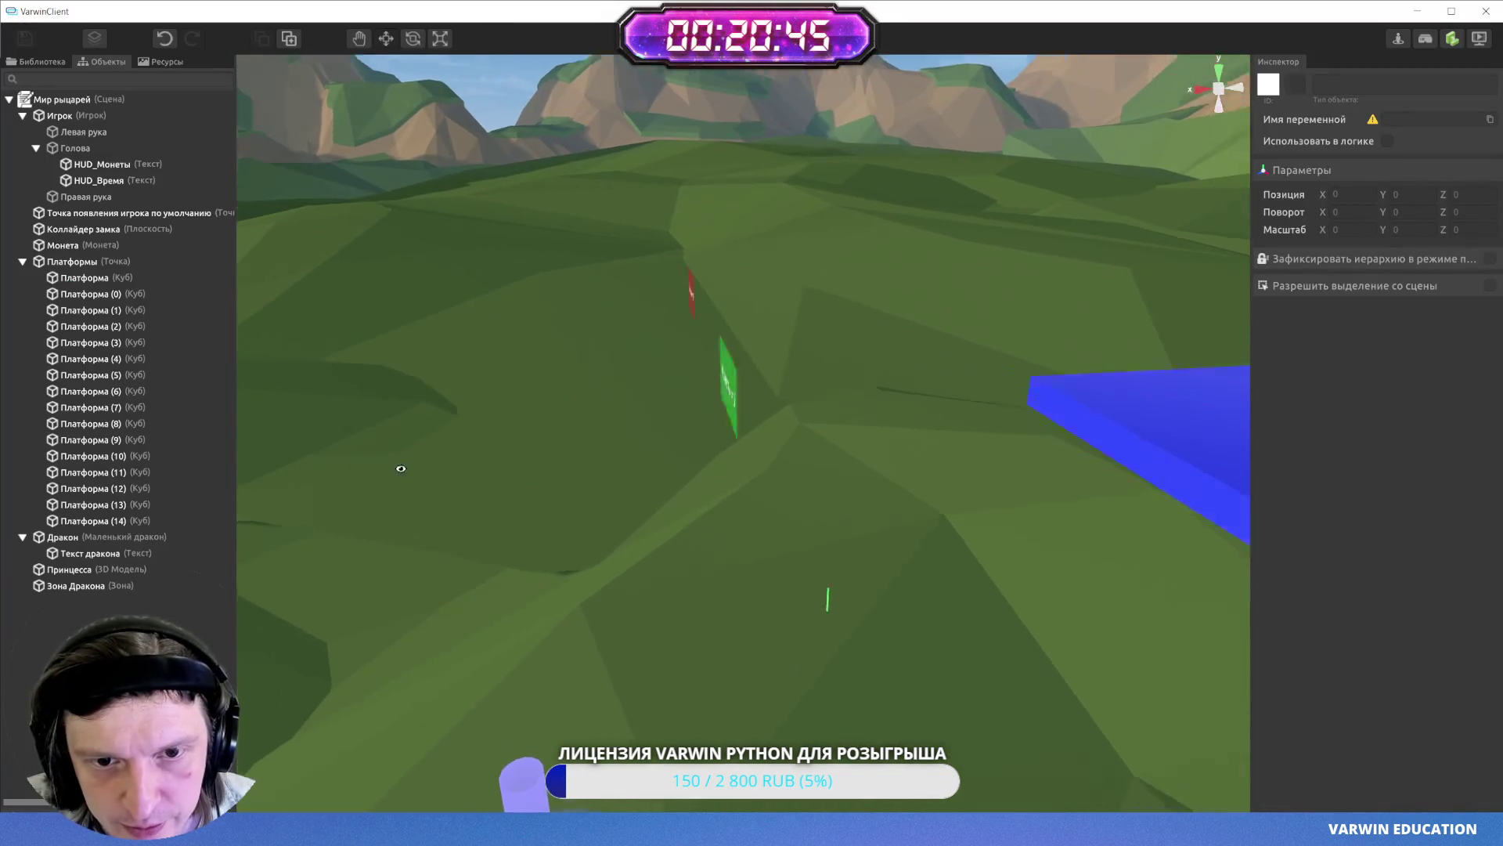
click(71, 117)
drag(987, 373, 924, 337)
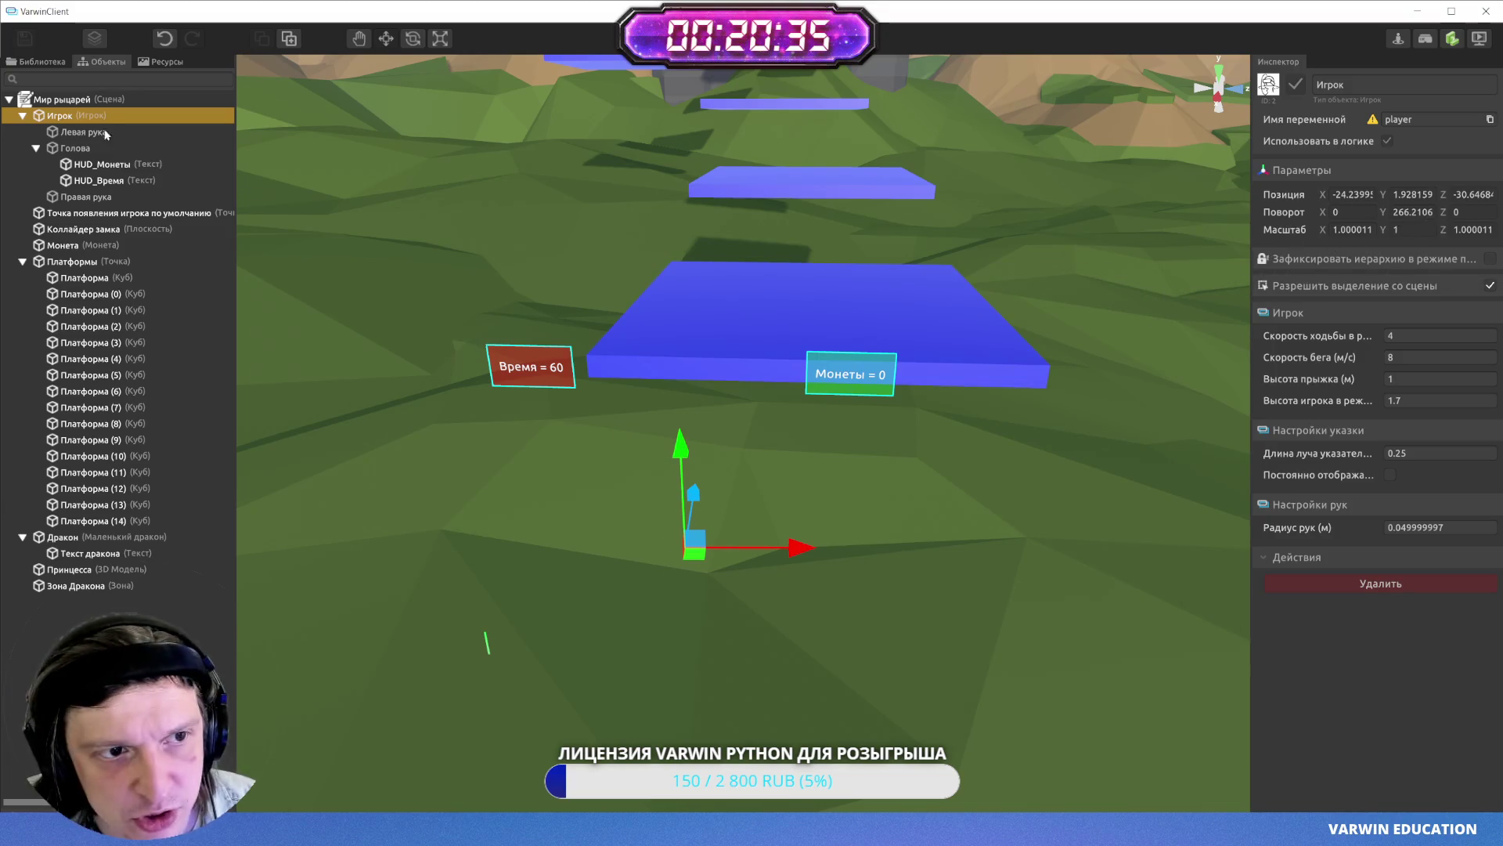
click(97, 164)
ctrl+click(98, 180)
click(1408, 212)
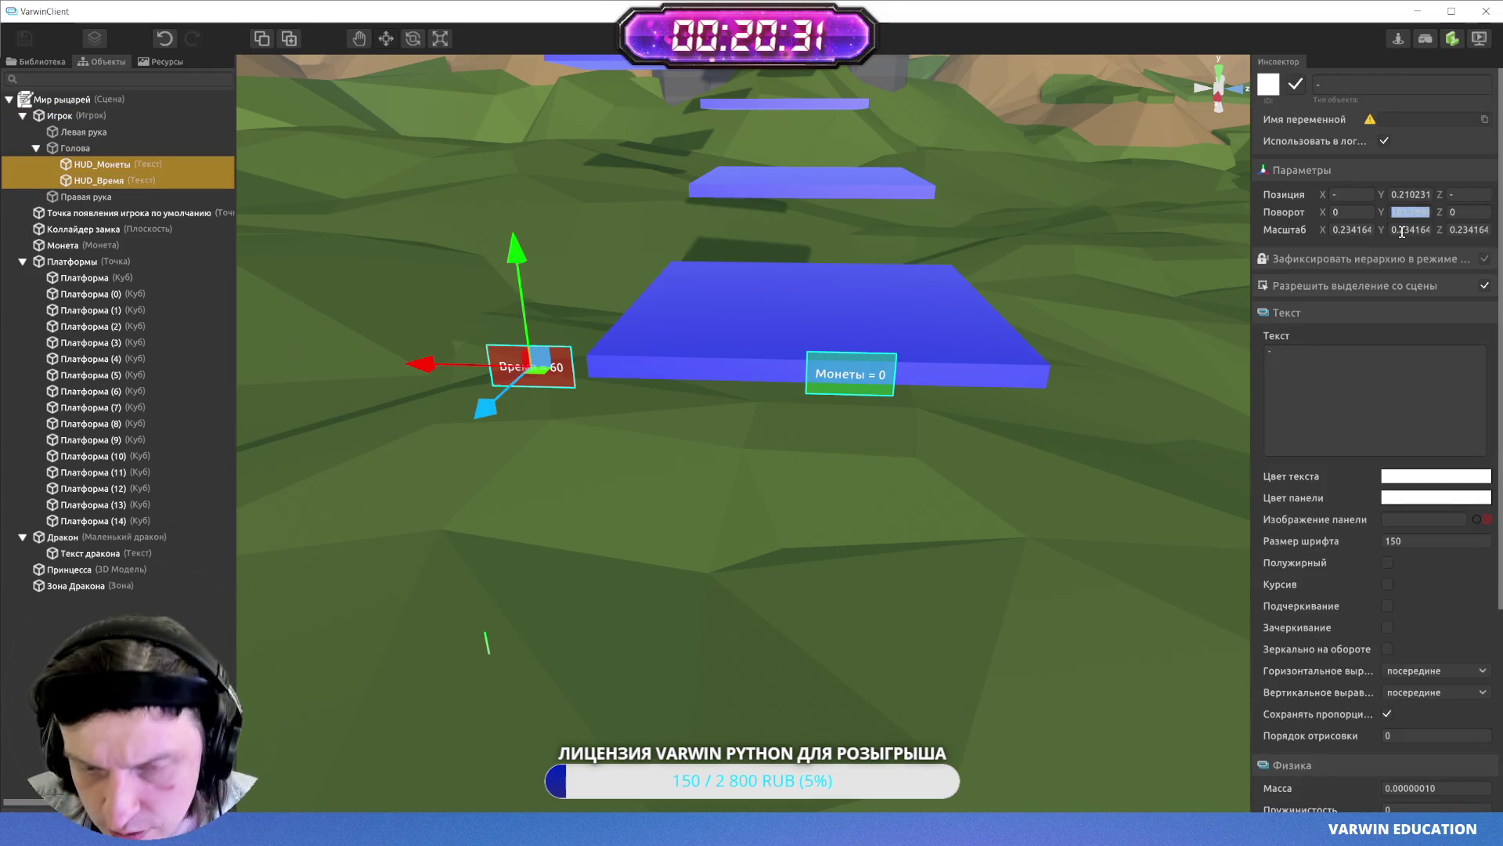
text(266)
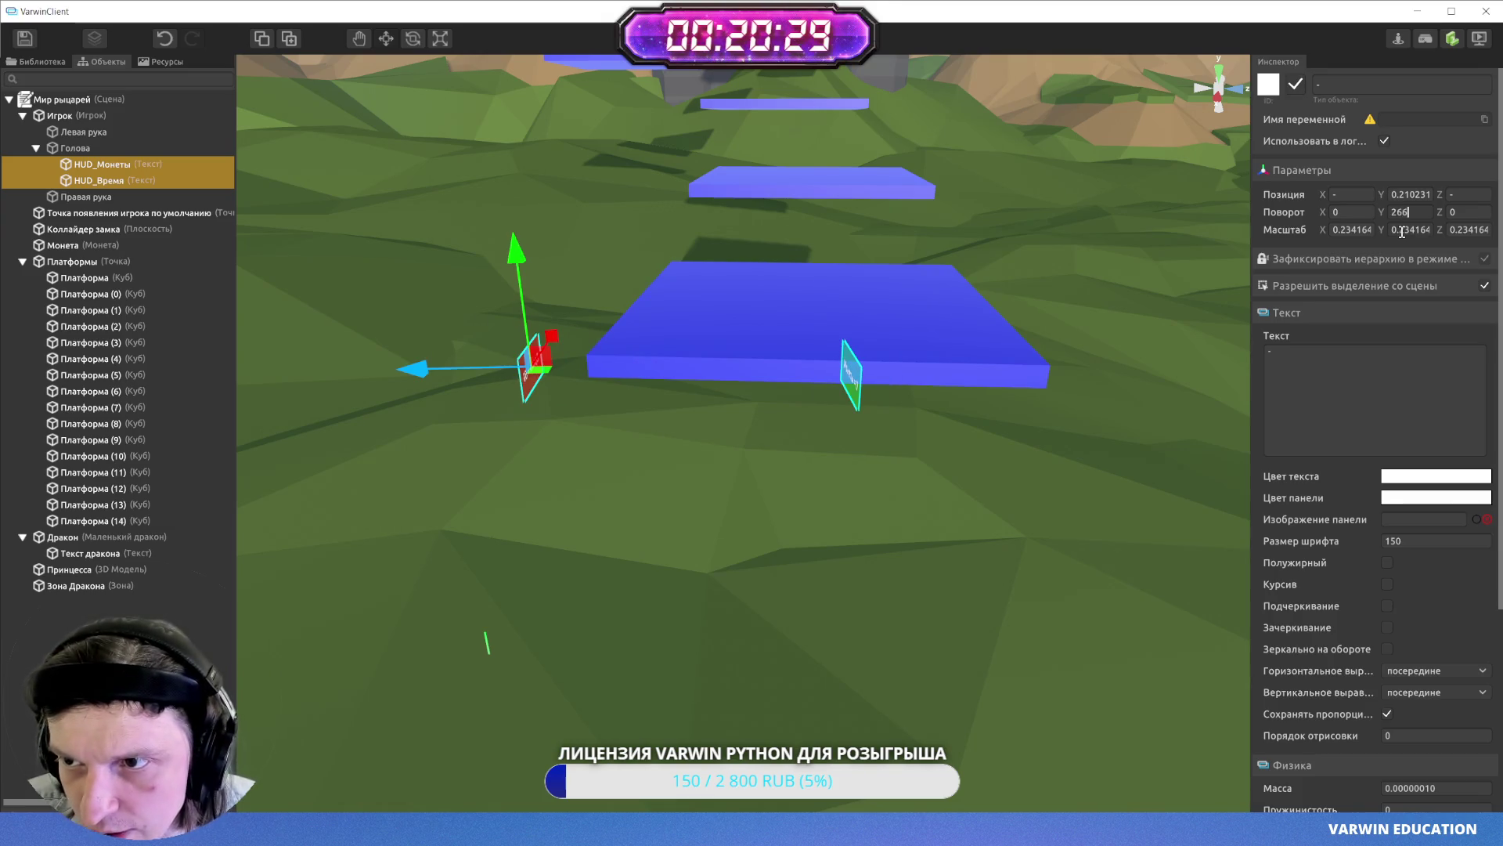
key(ctrl+z)
- Rotate HUD_Время and HUD_Монеты together to about 181.8° on Y, save, and play on PC
click(989, 443)
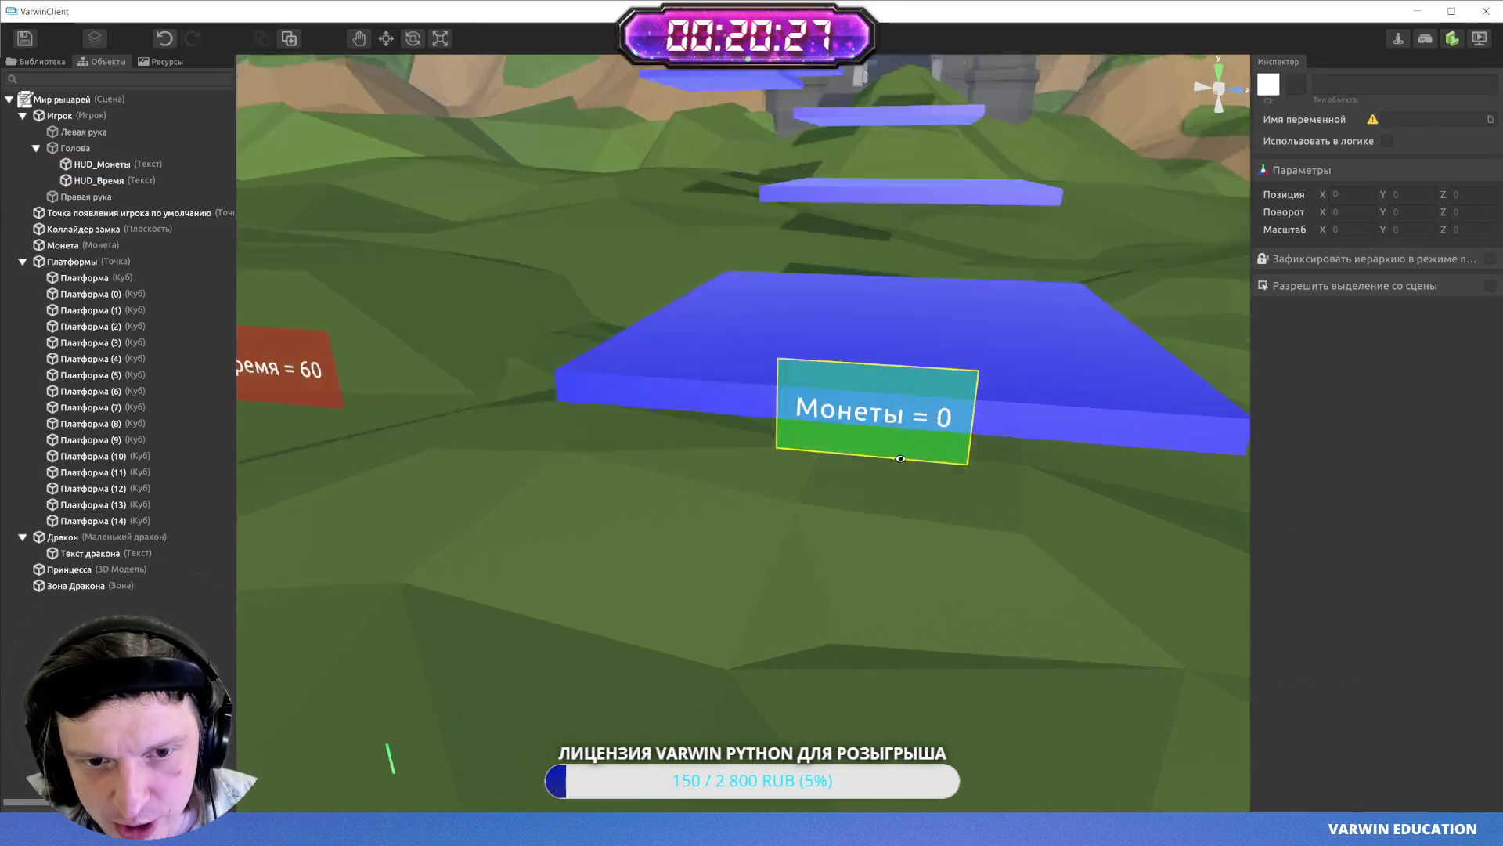
click(724, 366)
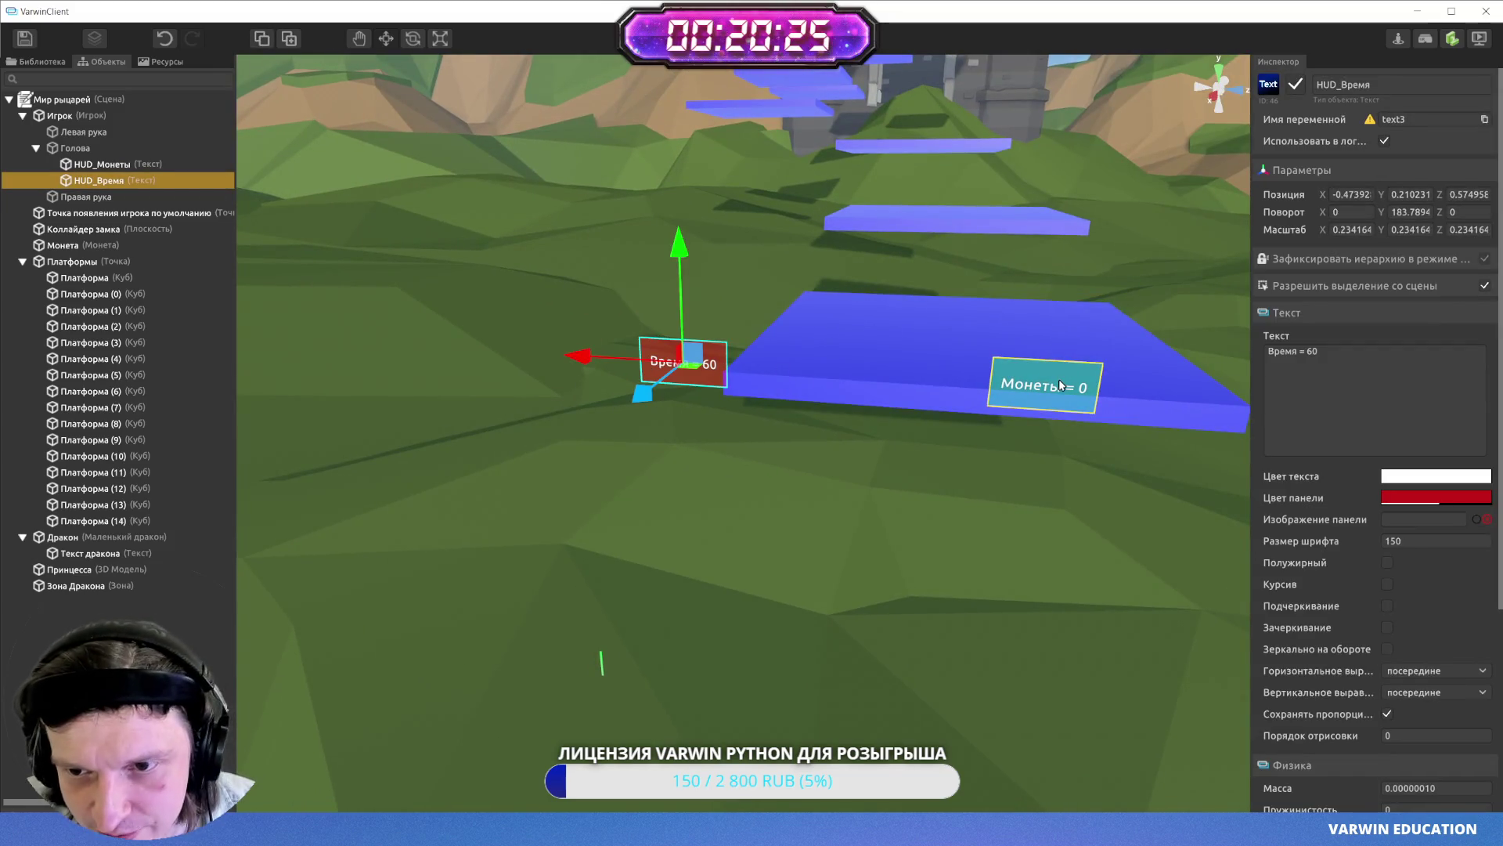
ctrl+click(1033, 387)
key(e)
drag(1010, 420, 1021, 415)
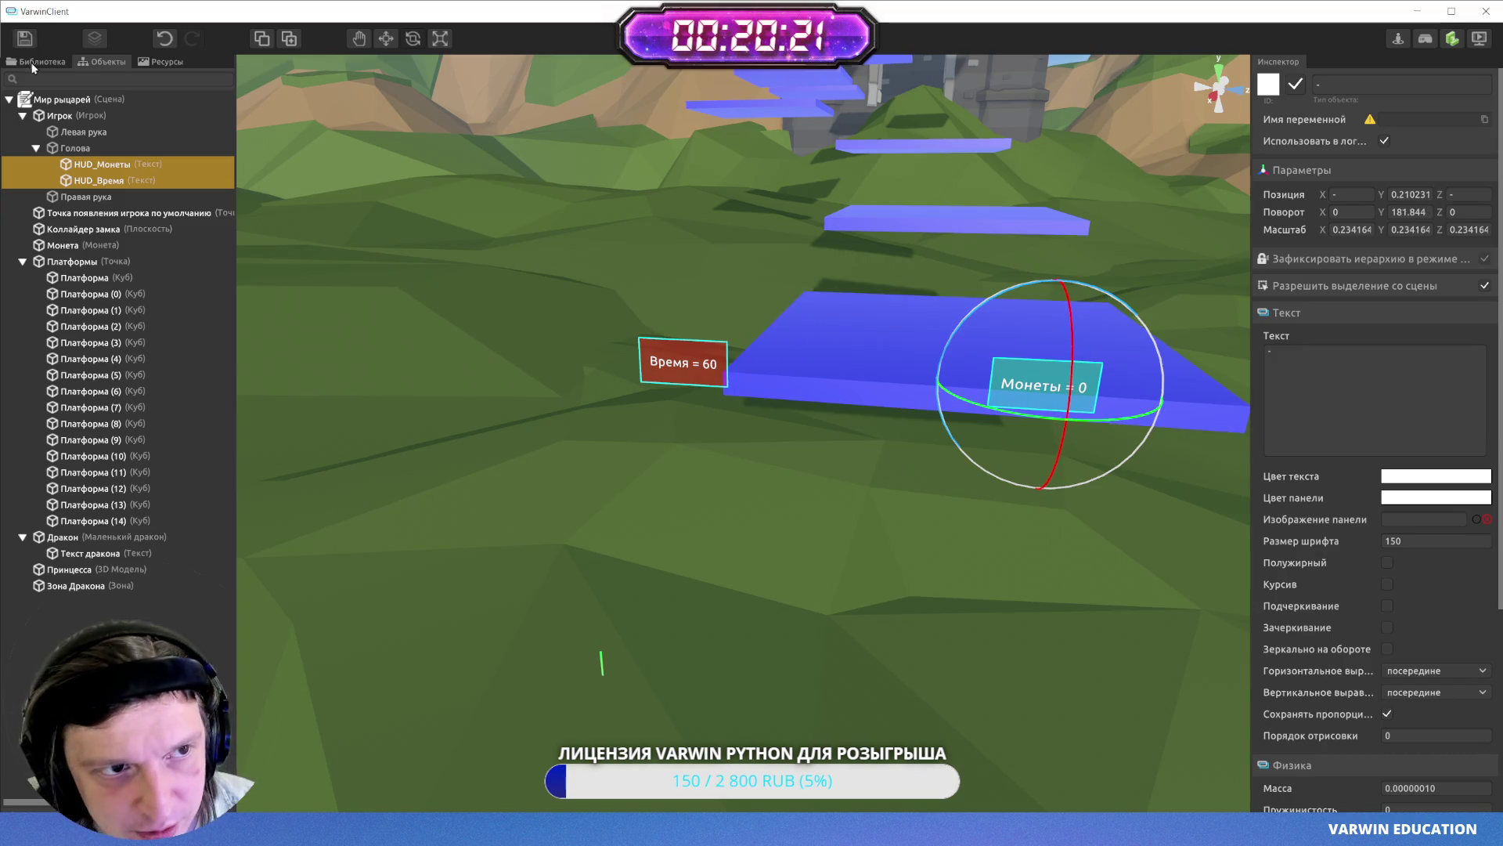
key(ctrl+s)
click(1478, 39)
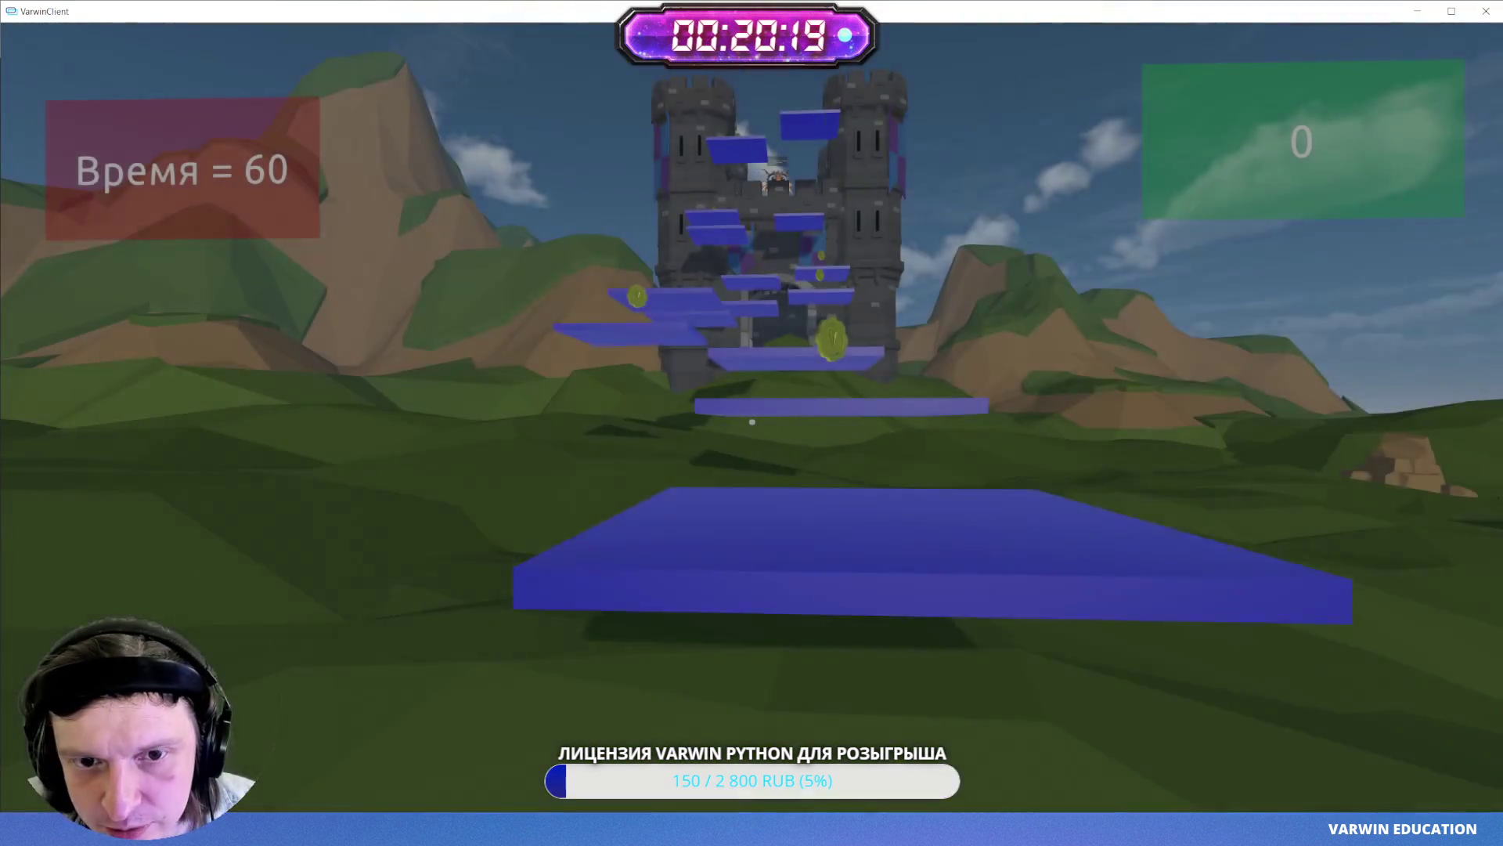
- Walk forward and jump onto the platform, then leave play mode for the block logic editor
key(w)
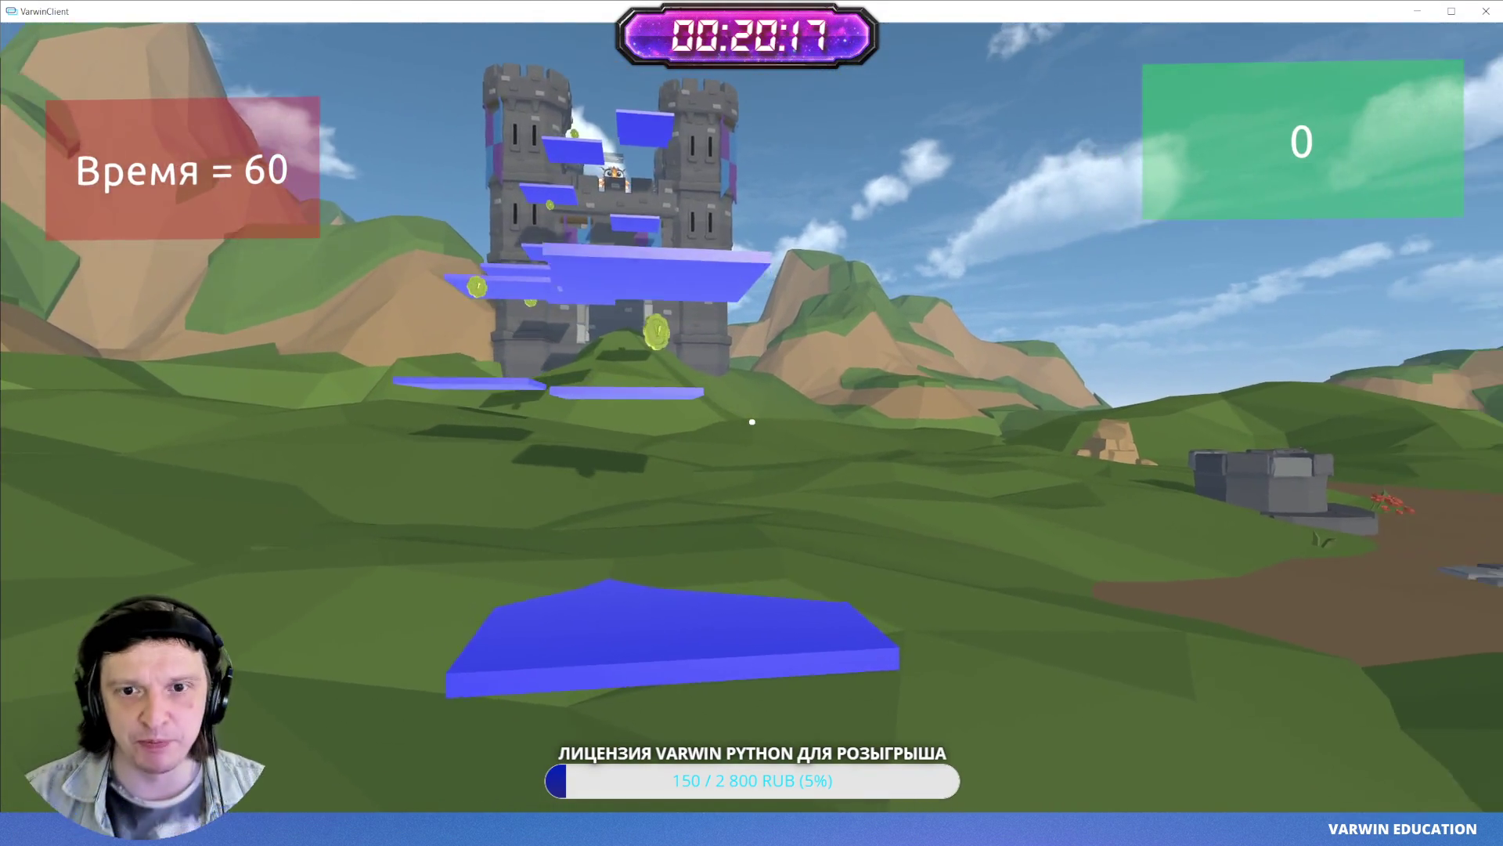
key(space)
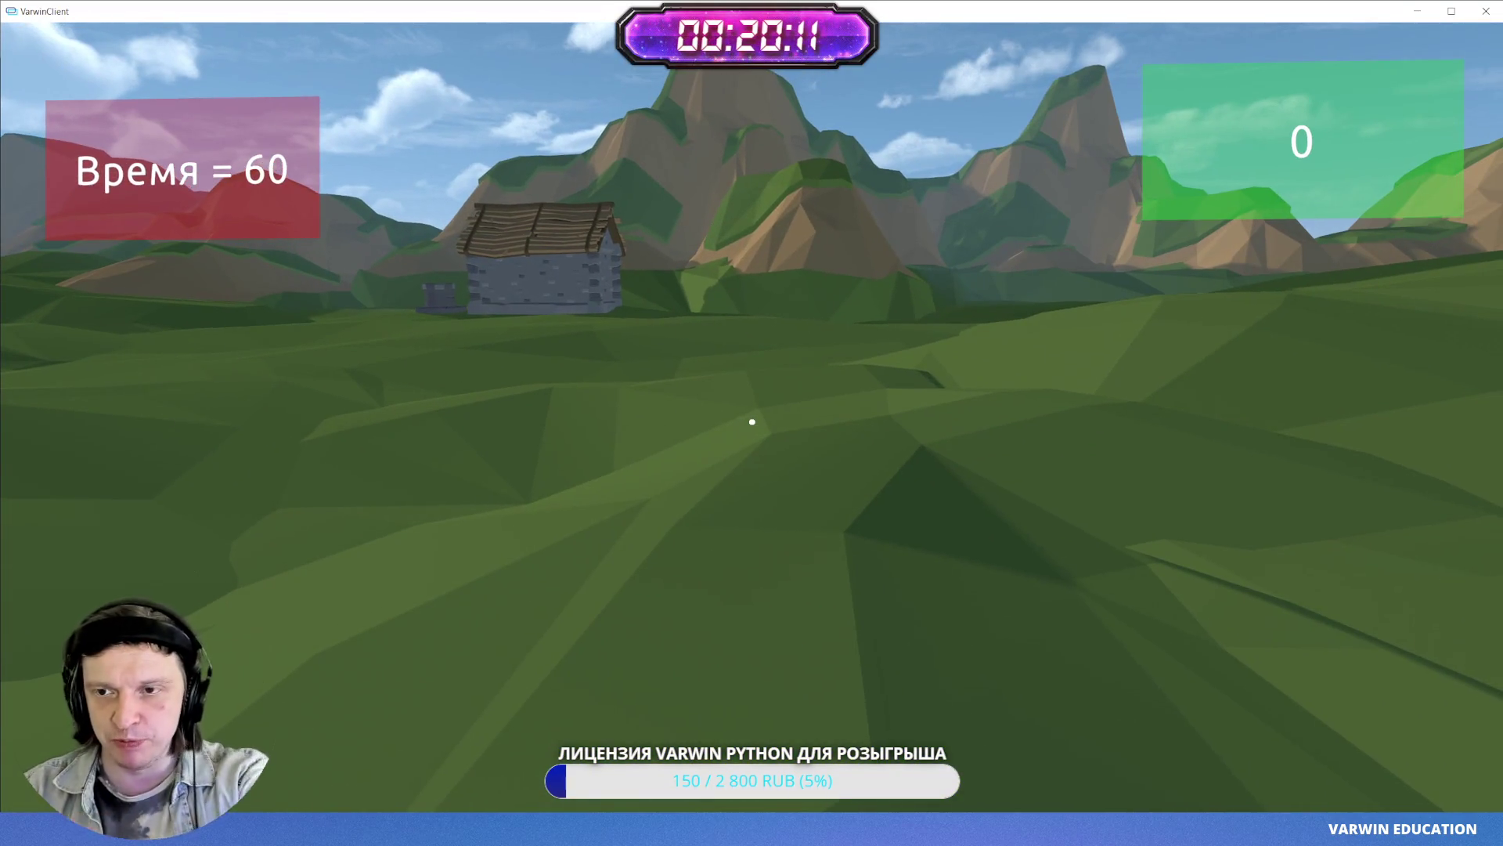
key(Escape)
click(752, 422)
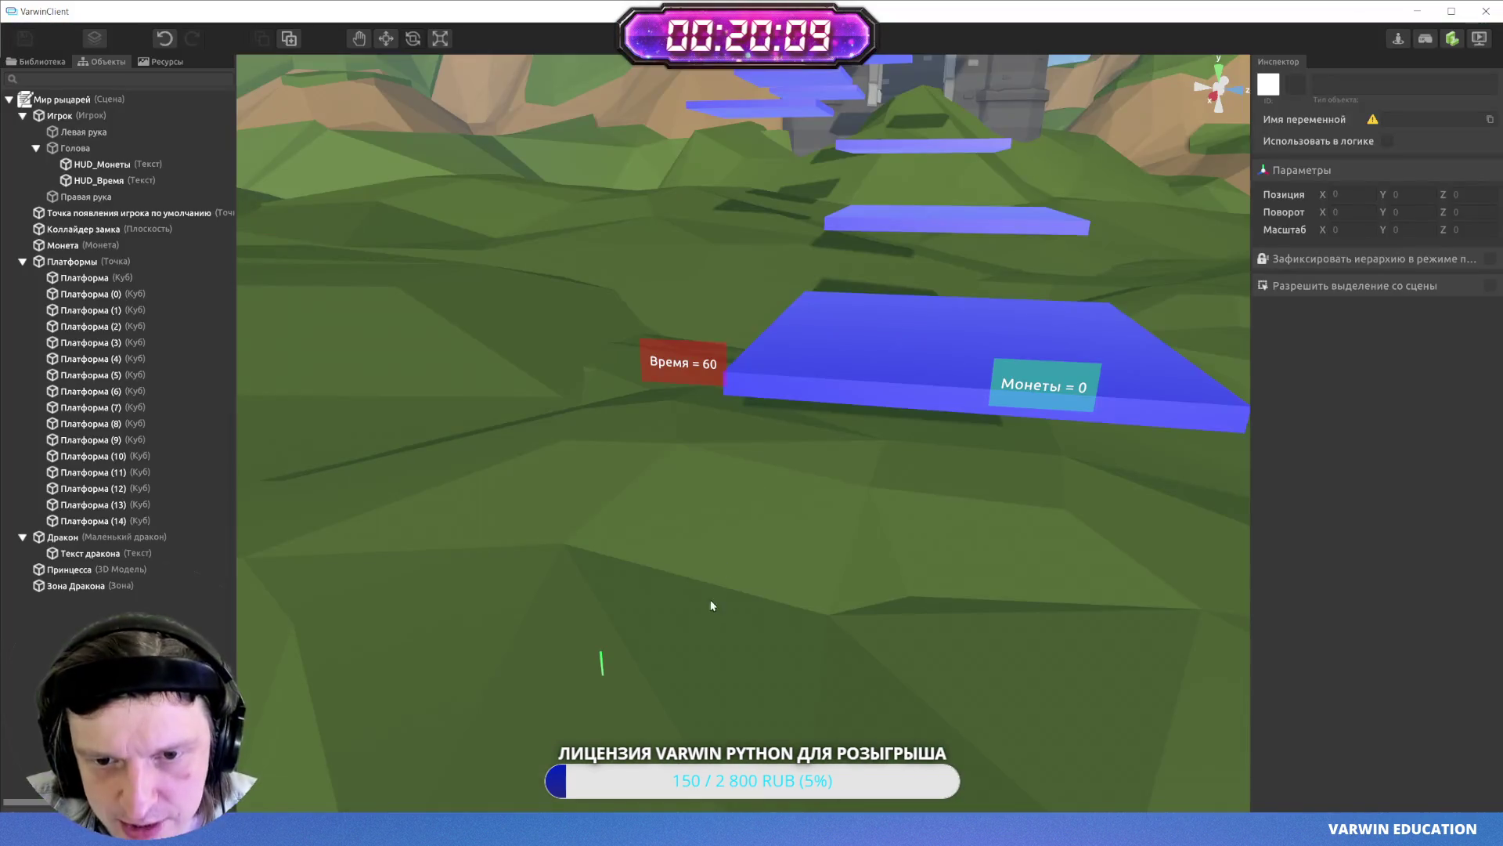
key(alt+Tab)
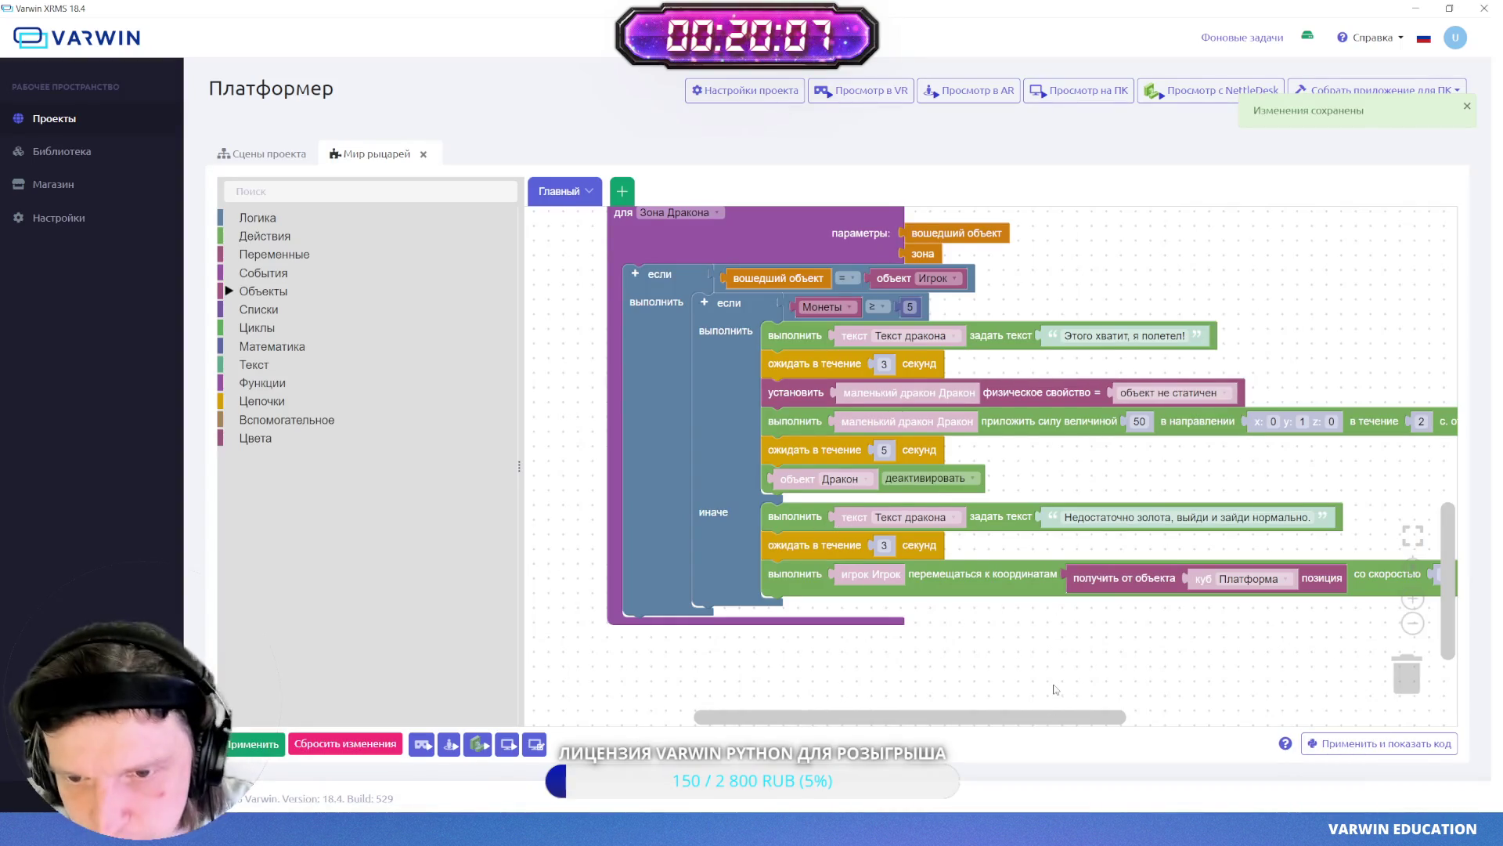
- Build a 'создать текст из' block whose first input is the quoted text 'Монеты = '
scroll(1055, 689, up, 5)
scroll(1137, 410, up, 1)
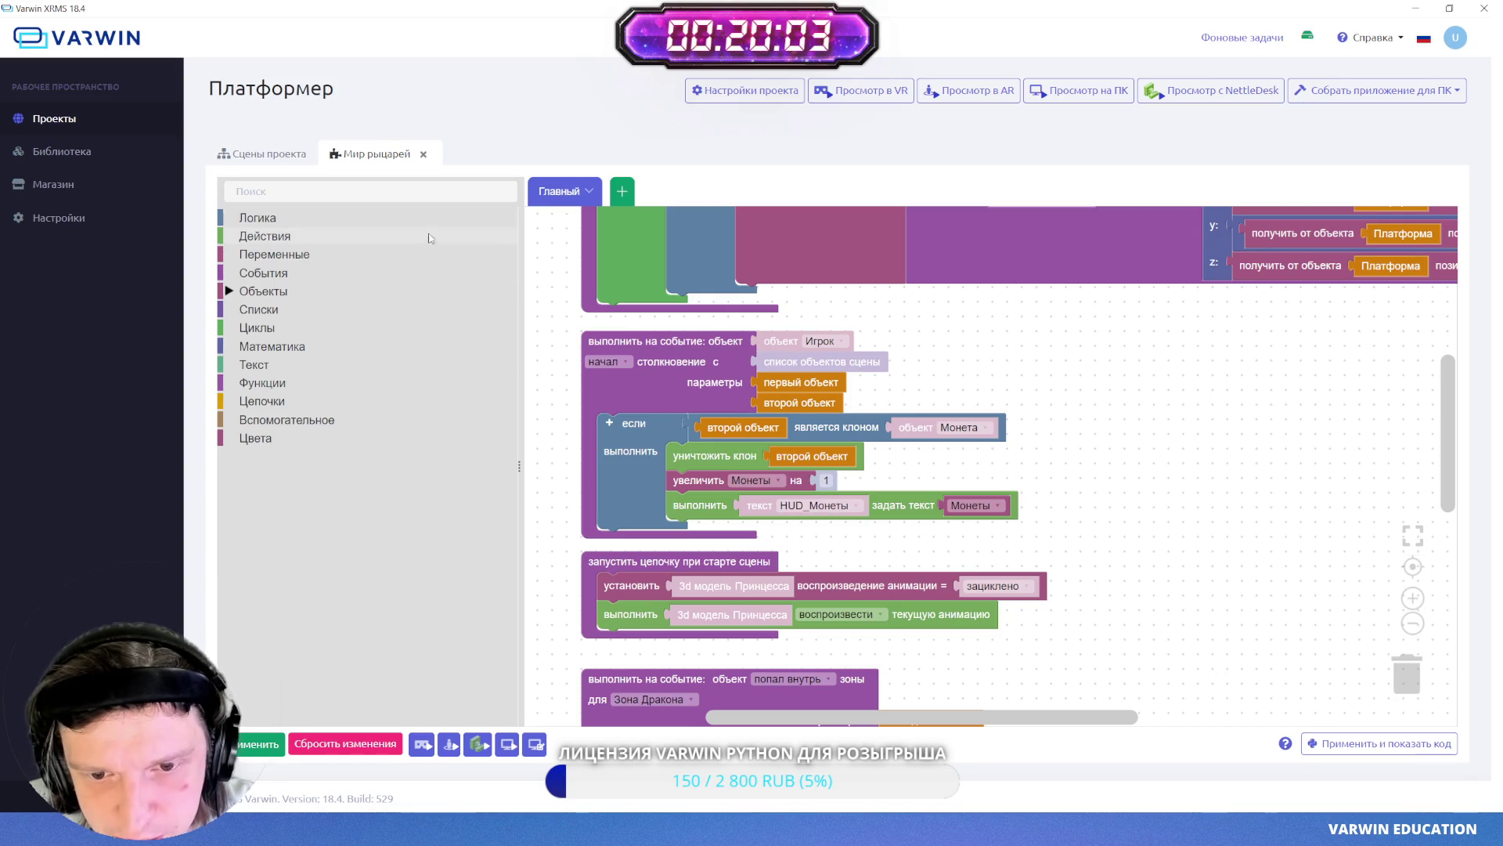
click(249, 295)
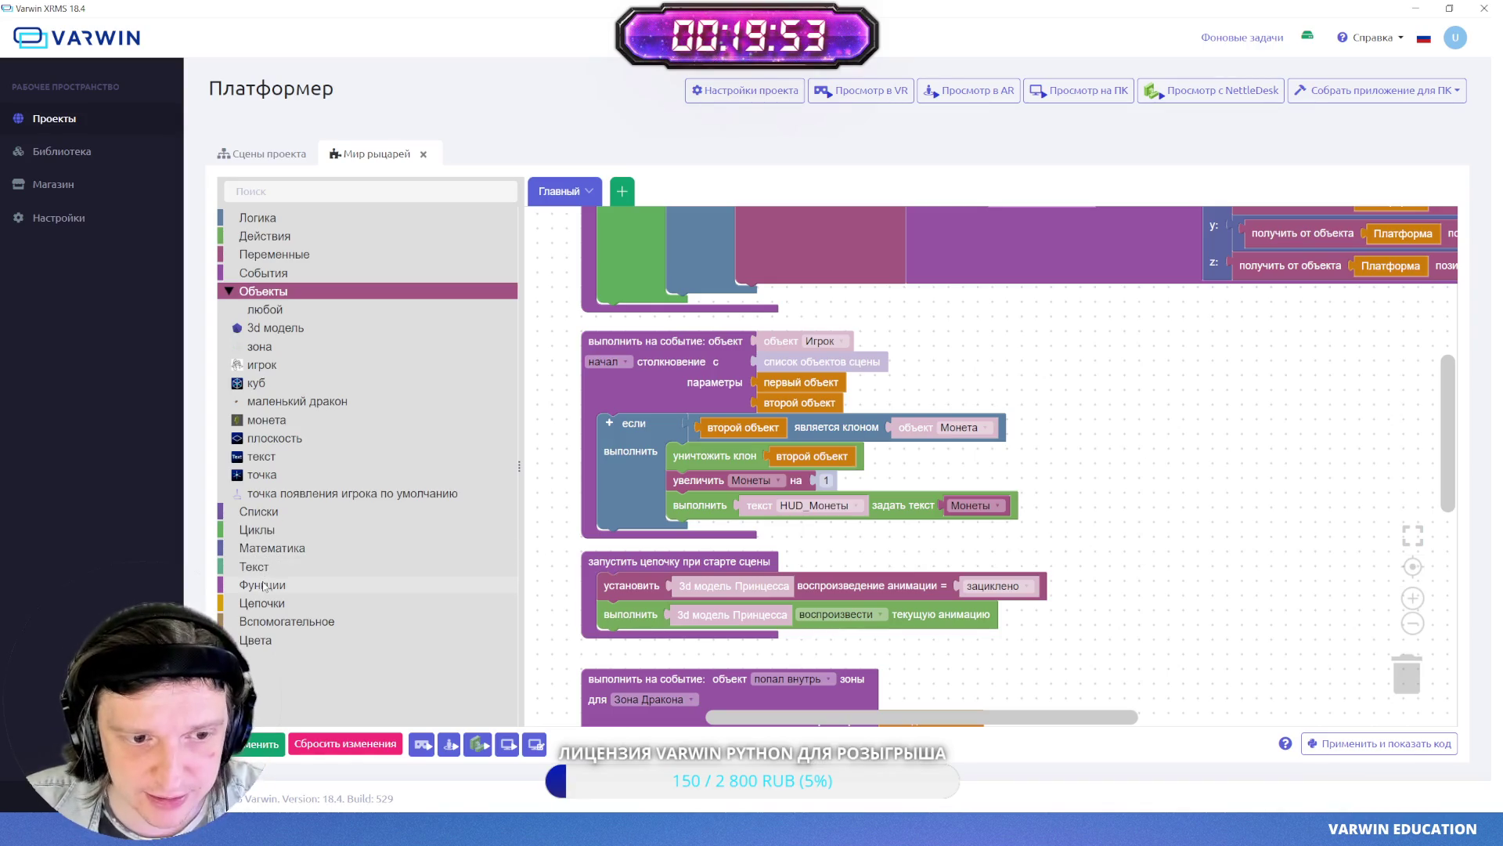
click(259, 567)
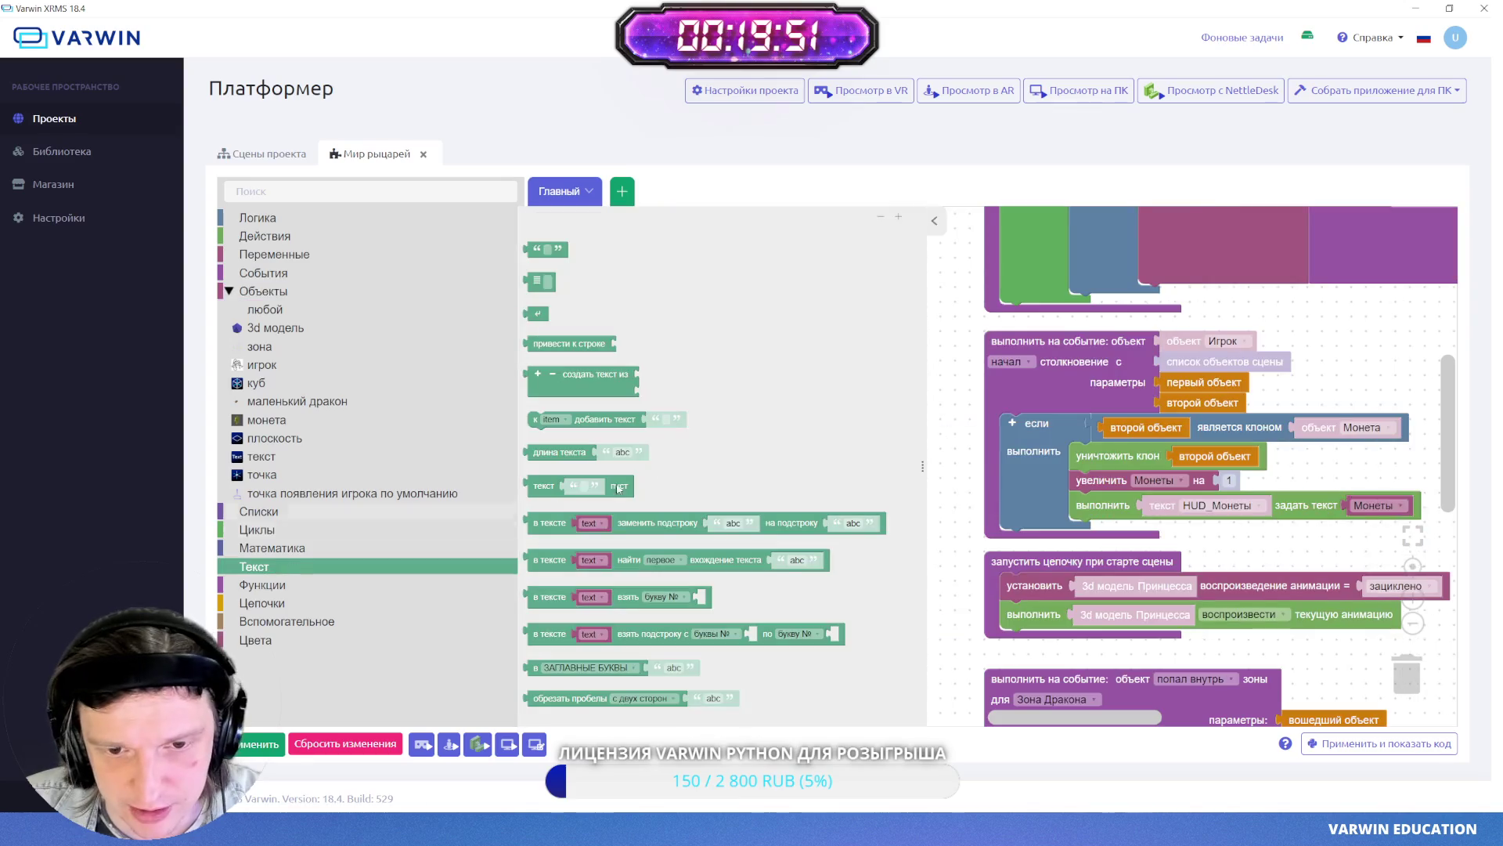
mouse_move(595, 375)
mouse_down()
mouse_move(1348, 362)
mouse_move(1381, 339)
mouse_up()
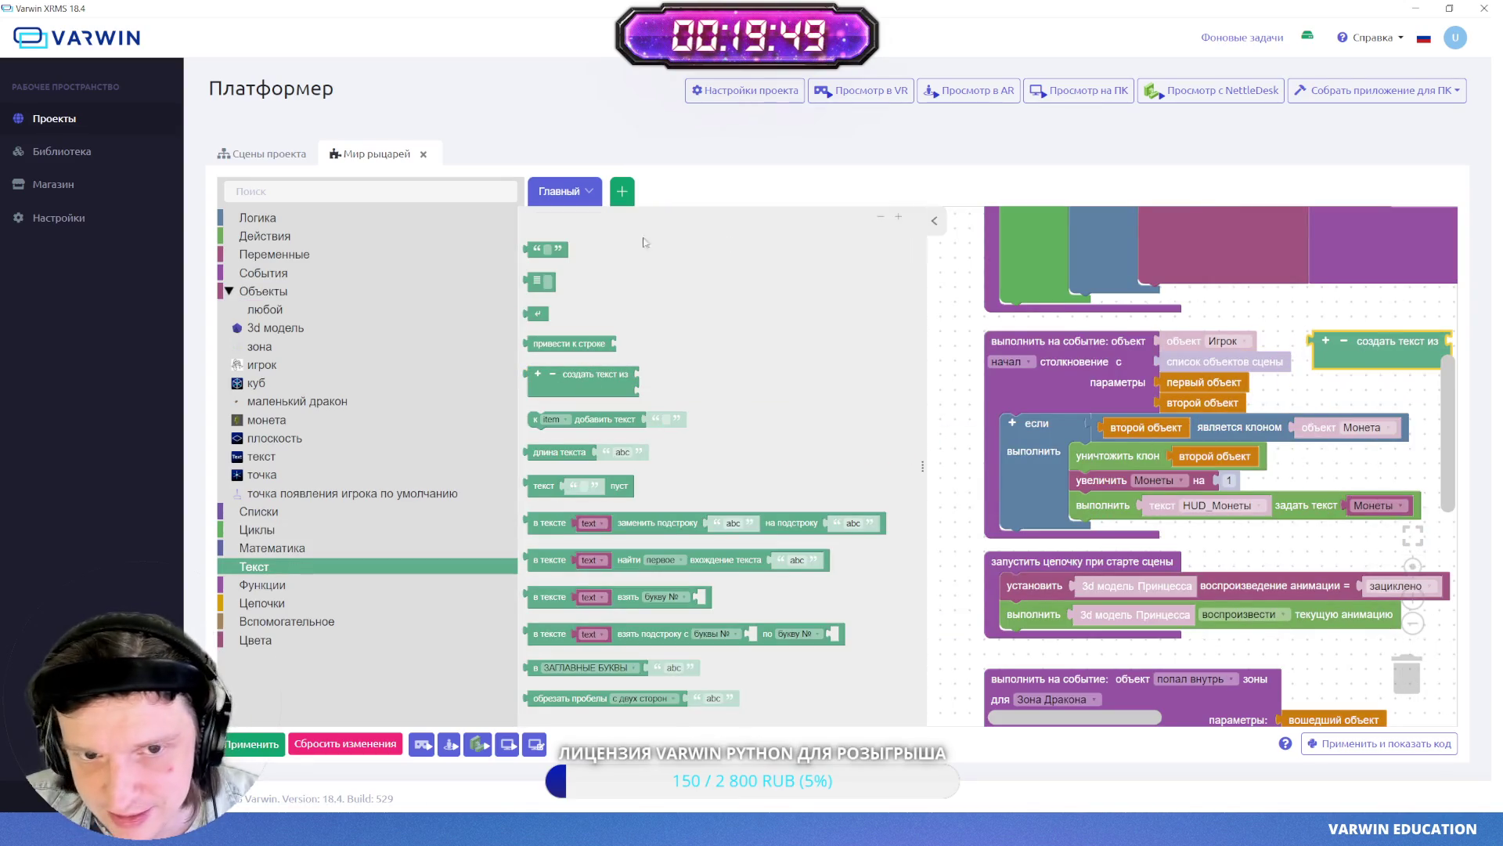
mouse_move(540, 249)
mouse_down()
mouse_move(988, 325)
mouse_move(1318, 311)
mouse_up()
click(938, 221)
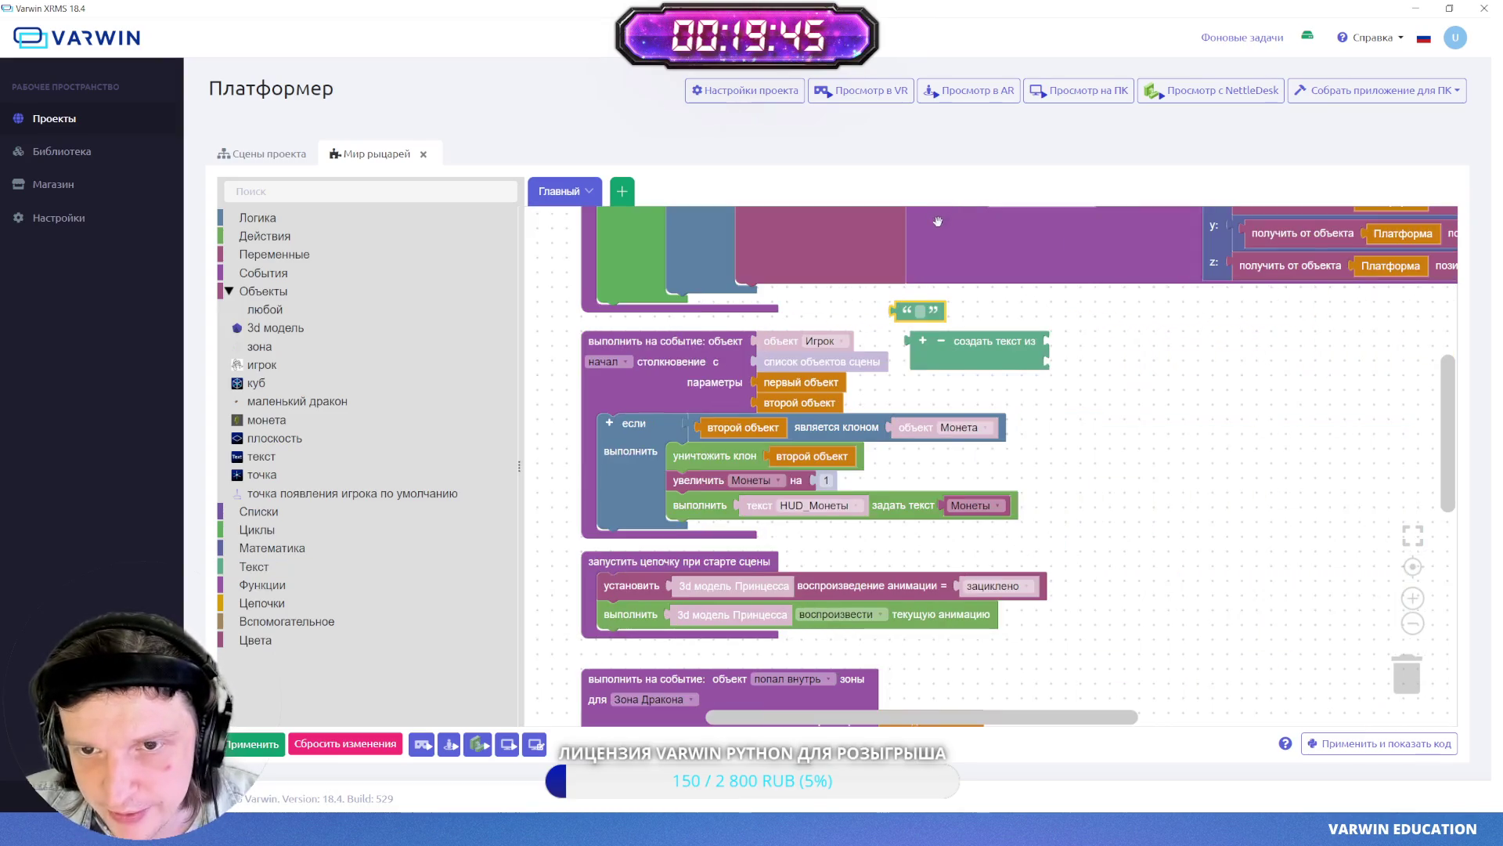
drag(903, 313, 1062, 344)
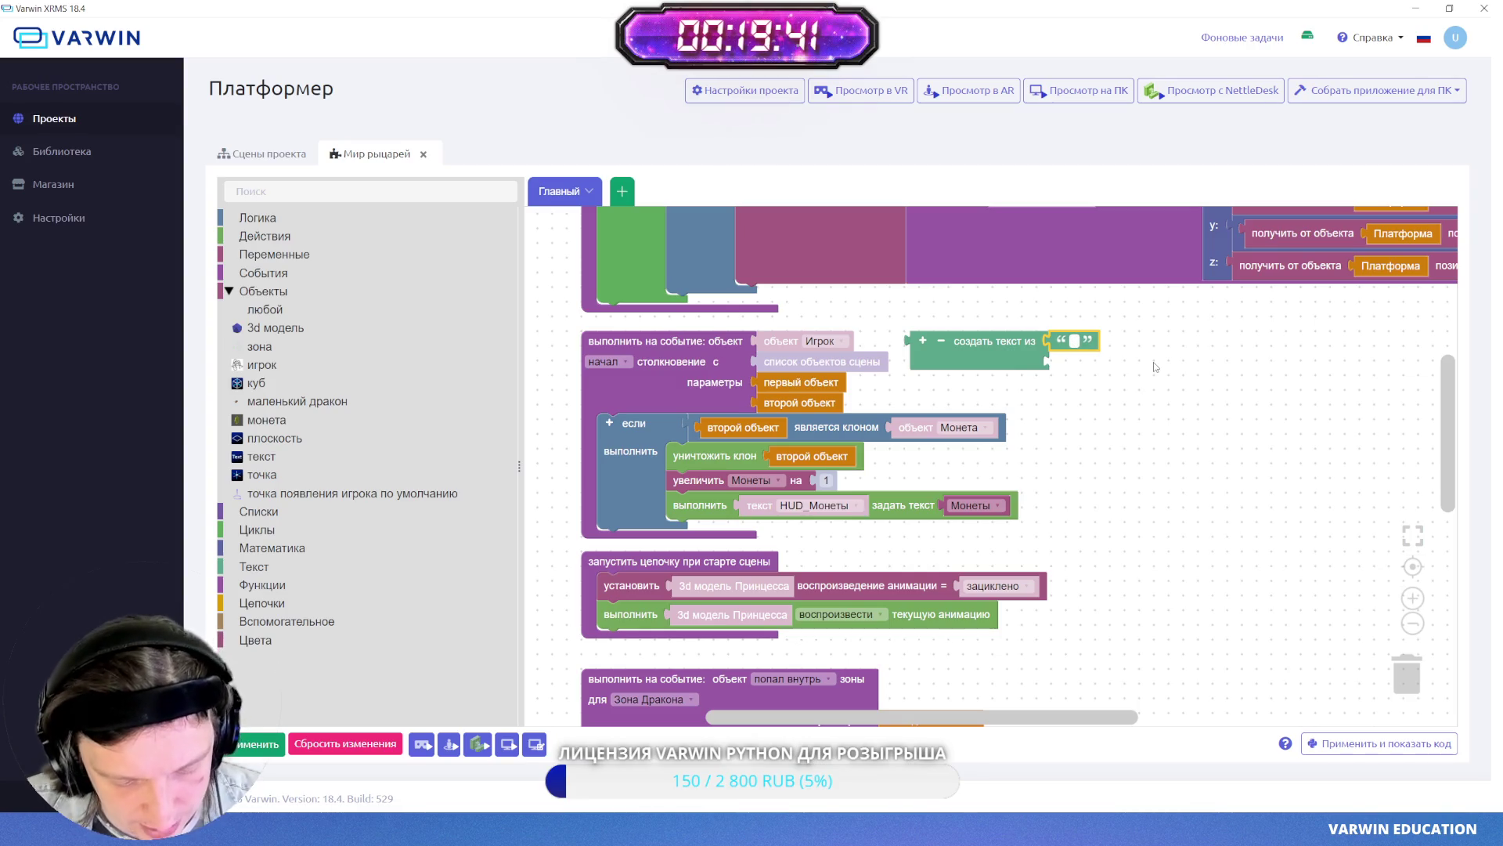
text(Монеты =)
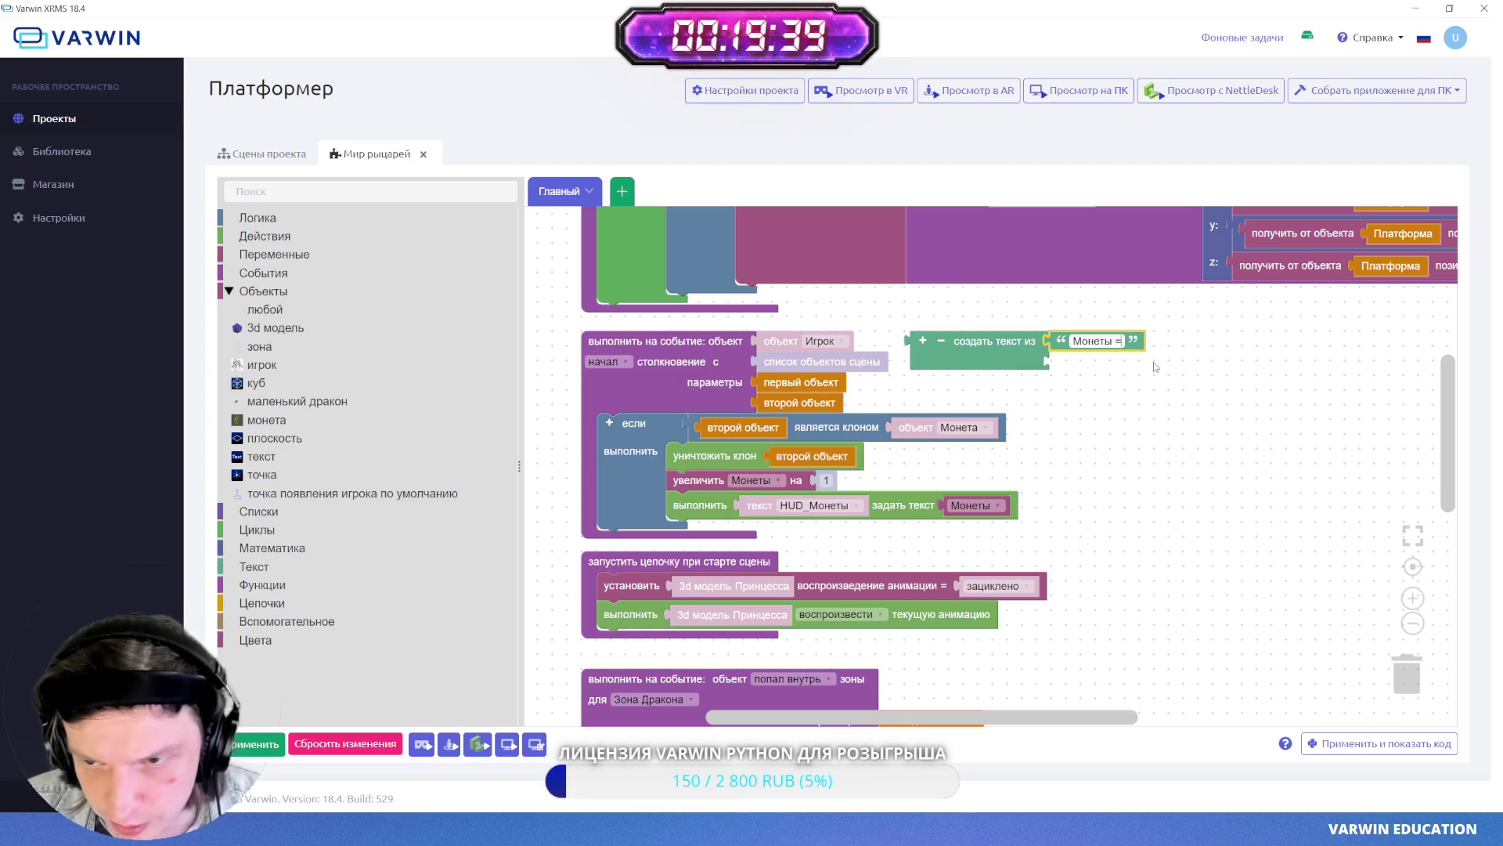
- Add the Монеты variable to the join and use it as the pickup HUD_Монеты text
drag(966, 505, 1088, 364)
drag(973, 353, 1005, 505)
click(1108, 531)
click(1088, 558)
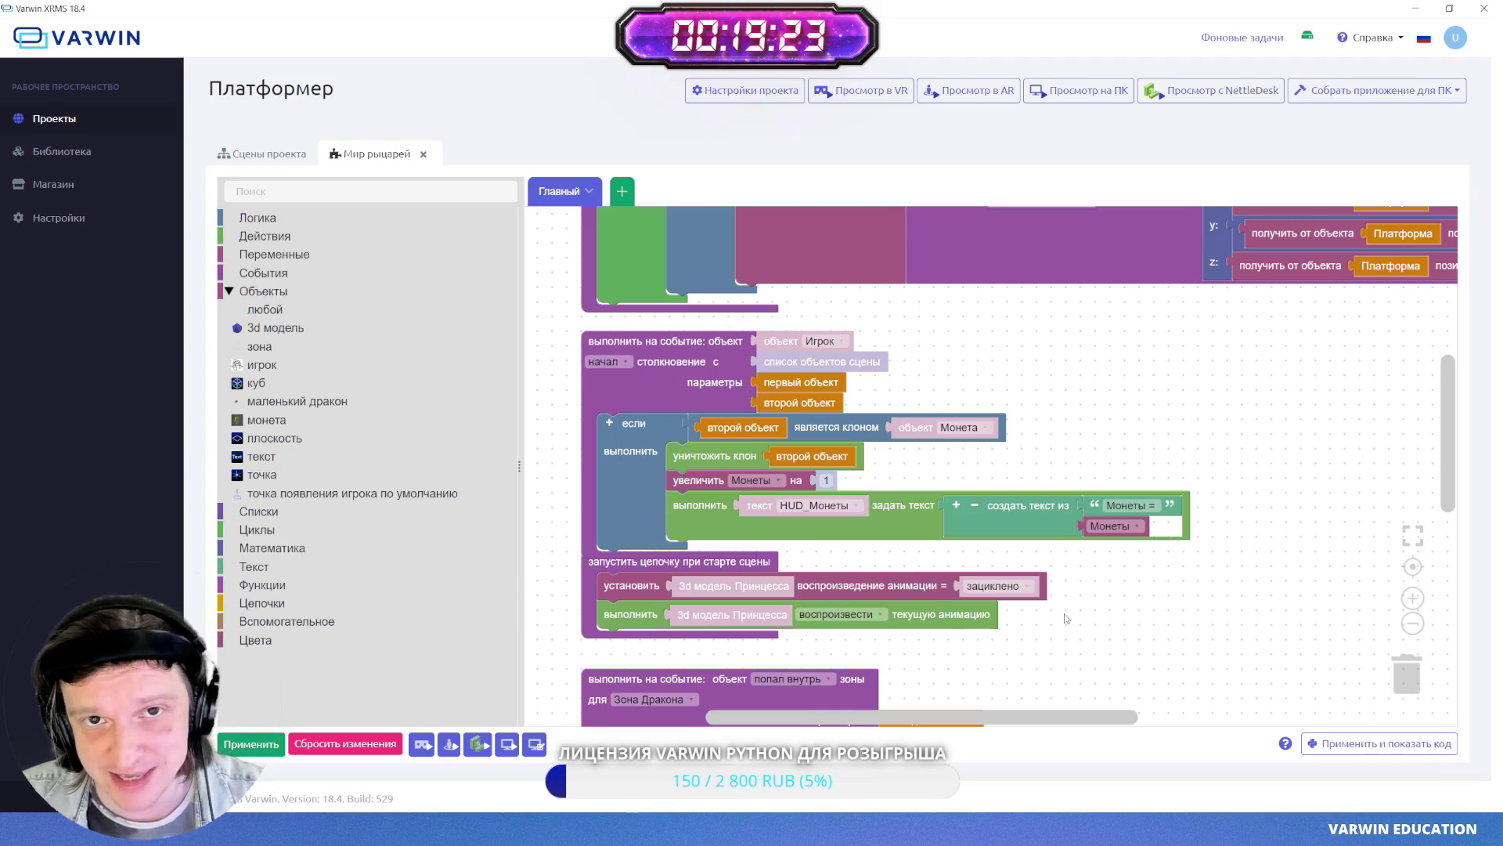
- Replace the plain Монеты value in the start-up HUD_Монеты text with the join block, then apply
scroll(1031, 376, up, 1)
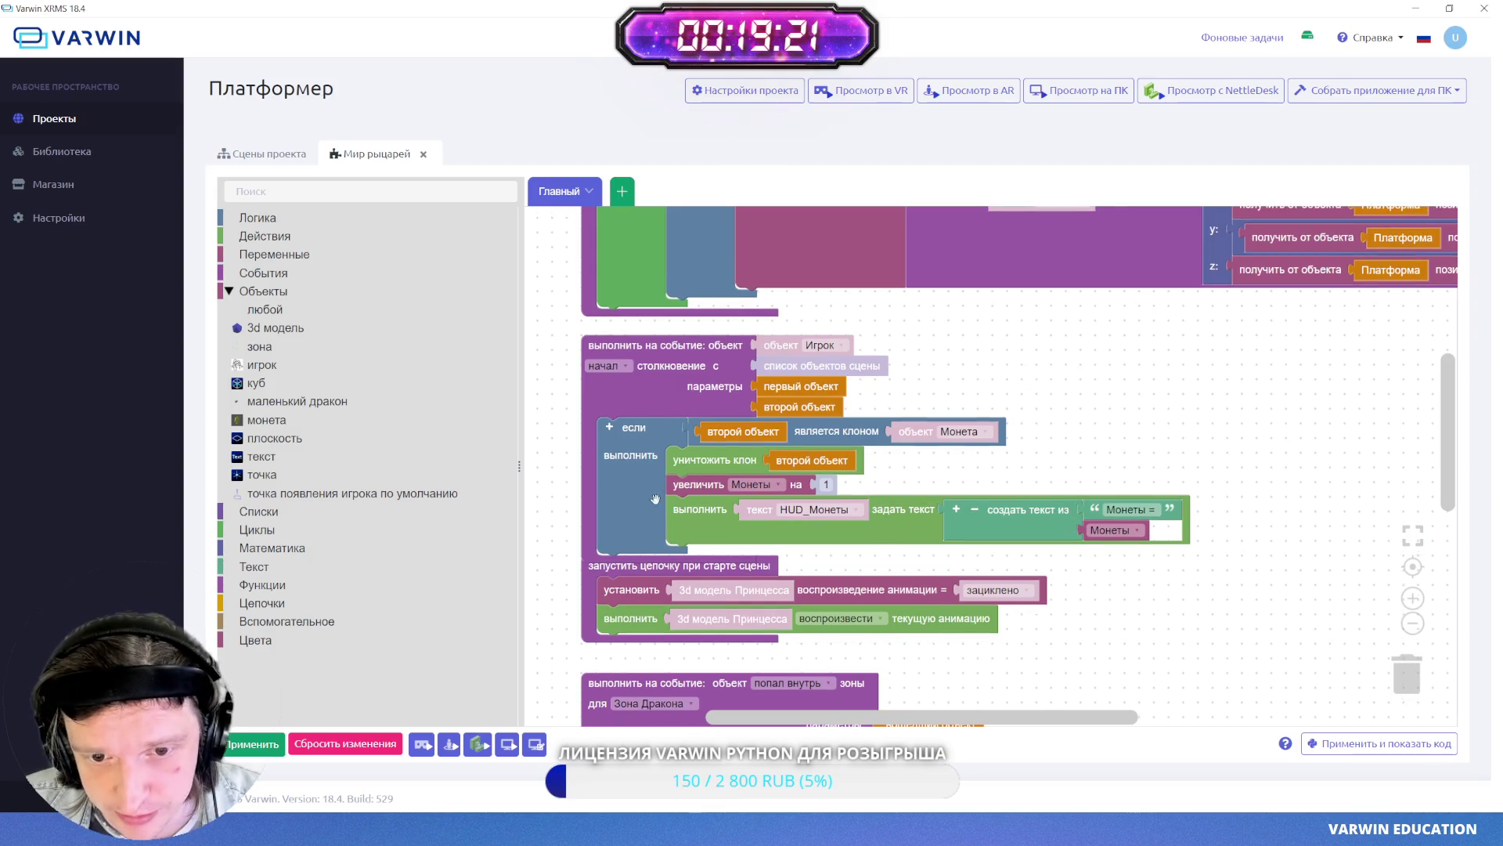
scroll(970, 456, up, 2)
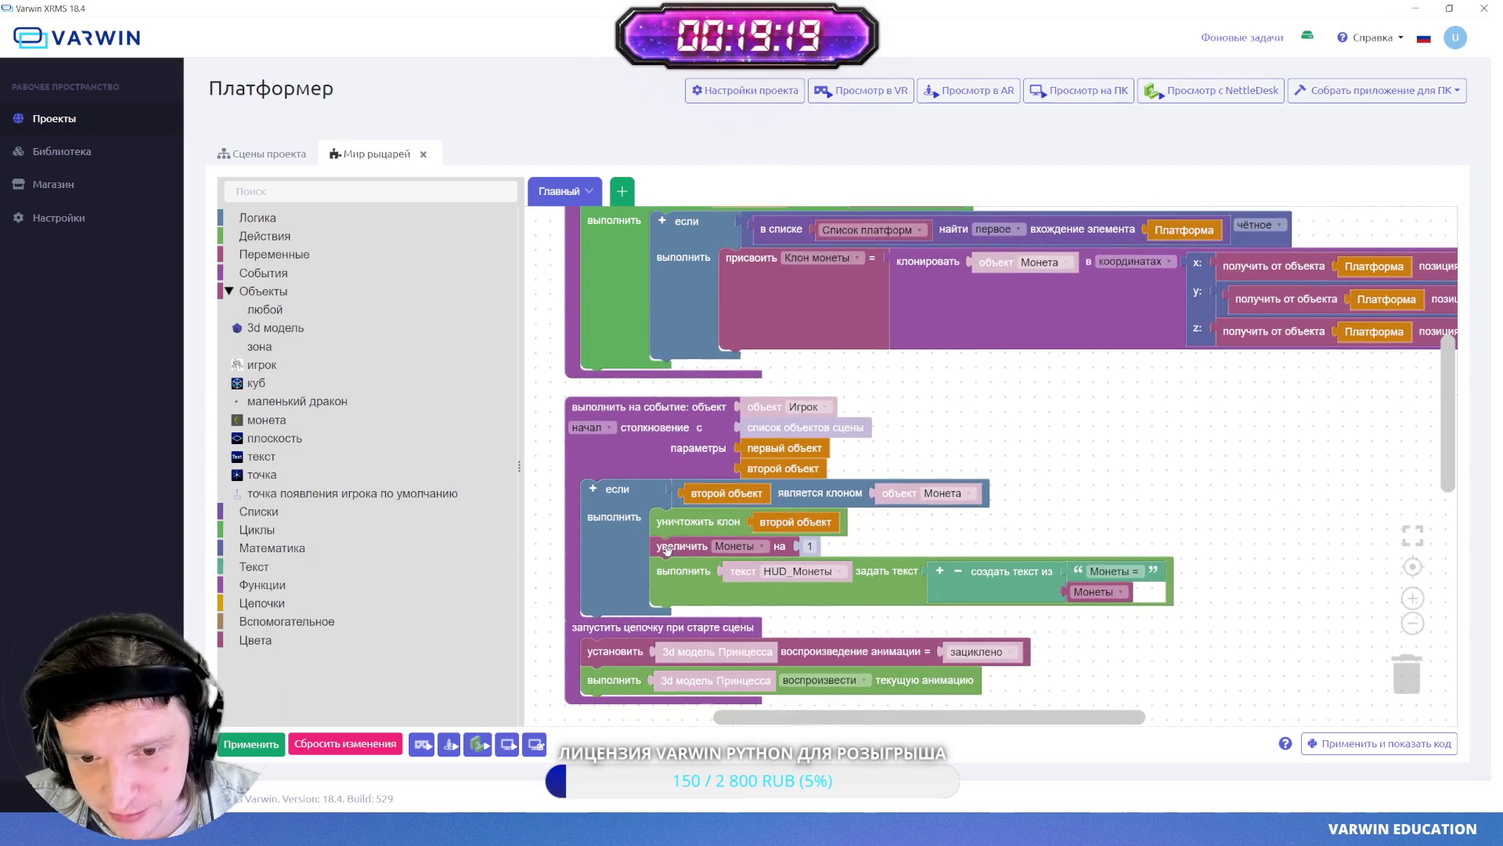
scroll(1072, 462, up, 1)
click(964, 618)
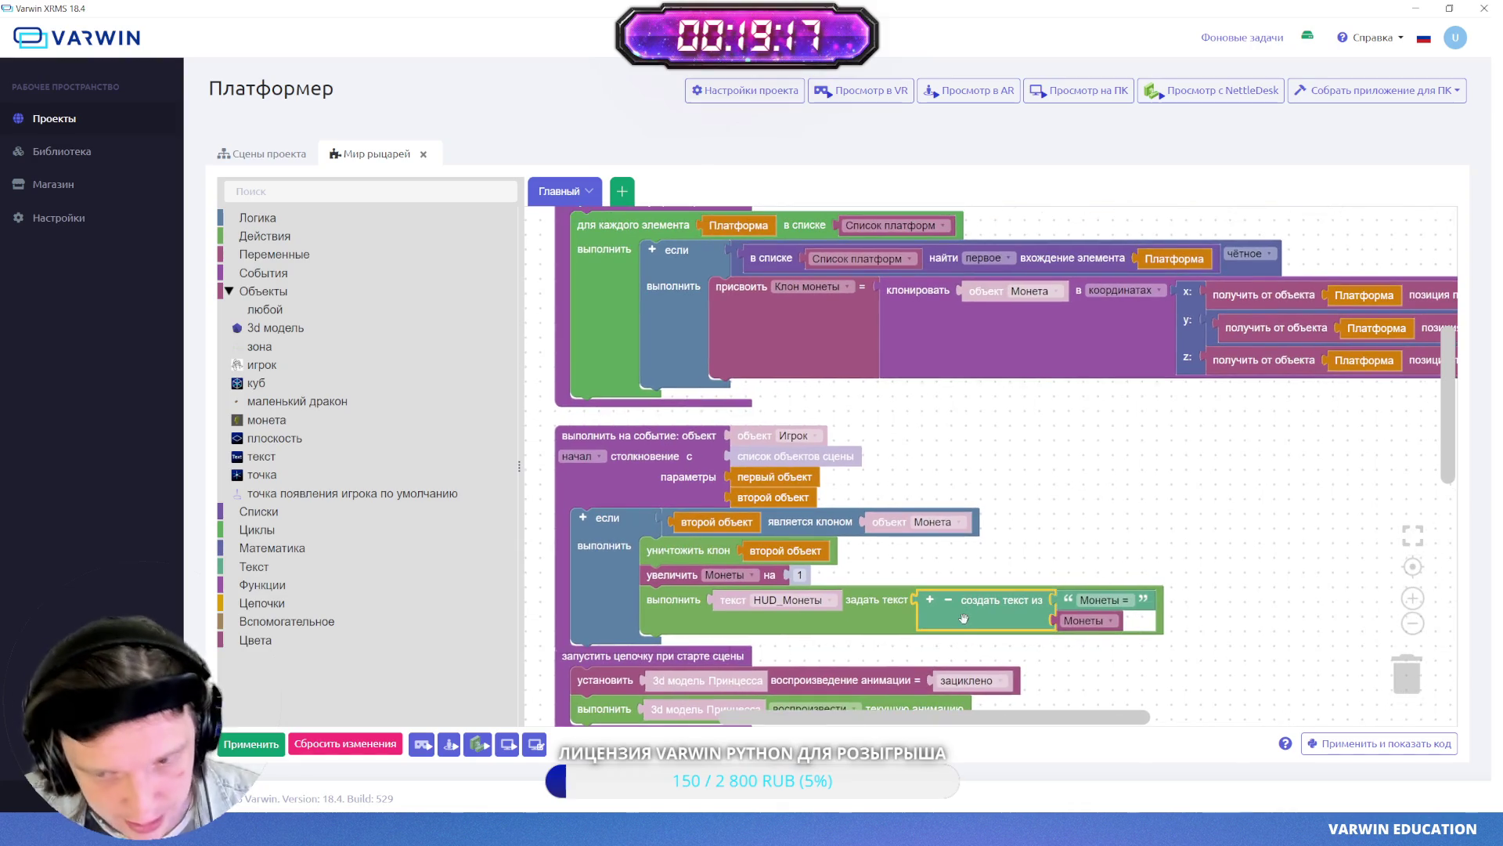
mouse_move(964, 616)
mouse_down()
mouse_move(989, 642)
mouse_move(1045, 468)
mouse_move(1008, 447)
mouse_move(1035, 291)
mouse_up()
scroll(1008, 447, down, 4)
scroll(899, 252, up, 4)
click(934, 338)
click(934, 337)
key(Delete)
drag(1155, 344, 944, 360)
drag(696, 264, 696, 234)
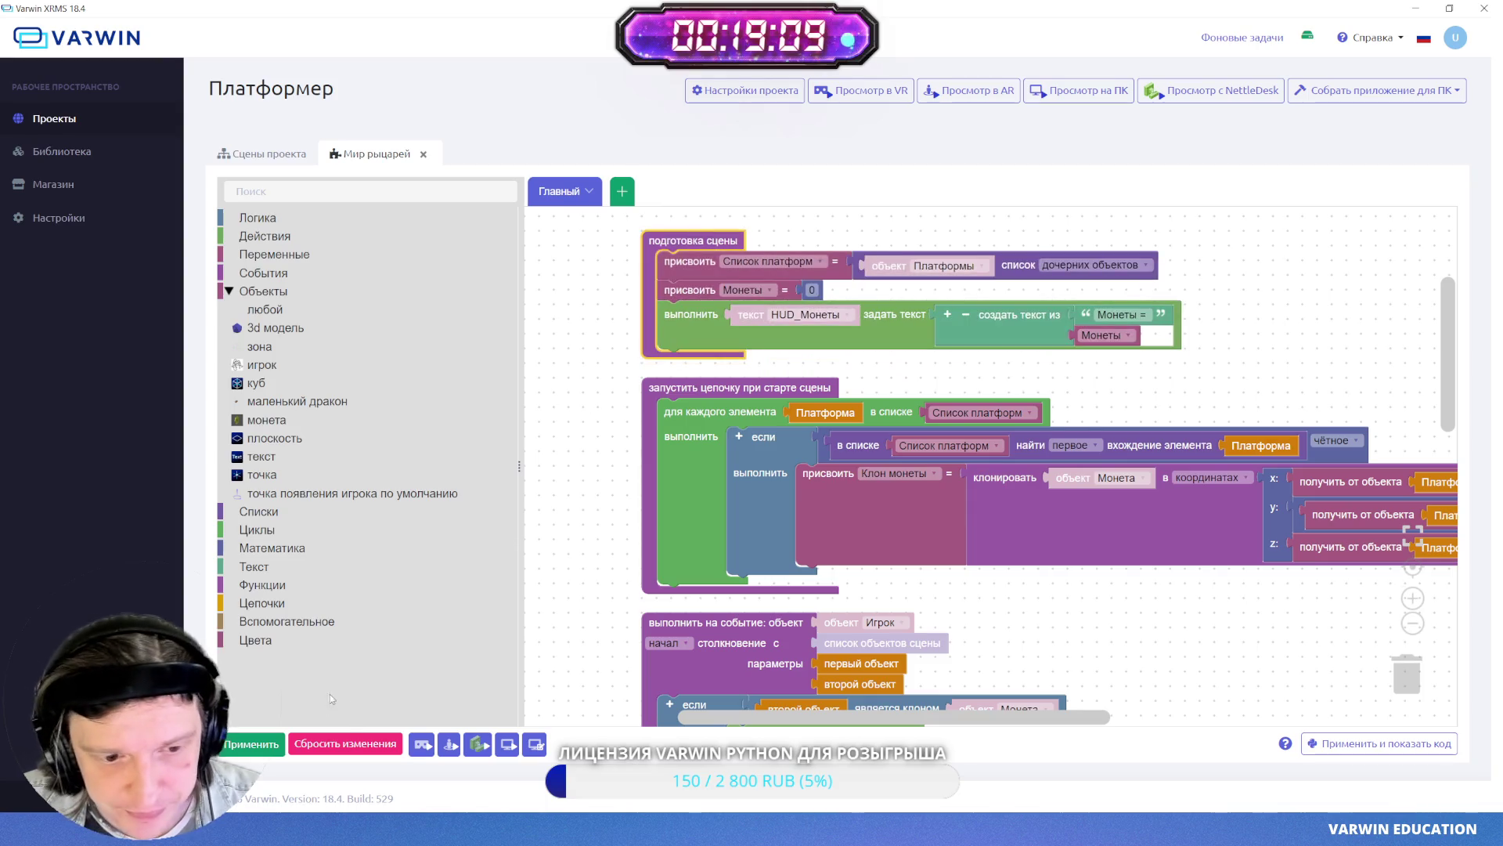
click(268, 748)
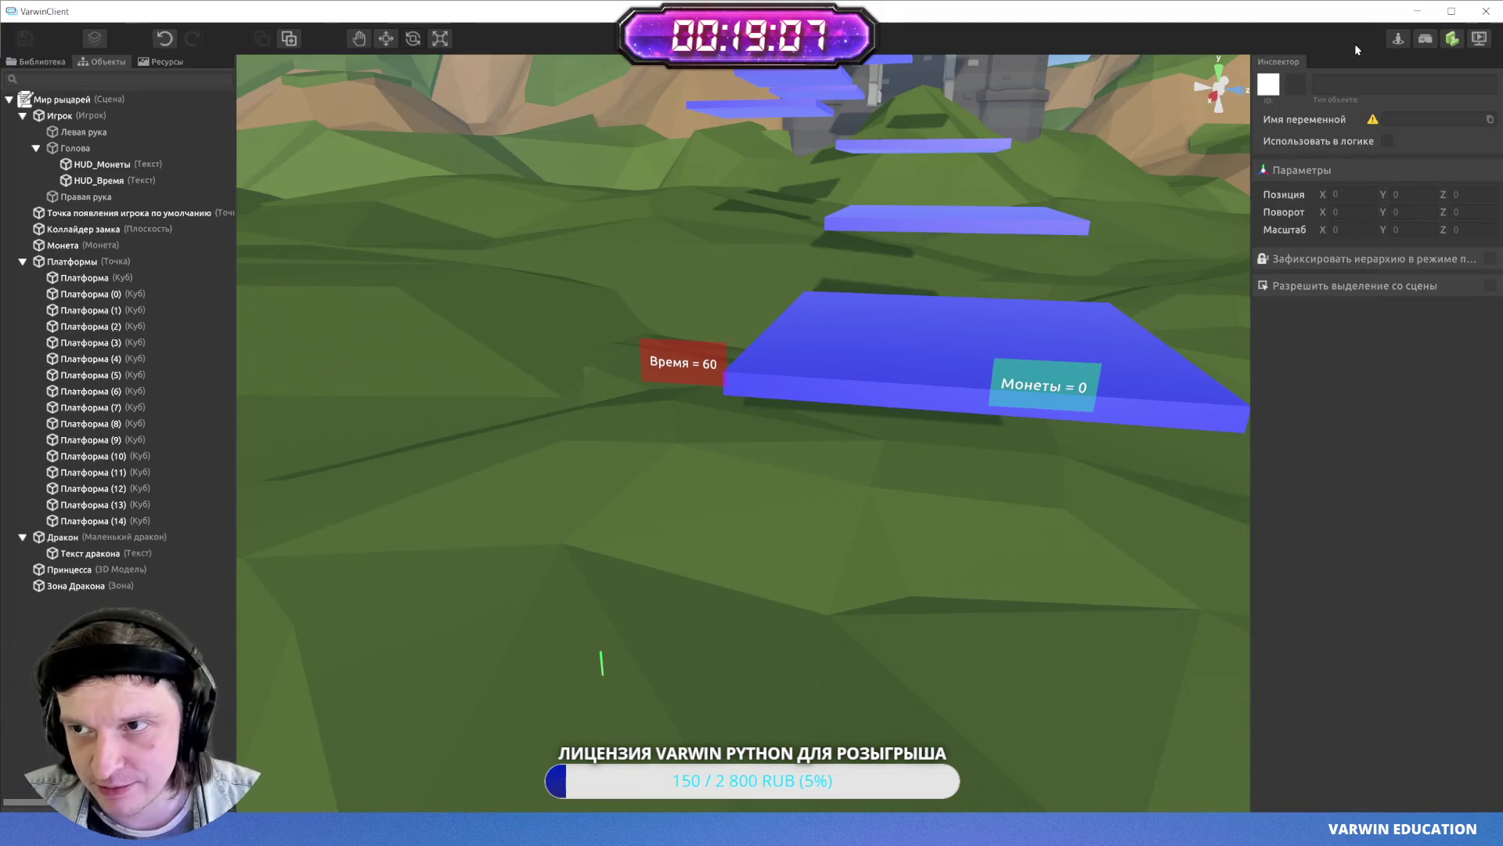
- Play on PC, collect three coins until the HUD reads 'Монеты = 3', then return to editing
click(1473, 49)
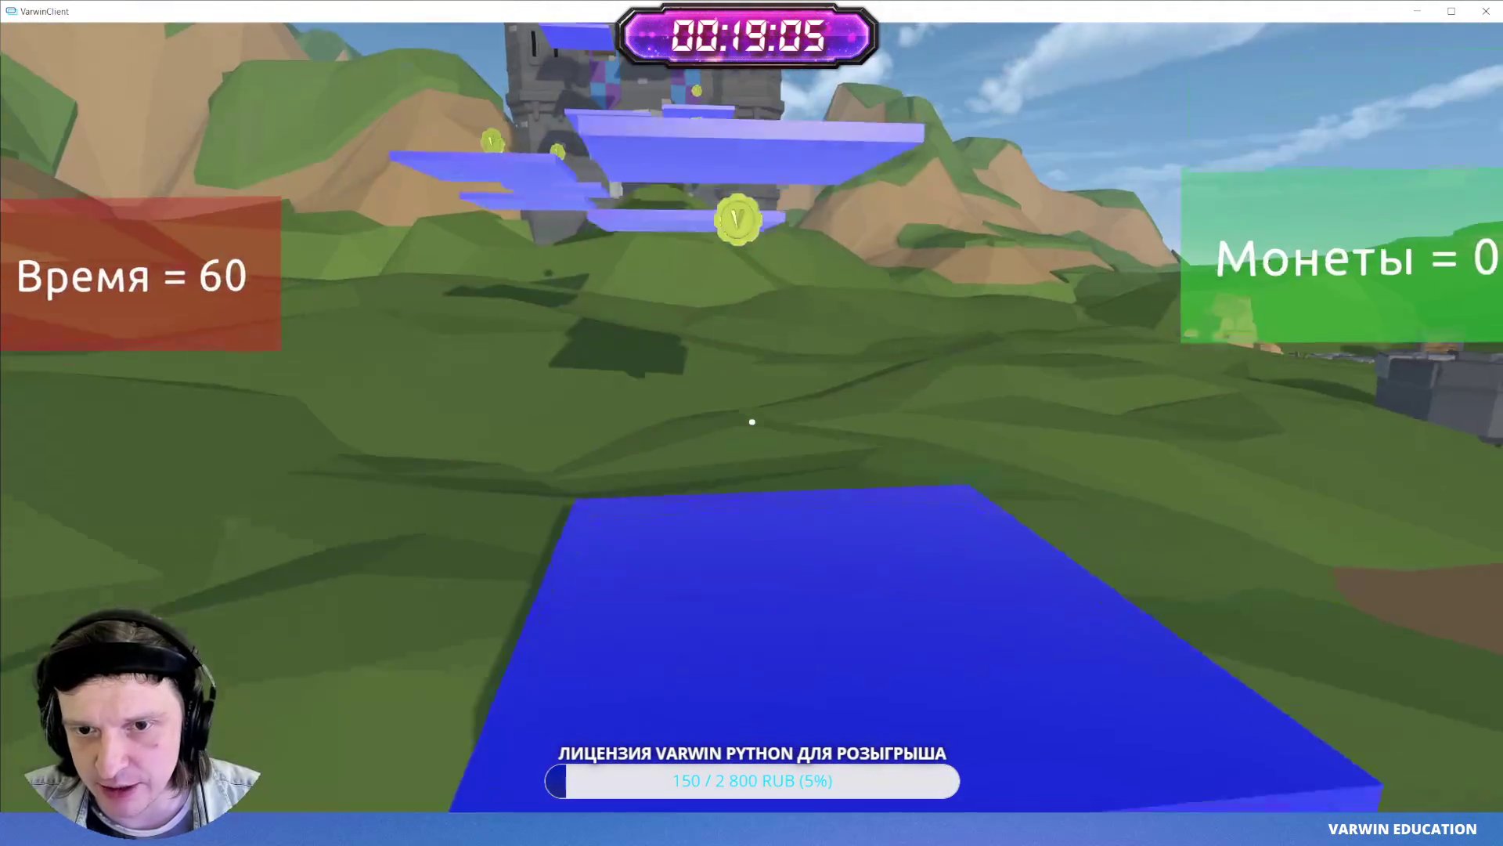
key(w)
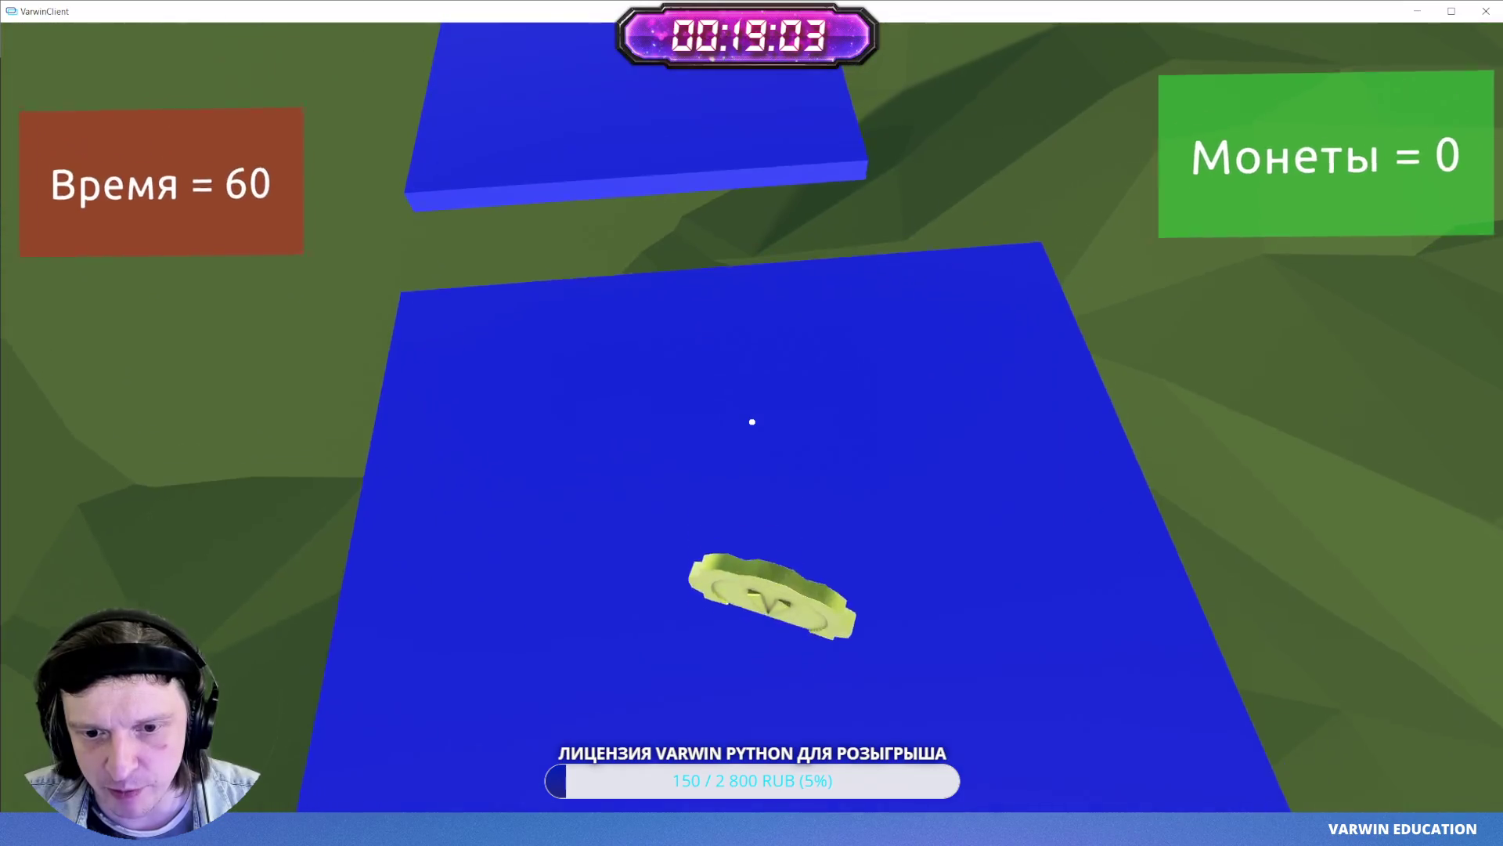
key(w)
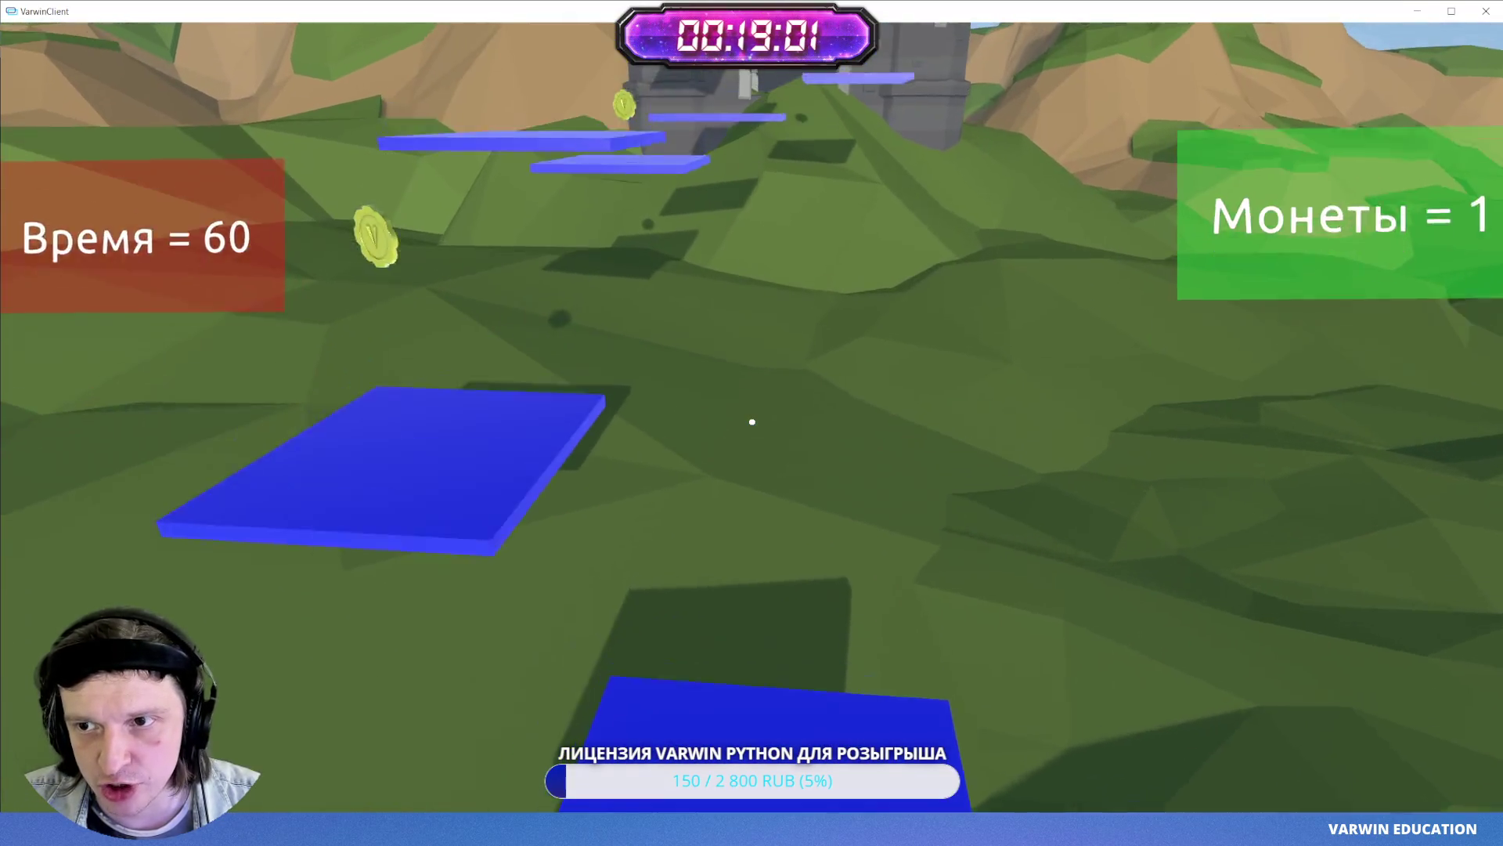
key(w)
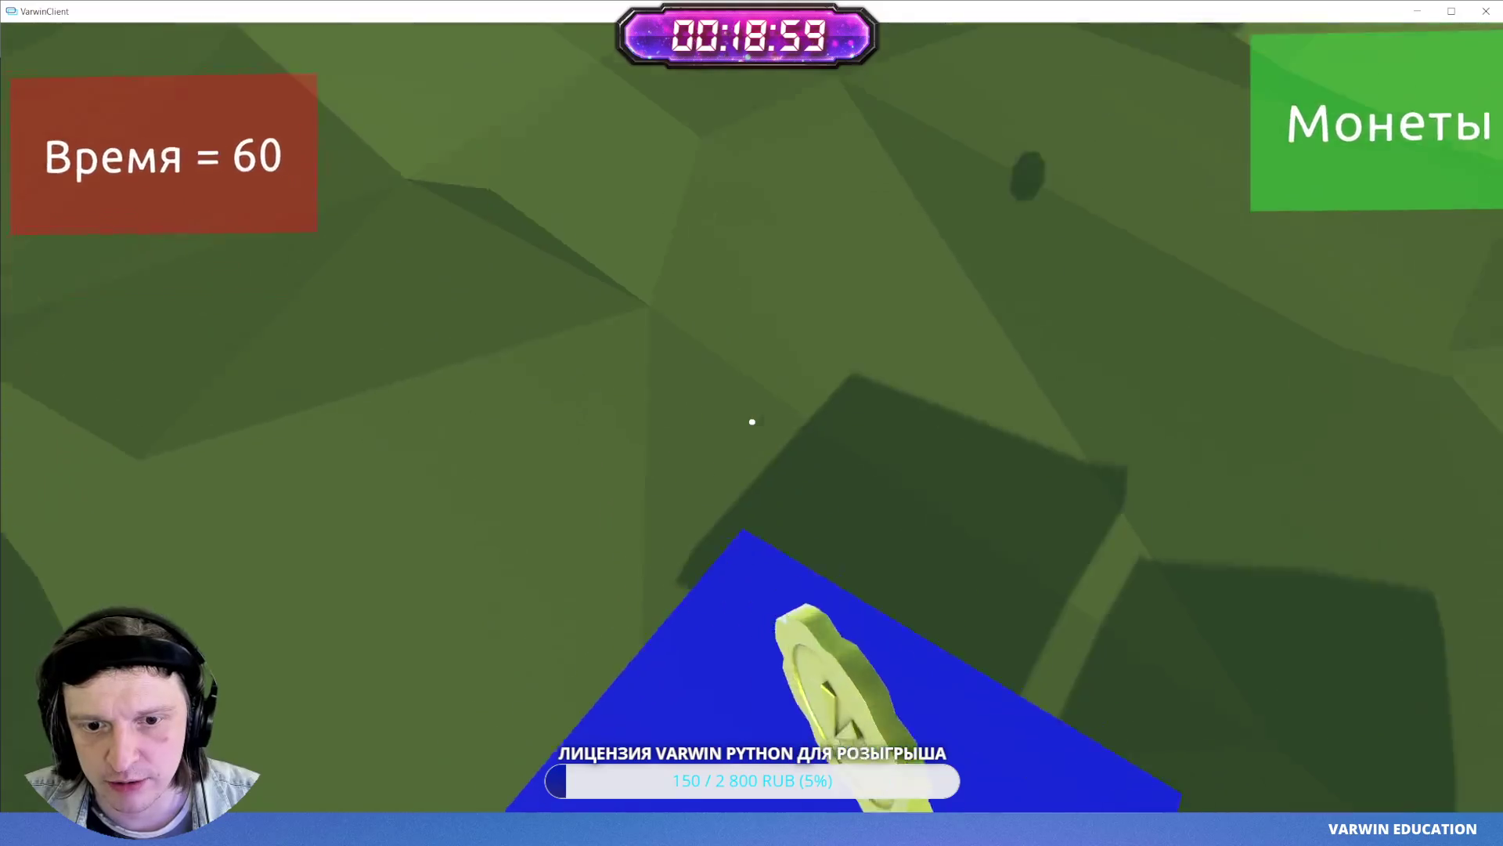
key(s)
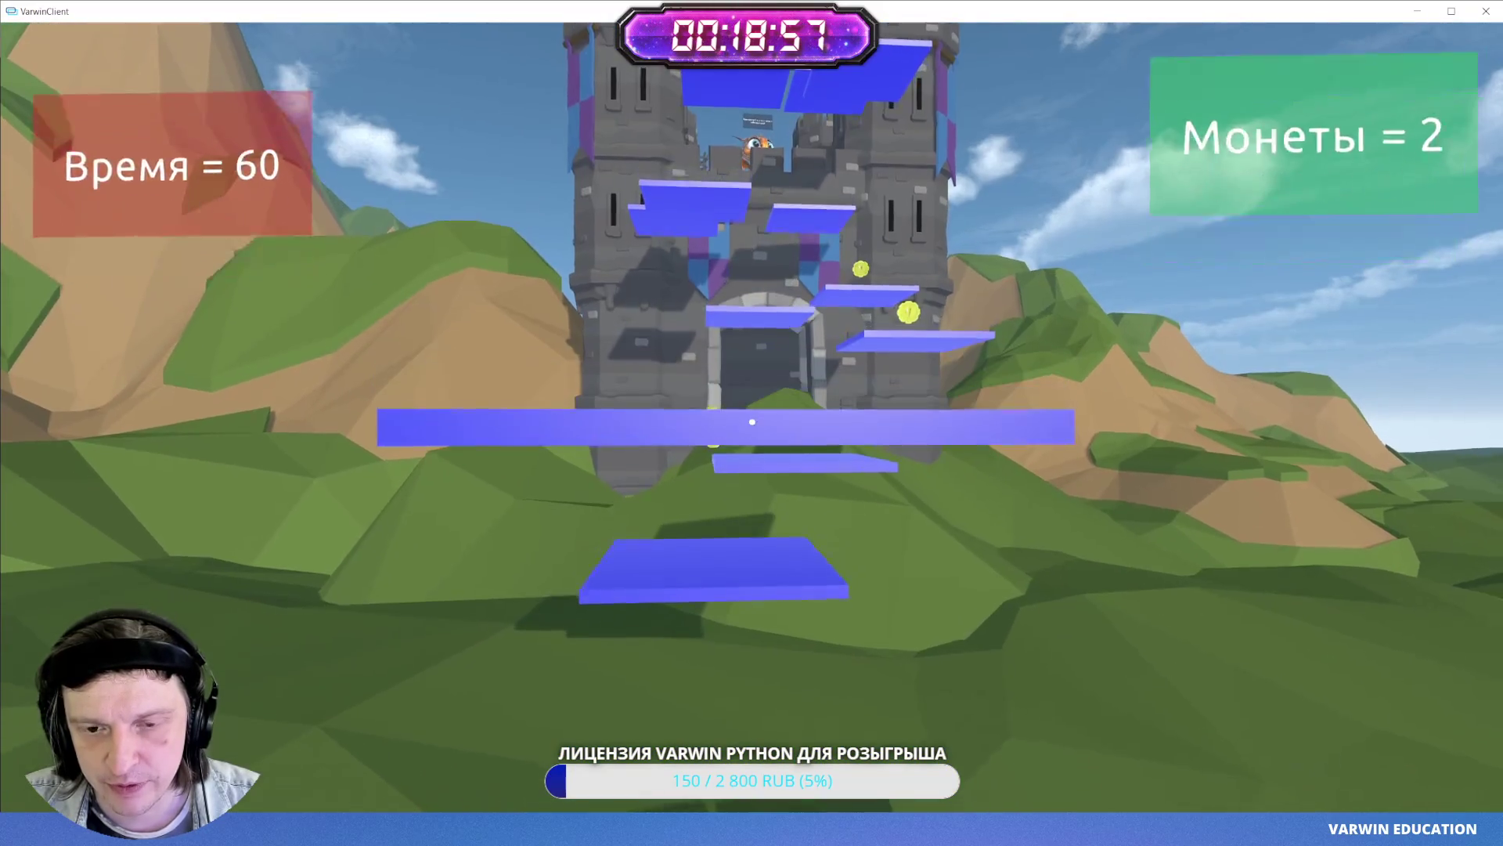
key(w)
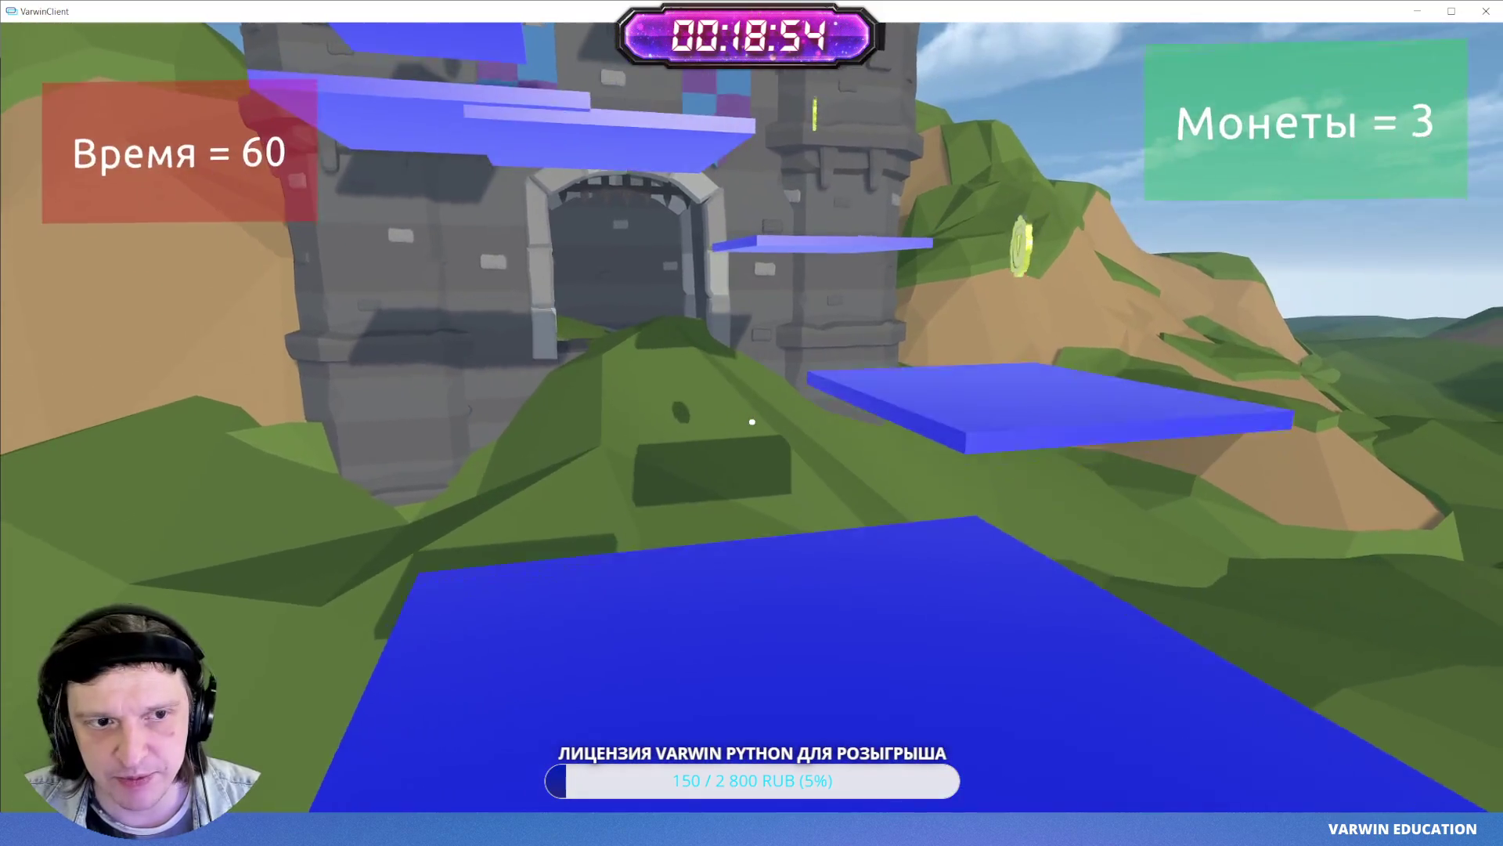
key(Escape)
click(752, 421)
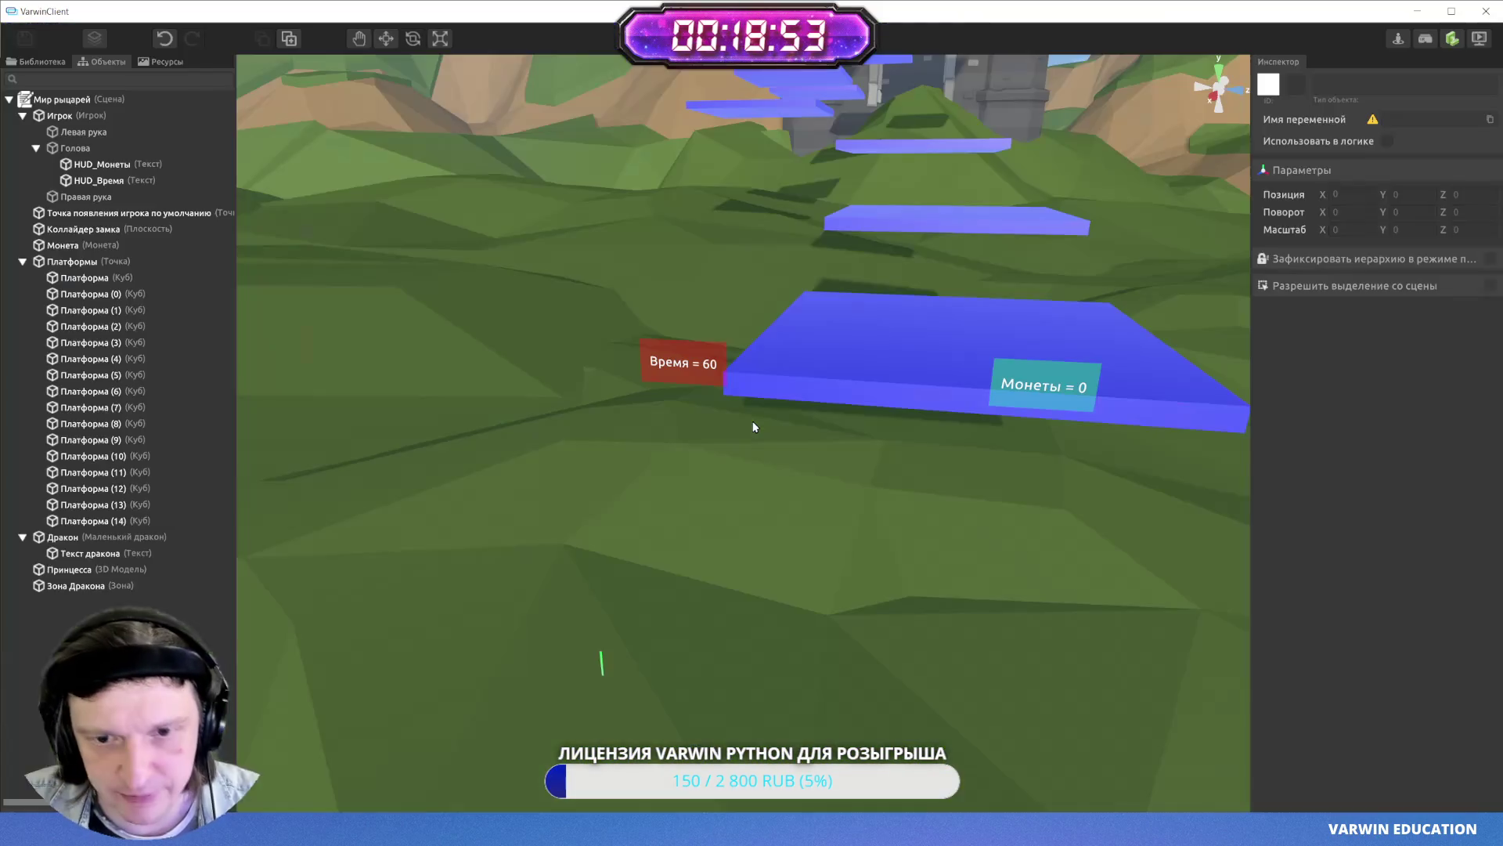
- Deselect HUD_Время, zoom the viewport out, and switch back to the Мир рыцарей logic blocks
click(689, 373)
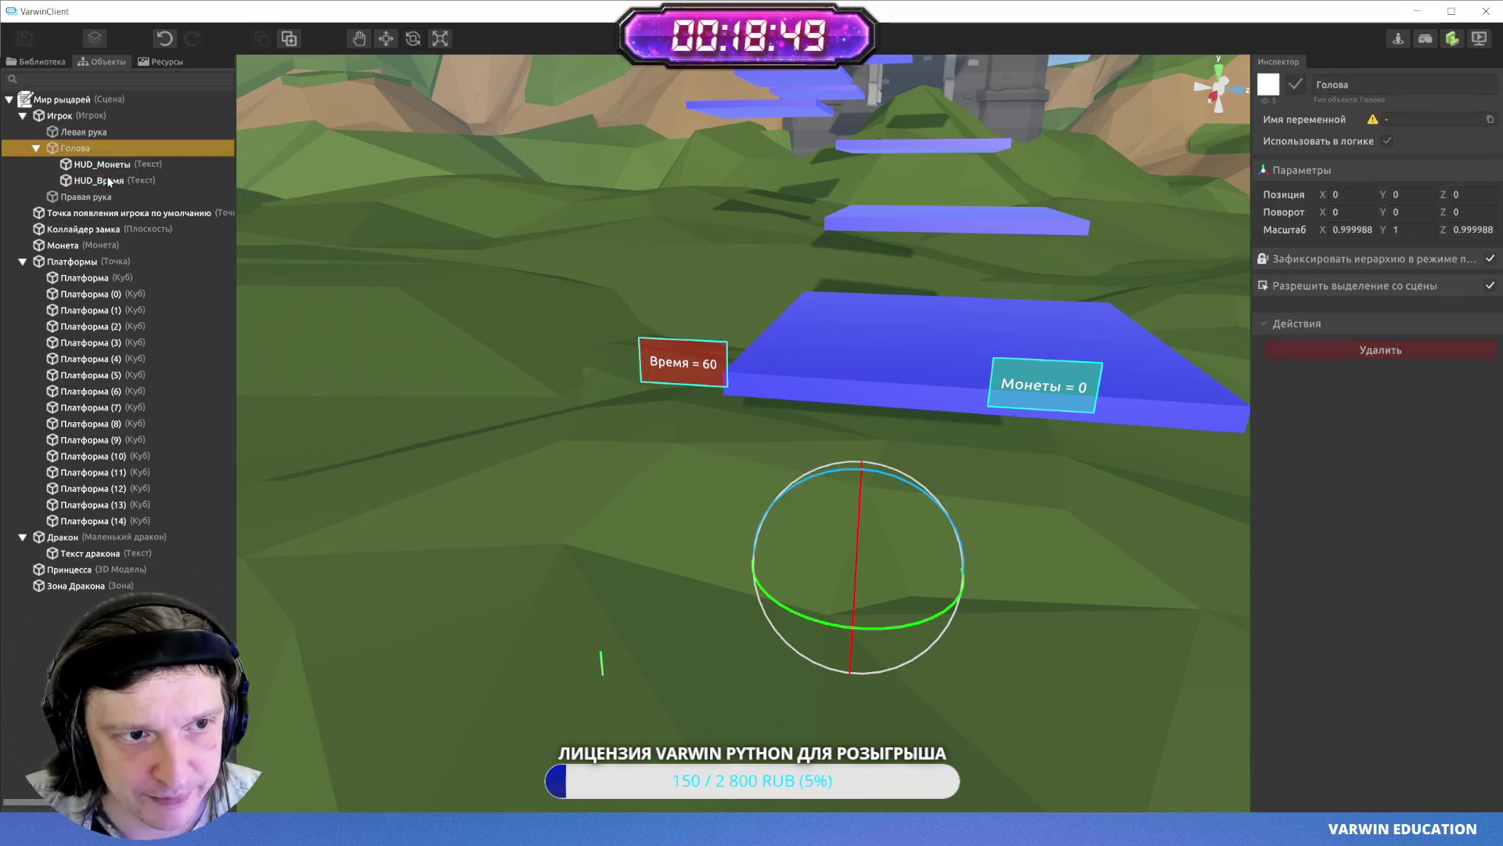
key(Escape)
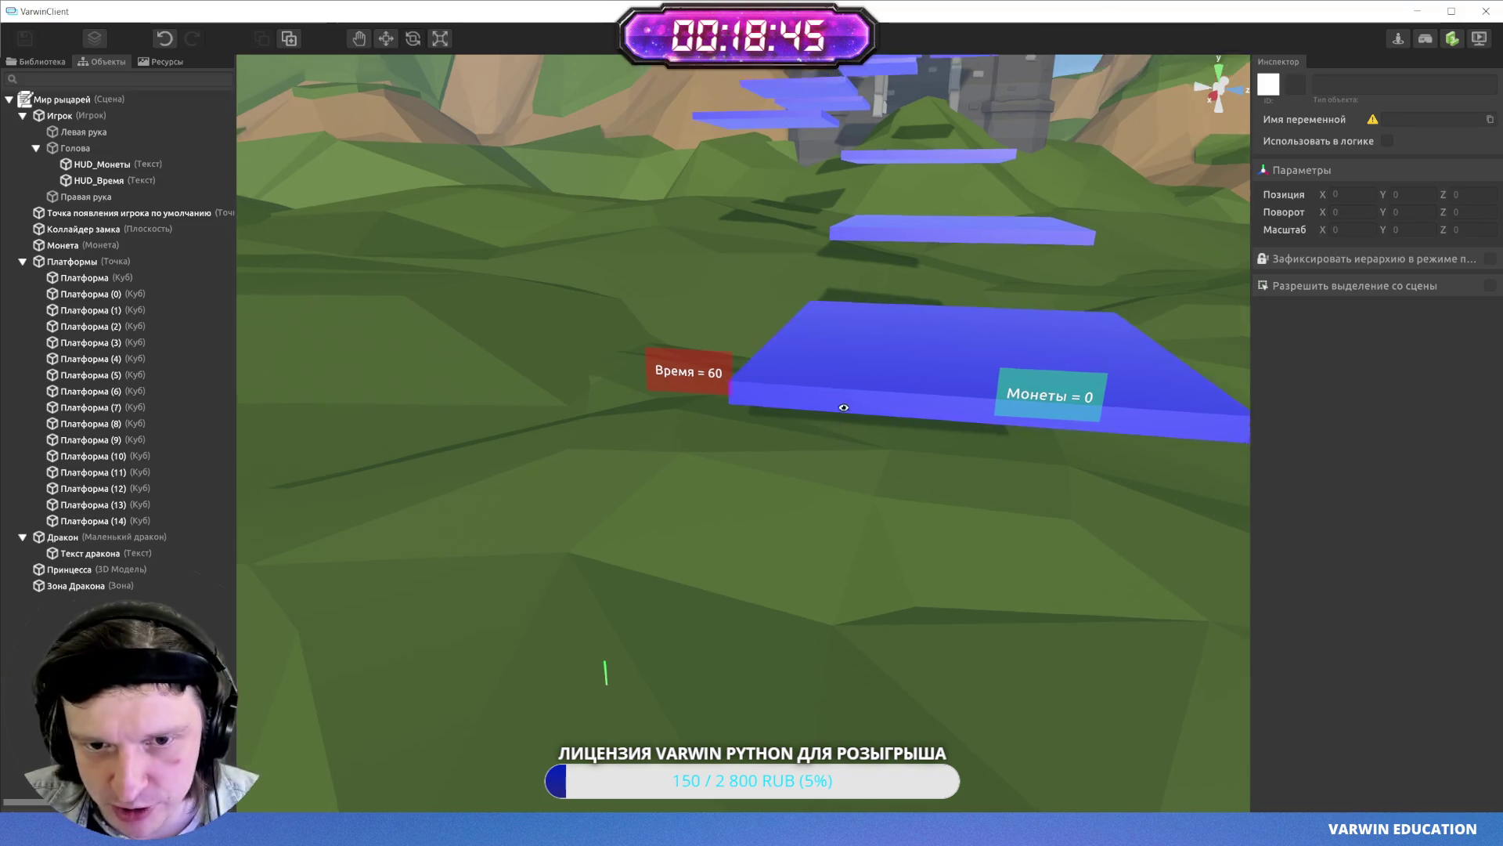
scroll(832, 413, down, 5)
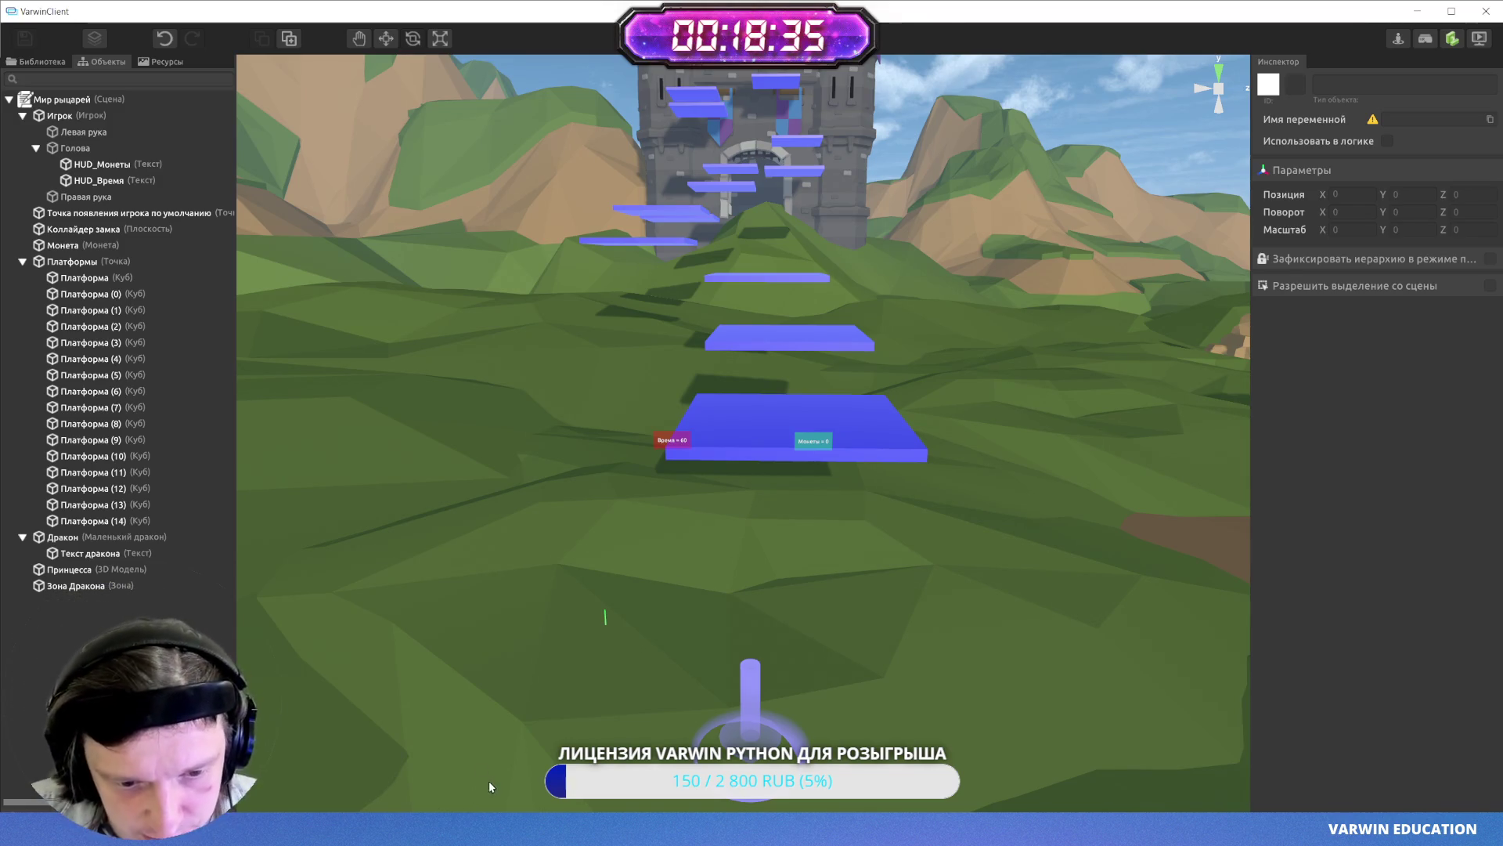
key(alt+Tab)
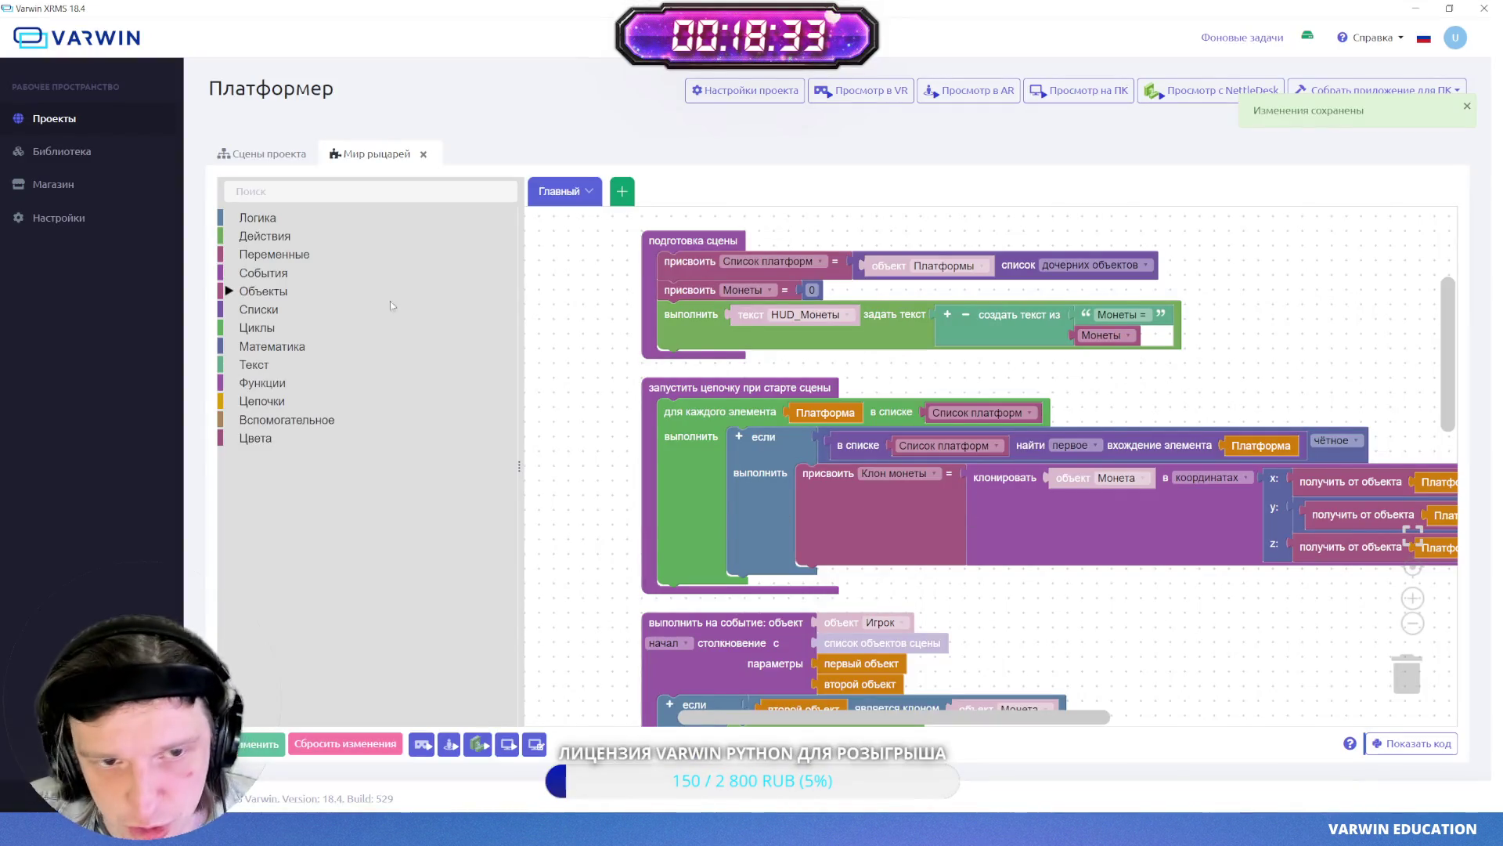
- Export the Платформер project to a folder from Проекты, then switch to the Claude chat in VS Code
click(102, 126)
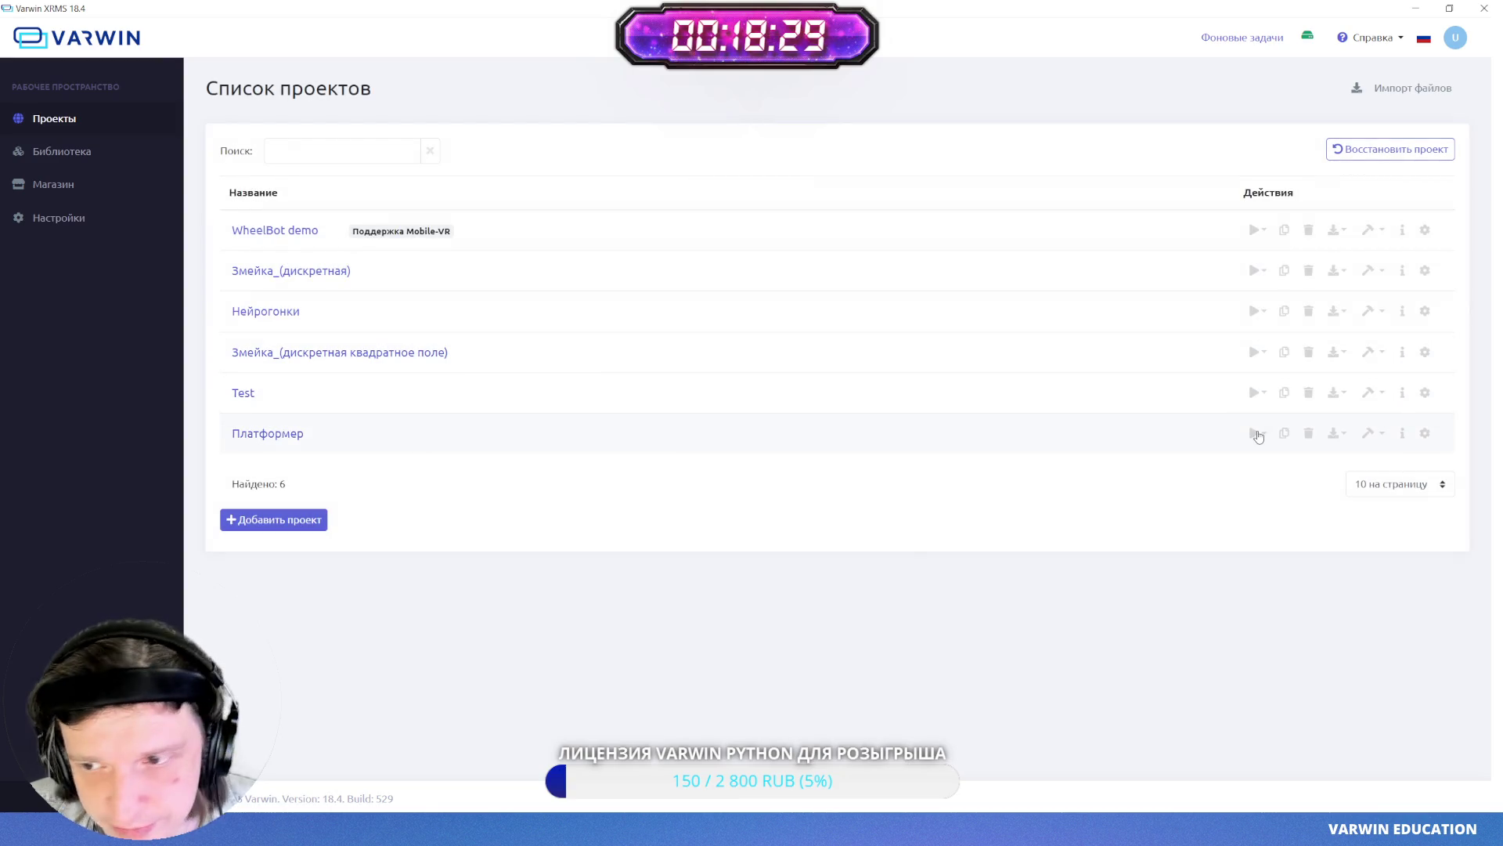
click(1334, 433)
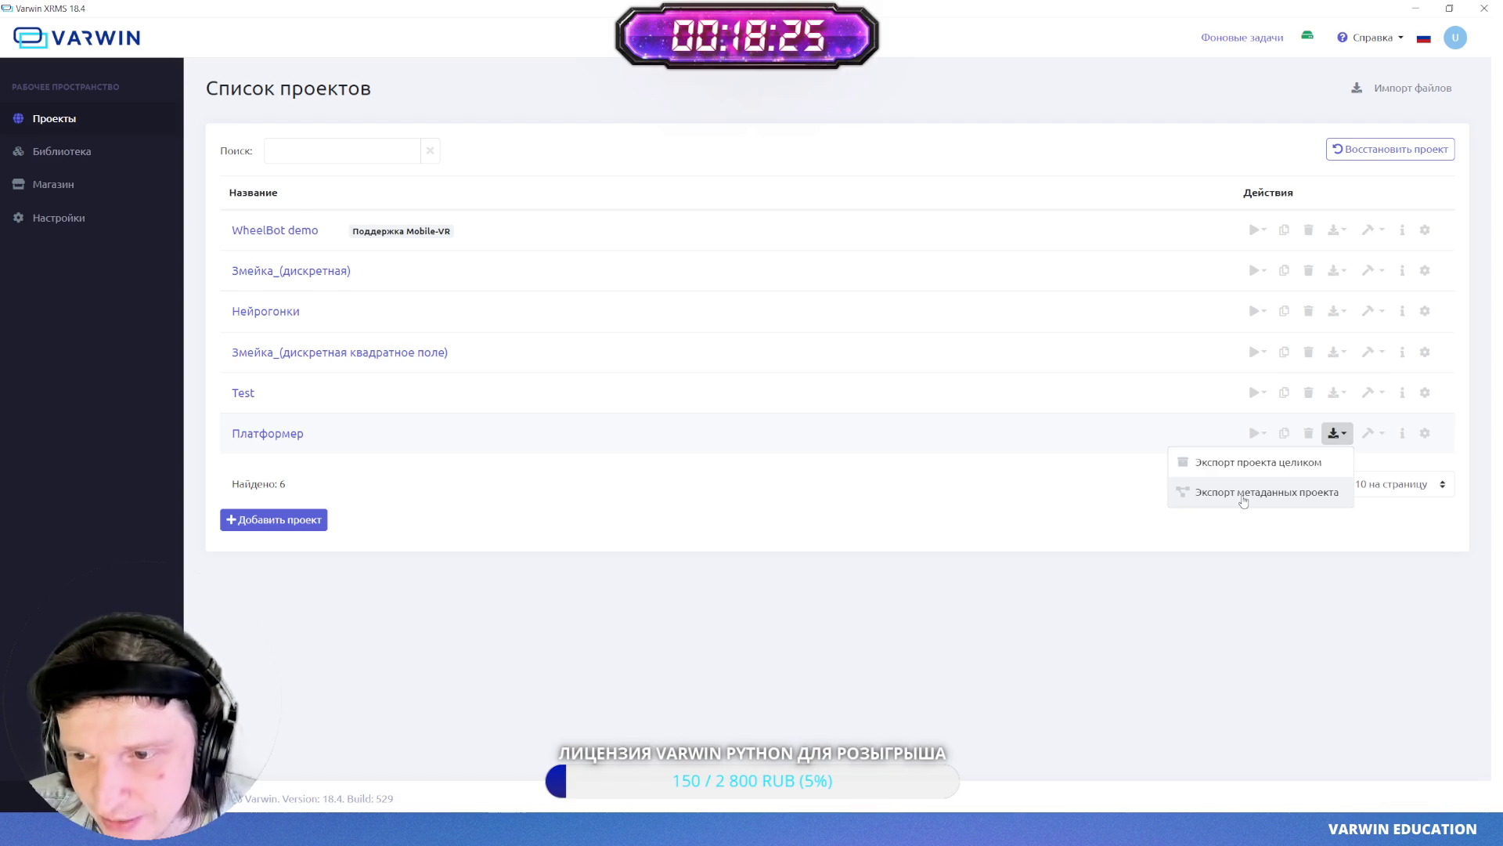
click(1243, 493)
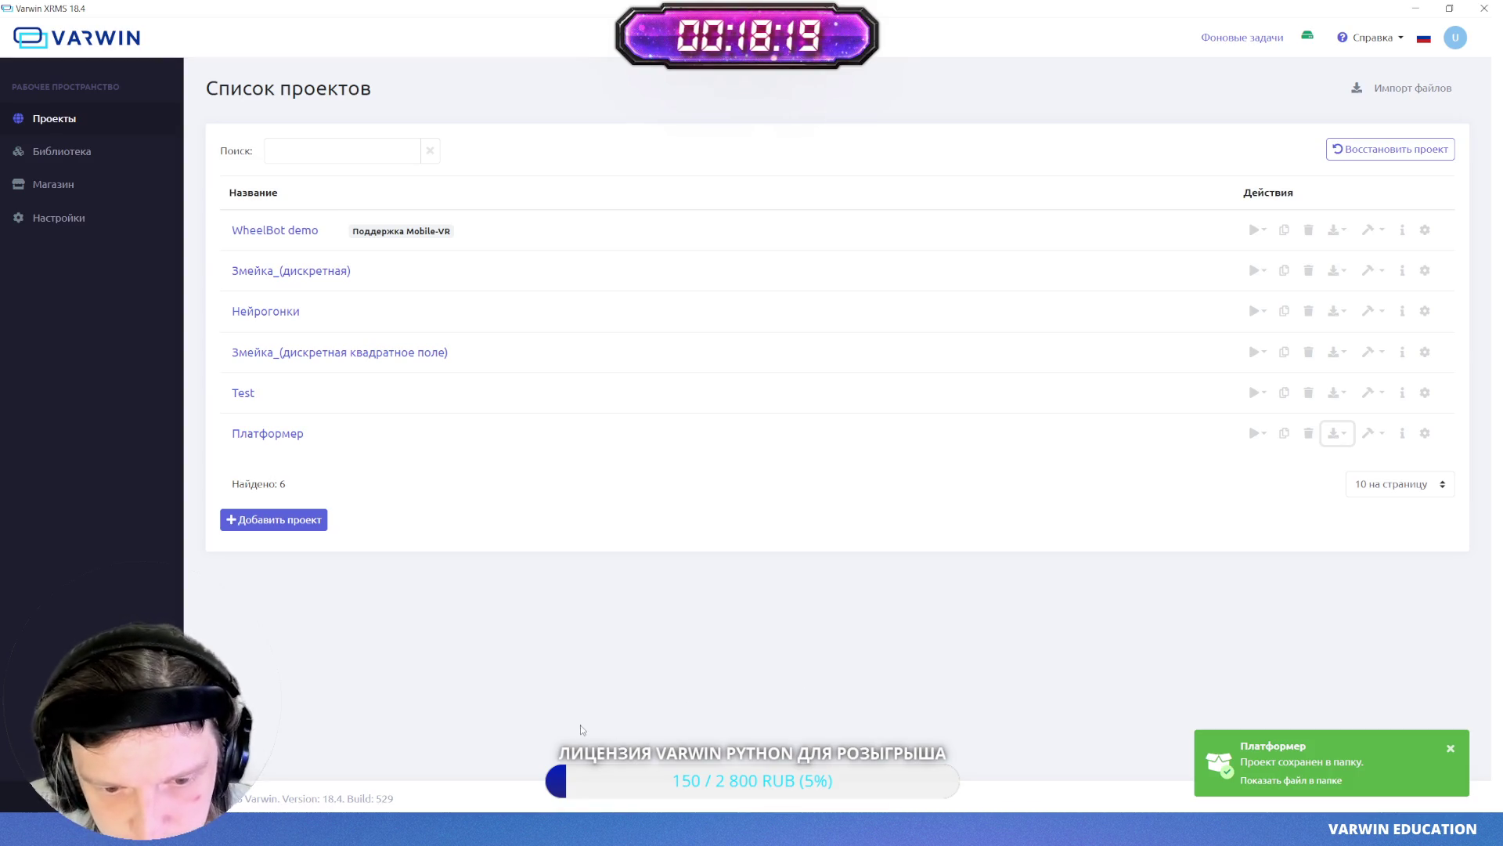
mouse_move(413, 830)
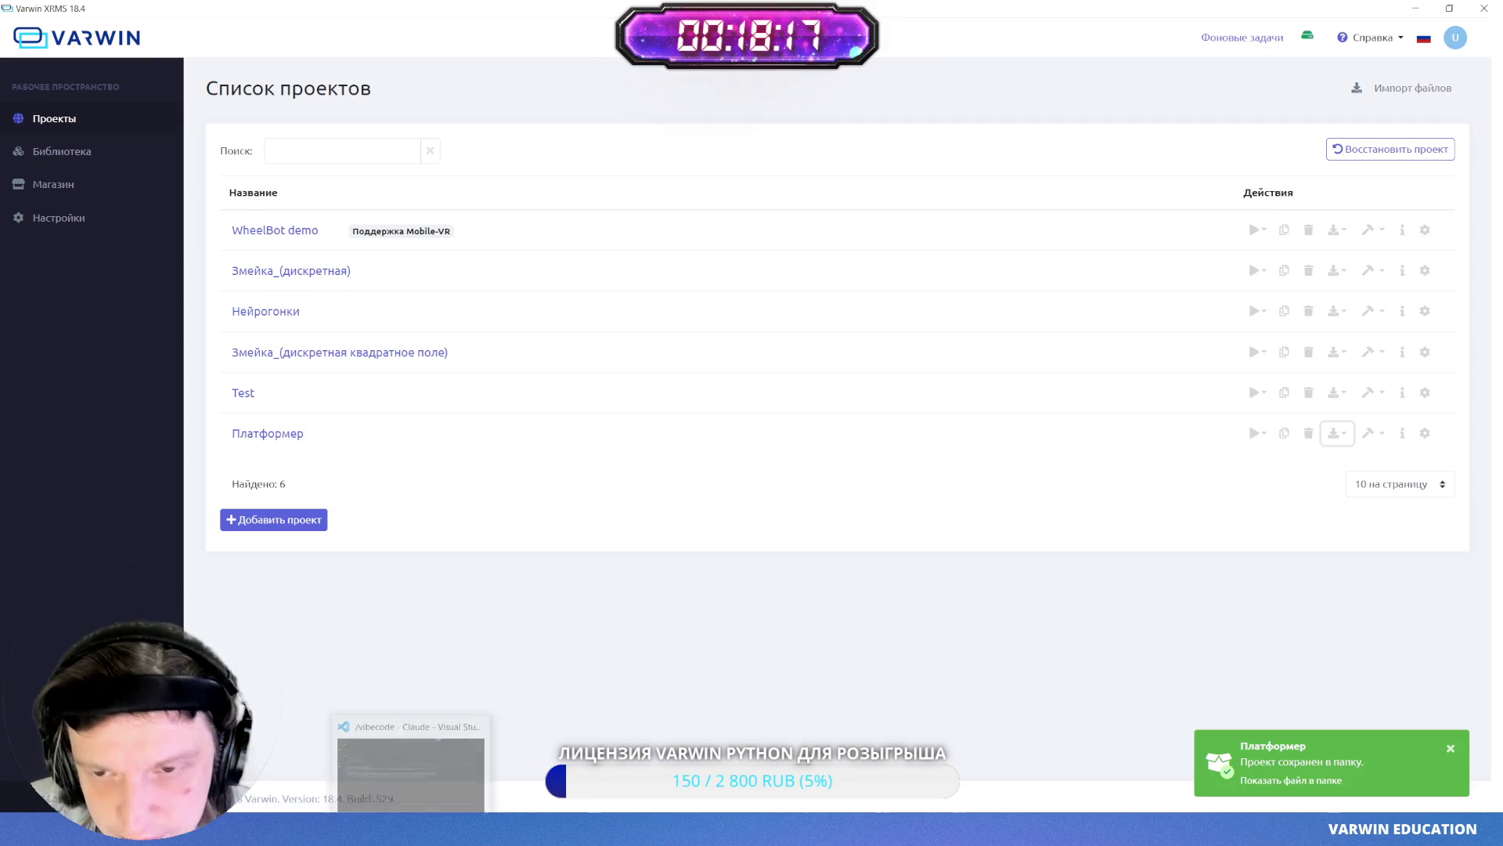
click(412, 756)
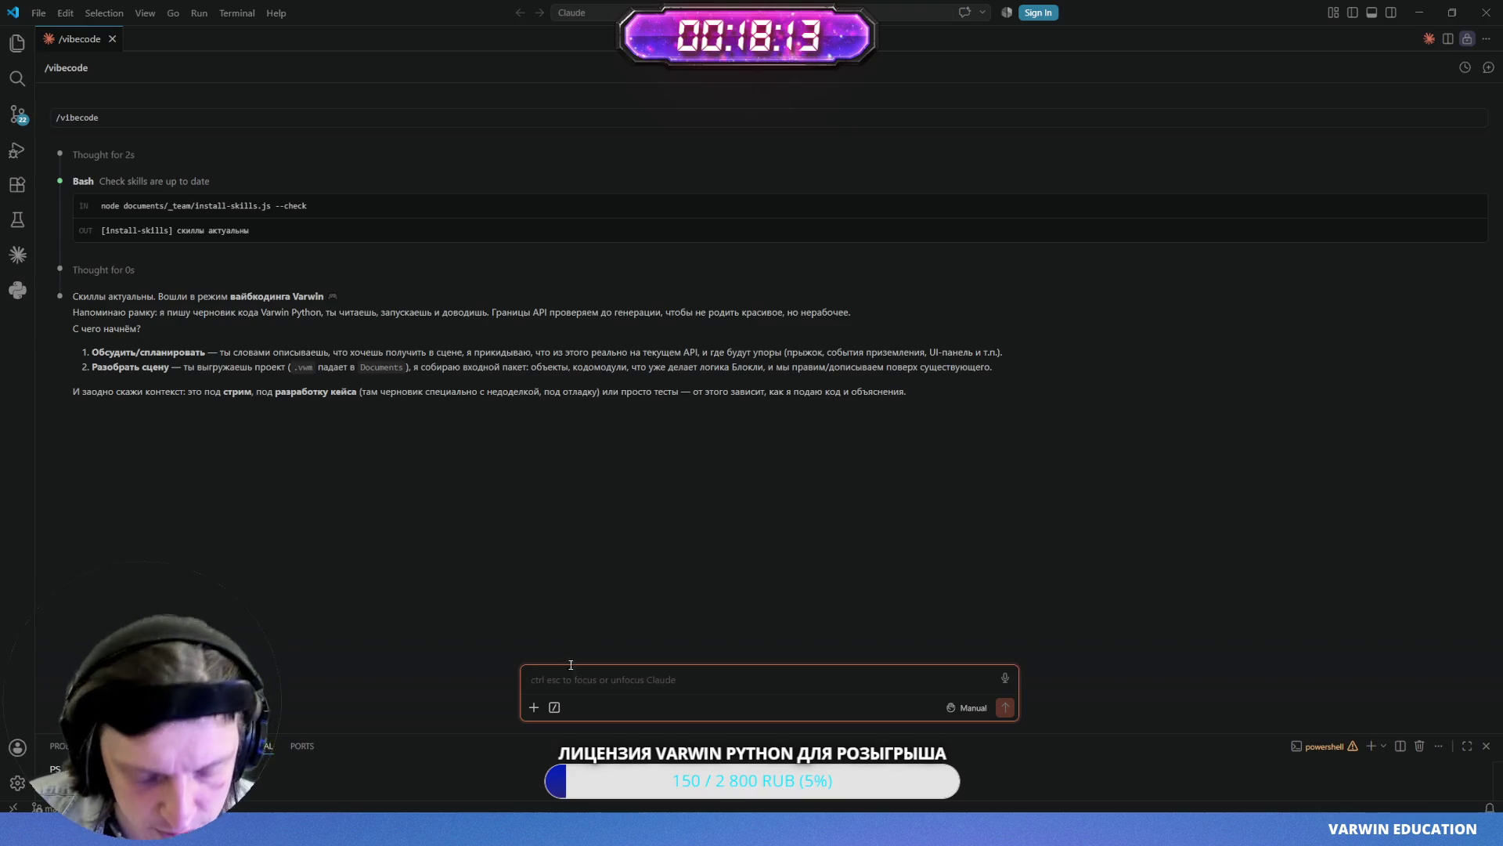
- Ask Claude for a 60-second countdown shown on HUD_Время, won by touching the princess
text(я)
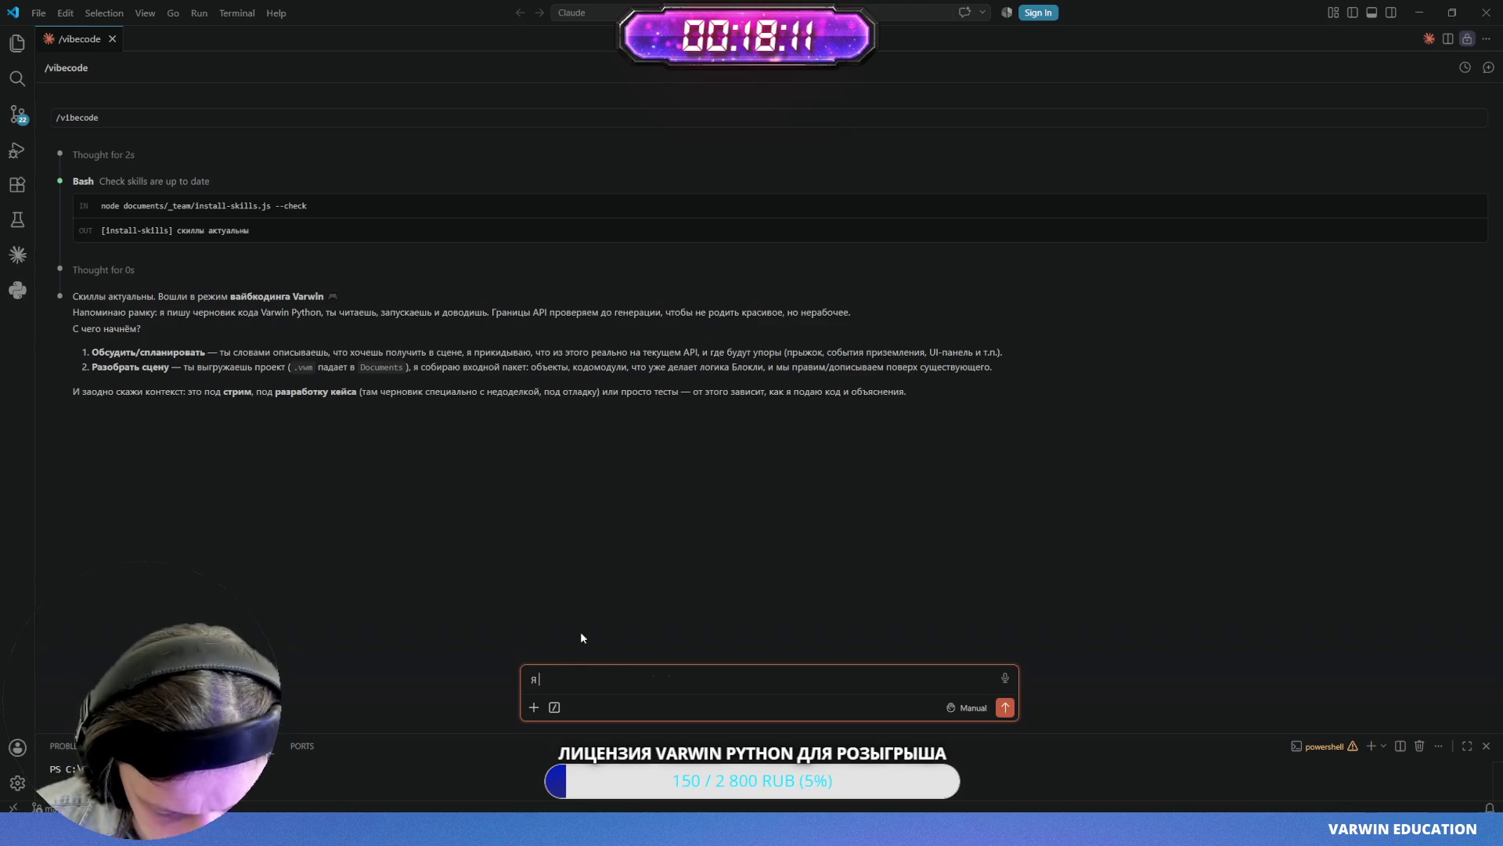
key(BackSpace)
key(BackSpace)
key(BackSpace)
text(Посмот)
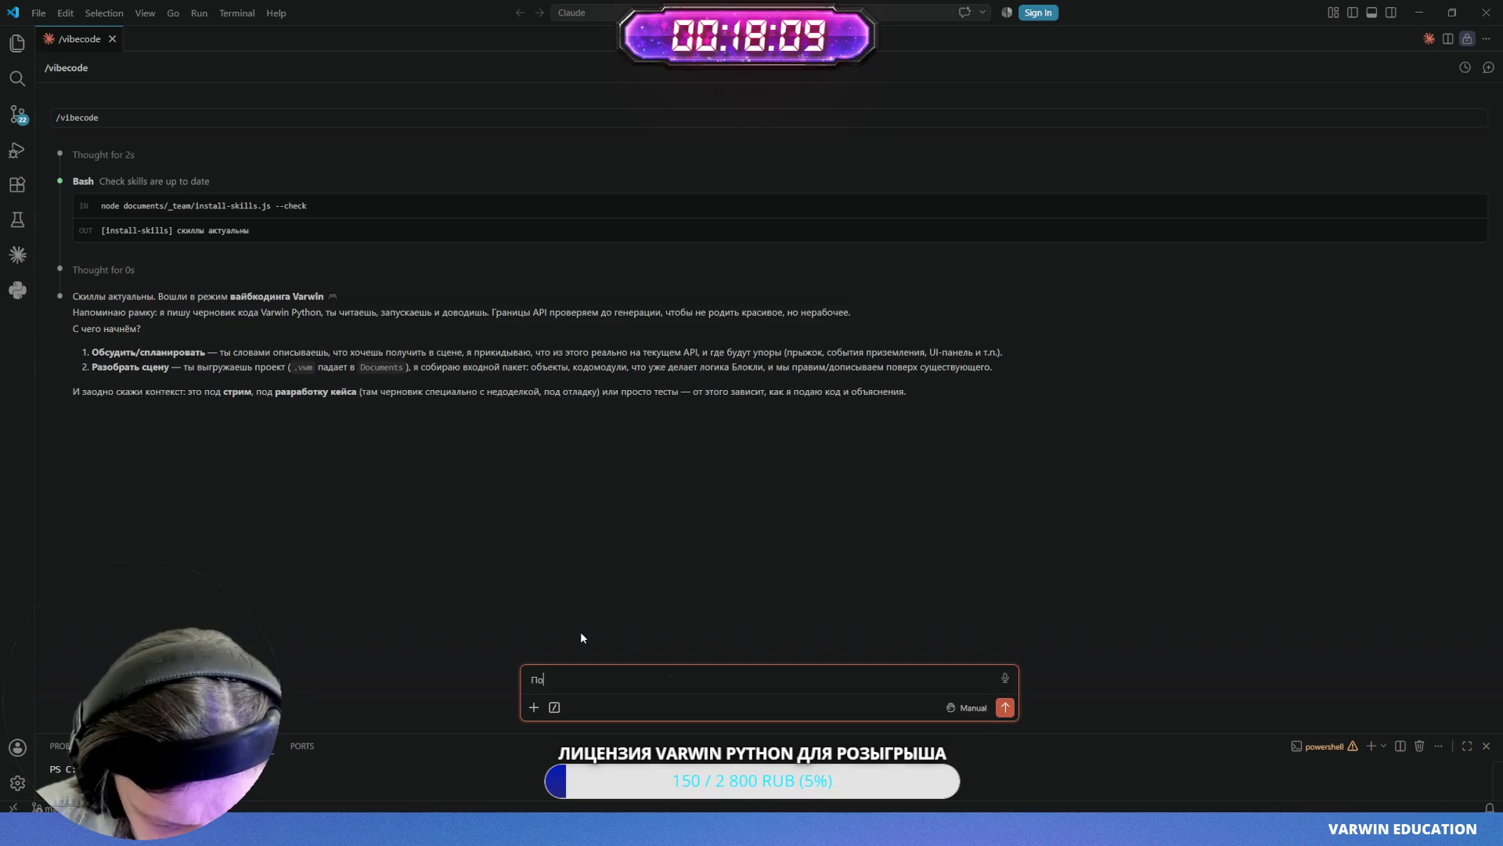
text(ри )
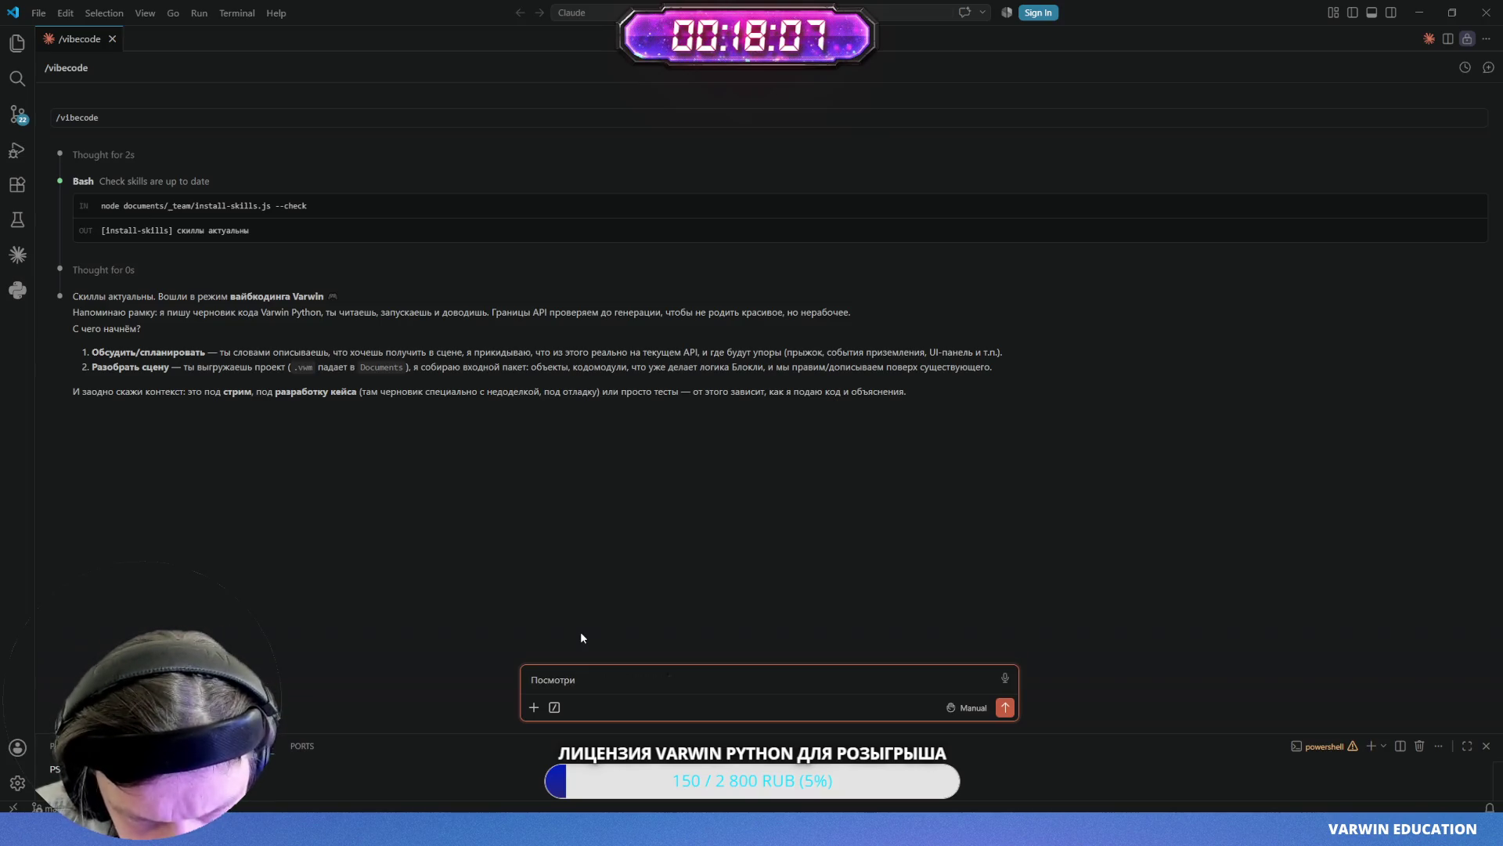
text(свежую выг)
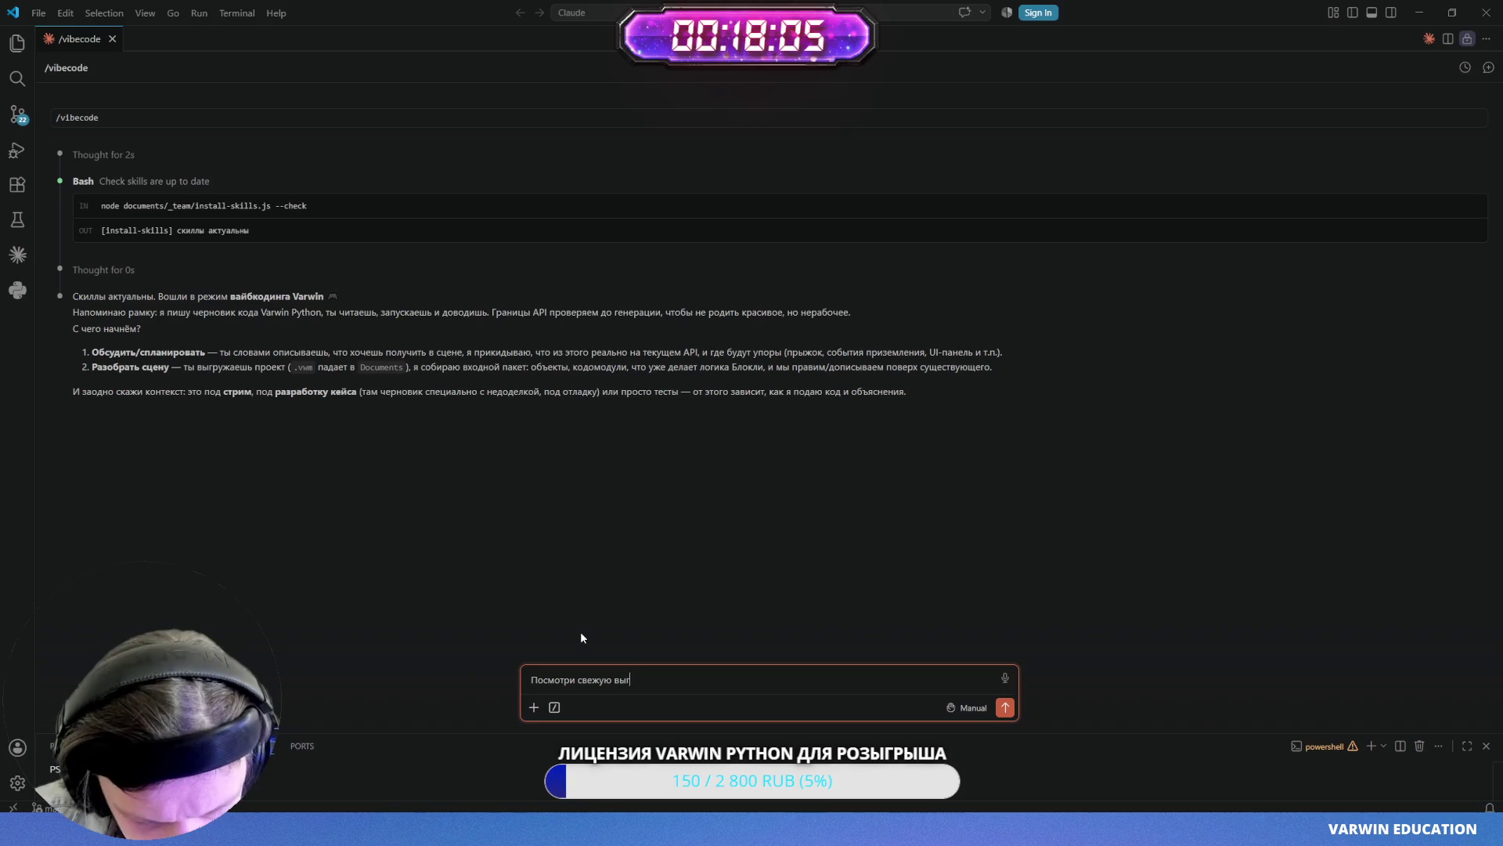
text(рузку. )
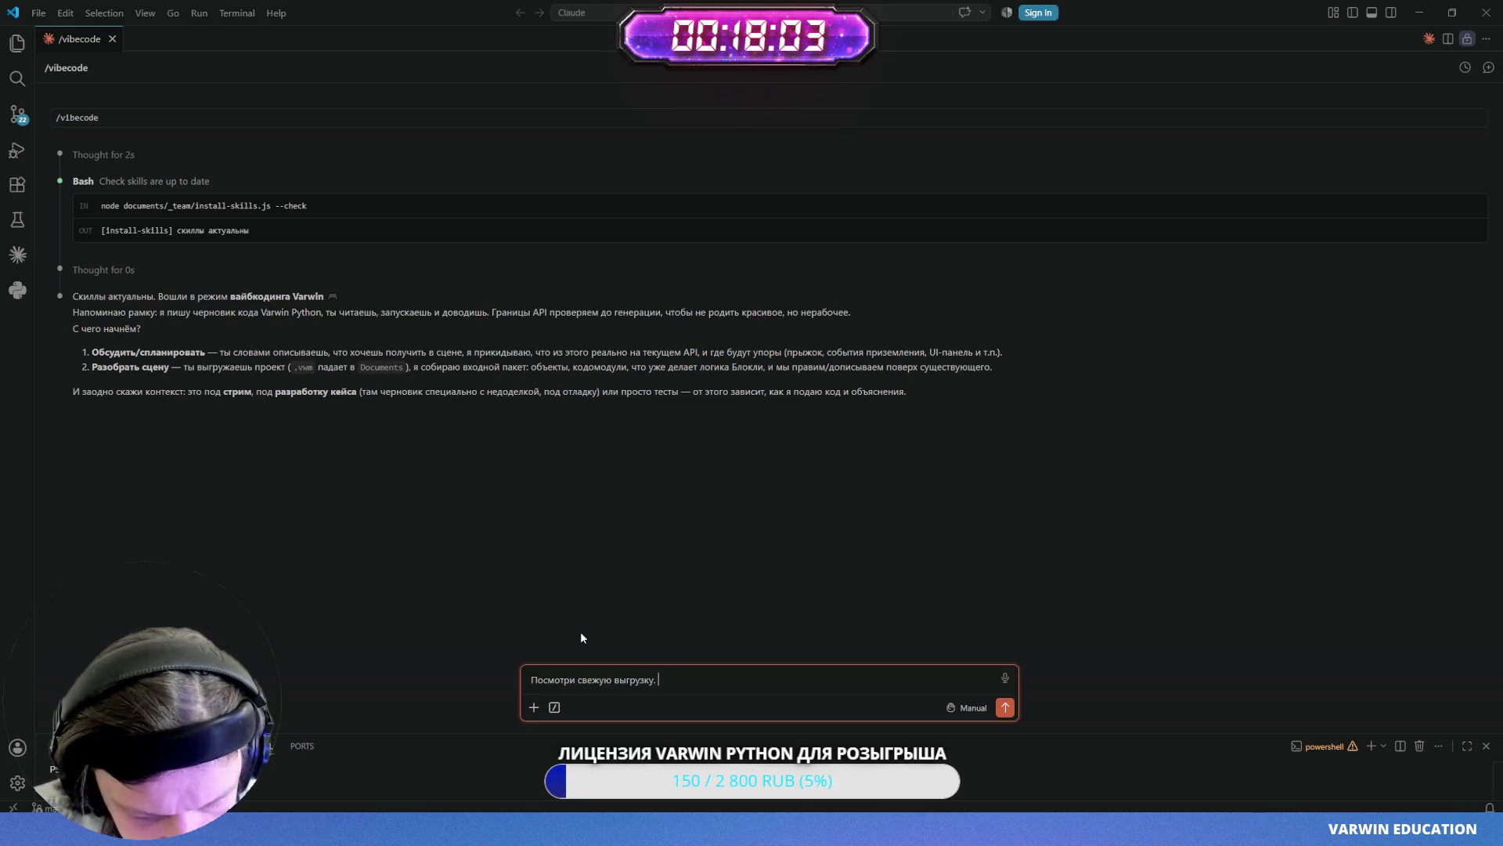
text(Я хочу сделат)
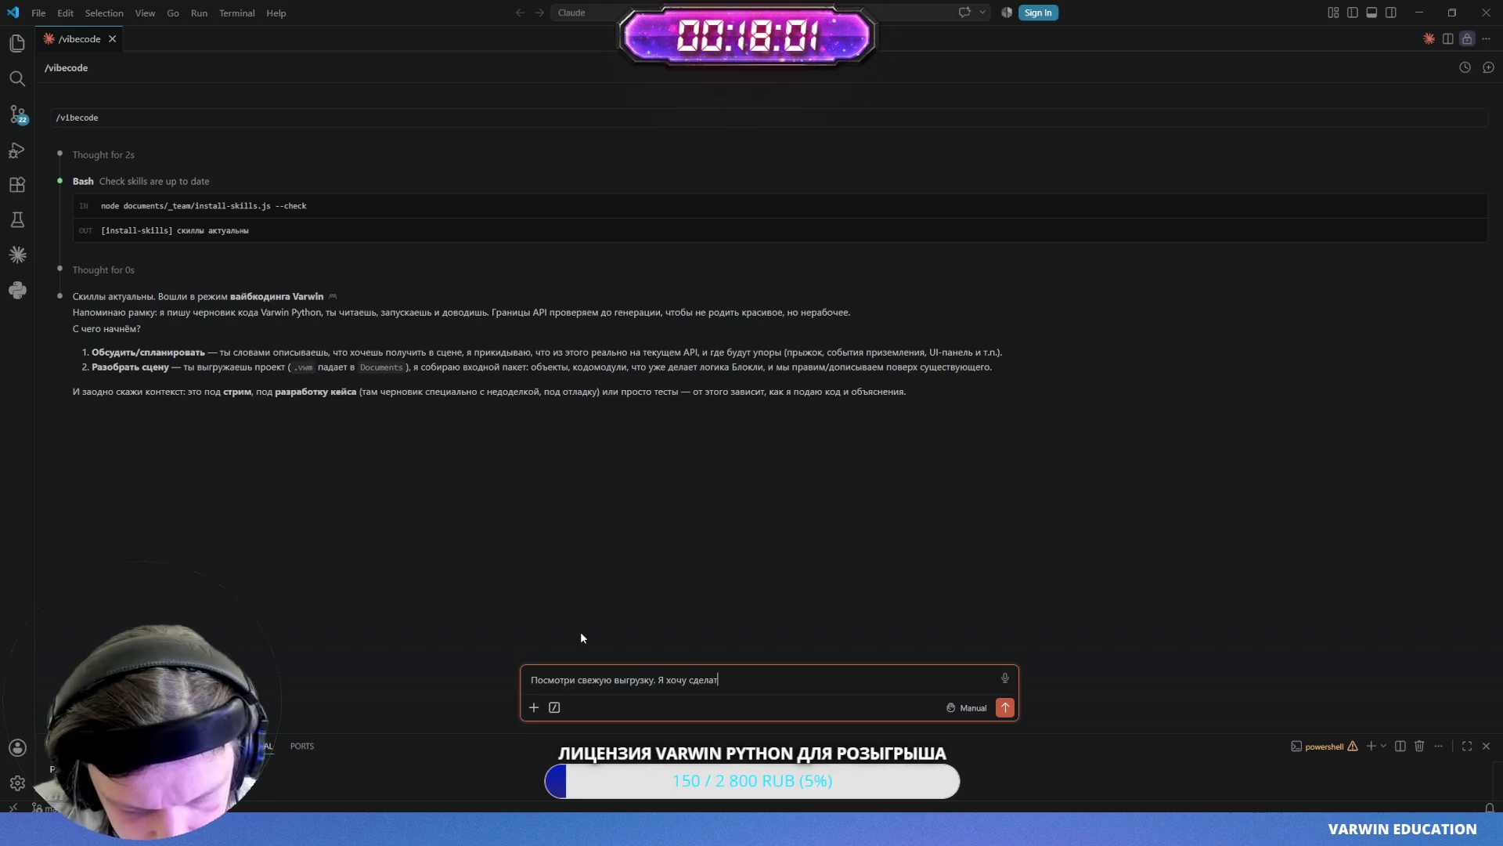
text(ь та)
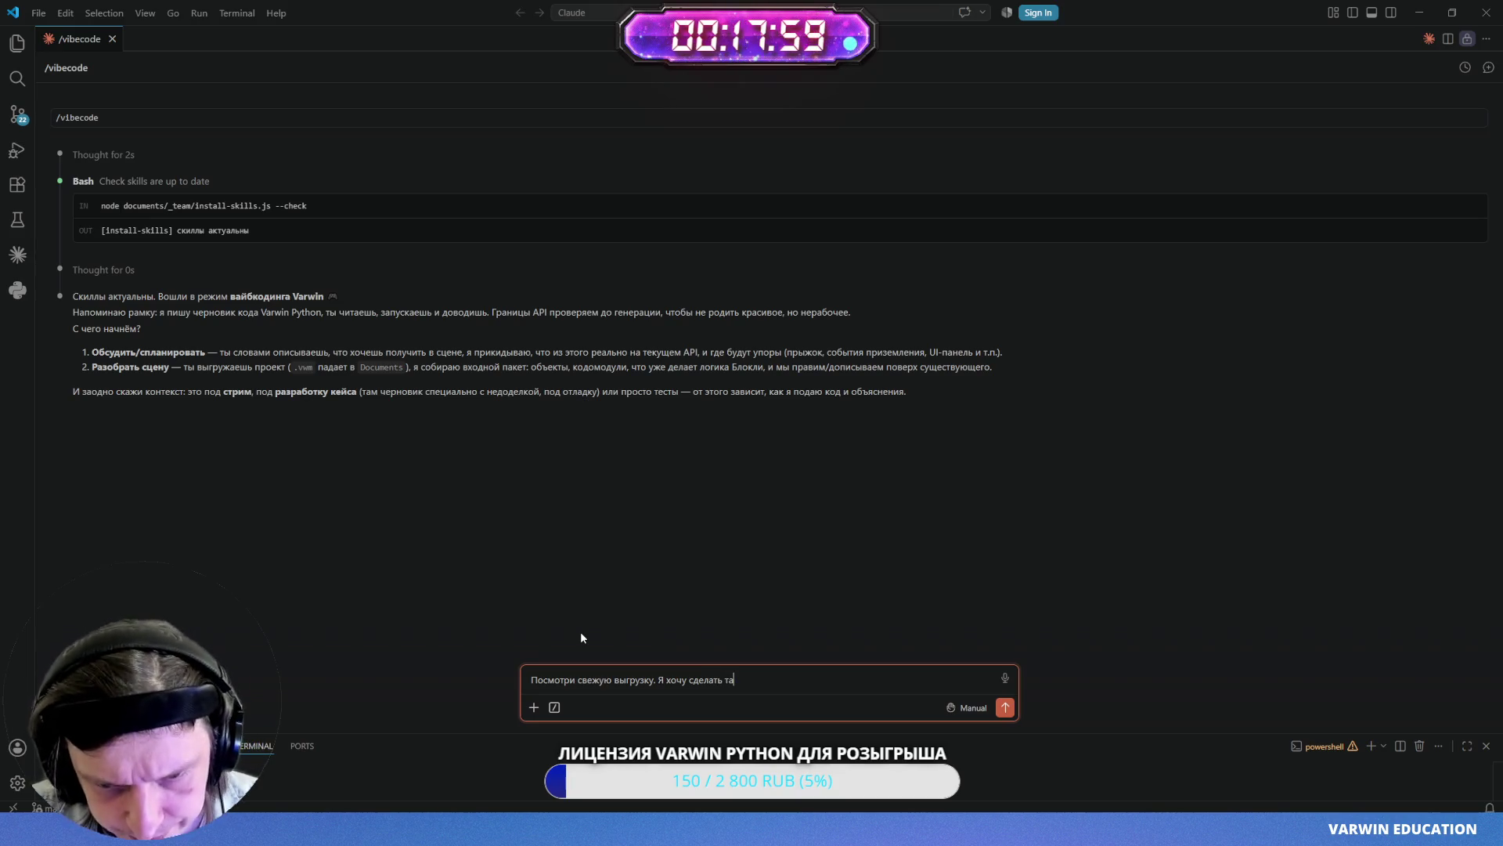
text(ймер)
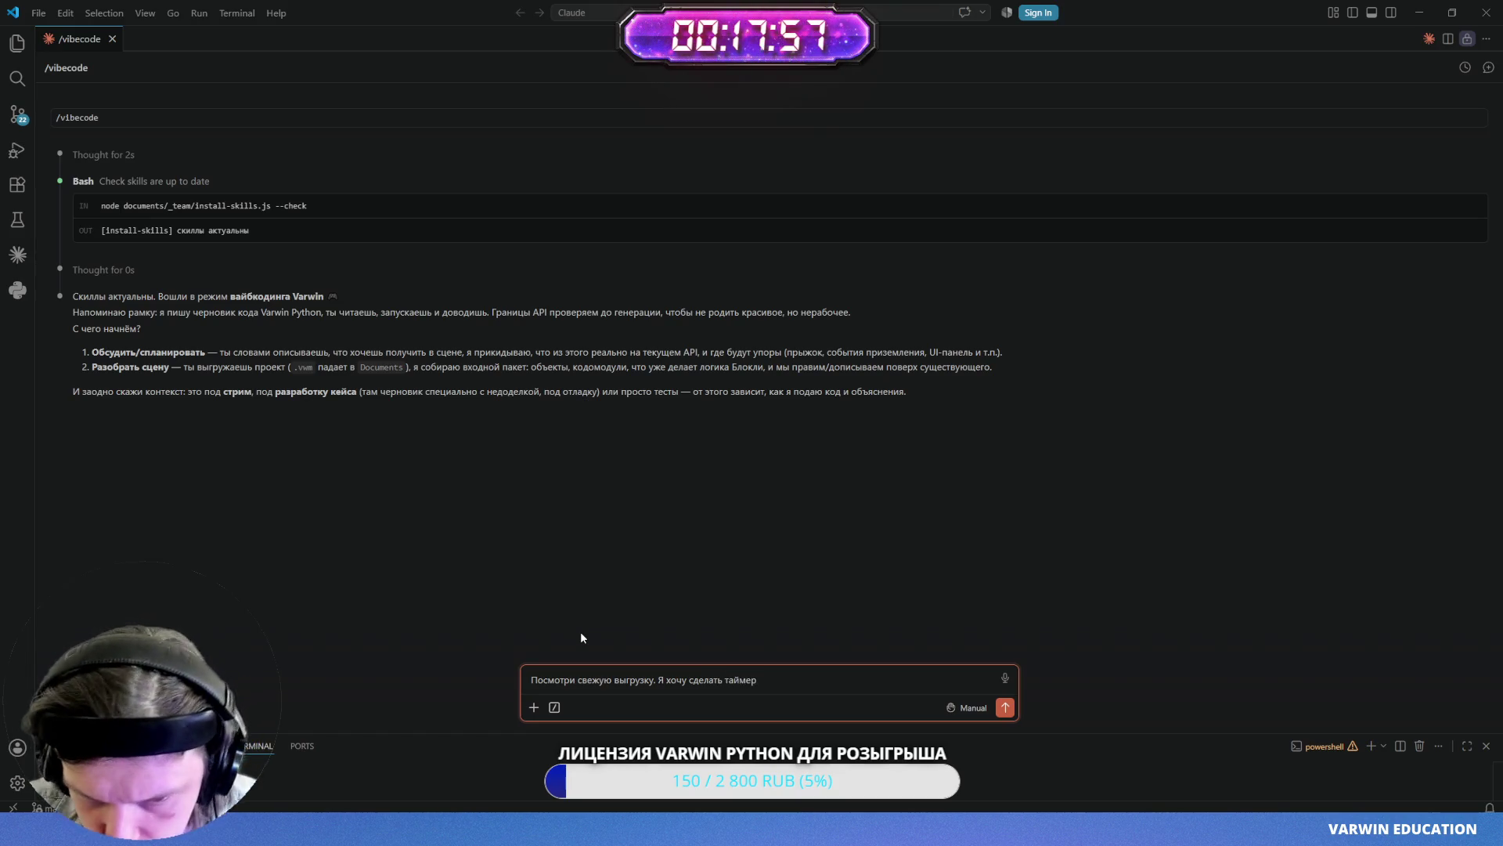
text(для платформера.)
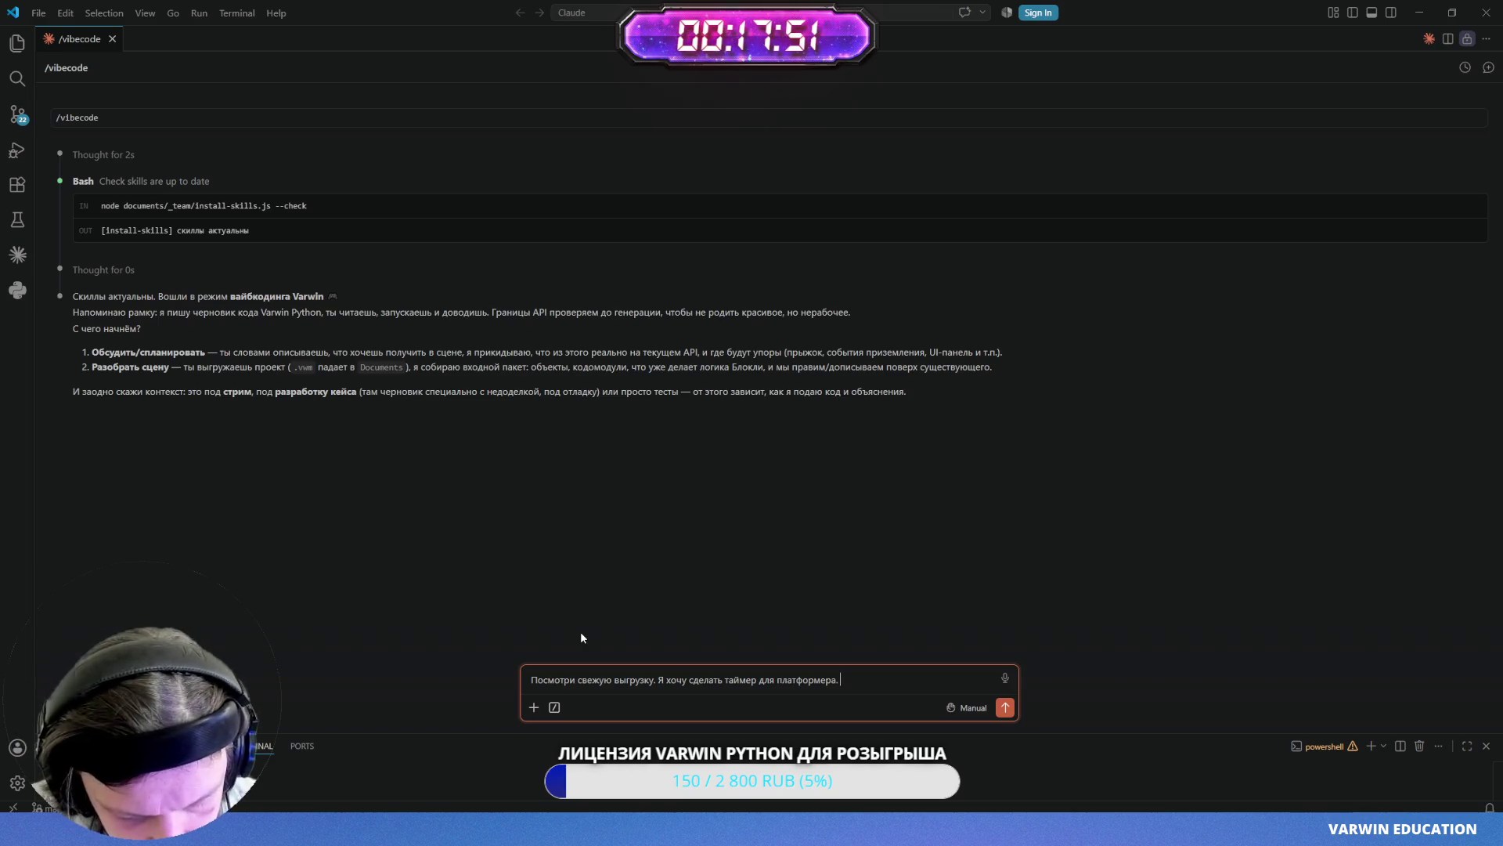
text(Общее 60 секунд.)
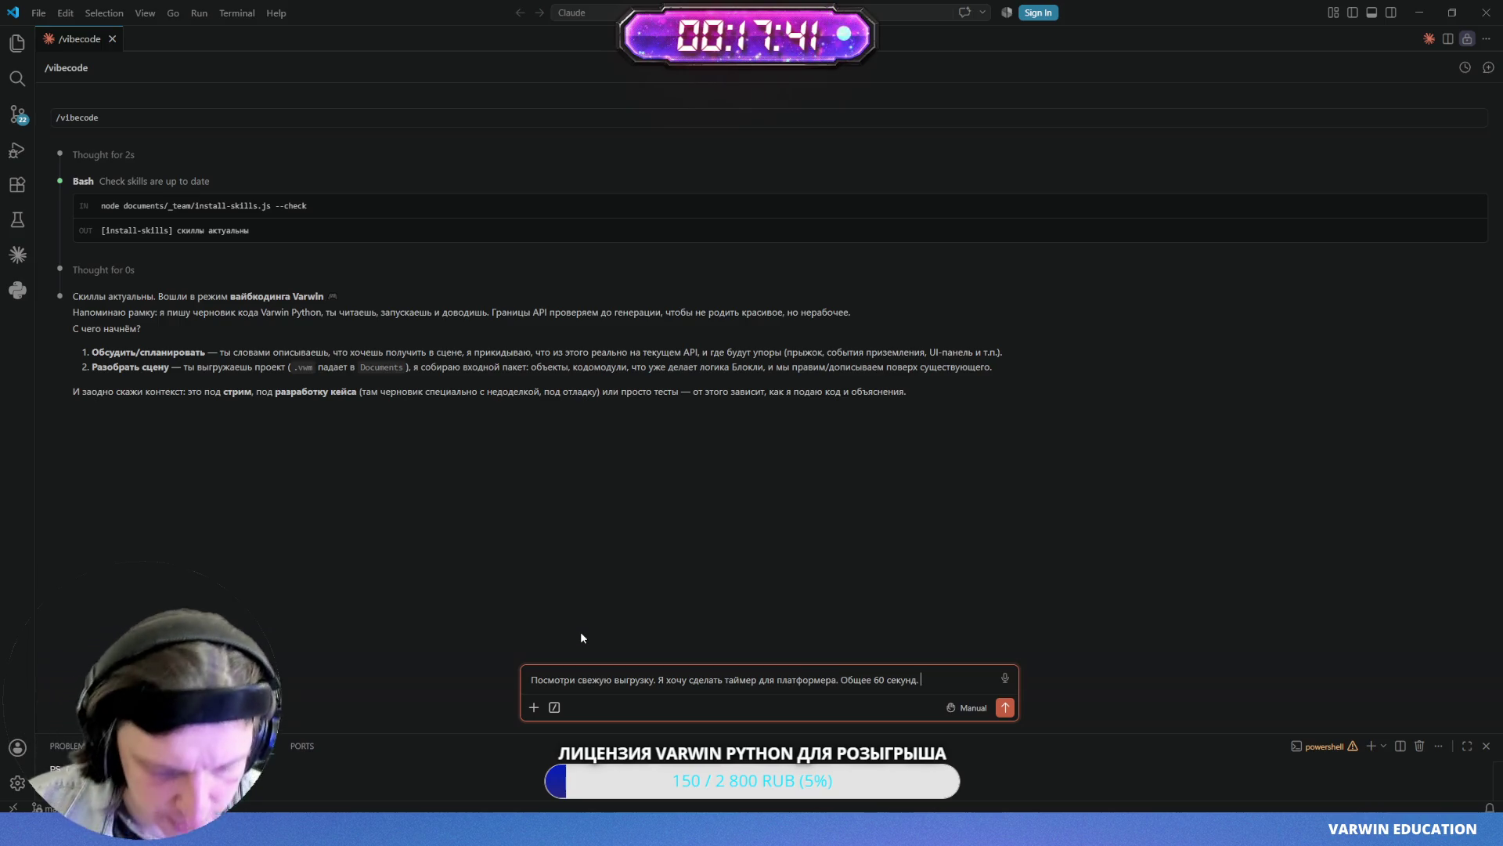
text(В конце)
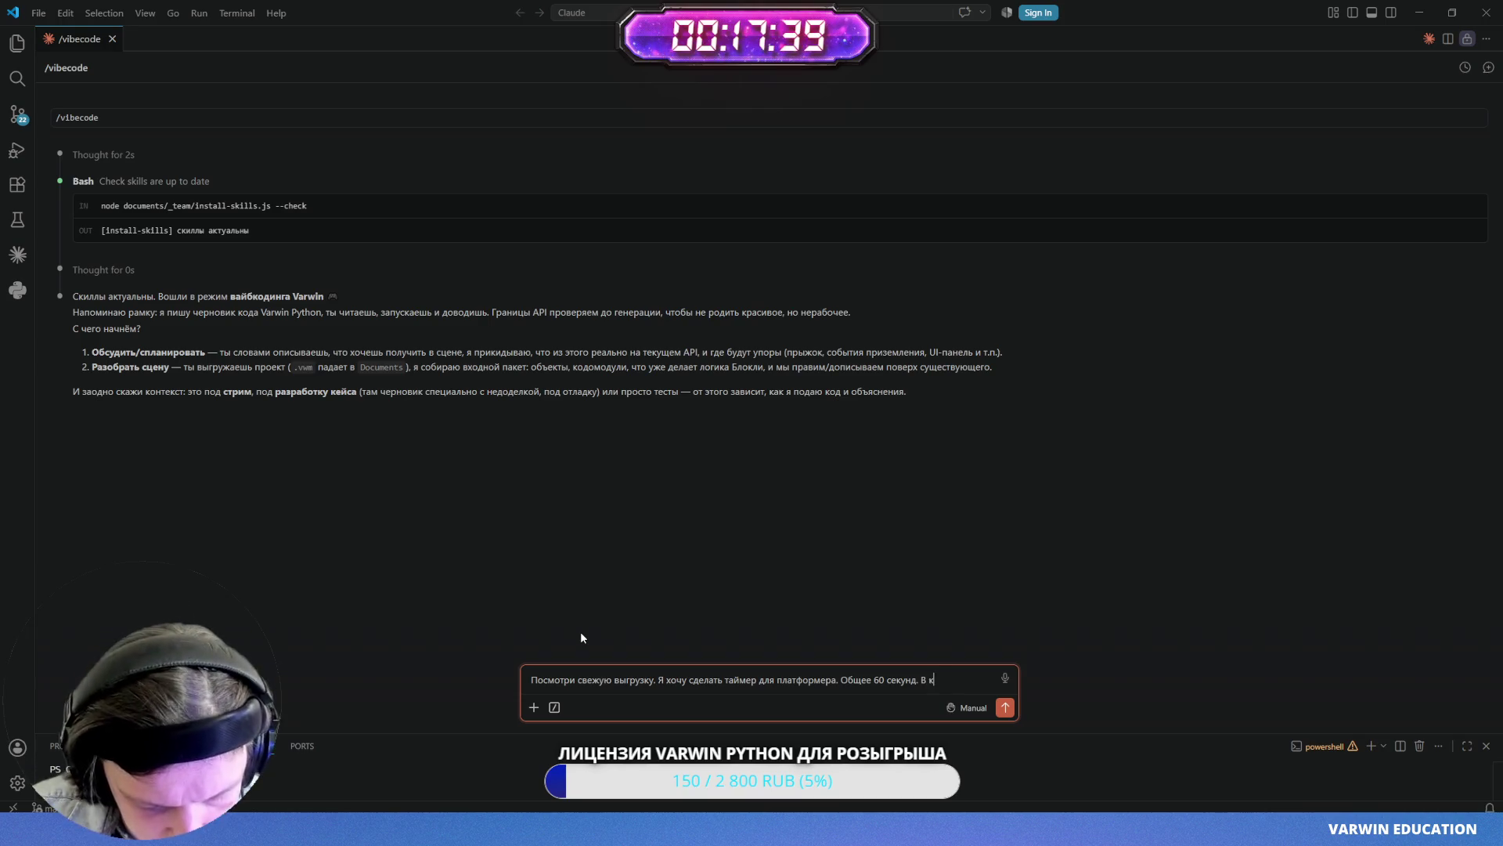
key(BackSpace)
key(BackSpace)
key(BackSpace)
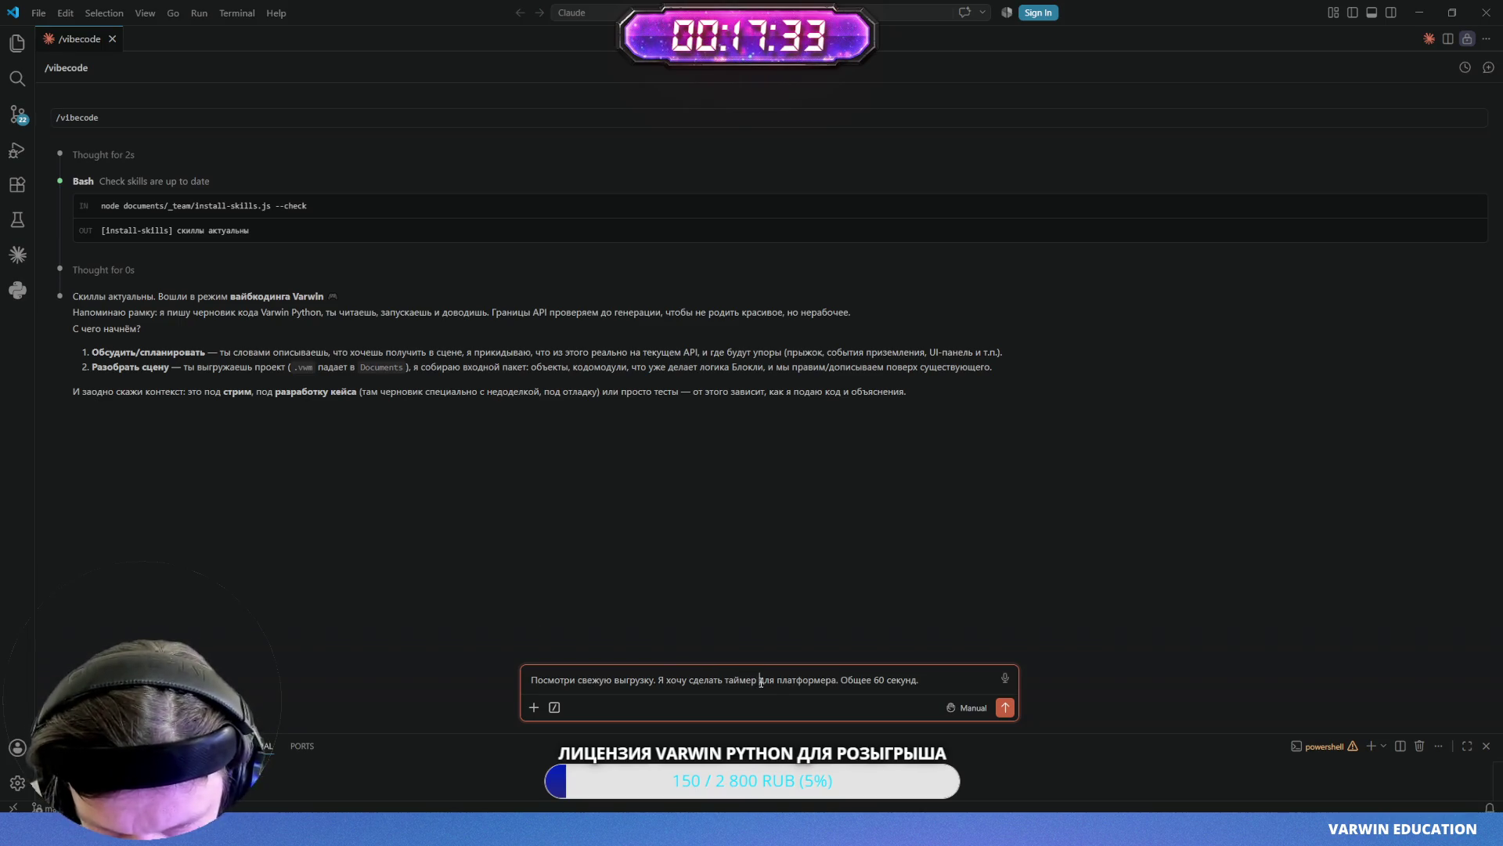
text(с обратны)
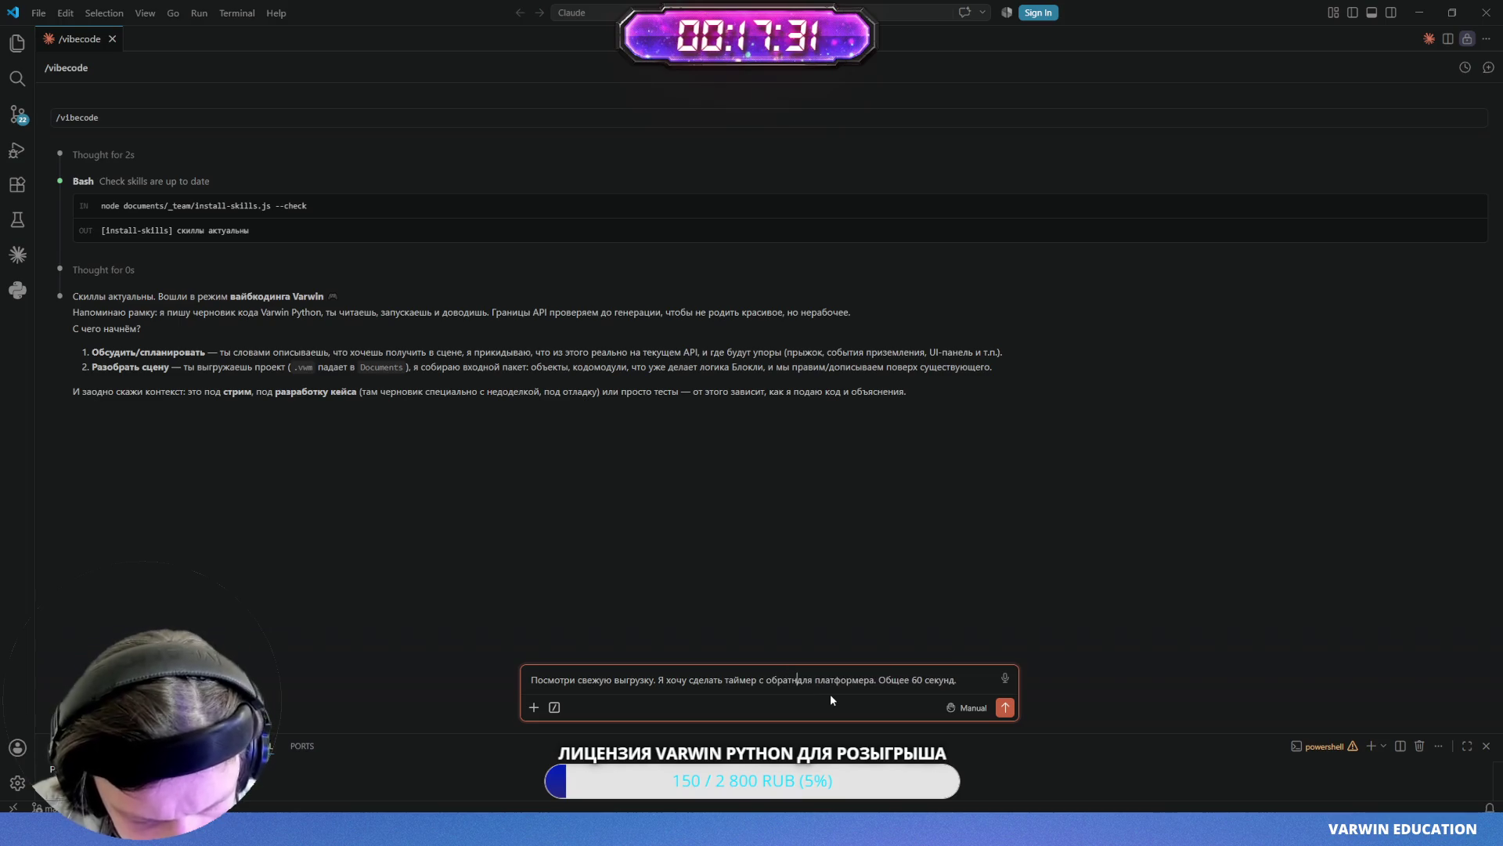
text(м отс)
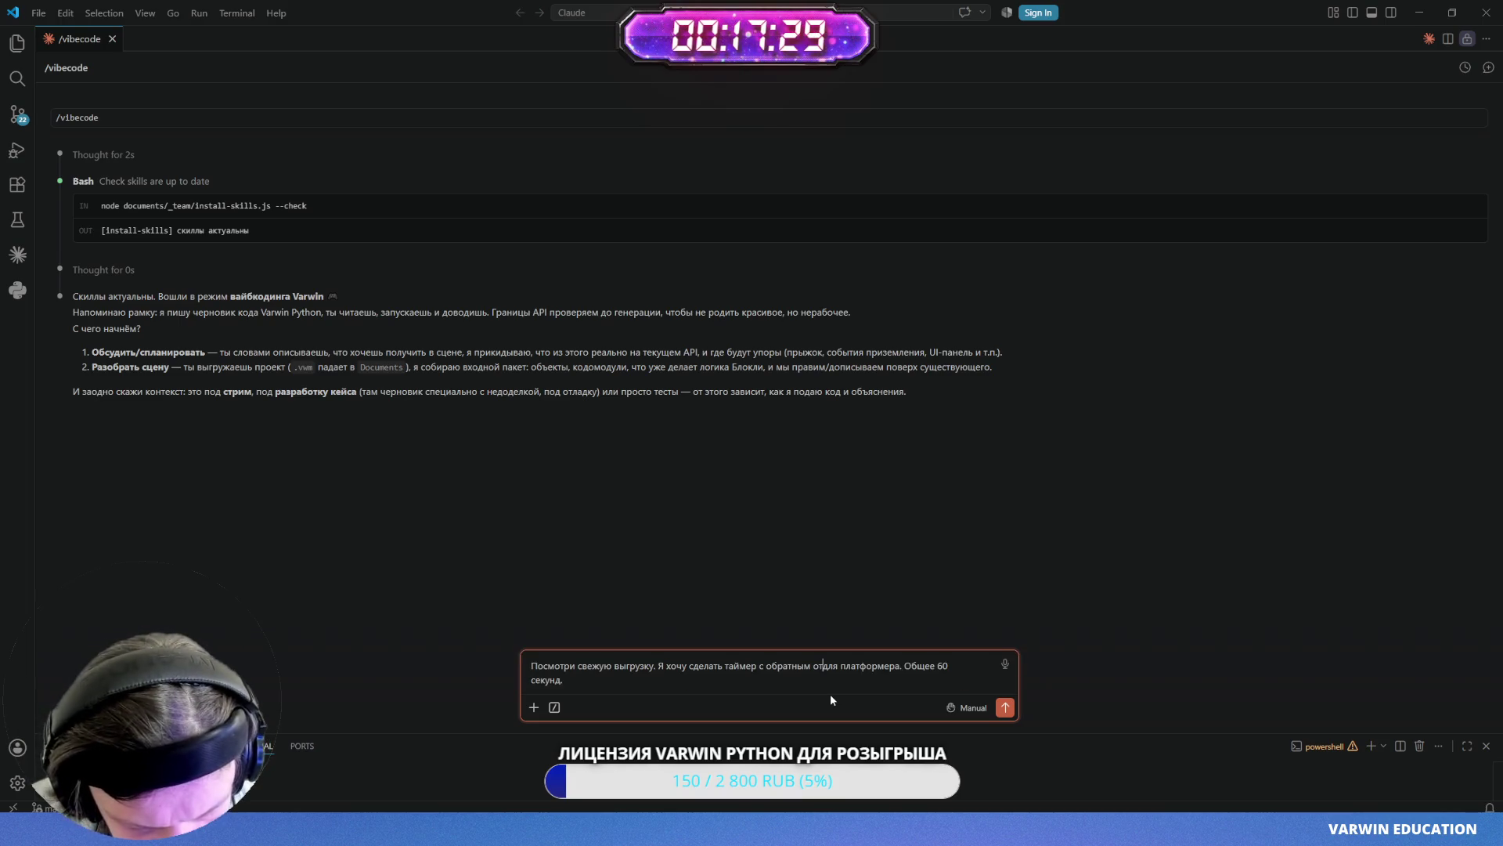
text(четом )
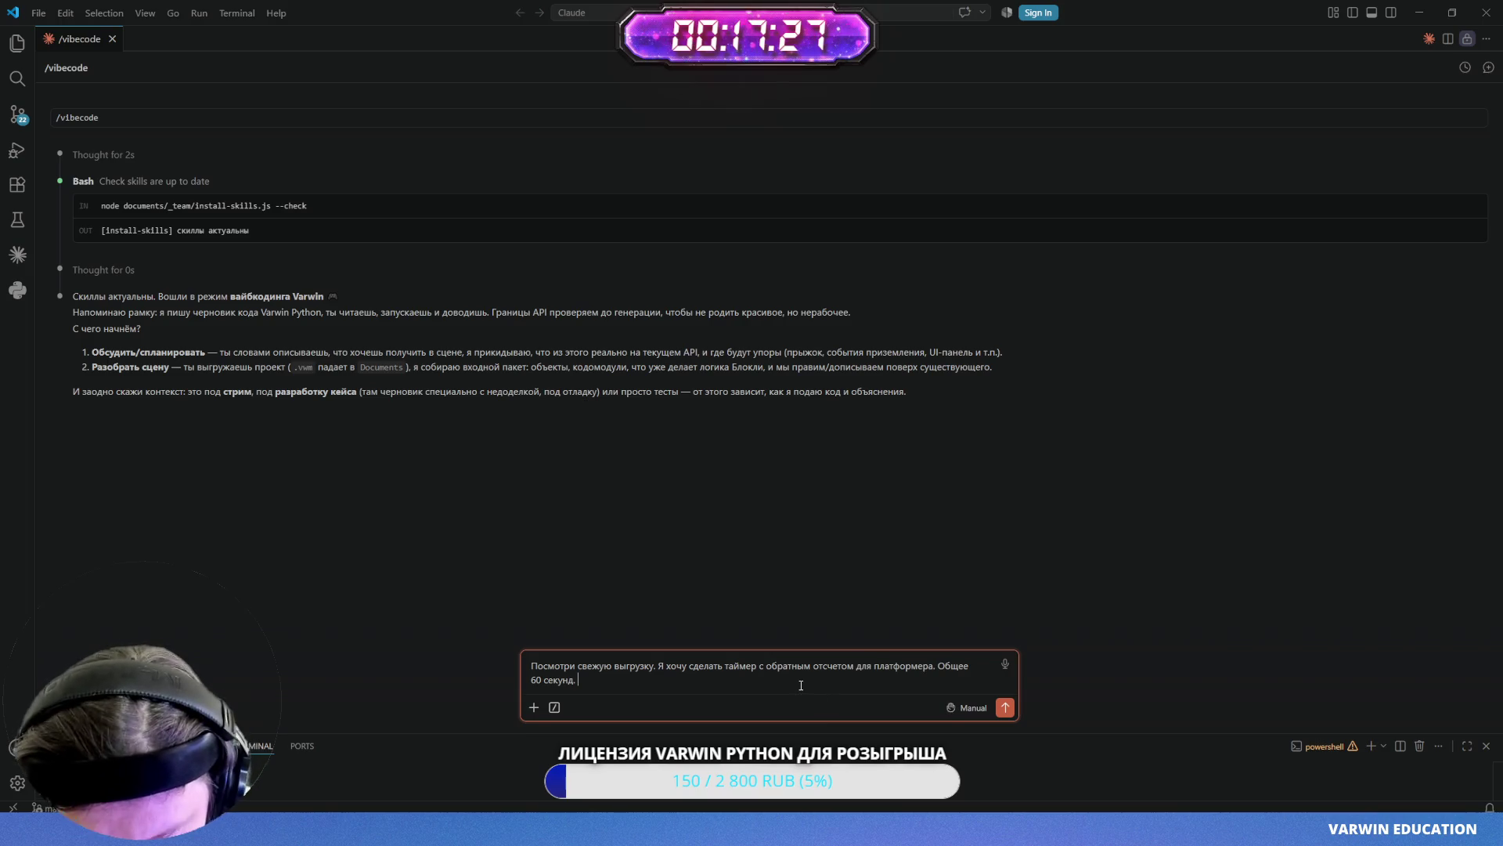
text( Если мы успеваем коснут)
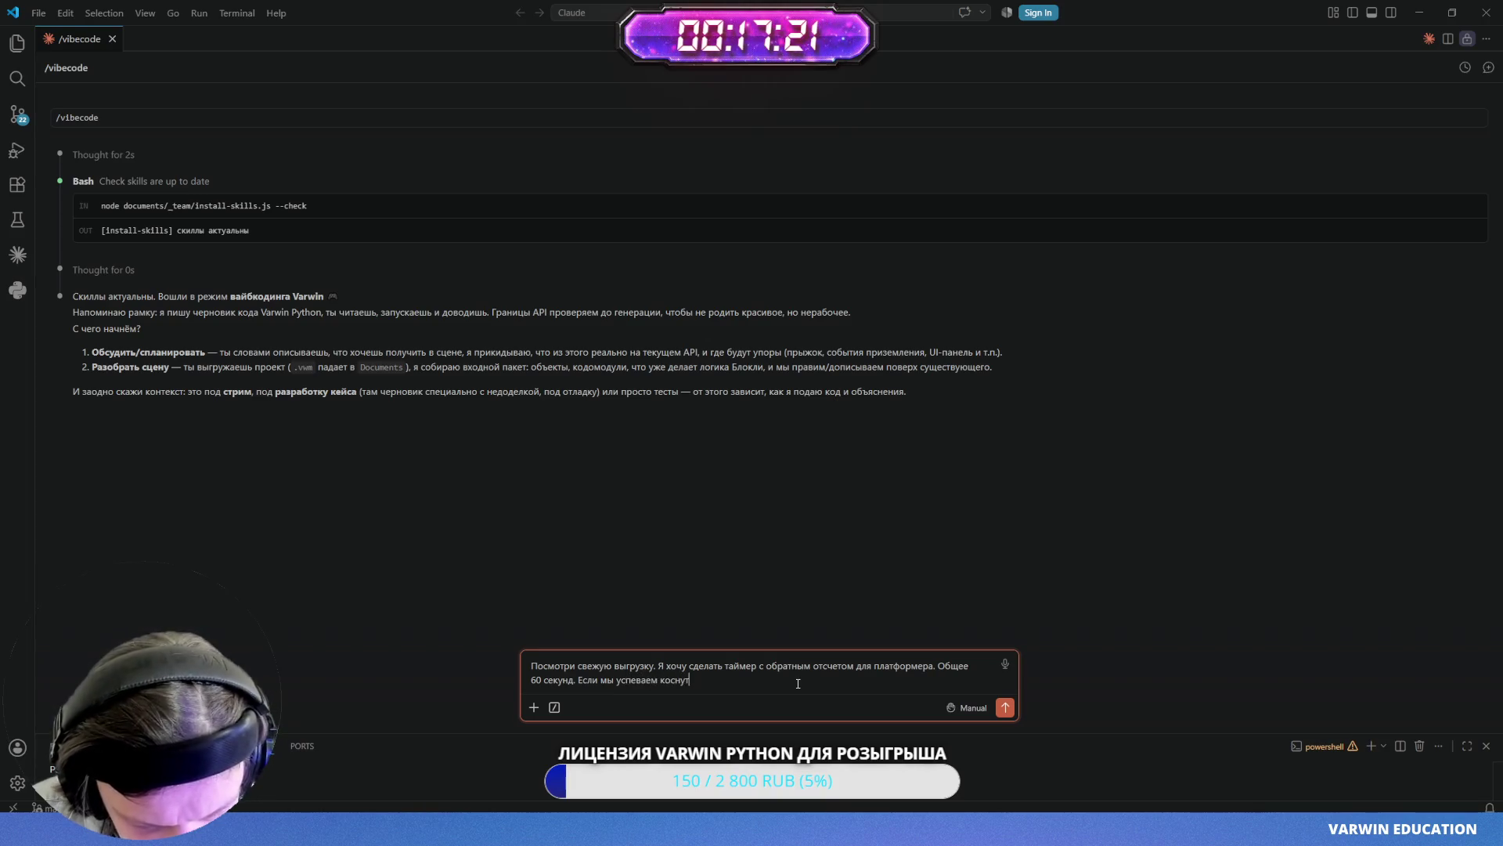
text(ьсмчя принцессы)
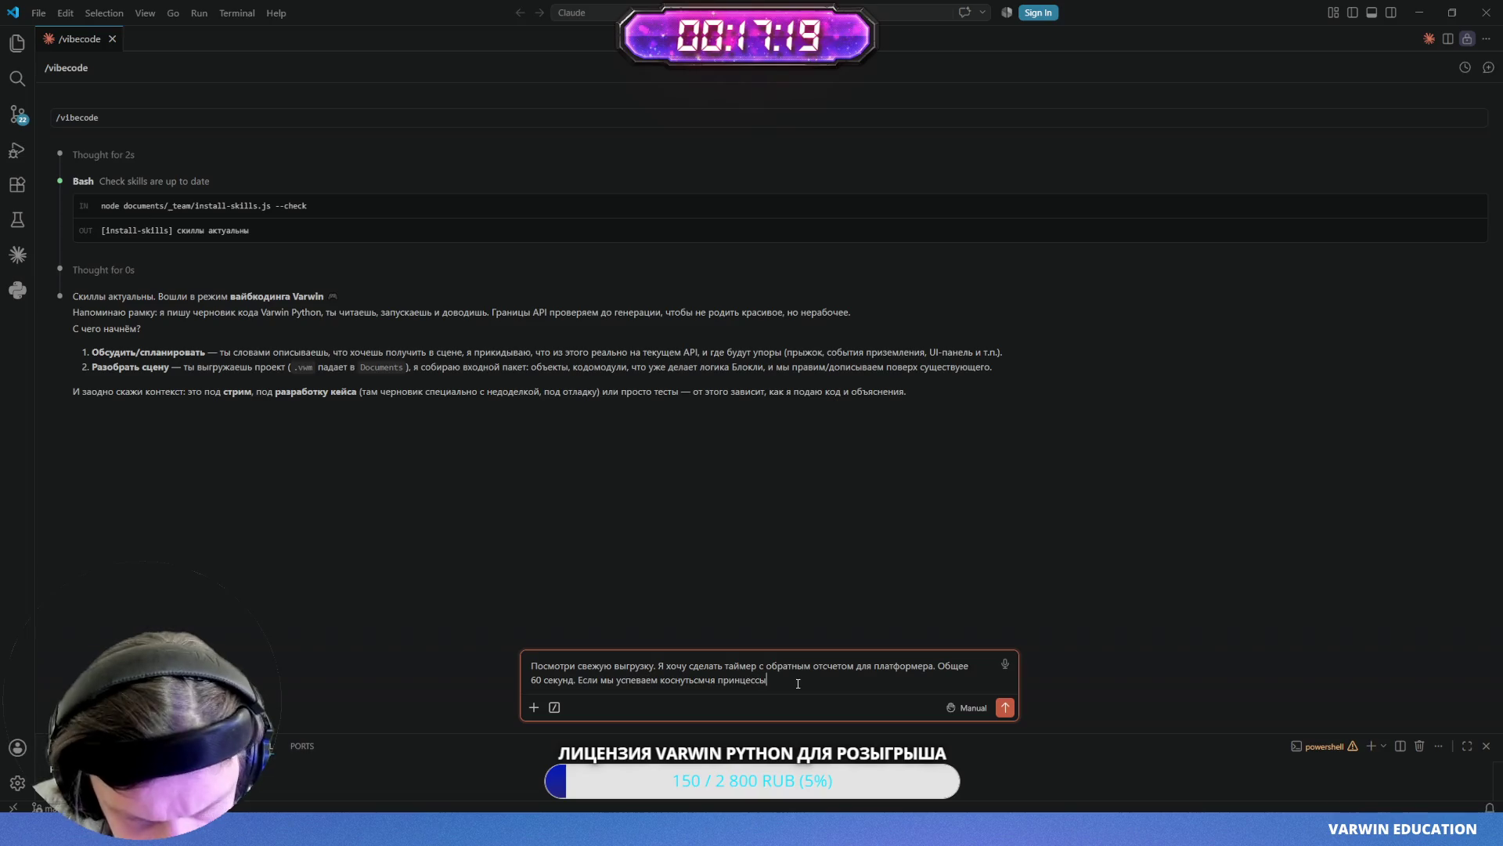
text(, то мы)
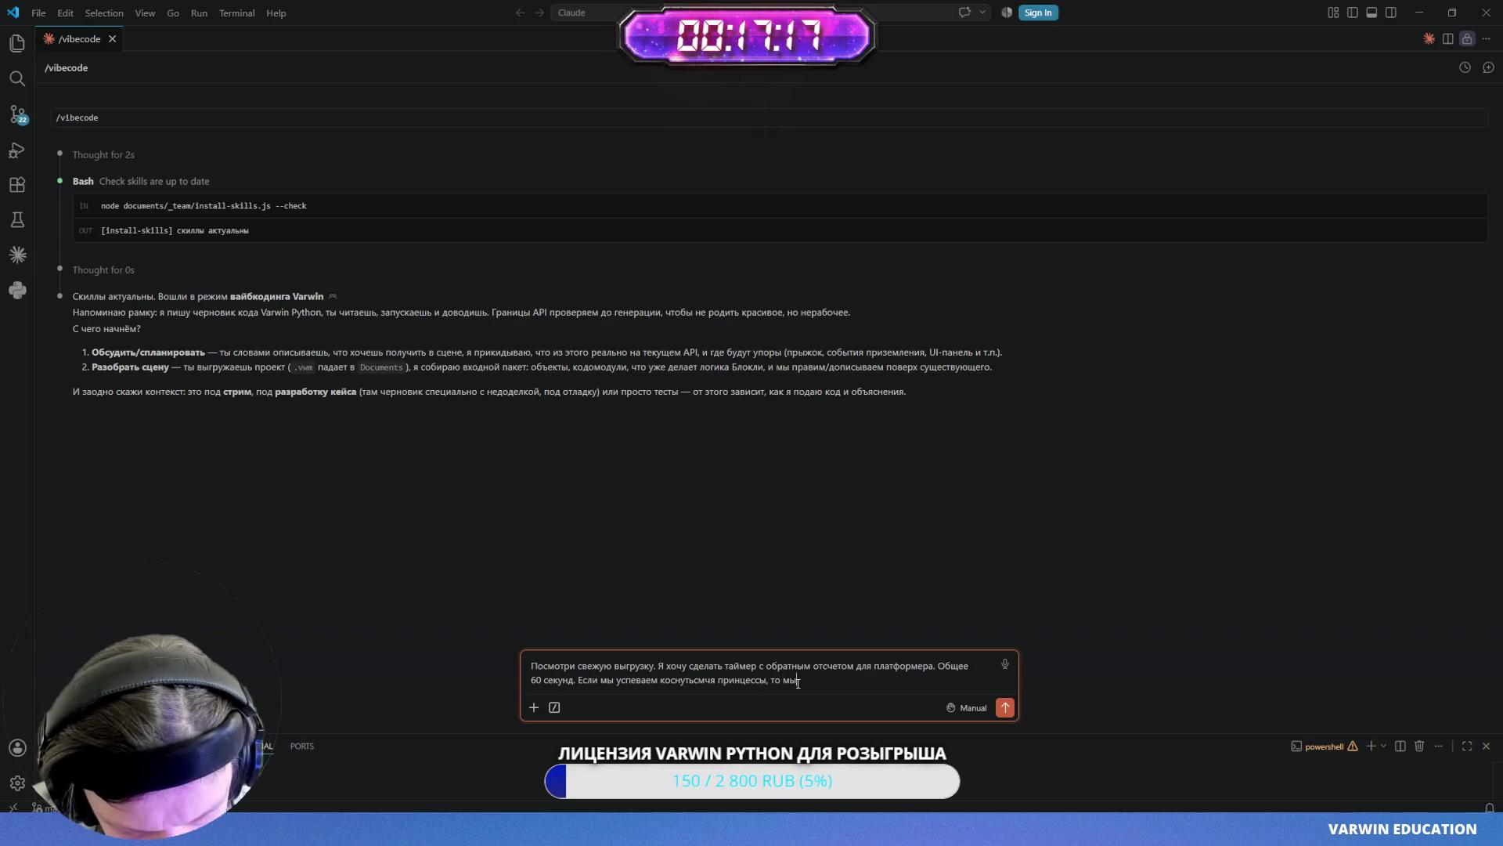
text( побеждаем)
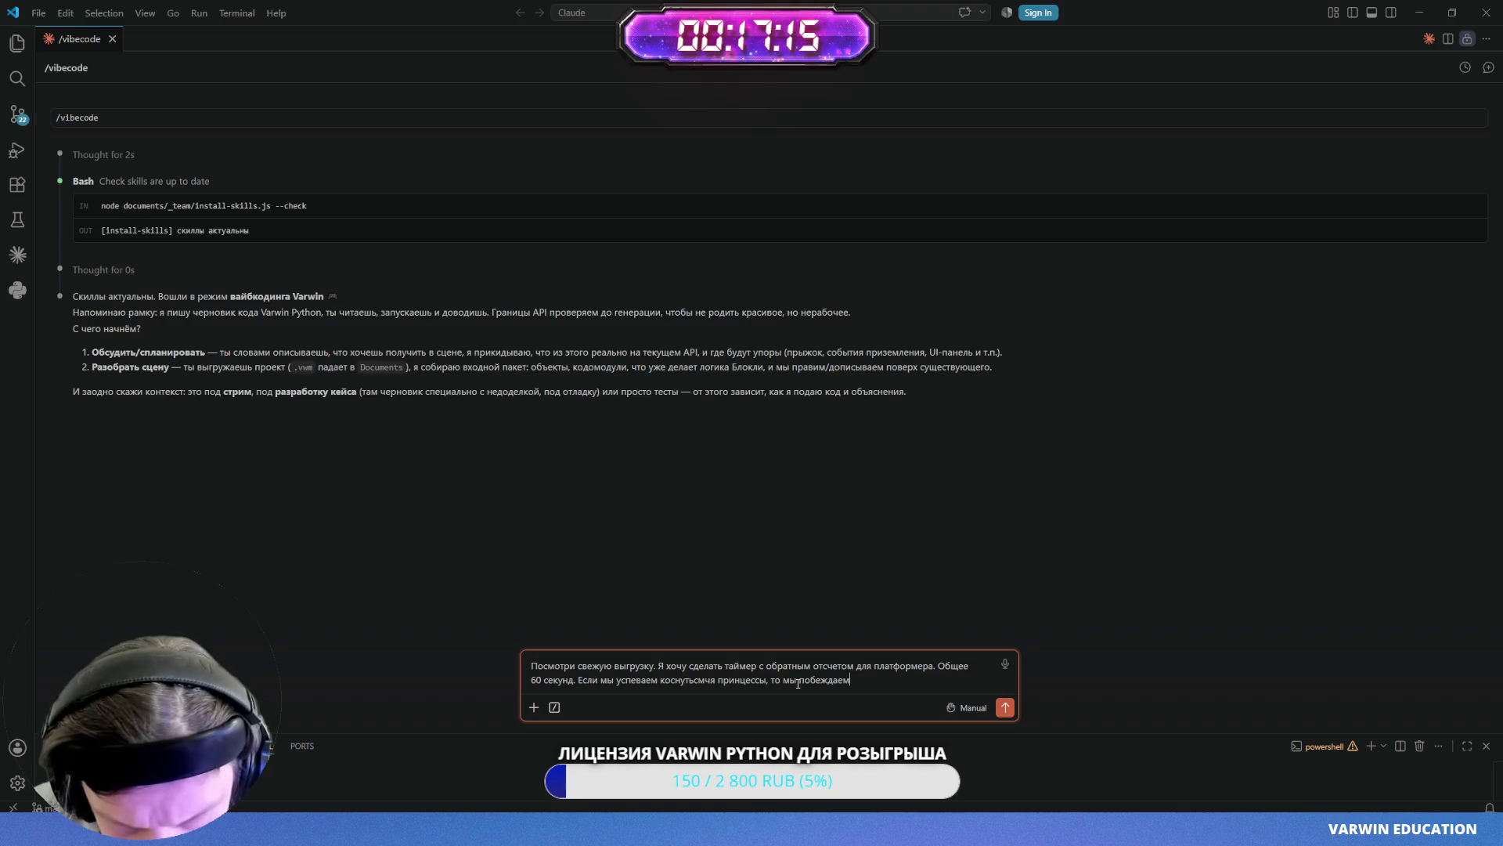
text(, а если не )
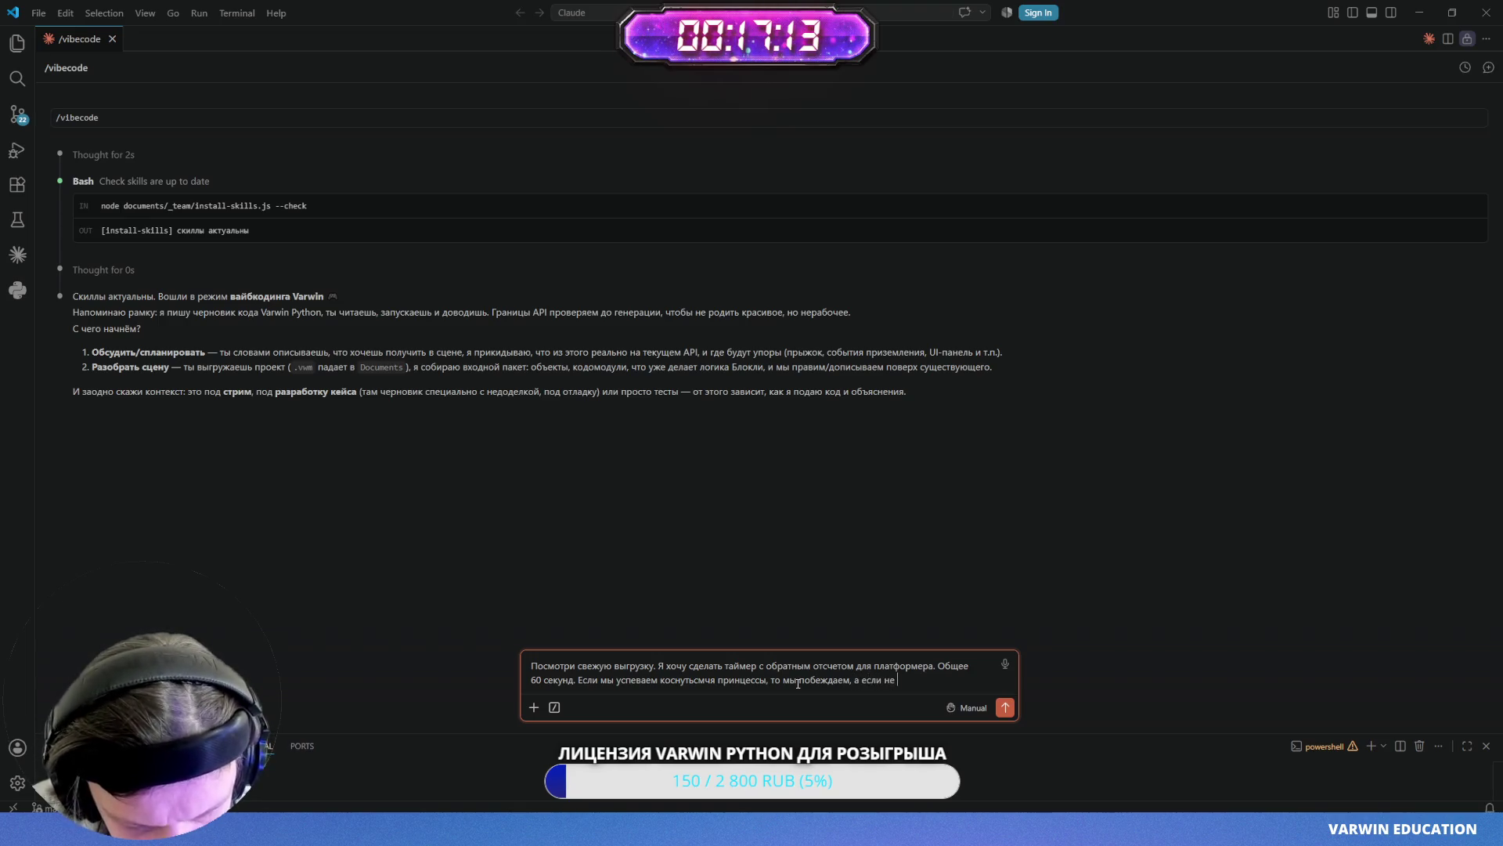
text(успеваем, )
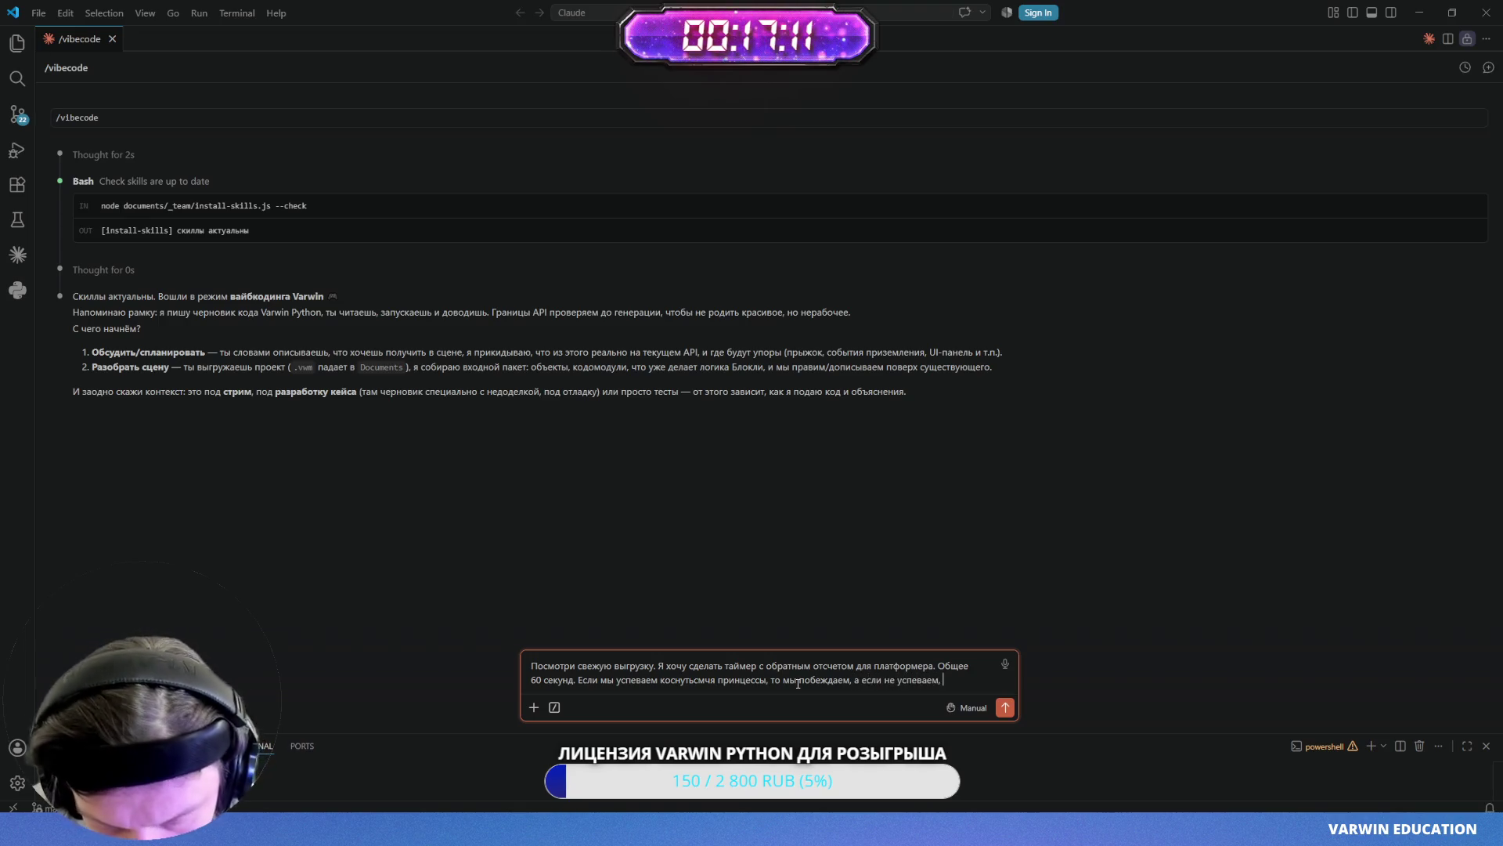
text(то мы прои)
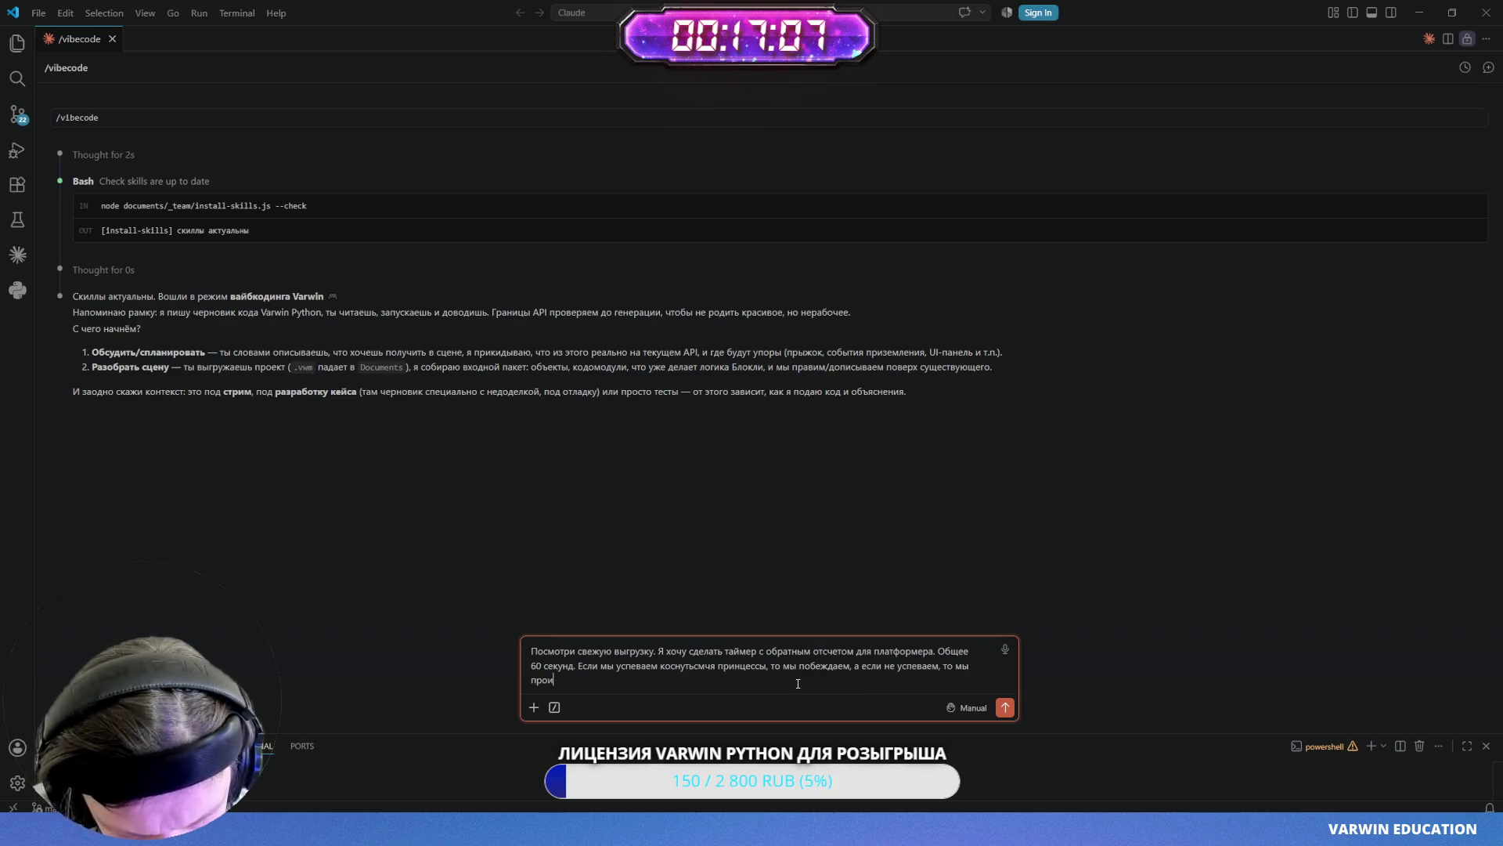
text(ггрываем и сцена перезагружается.)
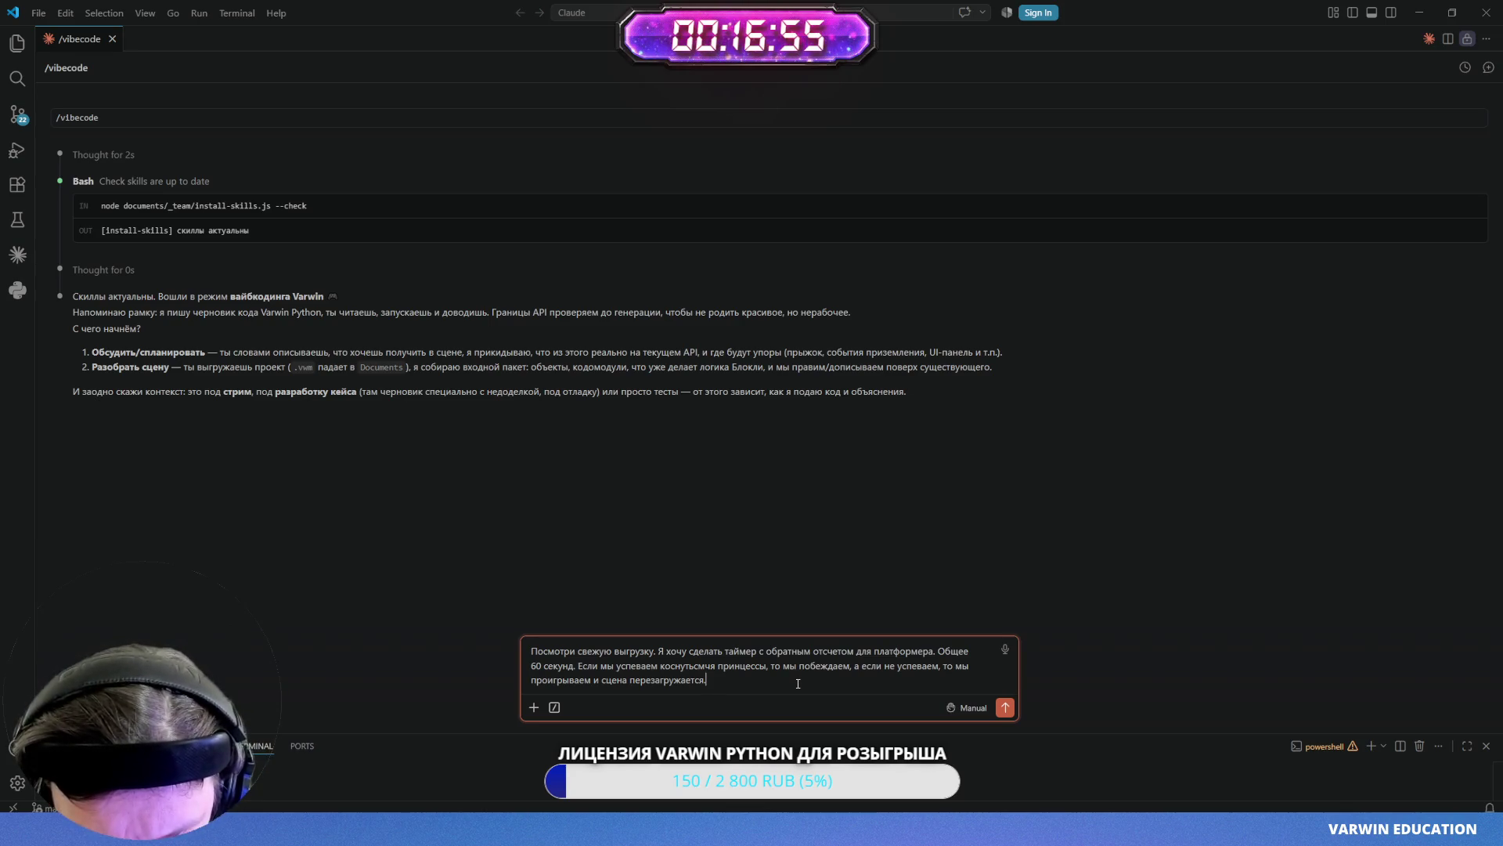
key(BackSpace)
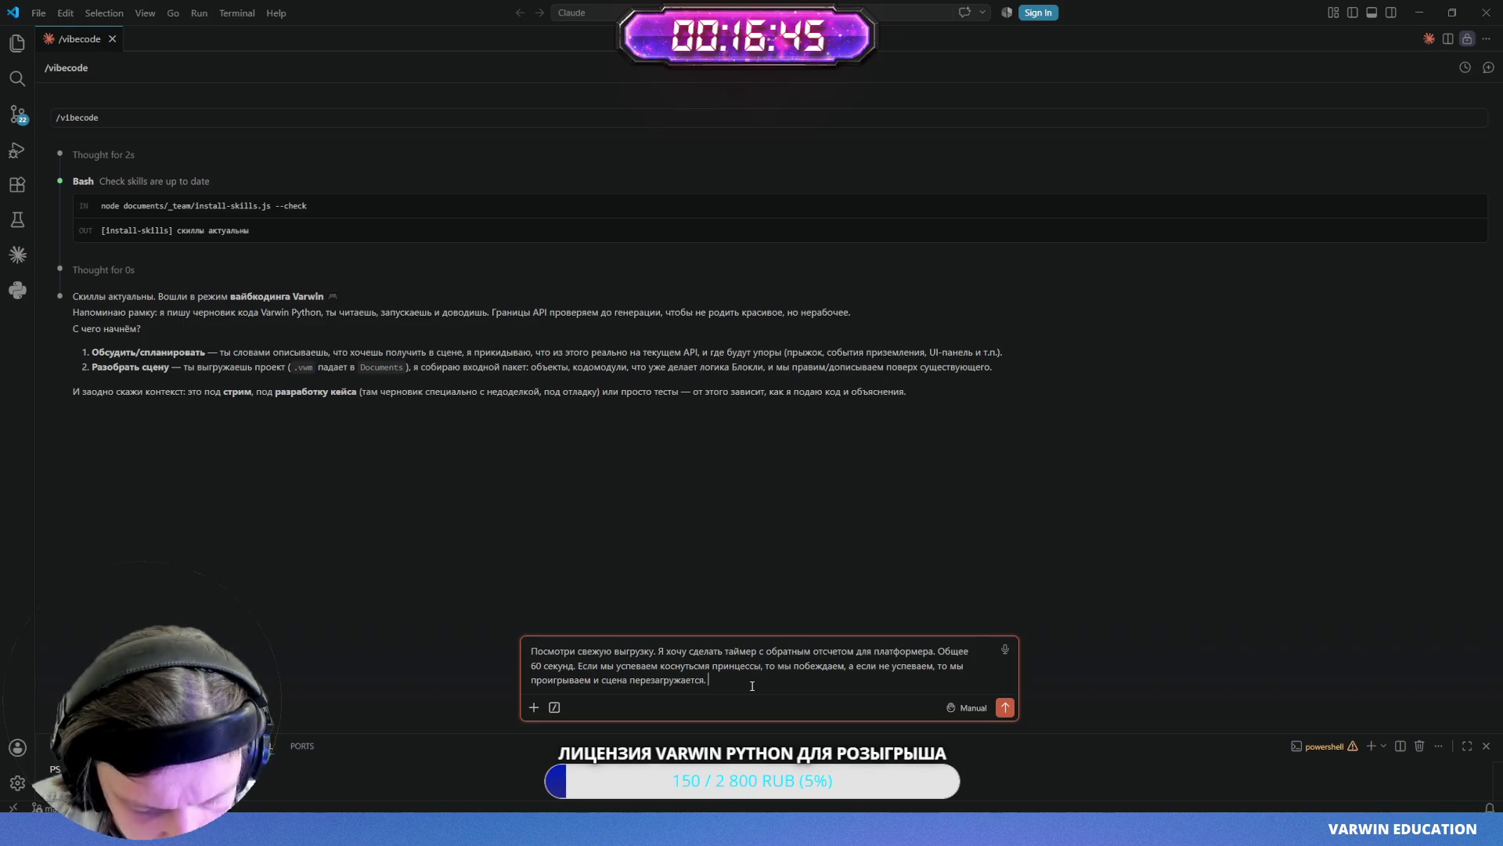
text(Время )
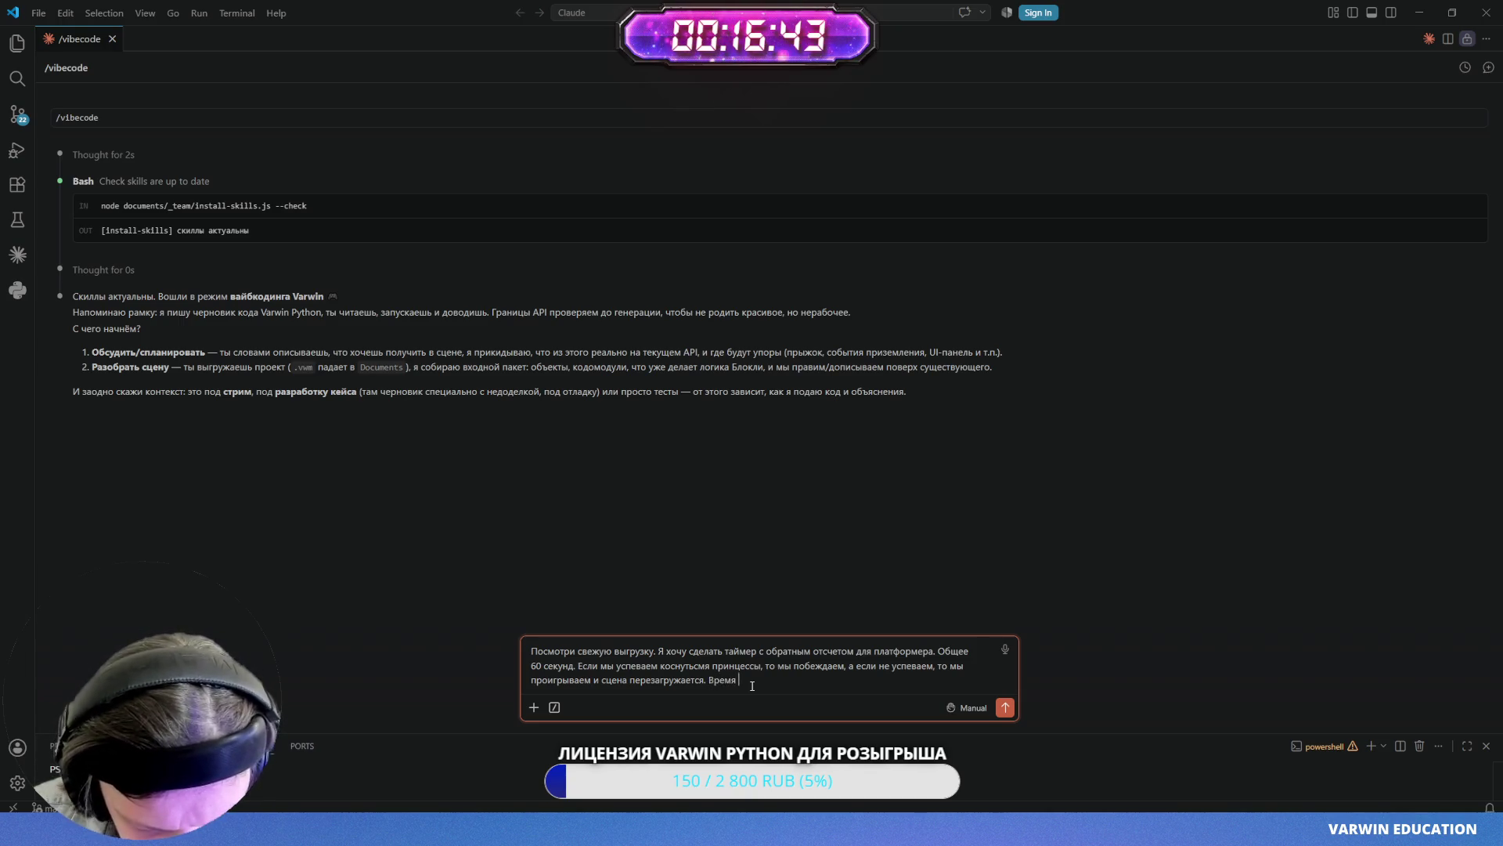
text(должно отобра)
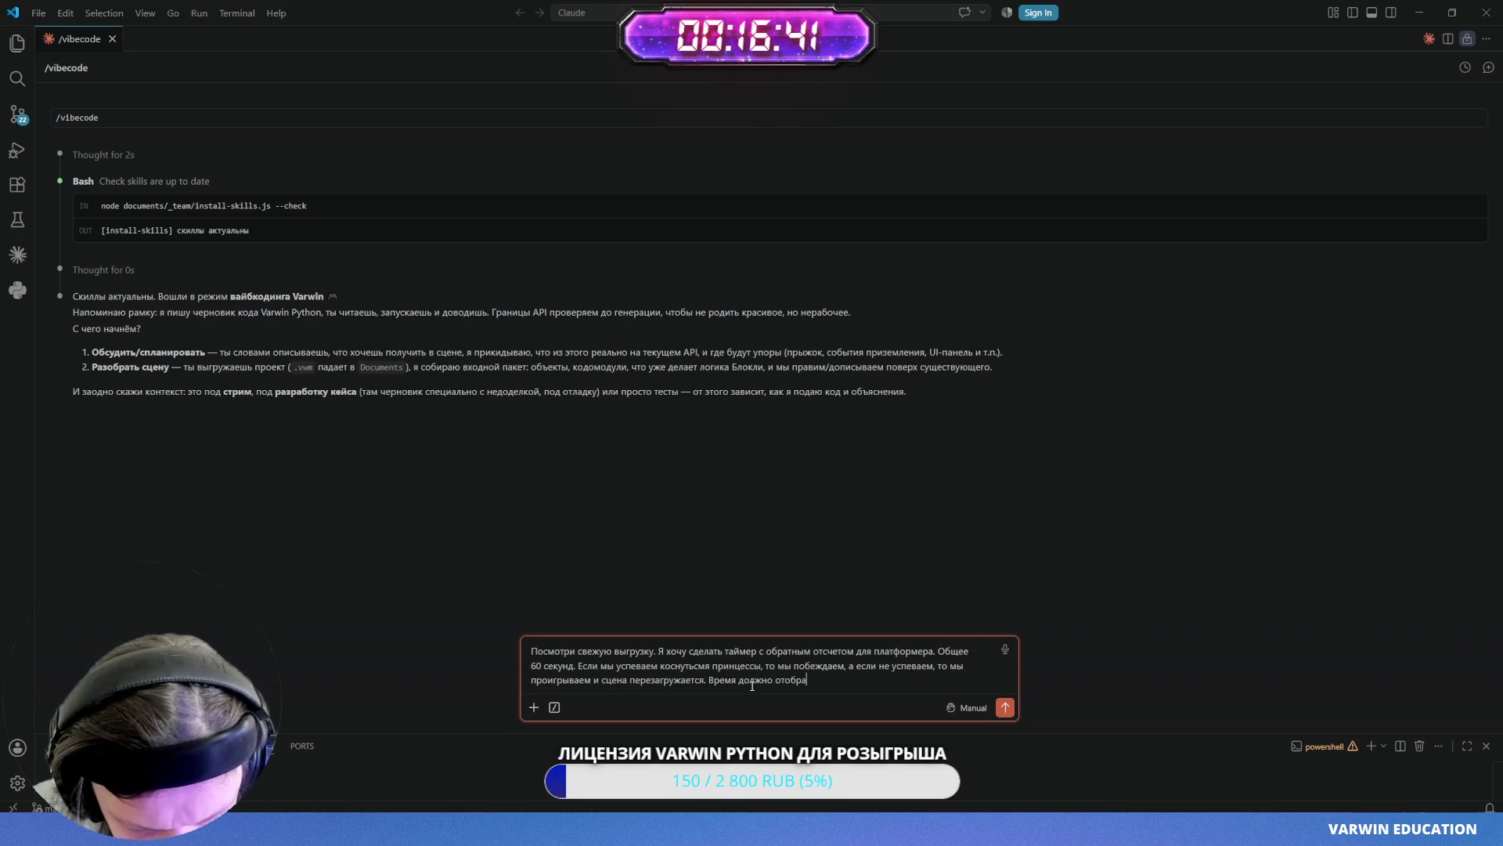
text(жаться на HUD_В)
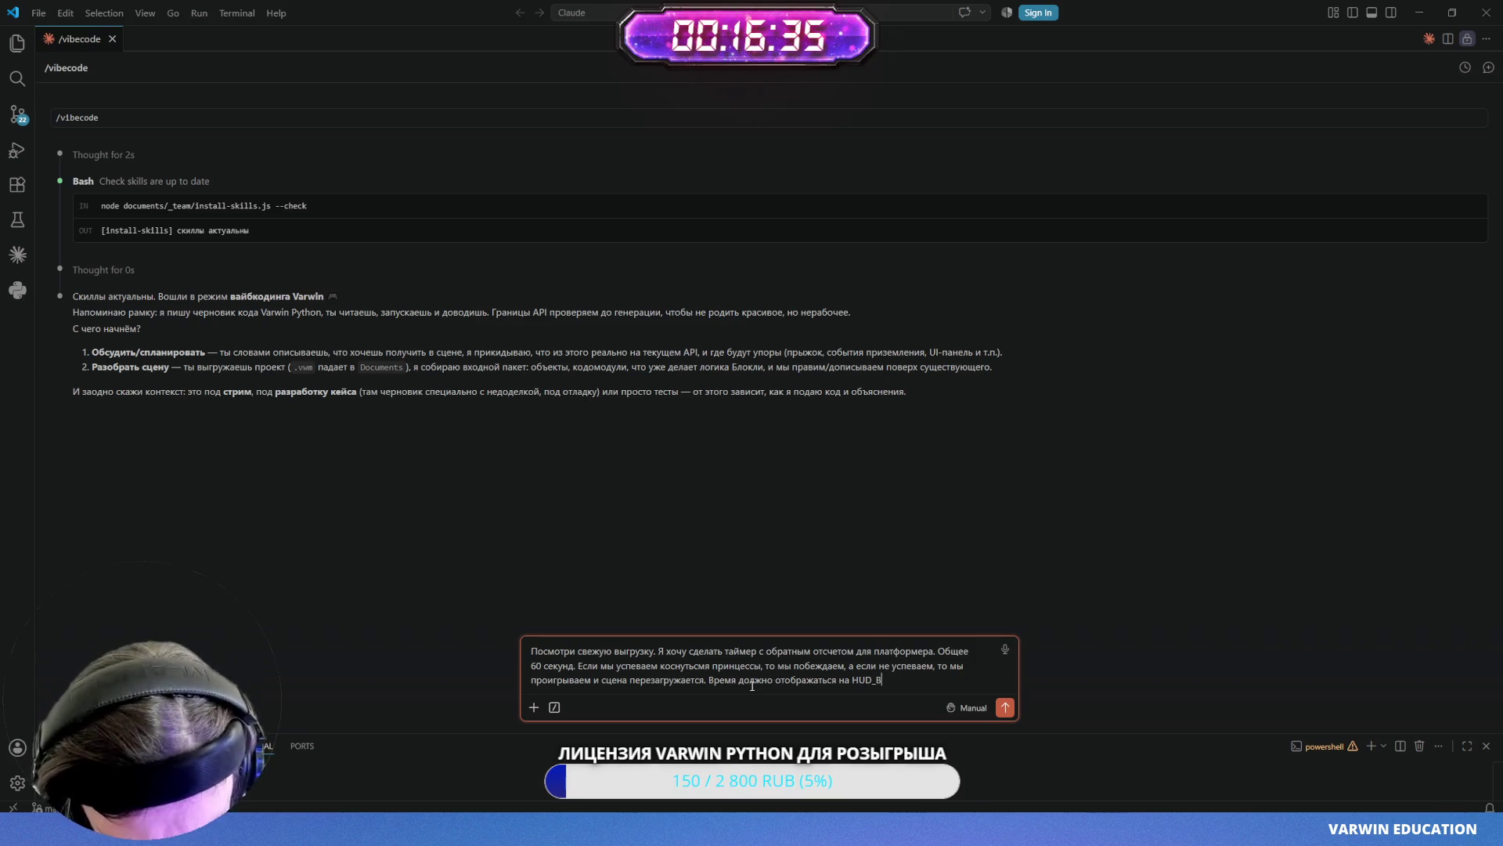
text(ремя)
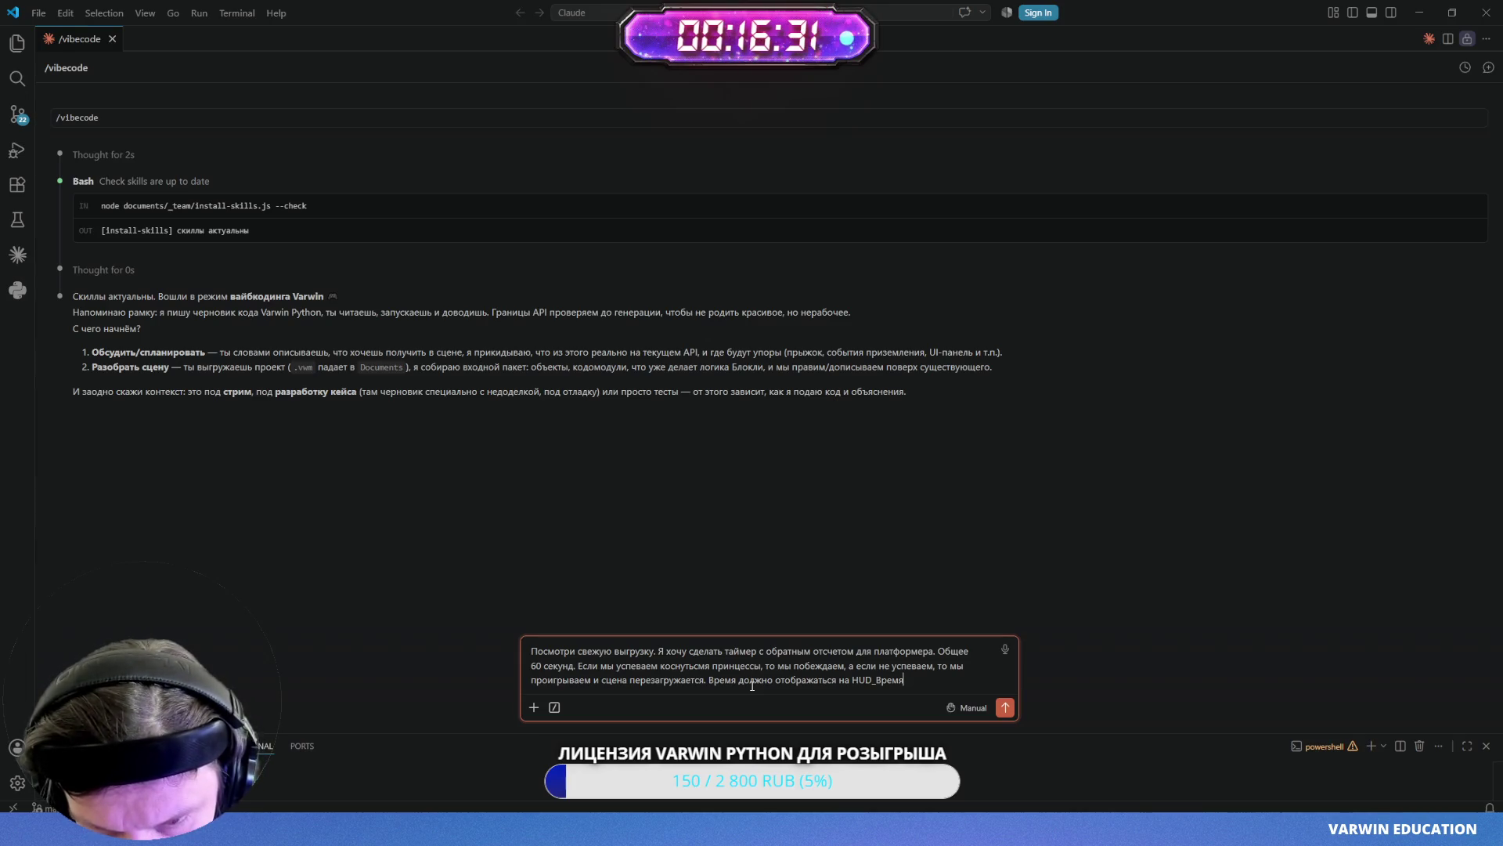
key(Return)
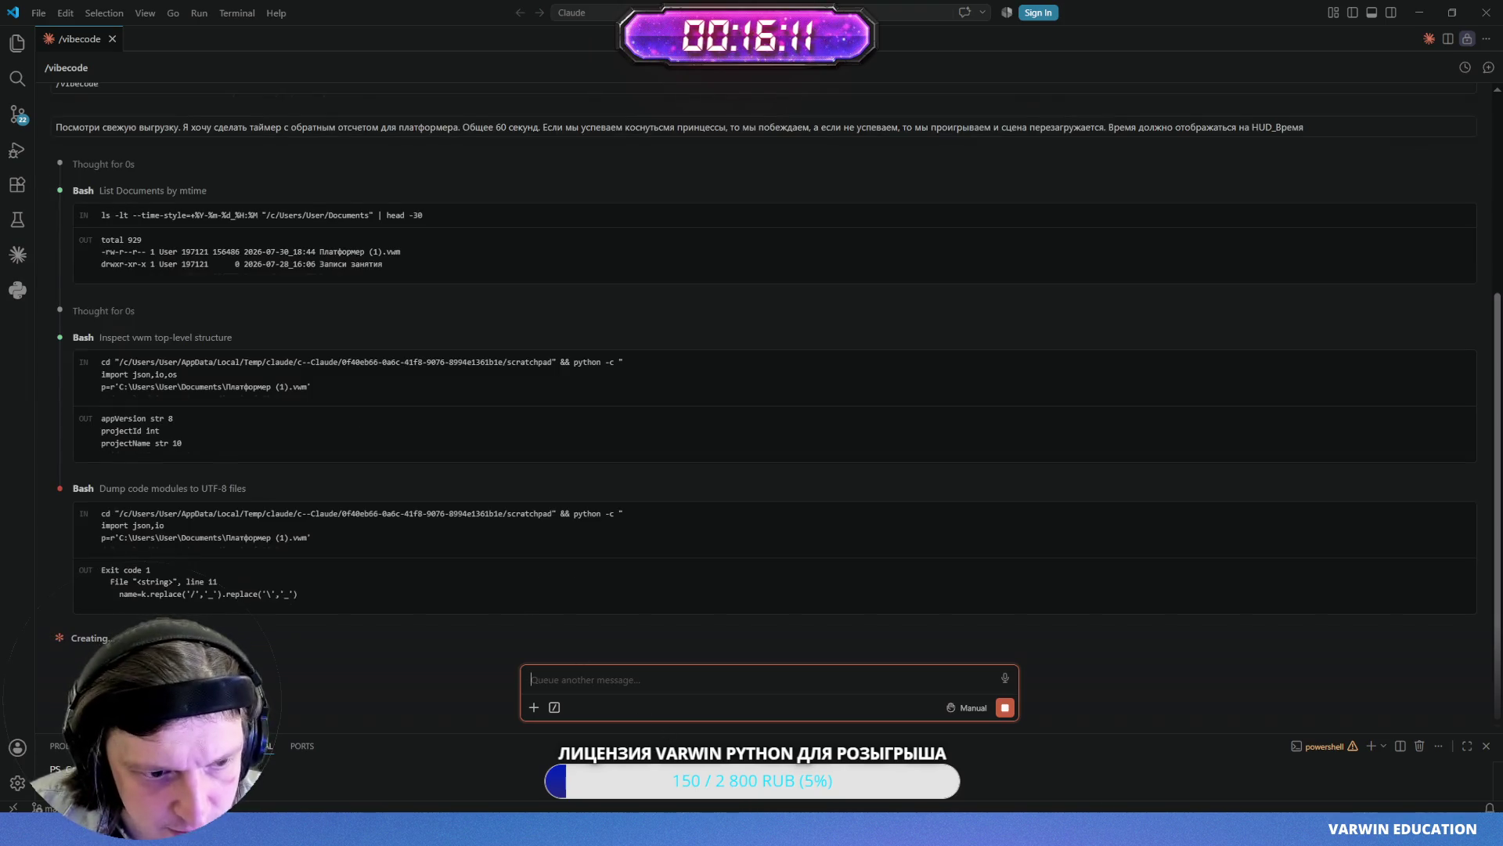
- Switch back to the VarwinClient scene editor while Claude analyses the export
mouse_move(592, 829)
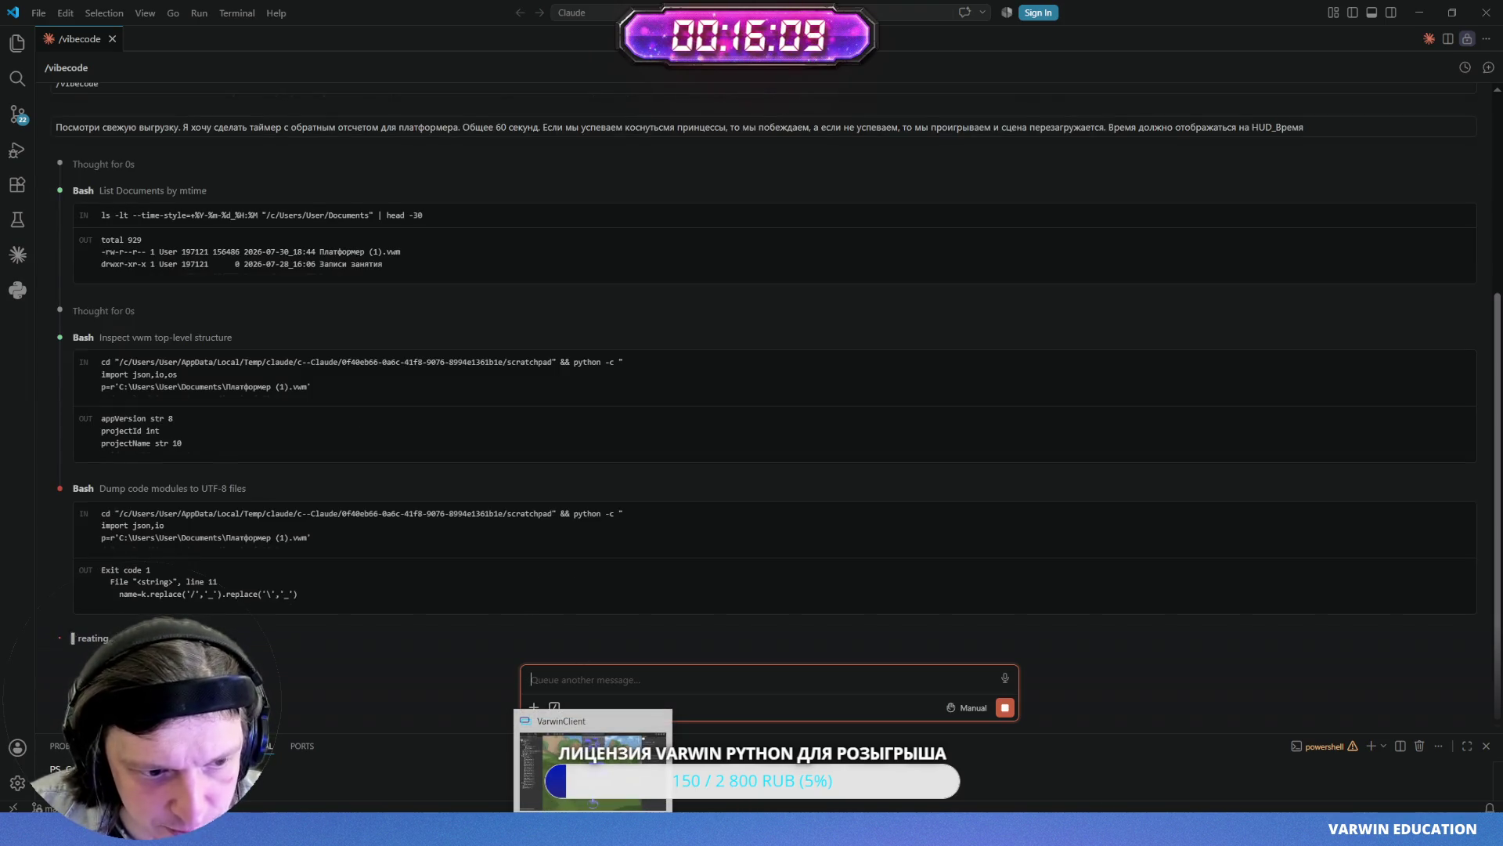
click(593, 828)
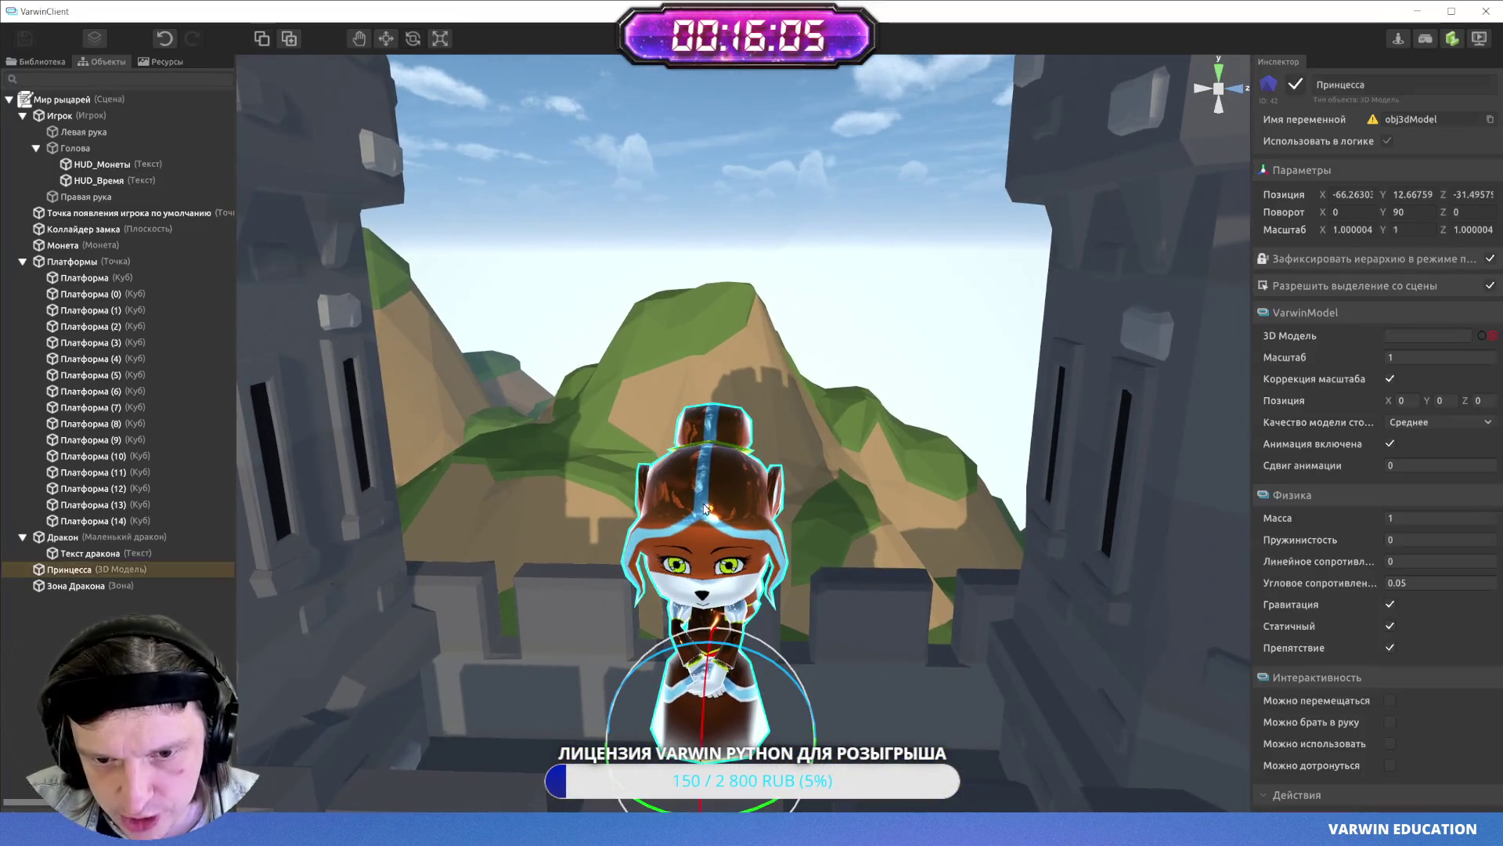
- Place a new Text object from the Library and raise it above the princess
click(703, 509)
click(47, 63)
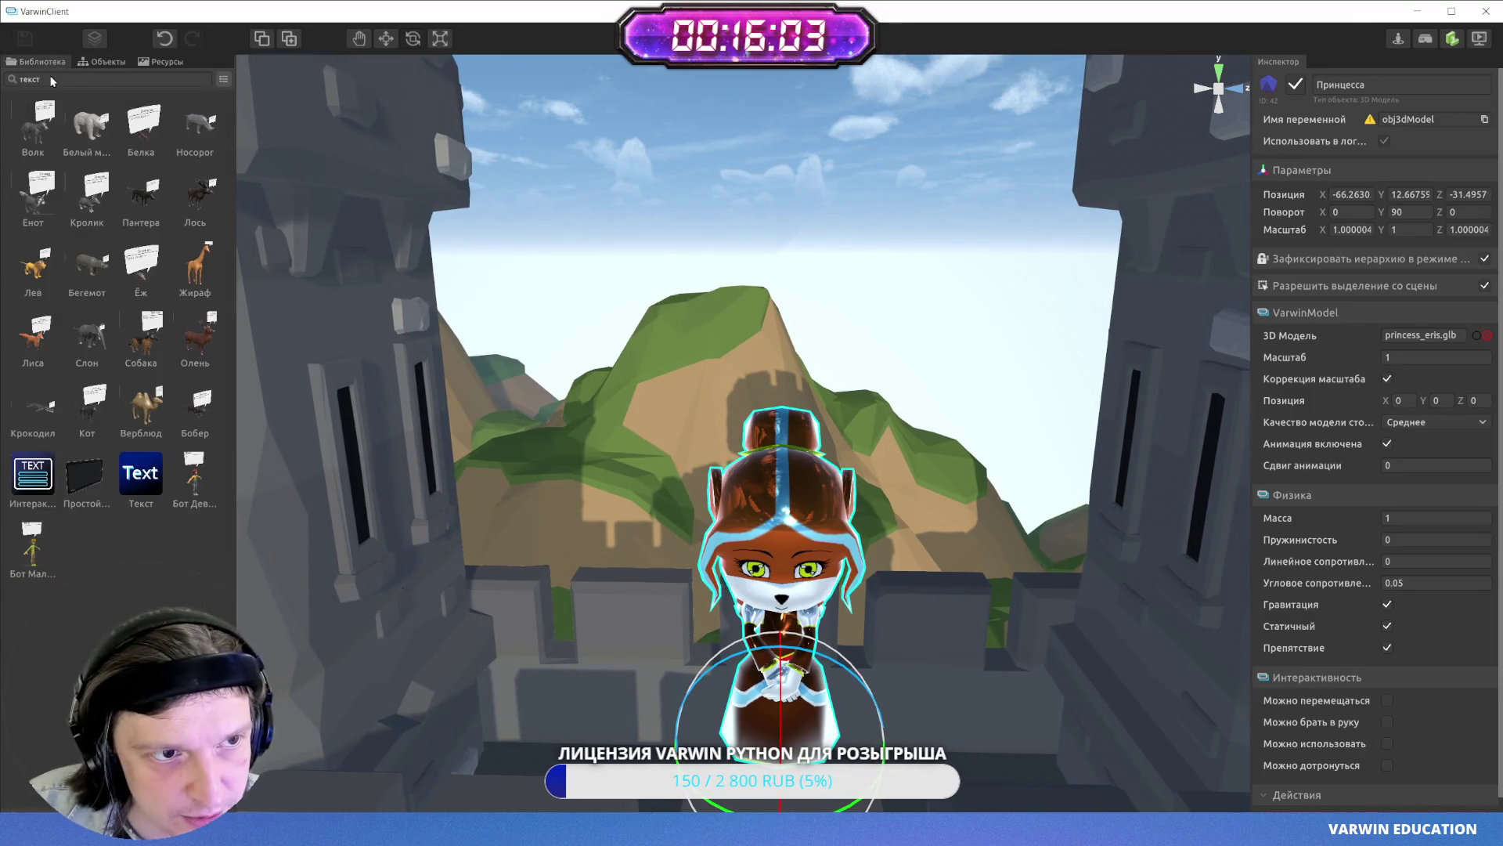
drag(162, 479, 811, 584)
drag(789, 496, 795, 302)
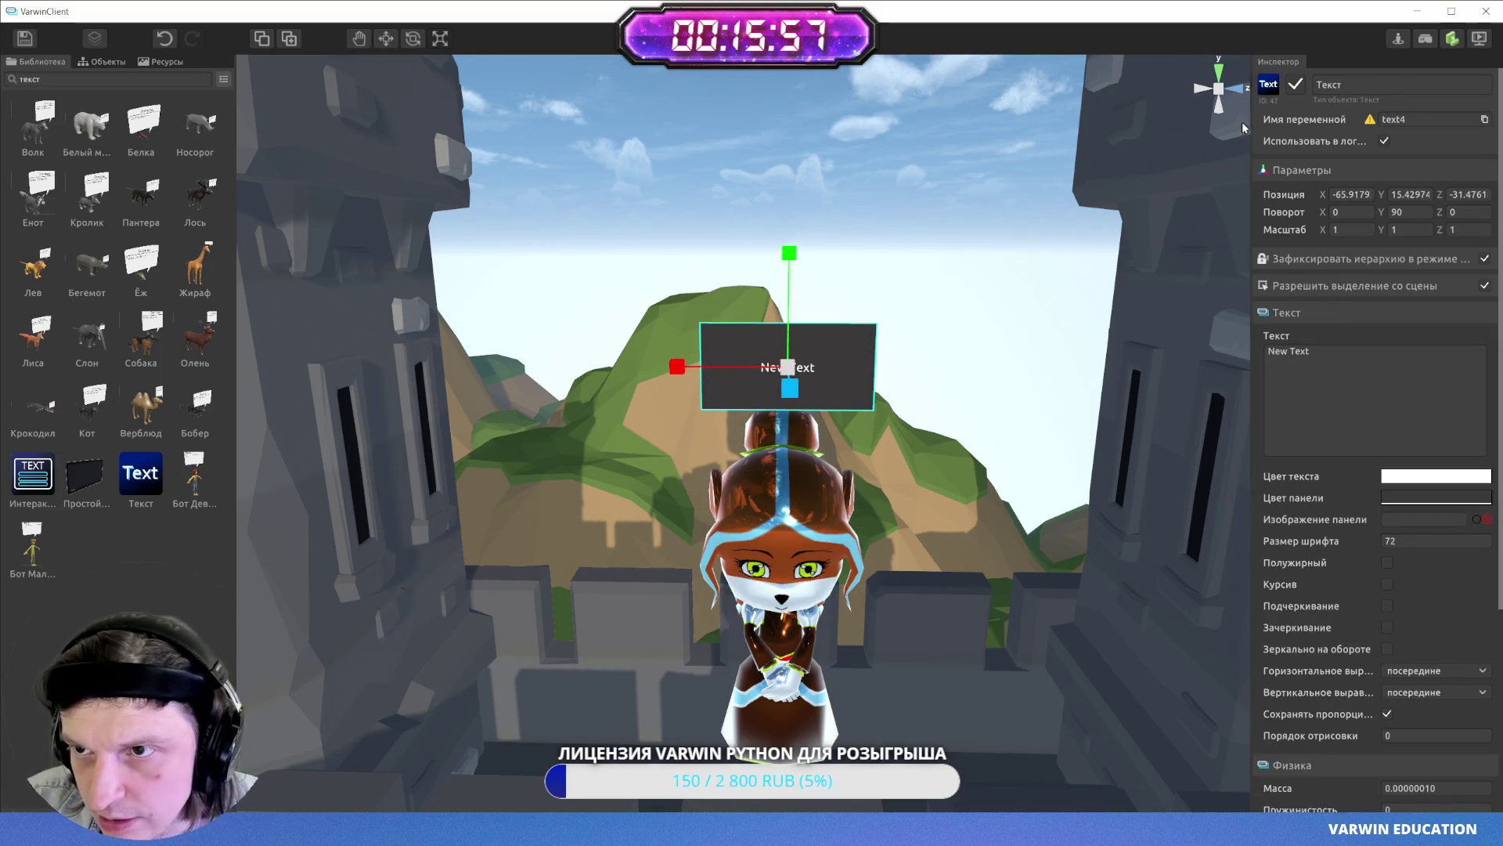
- Rename the text object Текст_принцесса and set its text to 'Я жду тебя мой герой'
click(1366, 86)
text(_принцесса)
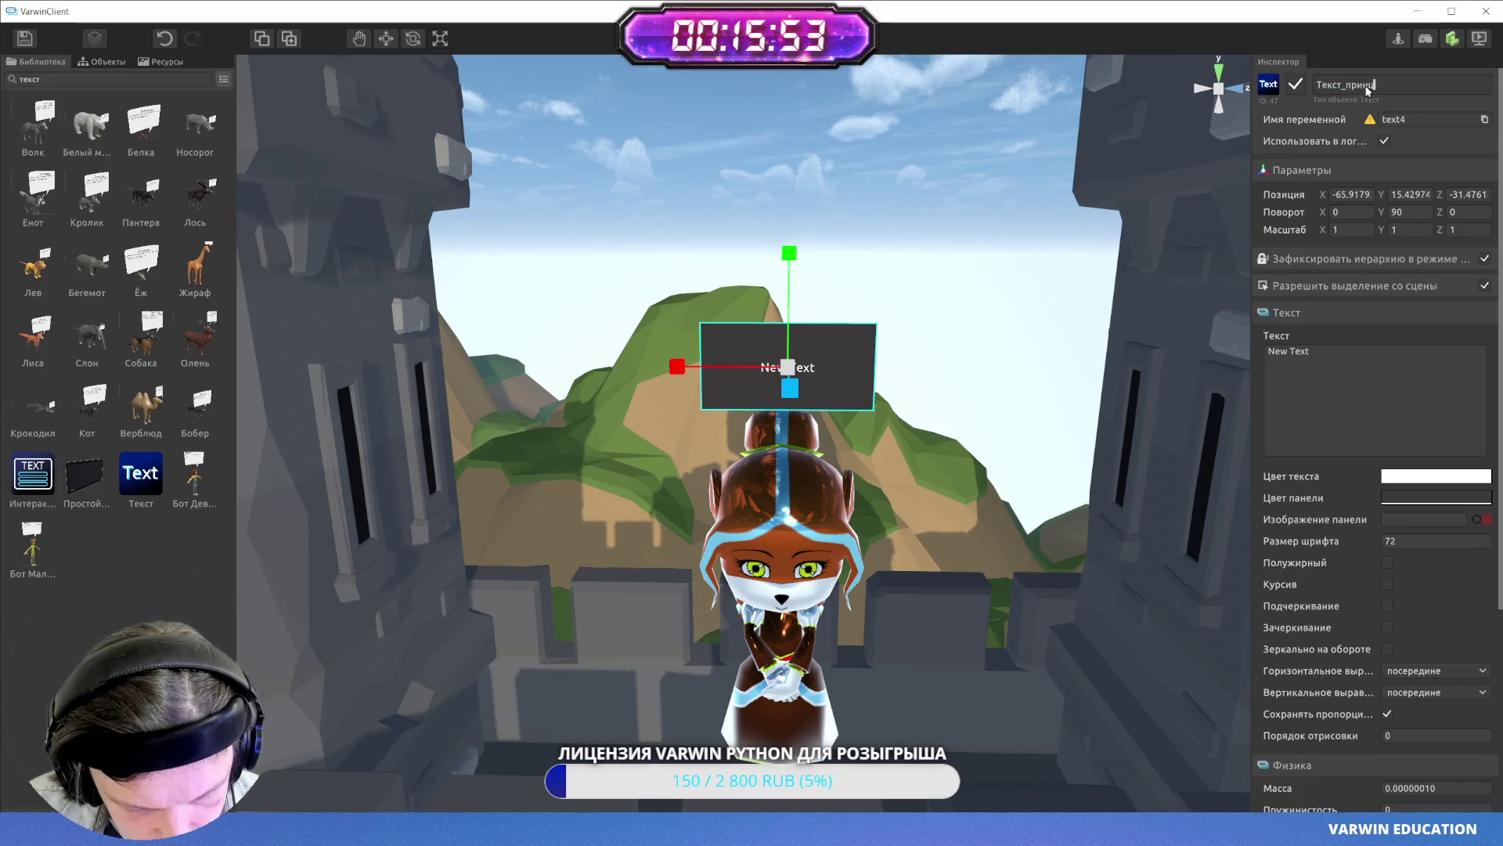
click(1333, 368)
text(Я жду)
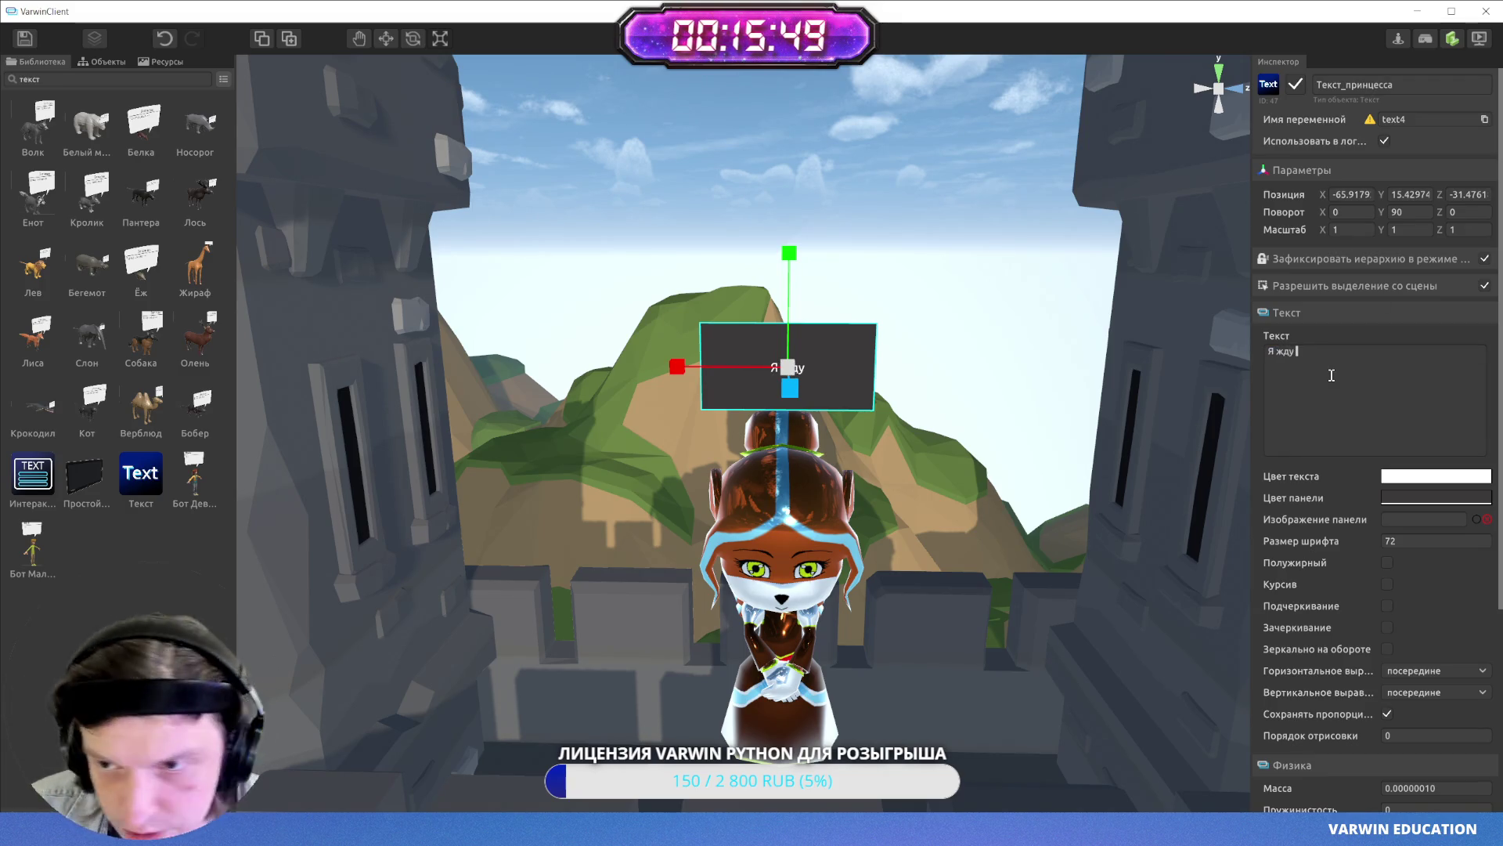
text( тебя)
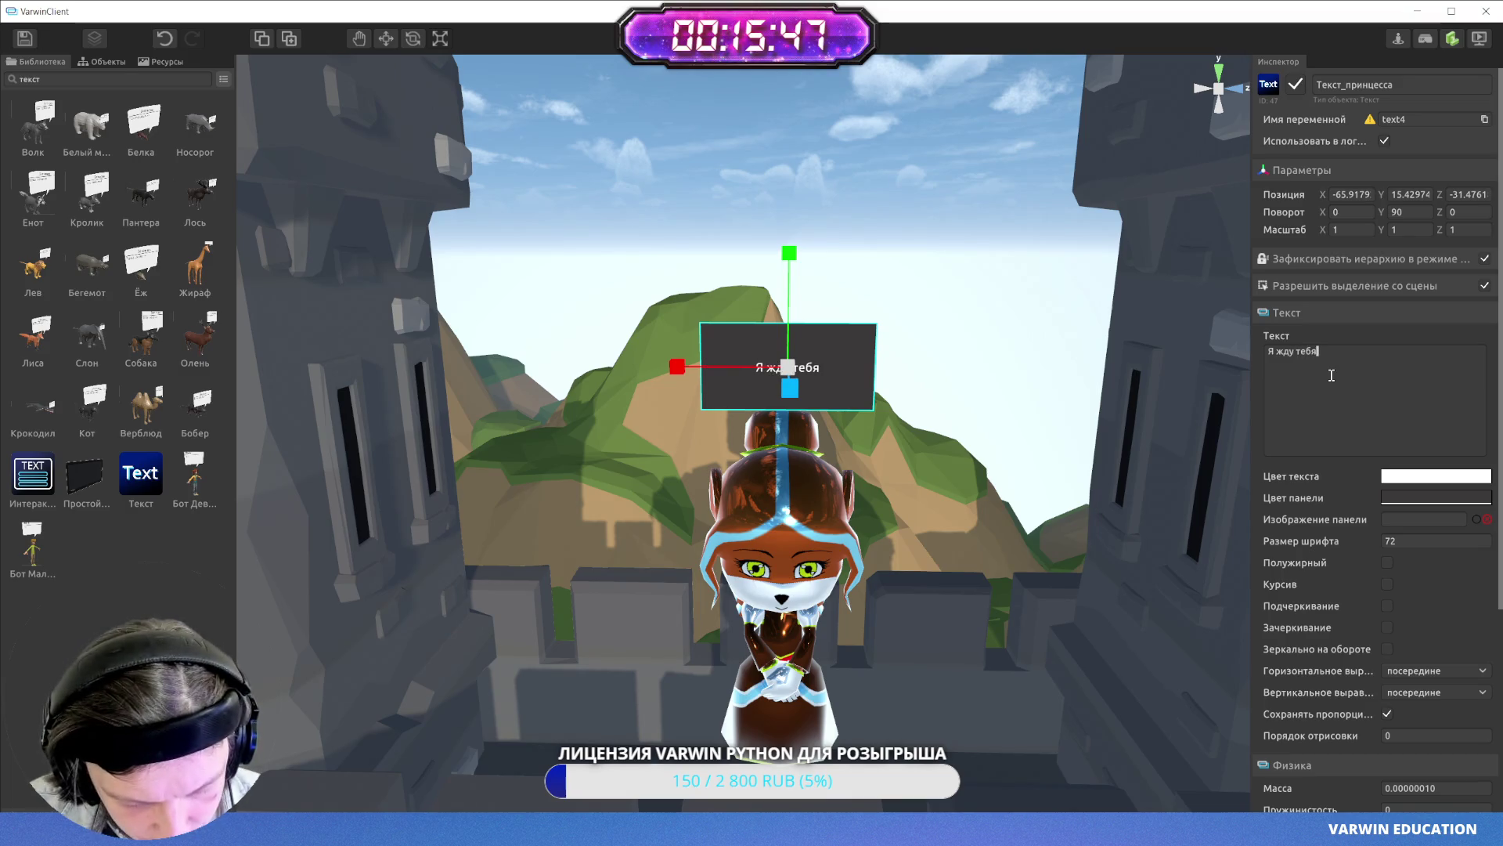
text( мофй герой)
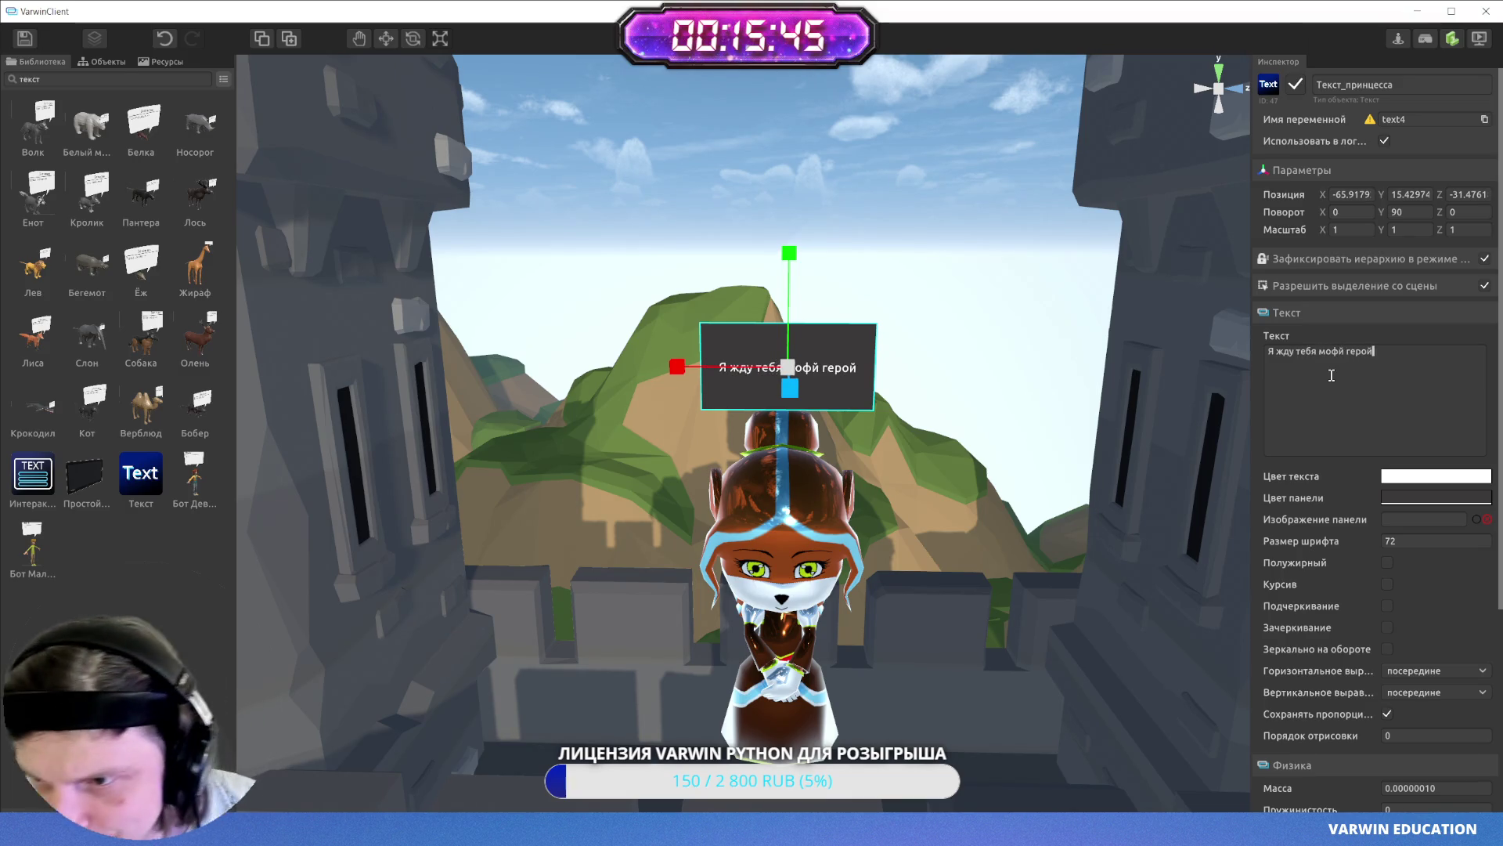
click(1341, 351)
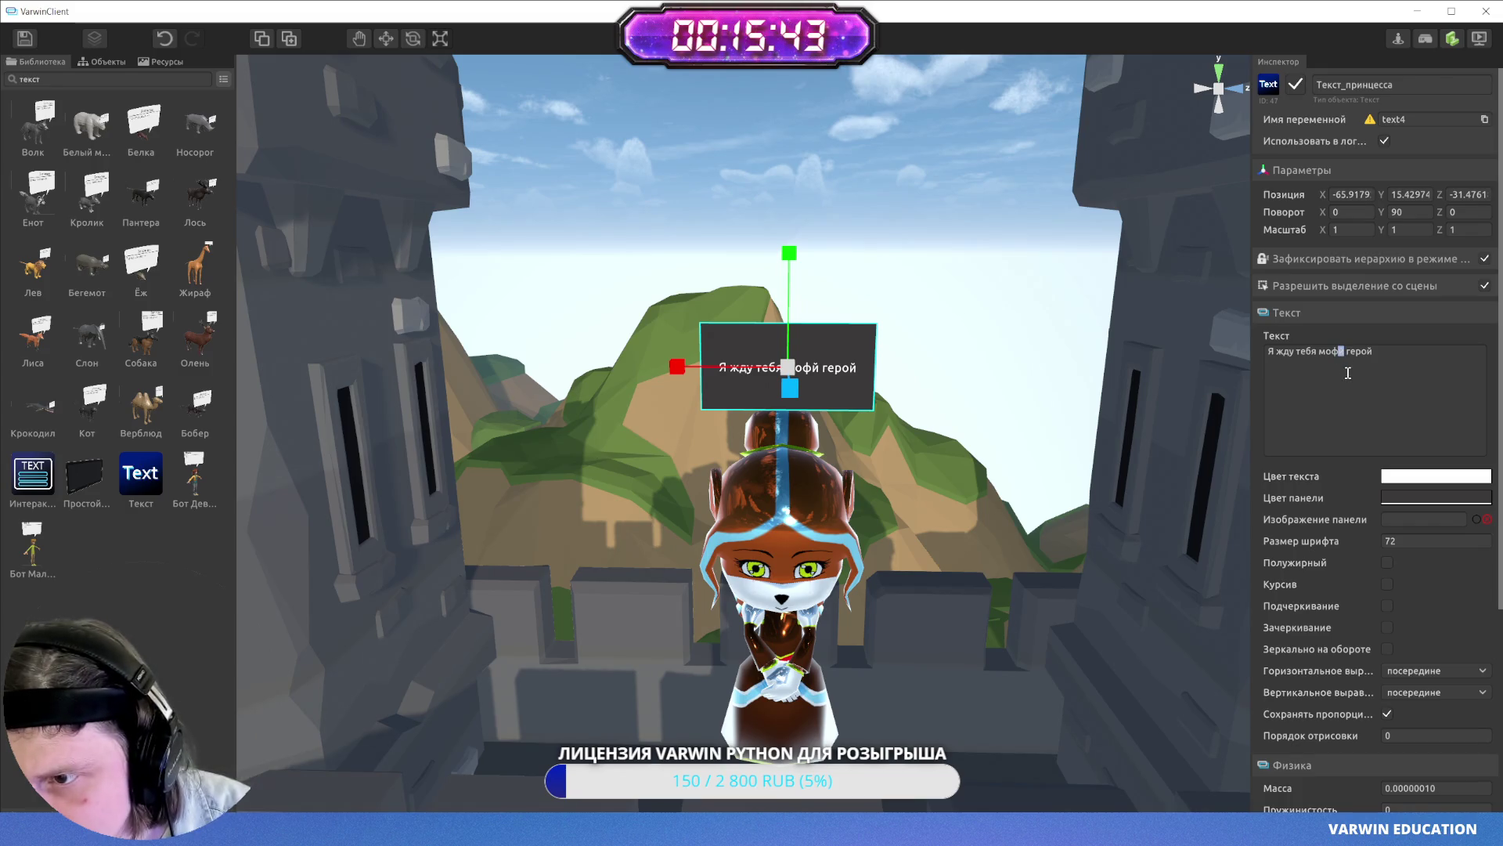
key(BackSpace)
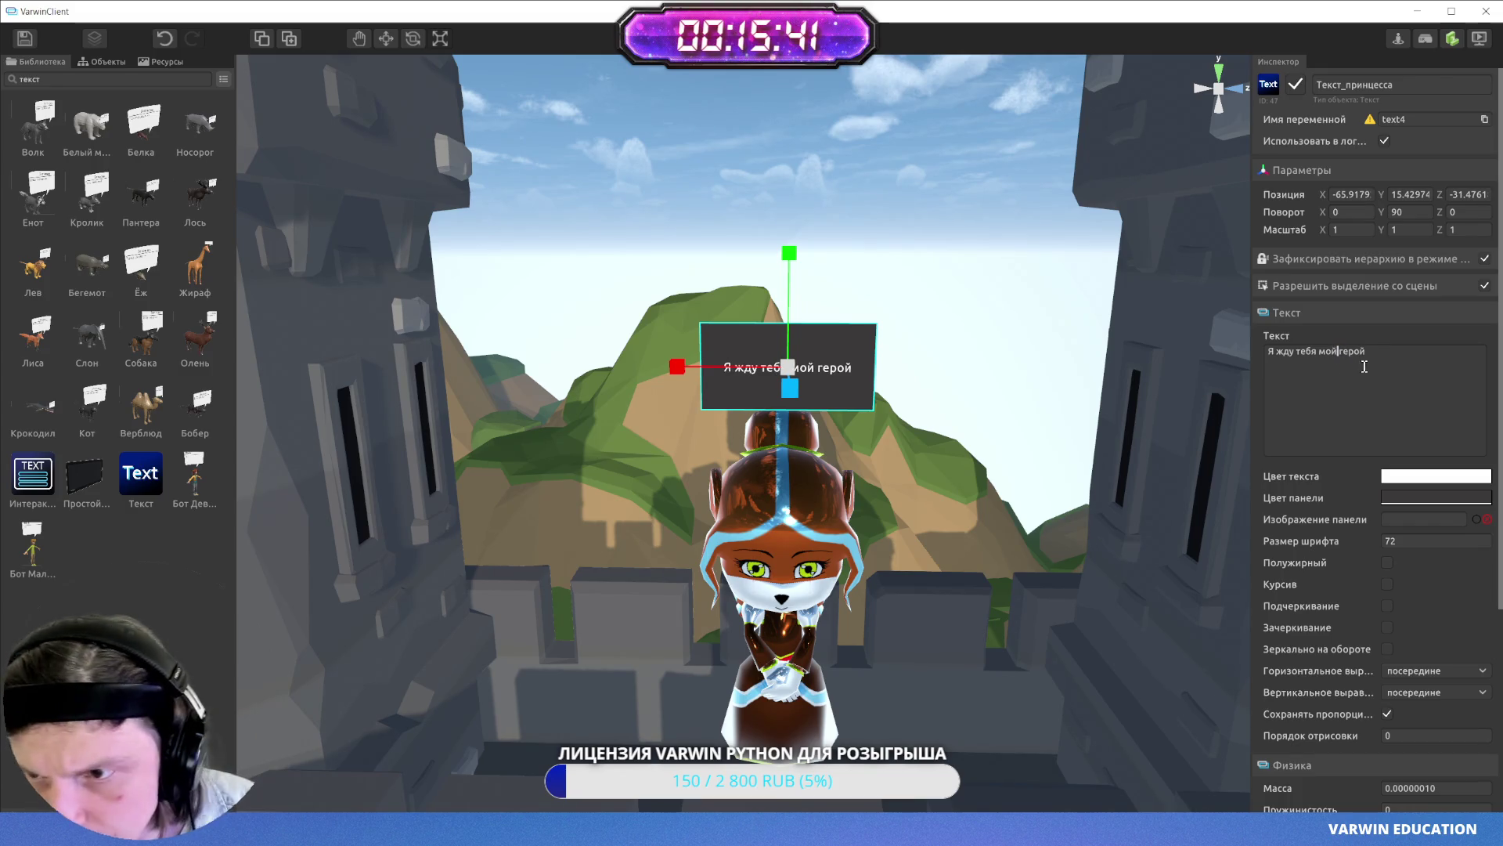
- Make the panel background semi-transparent (alpha 120) in a mid-magenta shade
click(1425, 497)
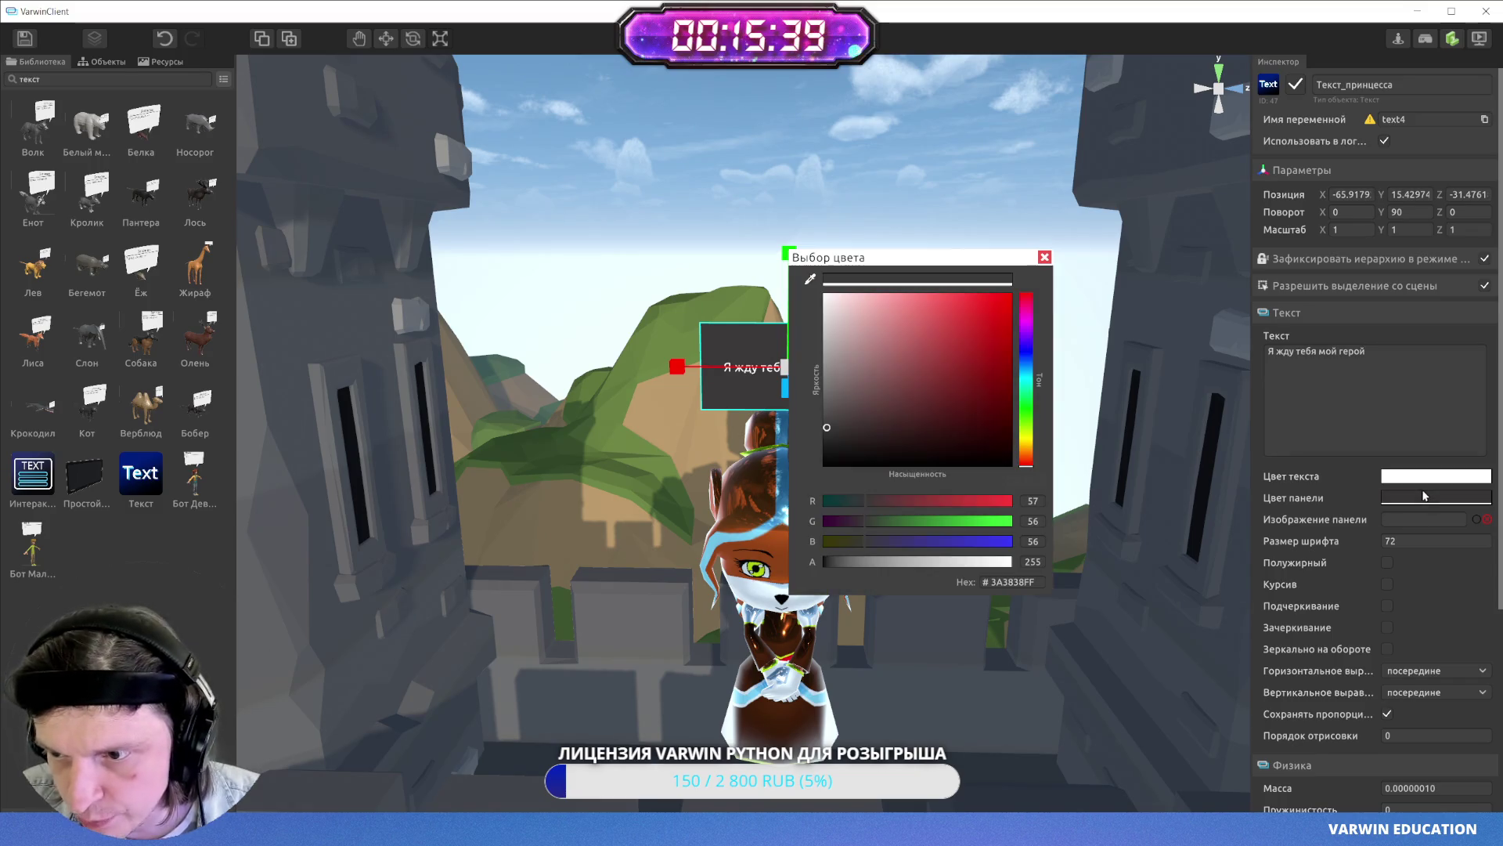
click(913, 567)
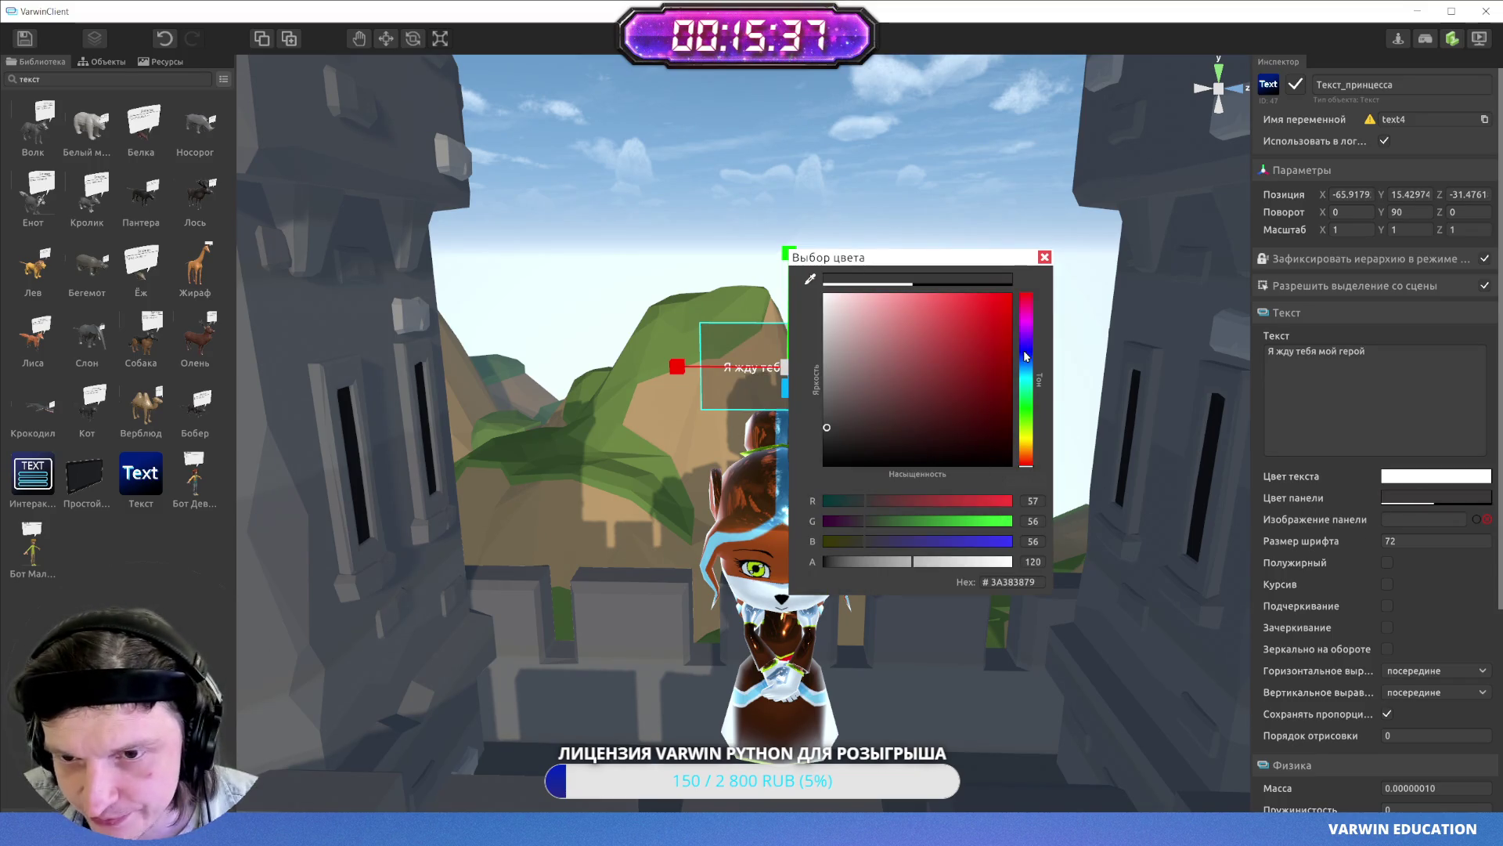
mouse_move(965, 273)
mouse_down()
mouse_move(536, 295)
mouse_move(490, 344)
mouse_up()
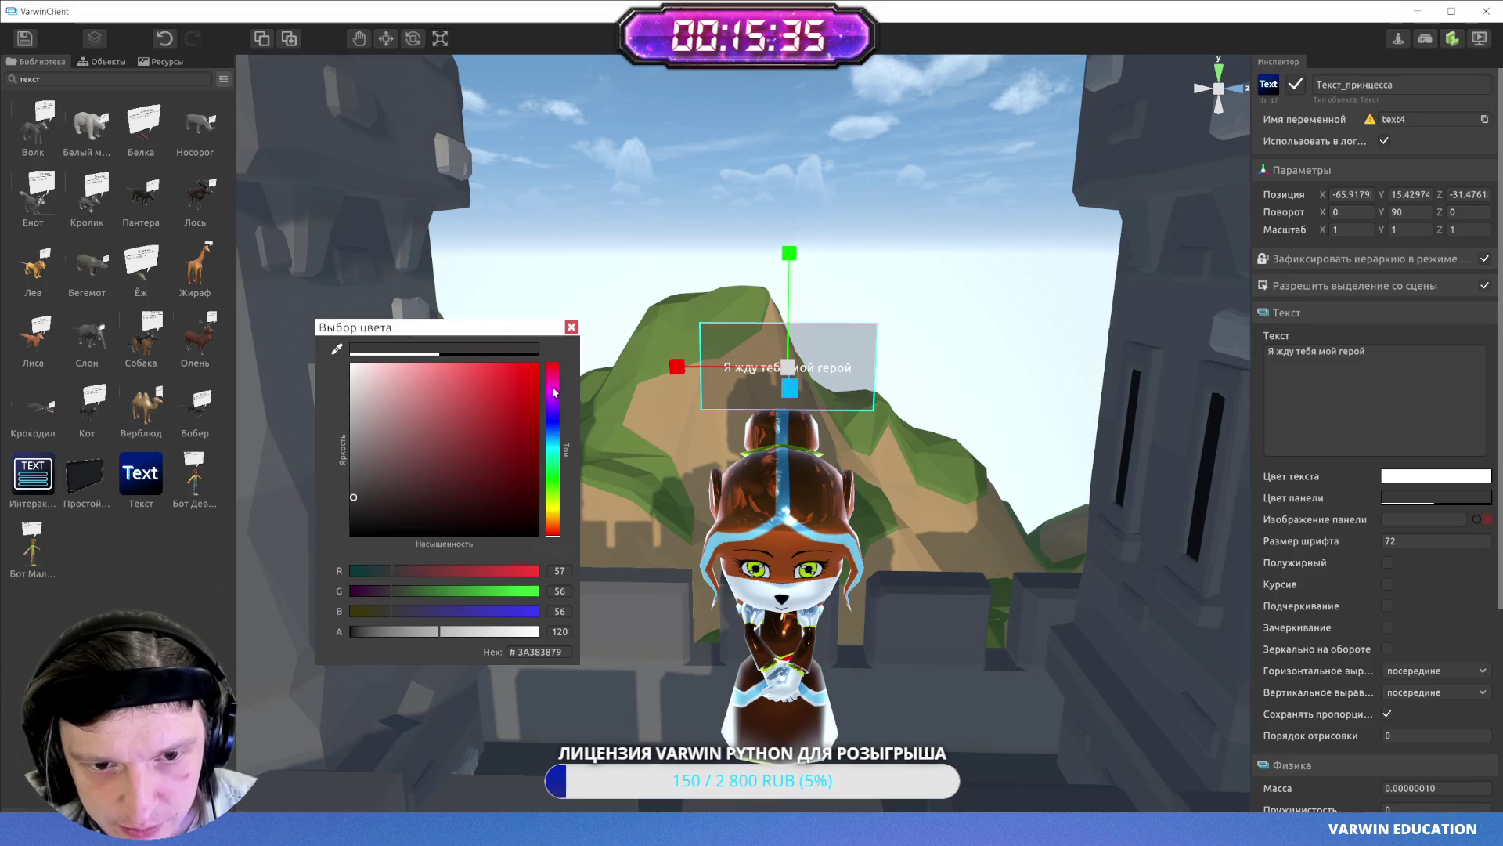
click(552, 388)
drag(509, 443, 478, 418)
click(571, 326)
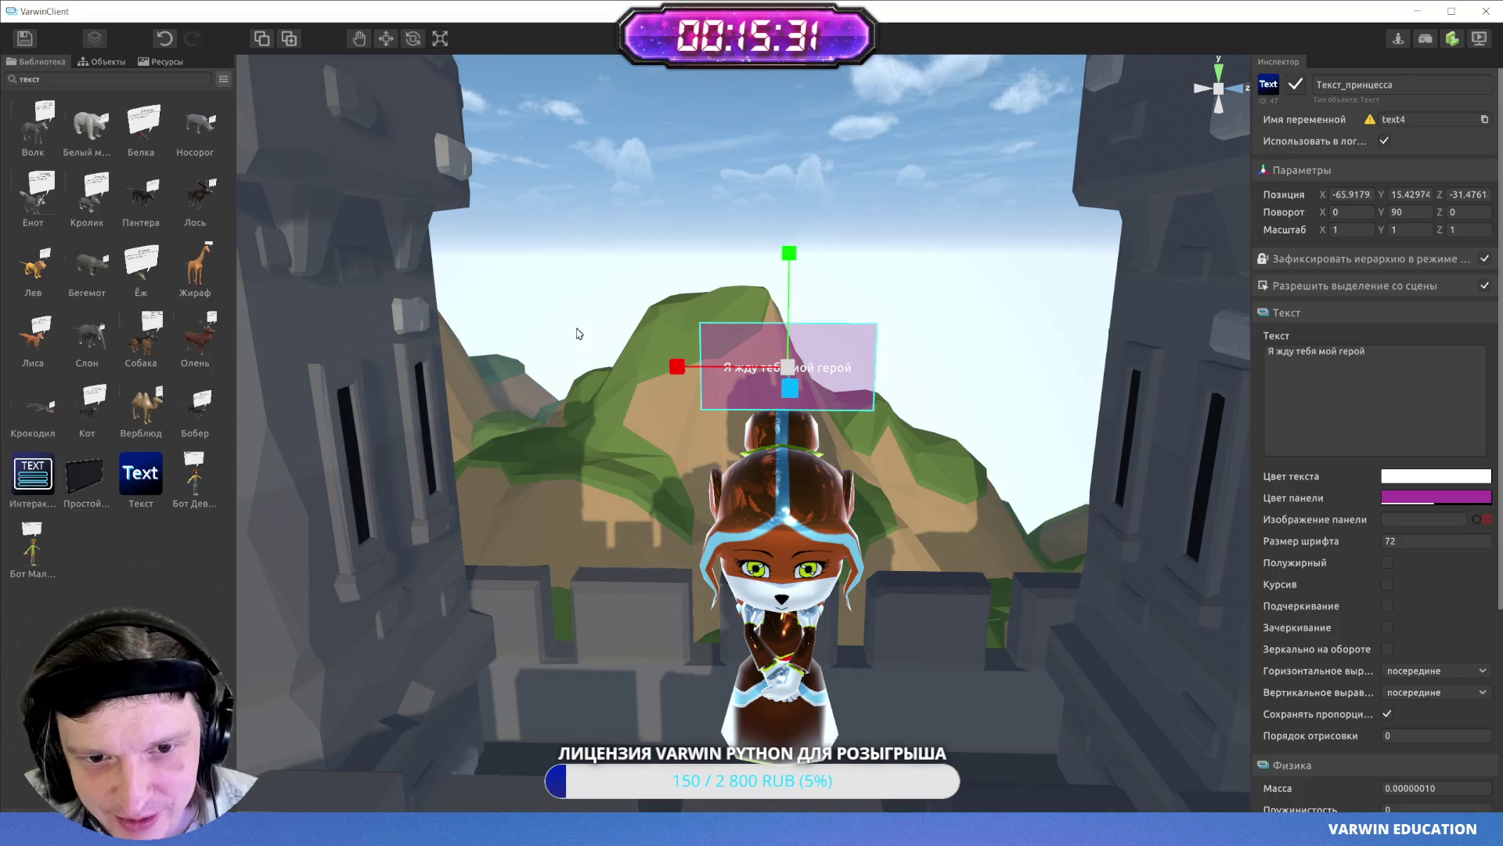
- Lower the greeting panel slightly, save the scene, and return to VS Code
scroll(583, 317, up, 3)
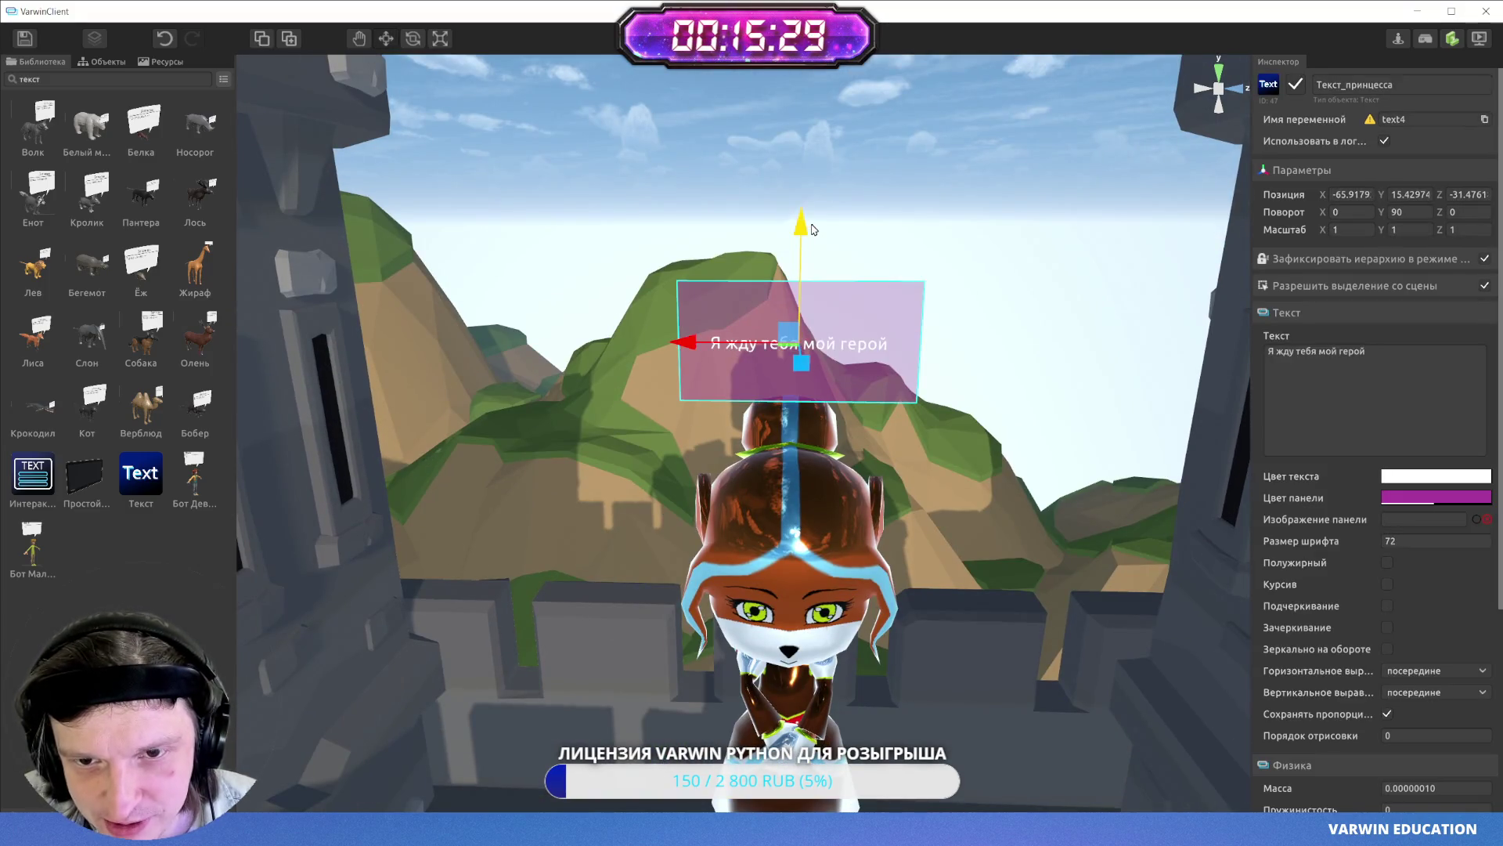
drag(797, 309, 797, 352)
click(941, 226)
scroll(941, 226, down, 3)
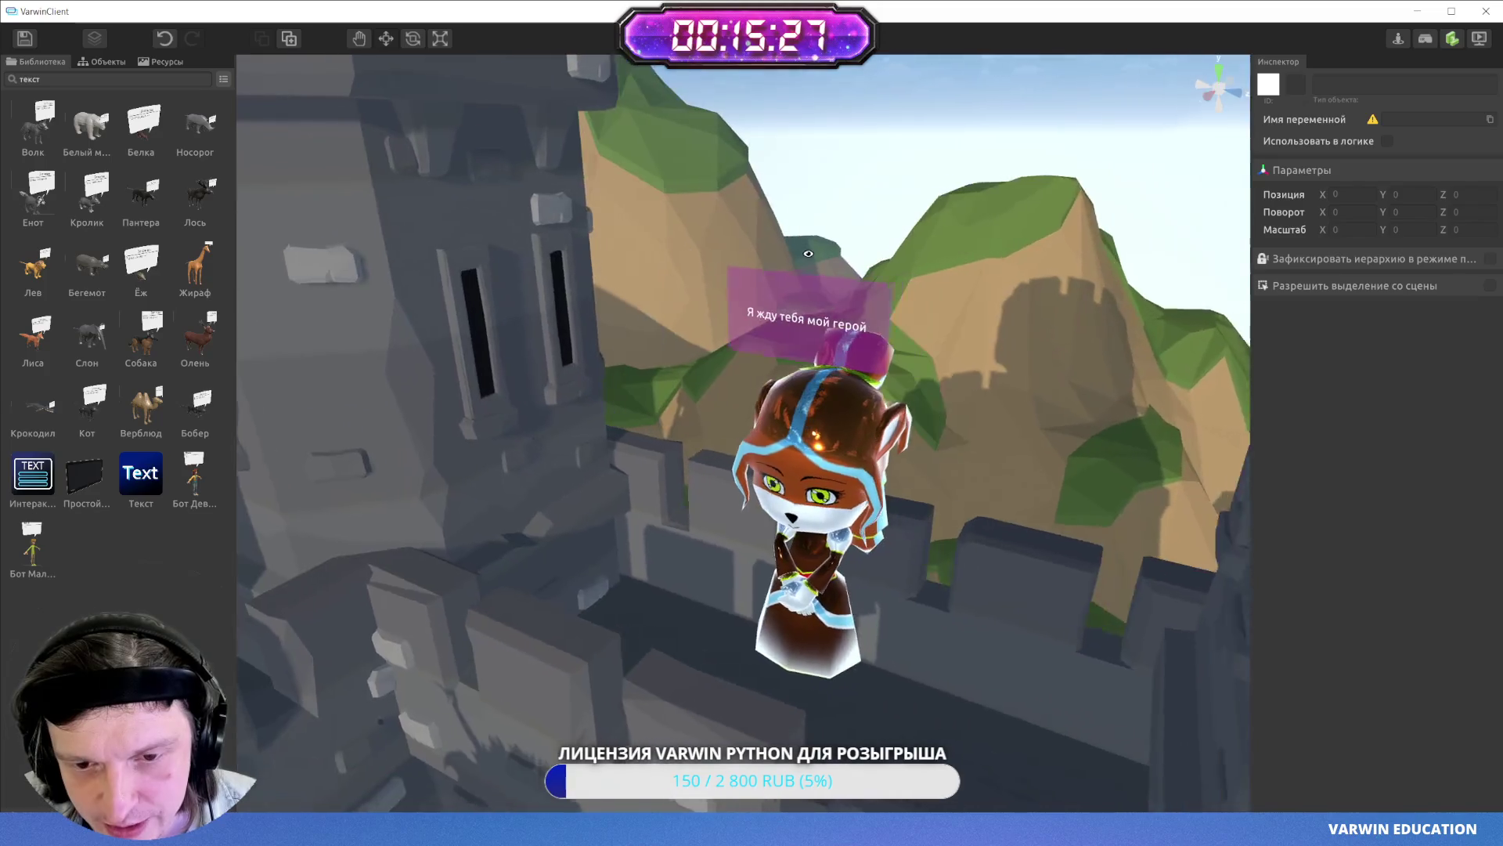
click(830, 309)
click(635, 345)
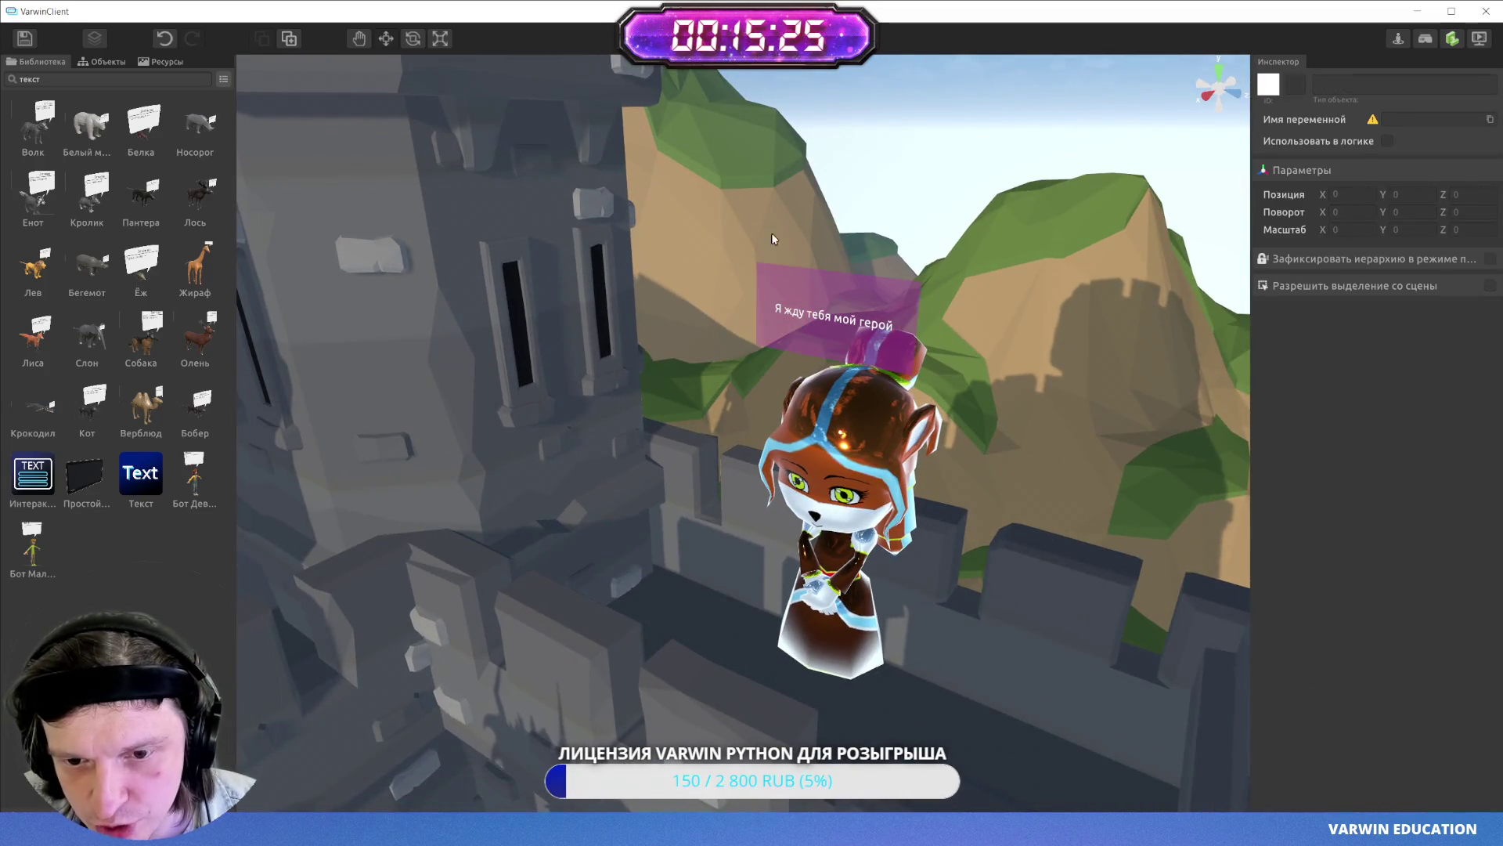
mouse_move(955, 266)
mouse_down()
mouse_move(608, 300)
mouse_move(168, 264)
mouse_move(548, 289)
mouse_move(976, 235)
mouse_move(866, 352)
mouse_move(906, 335)
mouse_up()
key(ctrl+s)
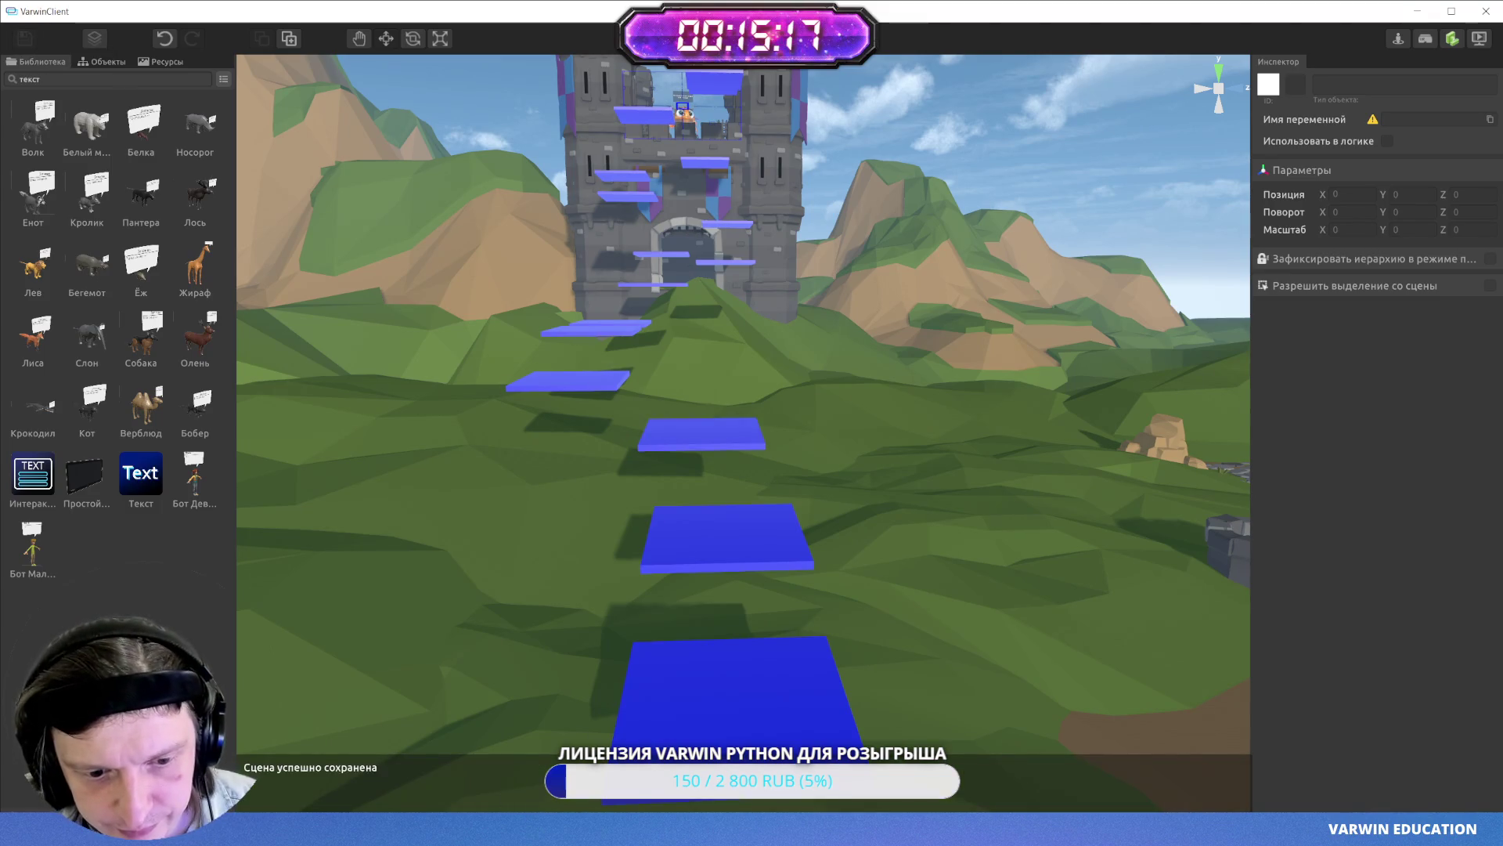
key(alt+Tab)
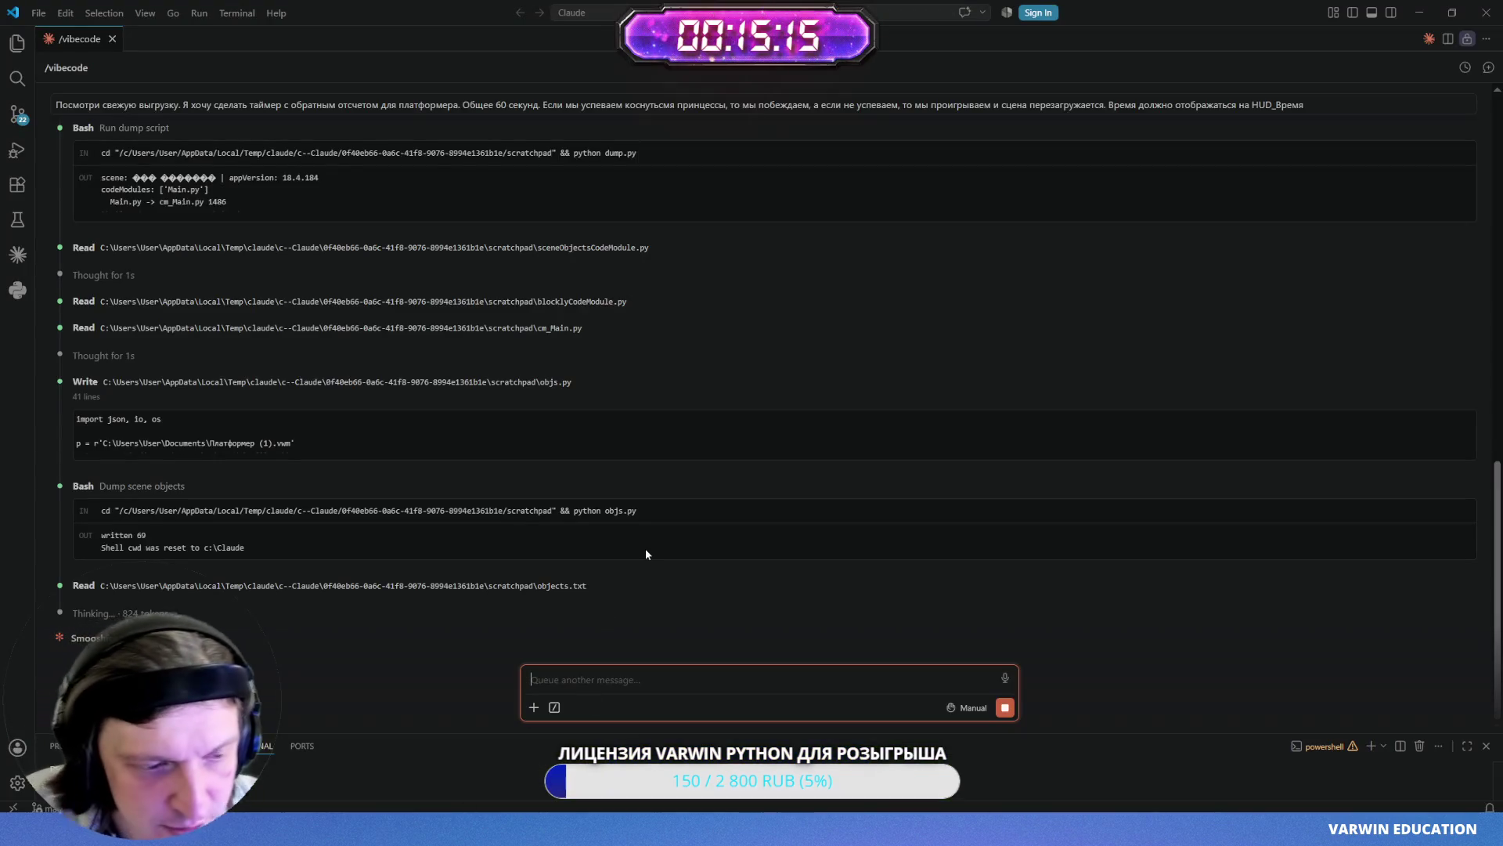
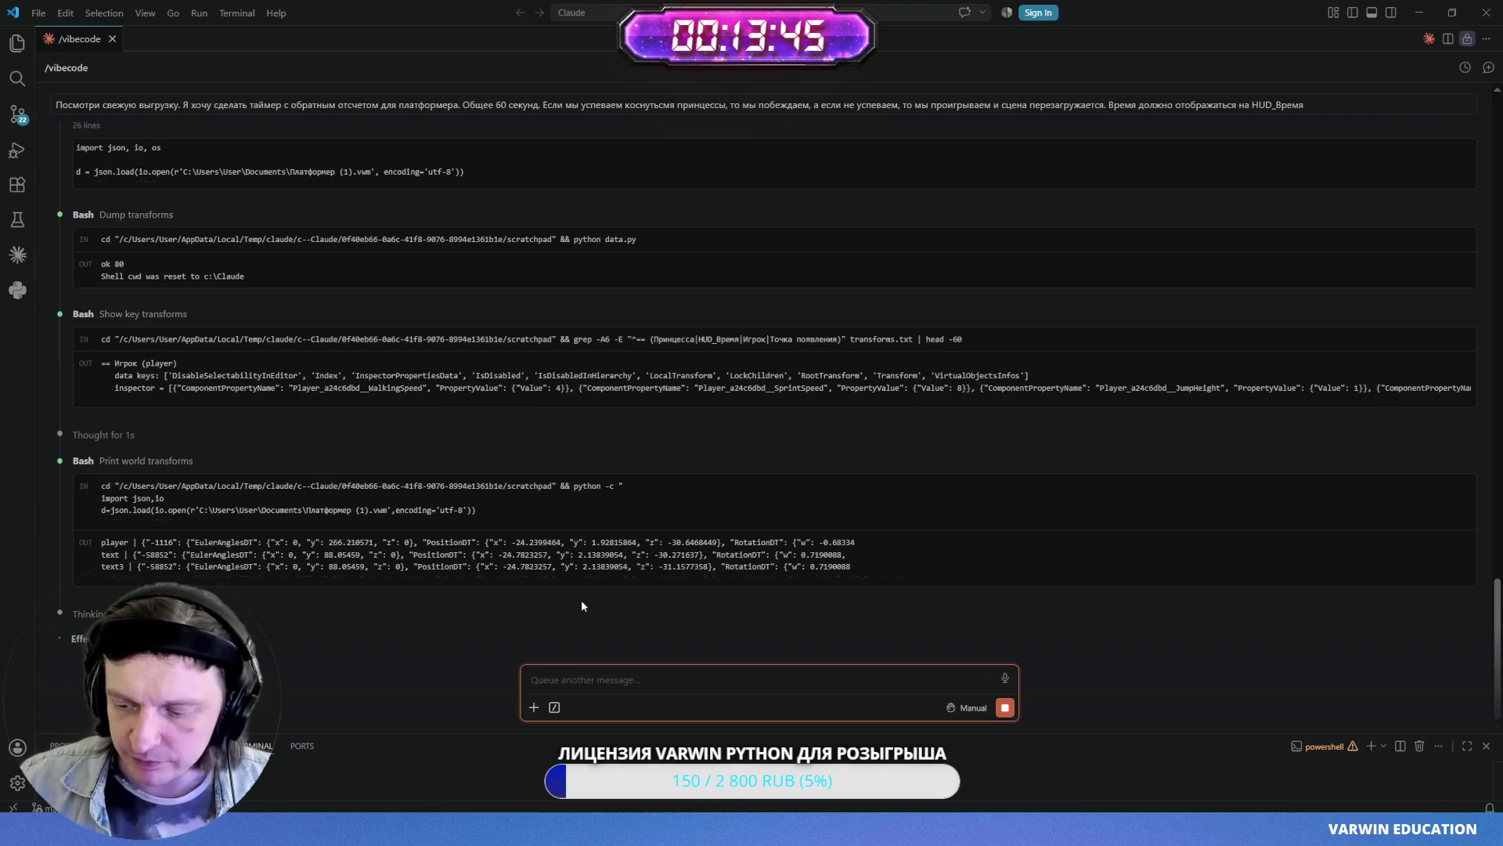
- Switch from VS Code to the VarwinClient scene with blue platforms climbing to the castle
key(alt+Tab)
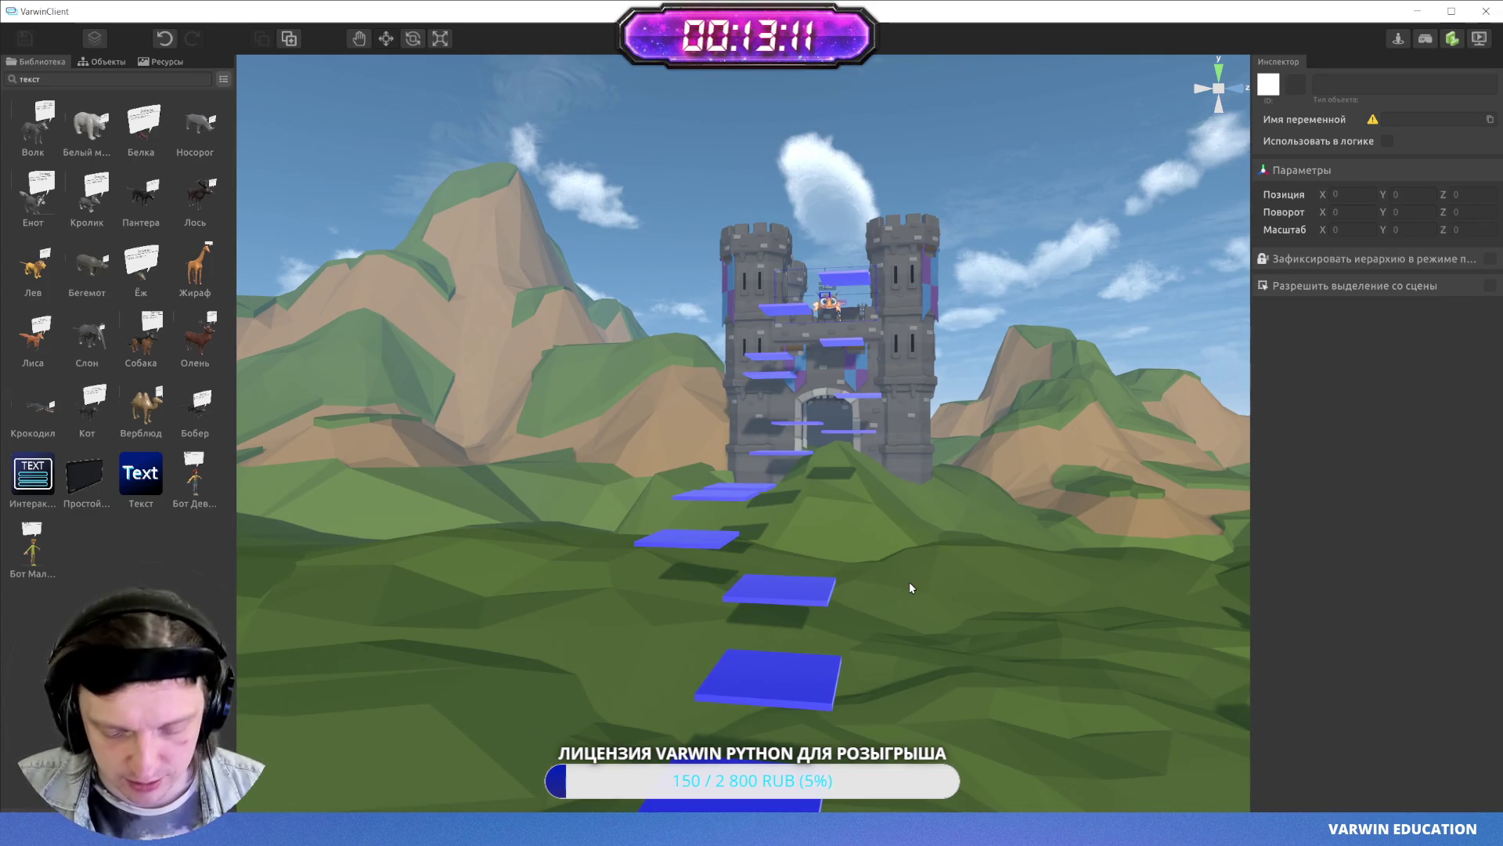
- Fly the camera around the castle and select one of the blue floating platforms
key(w)
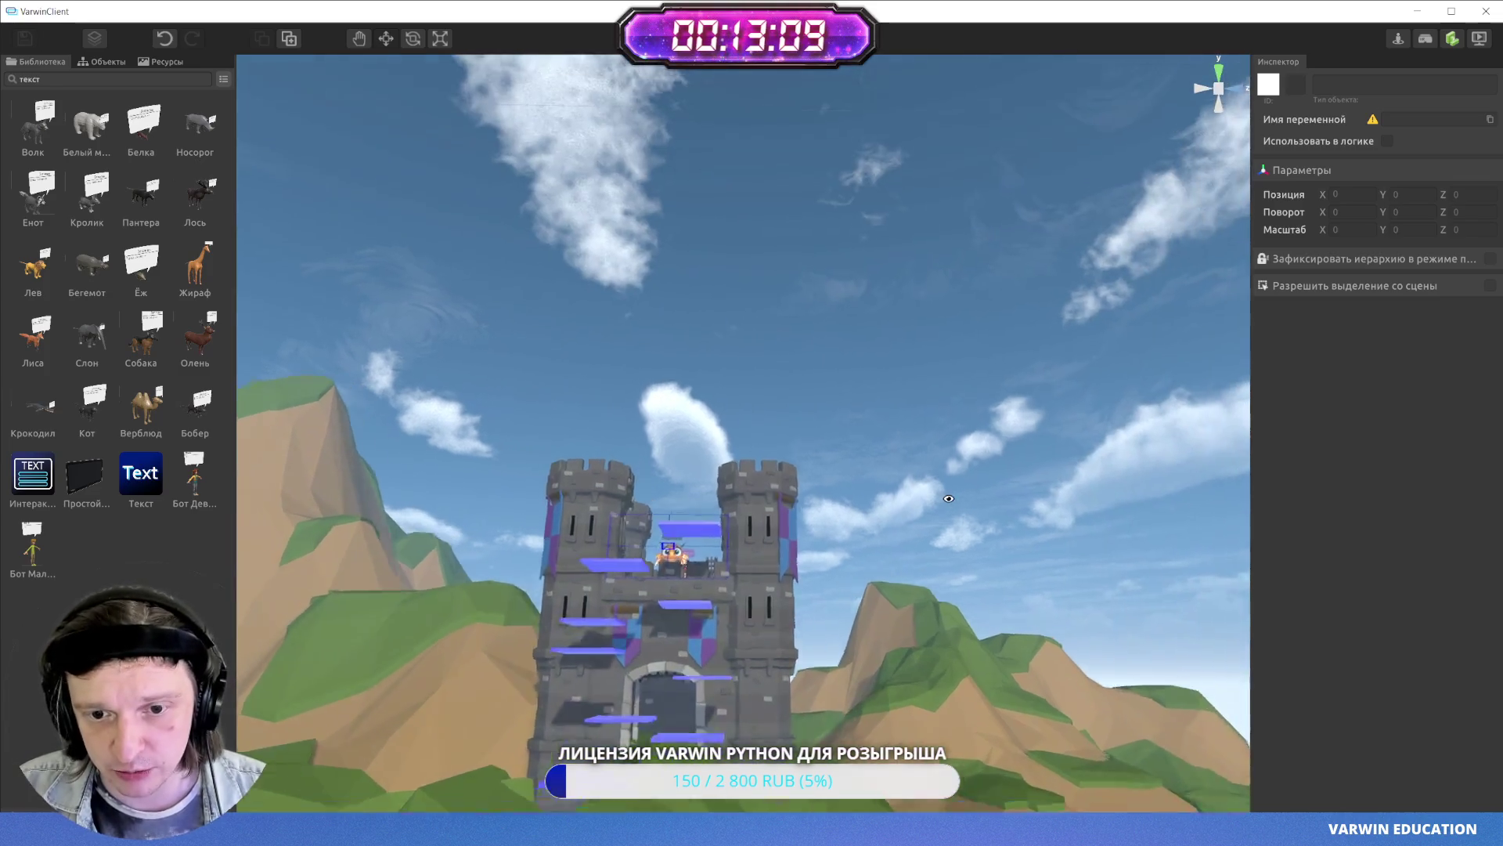
key(w)
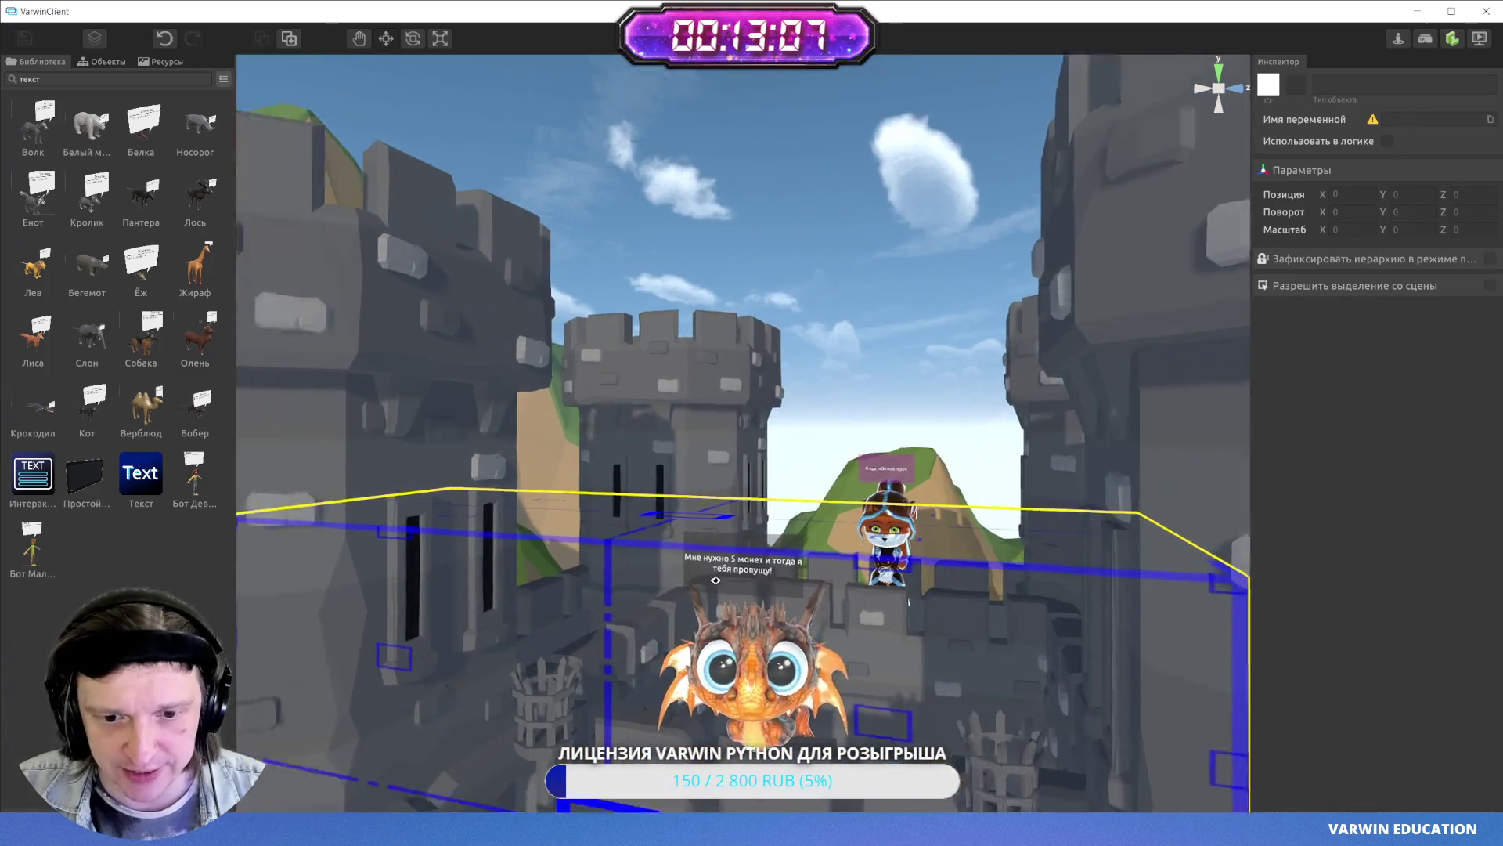
key(s)
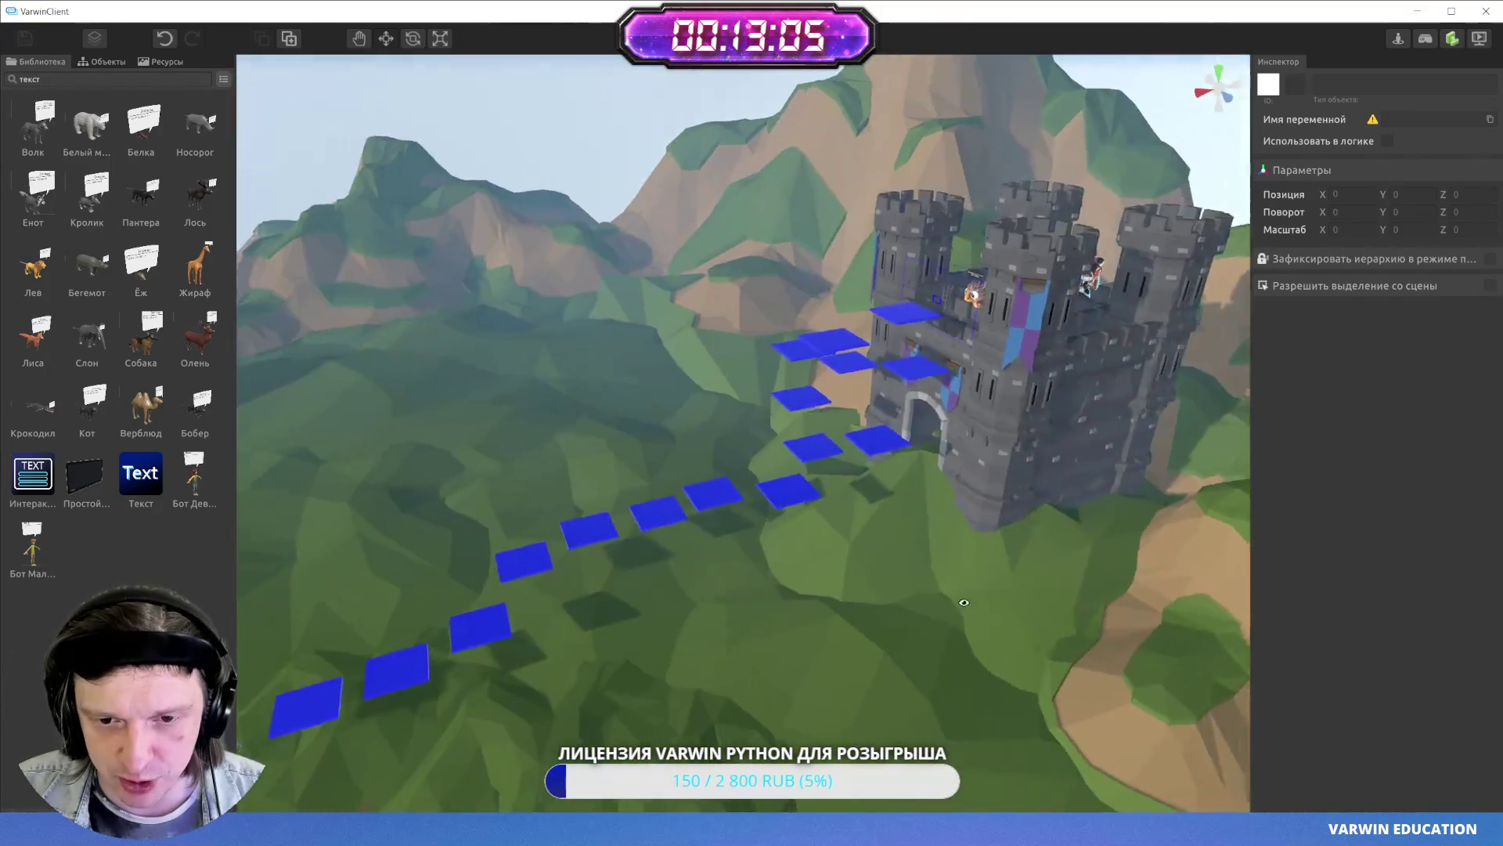
key(w)
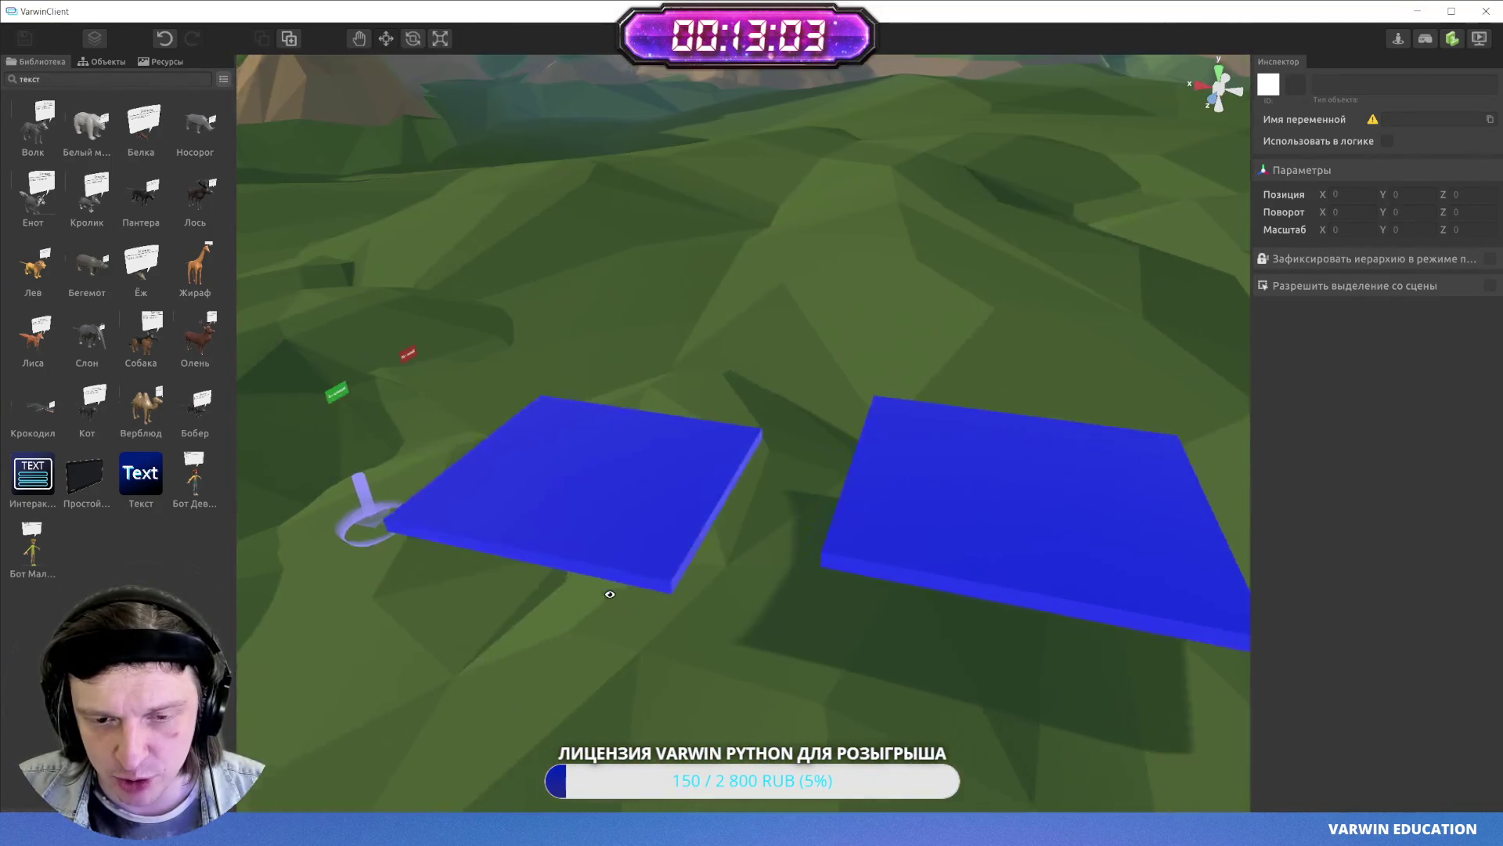
key(s)
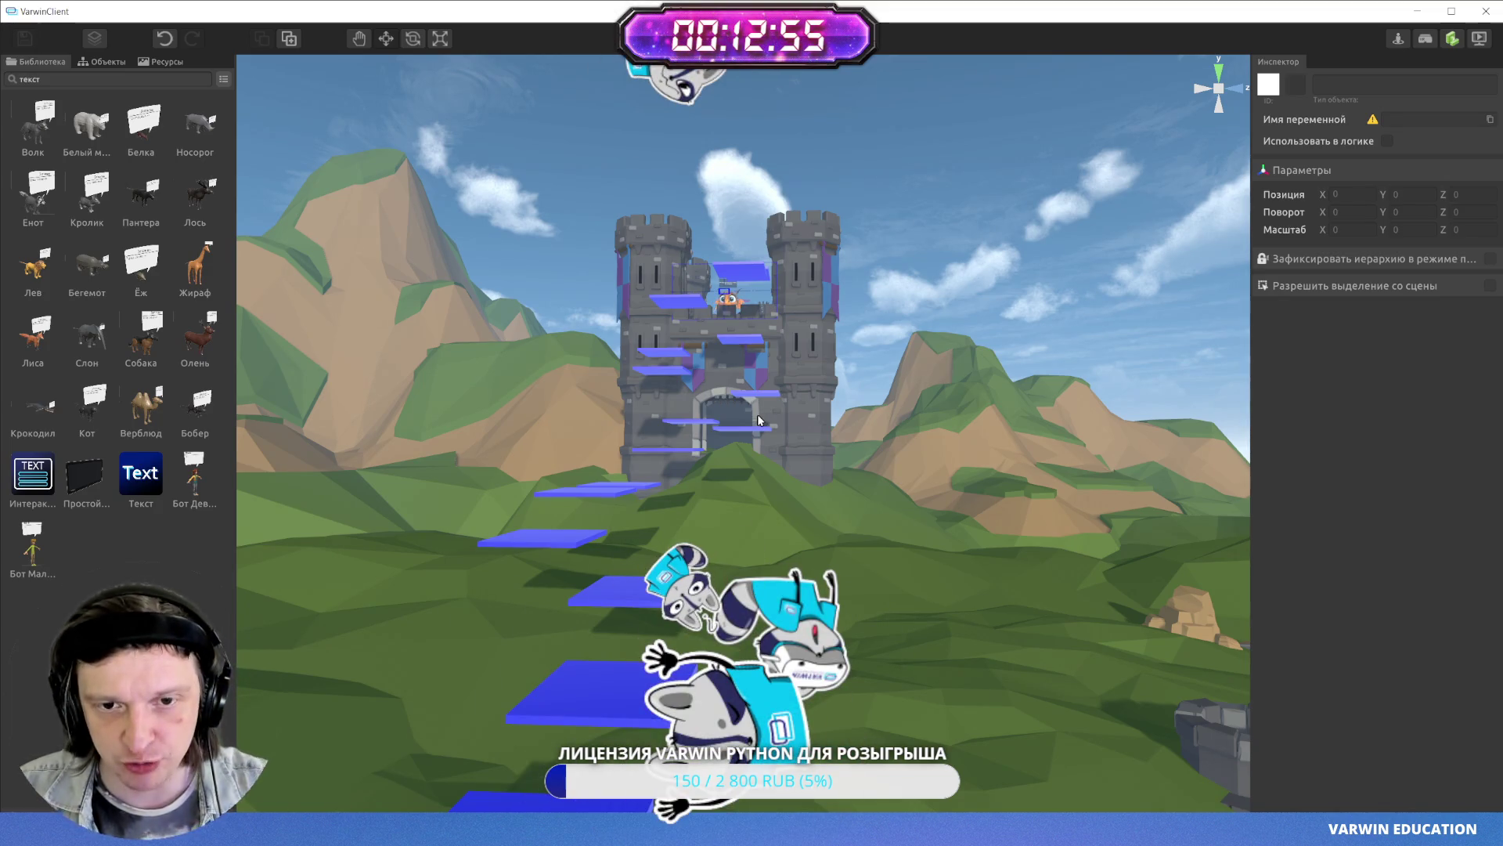
mouse_move(799, 413)
mouse_down()
mouse_move(809, 366)
mouse_move(393, 620)
mouse_up()
scroll(808, 366, up, 5)
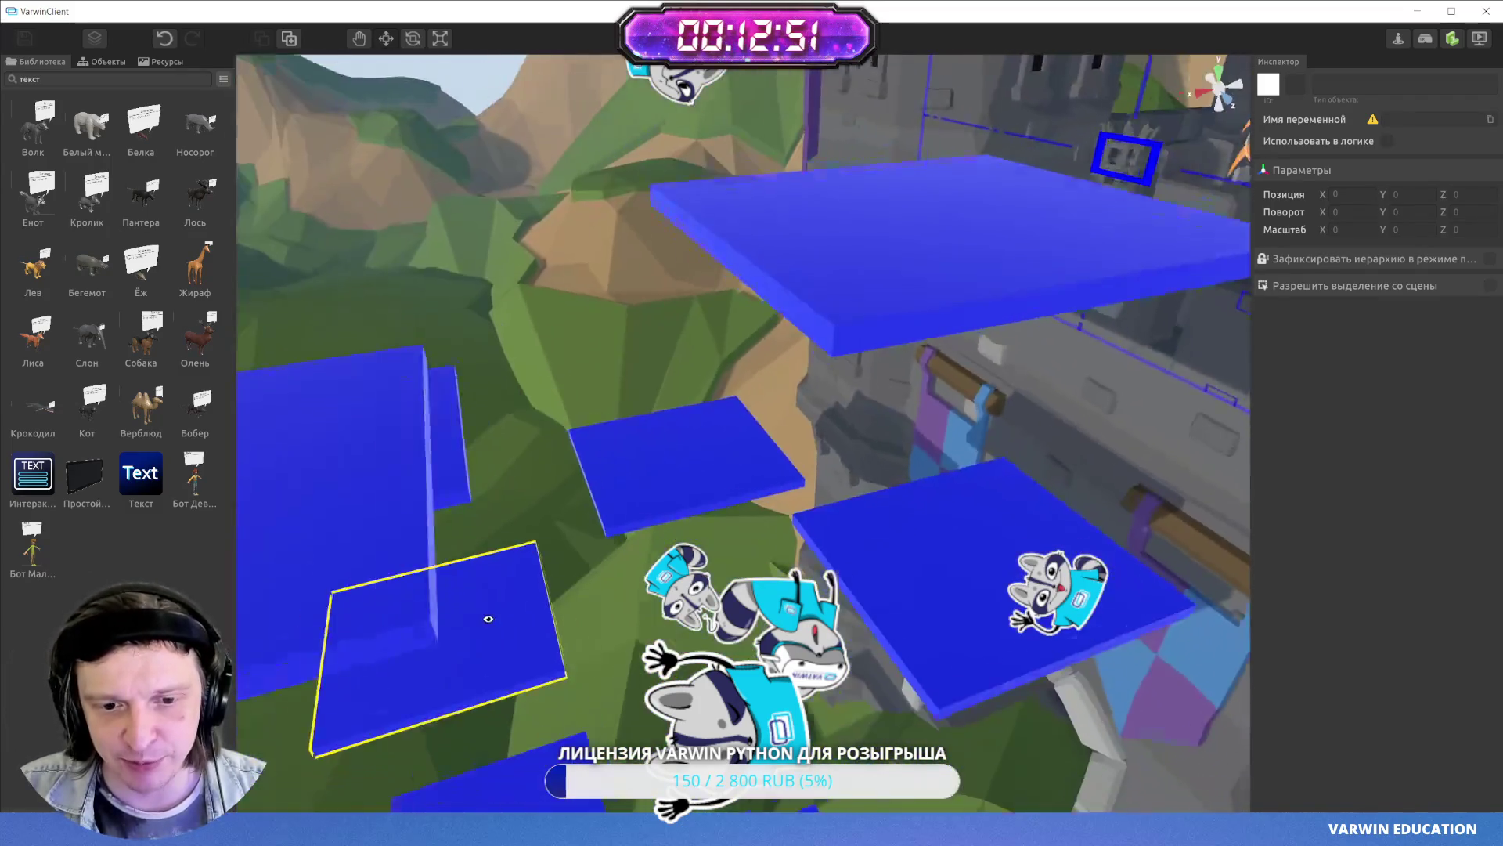
click(795, 432)
scroll(796, 432, down, 5)
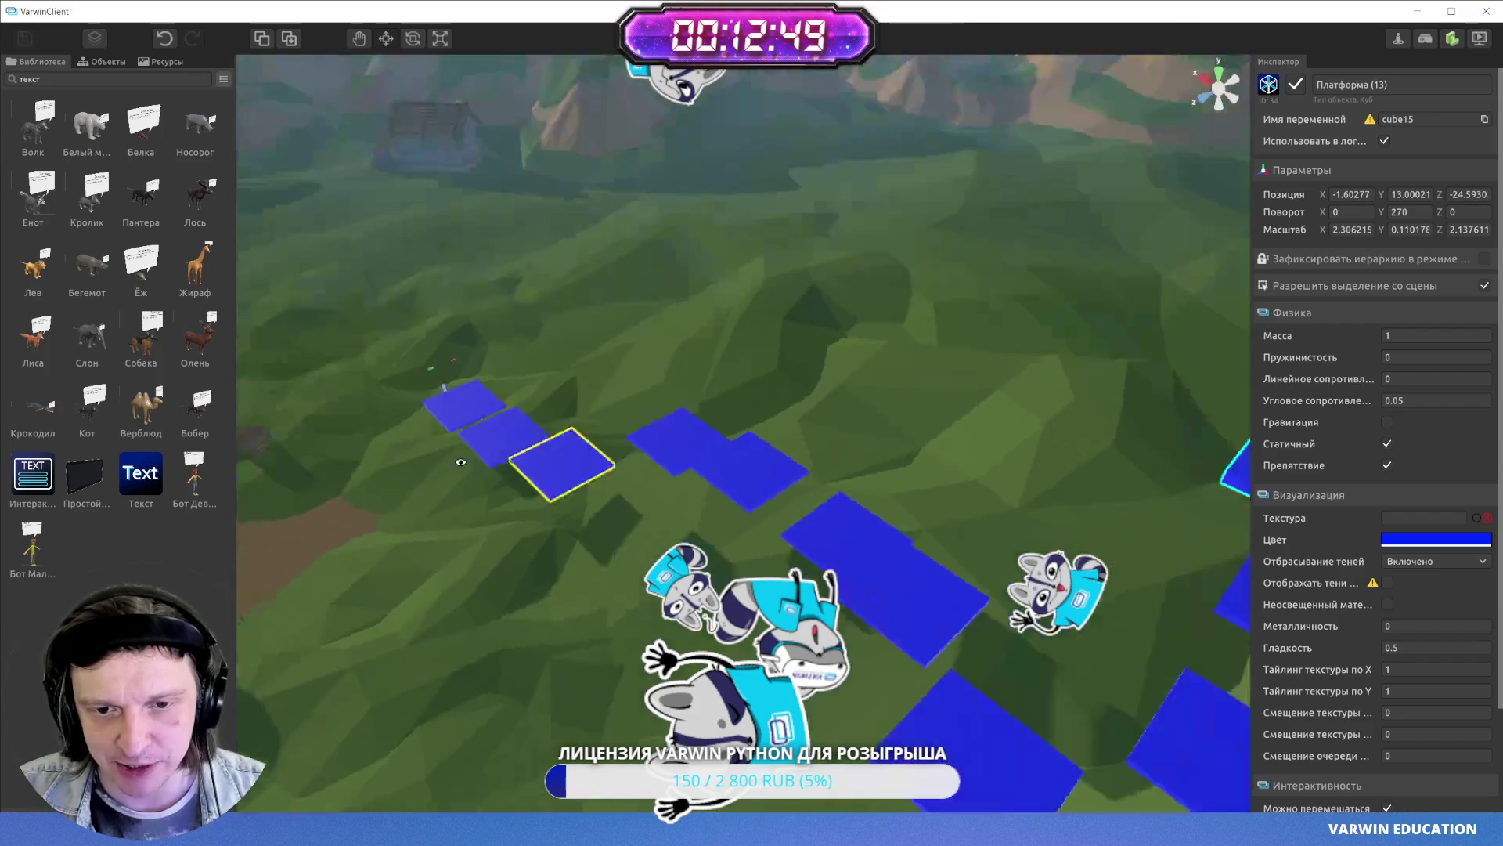
mouse_move(450, 466)
mouse_down()
mouse_move(477, 454)
mouse_move(506, 537)
mouse_move(1000, 430)
mouse_move(862, 469)
mouse_move(1013, 372)
mouse_move(1031, 168)
mouse_move(637, 433)
mouse_move(866, 470)
mouse_move(1093, 475)
mouse_move(849, 430)
mouse_move(759, 454)
mouse_up()
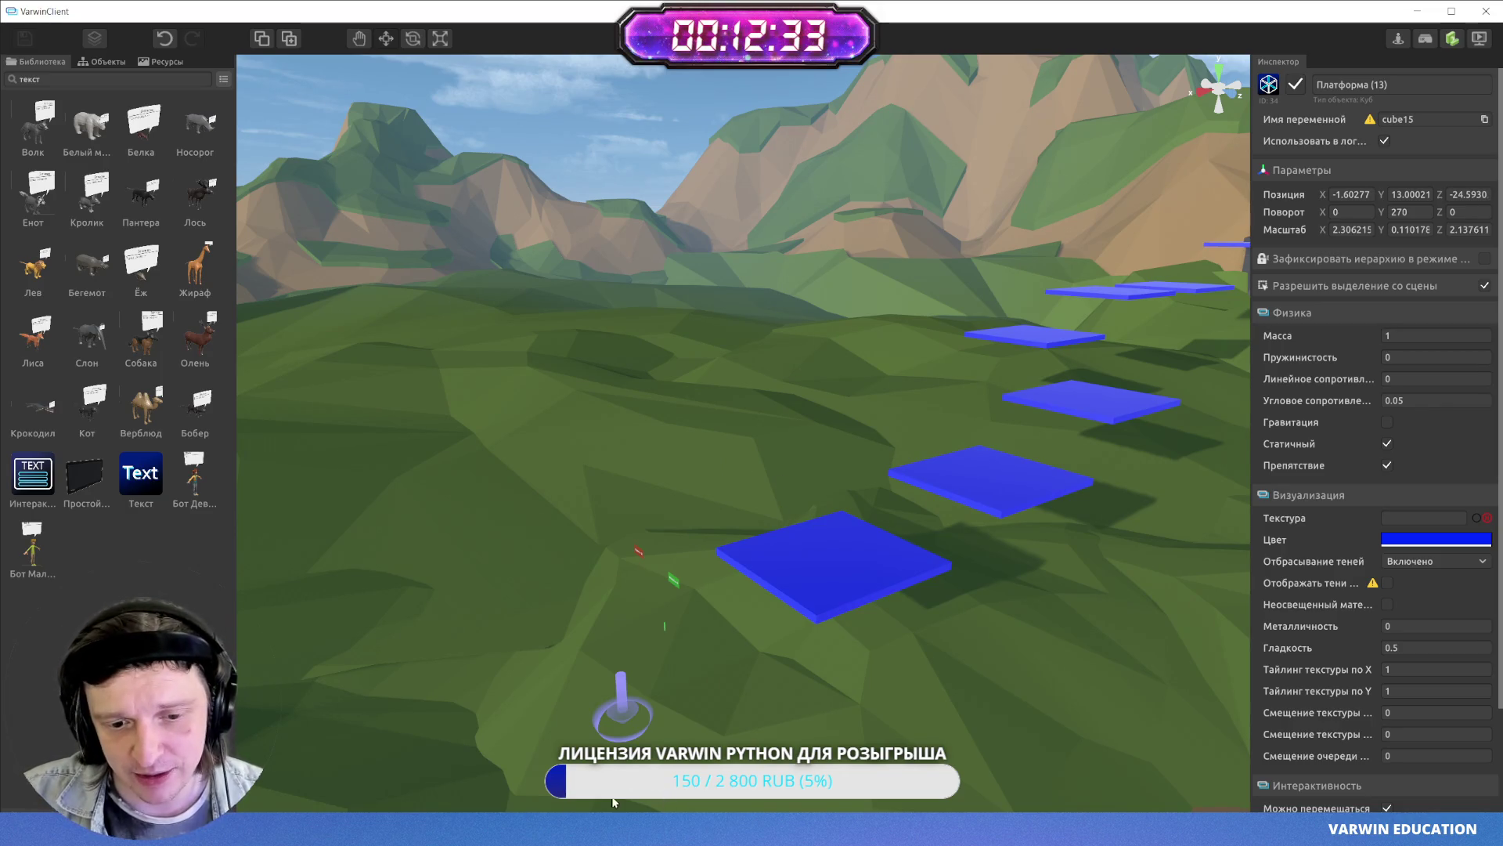
- Glance at the Varwin XRMS project list, return to the client, then go back to the Claude chat
mouse_move(557, 830)
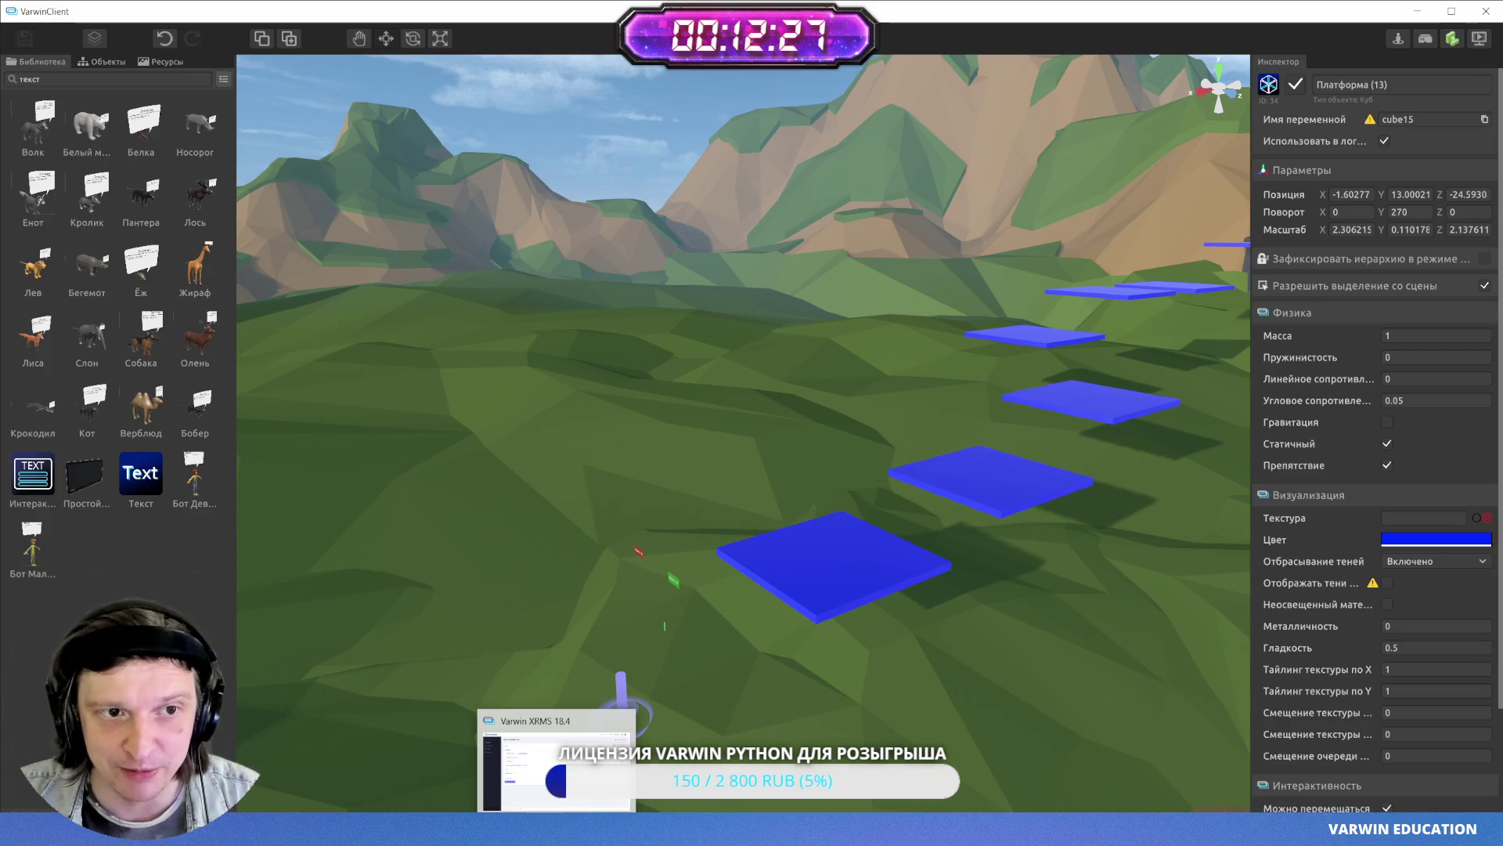
click(556, 763)
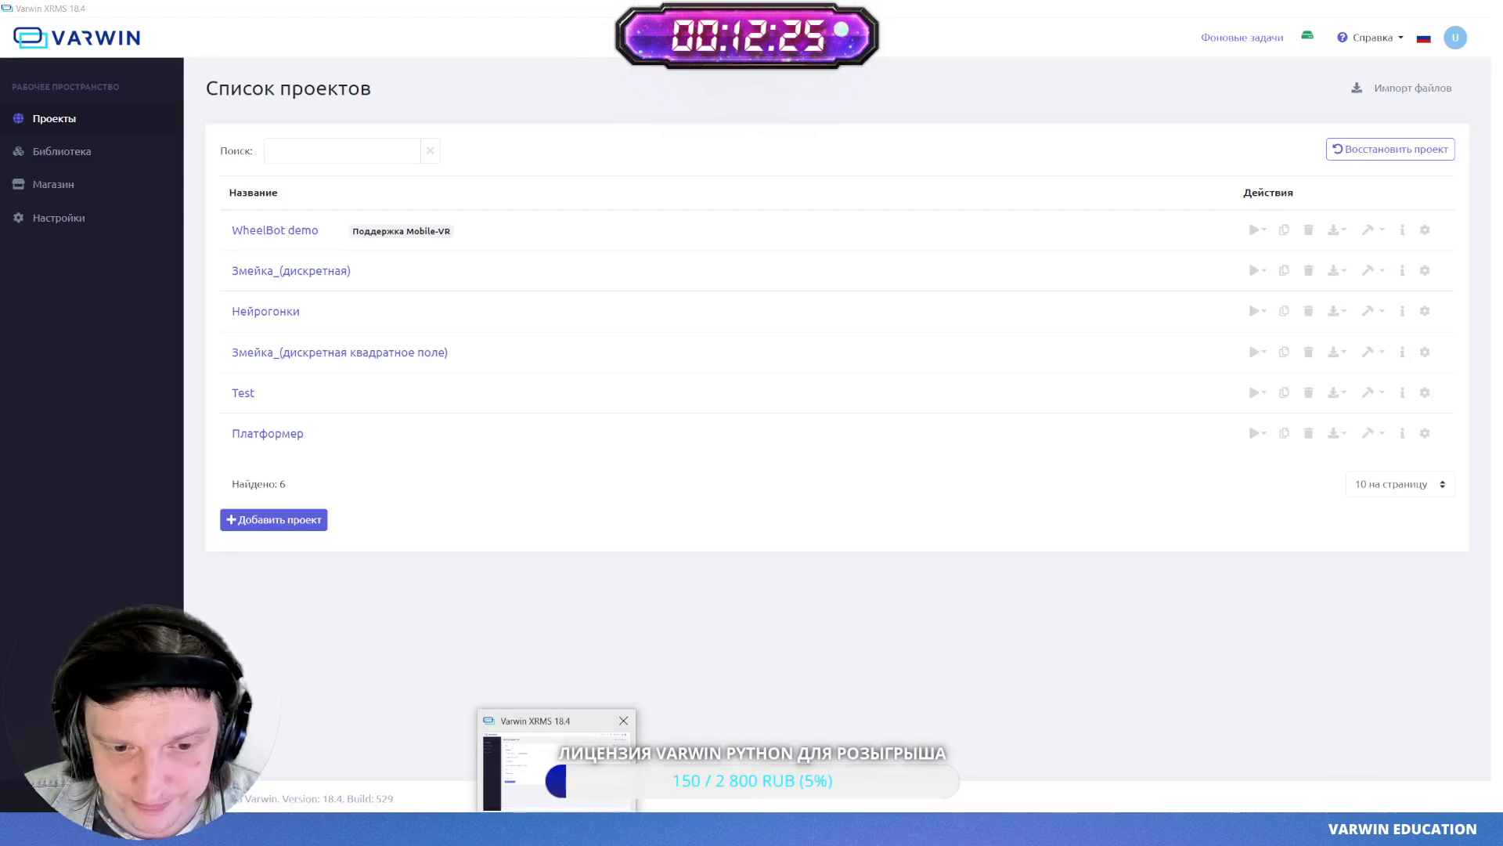
click(566, 800)
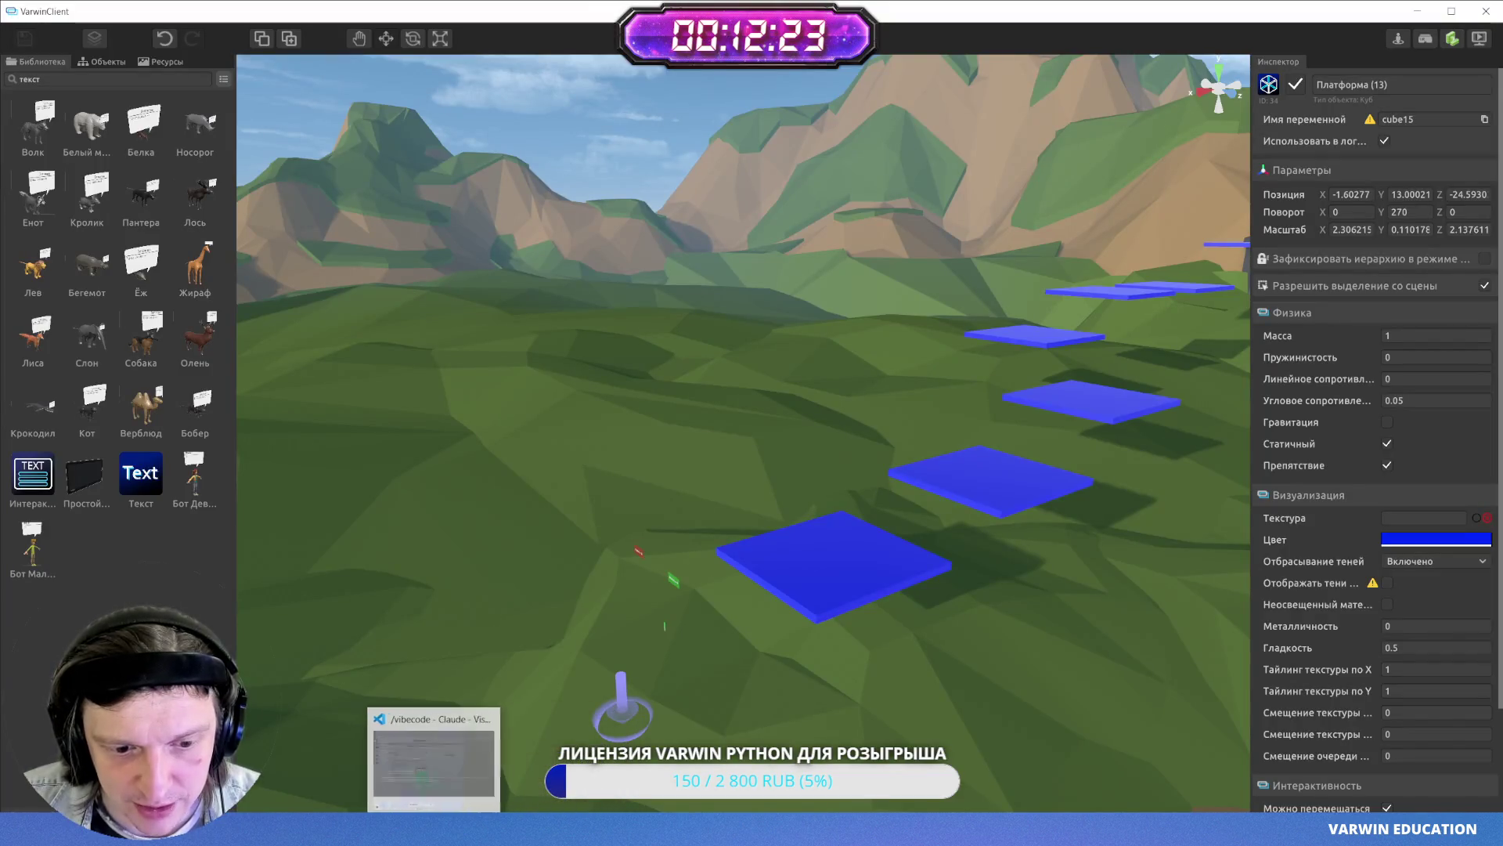
click(411, 759)
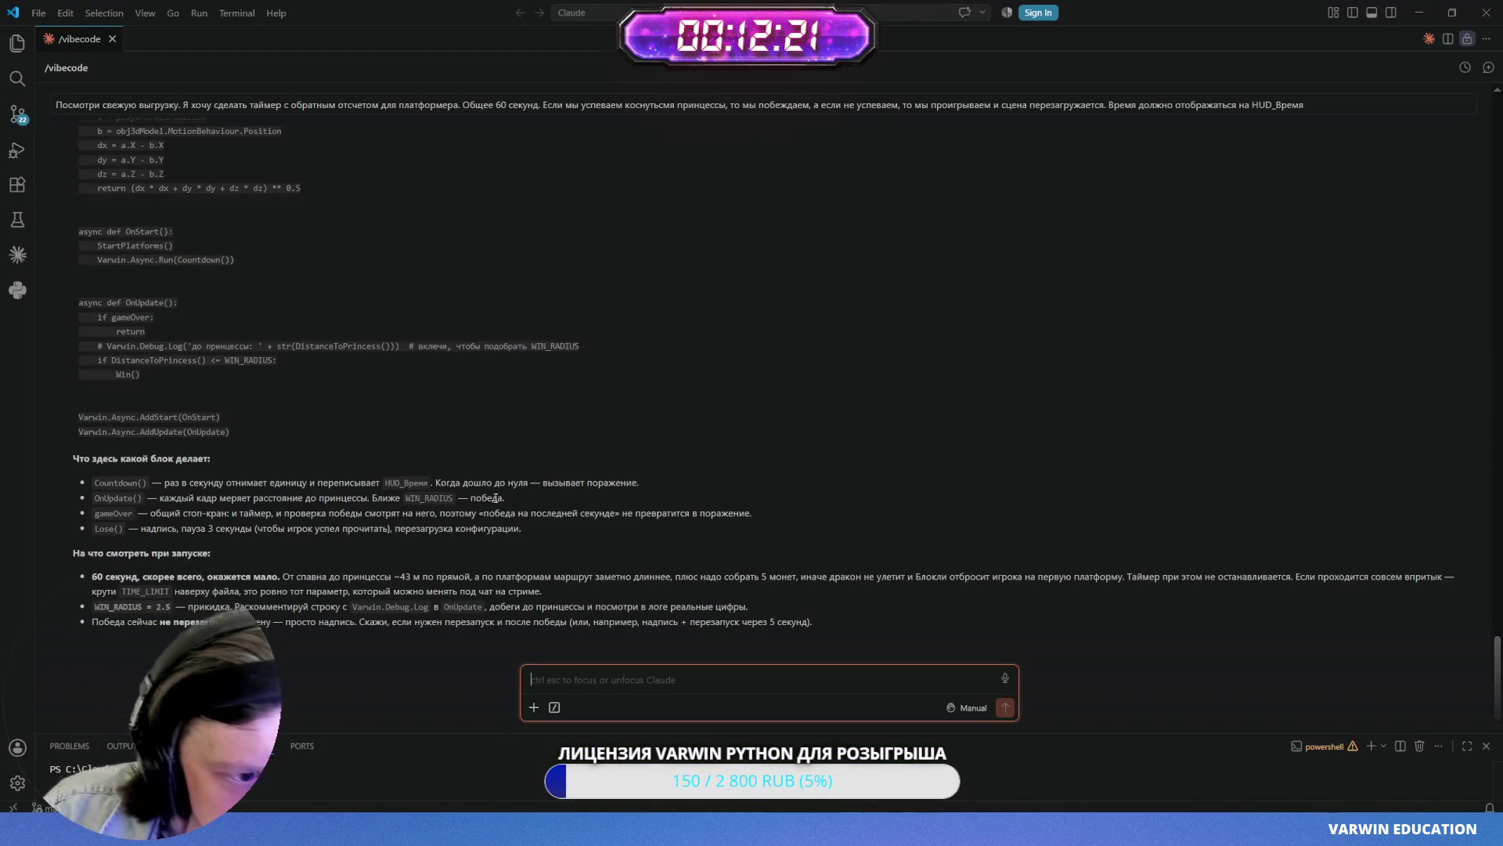
- Scroll through Claude's reply, highlighting the HUD_Время row in the object table
scroll(483, 486, up, 3)
scroll(483, 486, down, 3)
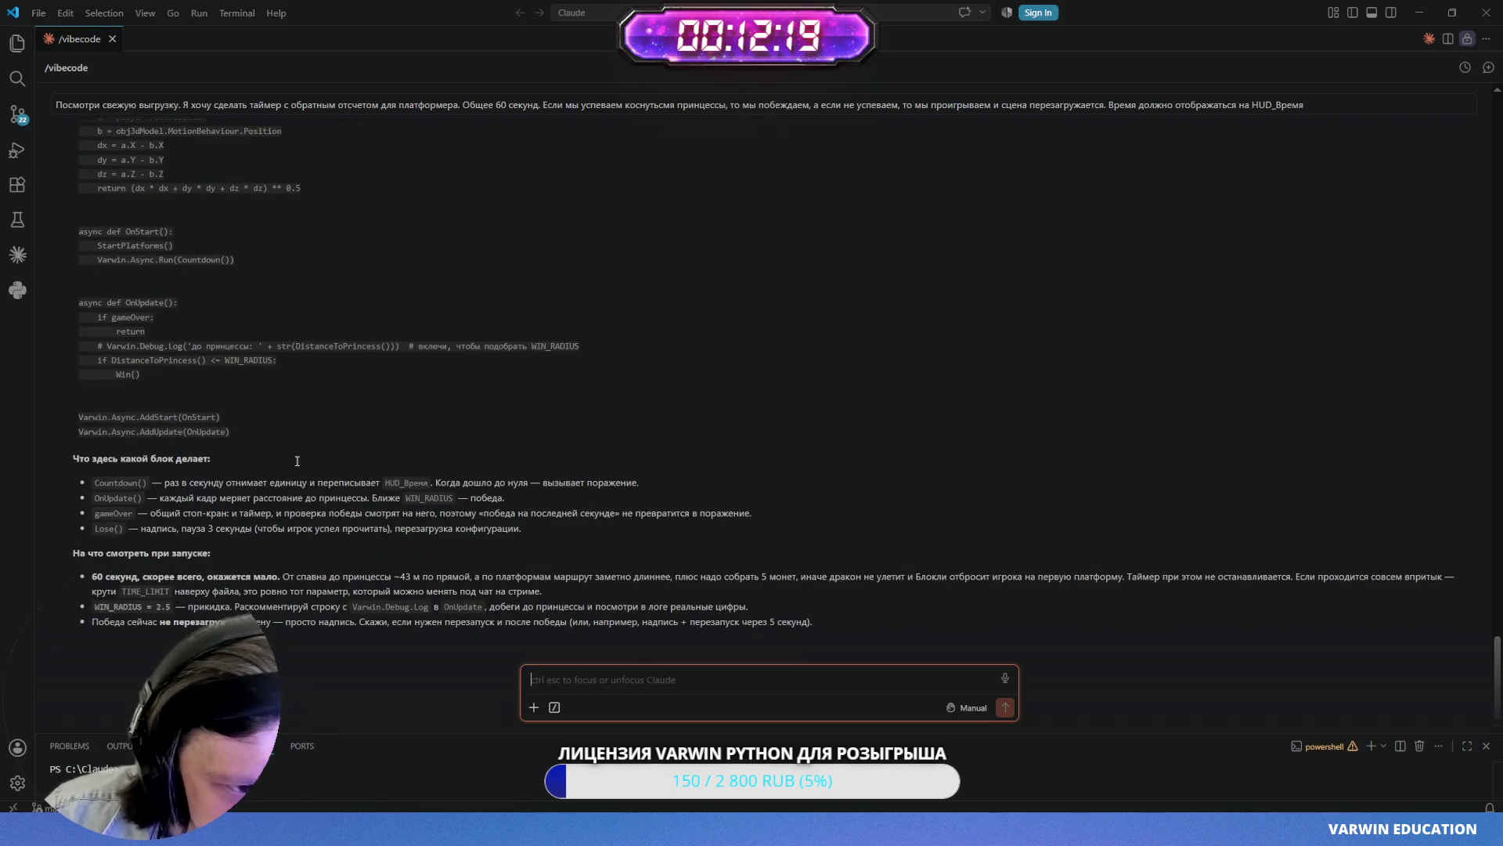
scroll(275, 322, up, 8)
scroll(274, 322, up, 10)
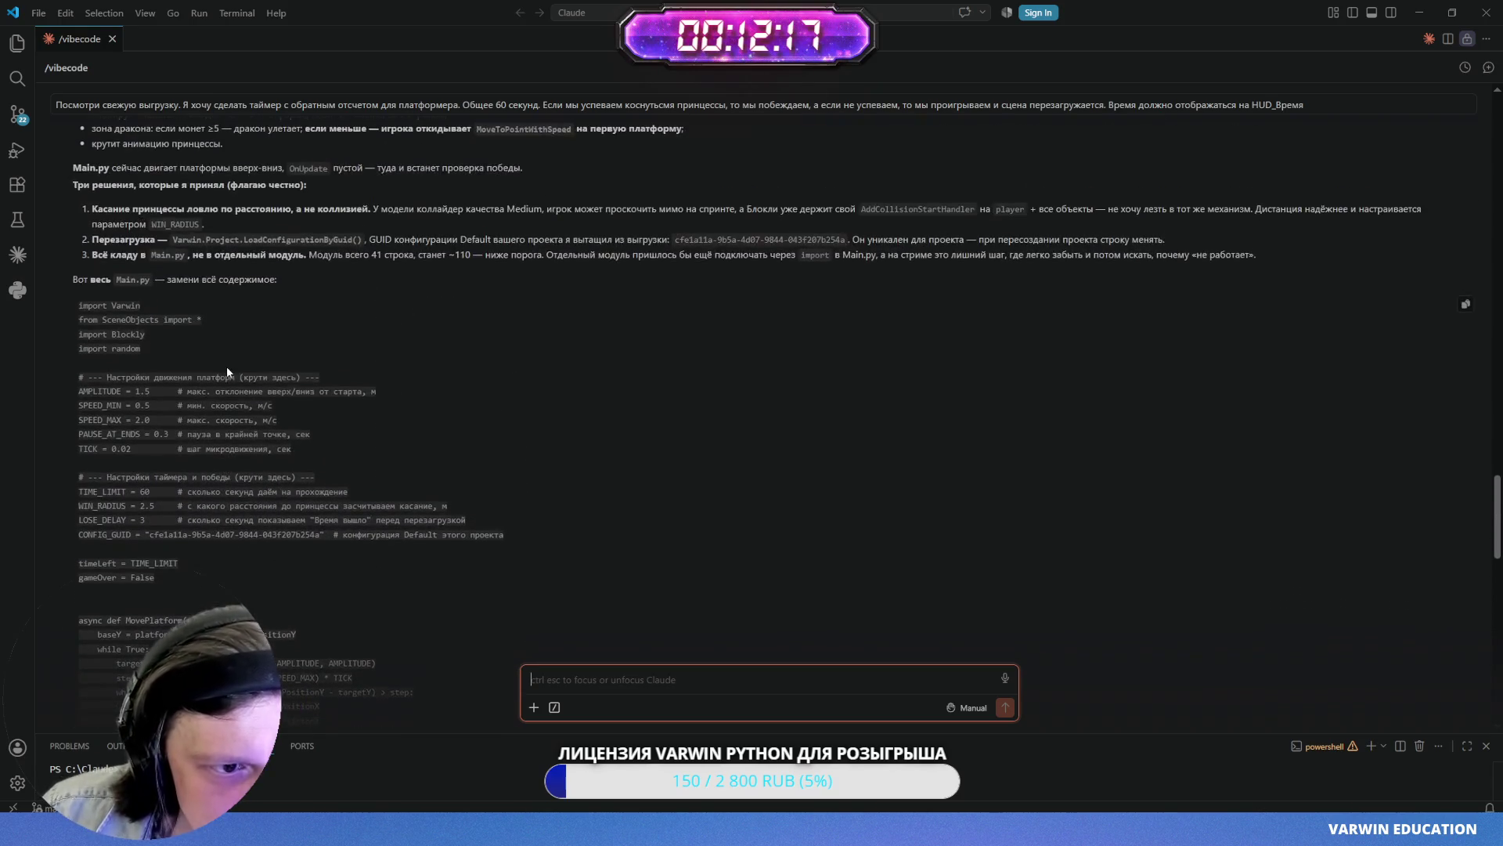
scroll(202, 399, up, 3)
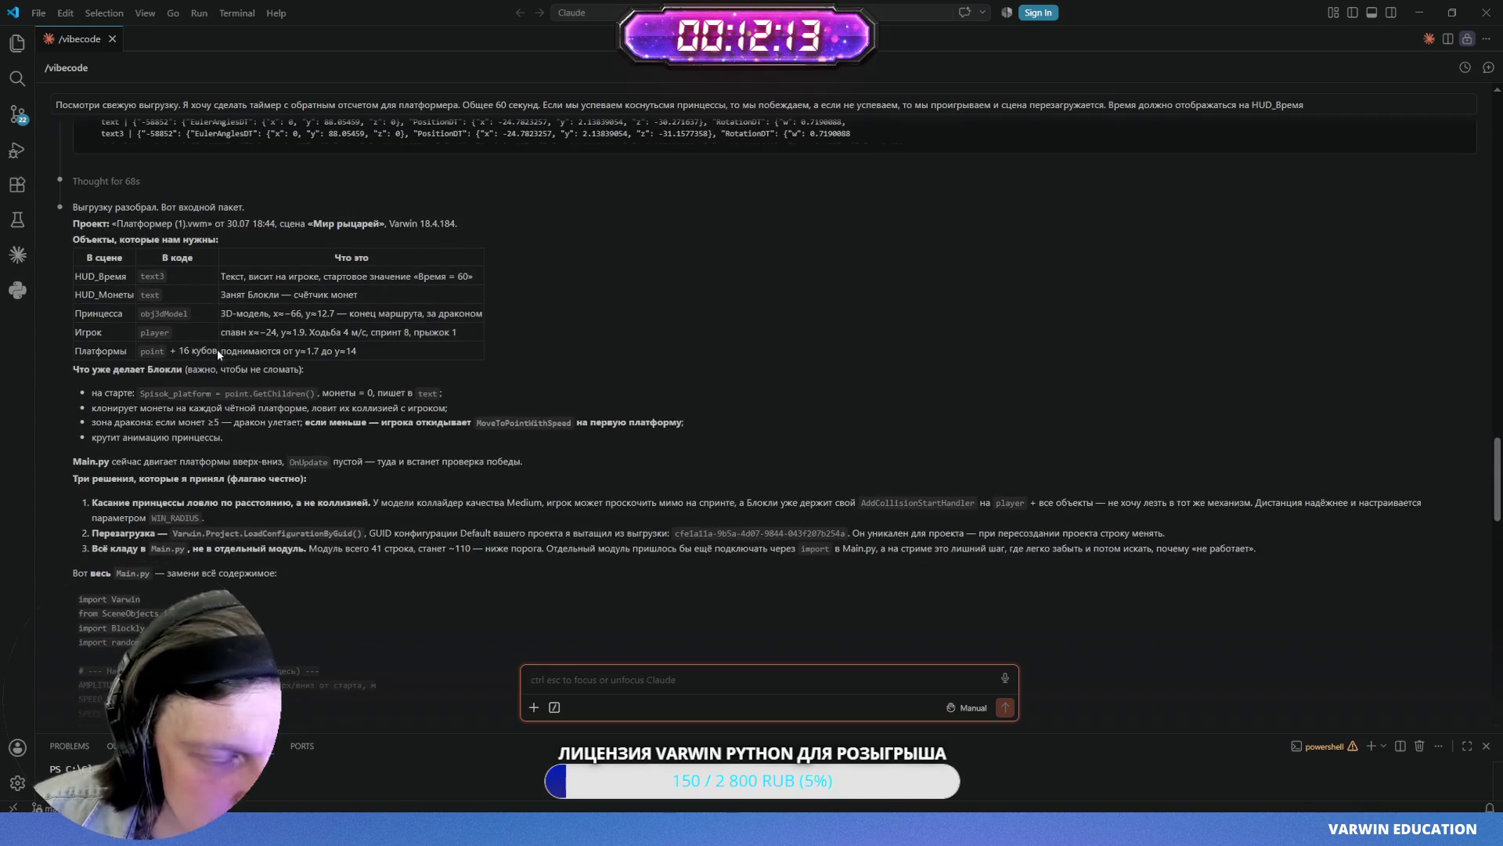
drag(77, 276, 360, 280)
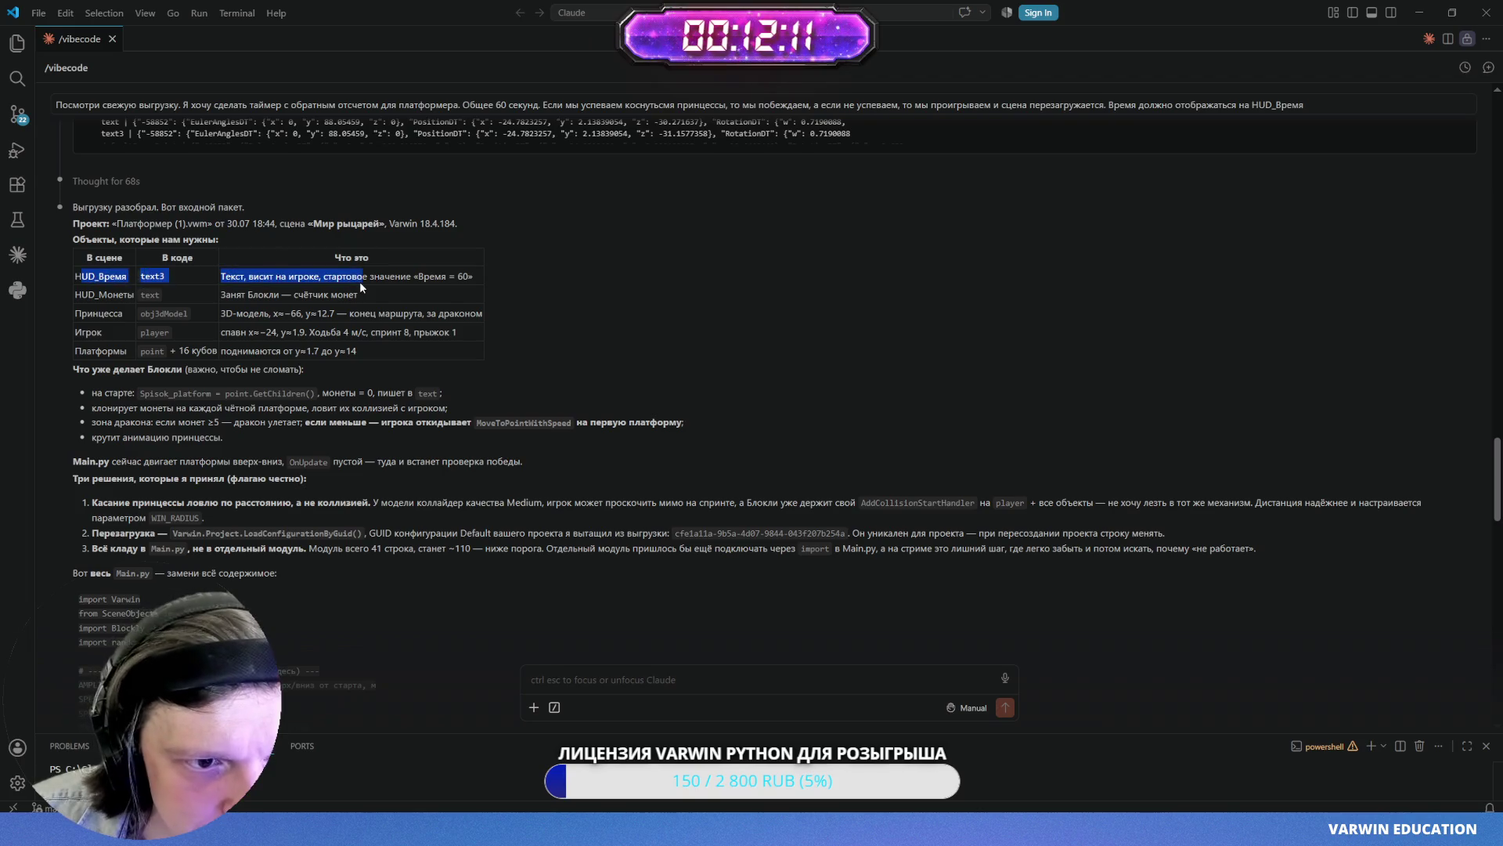
click(360, 280)
scroll(172, 449, down, 3)
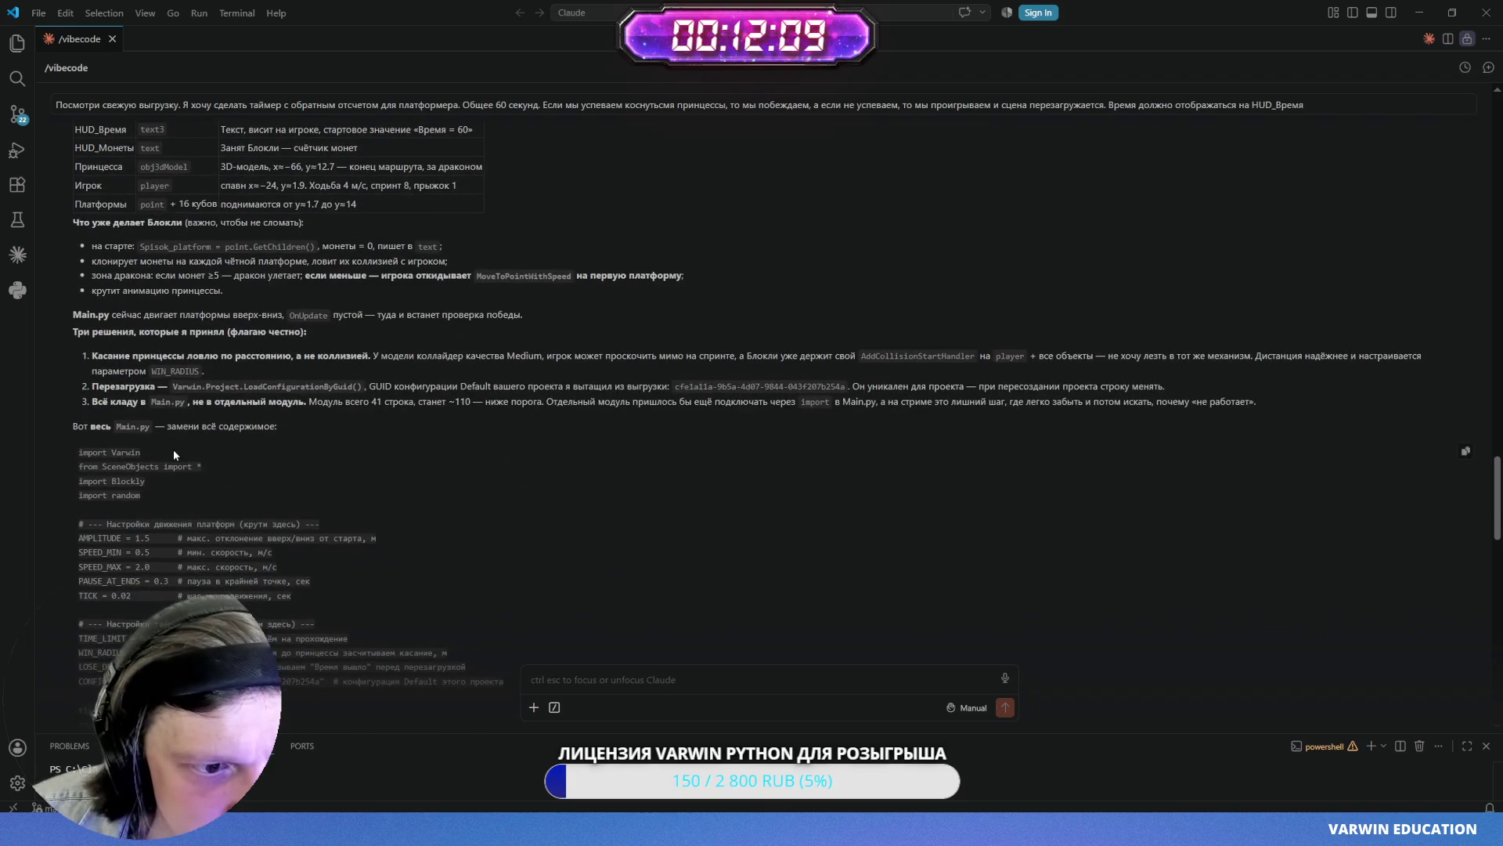
scroll(157, 435, down, 3)
- Review the new code, highlighting the platform movement settings lines
mouse_move(73, 302)
mouse_down()
mouse_move(145, 309)
mouse_move(240, 475)
mouse_move(261, 415)
mouse_up()
scroll(180, 376, up, 1)
scroll(261, 415, down, 4)
click(245, 383)
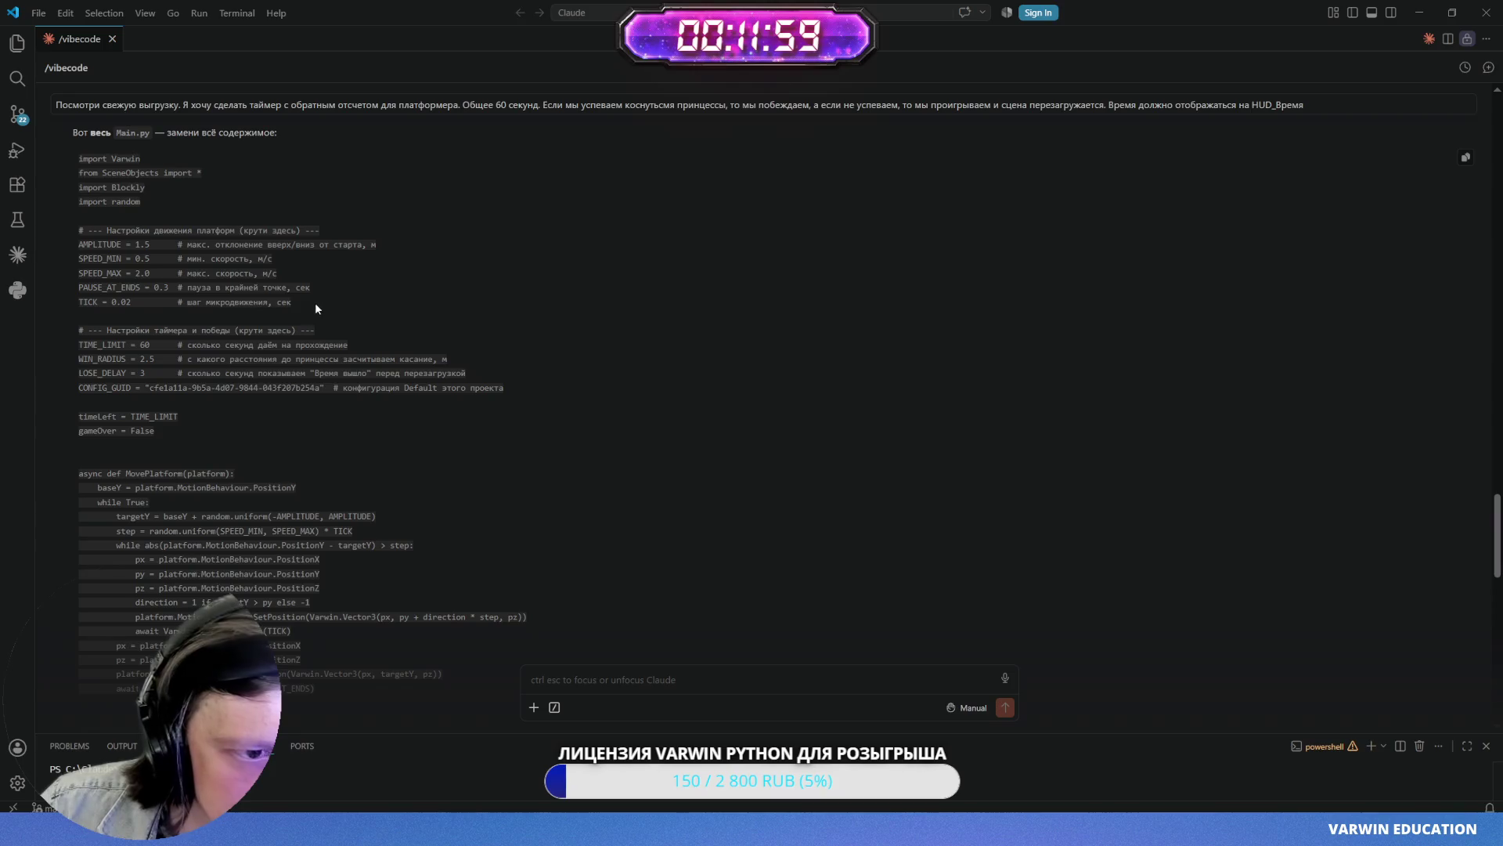
drag(315, 302, 79, 229)
click(231, 311)
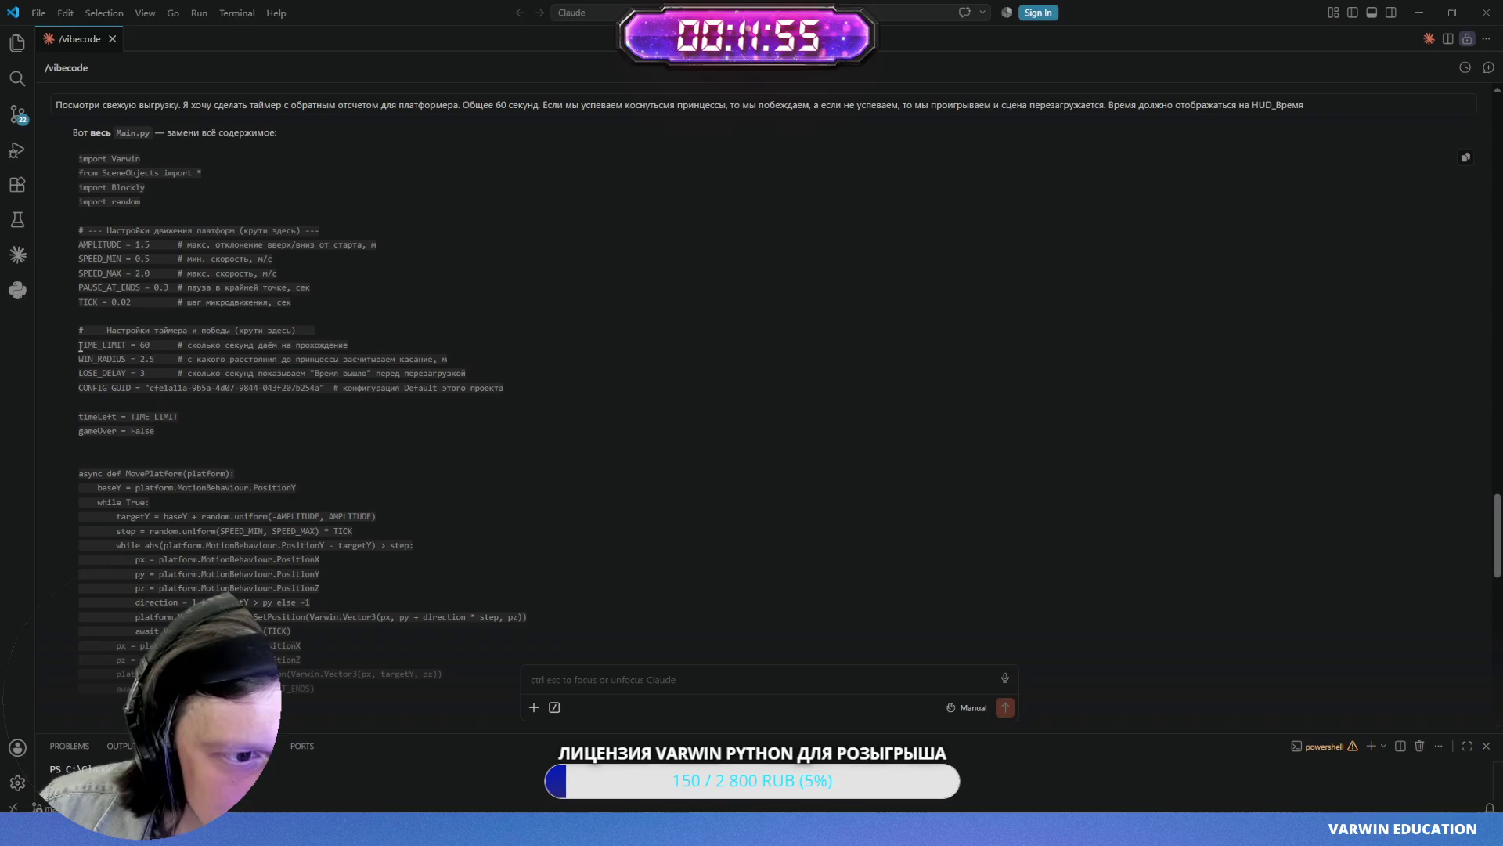
- Select the whole Main.py code block, then open the Платформер project in Varwin XRMS
drag(79, 344, 149, 348)
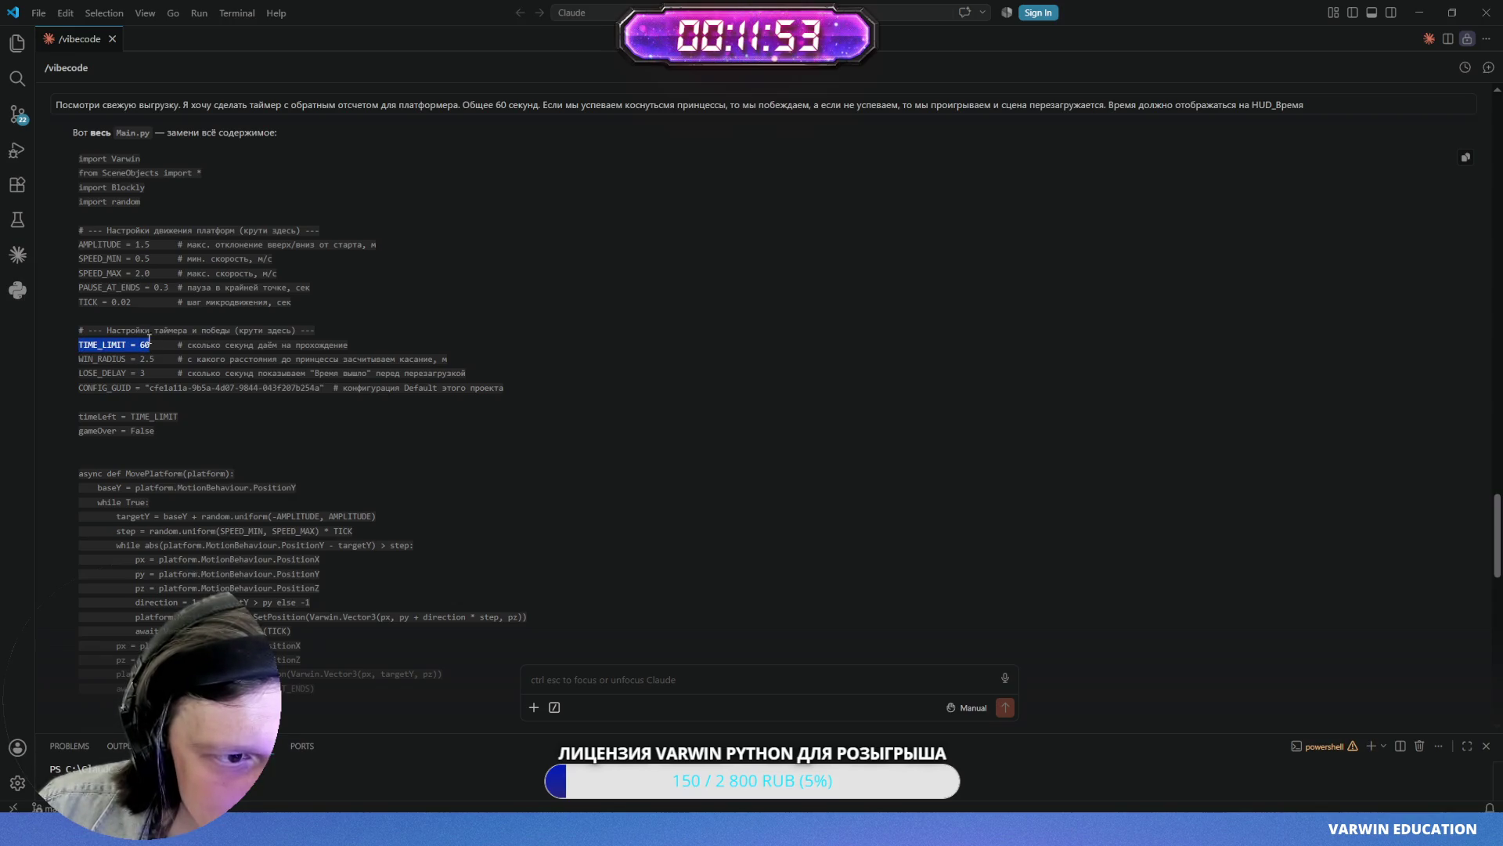
mouse_move(78, 158)
mouse_down()
mouse_move(502, 548)
mouse_move(426, 462)
mouse_move(382, 444)
mouse_move(342, 456)
mouse_move(267, 358)
mouse_move(242, 430)
mouse_up()
scroll(426, 462, down, 15)
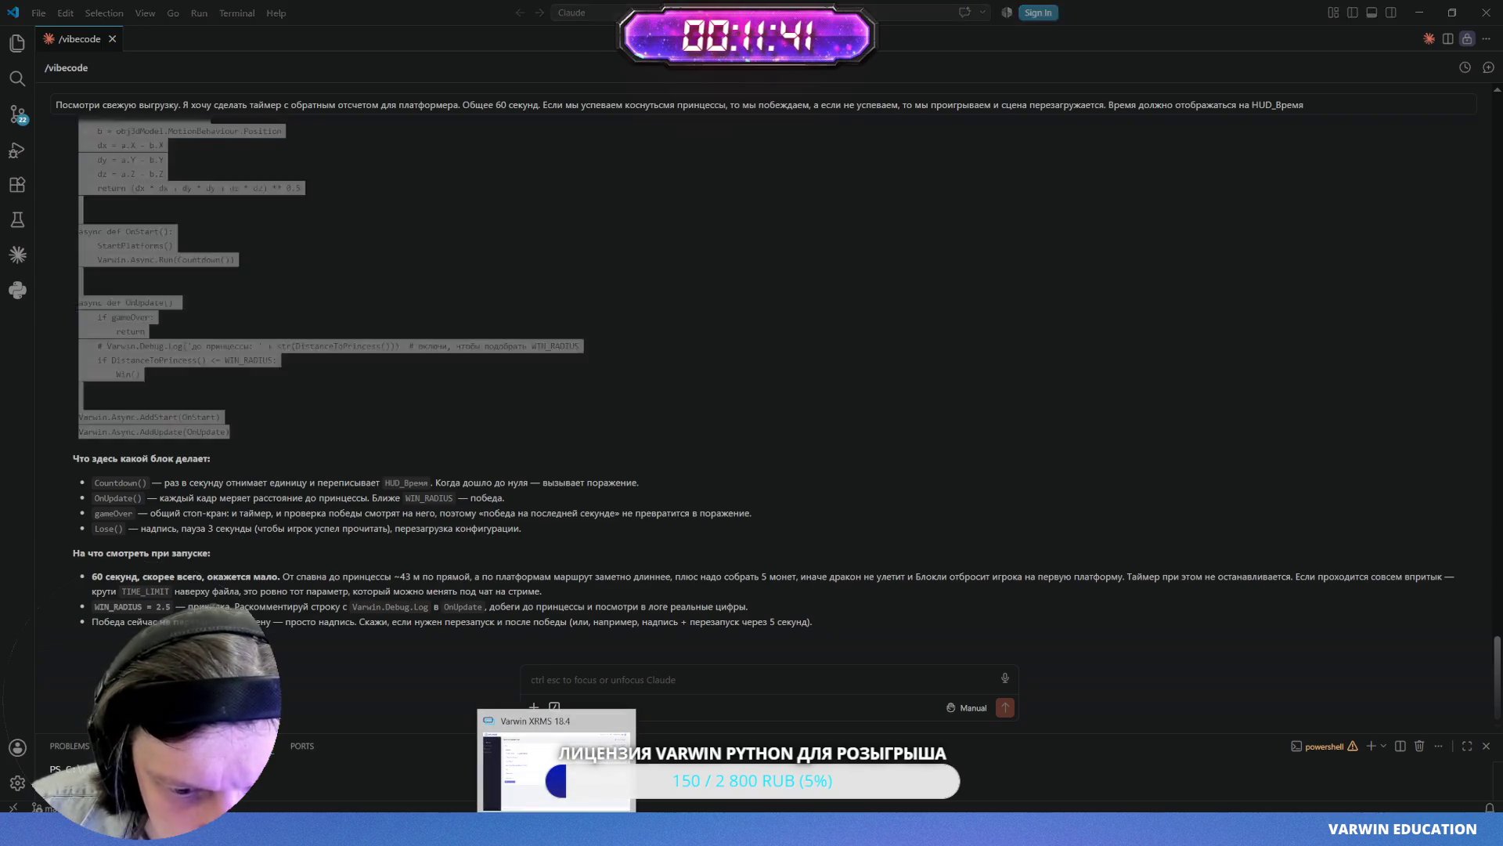
click(556, 760)
click(258, 433)
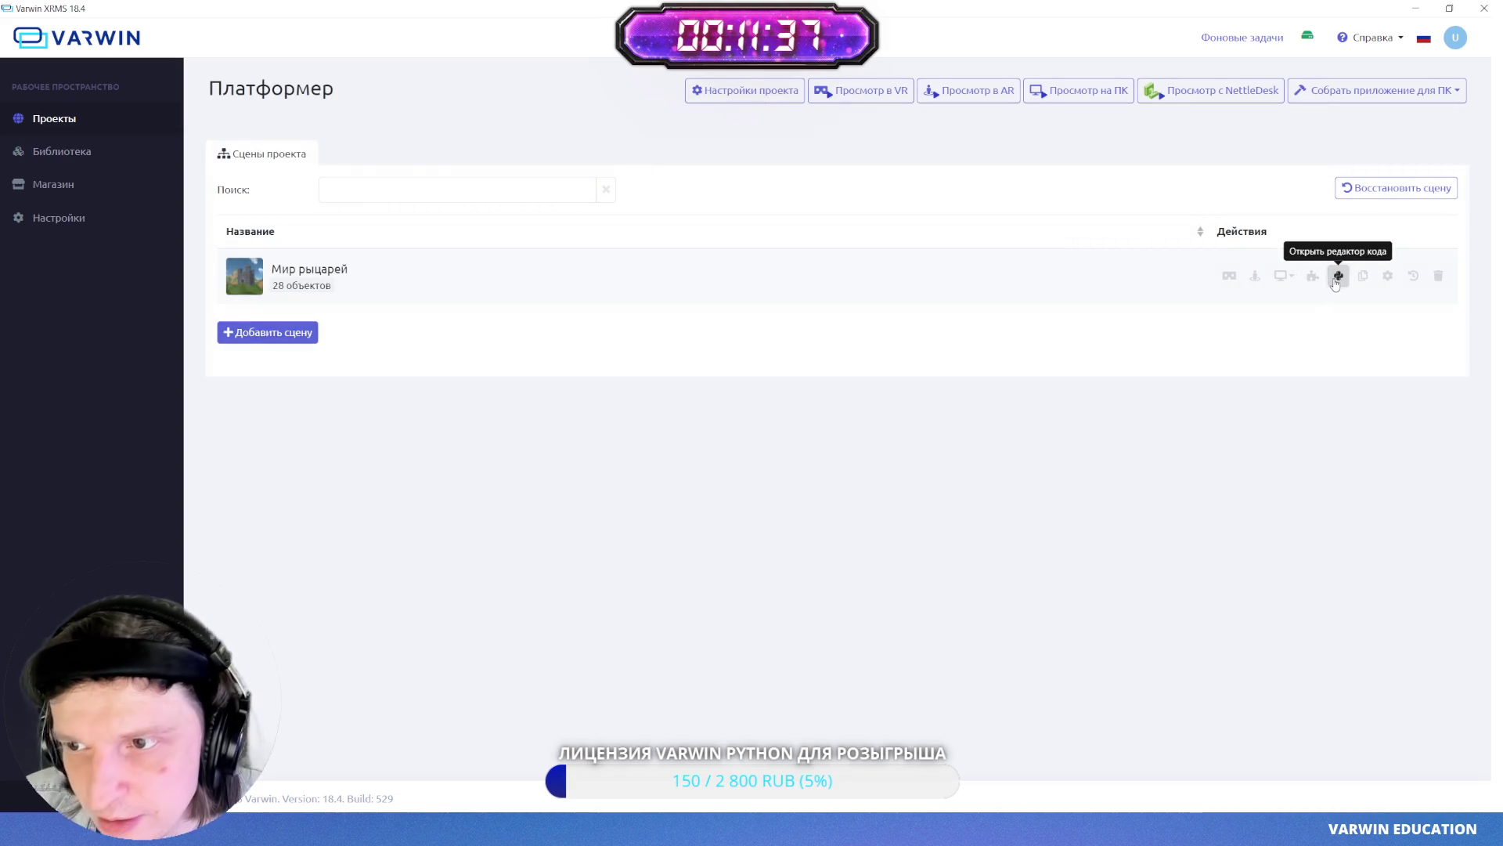
- Open Main.py for the Мир рыцарей scene and replace all its code with Claude's new version
click(1338, 275)
click(313, 239)
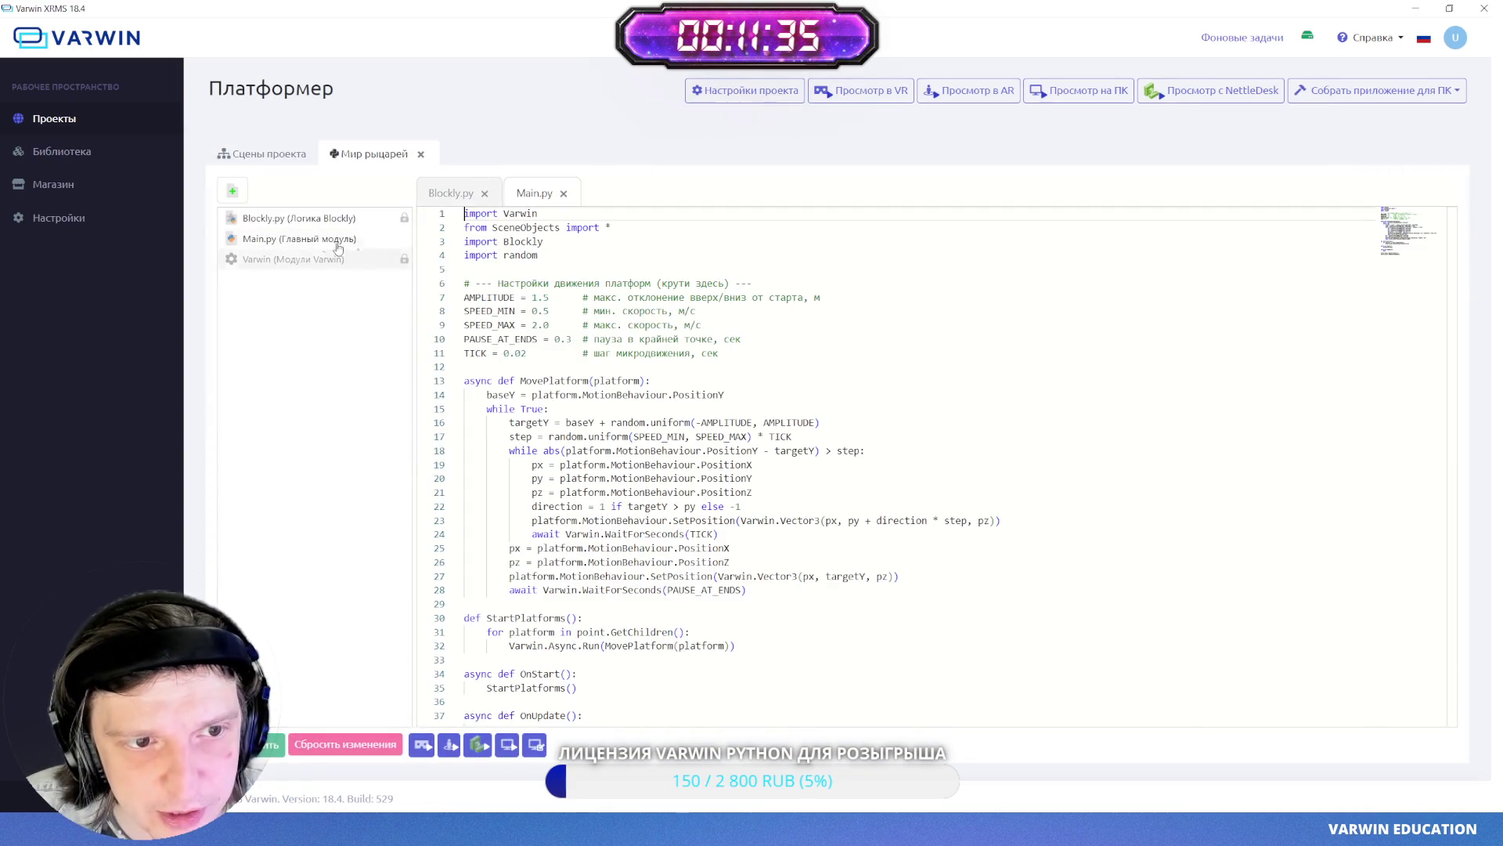
click(696, 478)
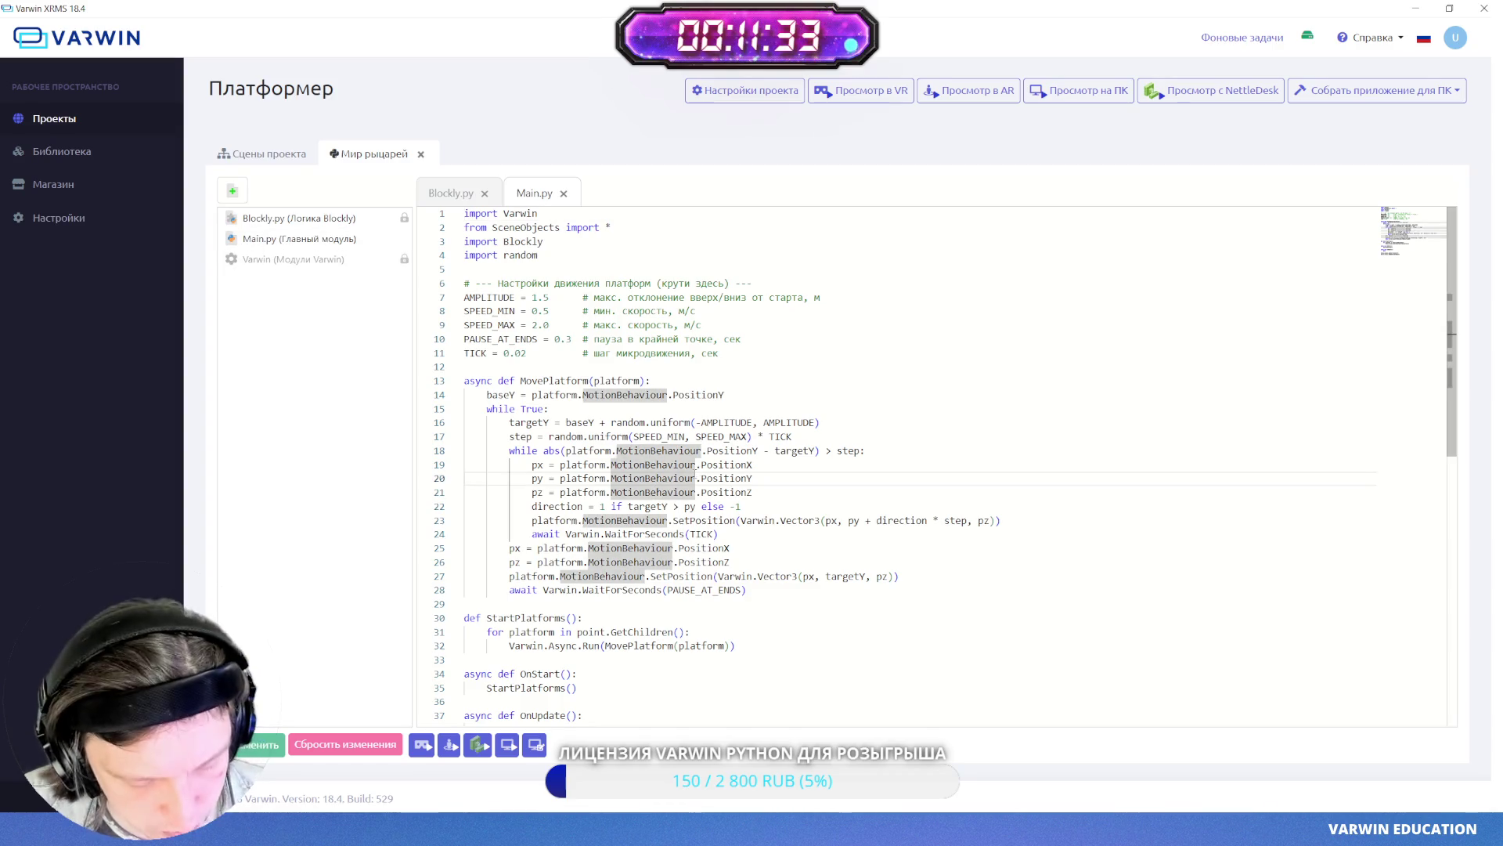
key(ctrl+a)
key(ctrl+v)
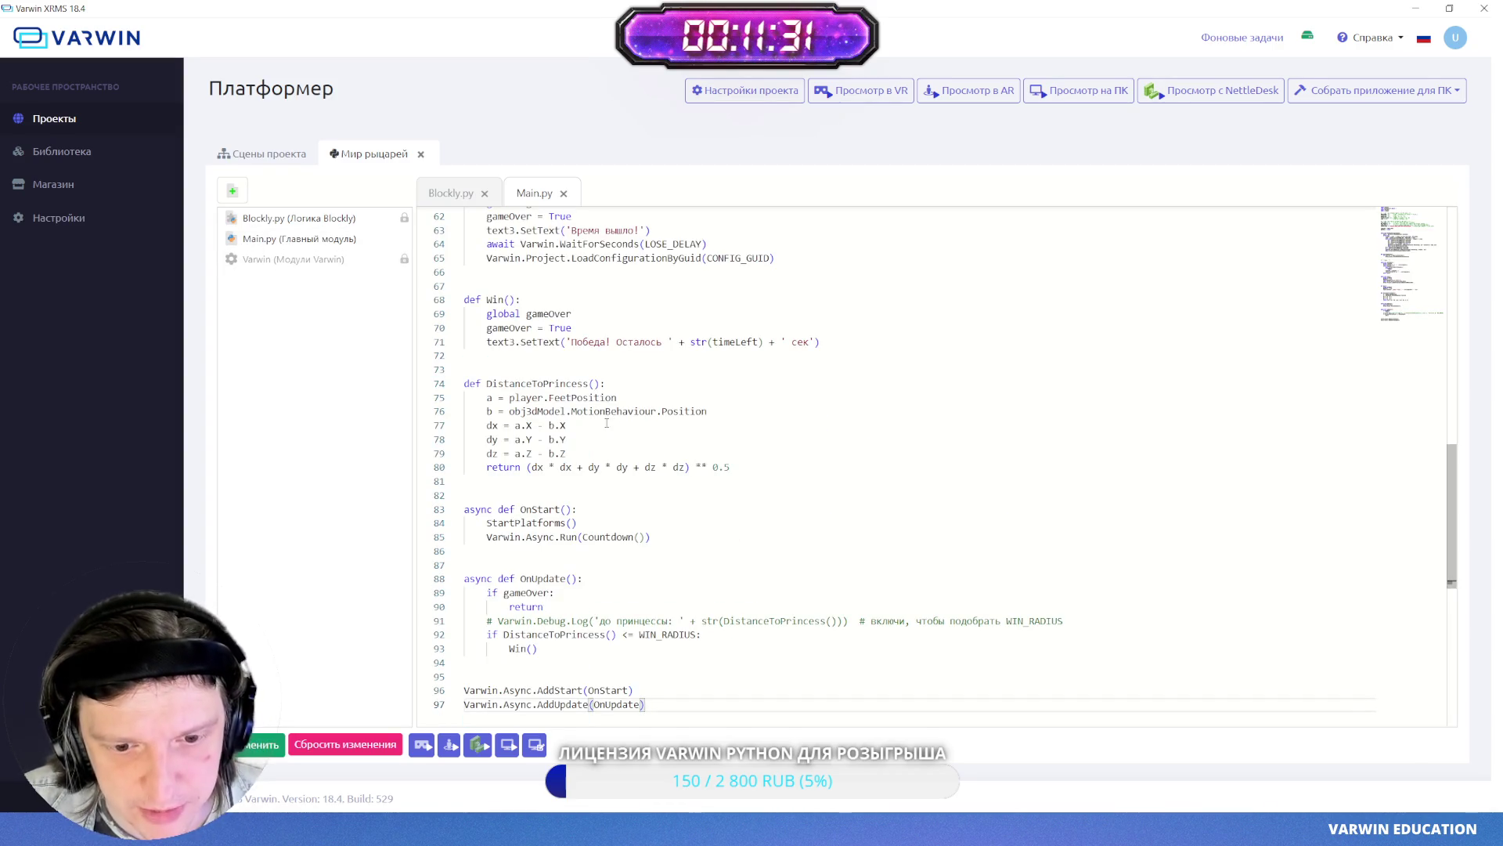
scroll(607, 423, up, 15)
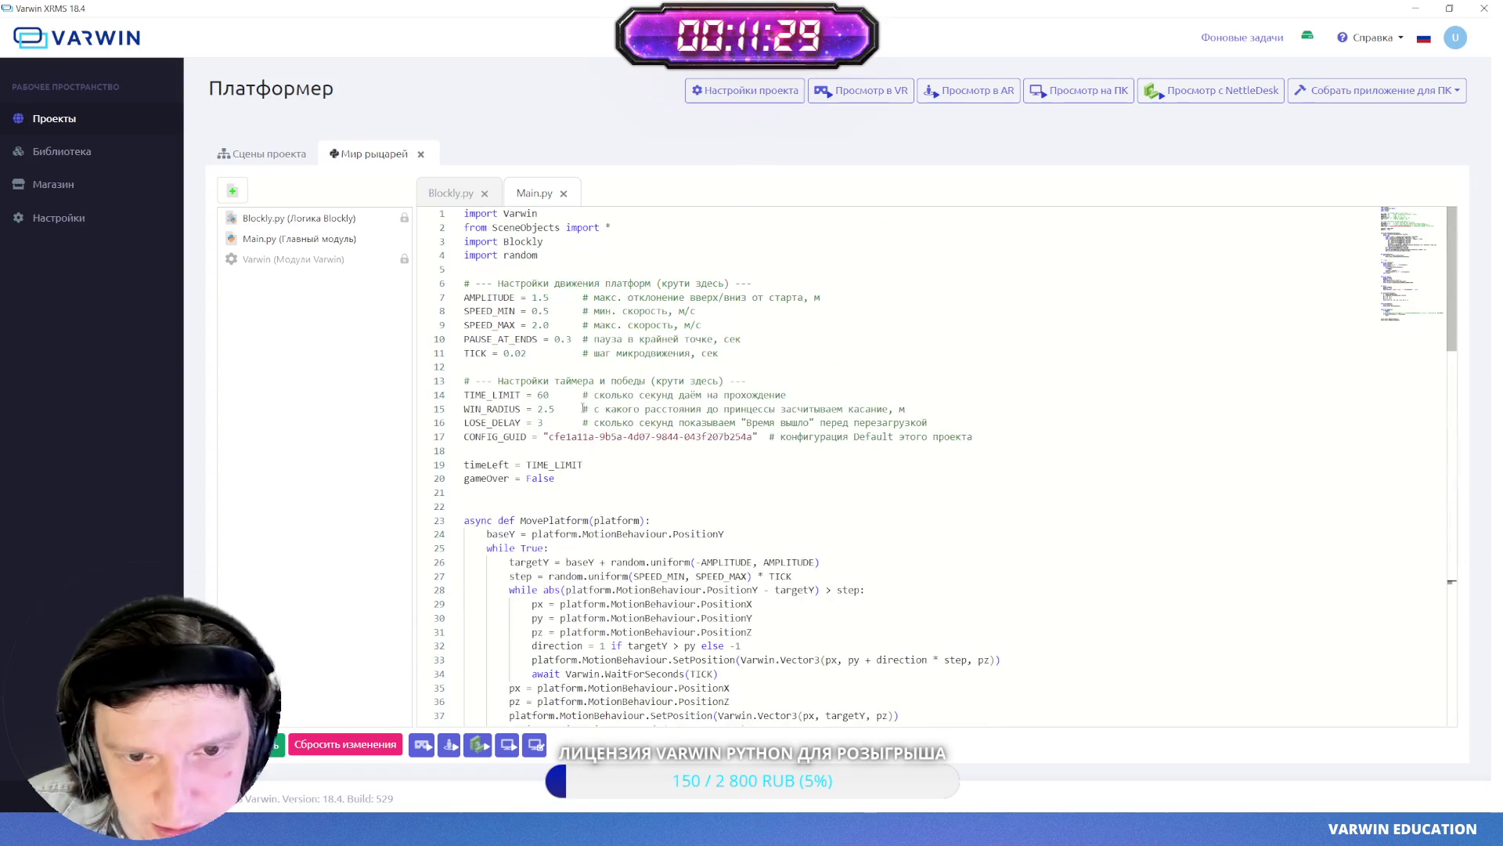
- Check the TIME_LIMIT 60, WIN_RADIUS and LOSE_DELAY settings, then return to the Claude chat
double_click(469, 395)
click(470, 394)
double_click(486, 395)
drag(537, 394, 555, 394)
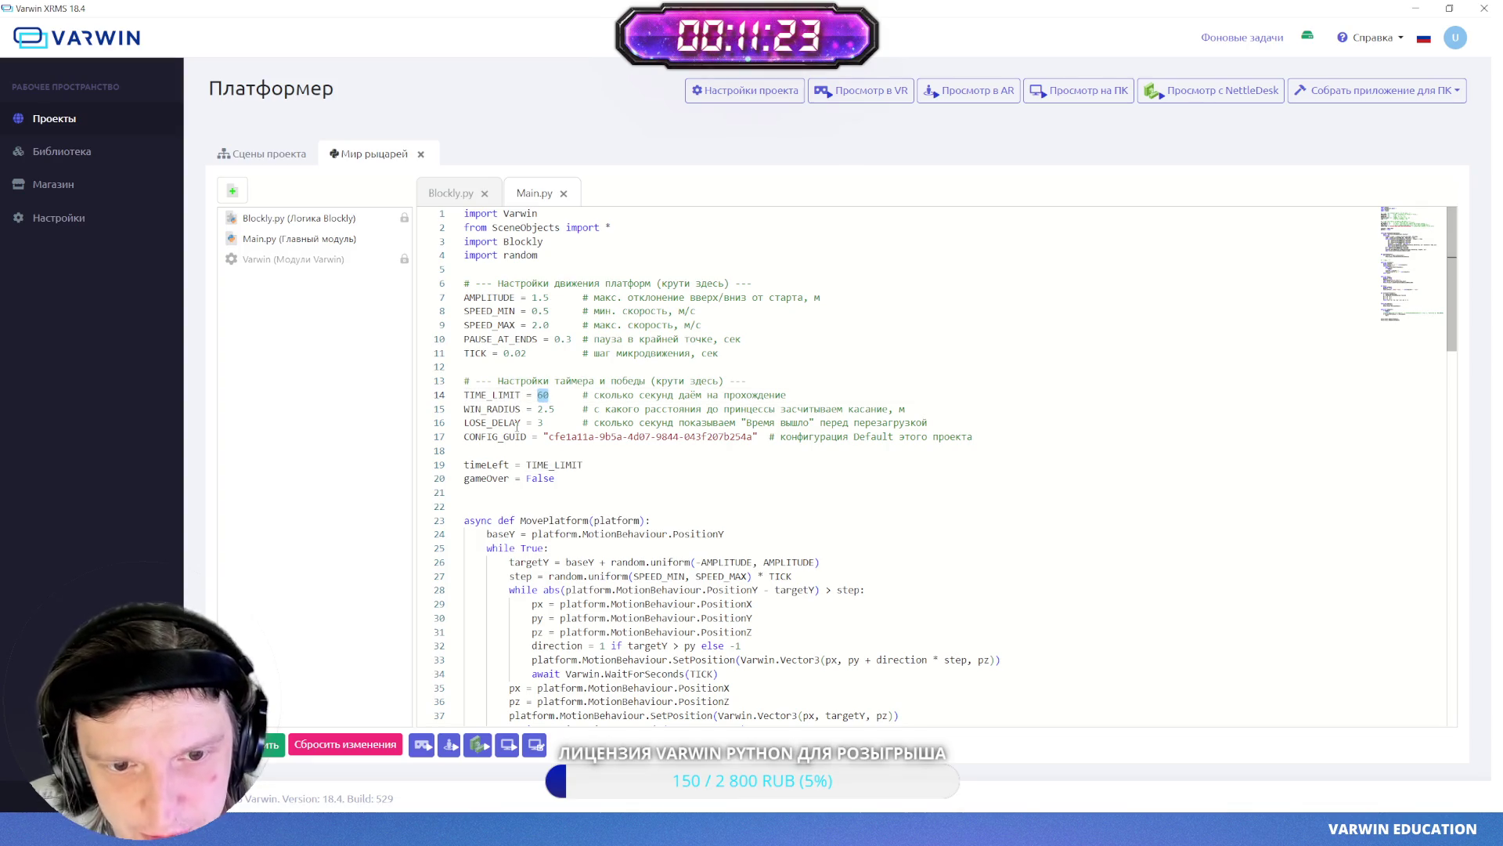
double_click(497, 409)
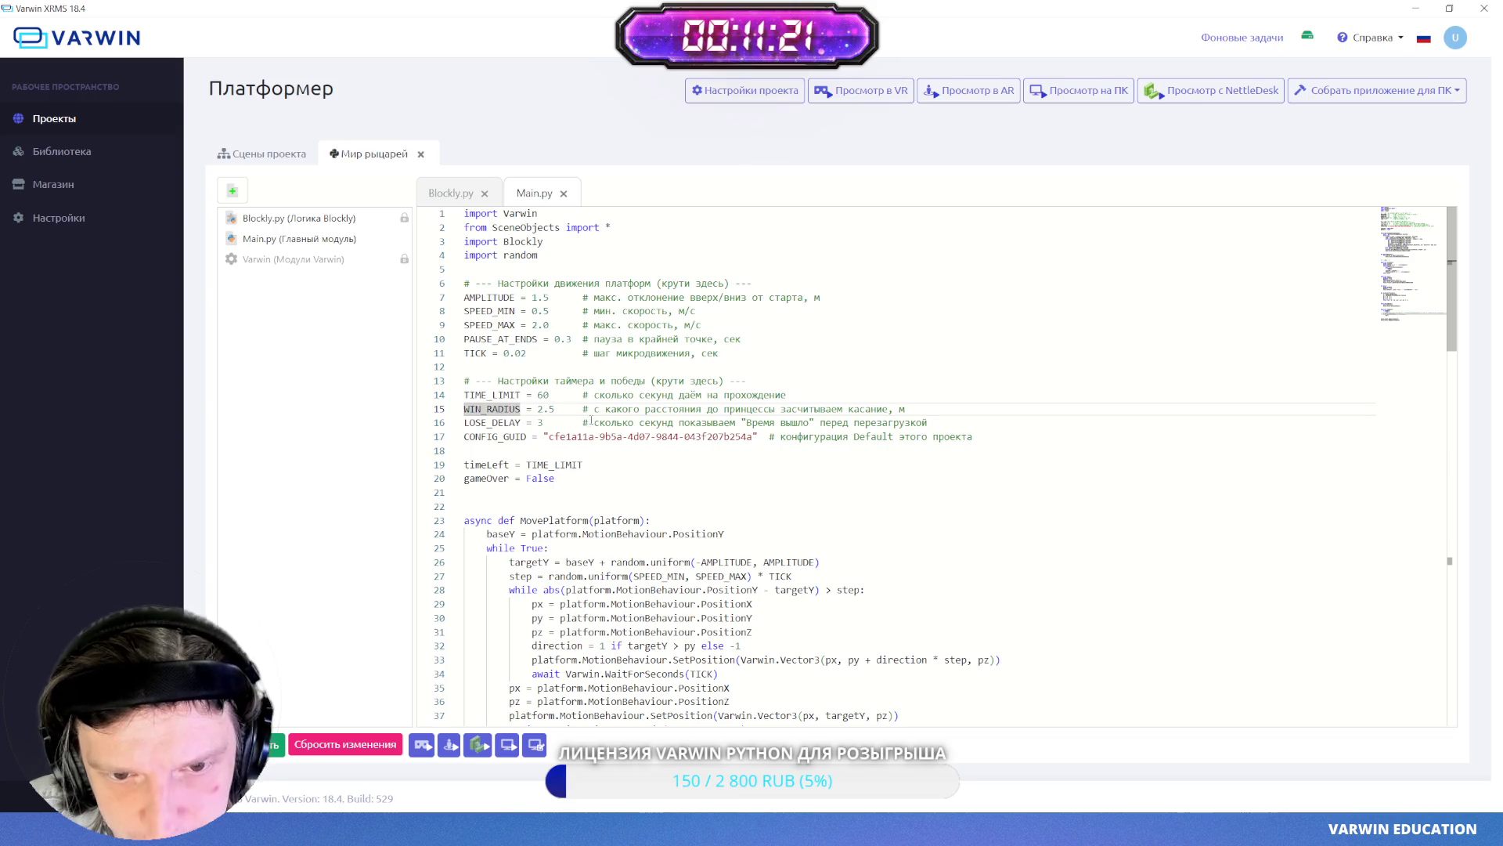
drag(601, 408, 884, 409)
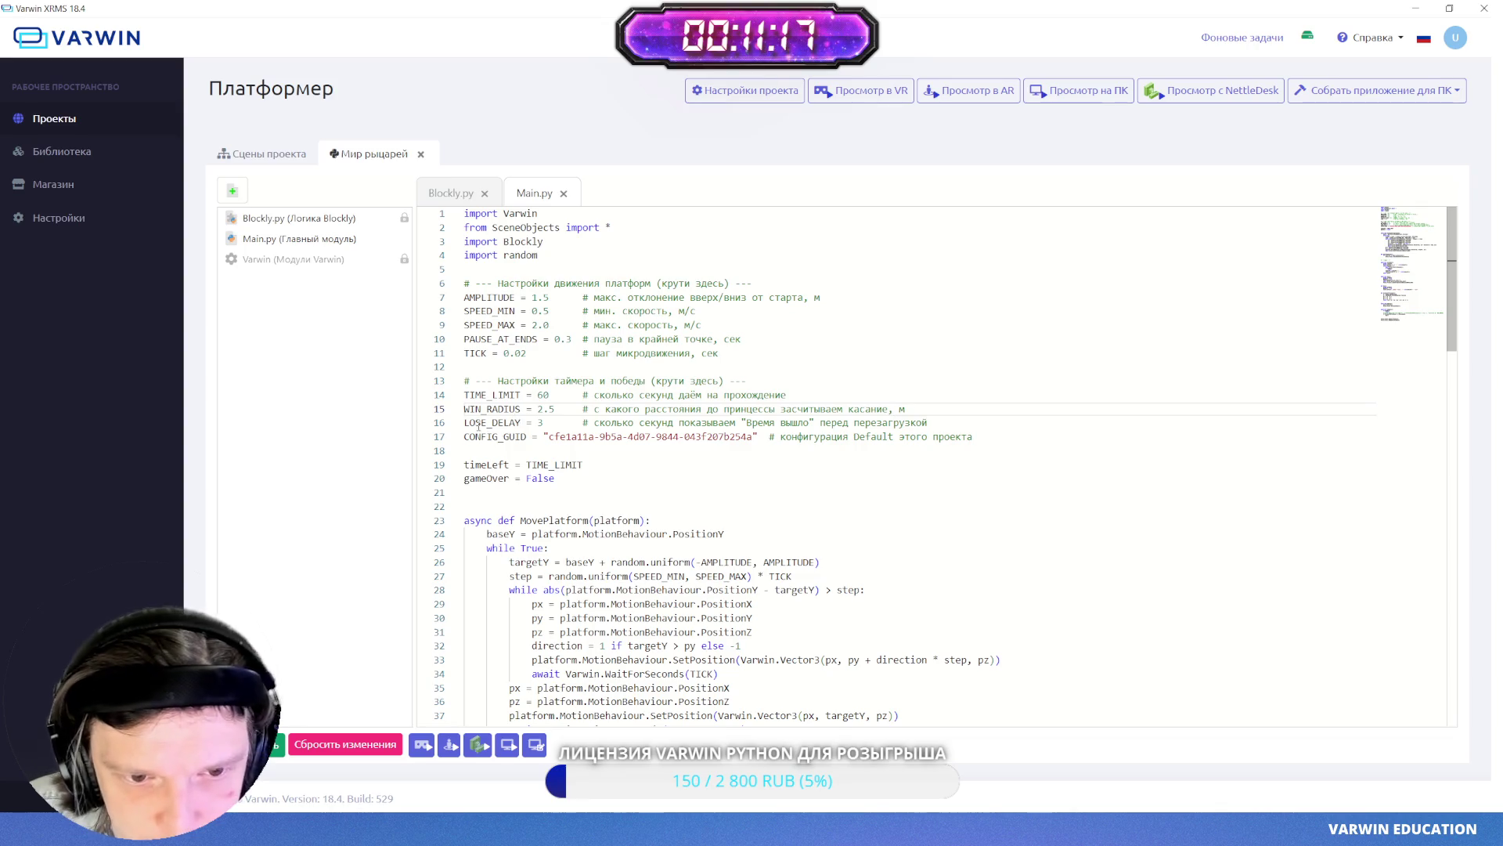
drag(600, 424, 948, 426)
click(772, 409)
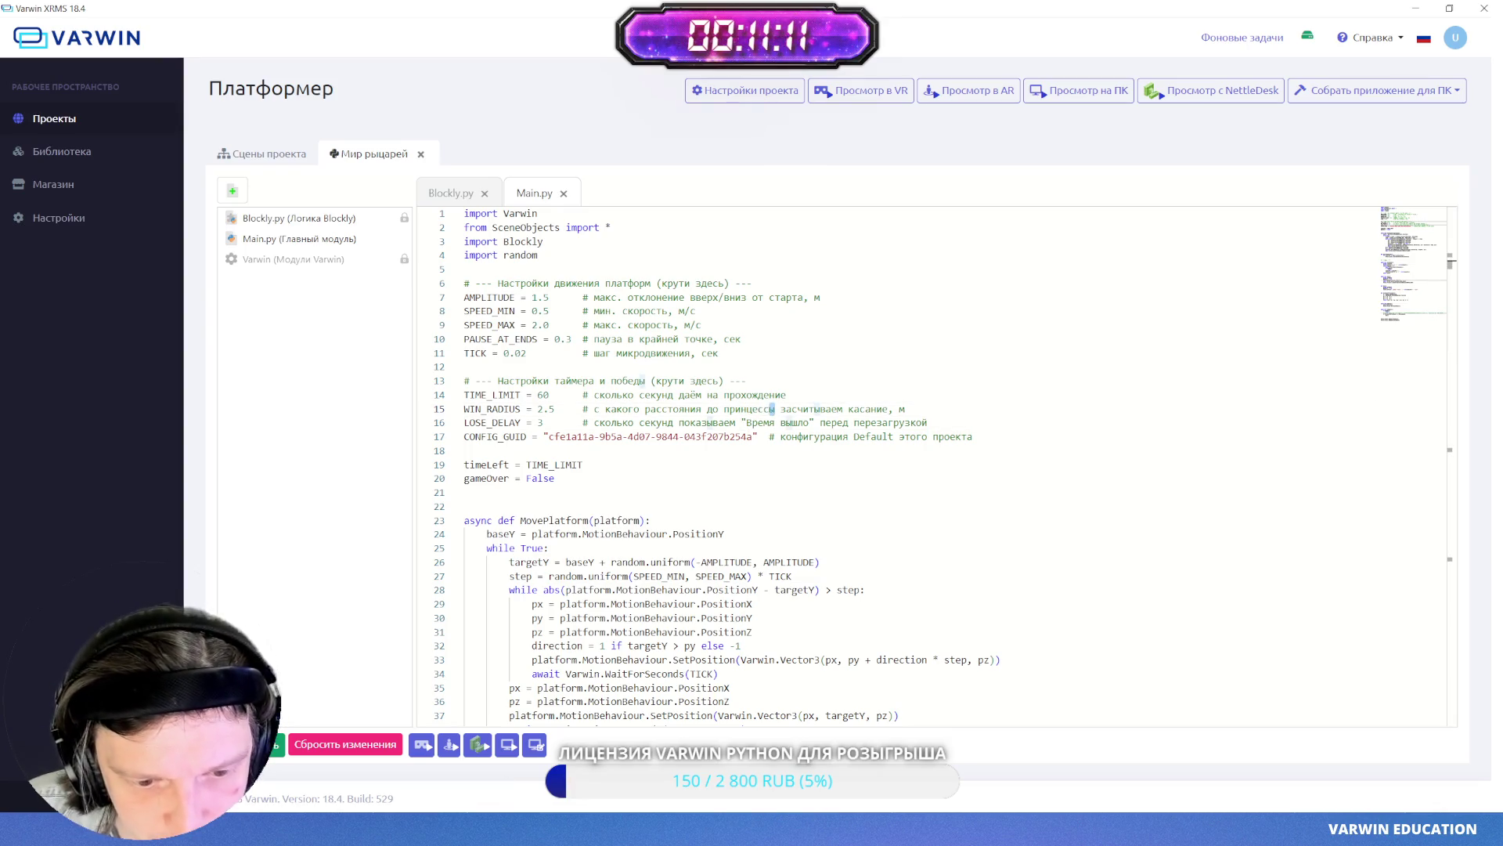
key(alt+Tab)
click(498, 104)
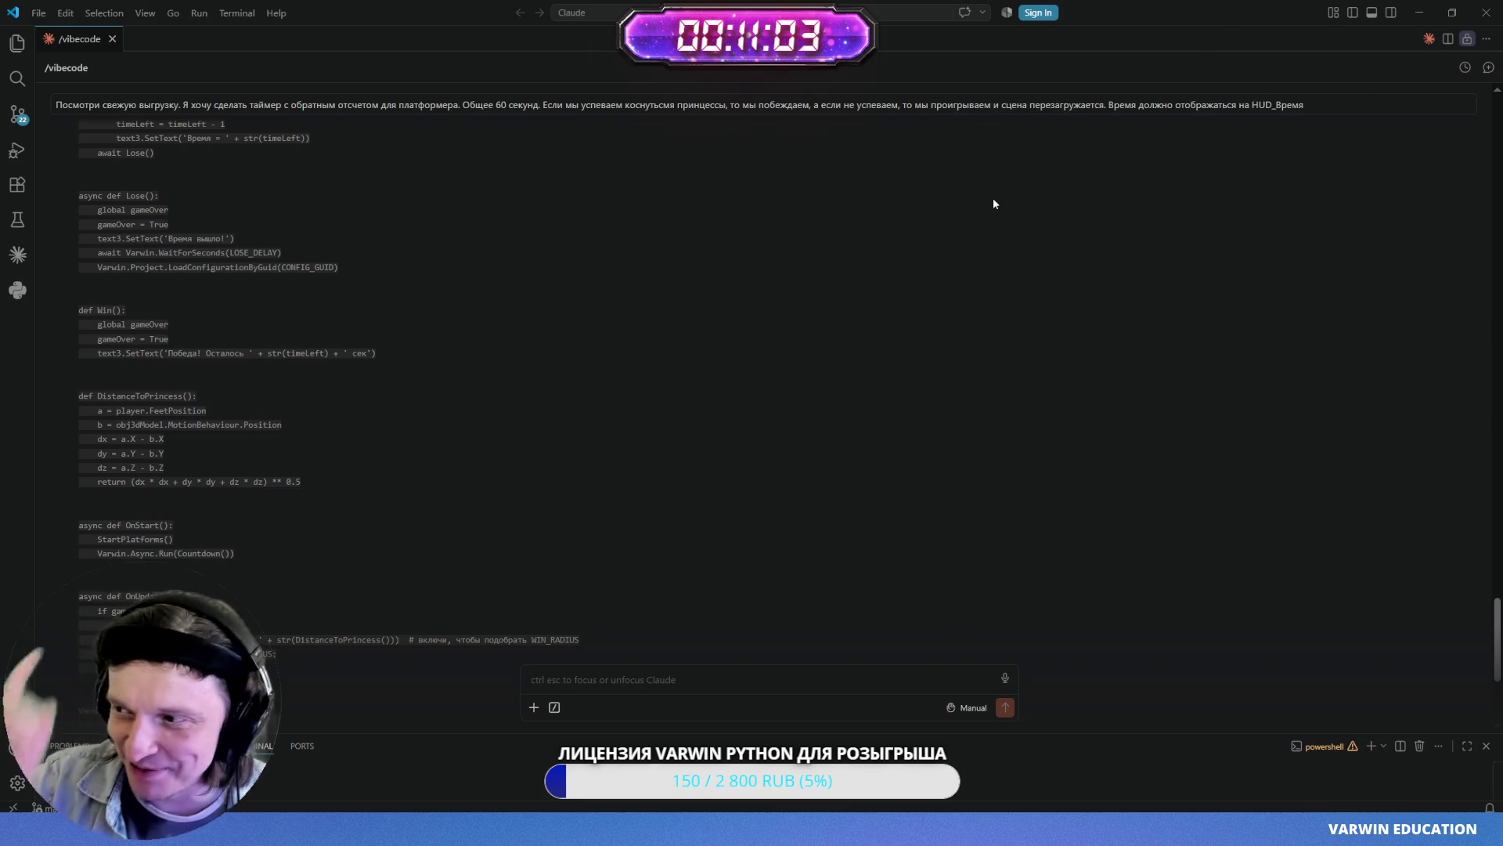
- Back in Main.py, check the CONFIG_GUID line and gameOver's starting value False
key(alt+Tab)
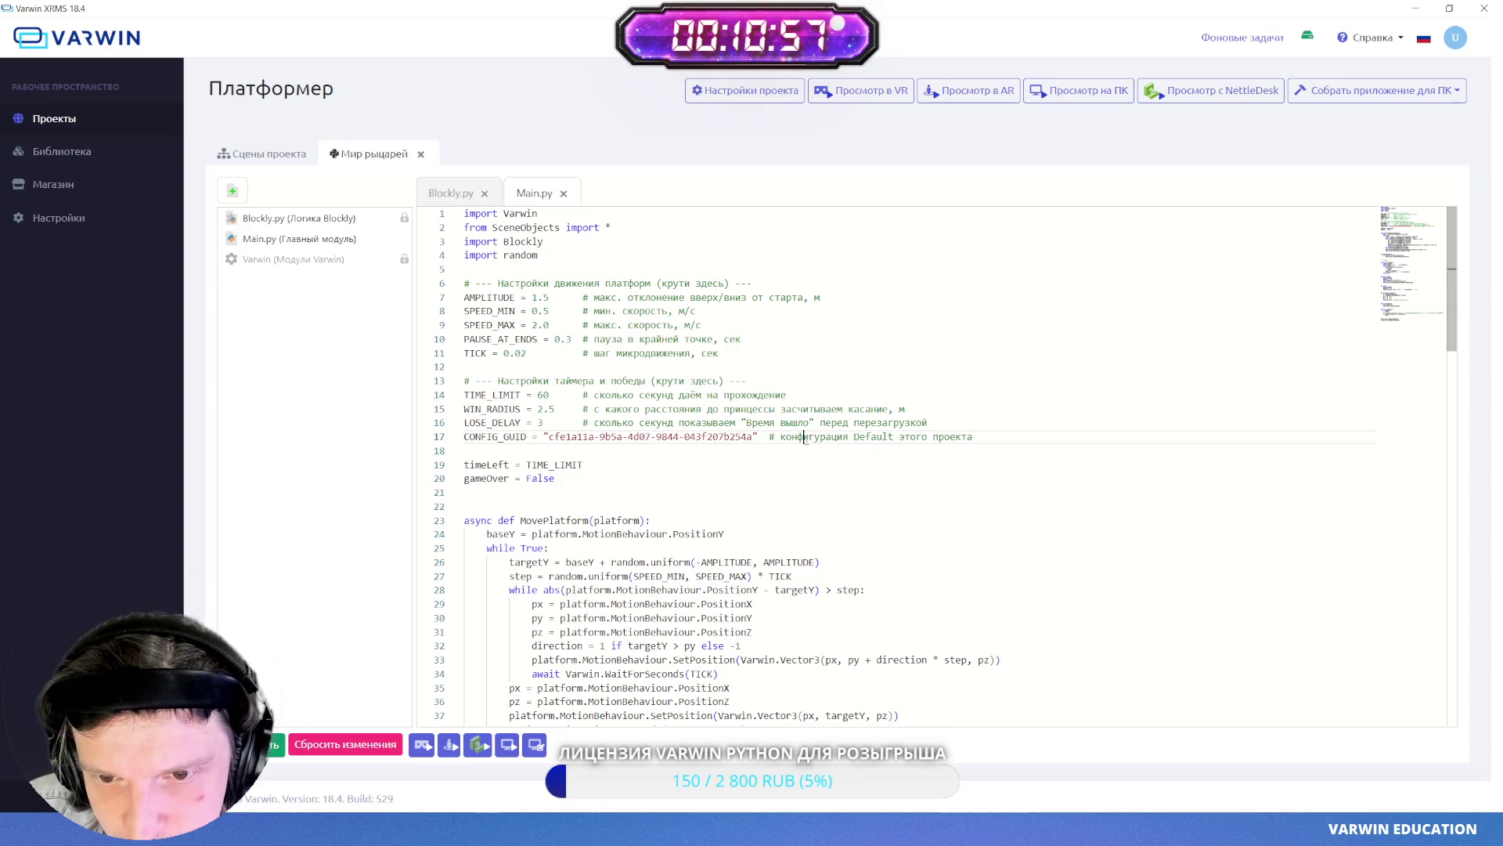
drag(804, 436, 947, 435)
double_click(569, 434)
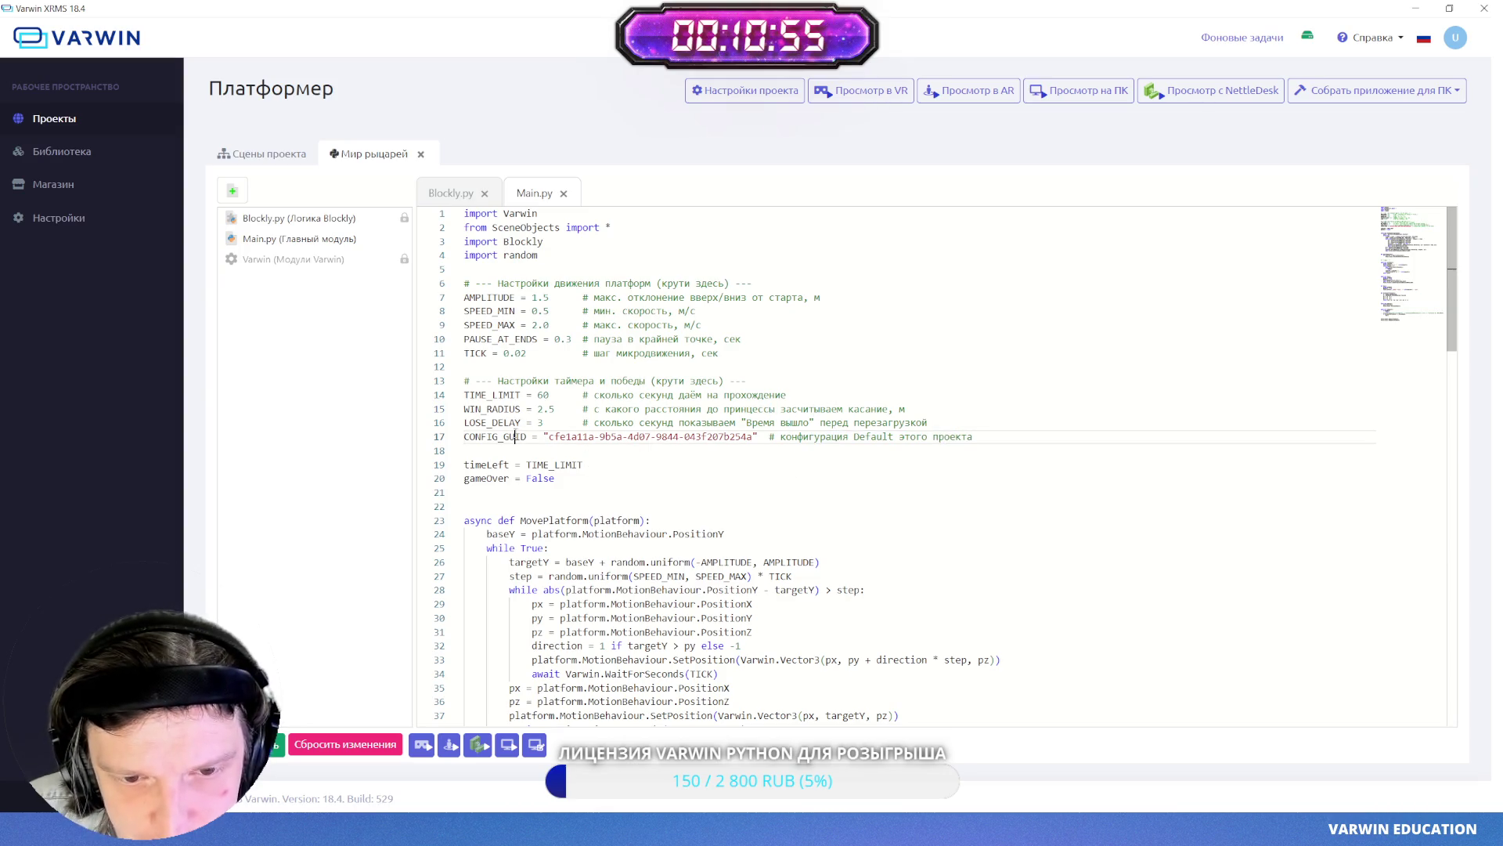
double_click(540, 478)
scroll(729, 479, down, 2)
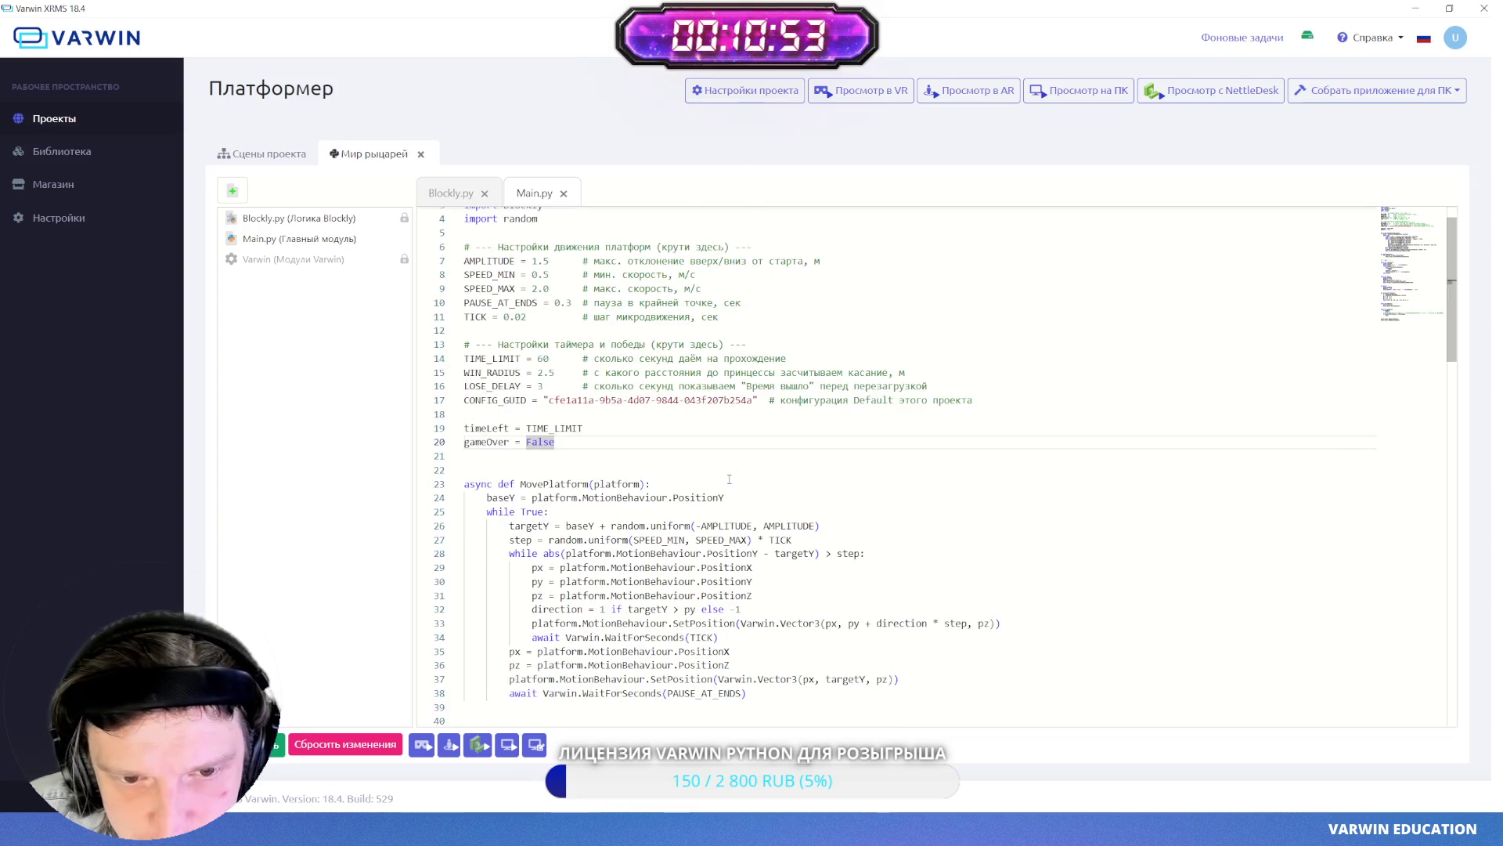
scroll(729, 479, down, 10)
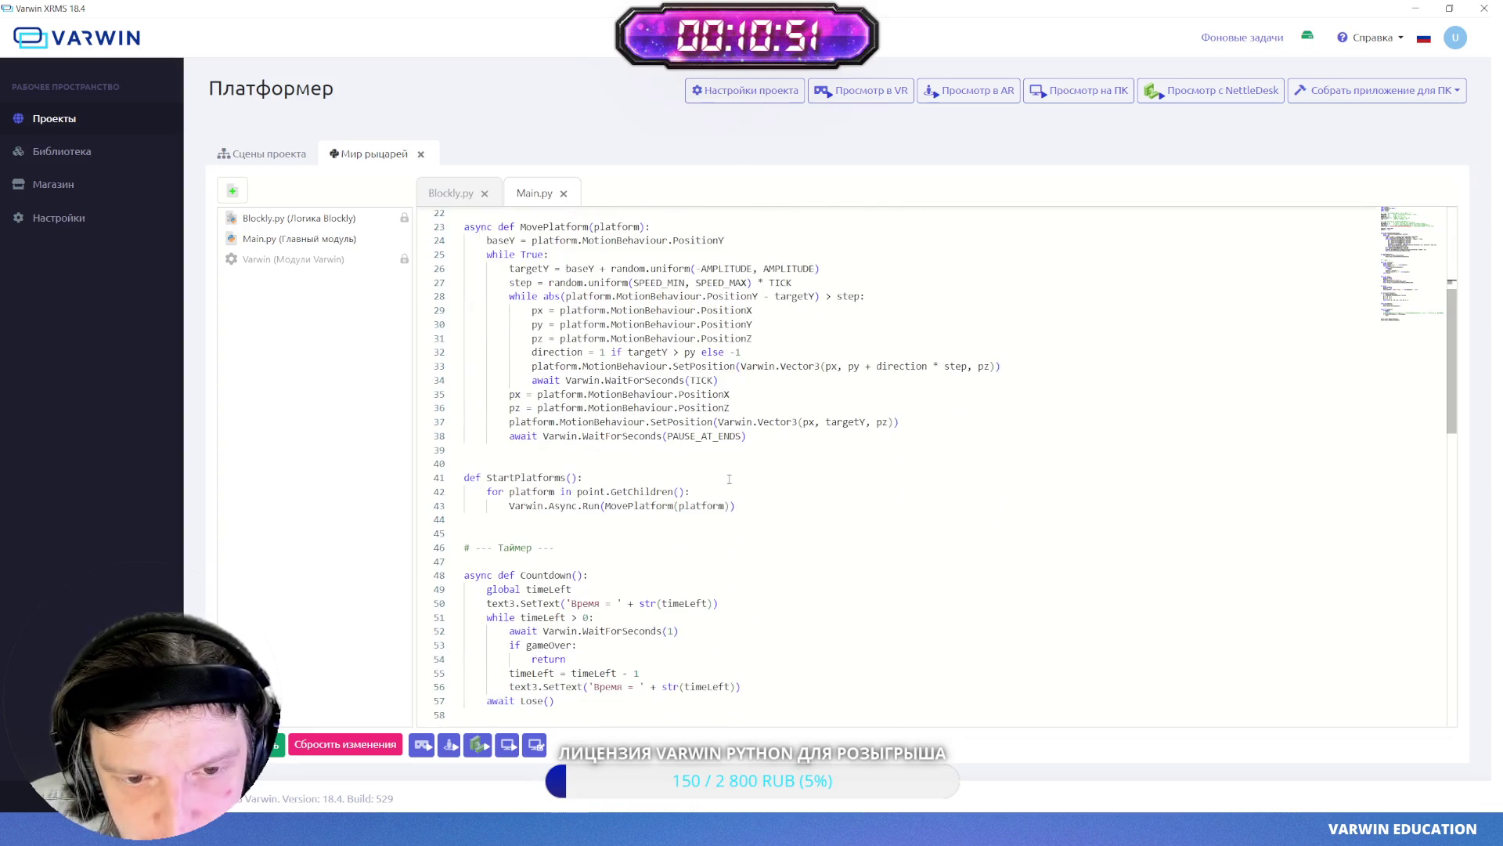
scroll(729, 480, down, 3)
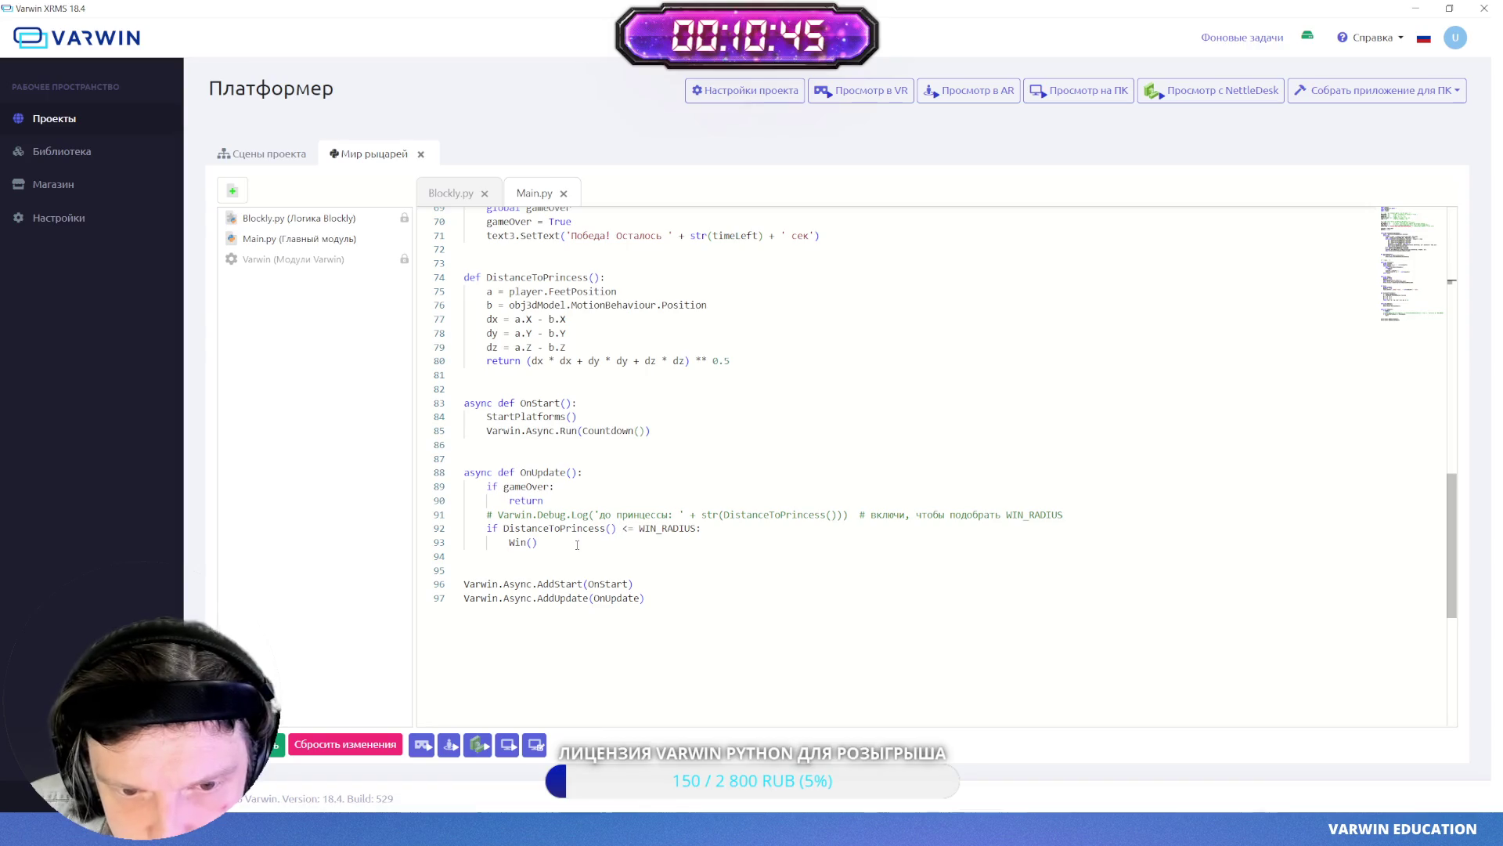
scroll(579, 505, up, 3)
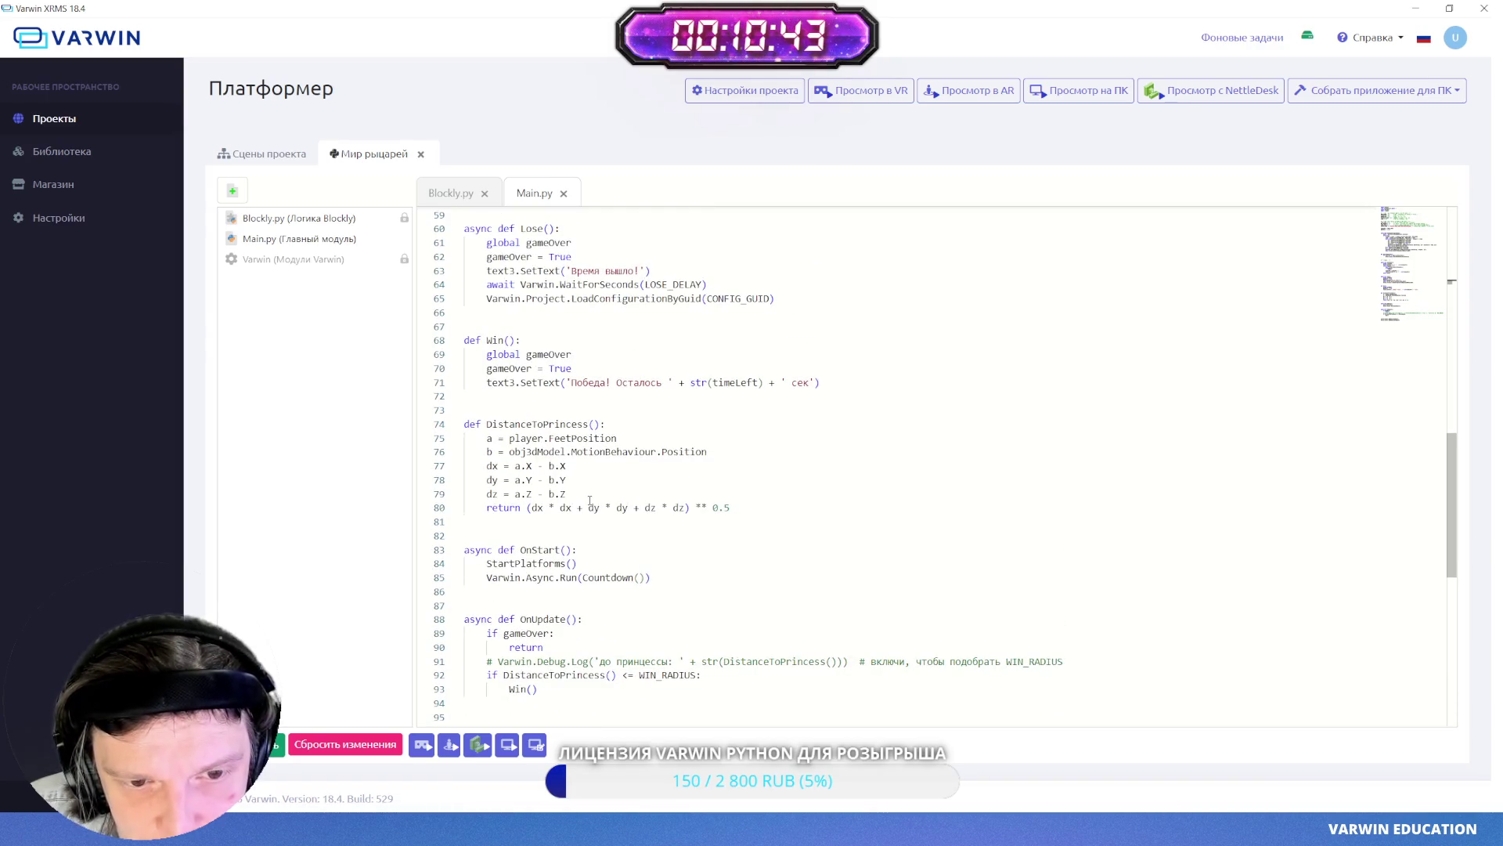
scroll(551, 474, up, 1)
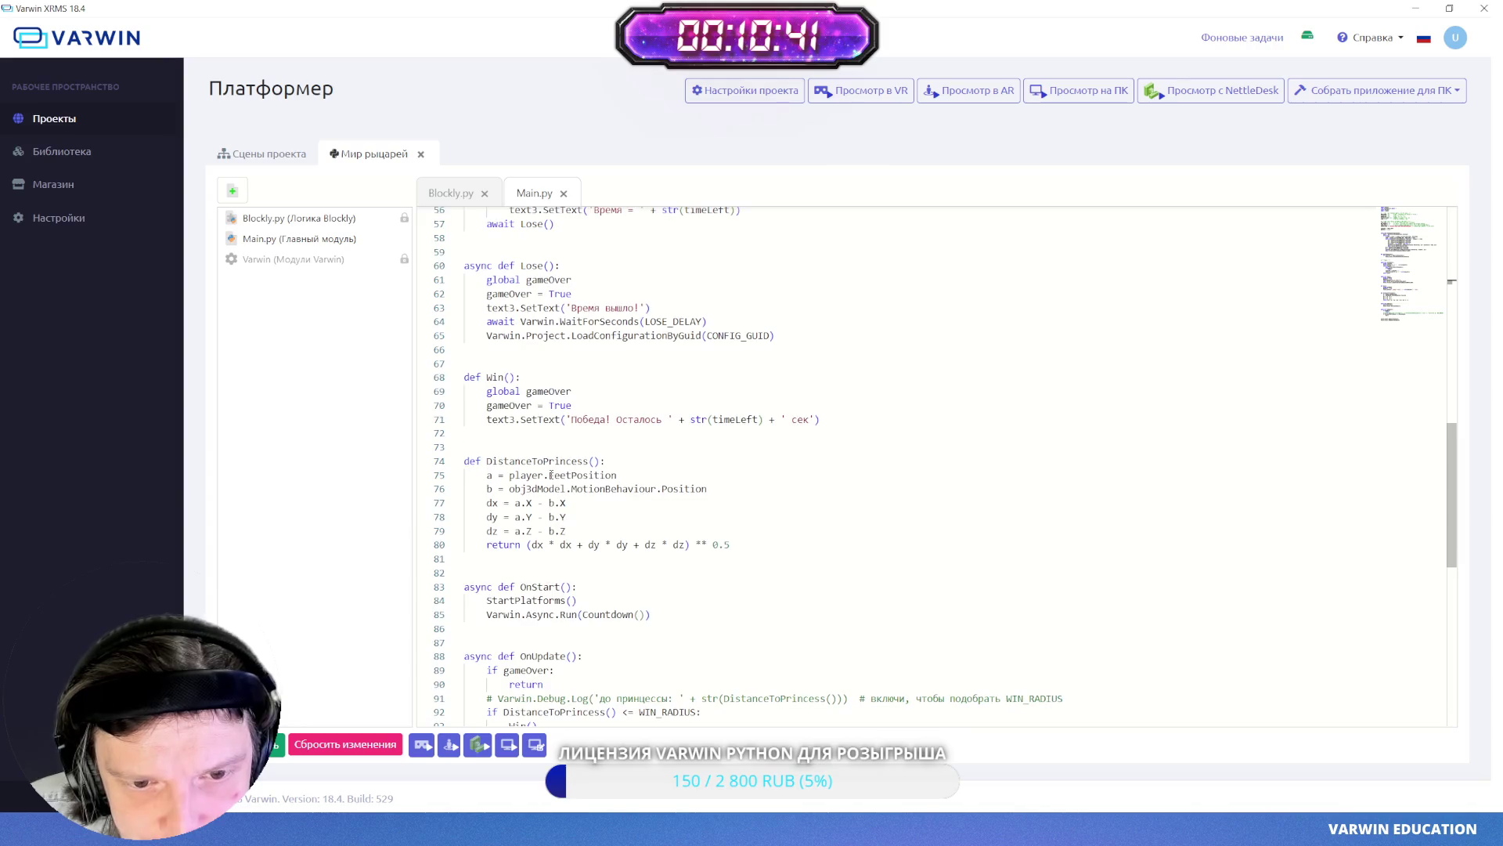
- Inspect DistanceToPrincess: the player and princess position lines and the distance return line
mouse_move(466, 461)
mouse_down()
mouse_move(614, 475)
mouse_move(595, 516)
mouse_move(619, 529)
mouse_up()
click(618, 525)
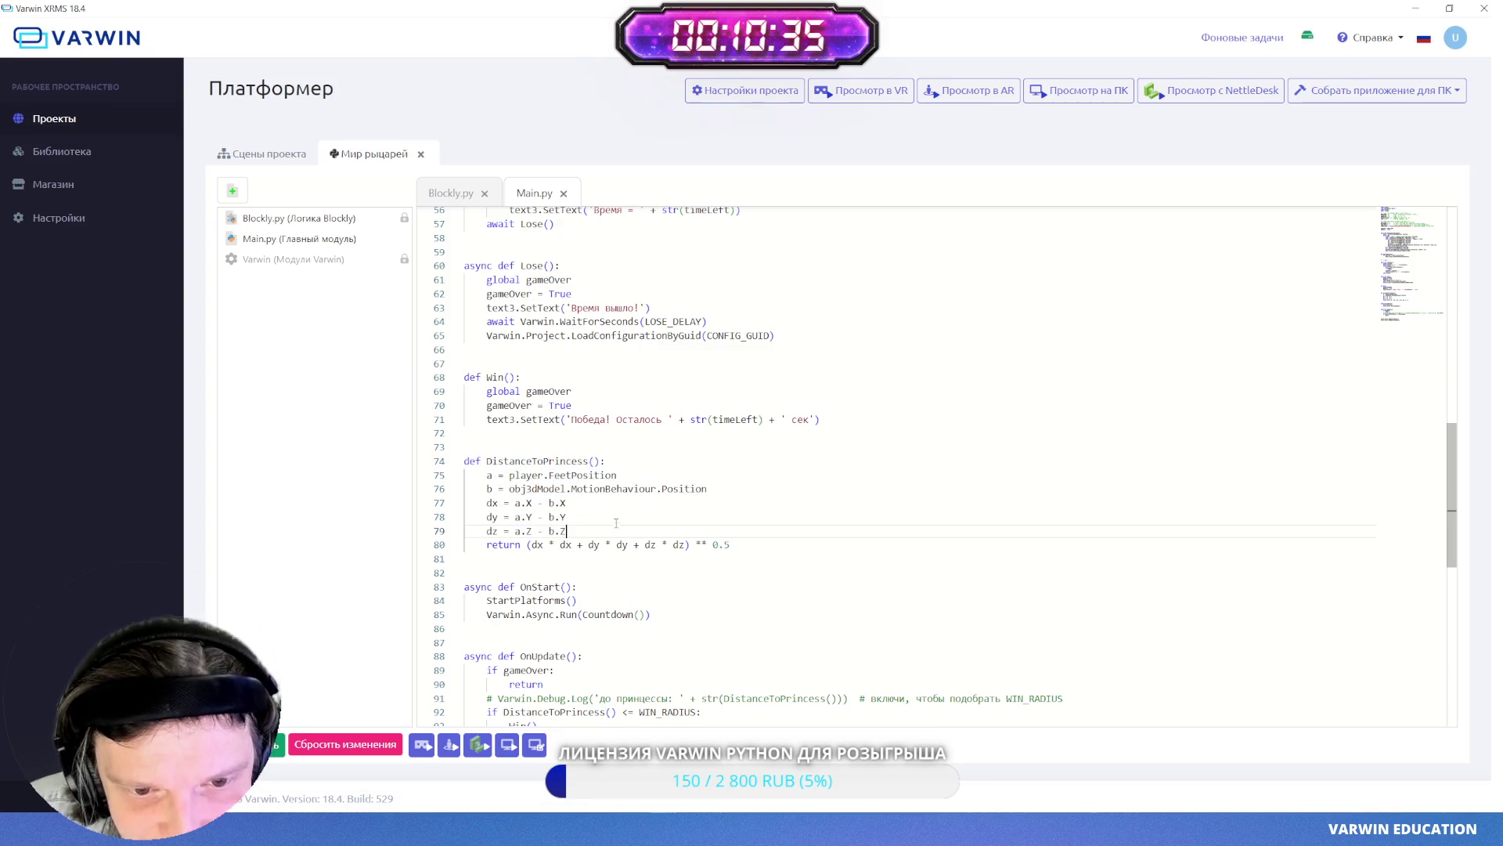
click(488, 476)
drag(527, 475, 646, 487)
click(522, 475)
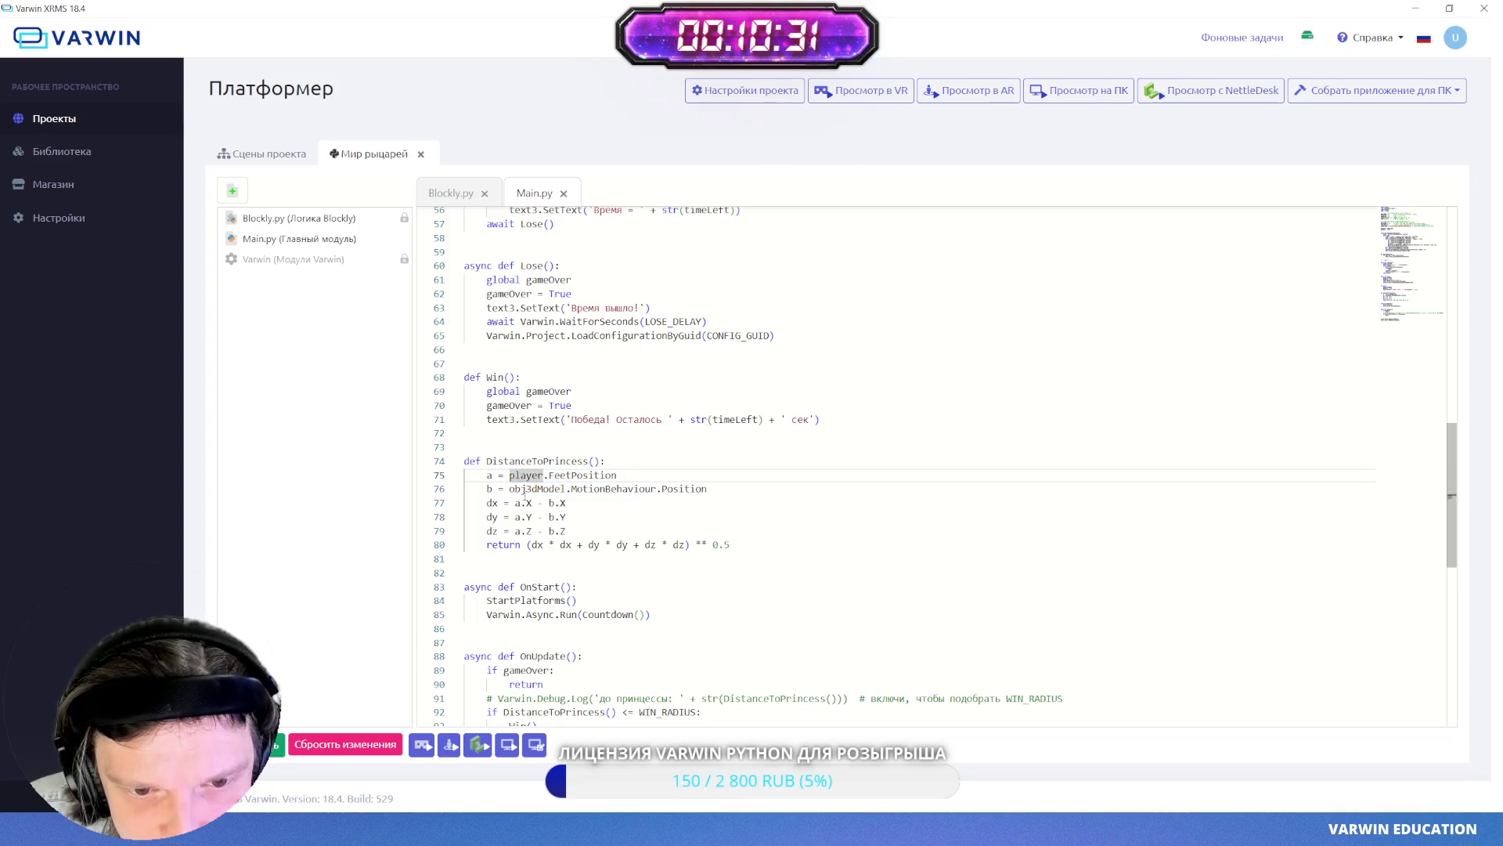
click(526, 489)
click(634, 489)
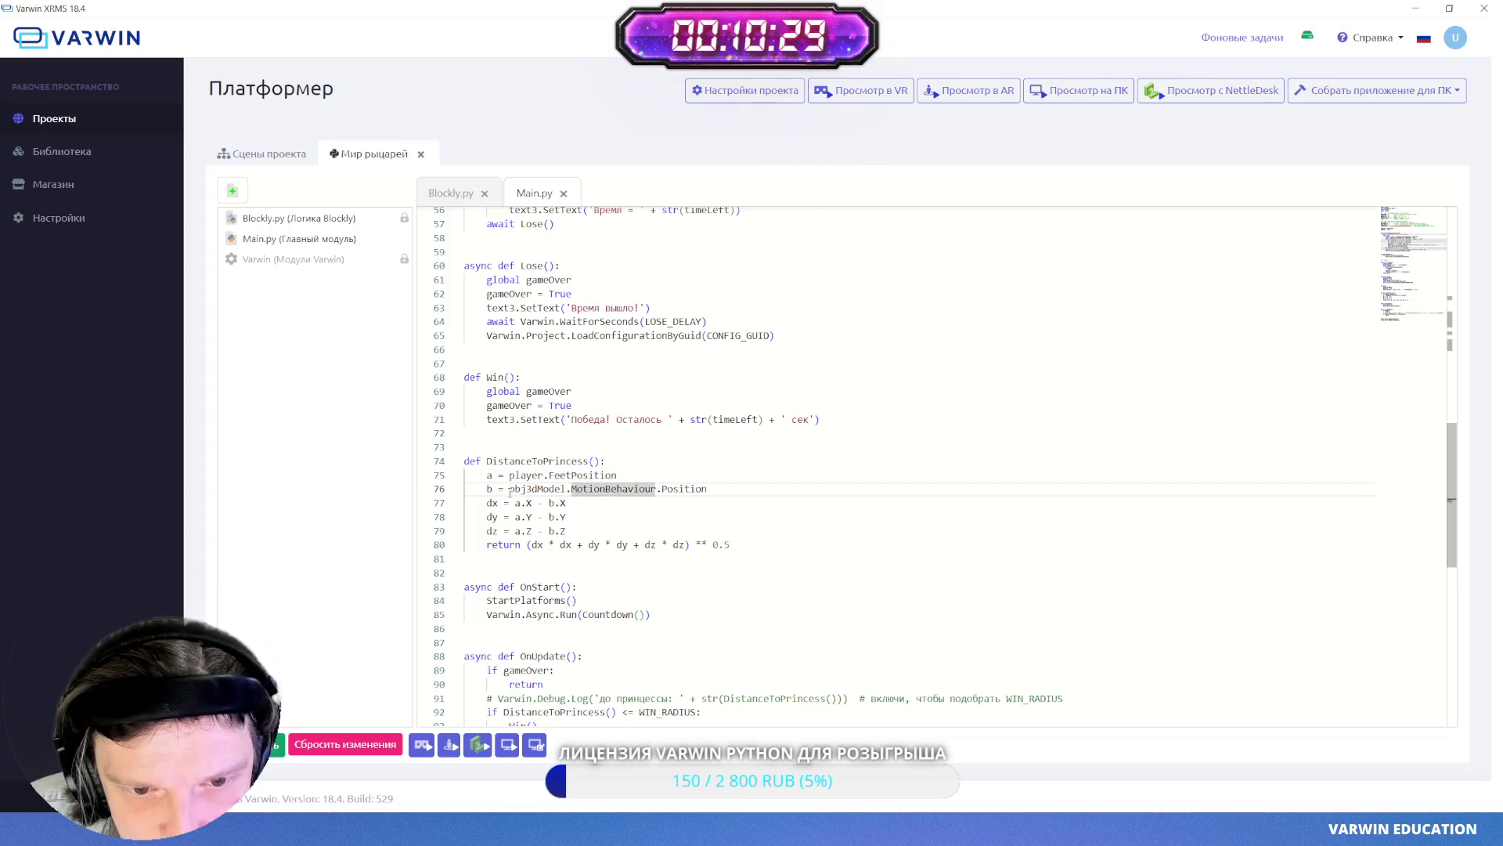
click(527, 488)
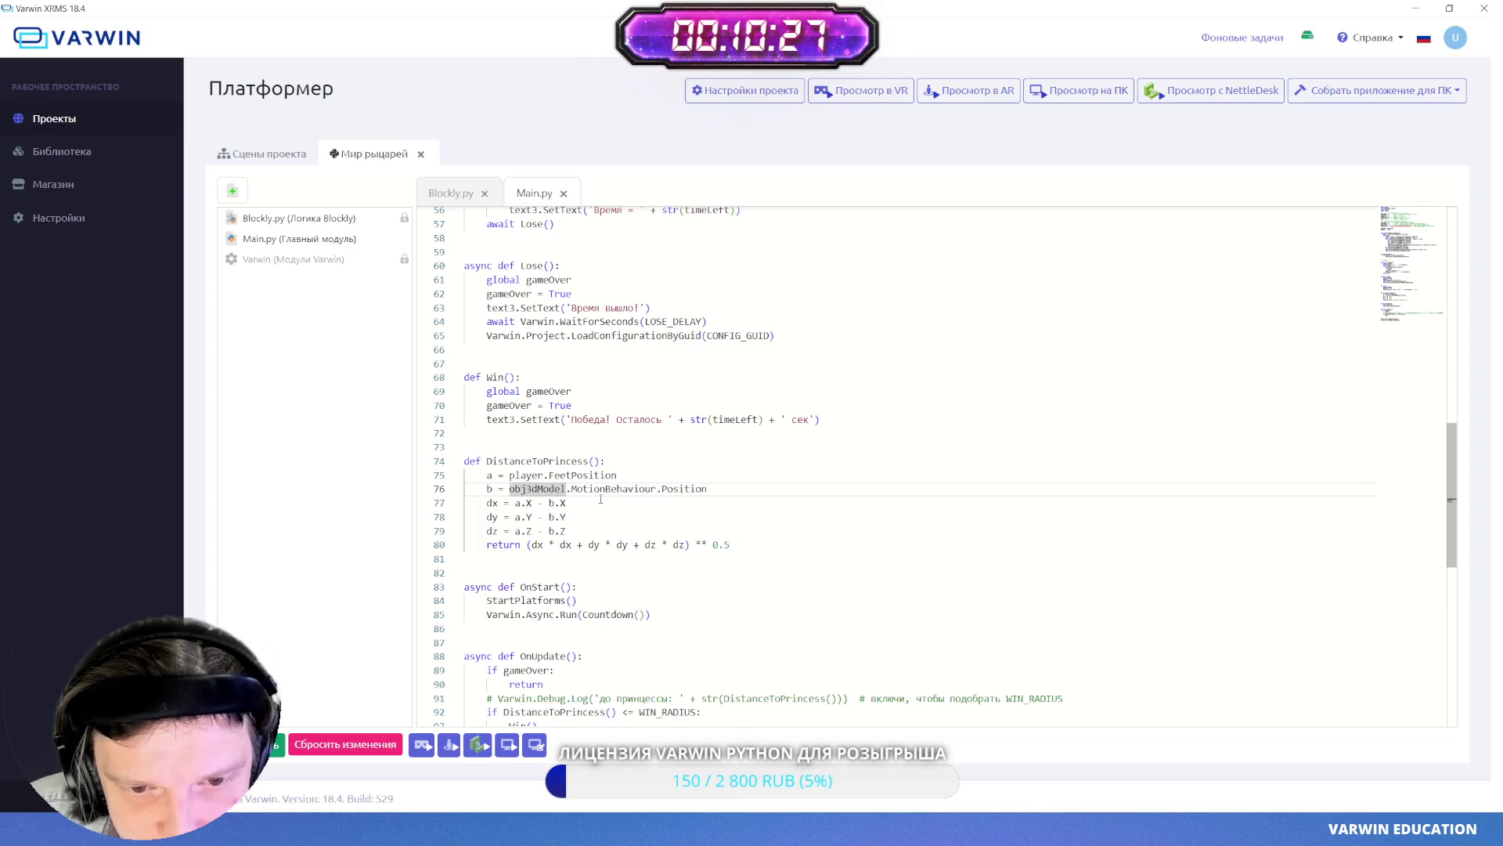
click(726, 543)
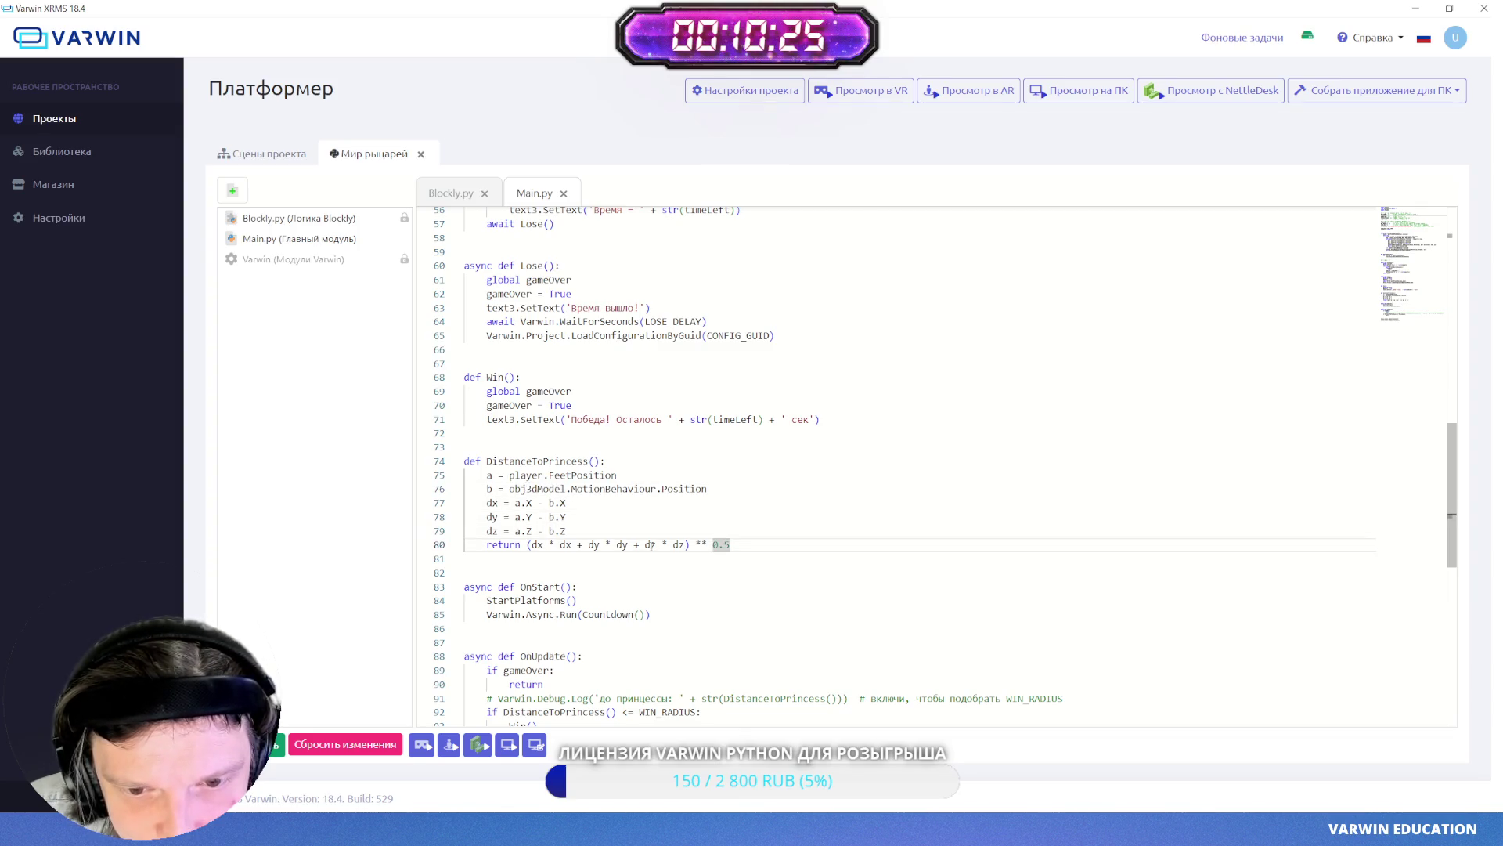
drag(741, 542, 469, 552)
- Inspect the Countdown function's loop, time decrement, Lose call and 'Время = ' label
scroll(589, 478, up, 3)
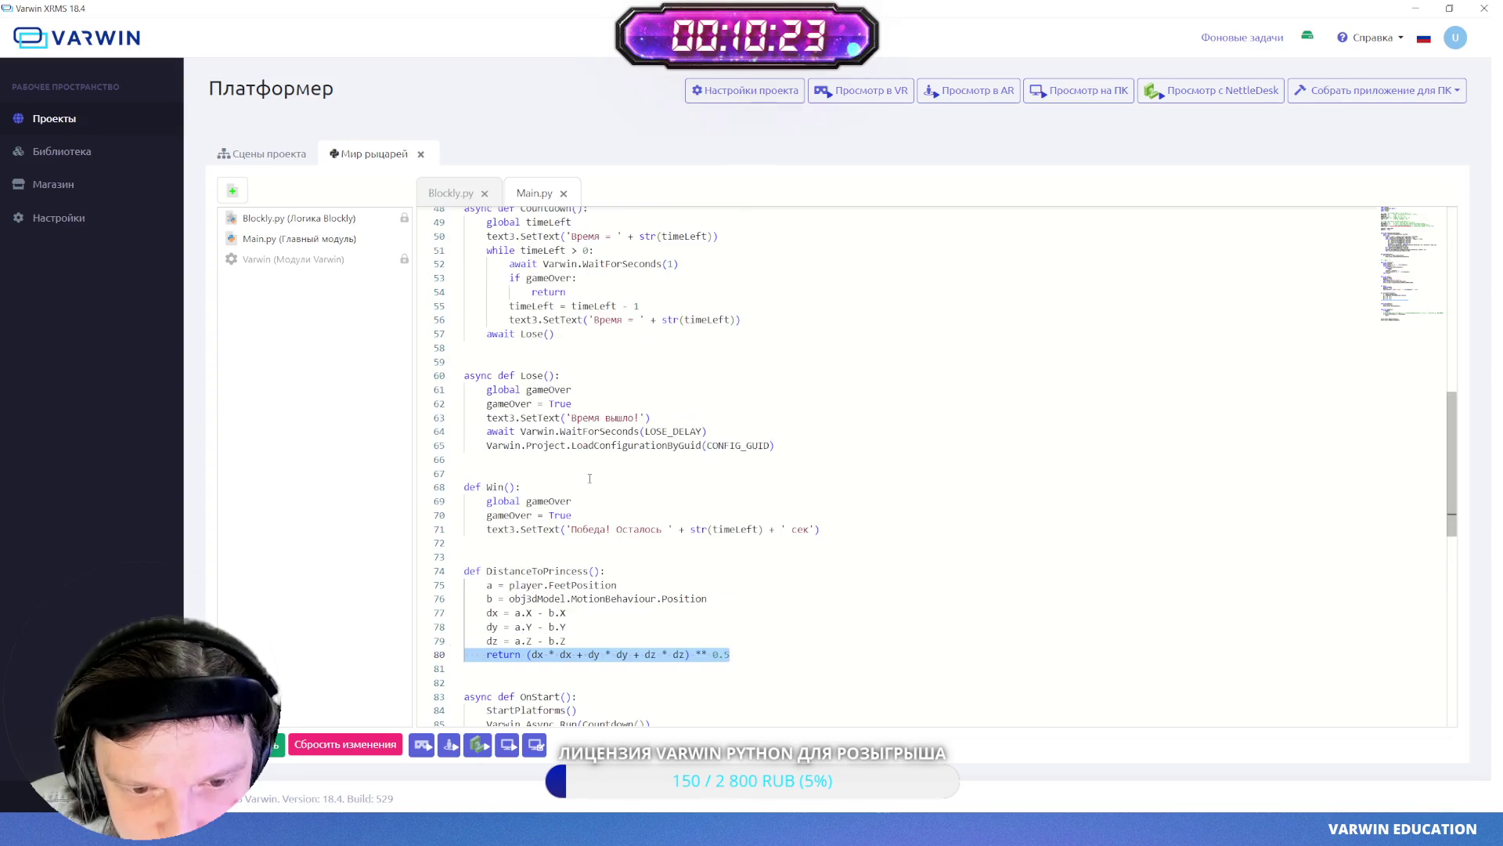
scroll(641, 484, up, 1)
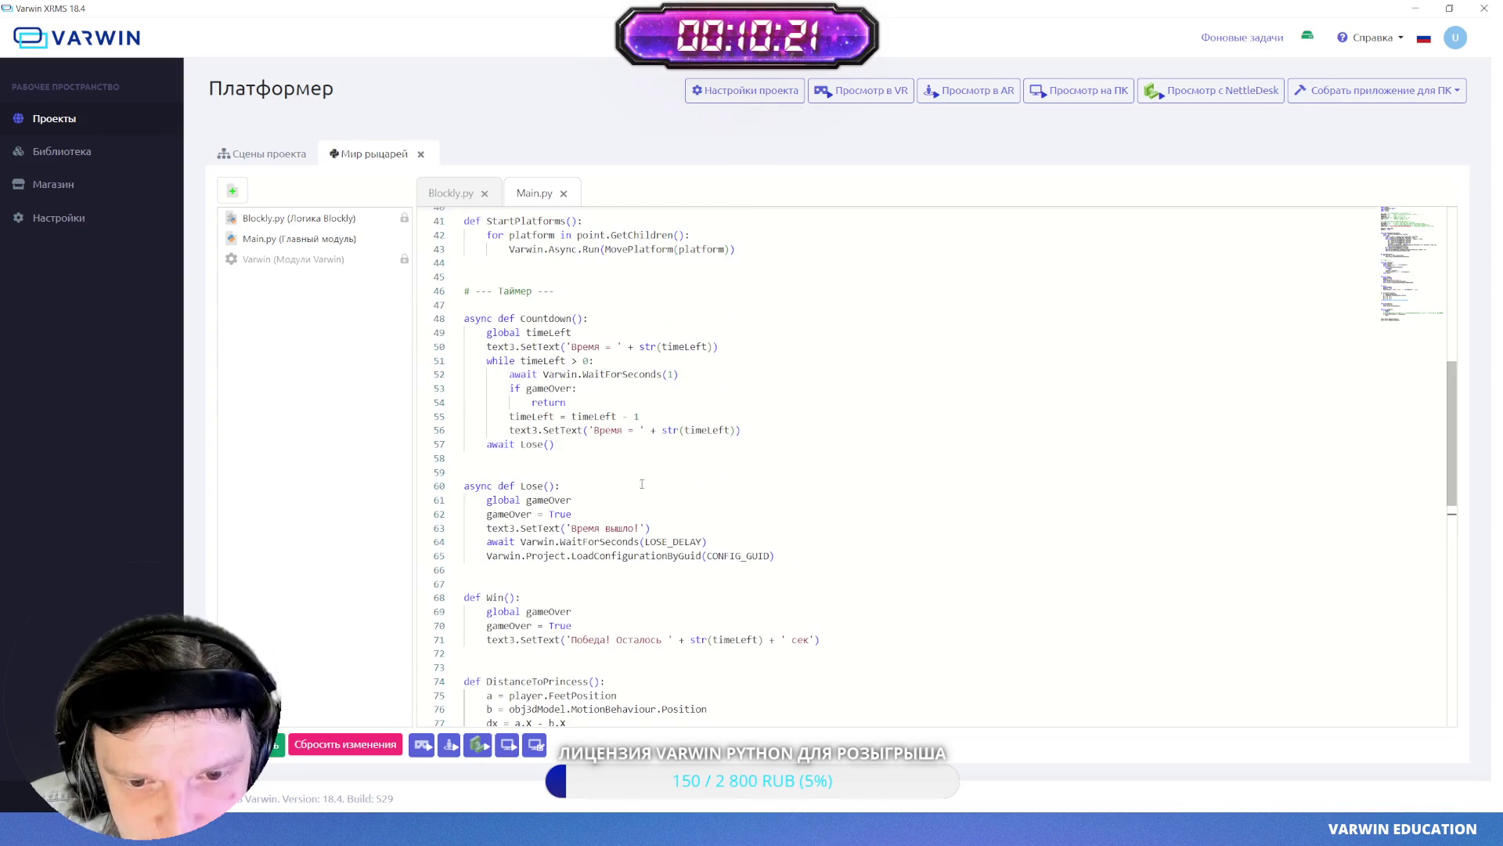
scroll(654, 482, up, 1)
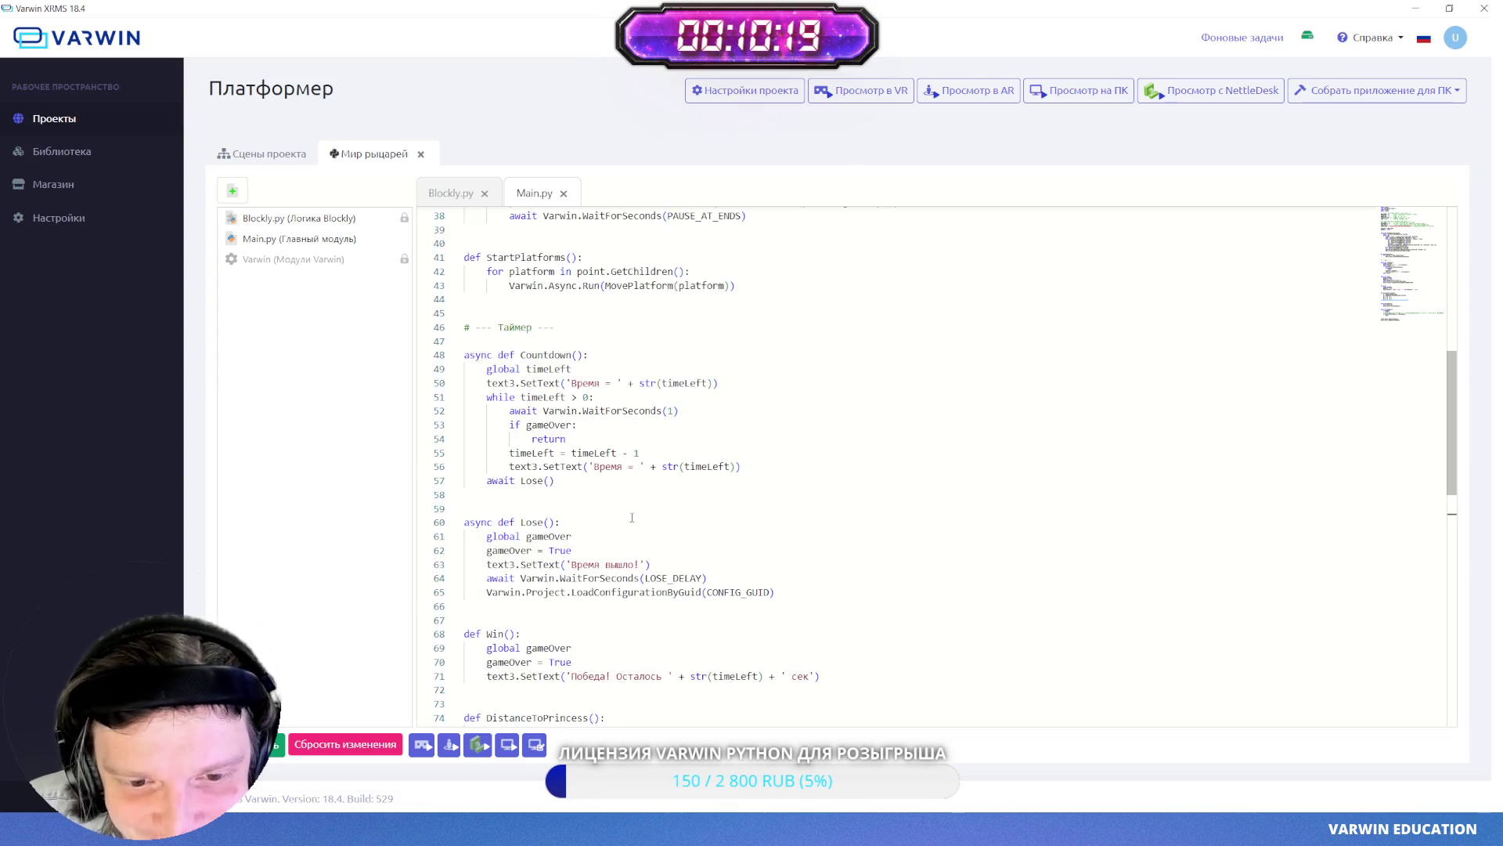
scroll(630, 508, up, 1)
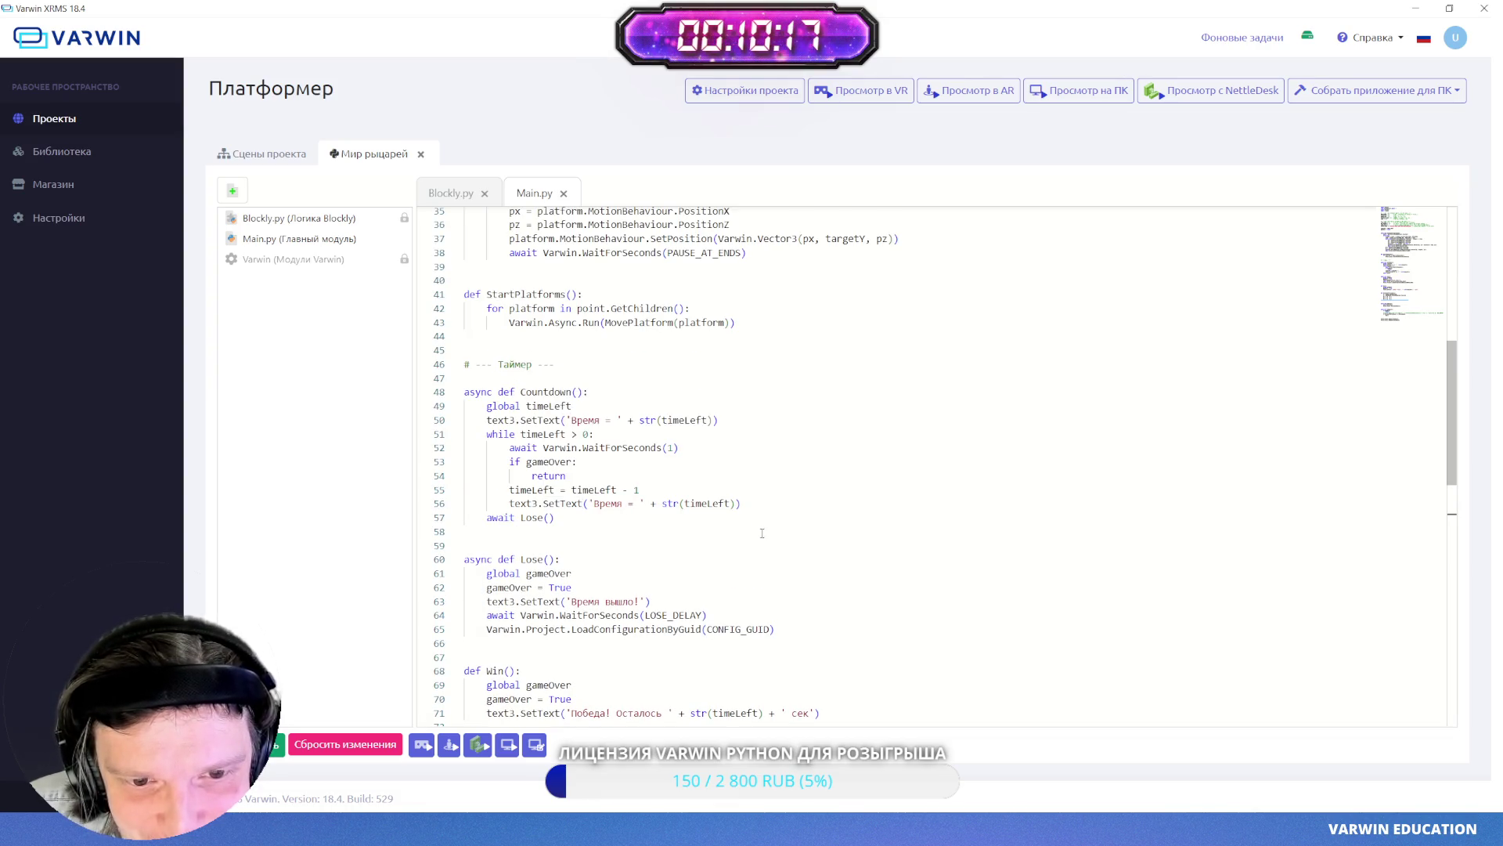
drag(465, 393, 592, 388)
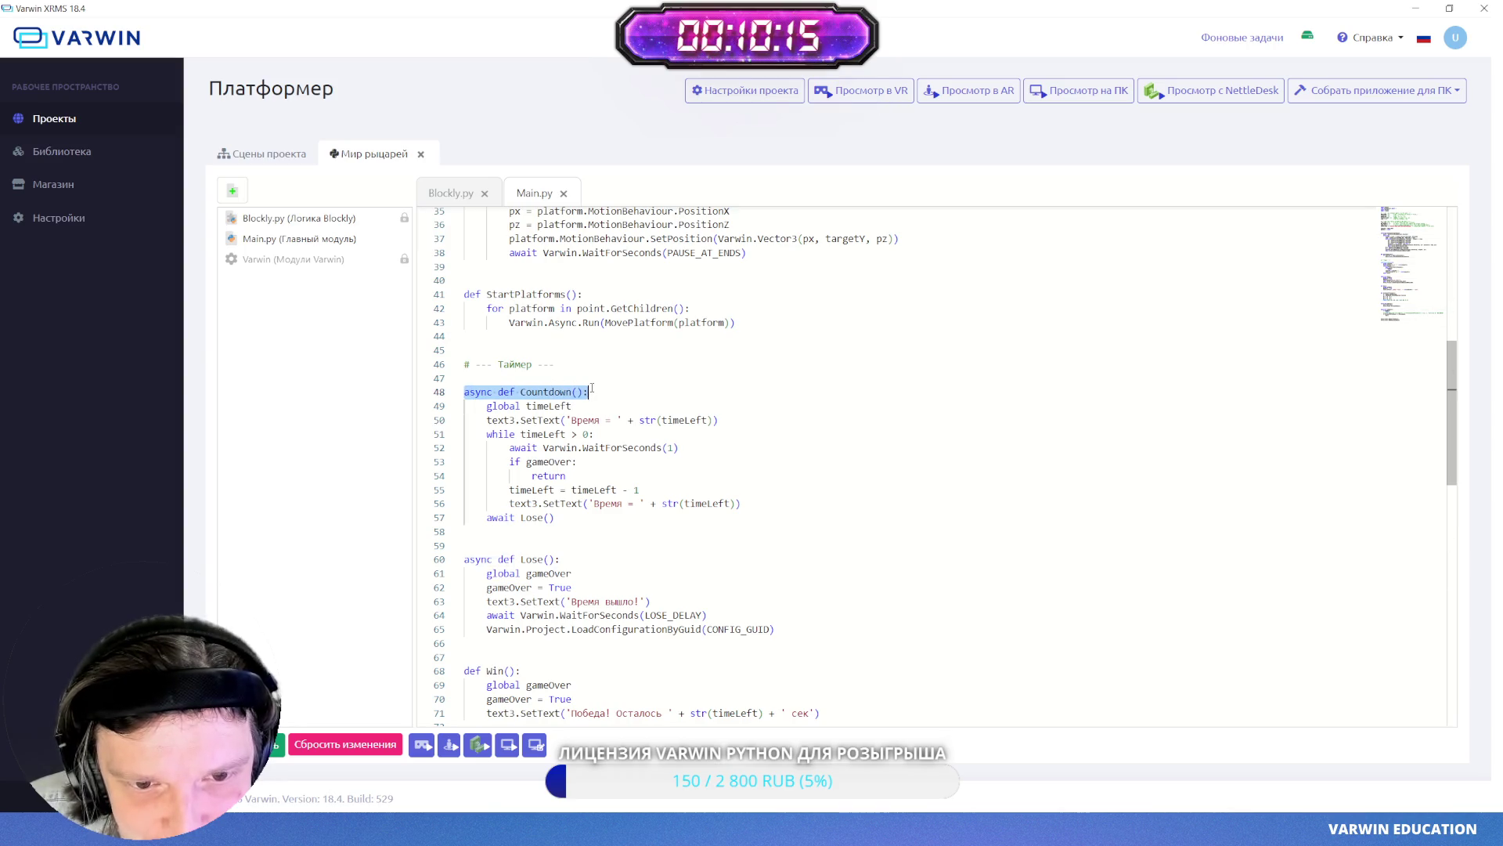
click(502, 435)
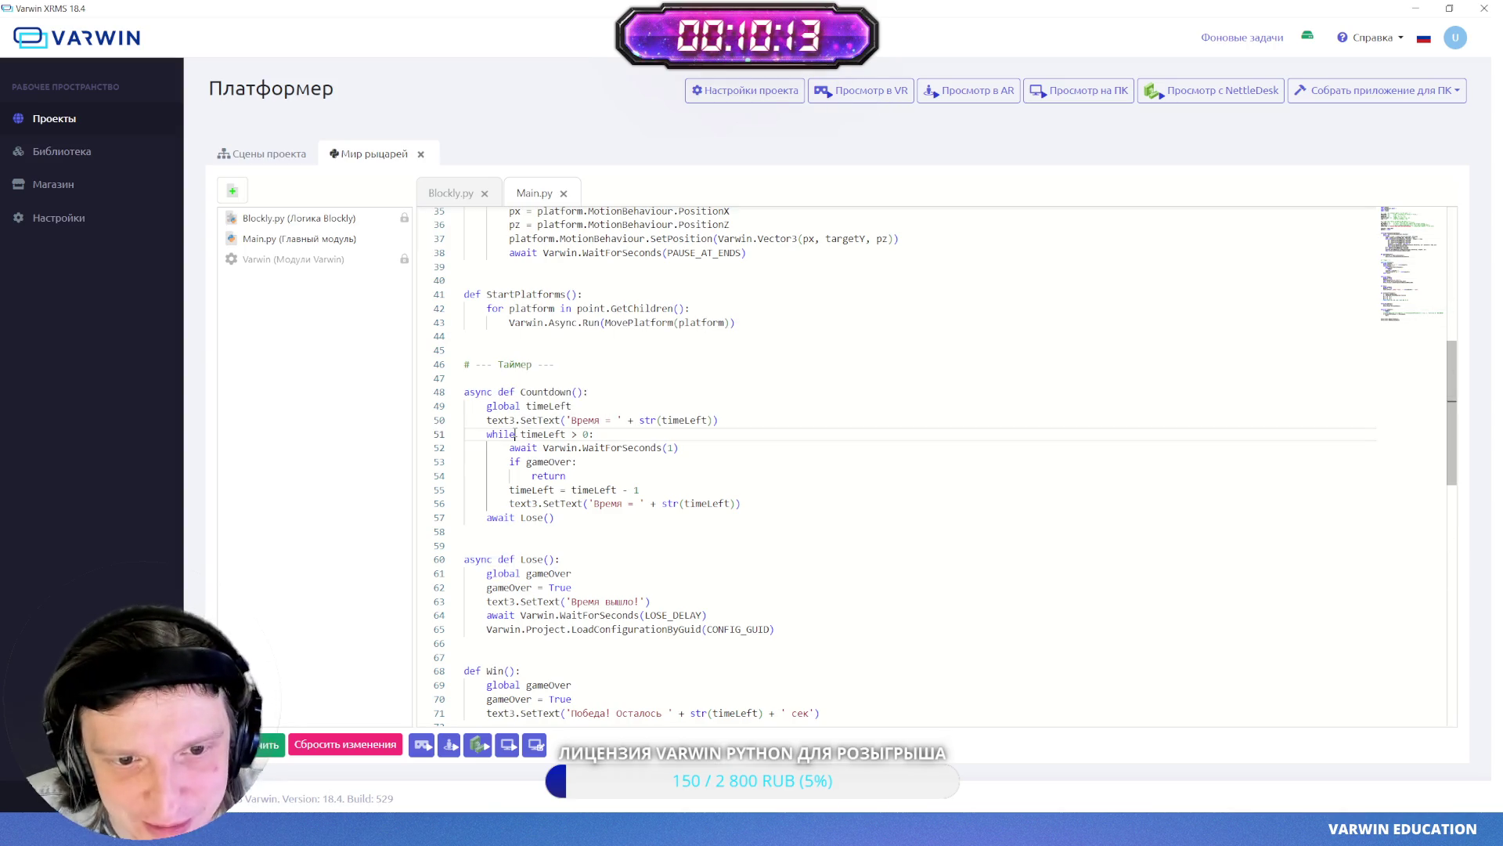
click(533, 491)
click(662, 559)
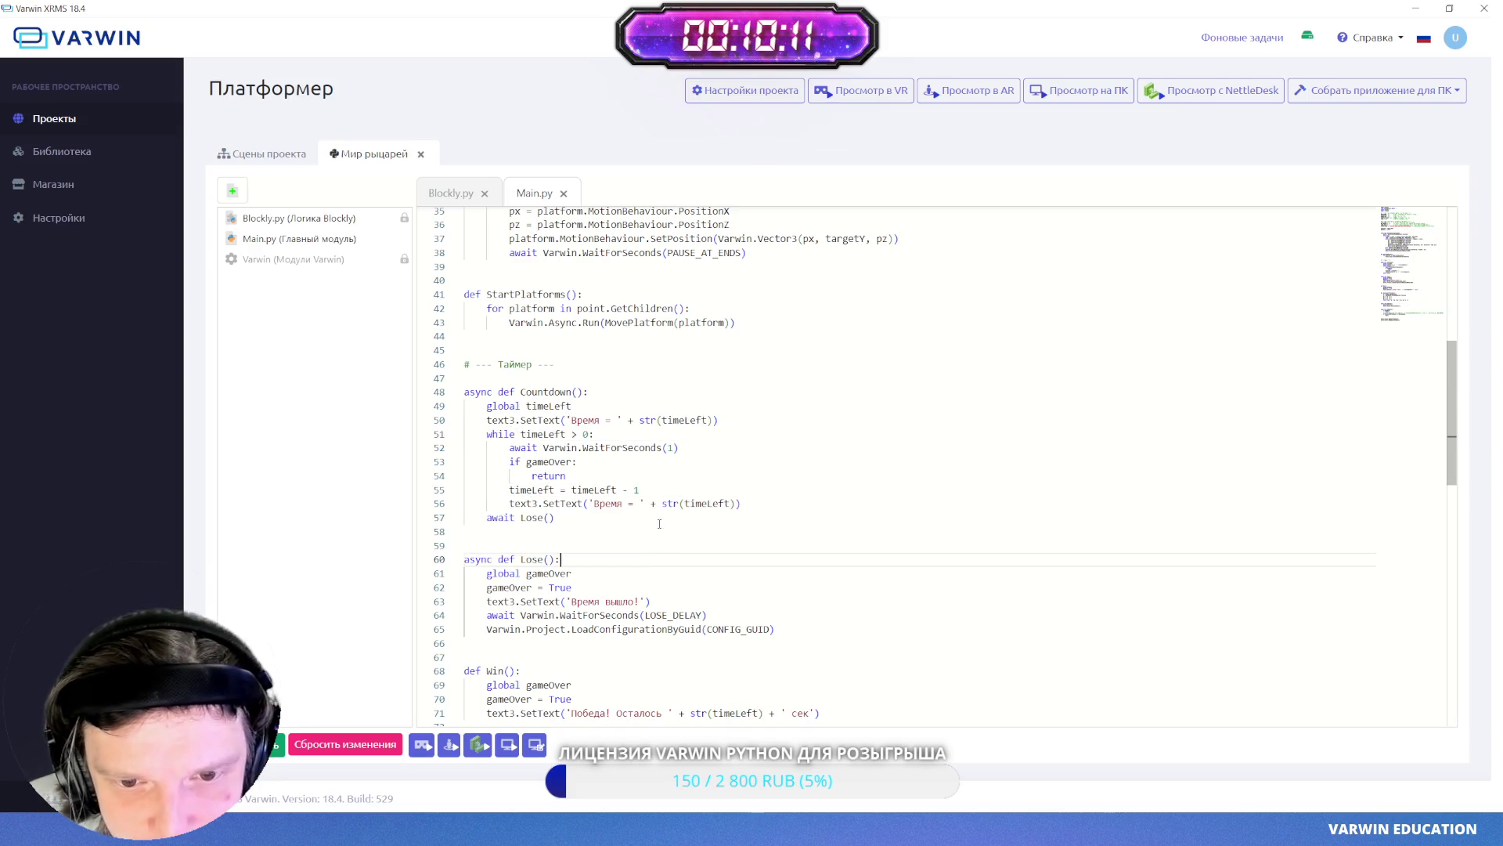
drag(565, 419, 624, 421)
key(Right)
drag(567, 419, 686, 422)
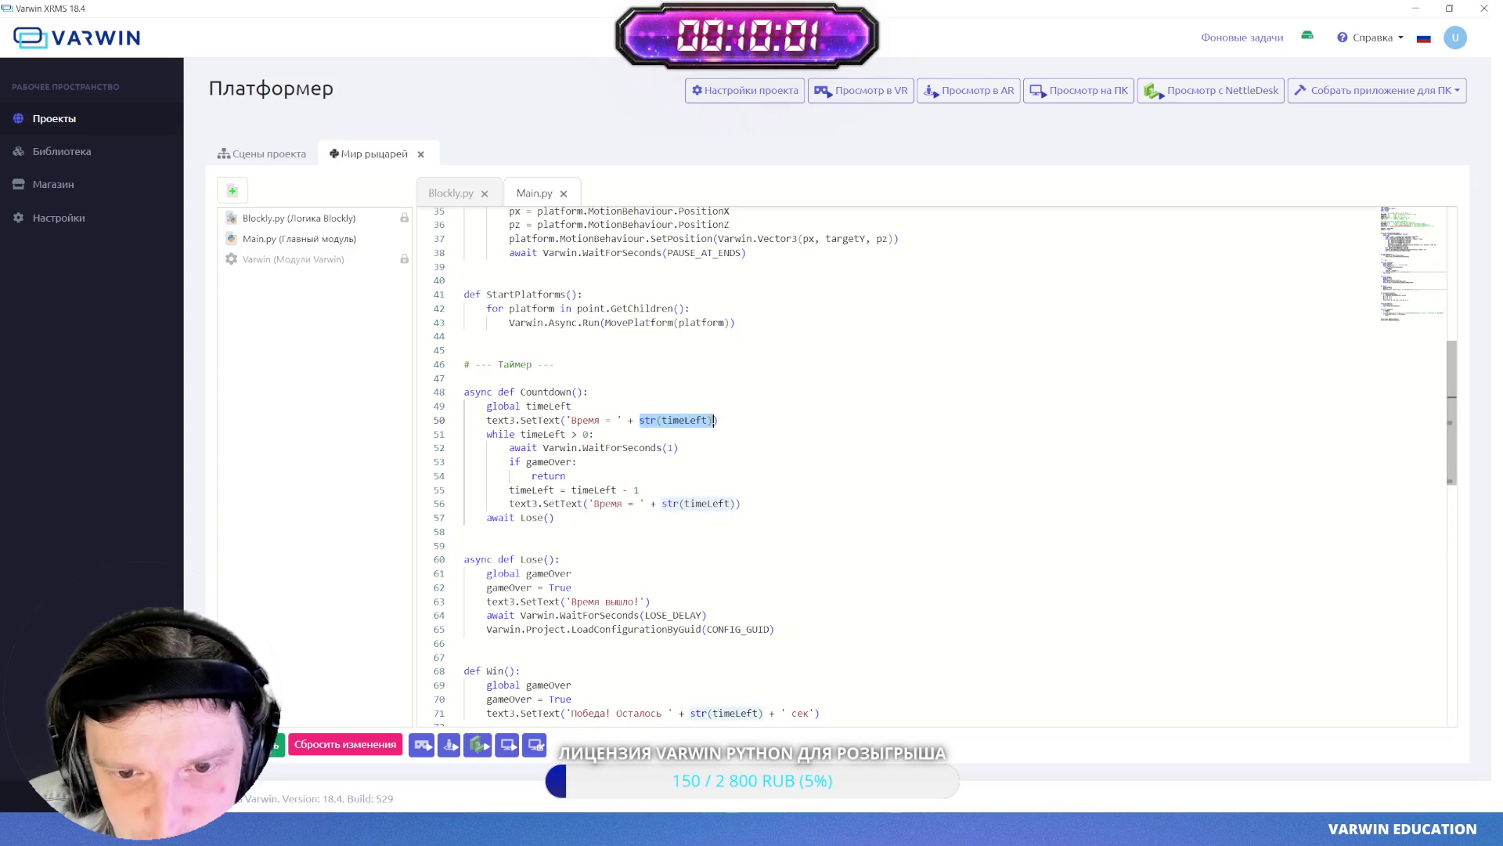
- Check the loop's gameOver check and timeLeft - 1 decrement, then save Main.py
click(684, 463)
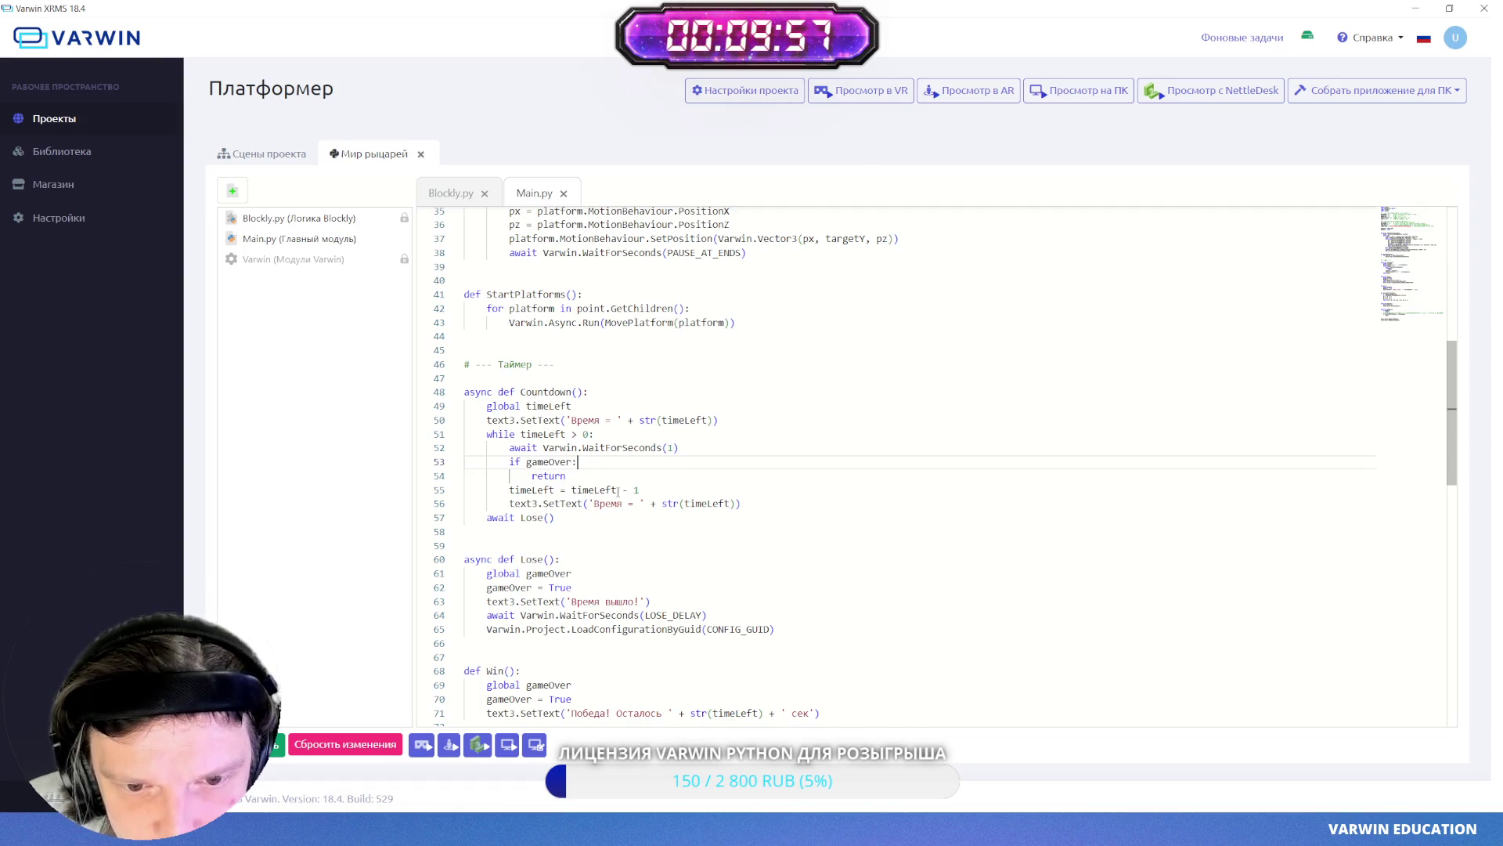
drag(594, 518, 566, 503)
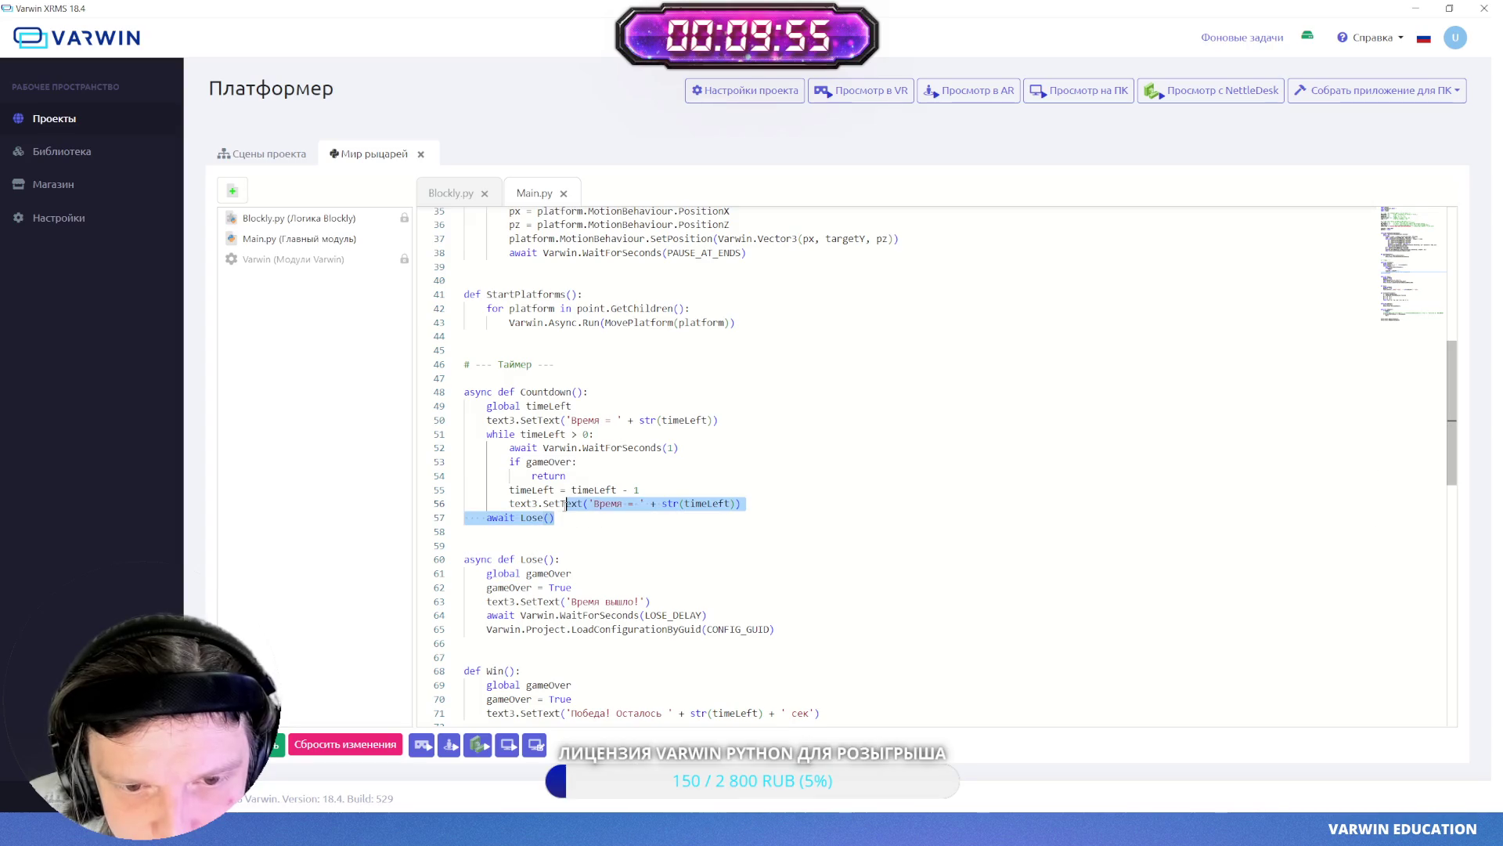
click(564, 461)
click(560, 448)
double_click(561, 448)
click(598, 503)
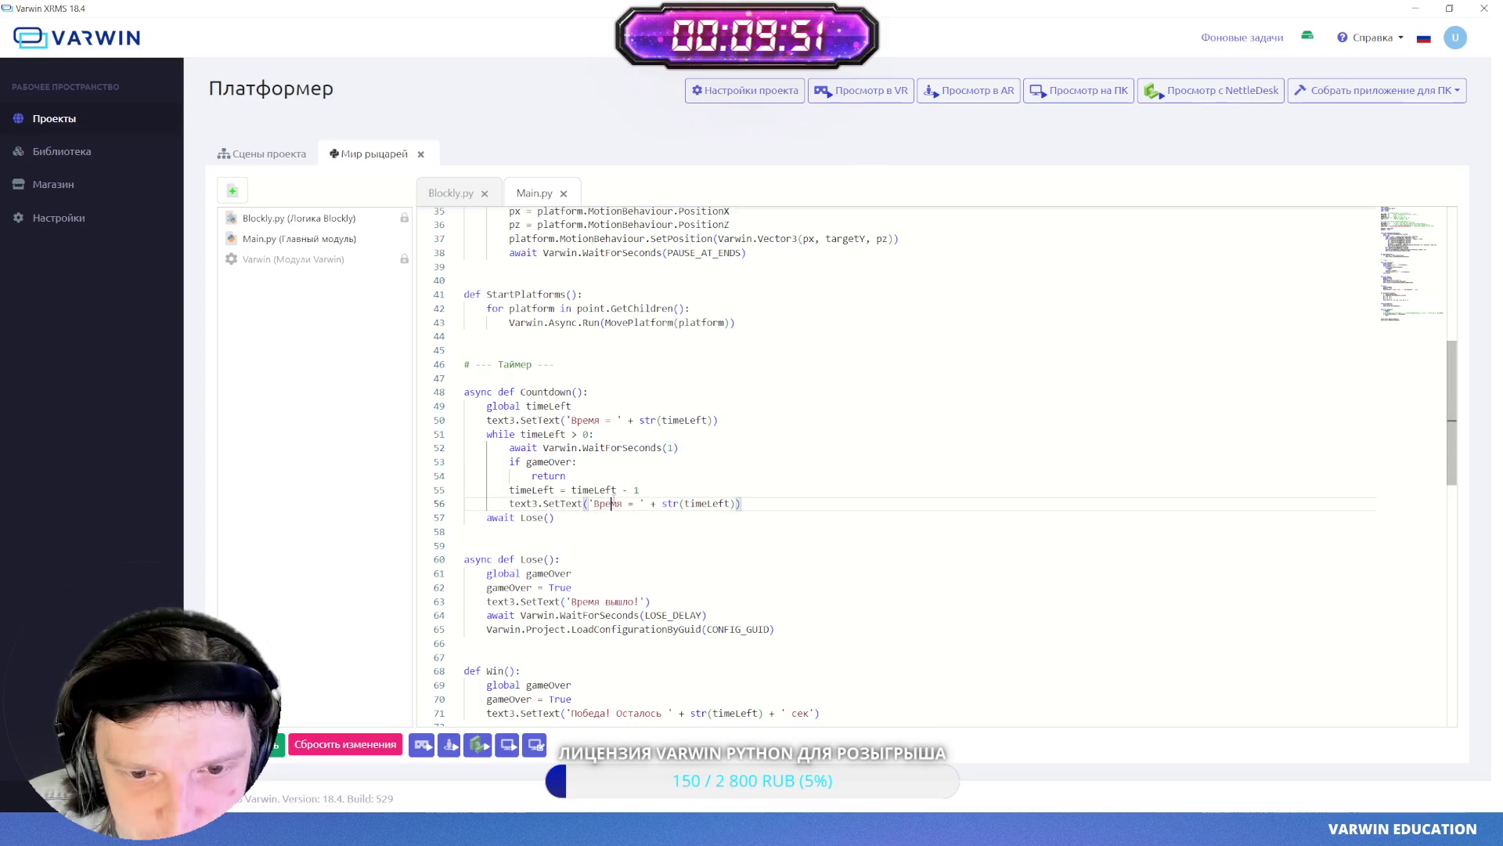
click(570, 489)
key(shift+End)
key(End)
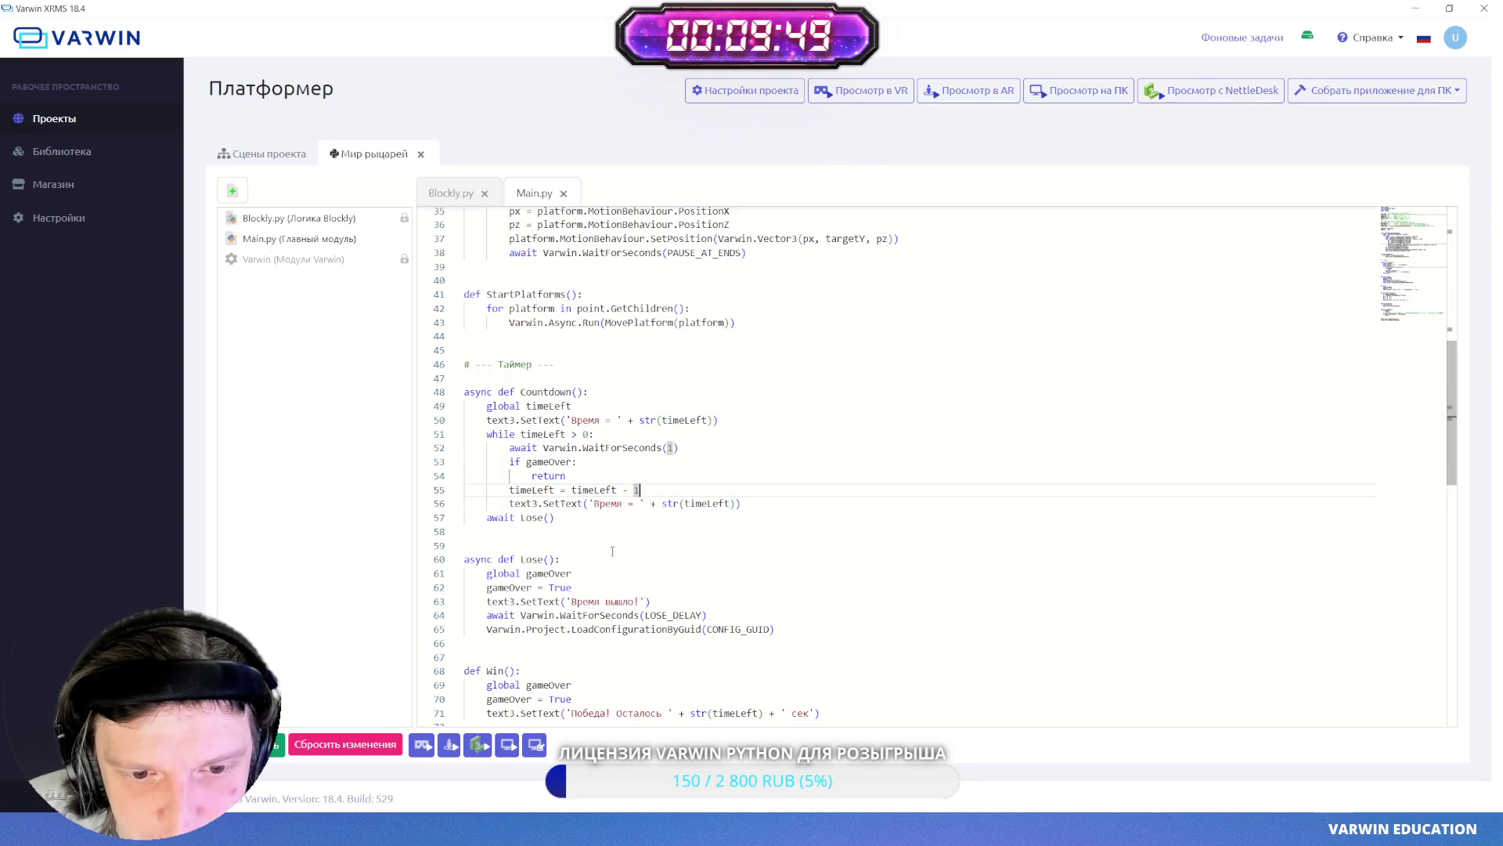
key(ctrl+s)
key(alt+Tab)
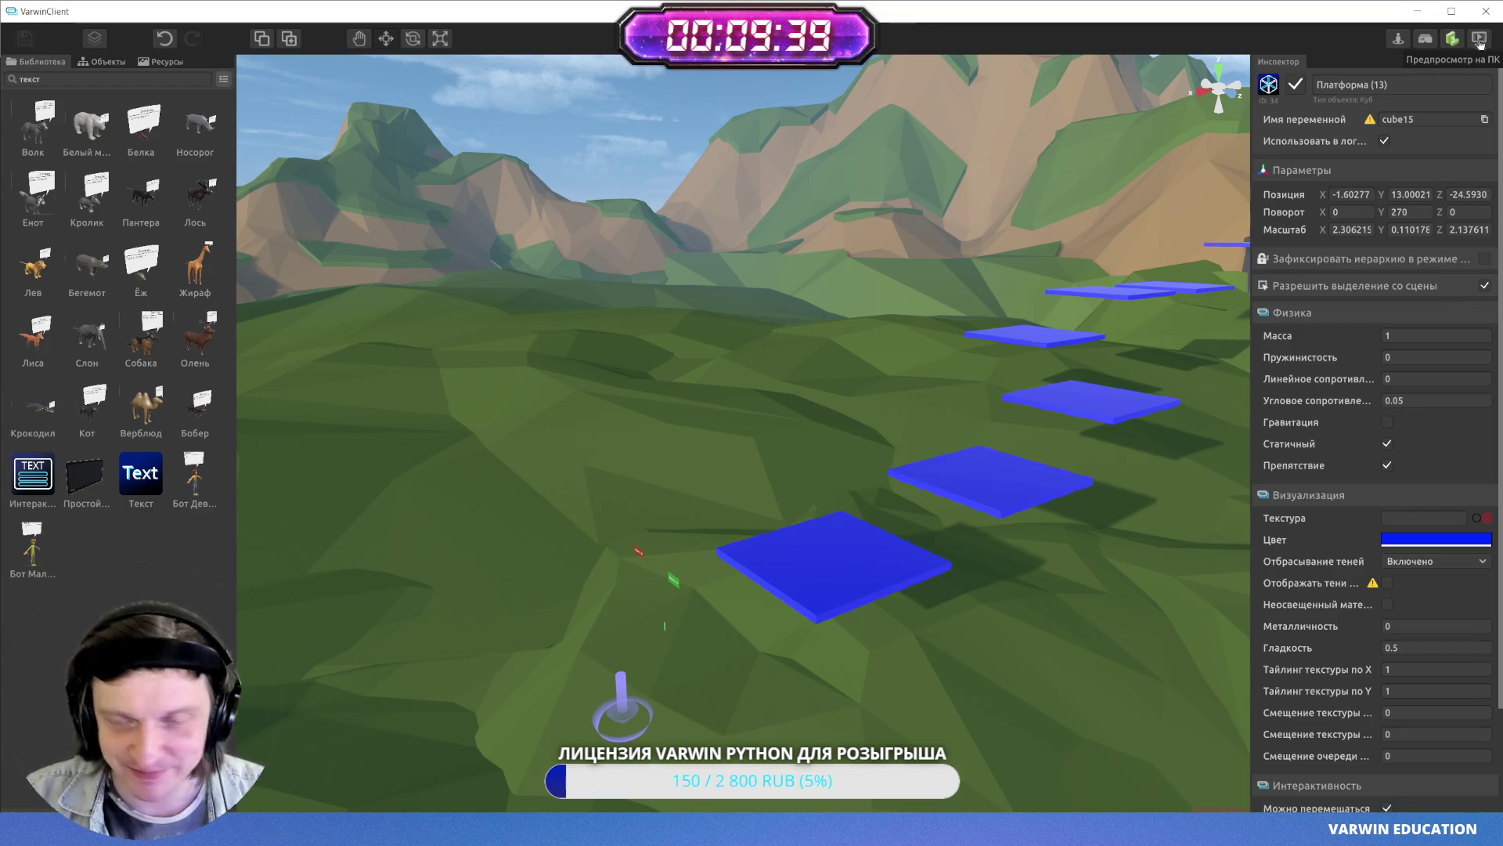
- Start the PC preview and jump across the blue platforms collecting the first three coins
click(1480, 41)
key(w)
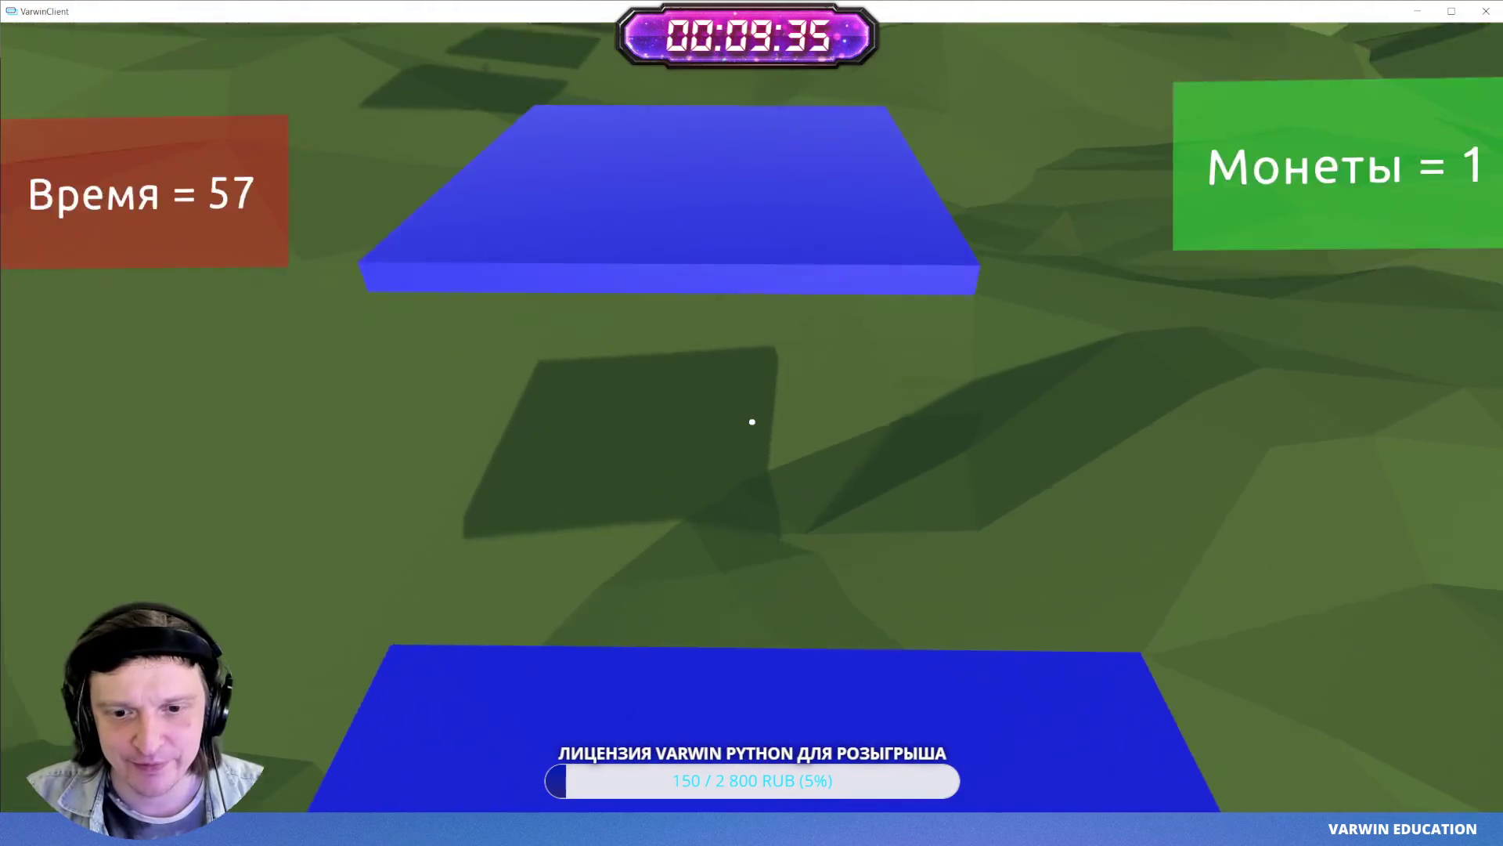
key(space)
key(w)
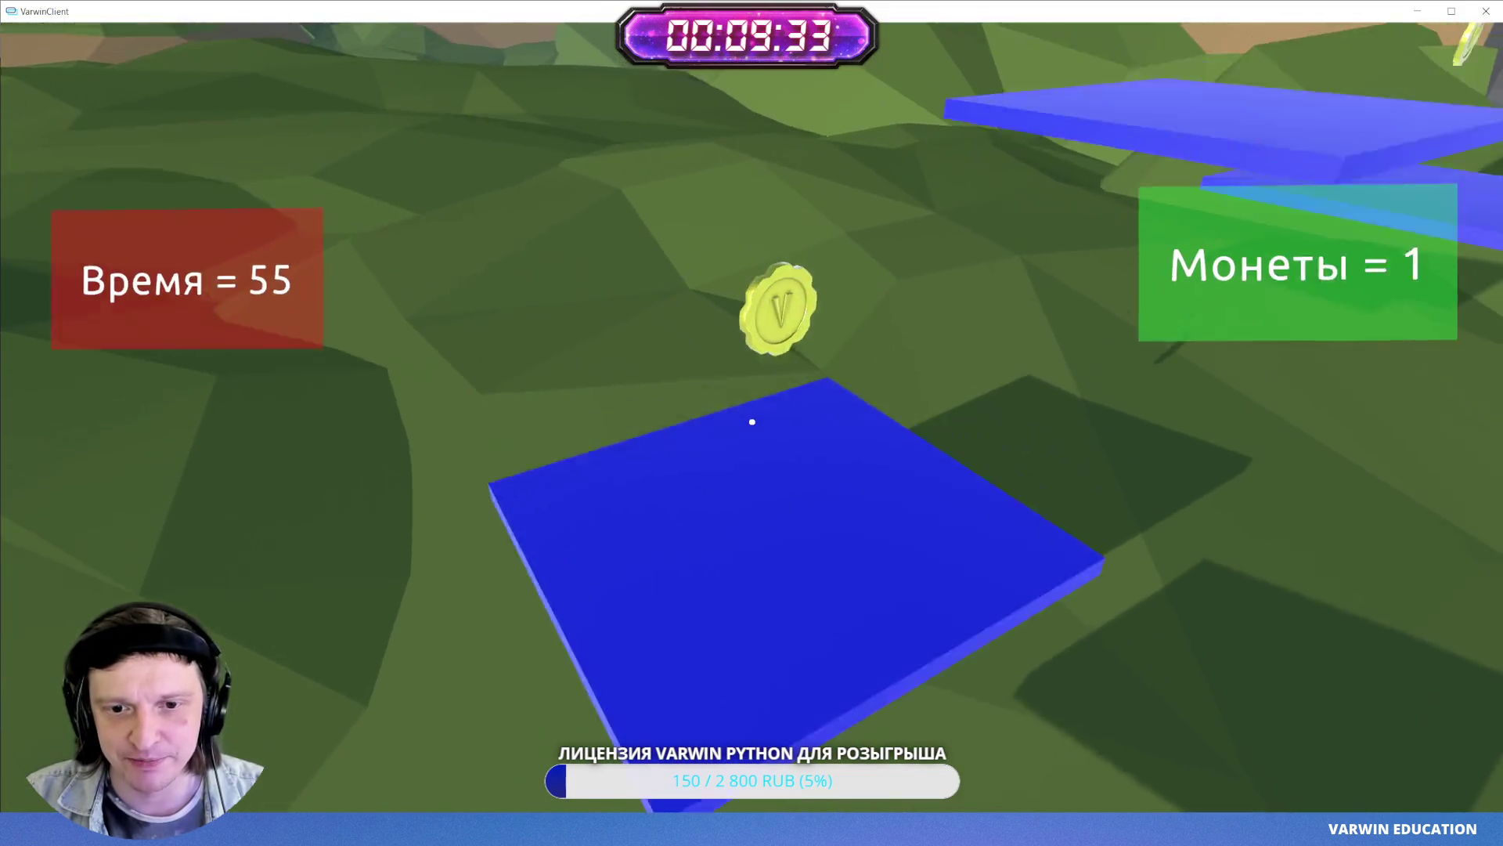
key(w)
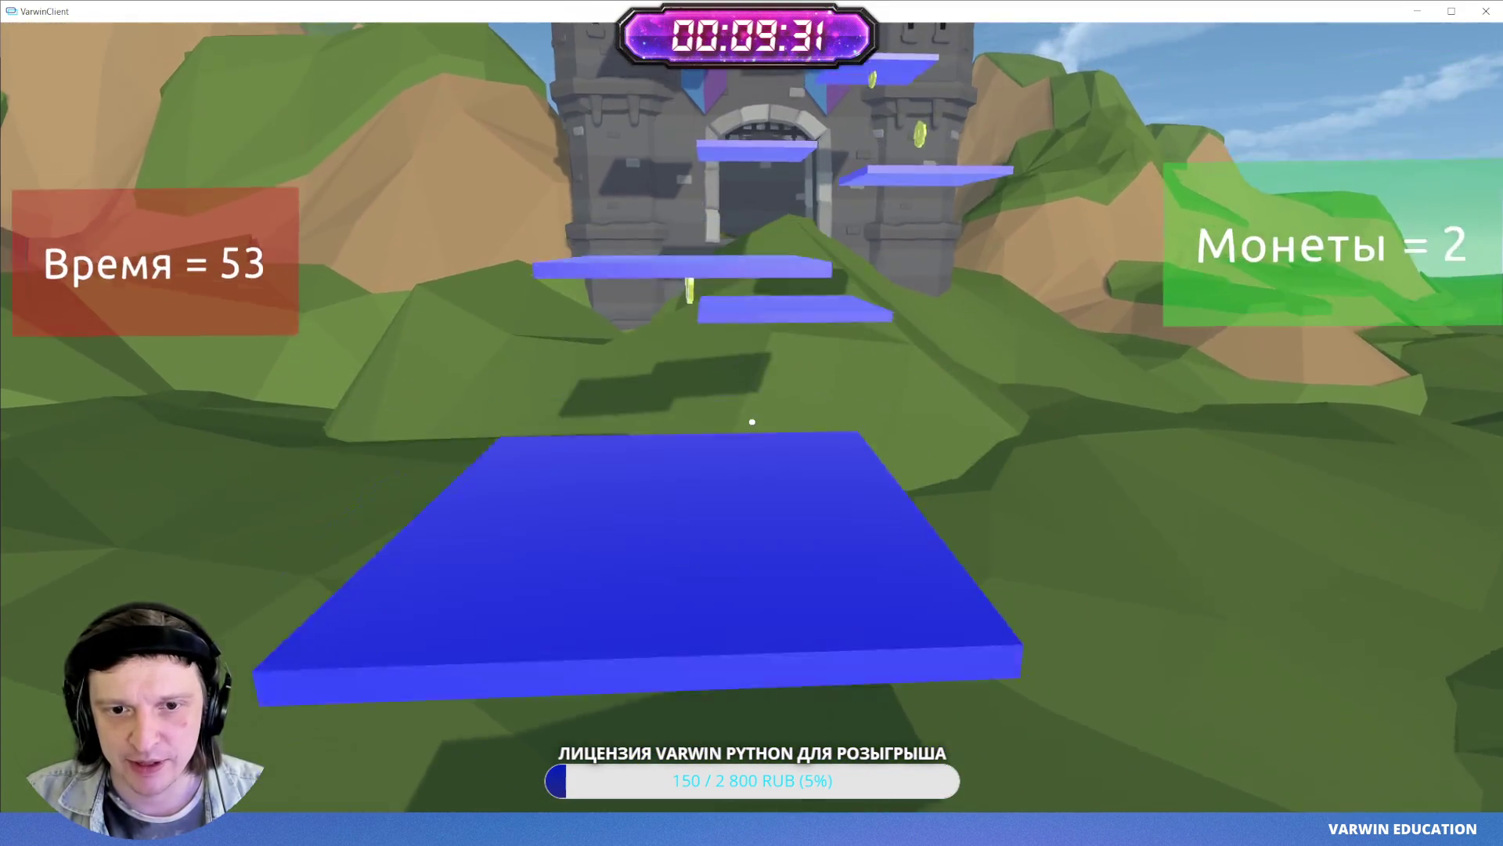
key(space)
key(w)
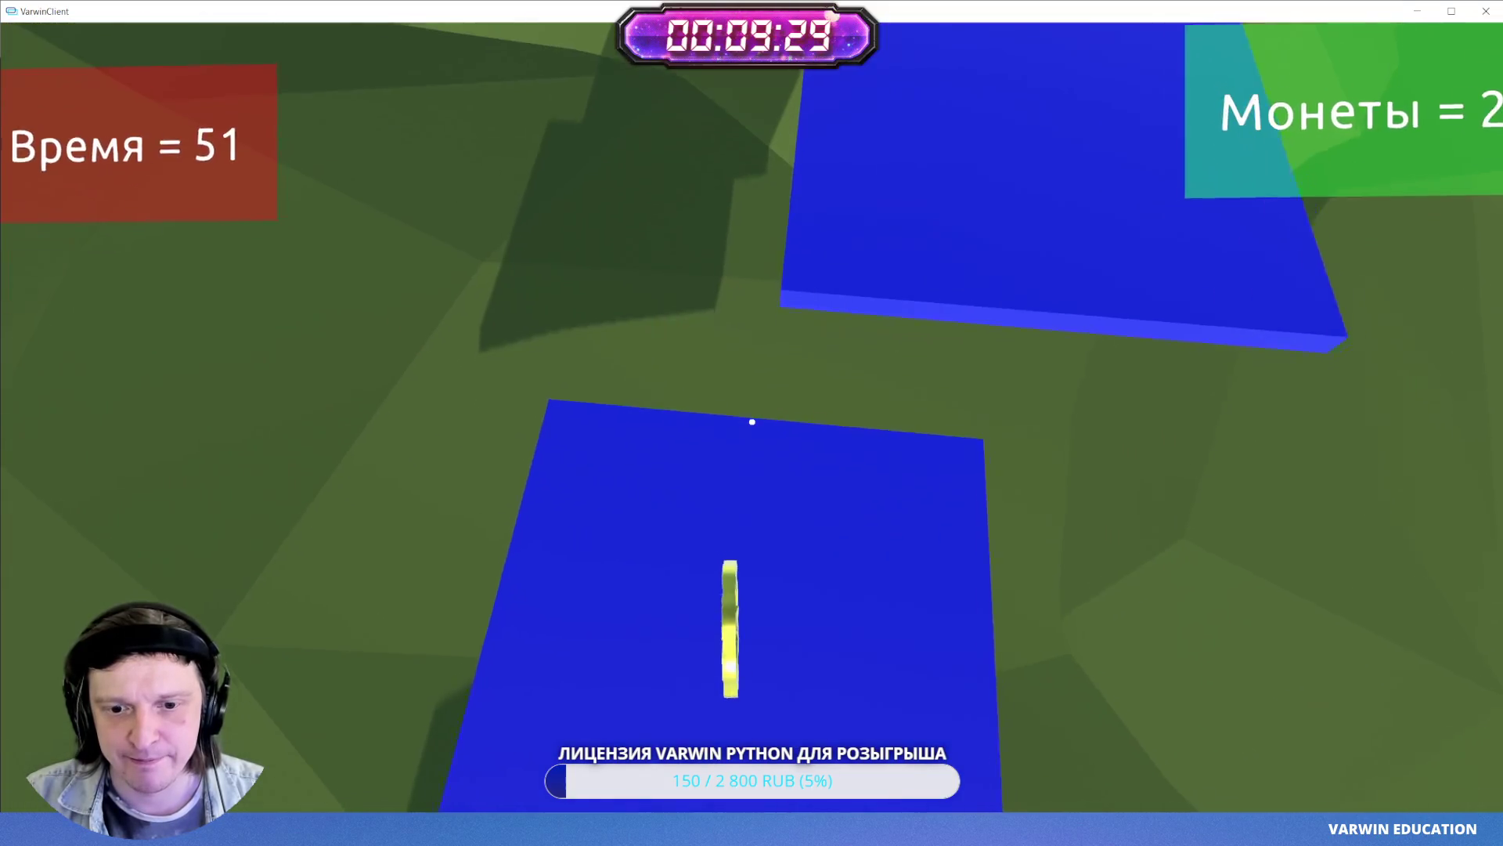
key(w)
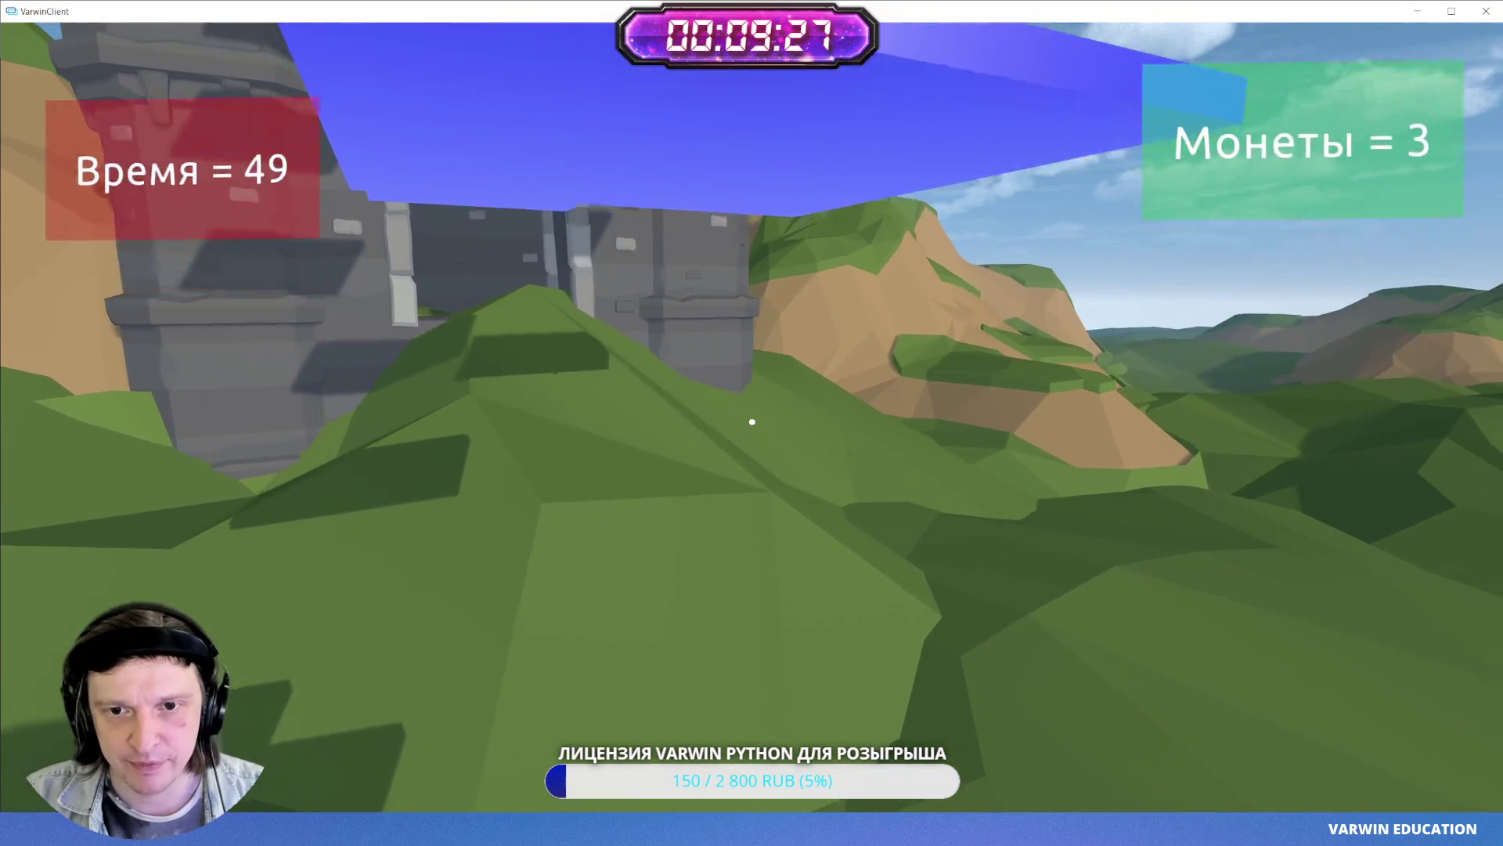
key(w)
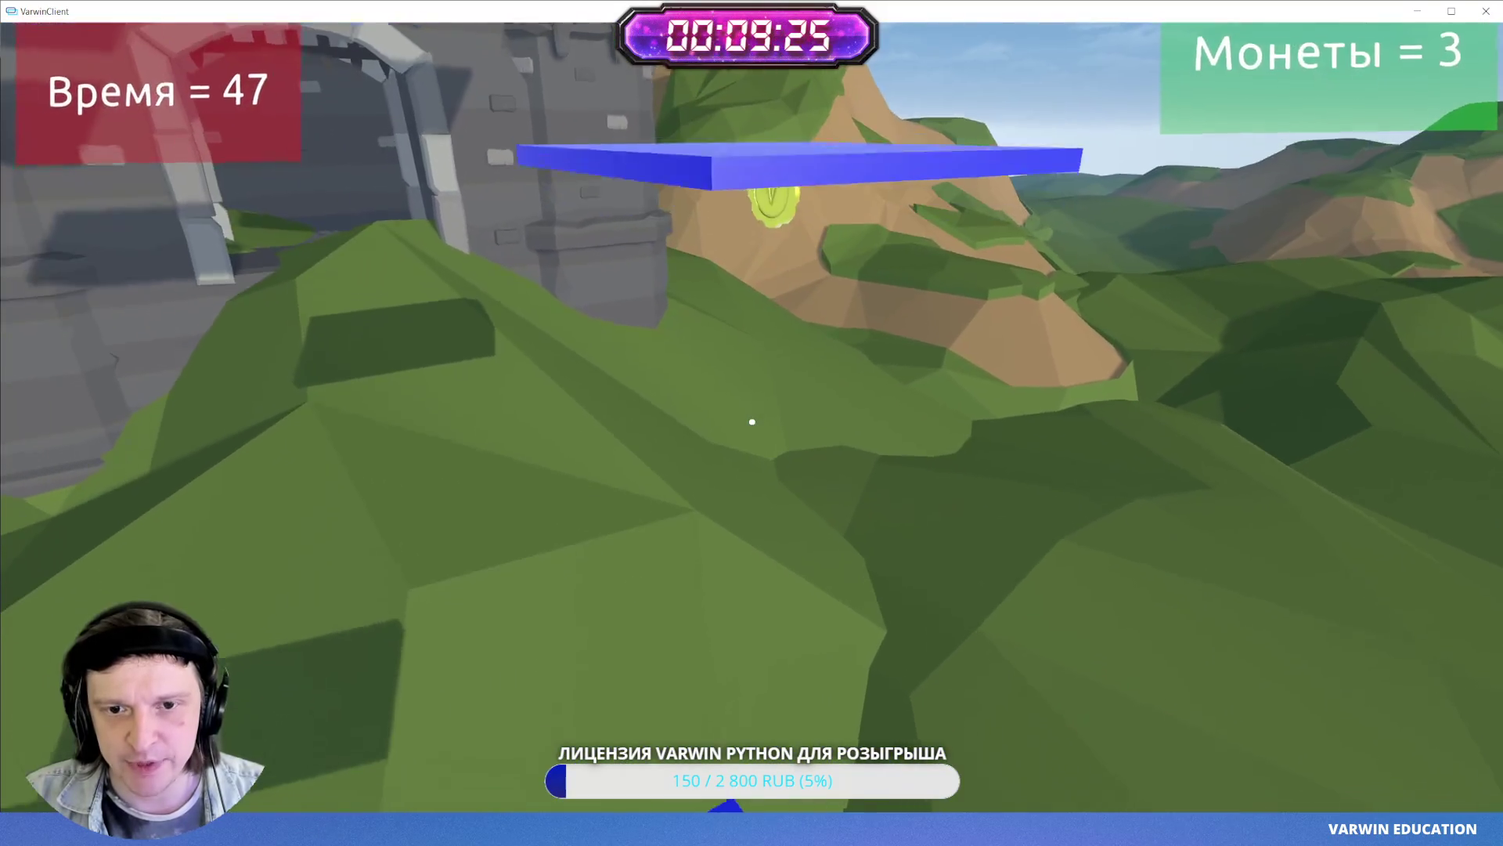
key(space)
- Collect the fourth, fifth and sixth coins from the moving platforms
key(w)
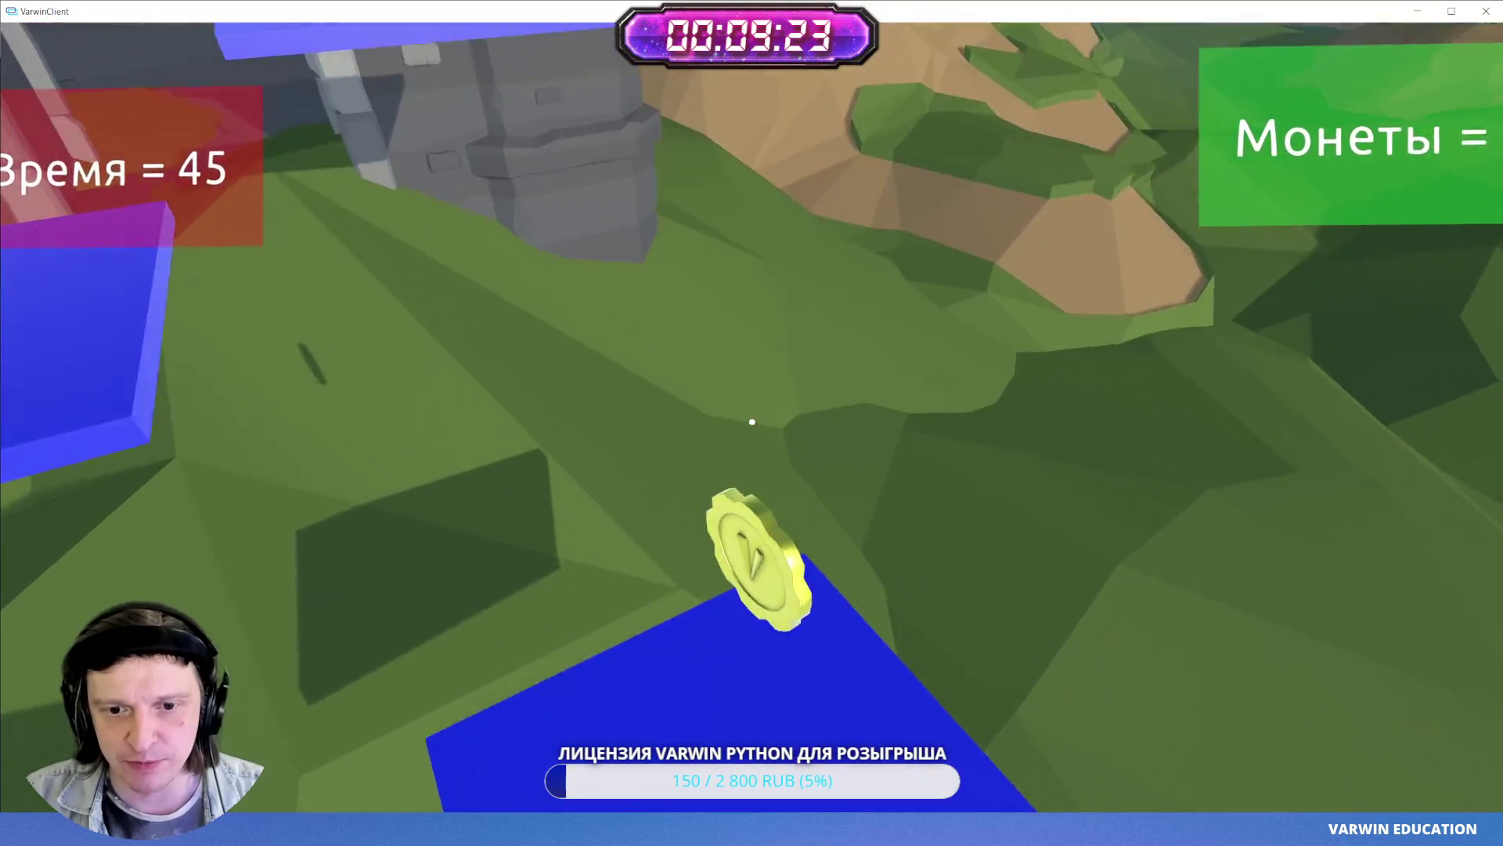
key(w)
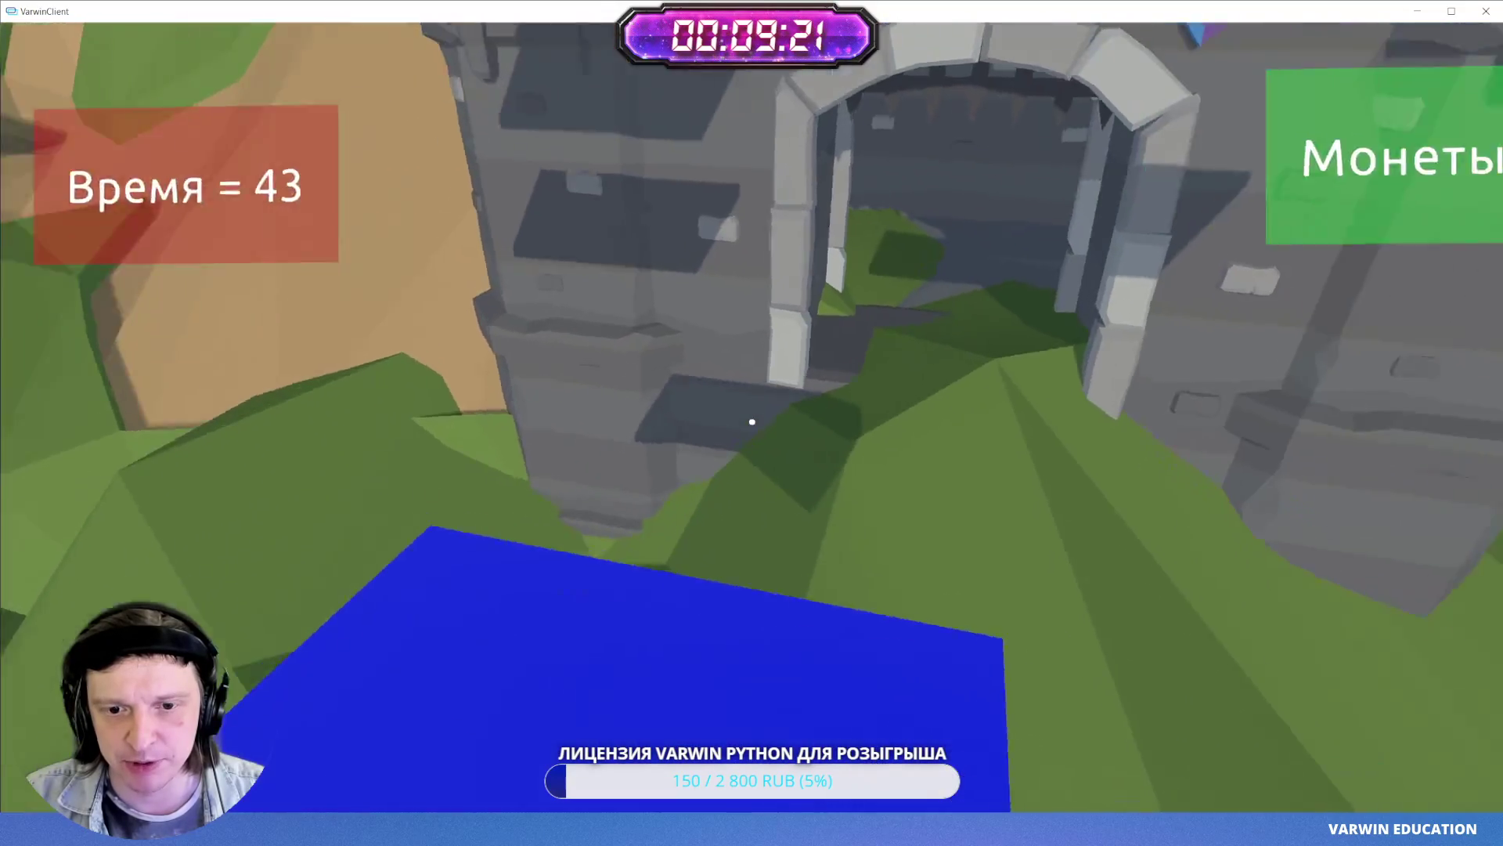
key(w)
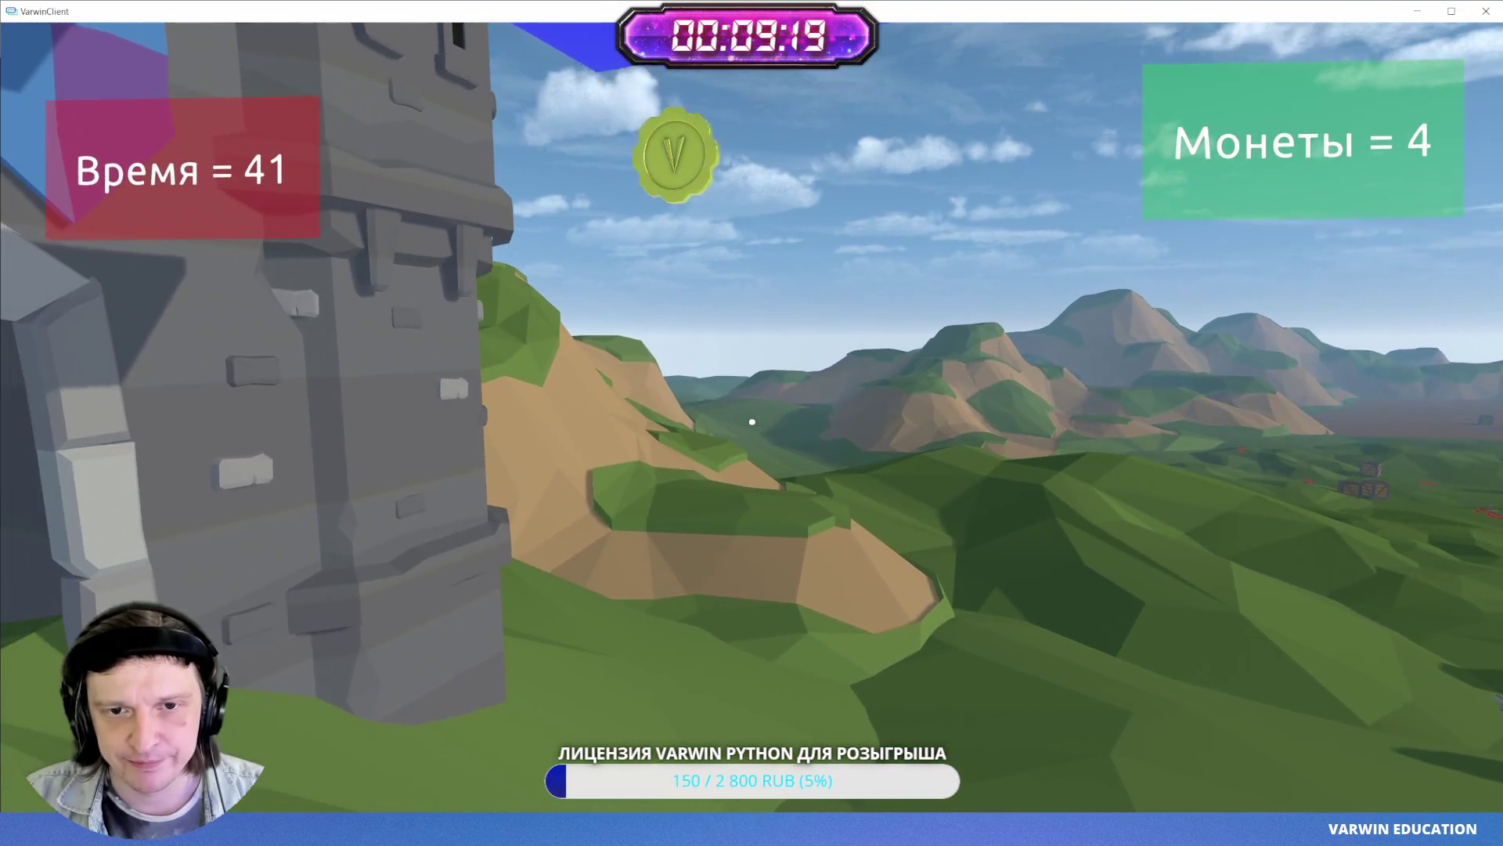
key(w)
key(space)
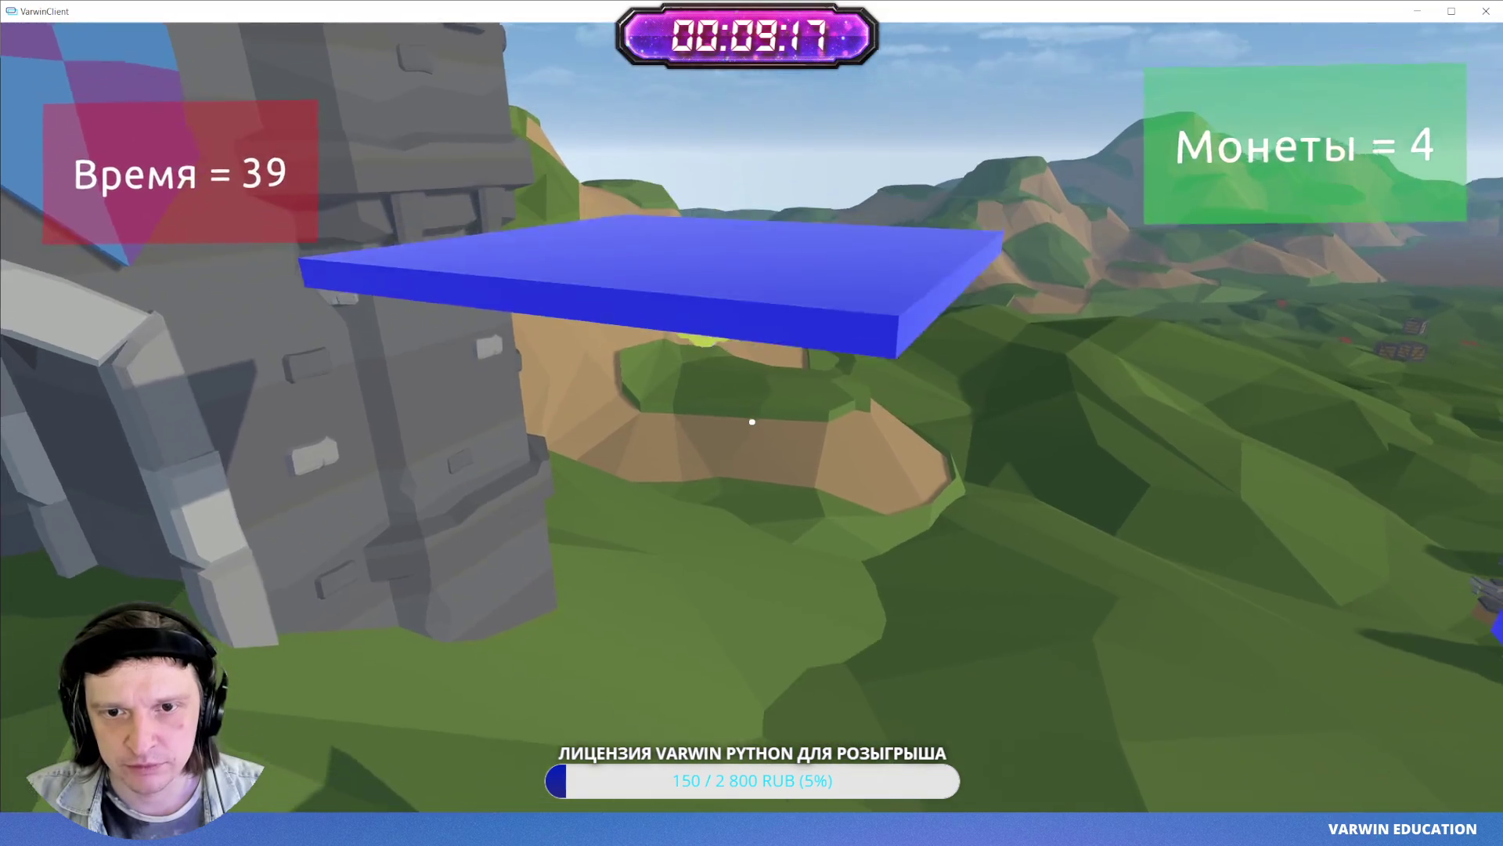
key(w)
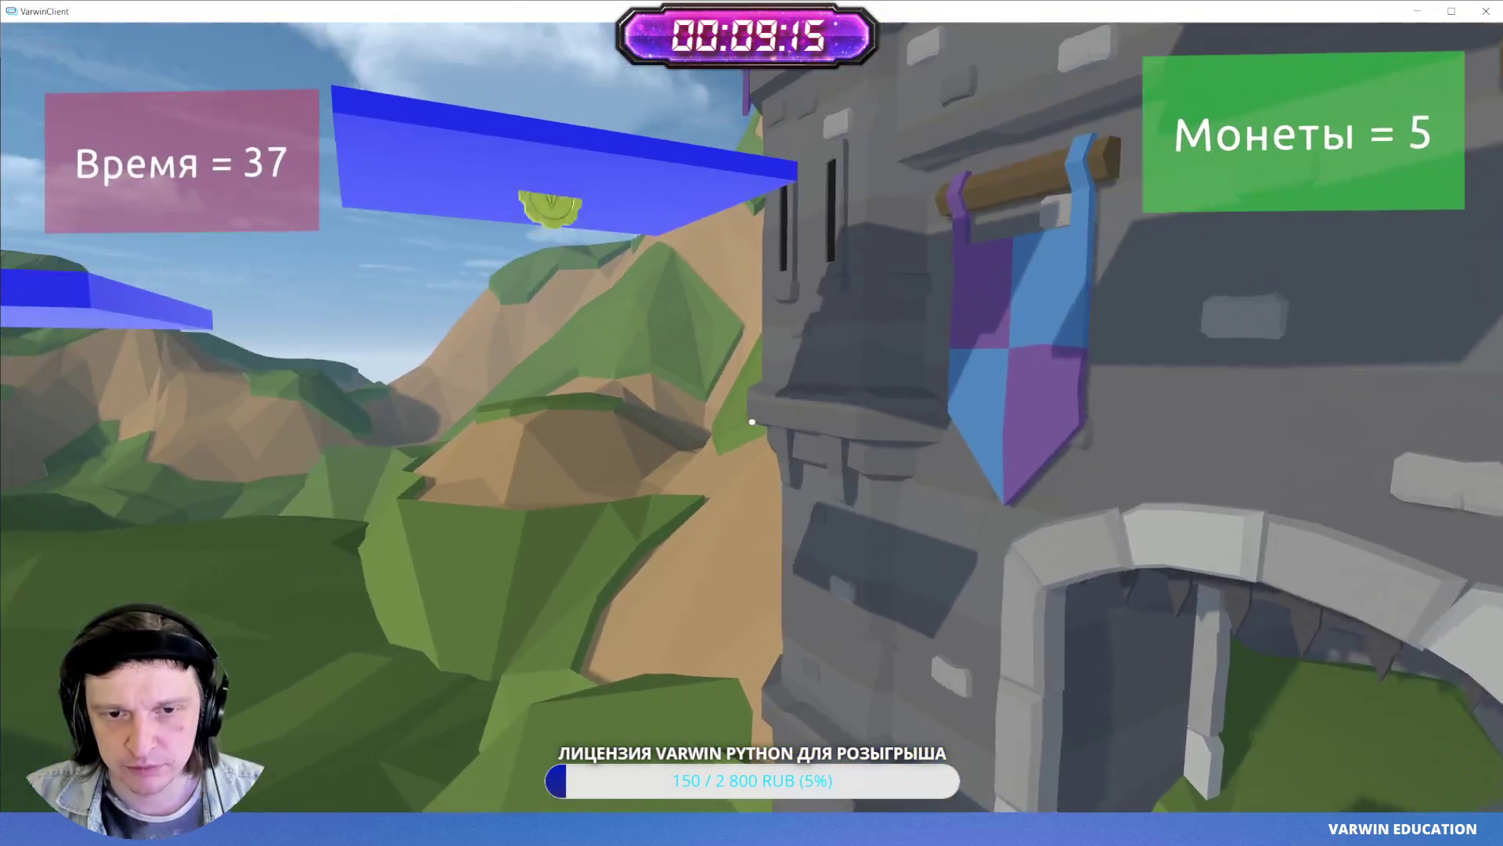
key(w)
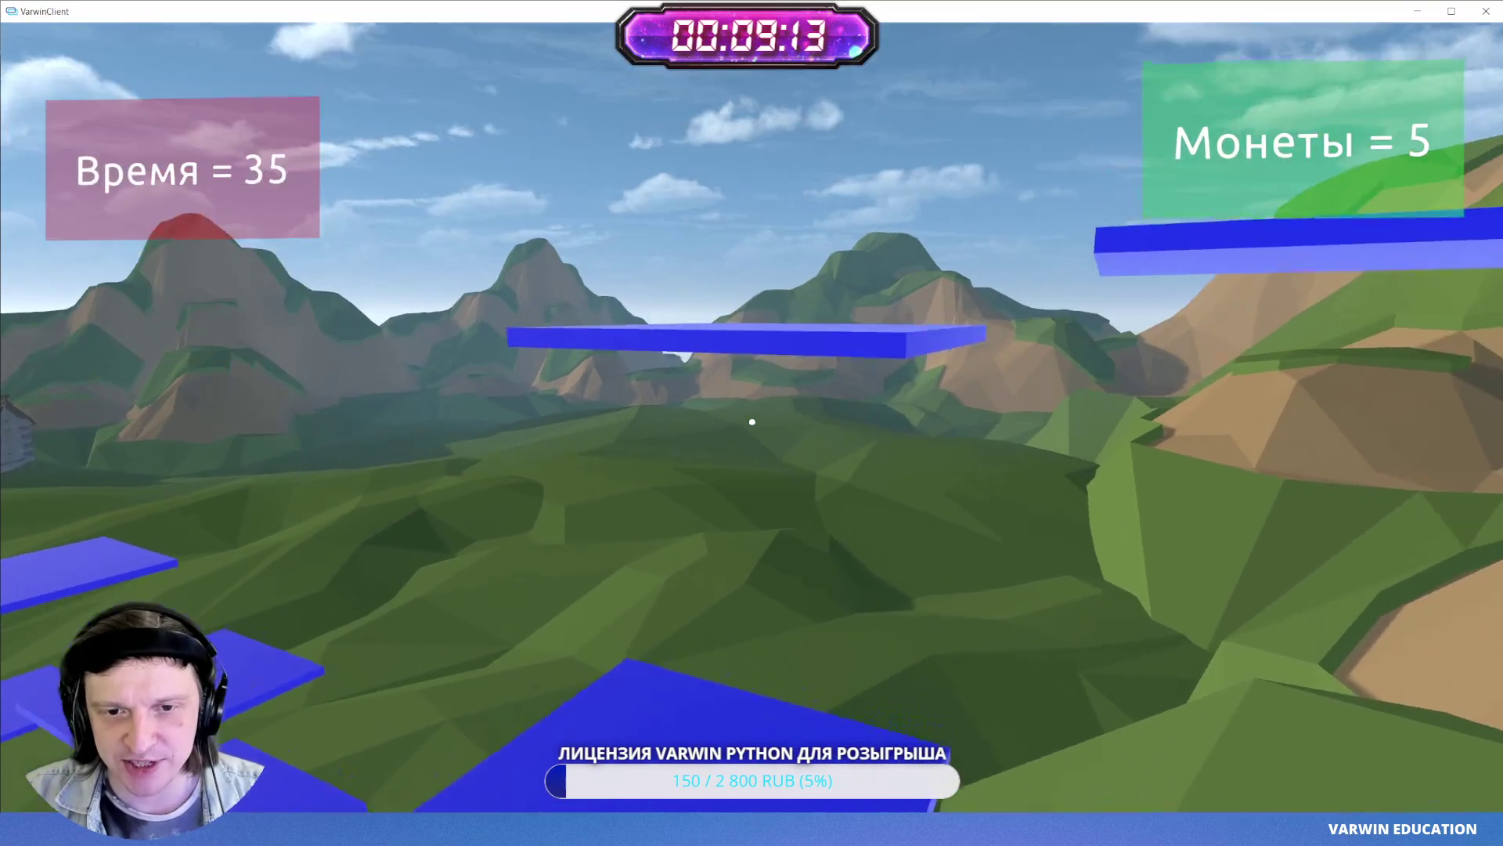
key(w)
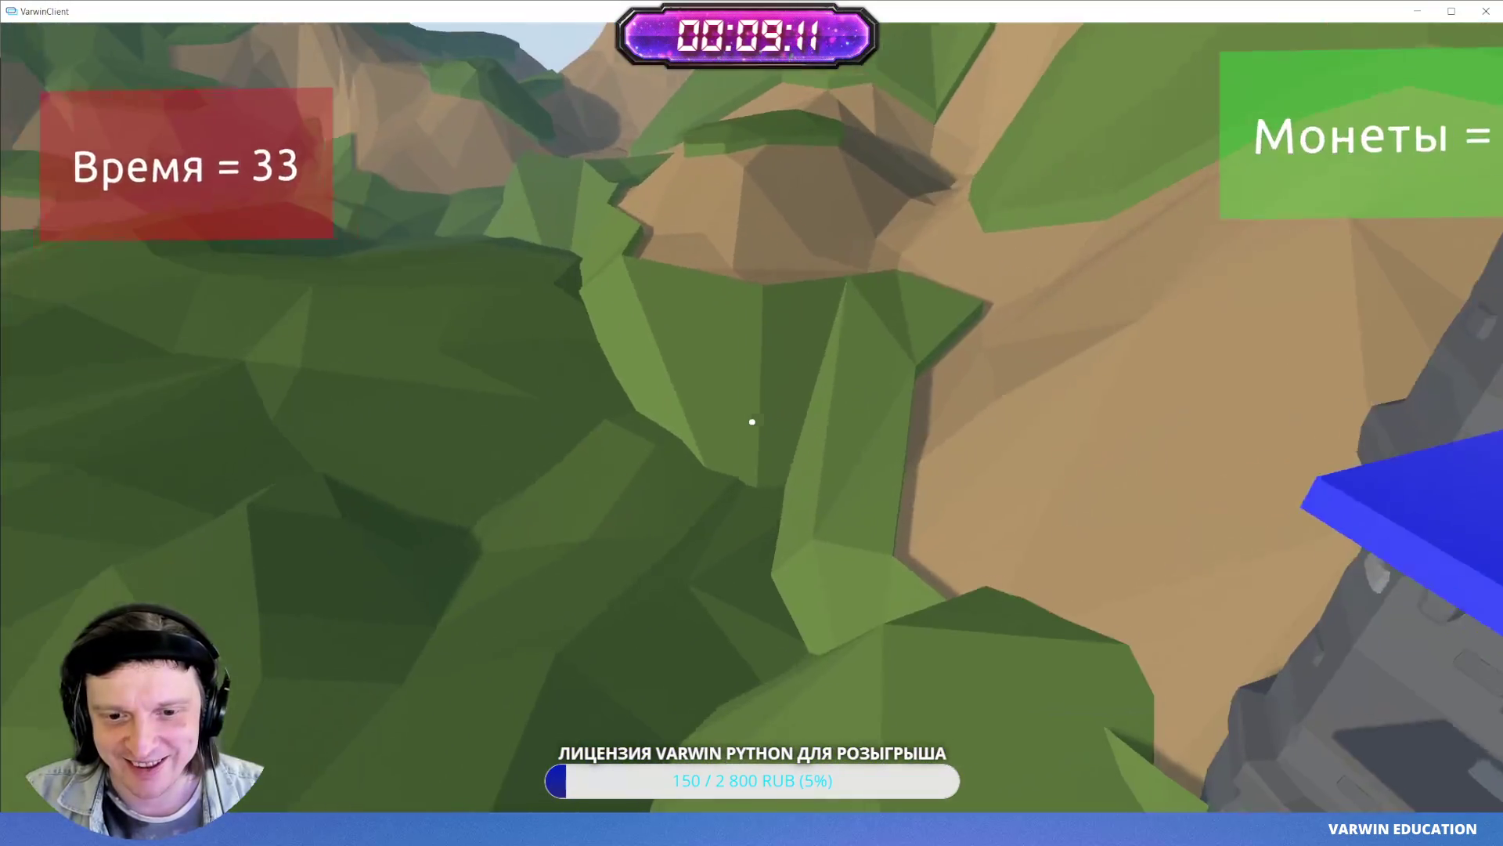
key(w)
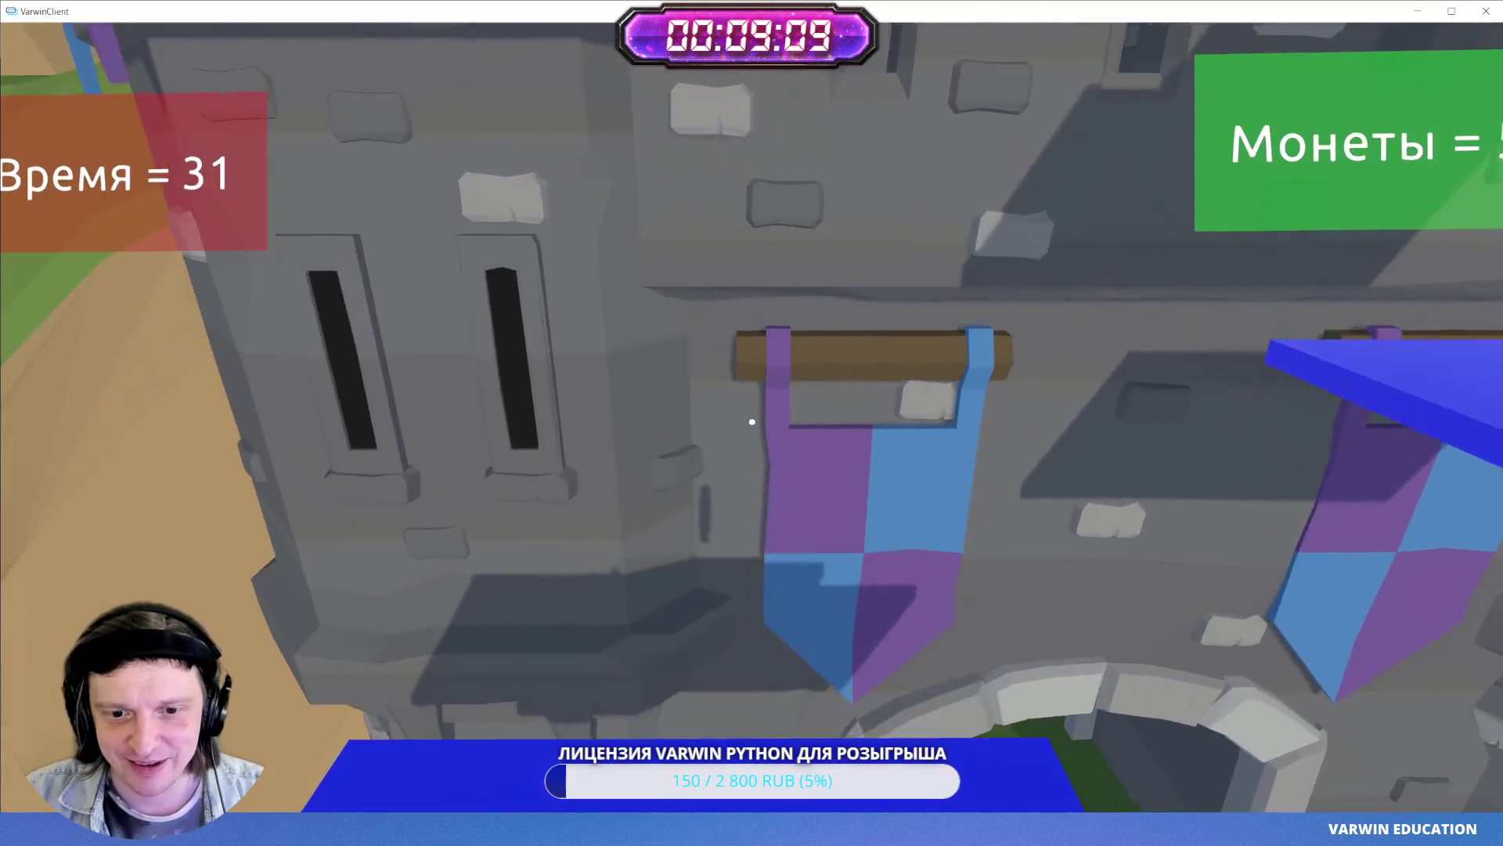
- Roam the castle wall and valley platforms until the countdown runs out
key(w)
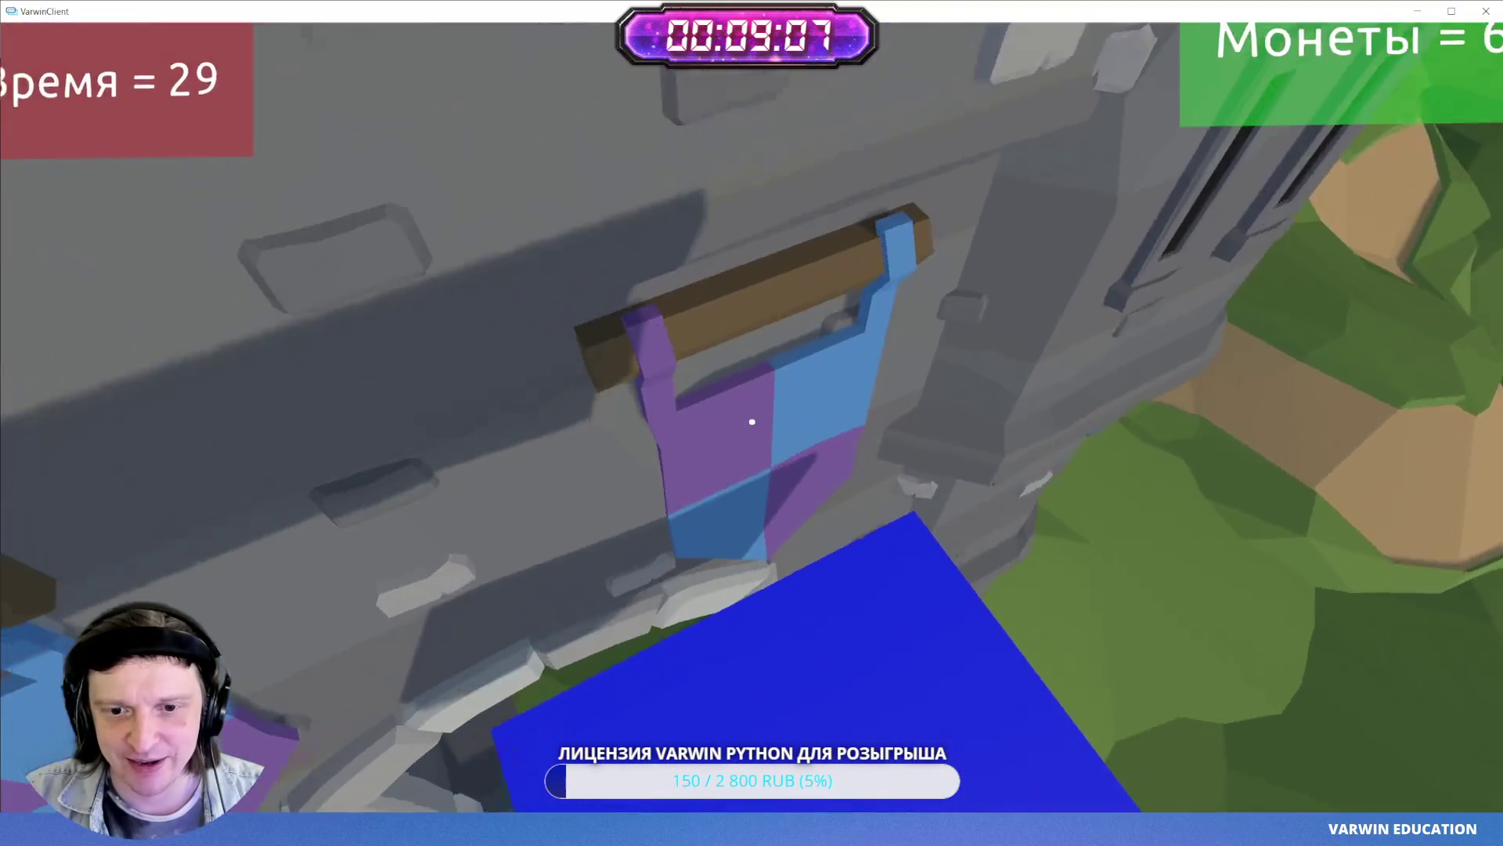
key(w)
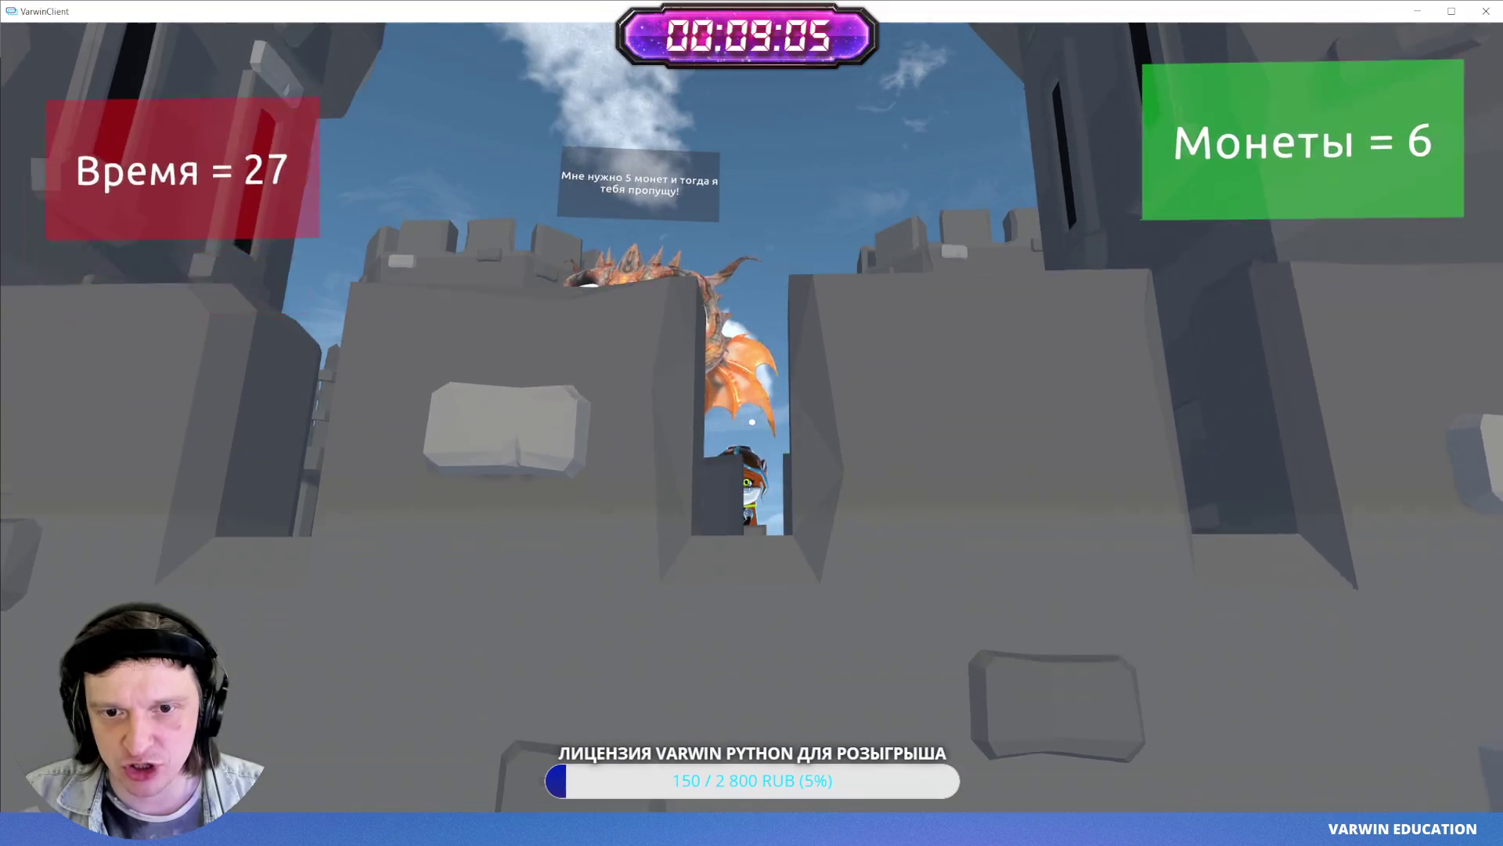
key(w)
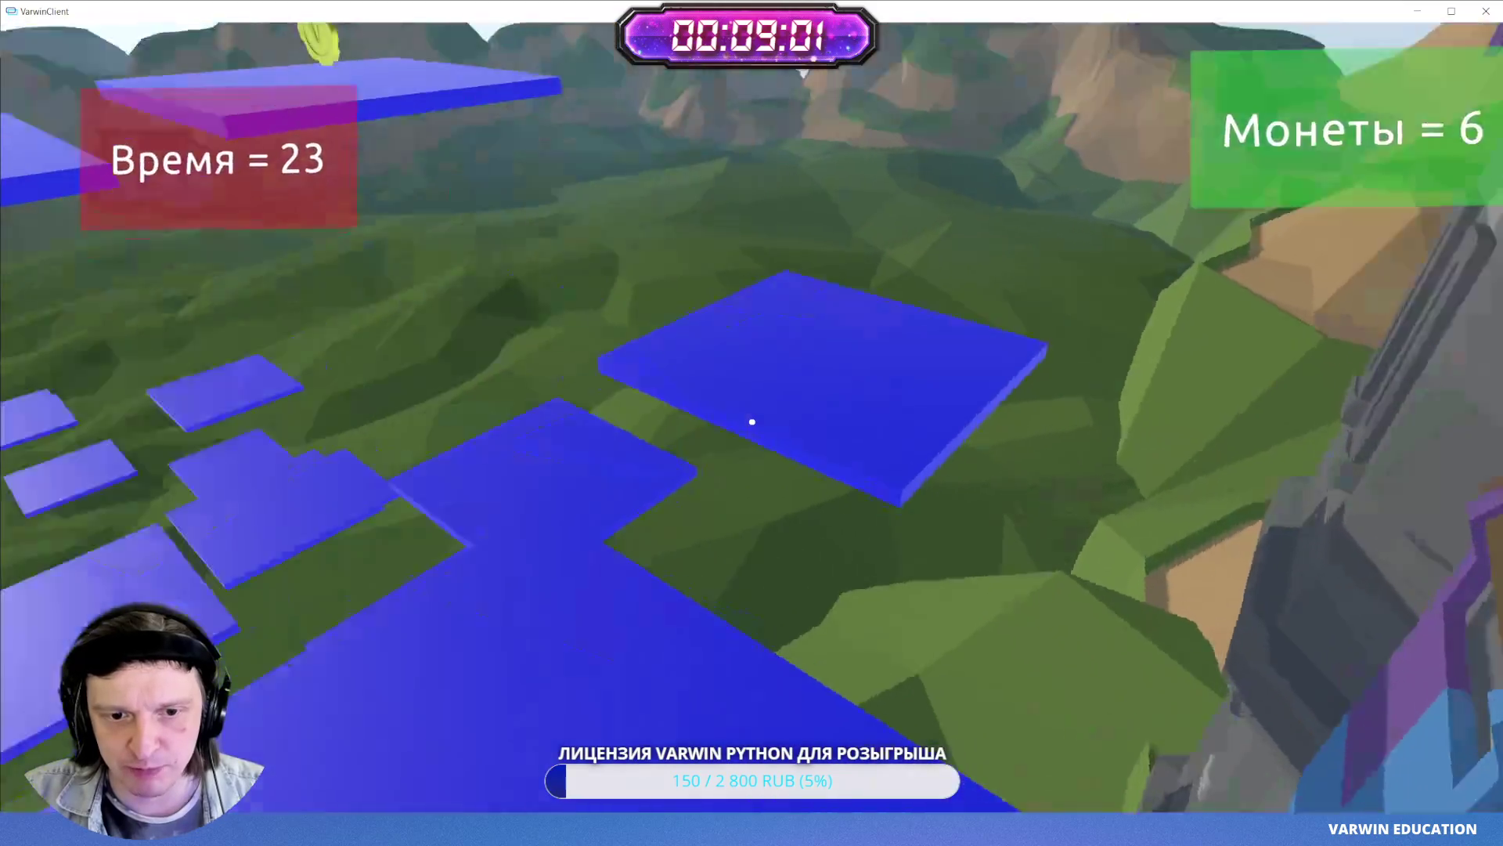
key(w)
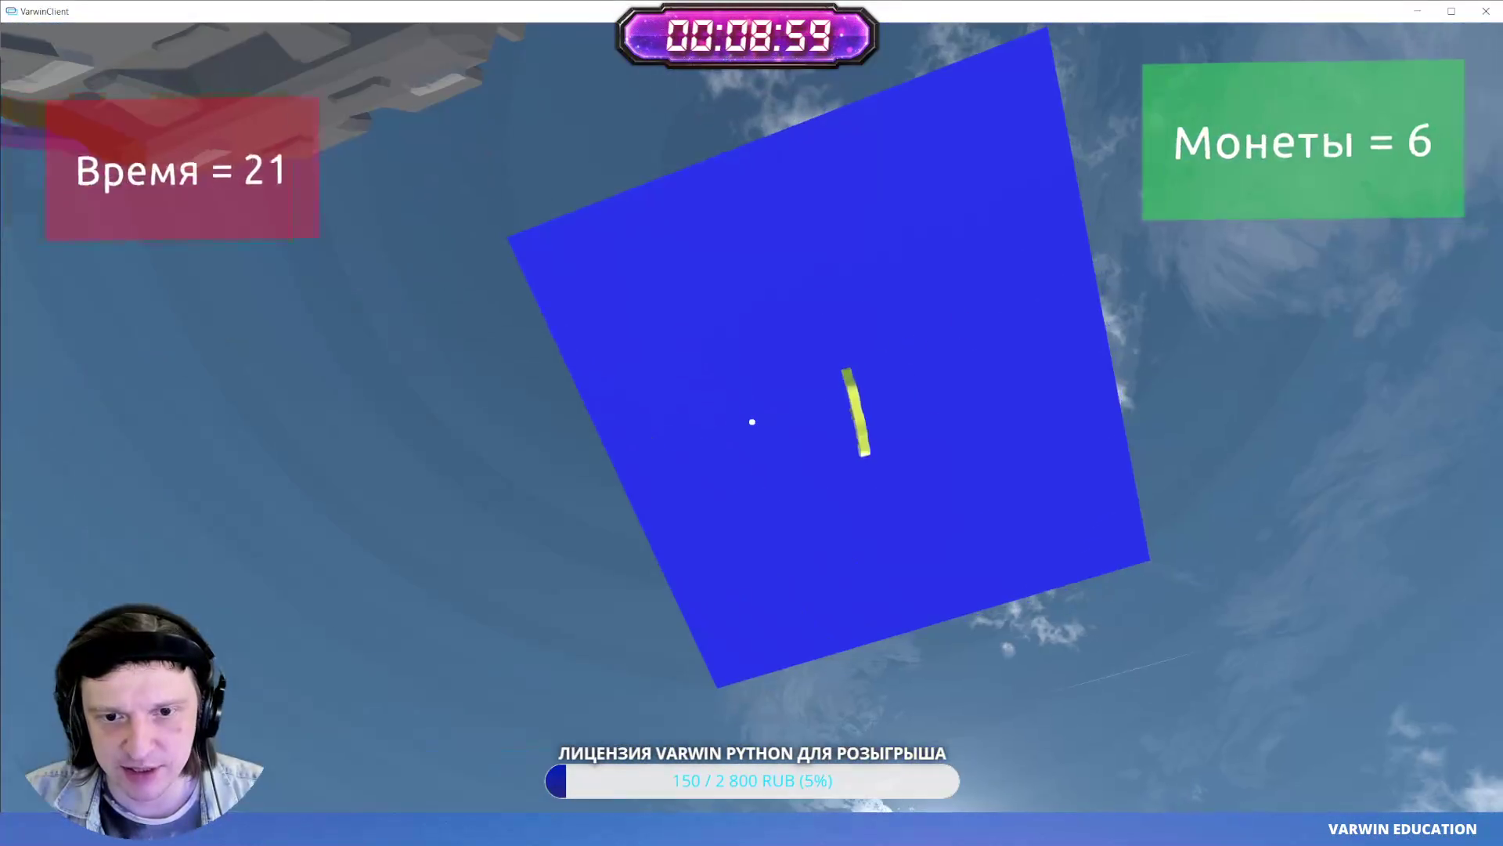
key(w)
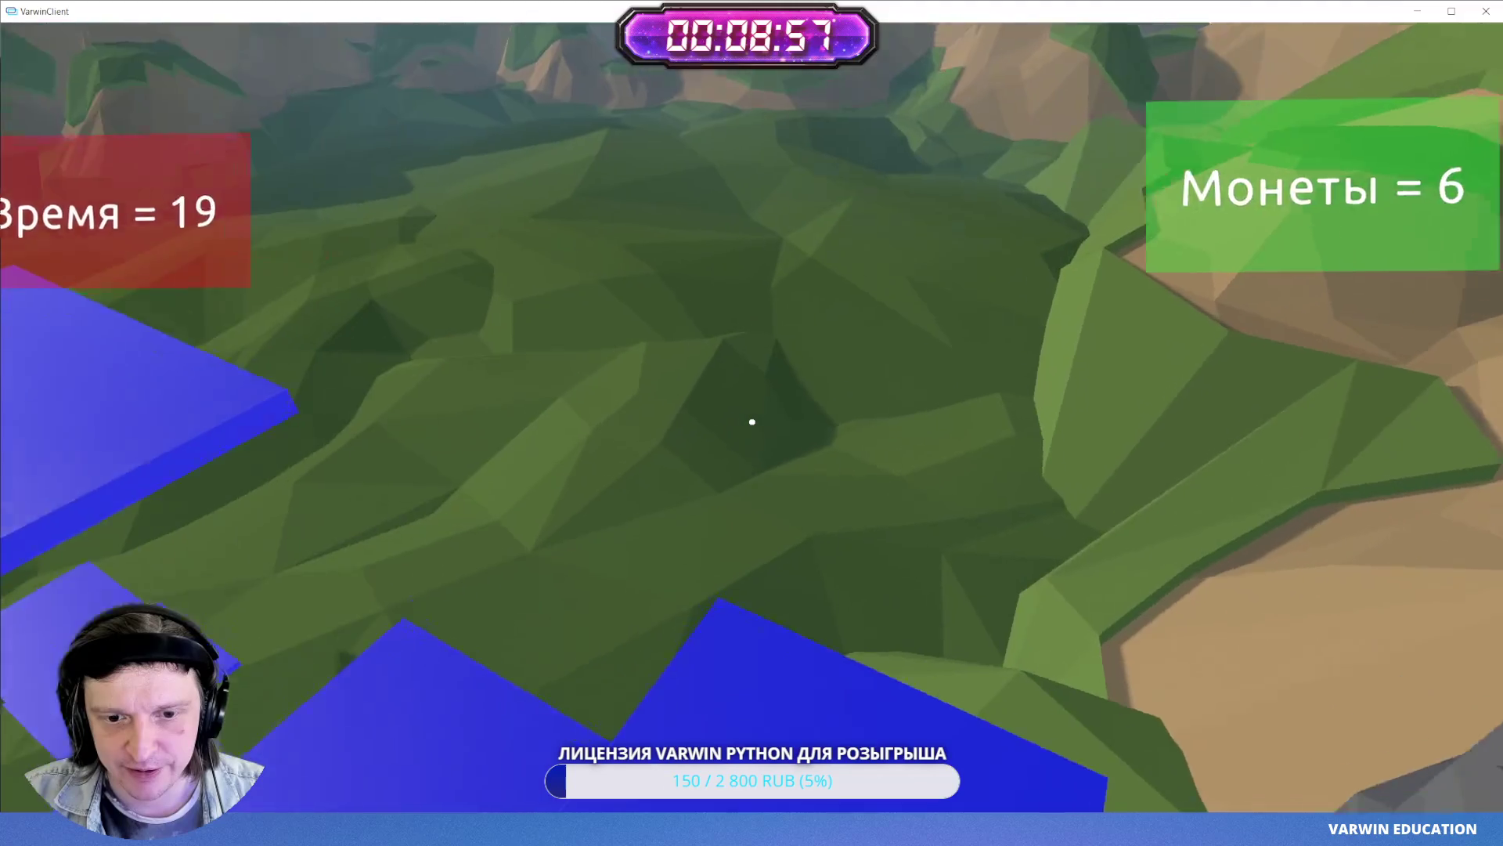
key(w)
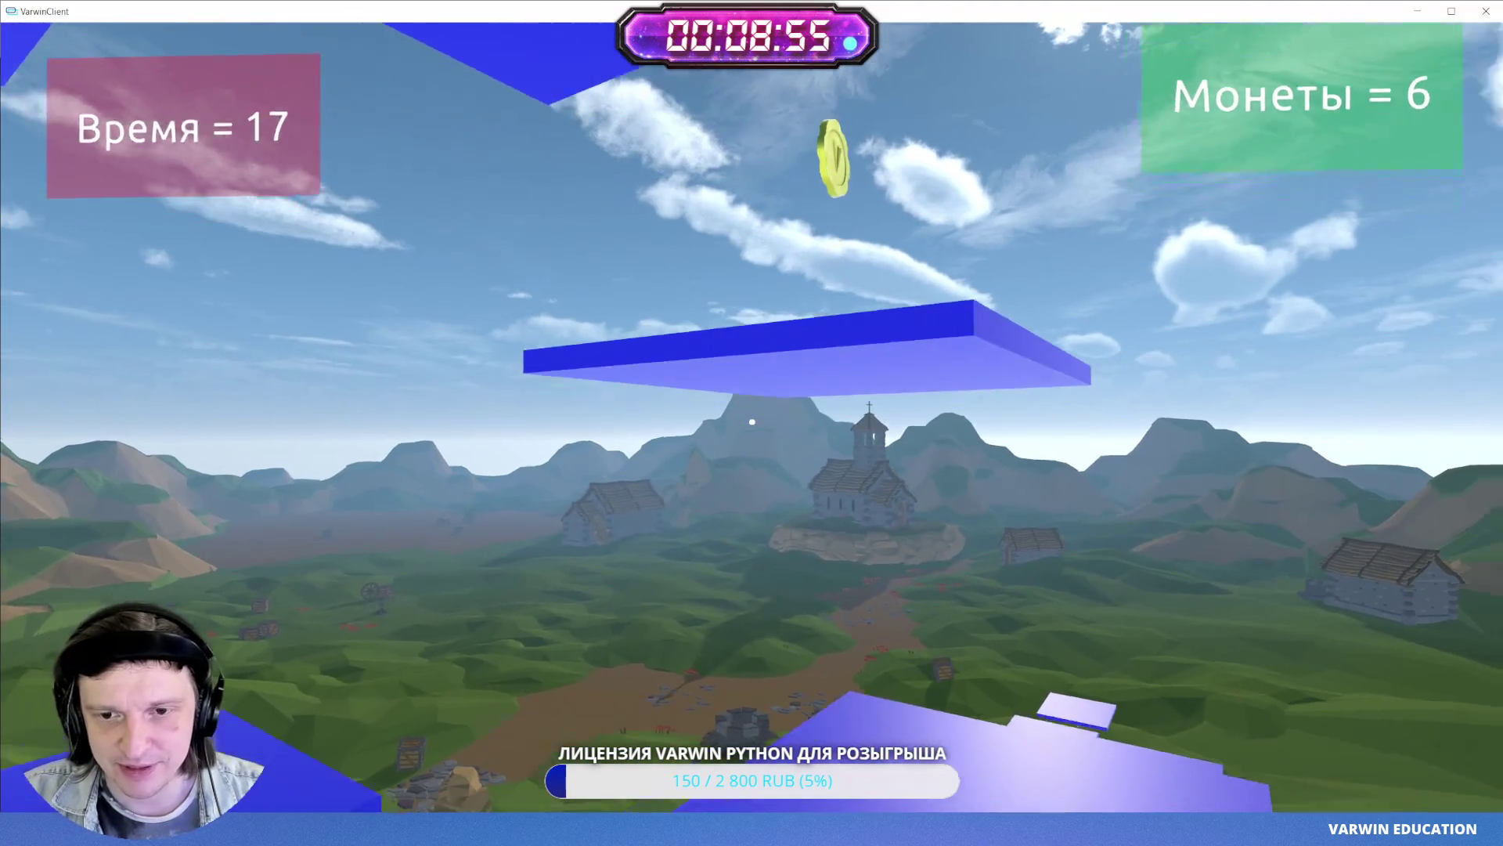
key(w)
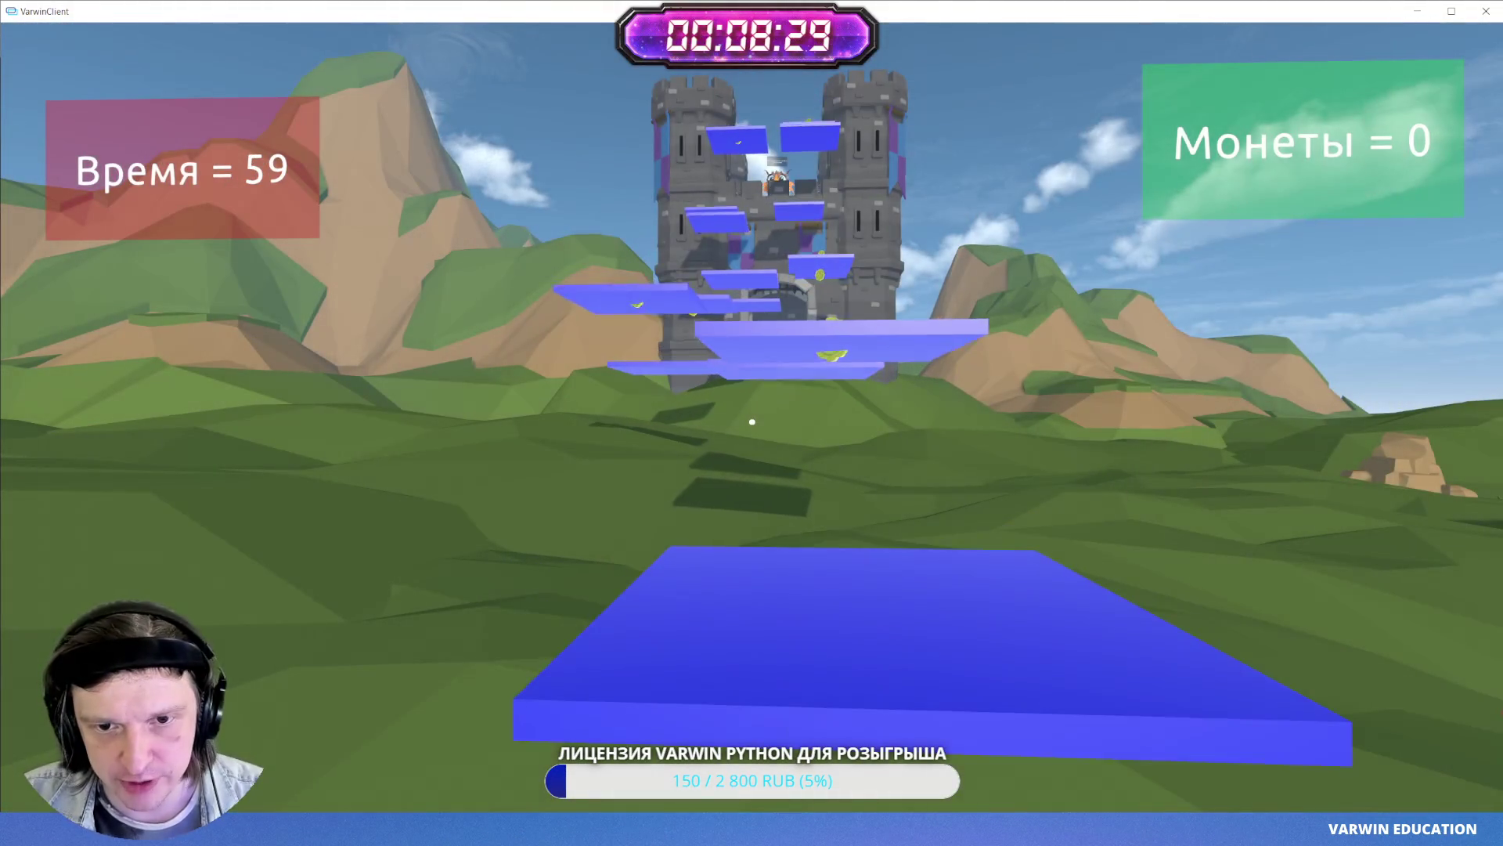
key(alt+Tab)
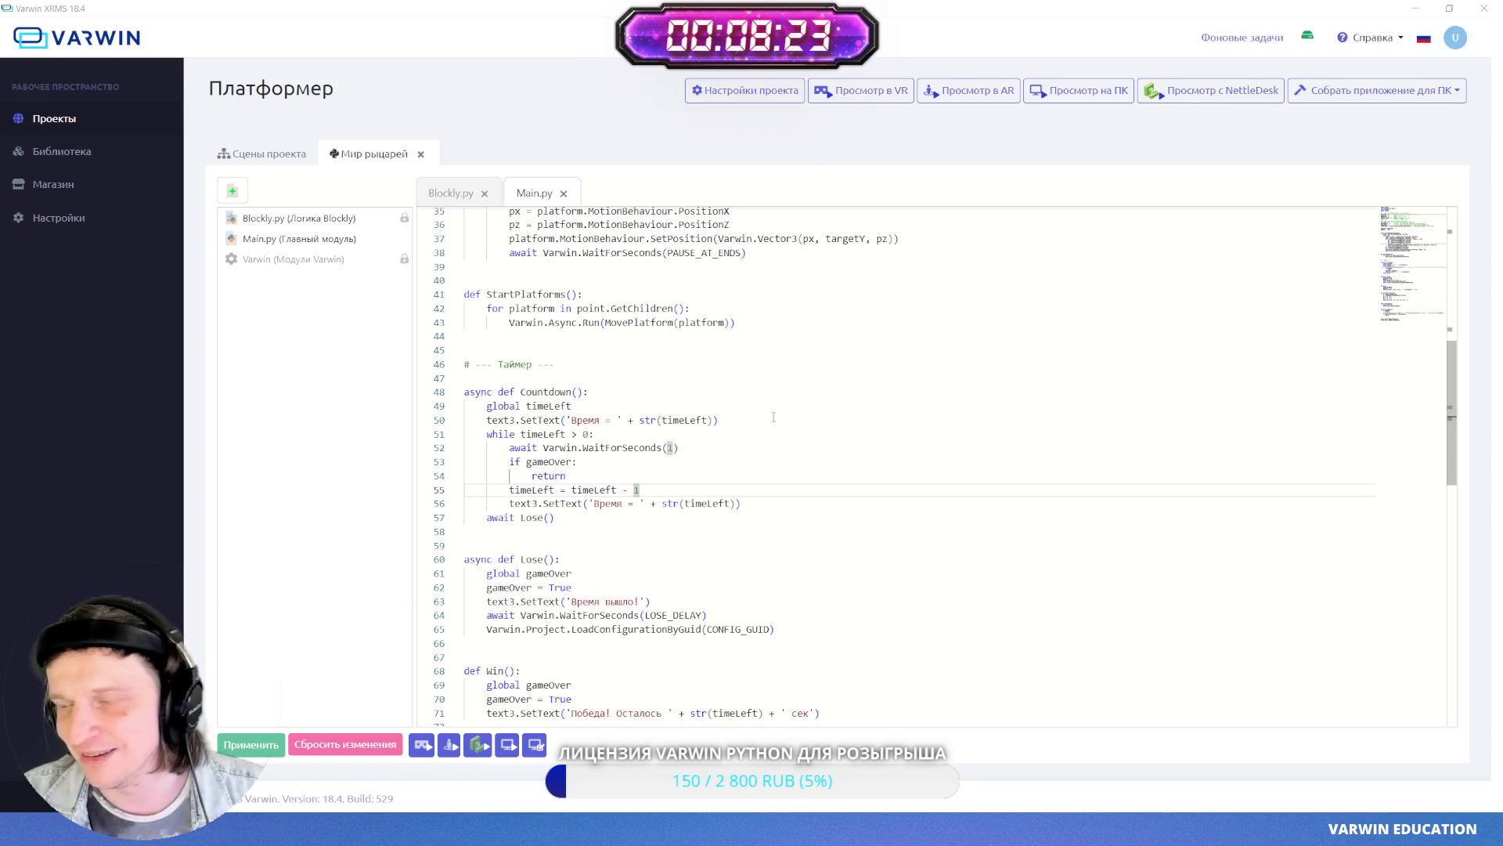
- Switch from the game back to the Varwin XRMS editor and scroll Main.py to Lose()
key(alt+Tab)
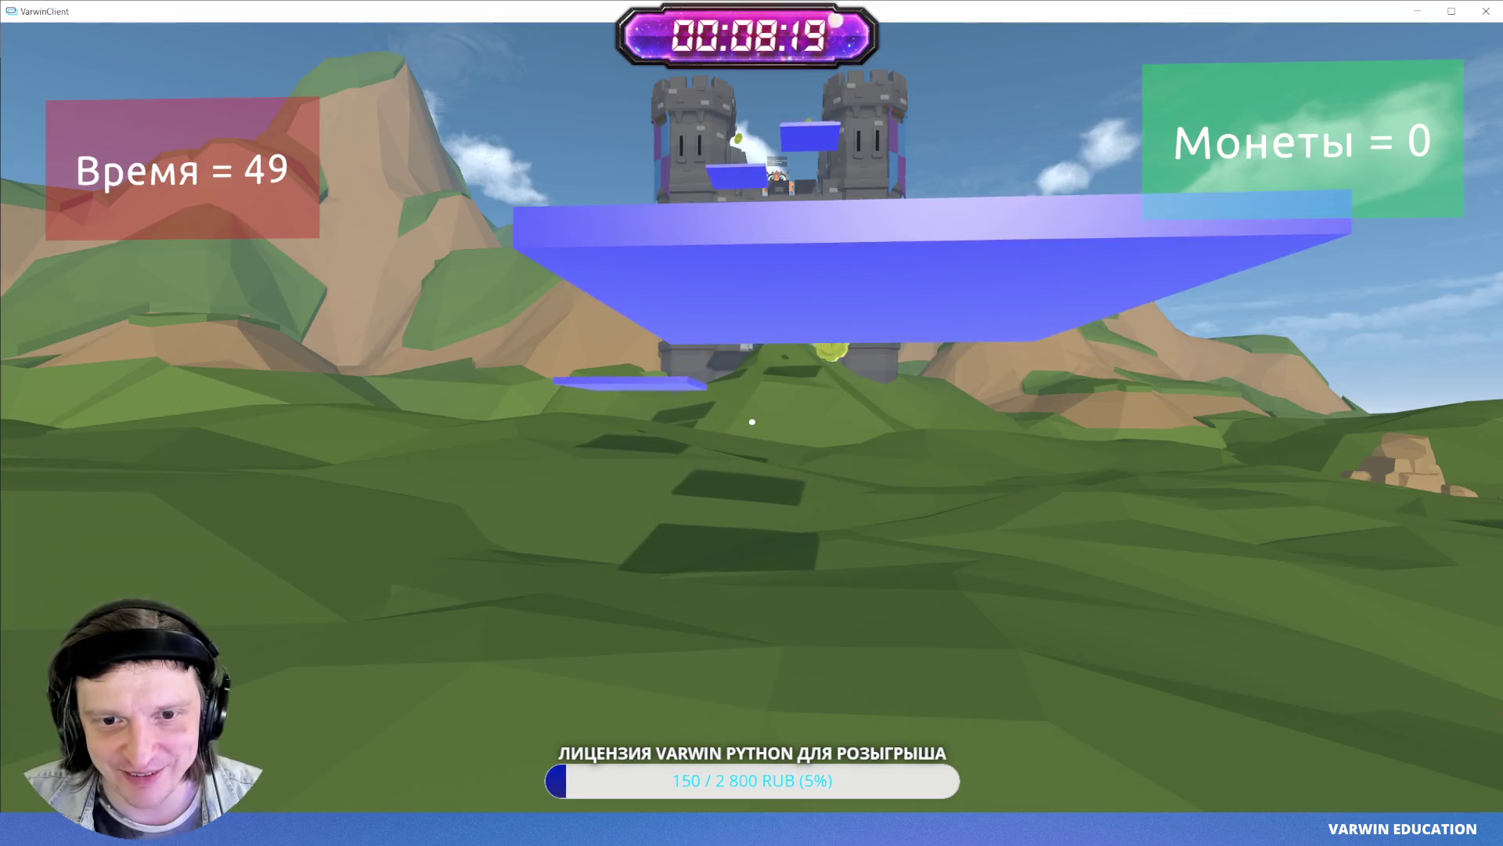
key(super)
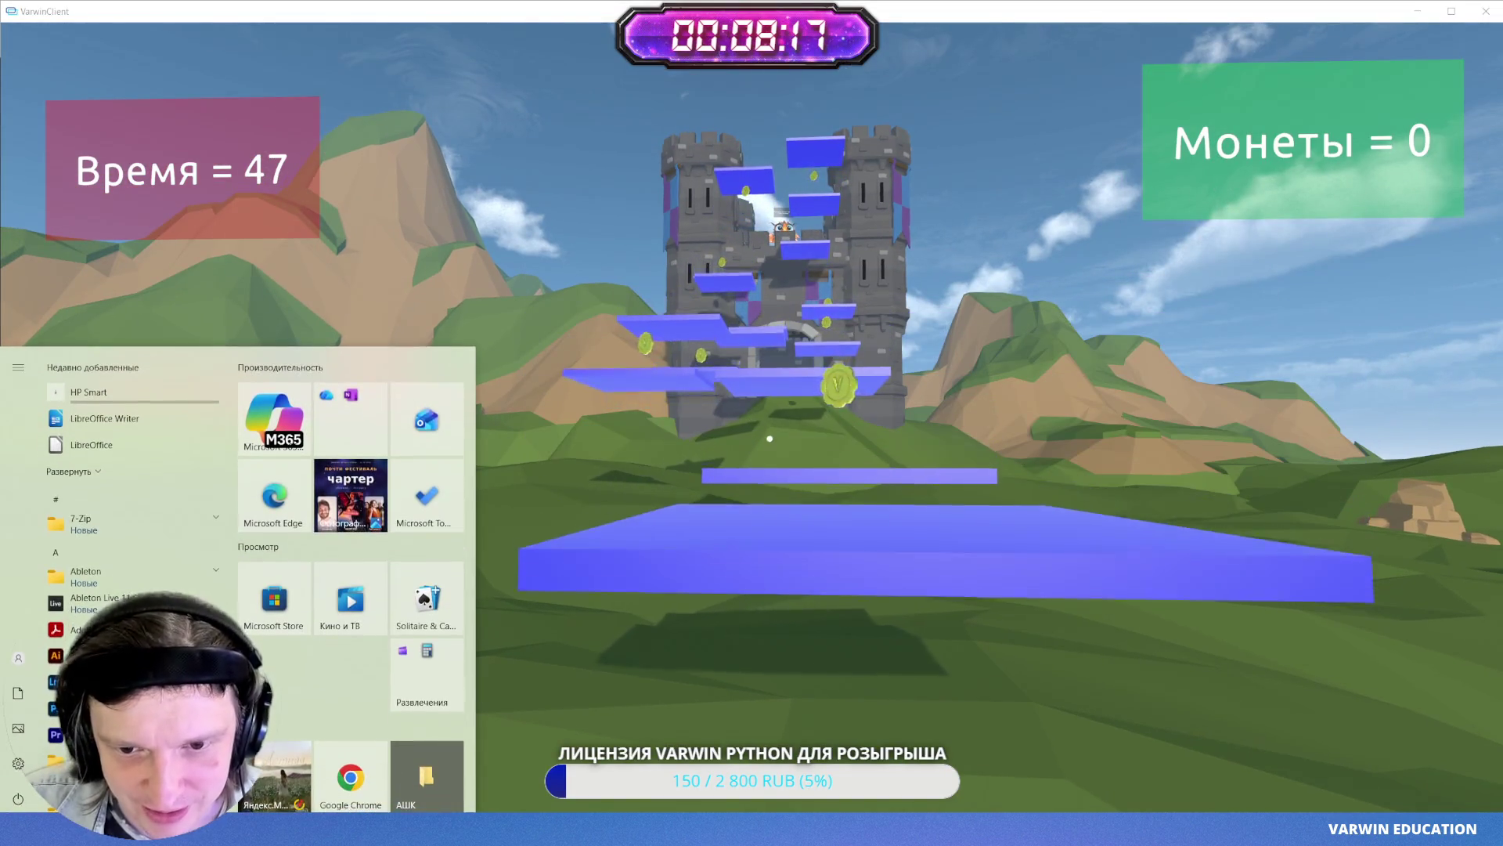
key(Escape)
key(alt+Tab)
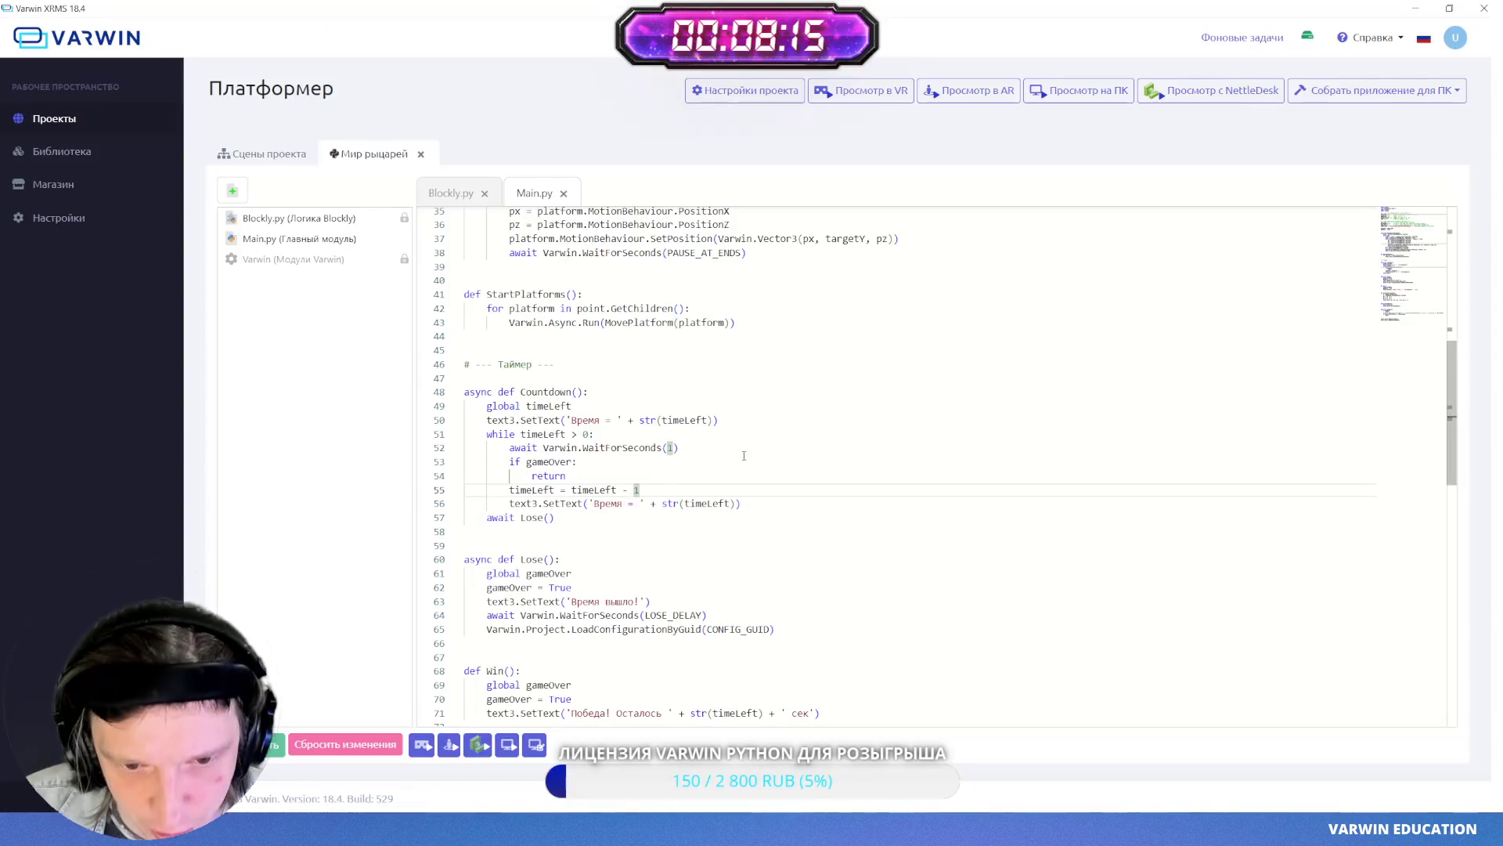
scroll(730, 566, down, 5)
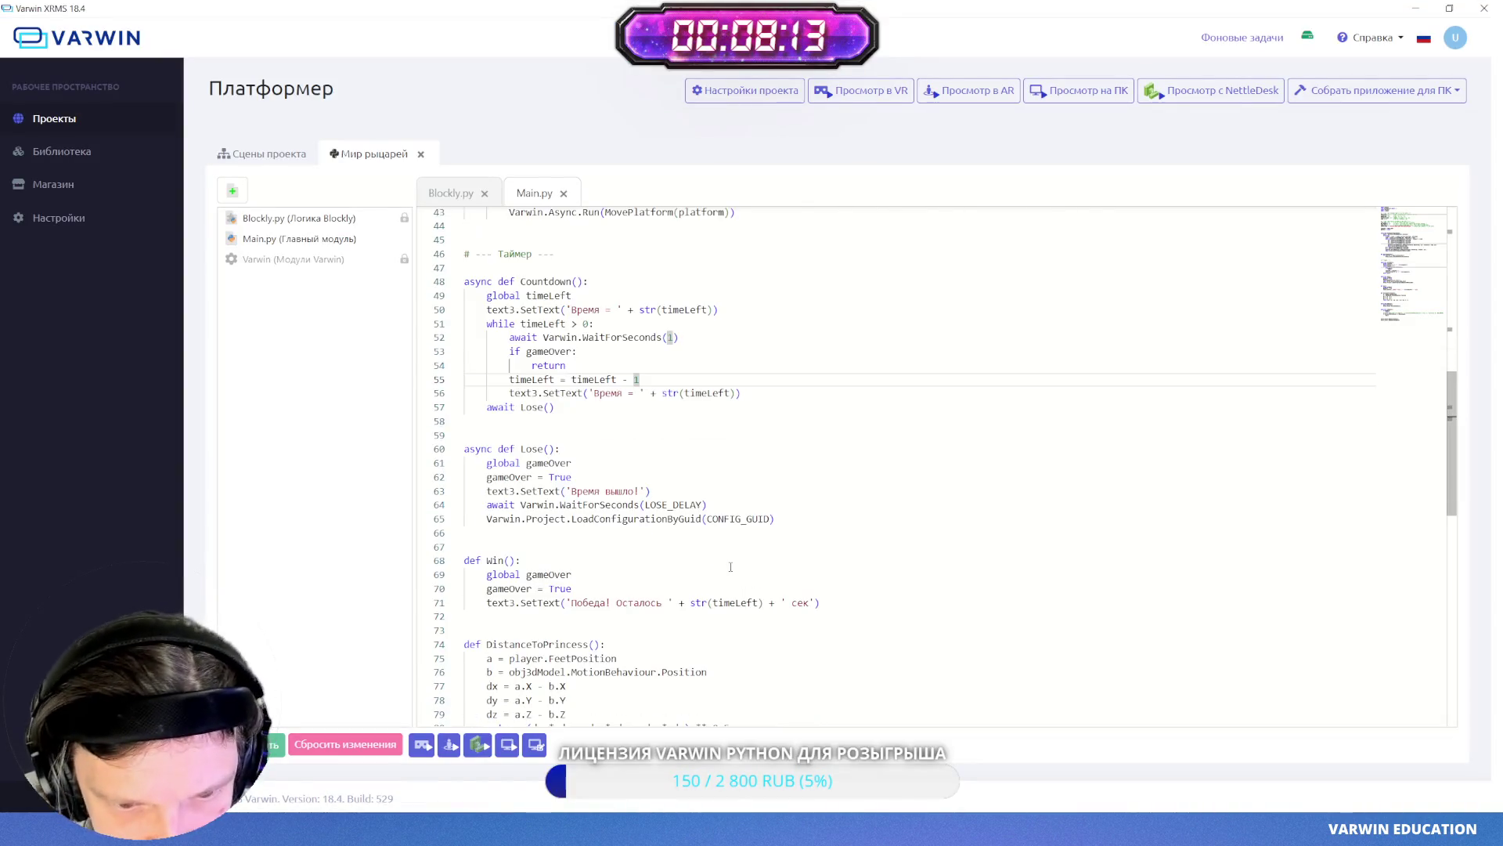
scroll(728, 466, up, 5)
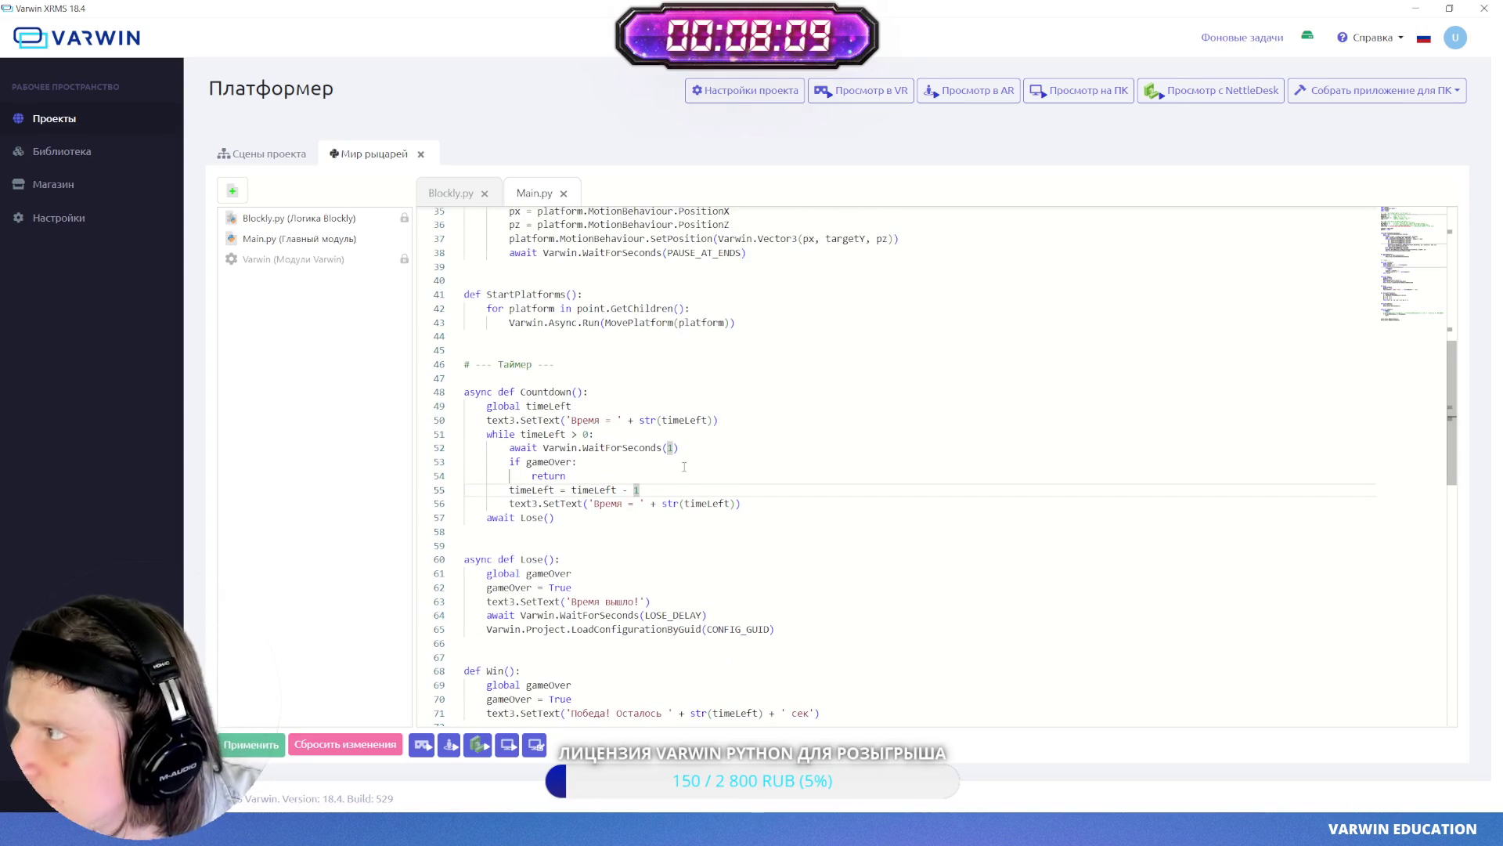
scroll(684, 467, up, 1)
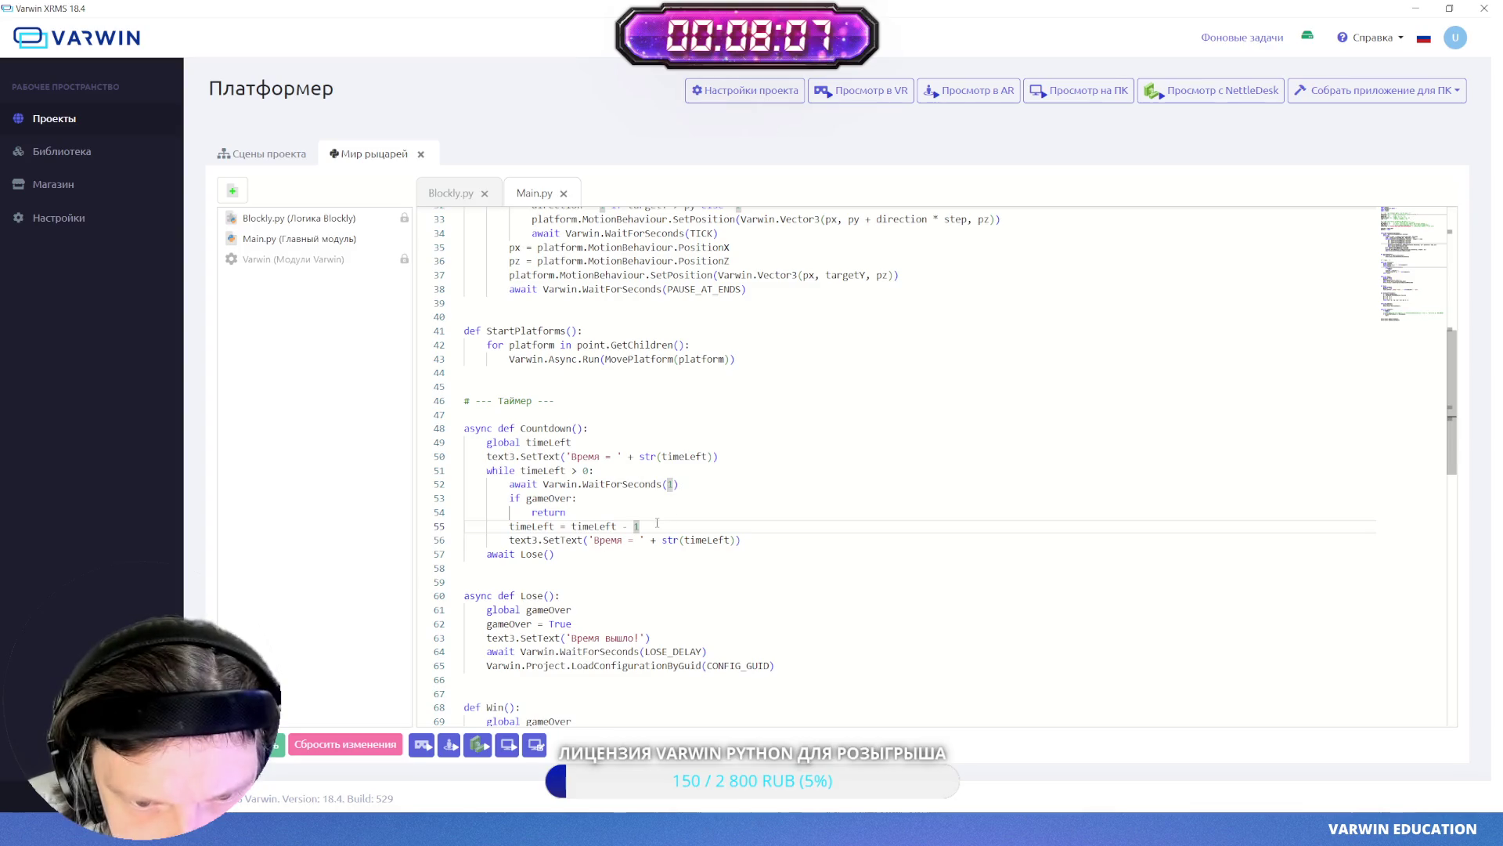
scroll(660, 509, up, 2)
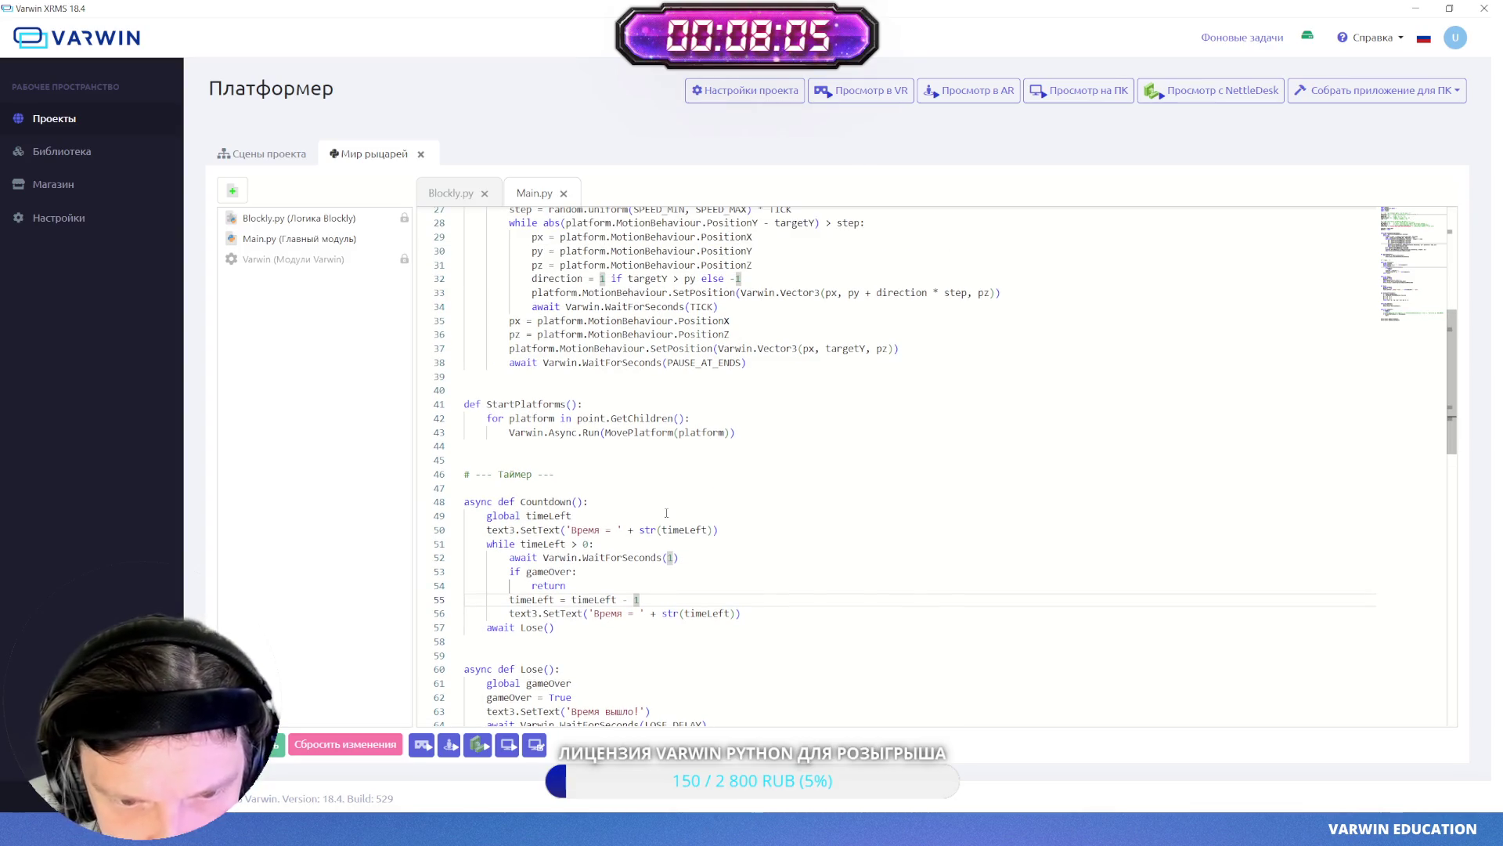
scroll(573, 488, up, 1)
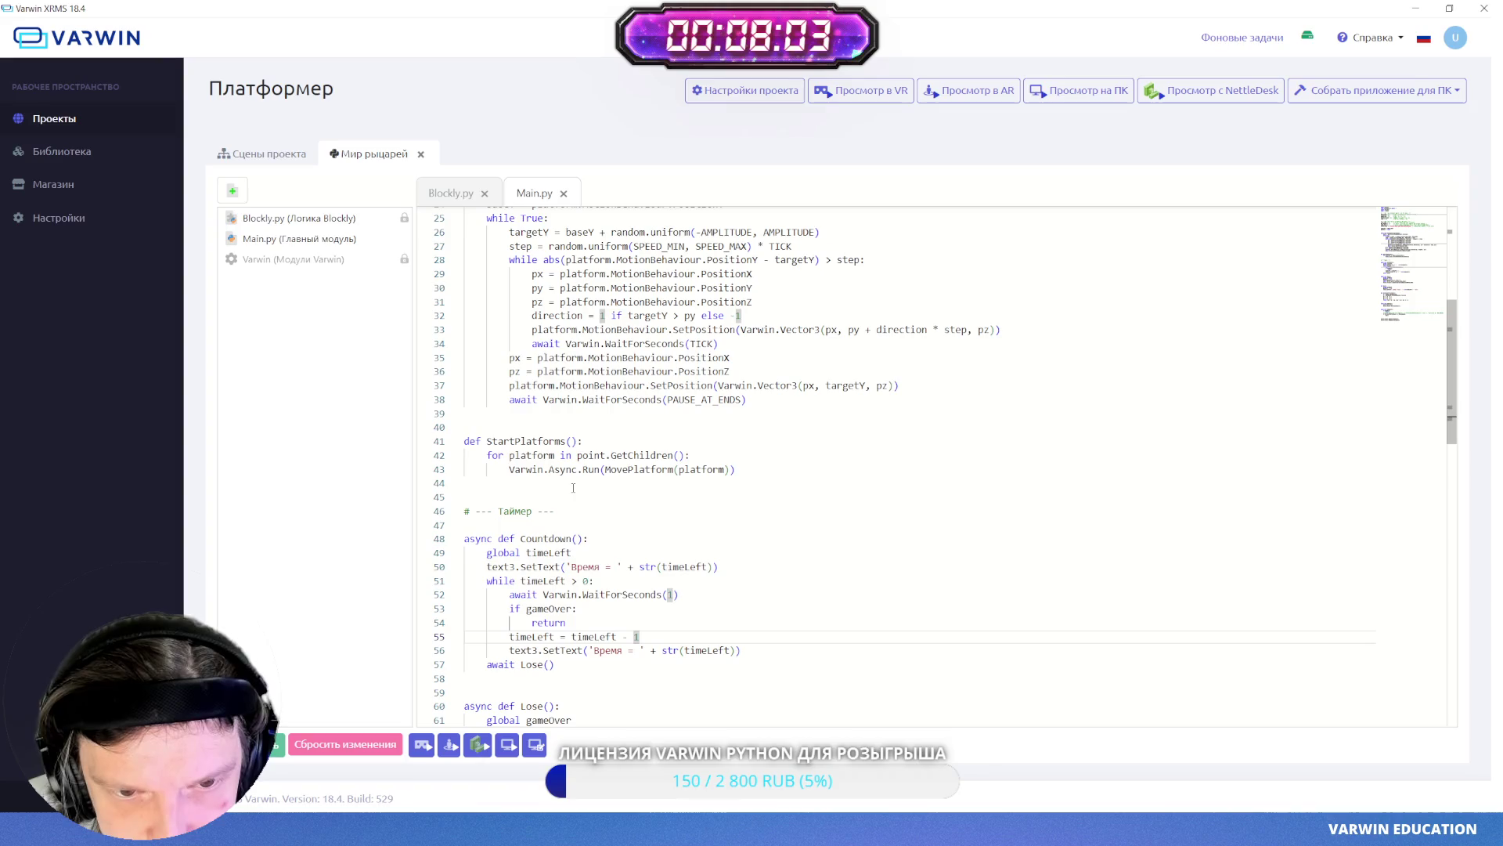
scroll(573, 488, down, 8)
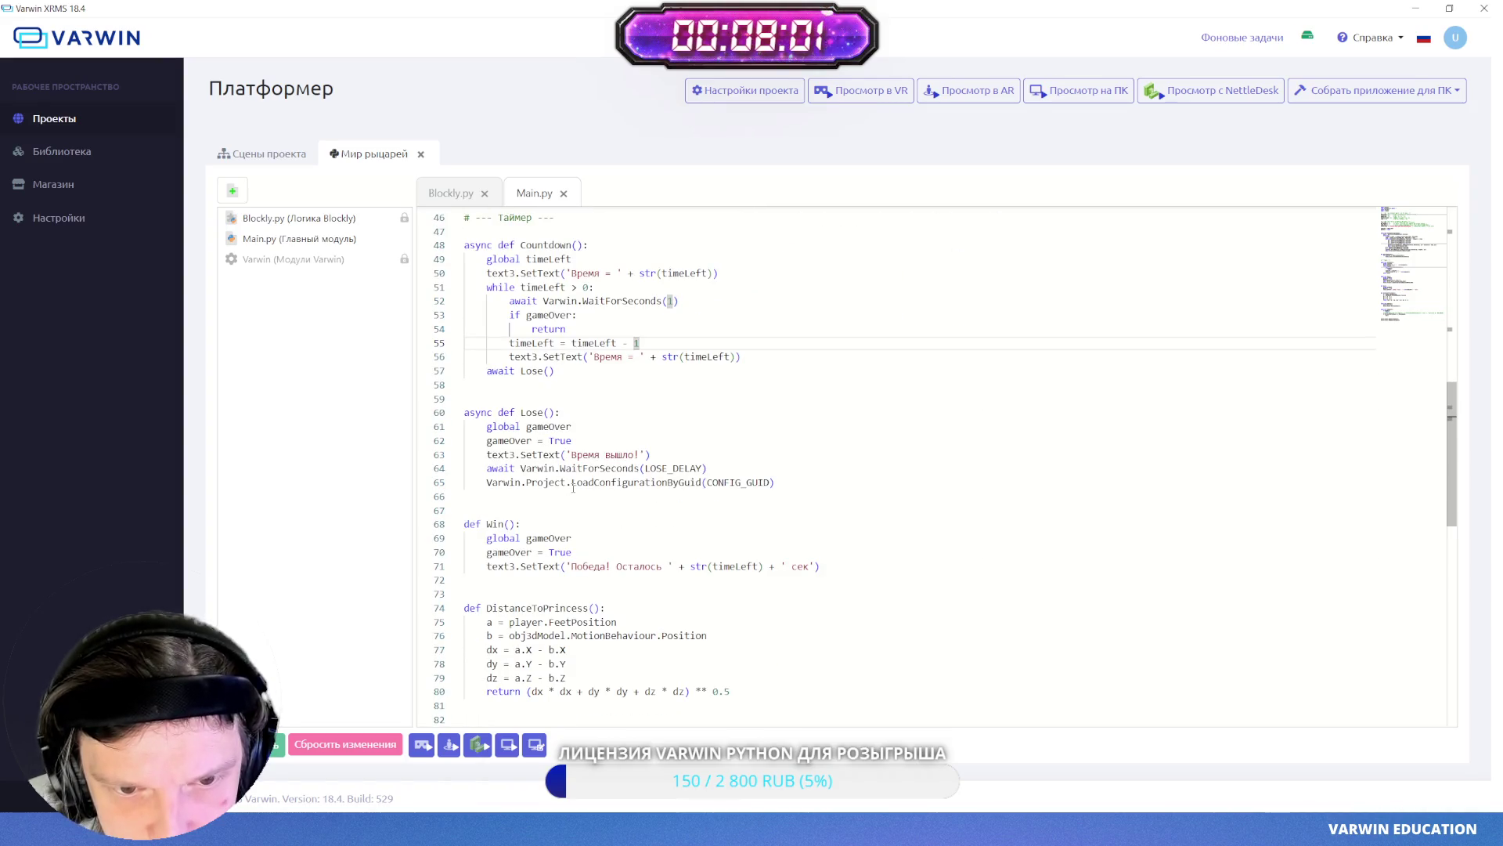
- Insert an empty line after the 'Время вышло!' message on line 63, then return to the running game
double_click(588, 454)
click(560, 440)
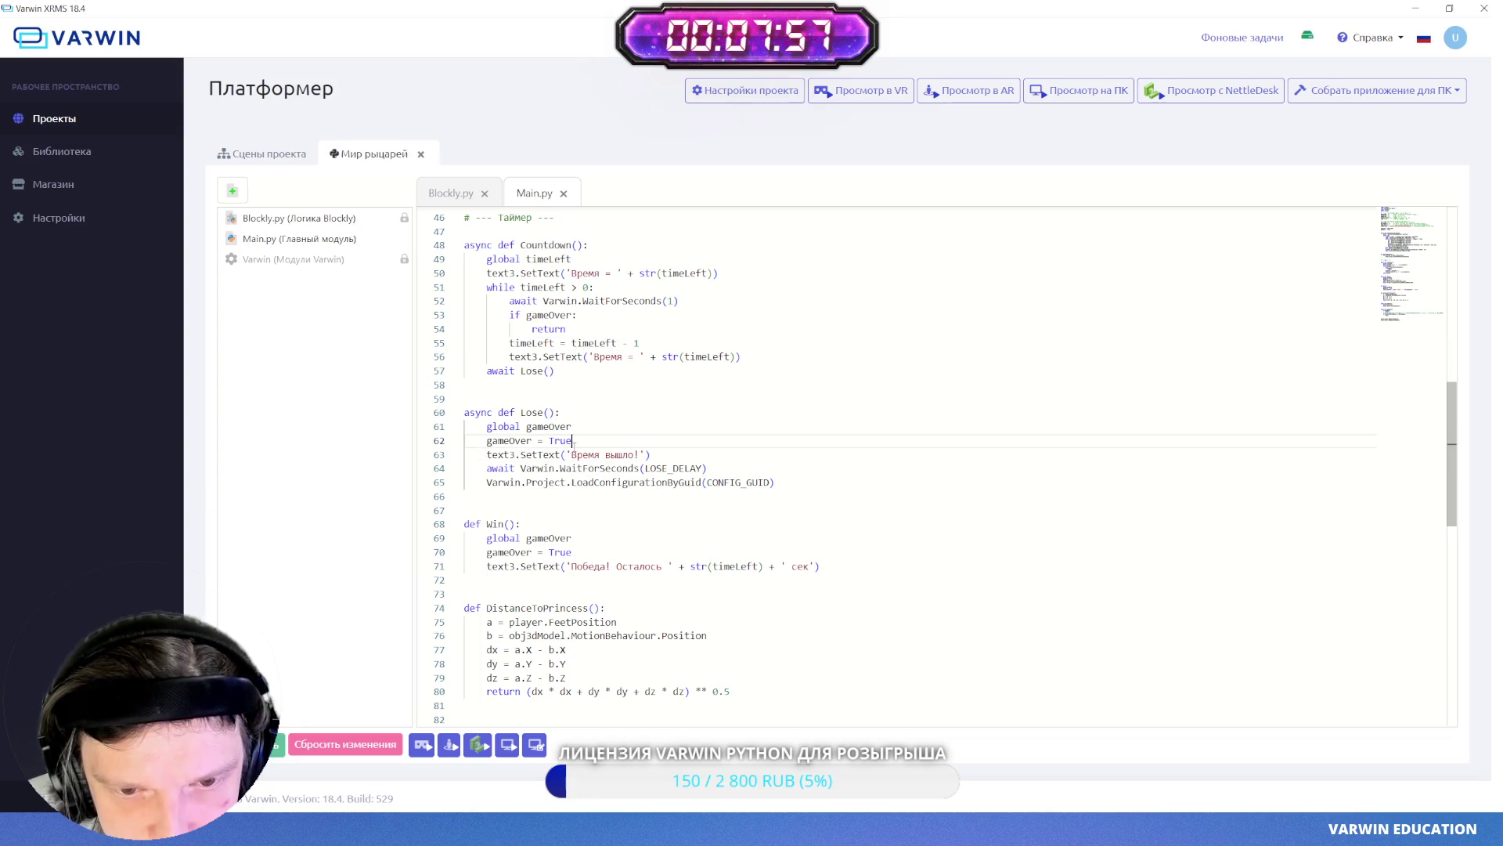
click(607, 468)
click(588, 454)
double_click(585, 454)
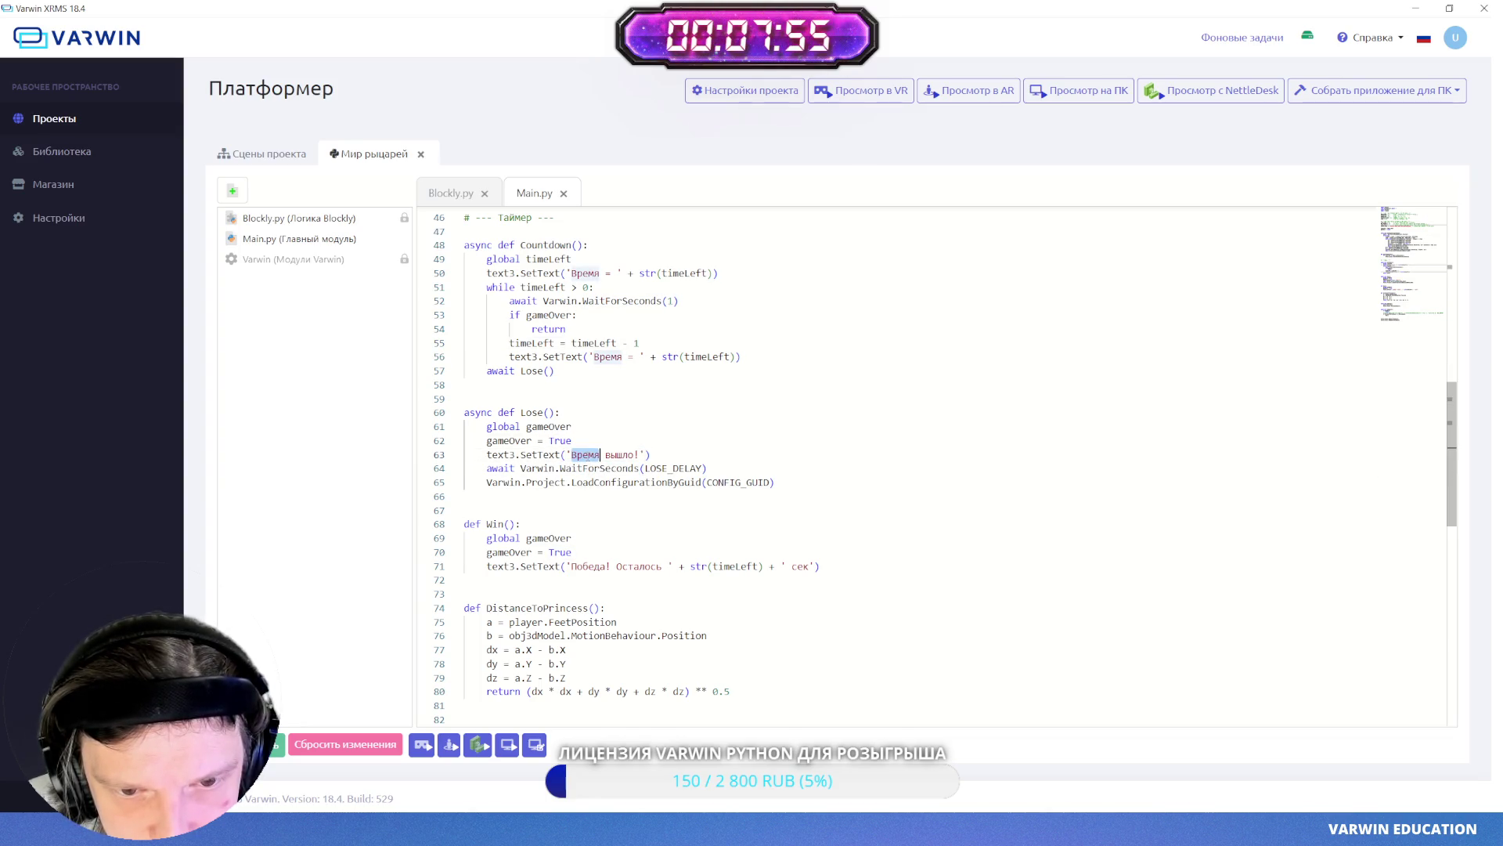
drag(570, 482, 702, 481)
double_click(586, 454)
click(665, 458)
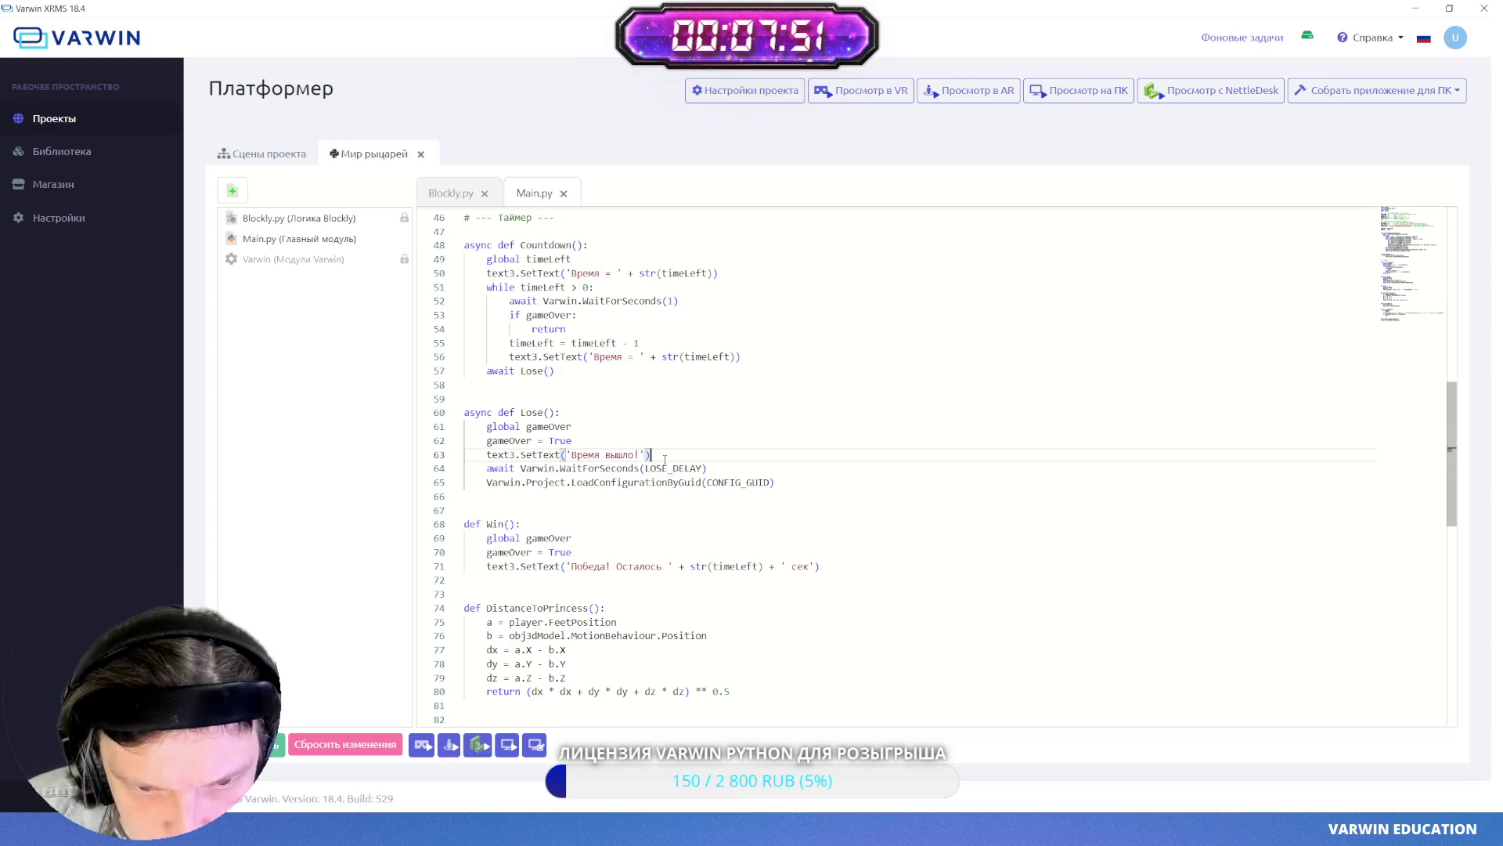
key(Return)
key(ctrl+space)
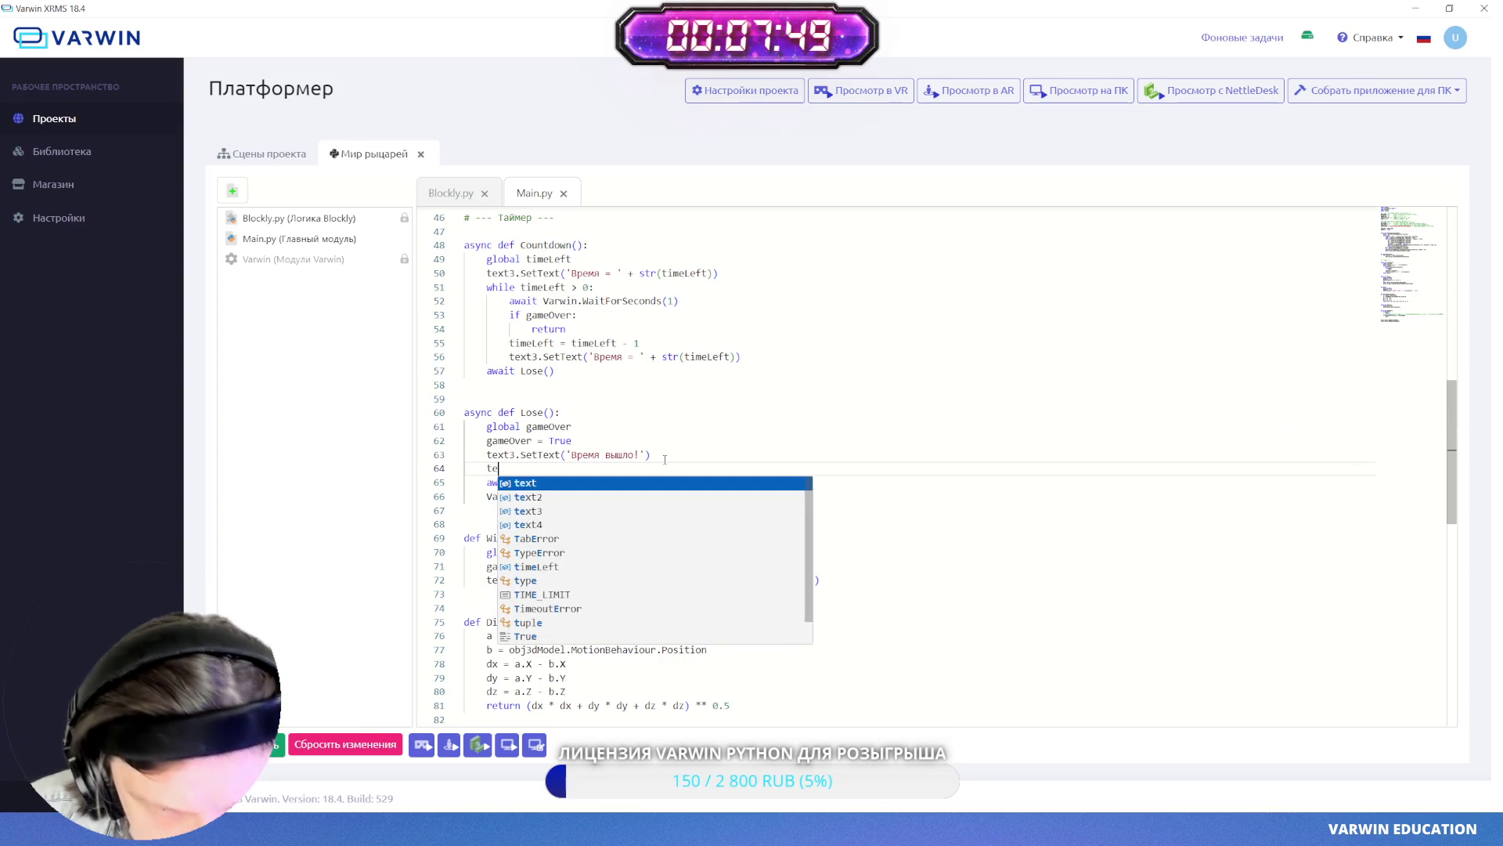
key(Escape)
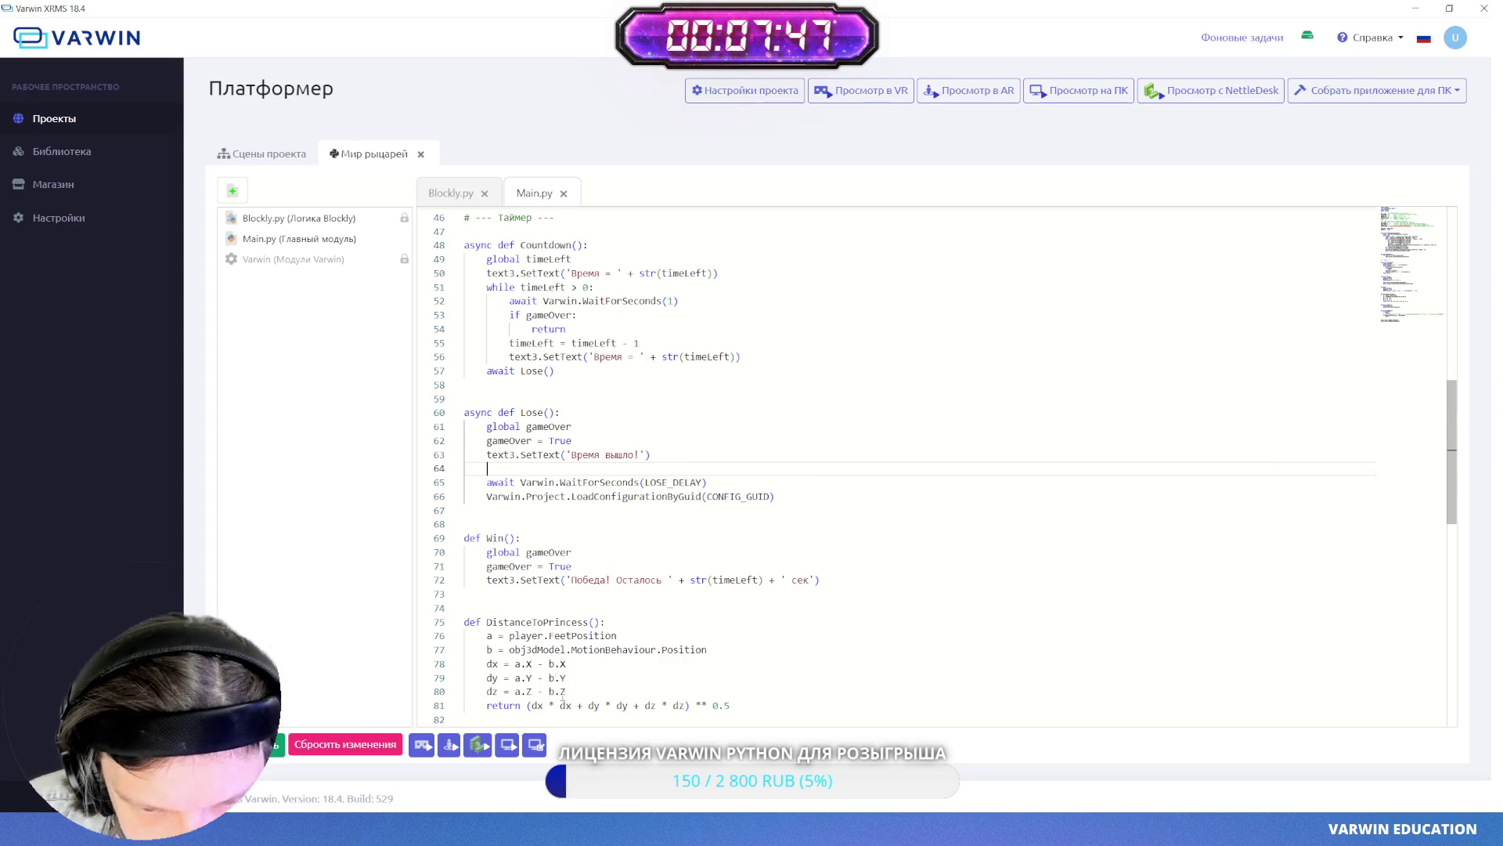
key(alt+Tab)
key(Escape)
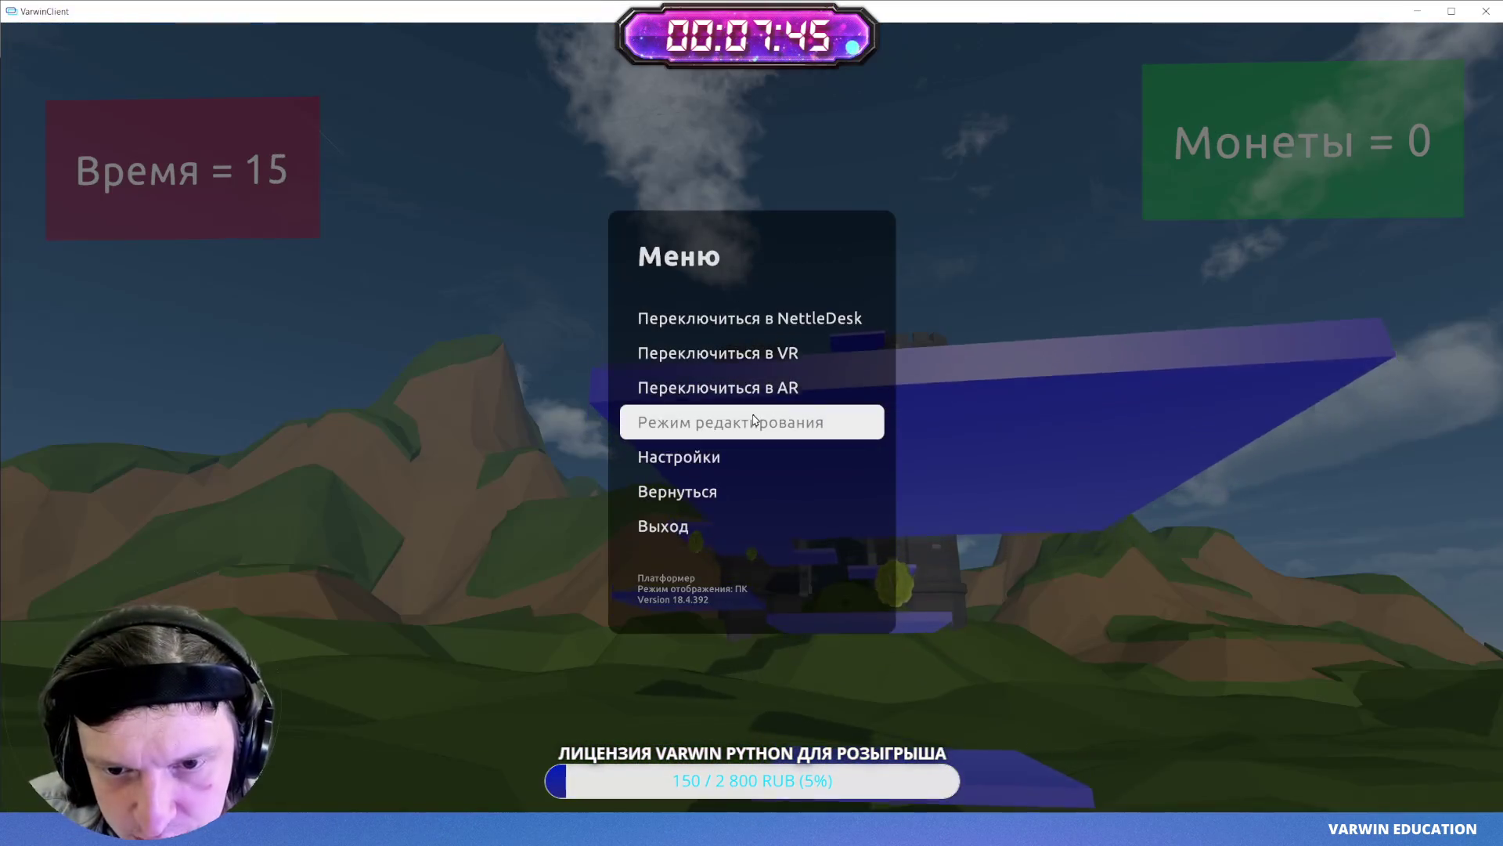
- Put the running scene into edit mode and confirm Текст_принцесса's variable is text4, then return to code
click(754, 426)
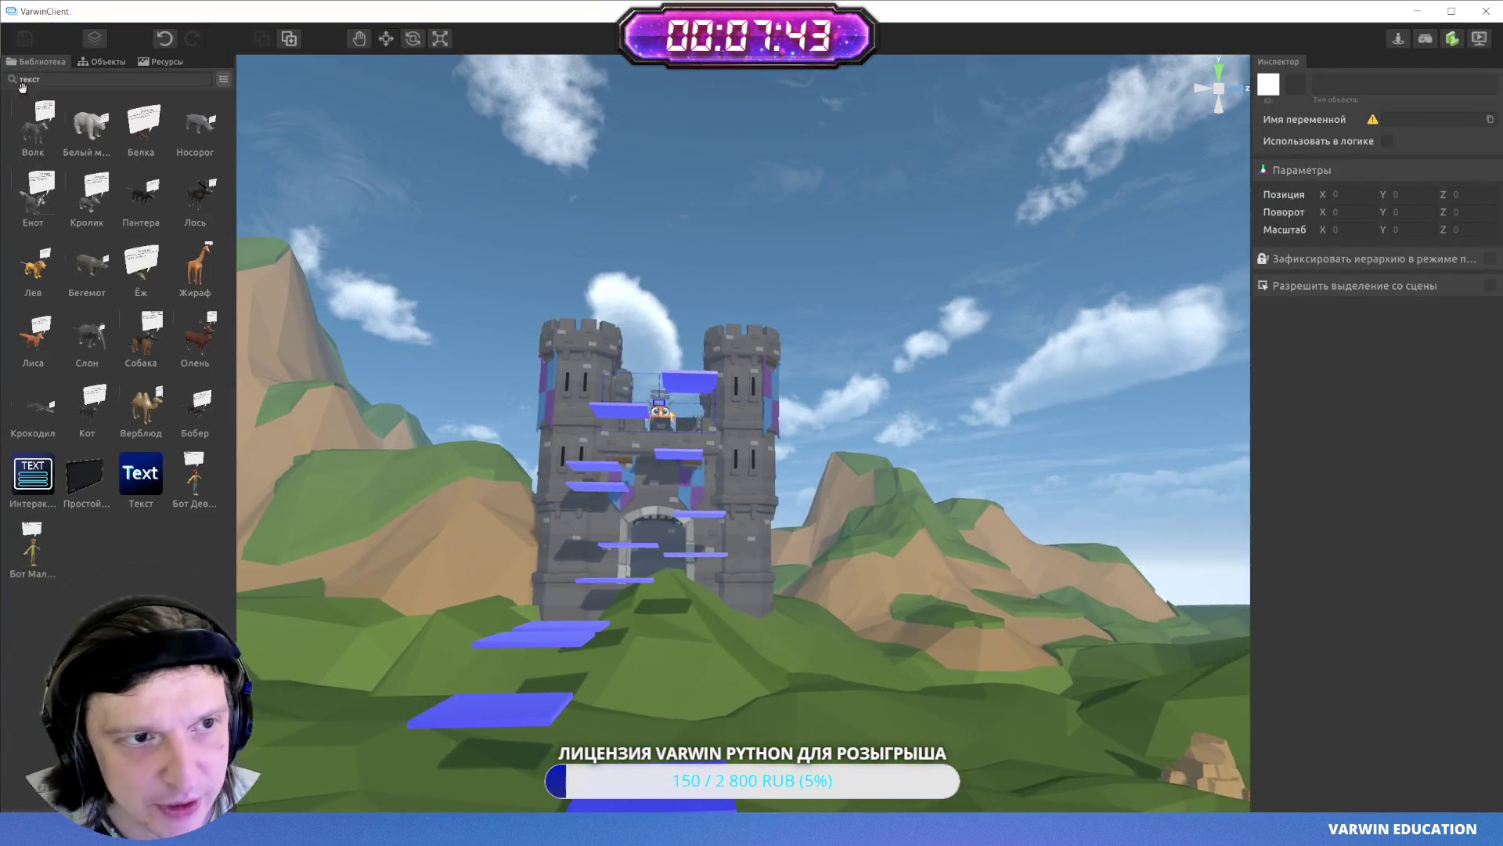
click(92, 61)
click(32, 62)
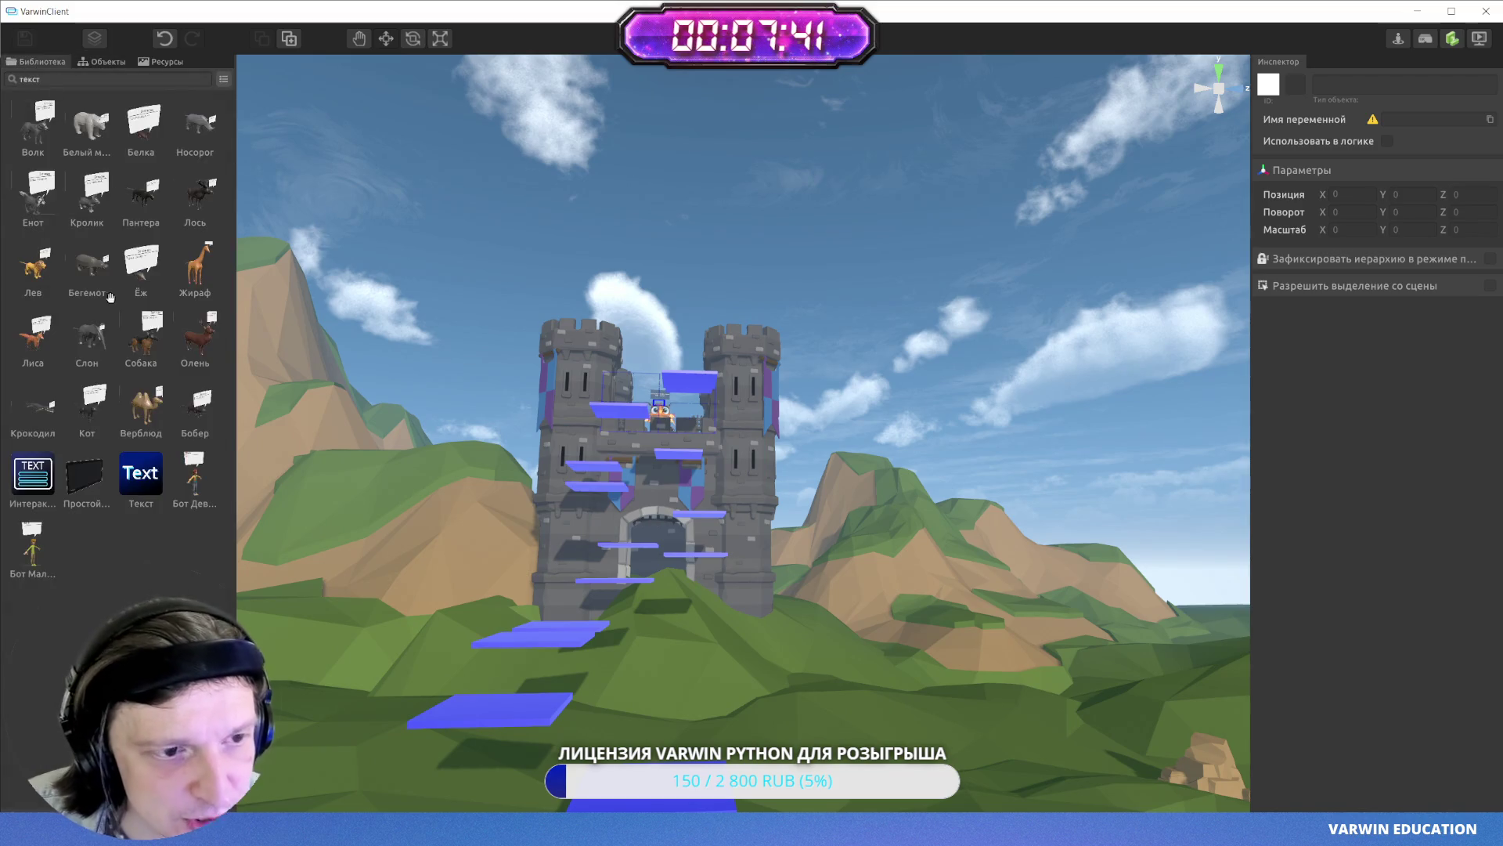
click(100, 61)
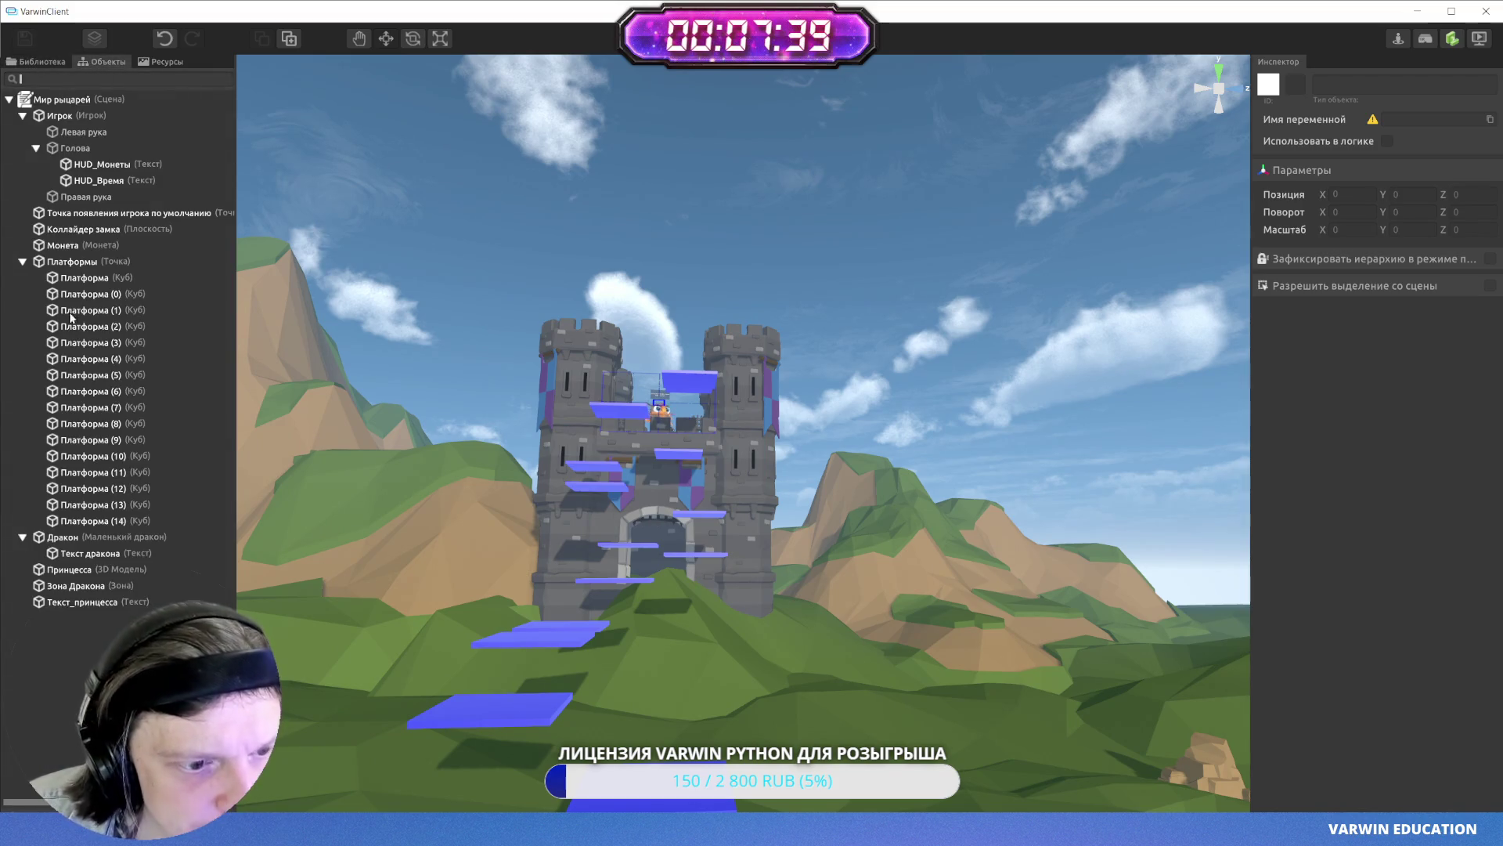
click(101, 601)
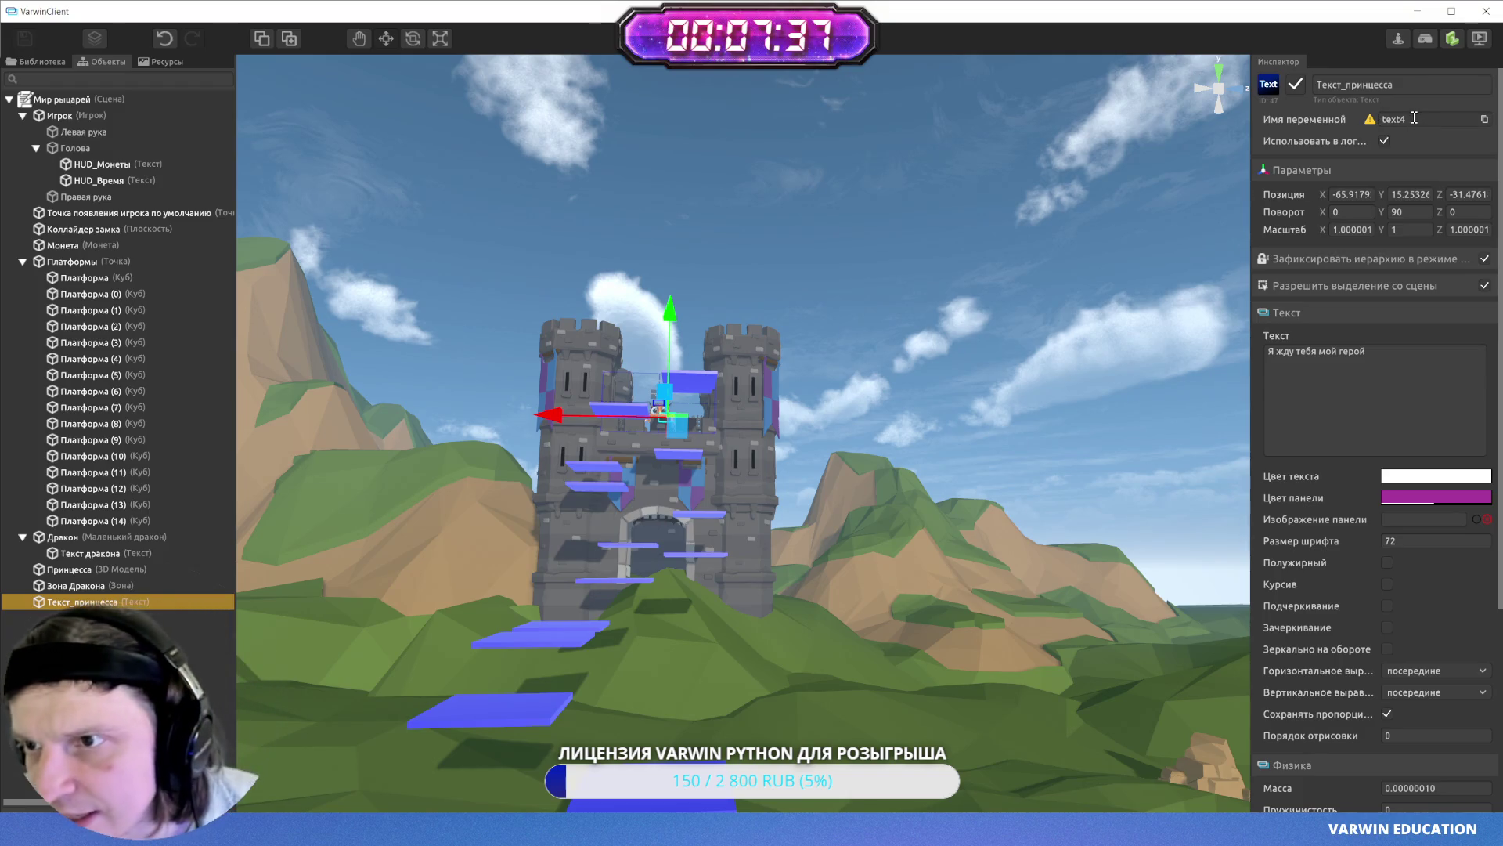
key(alt+Tab)
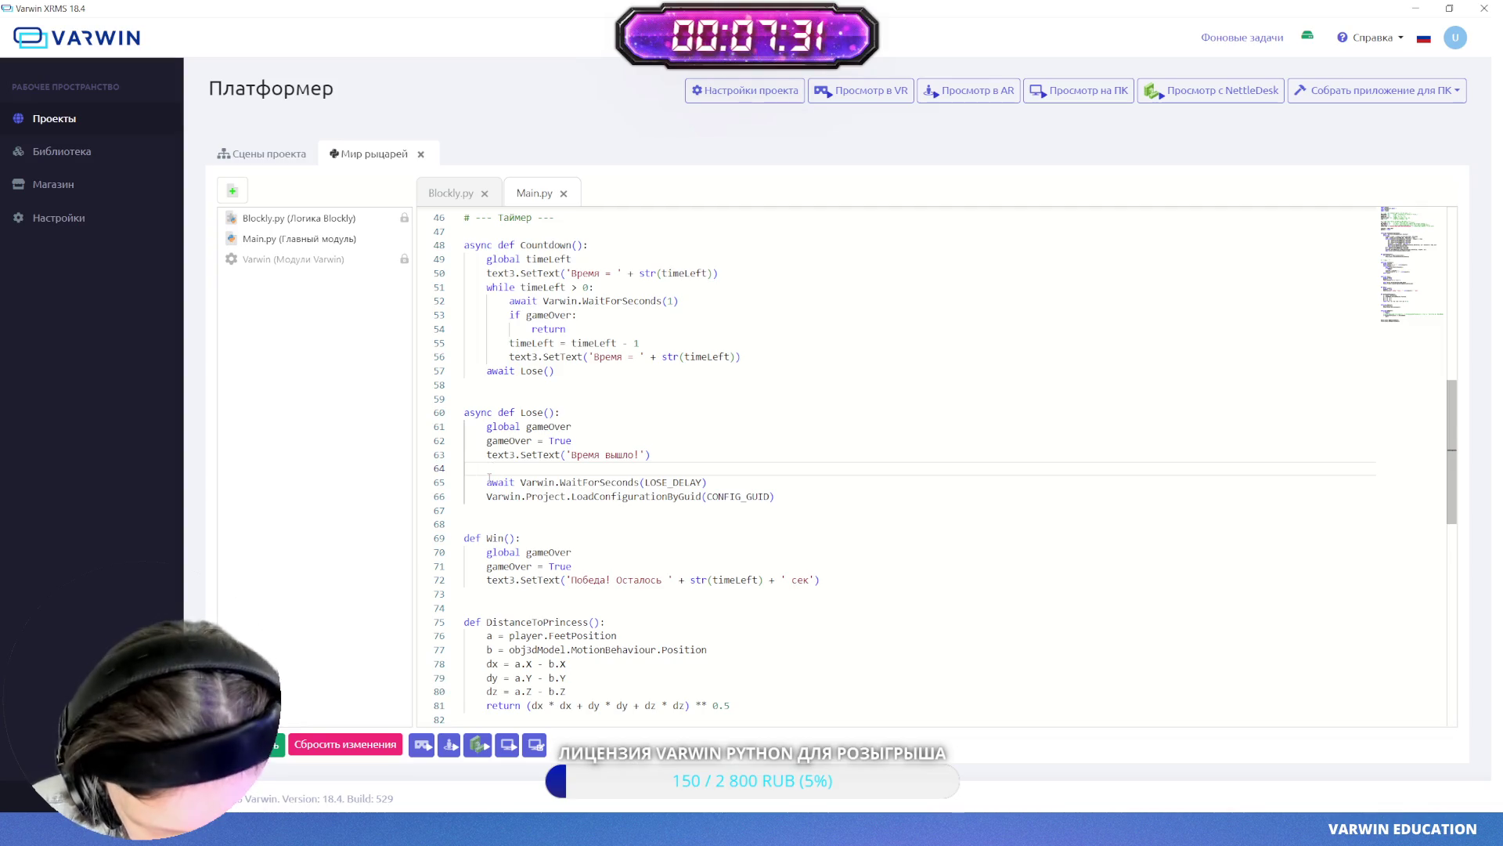
- Add text4.SetText('Ты опоздал') in Lose() and copy that line
text(text)
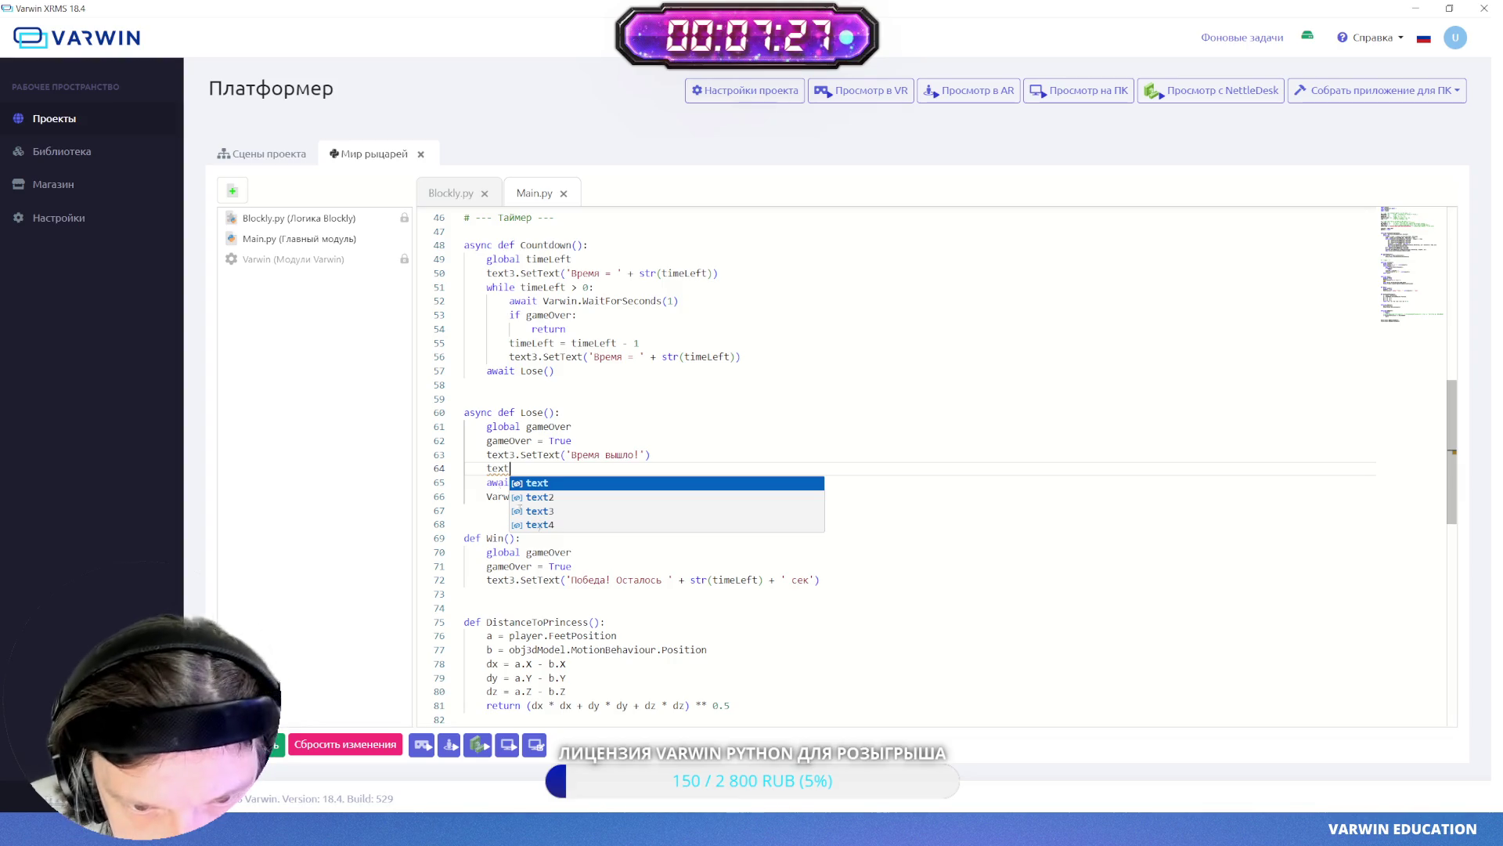
key(Down)
key(Down)
key(Down)
key(Return)
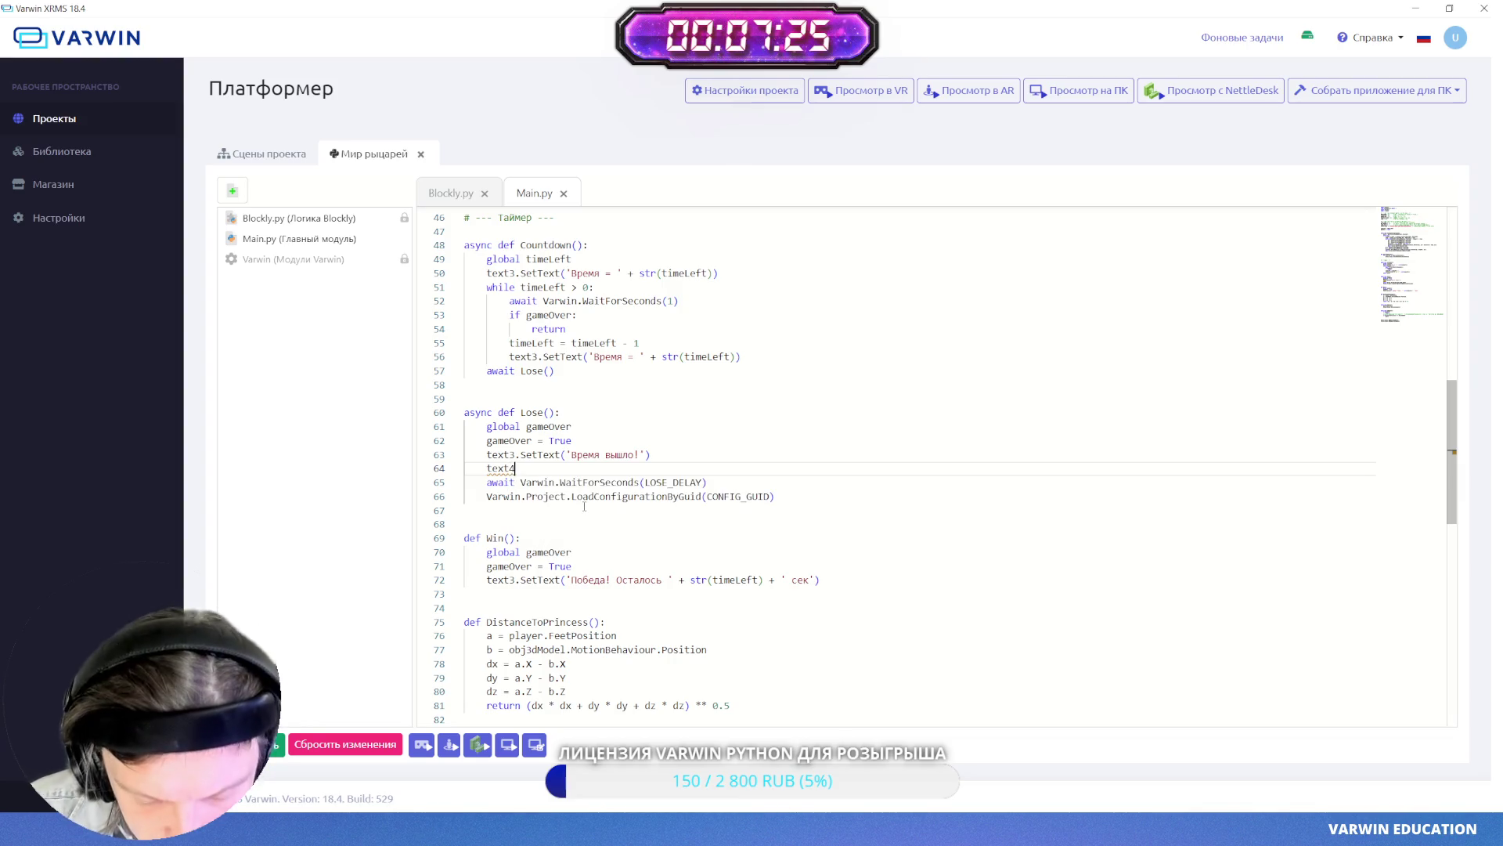
text(.SetText(')
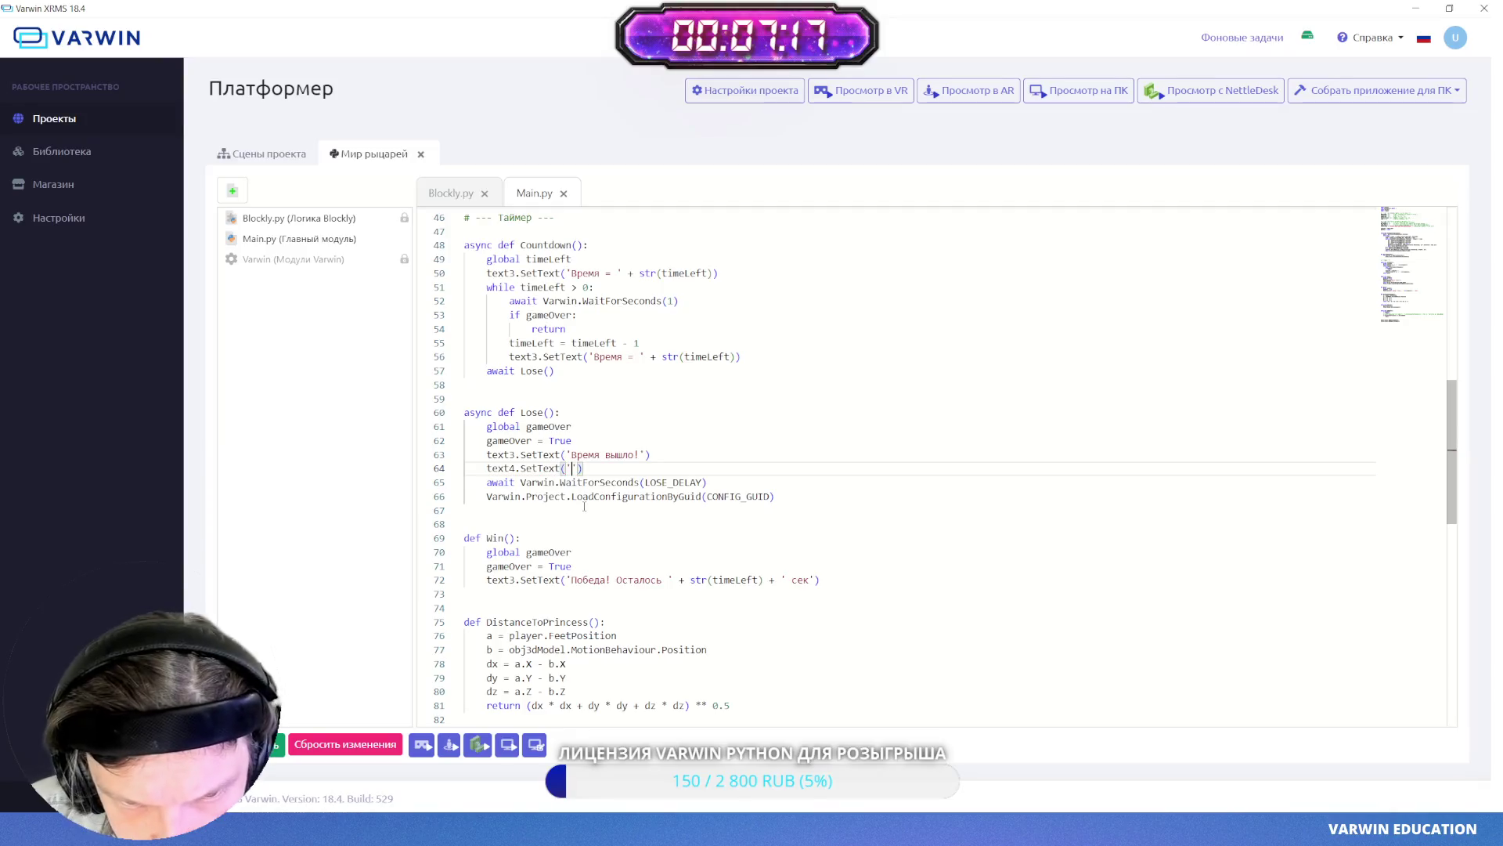
text(Т)
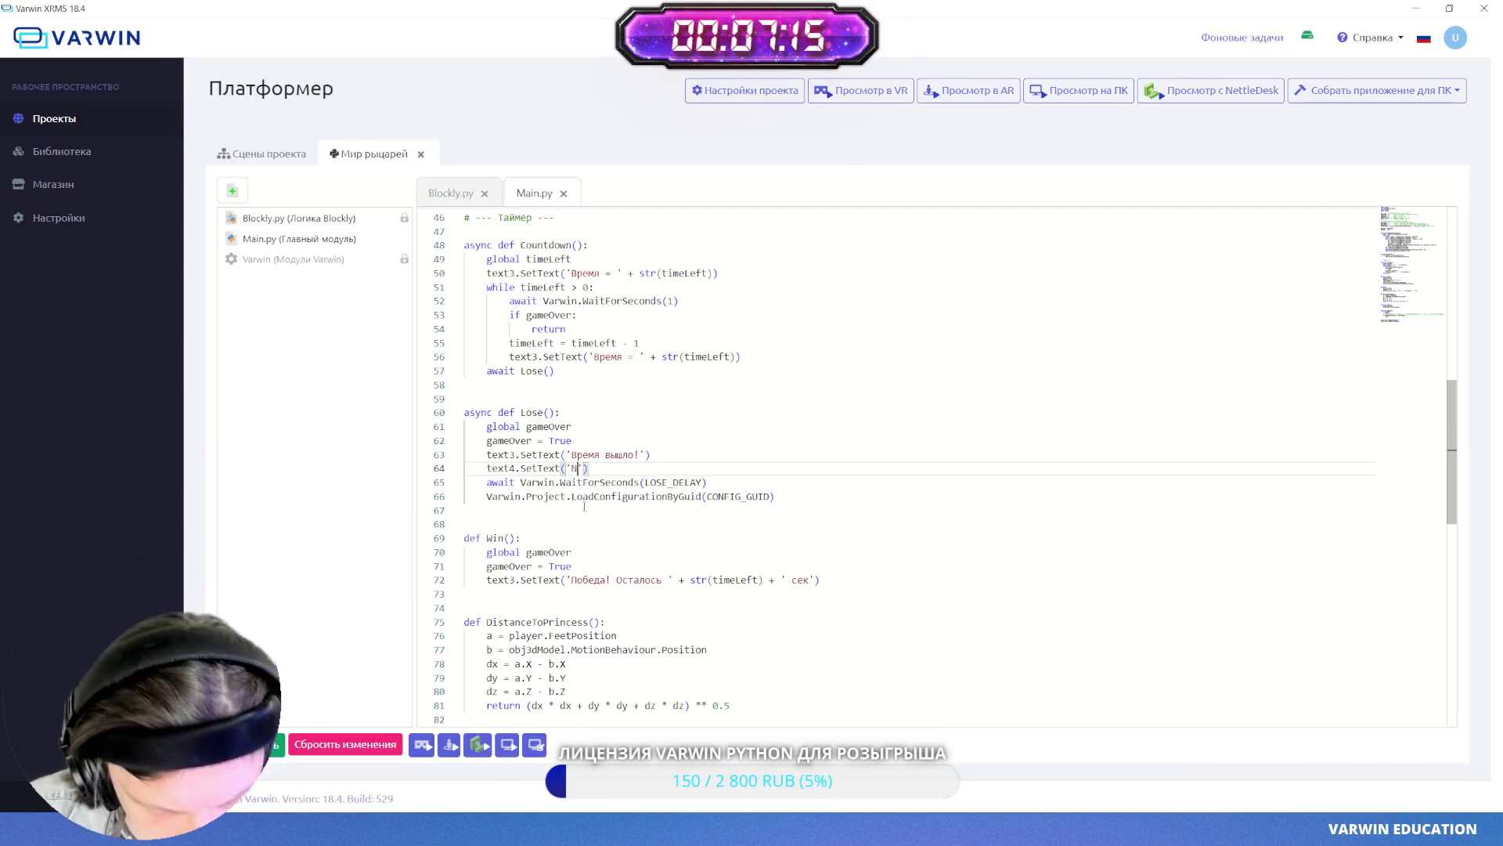
text(ы опоздал)
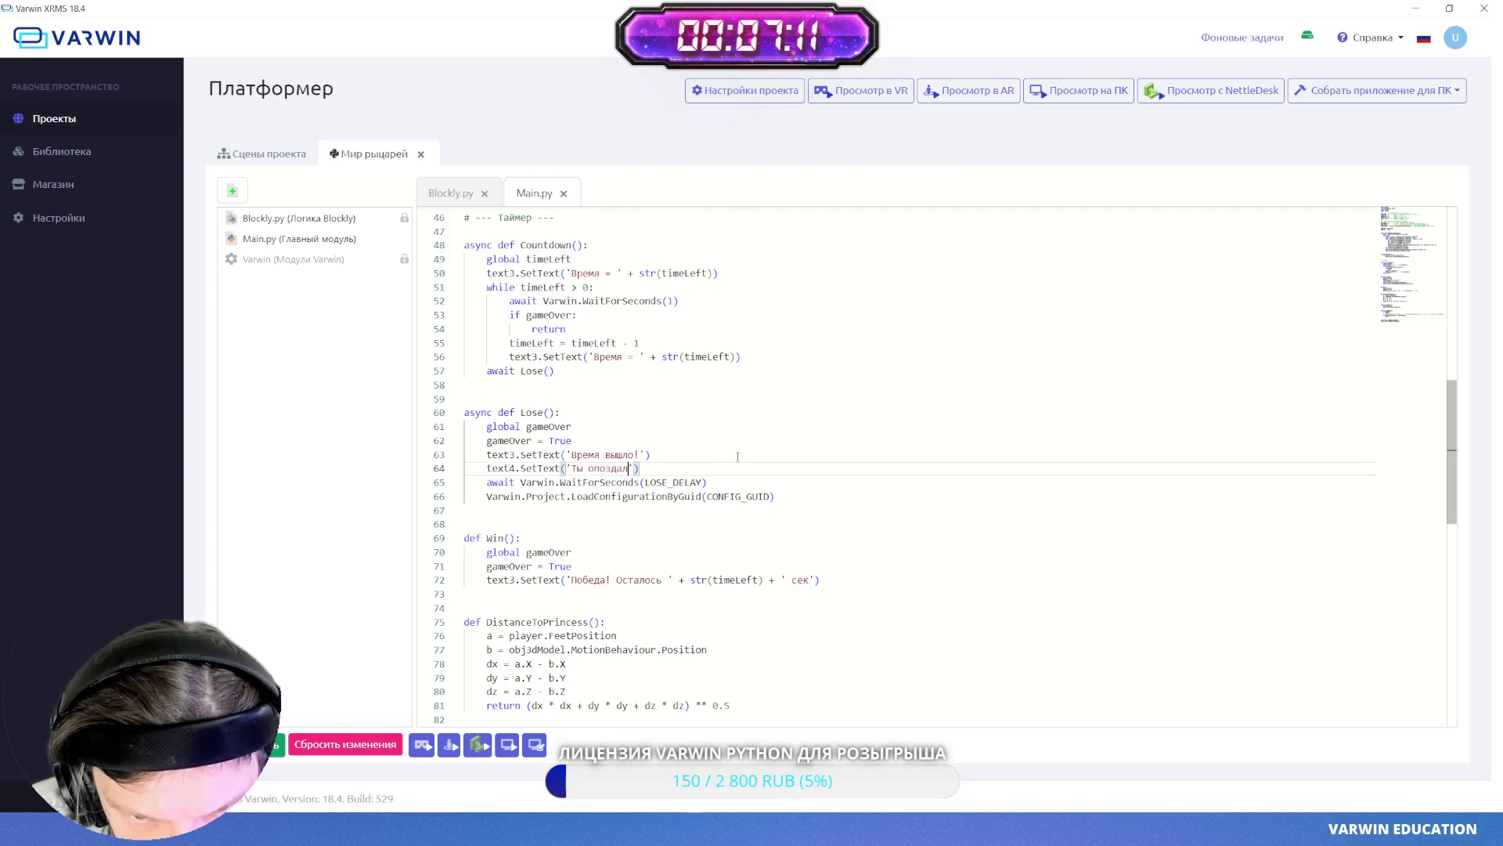
mouse_move(674, 472)
mouse_down()
mouse_move(501, 455)
mouse_move(487, 468)
mouse_up()
key(ctrl+c)
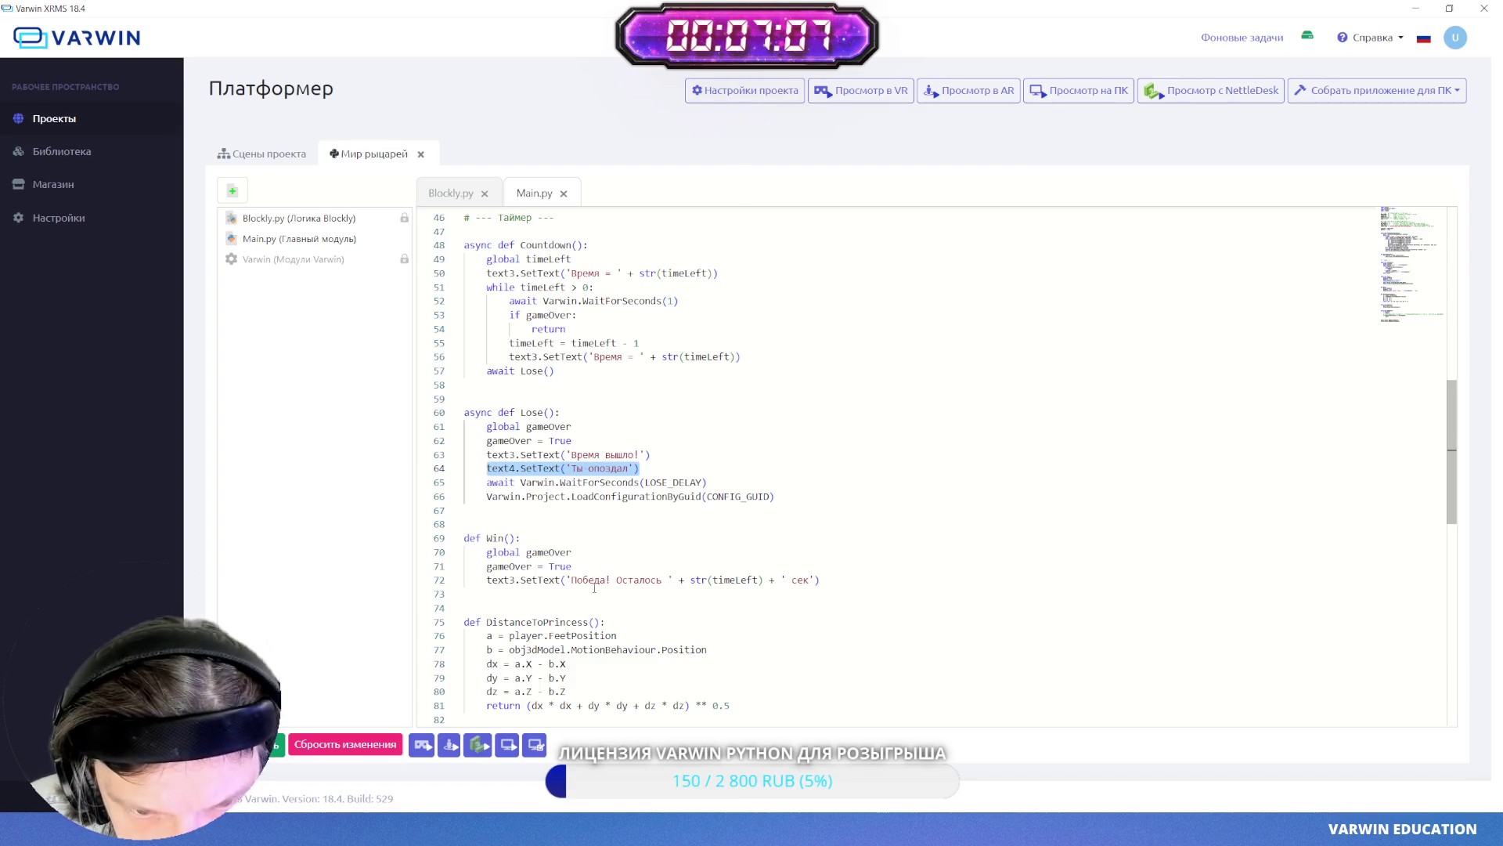
- Paste the line into Win() with the message 'Ты мой герой, спас меня от дракона', and save
click(576, 566)
click(826, 580)
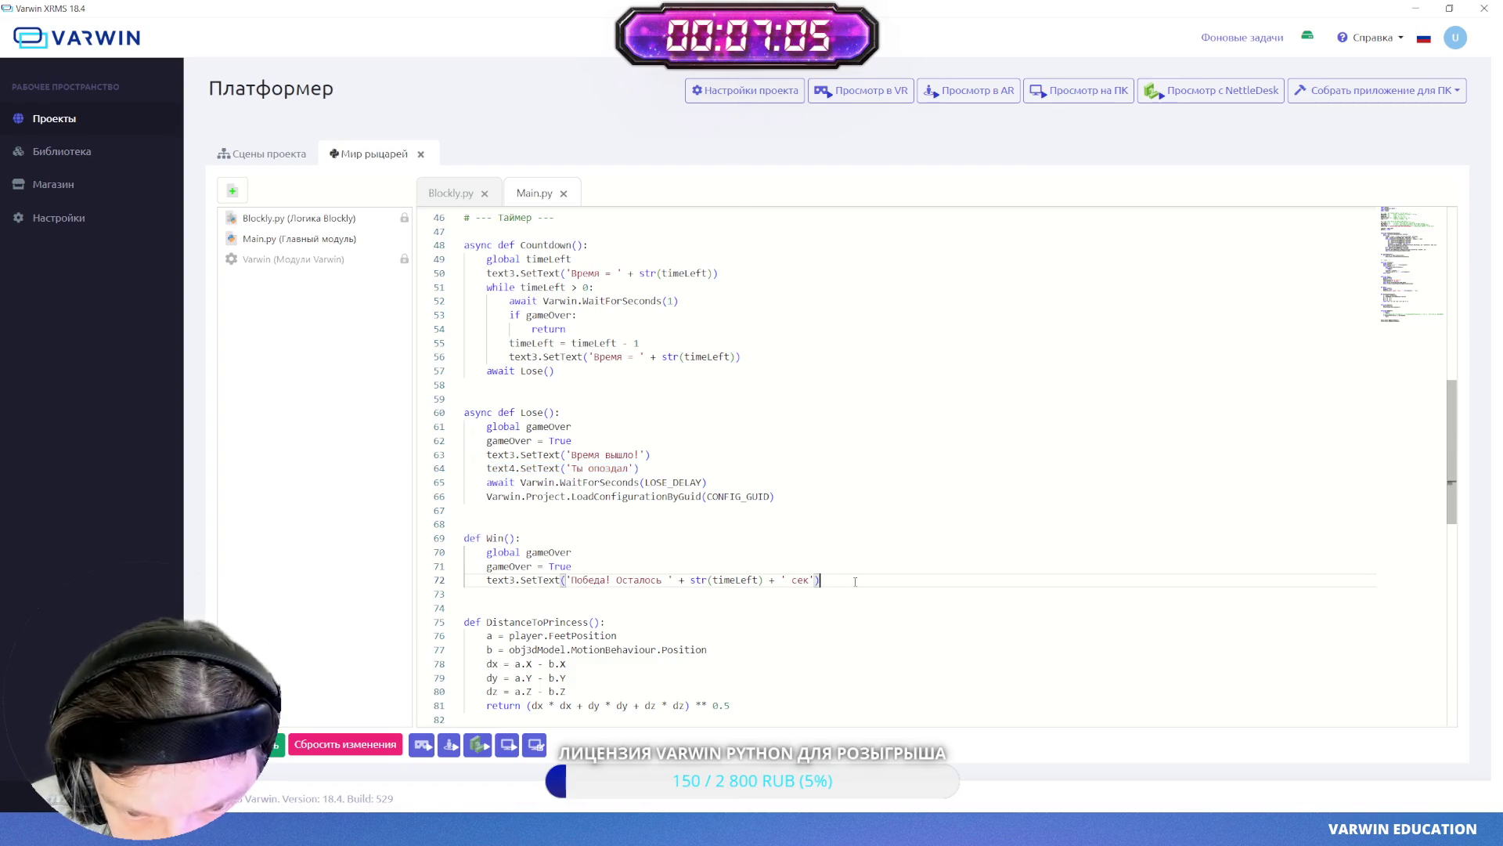
key(Return)
key(ctrl+v)
drag(628, 594, 572, 594)
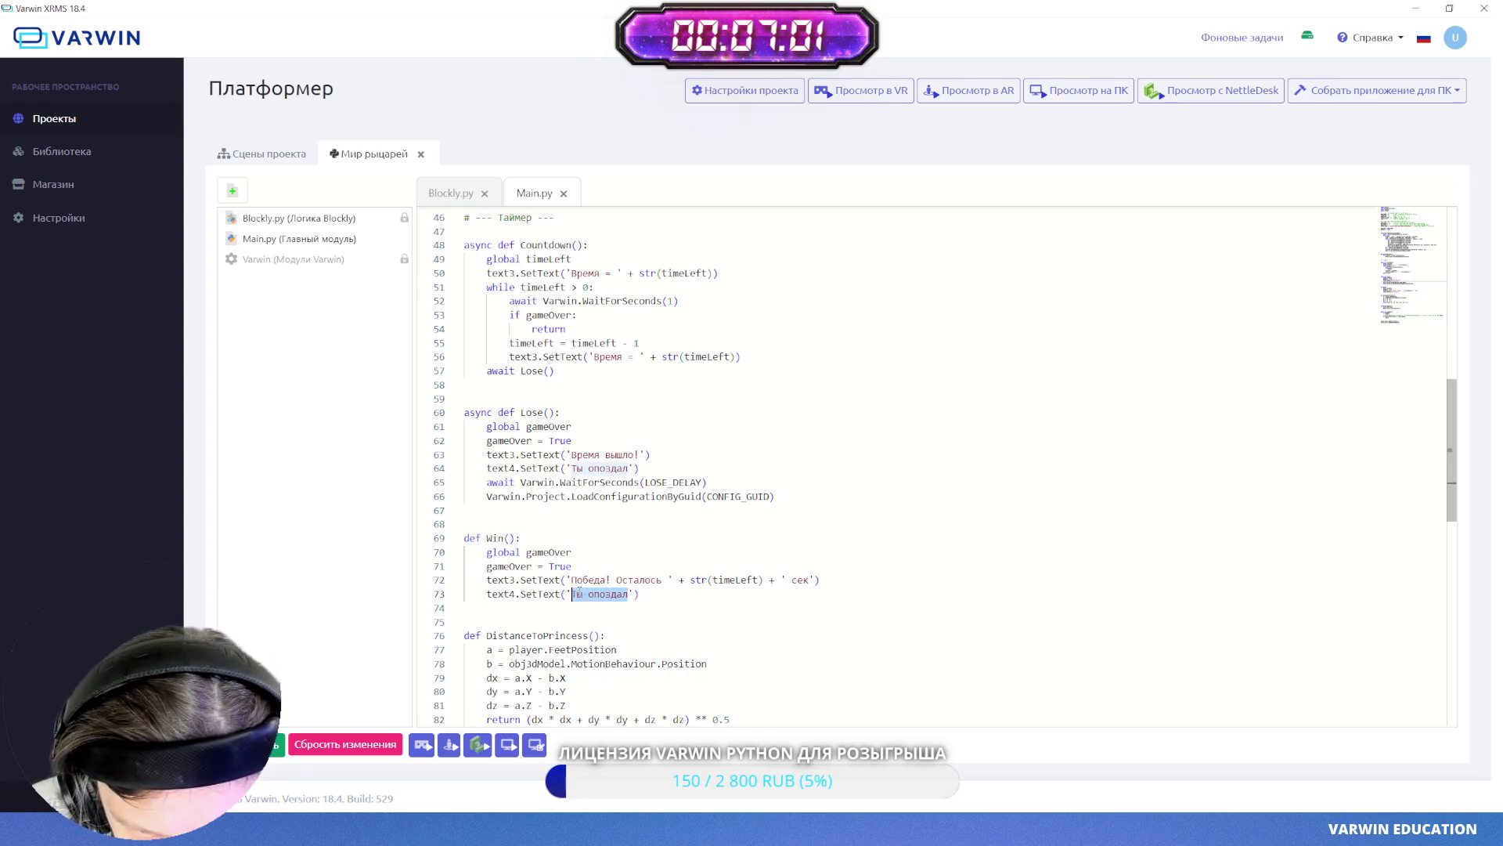
text(Ты мой )
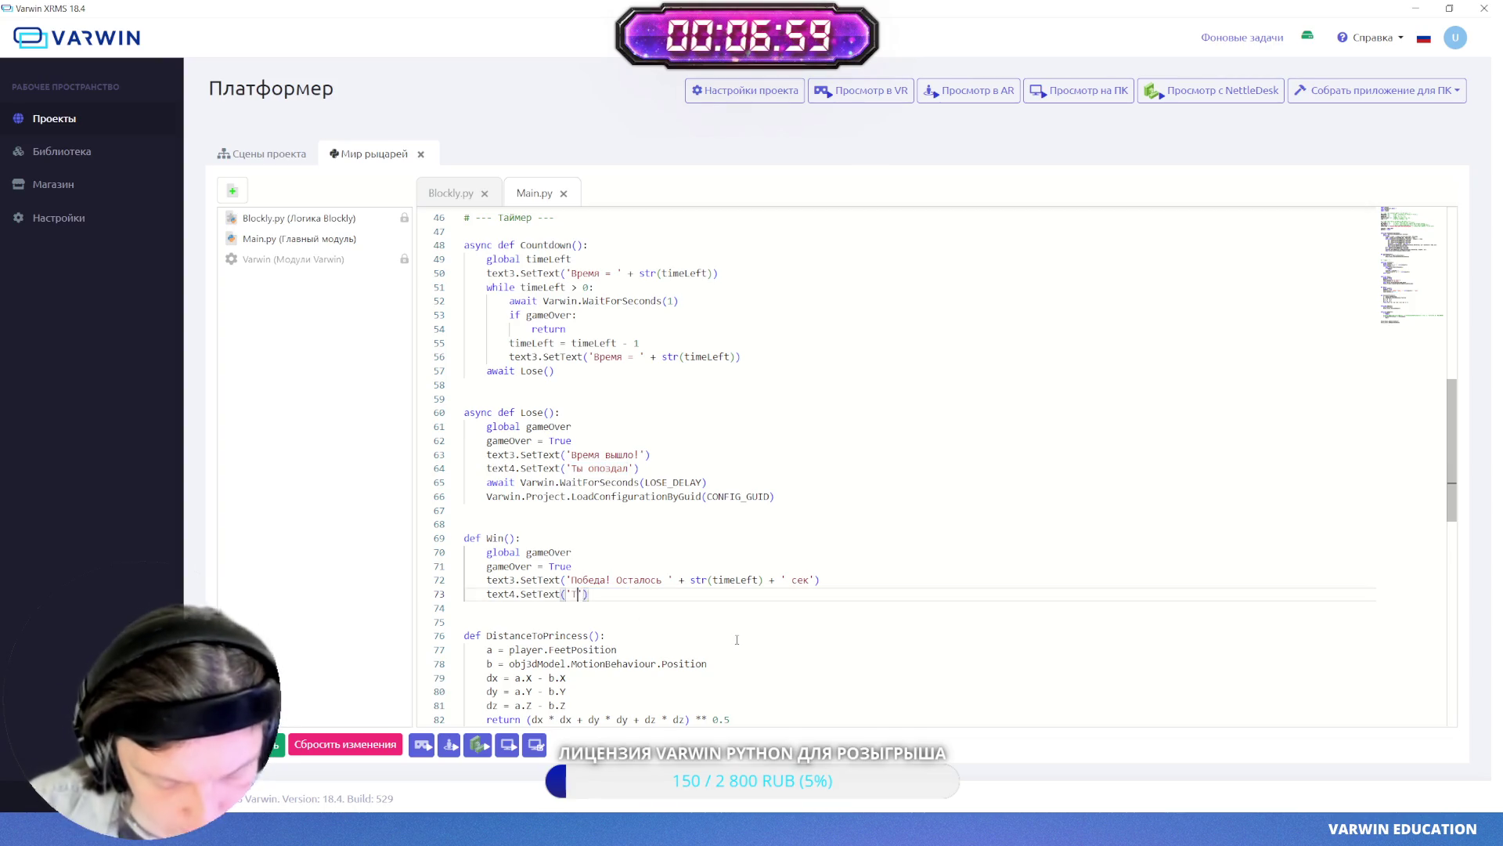
text(герой, спас )
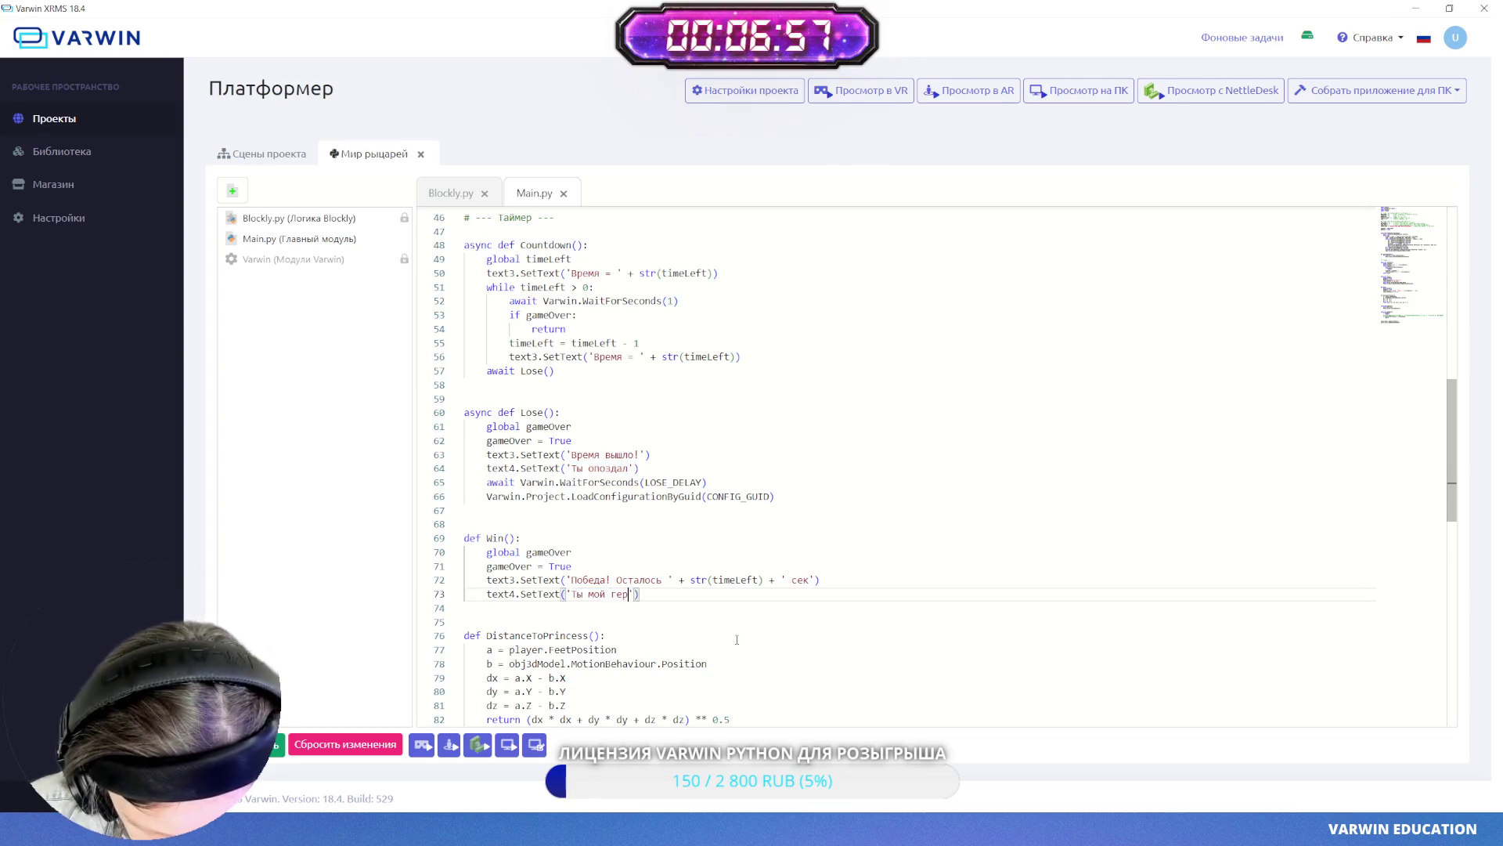
text(меня)
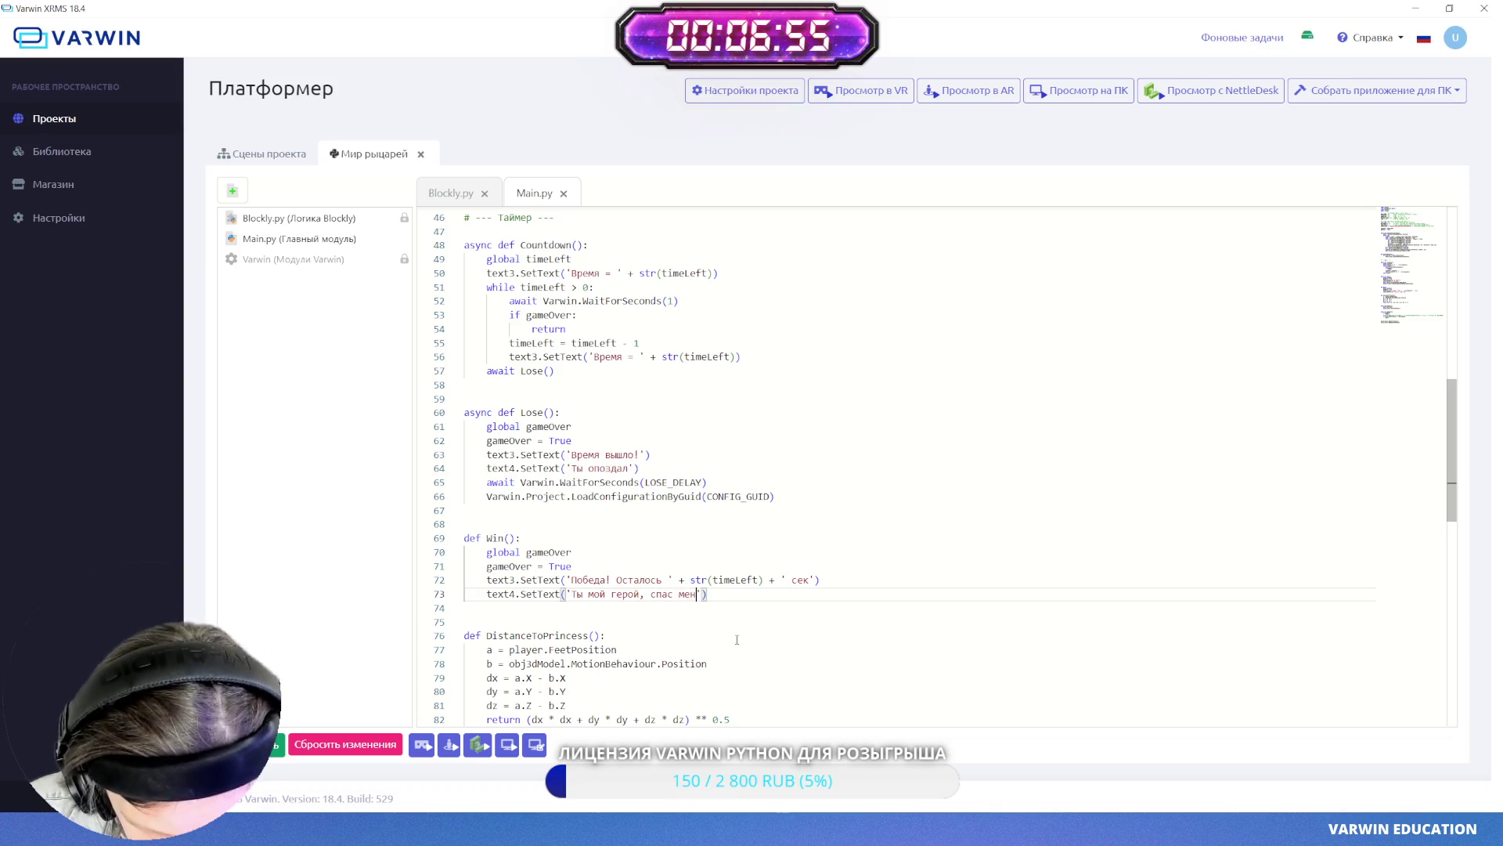
text( от )
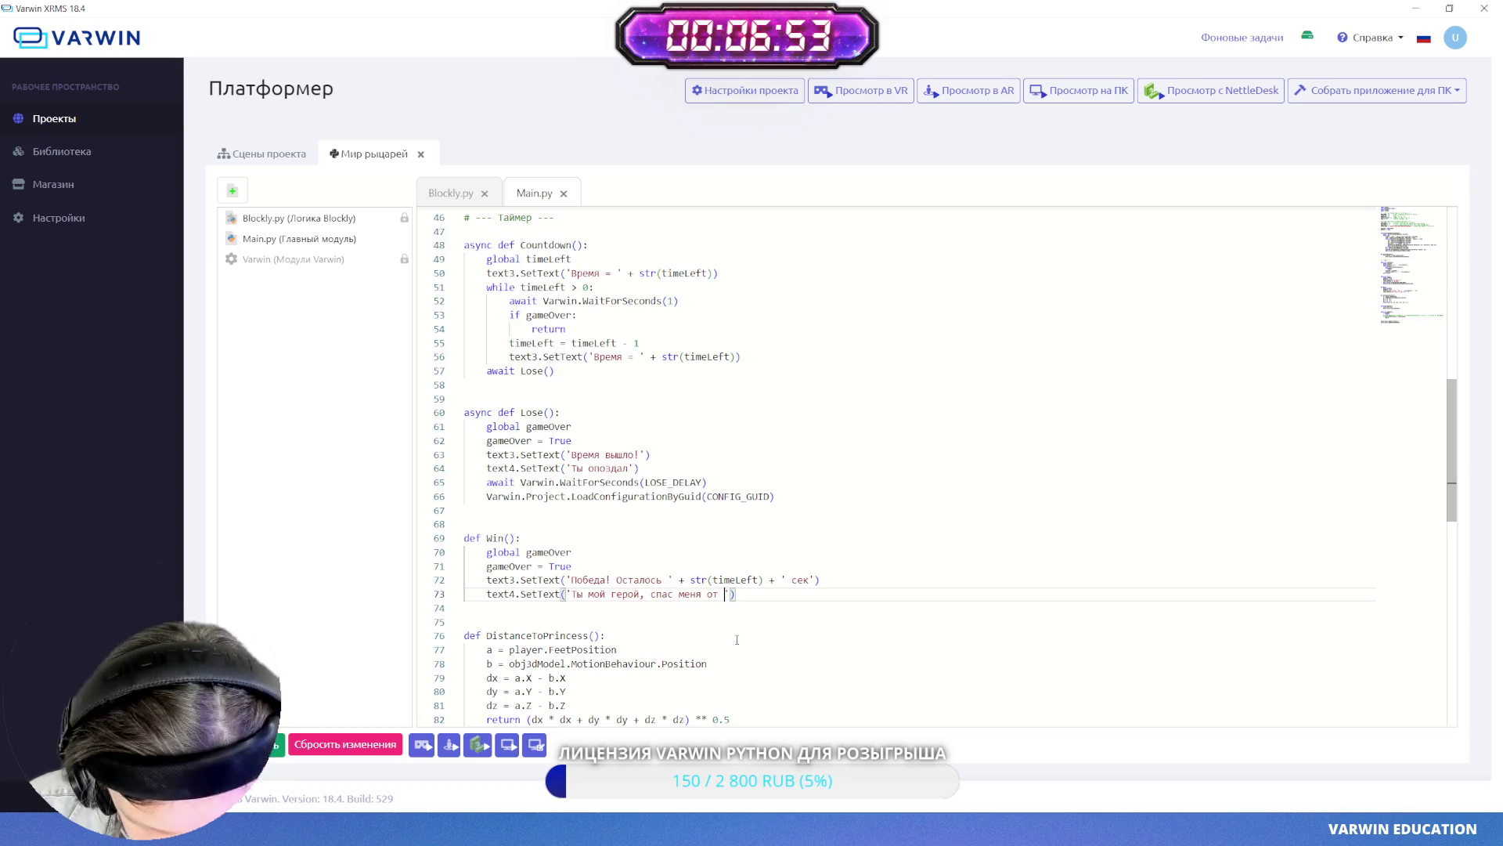
text(дракона)
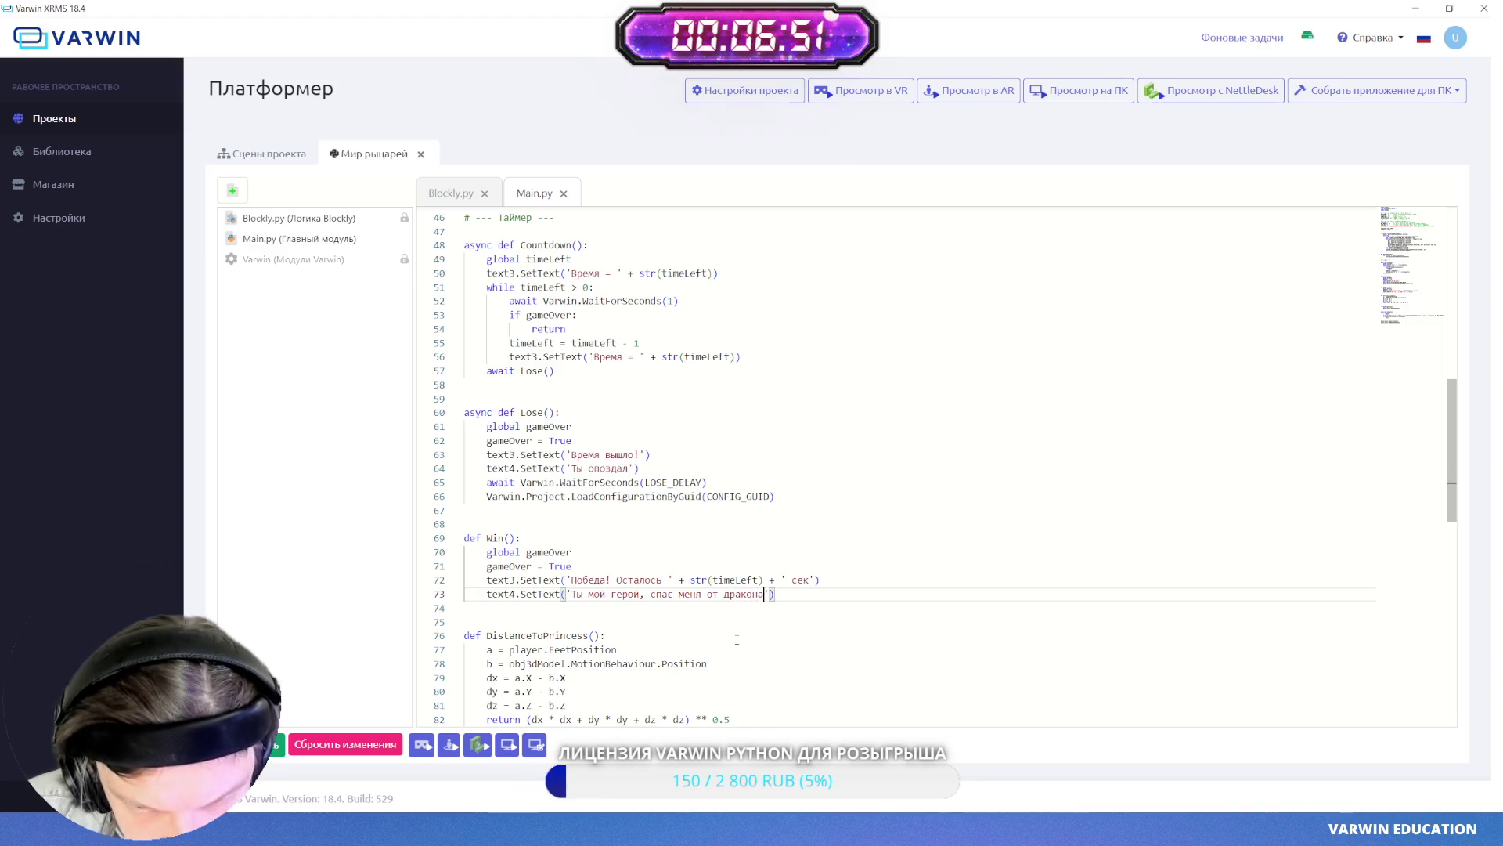
key(ctrl+s)
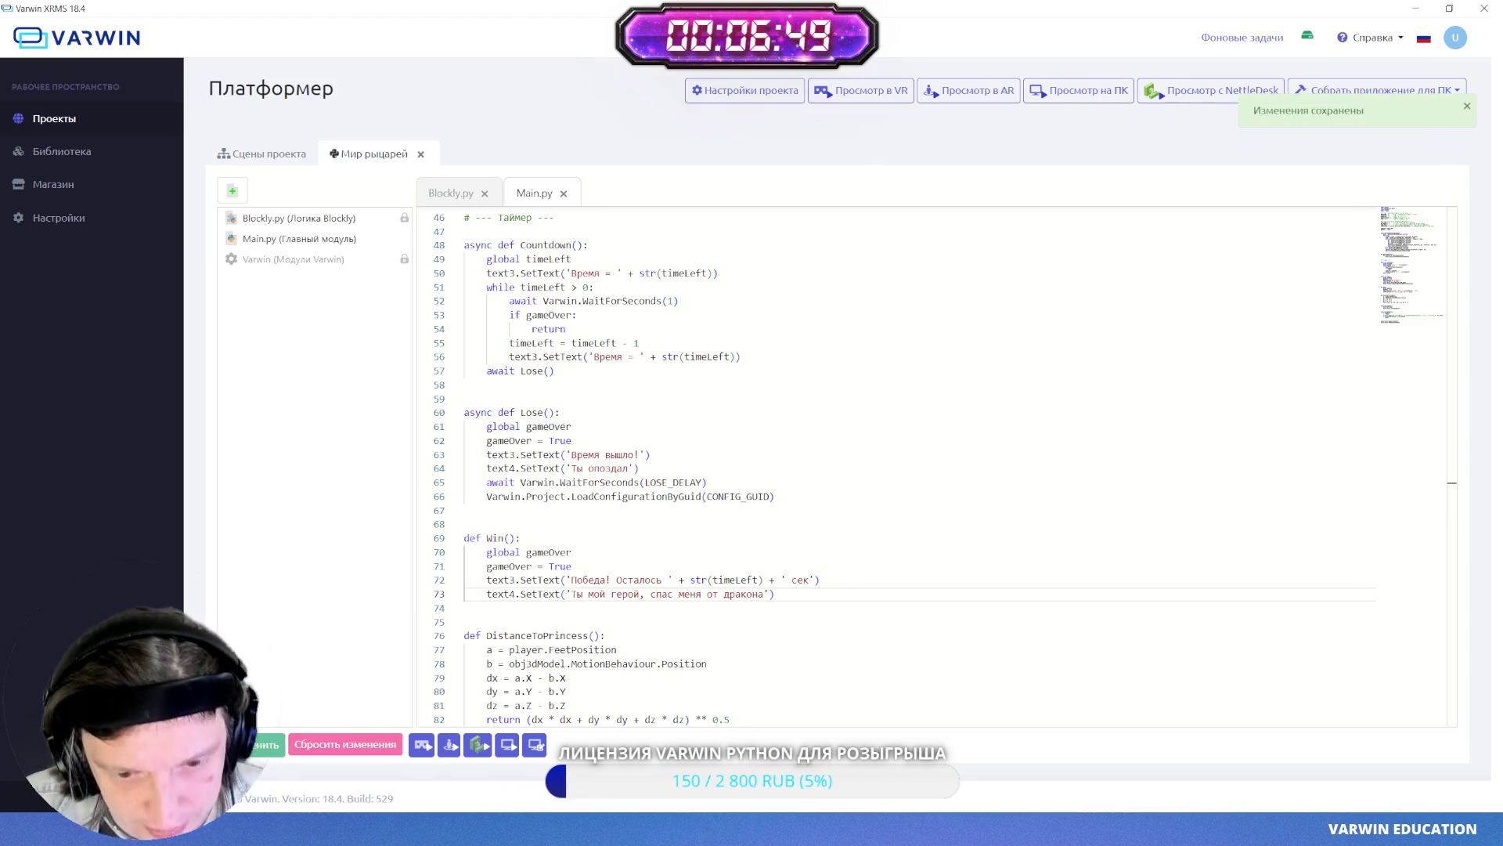
key(alt+Tab)
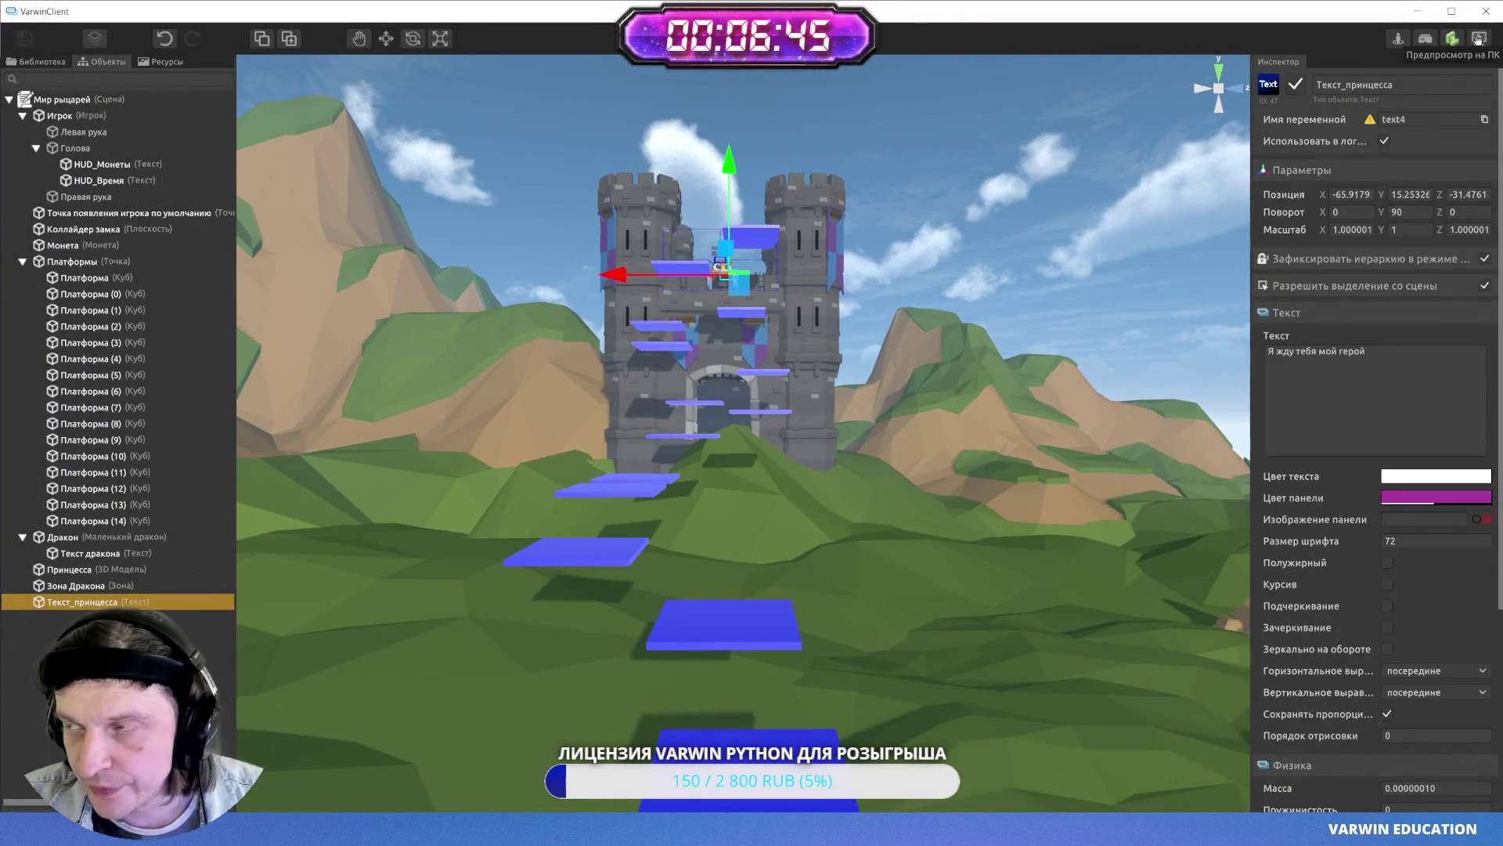
- Launch the scene preview and jump across the blue platforms collecting coins
click(1453, 38)
key(w)
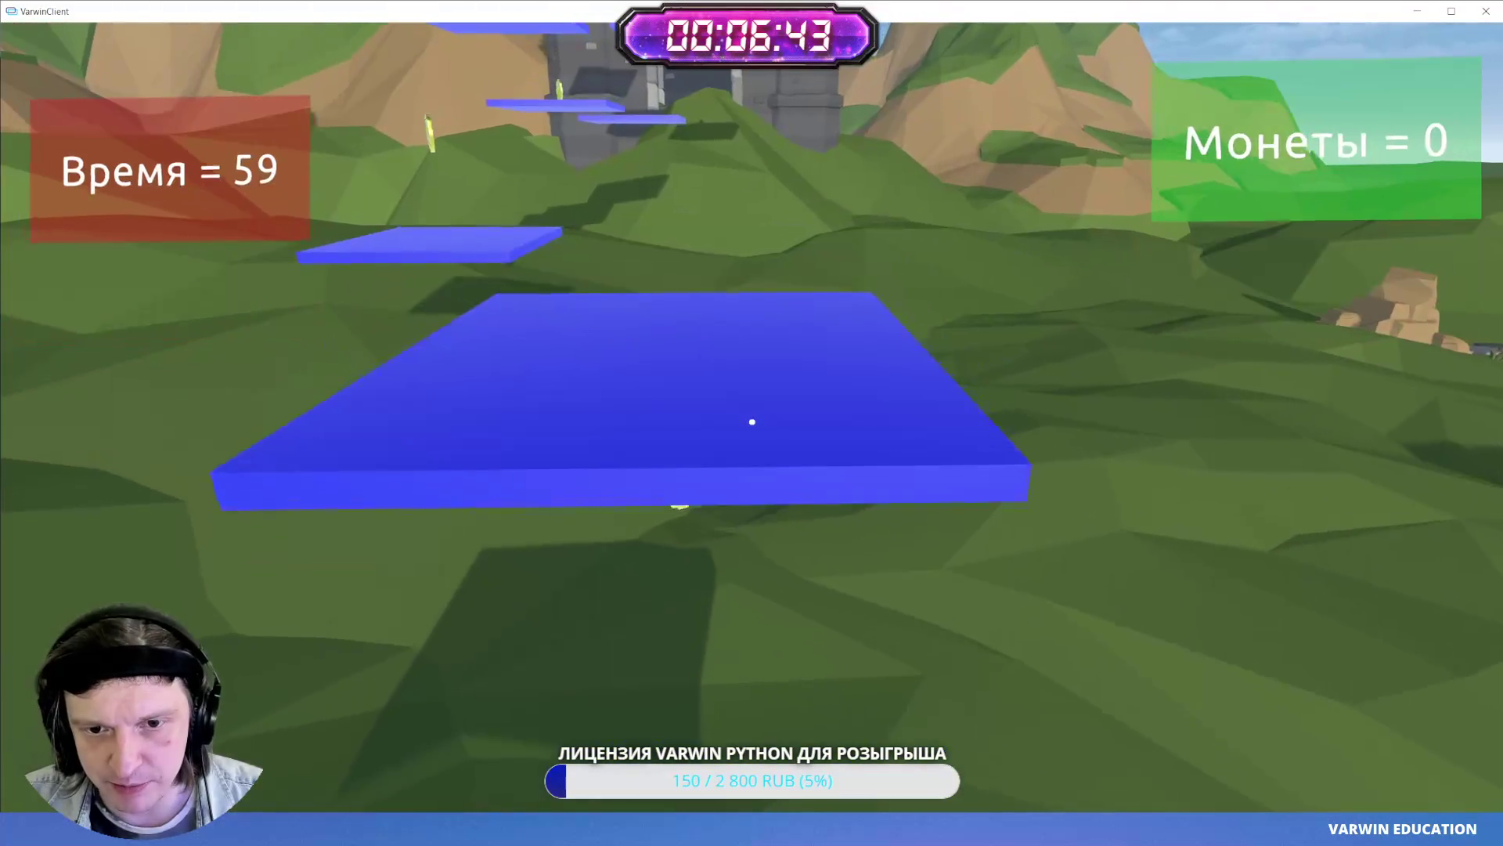
key(space)
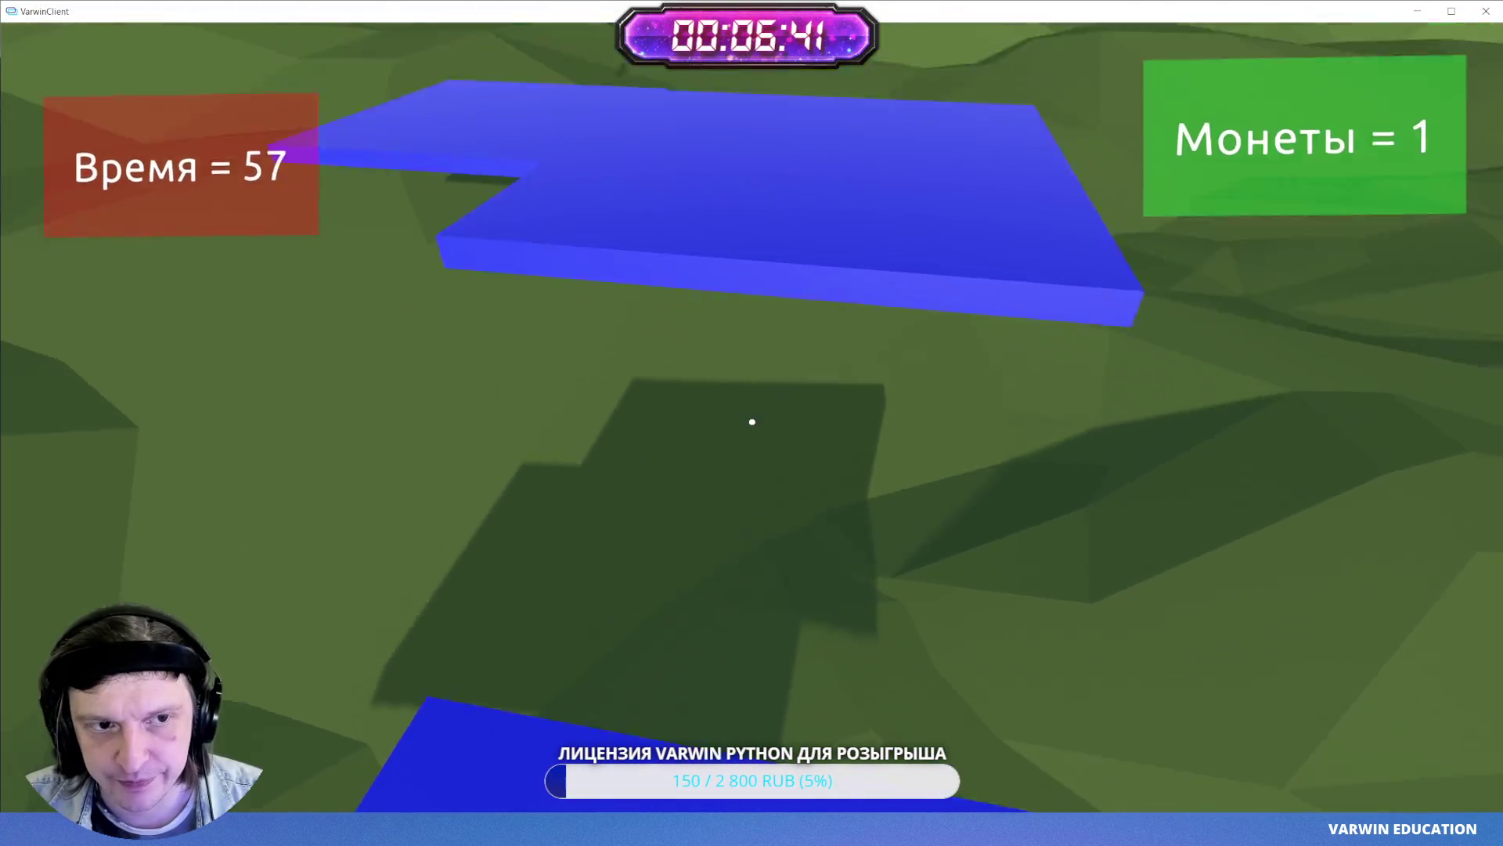
key(space)
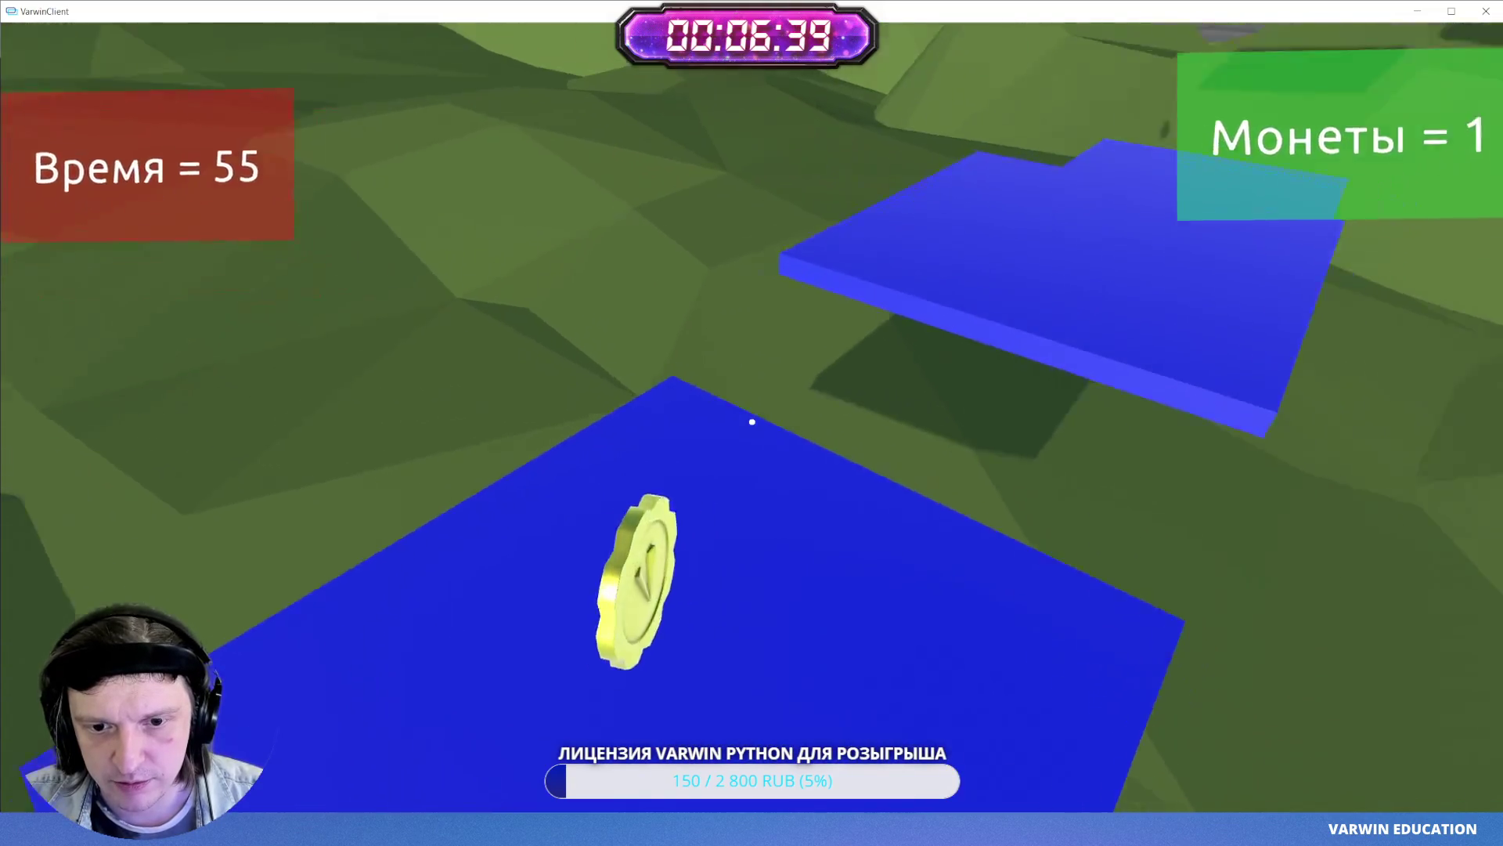
key(space)
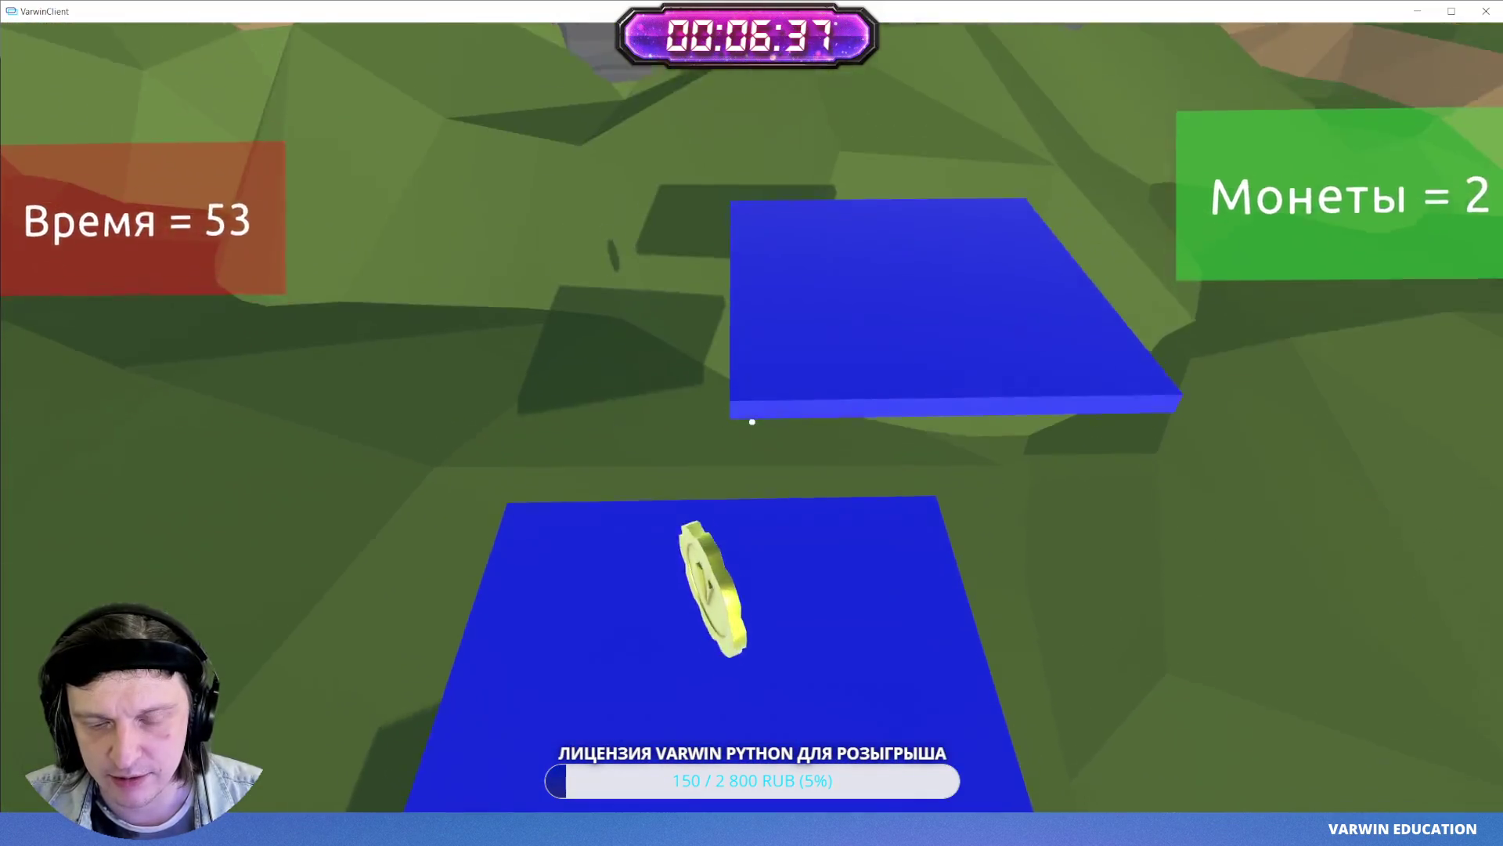
key(space)
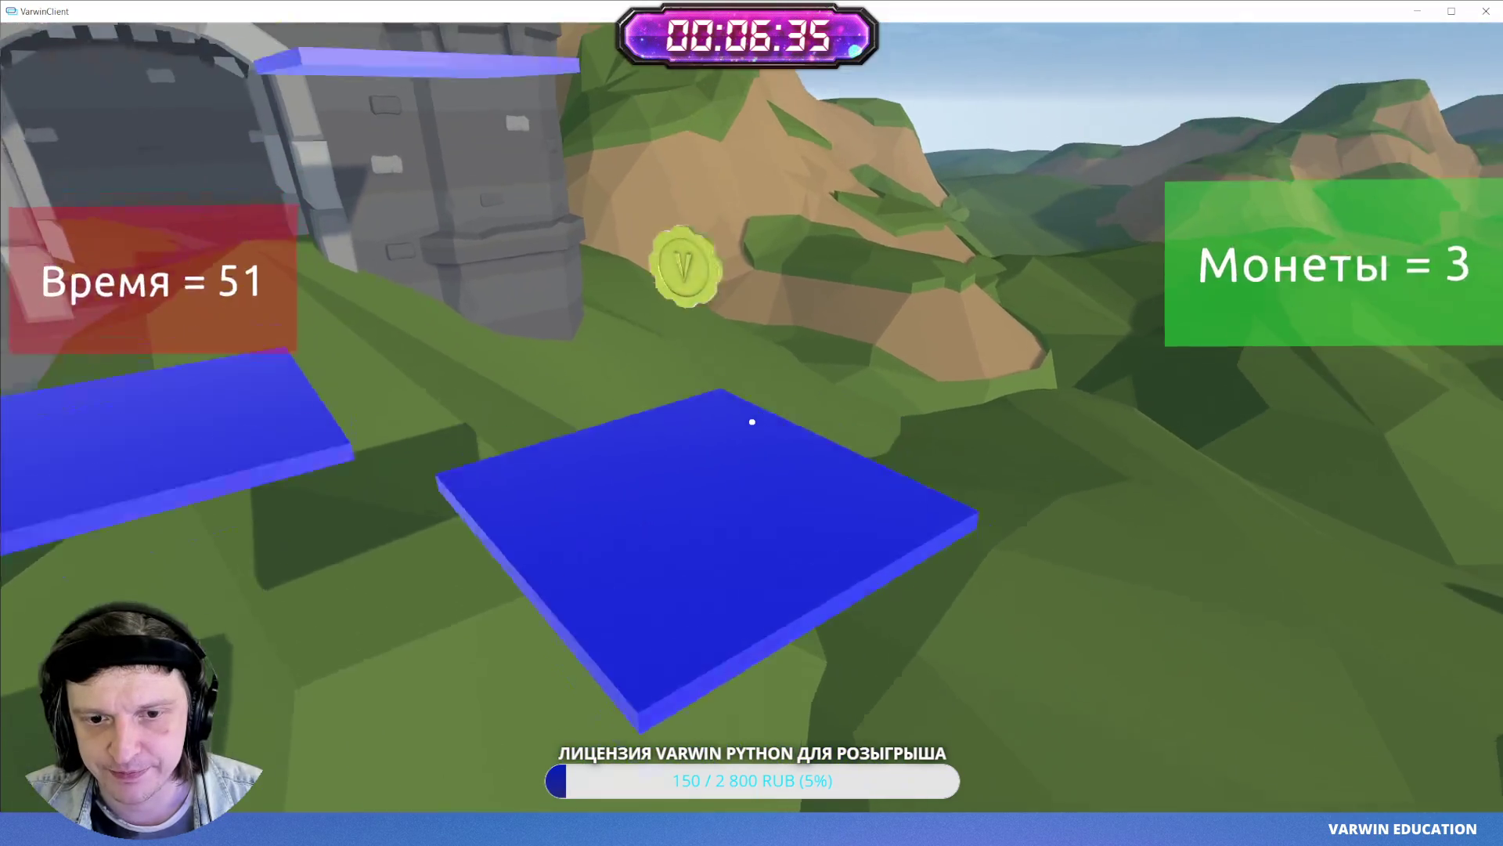
key(space)
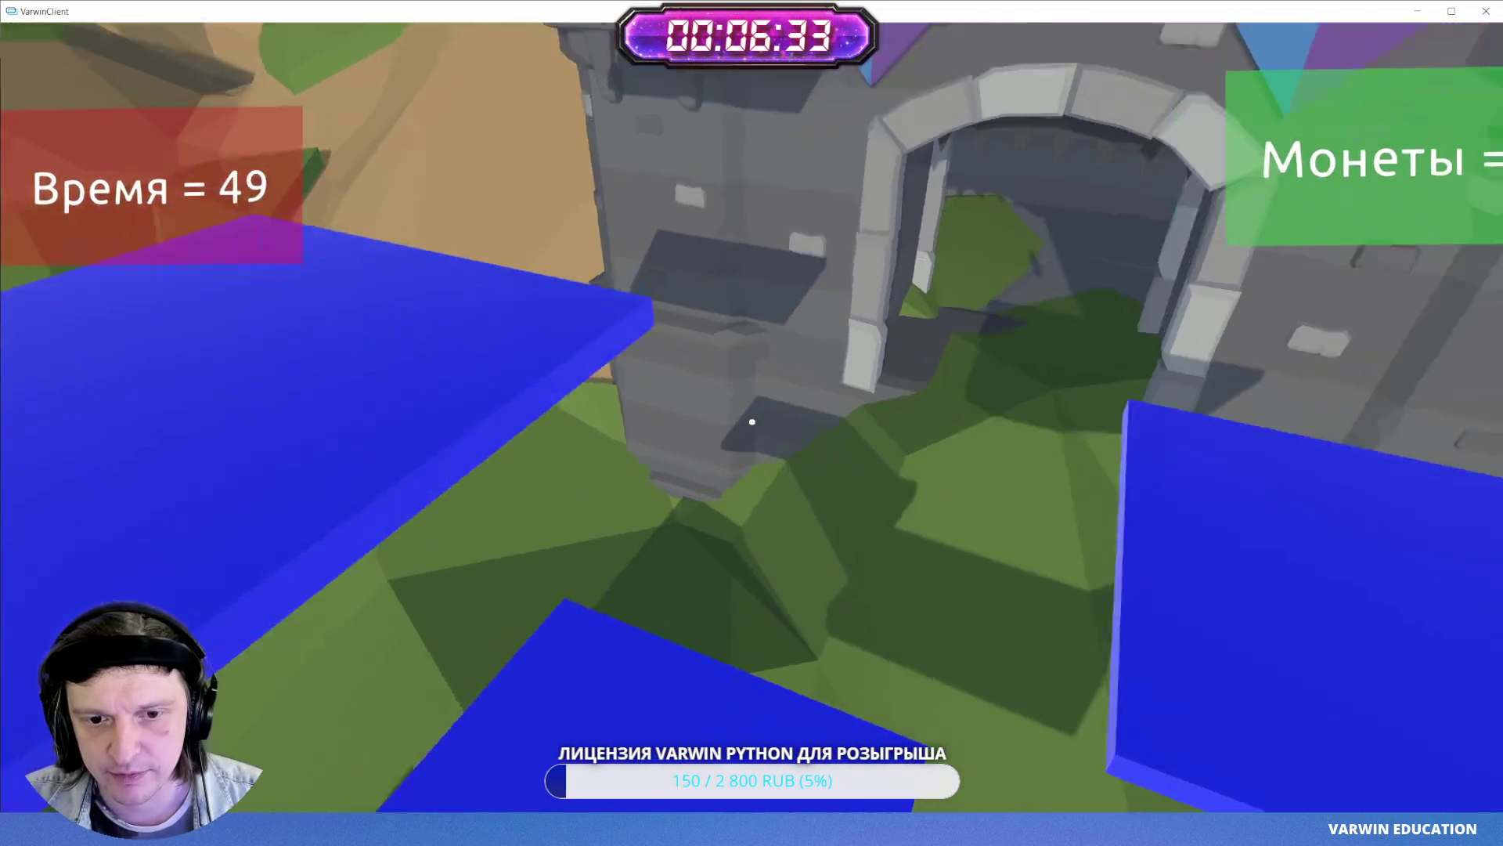
key(space)
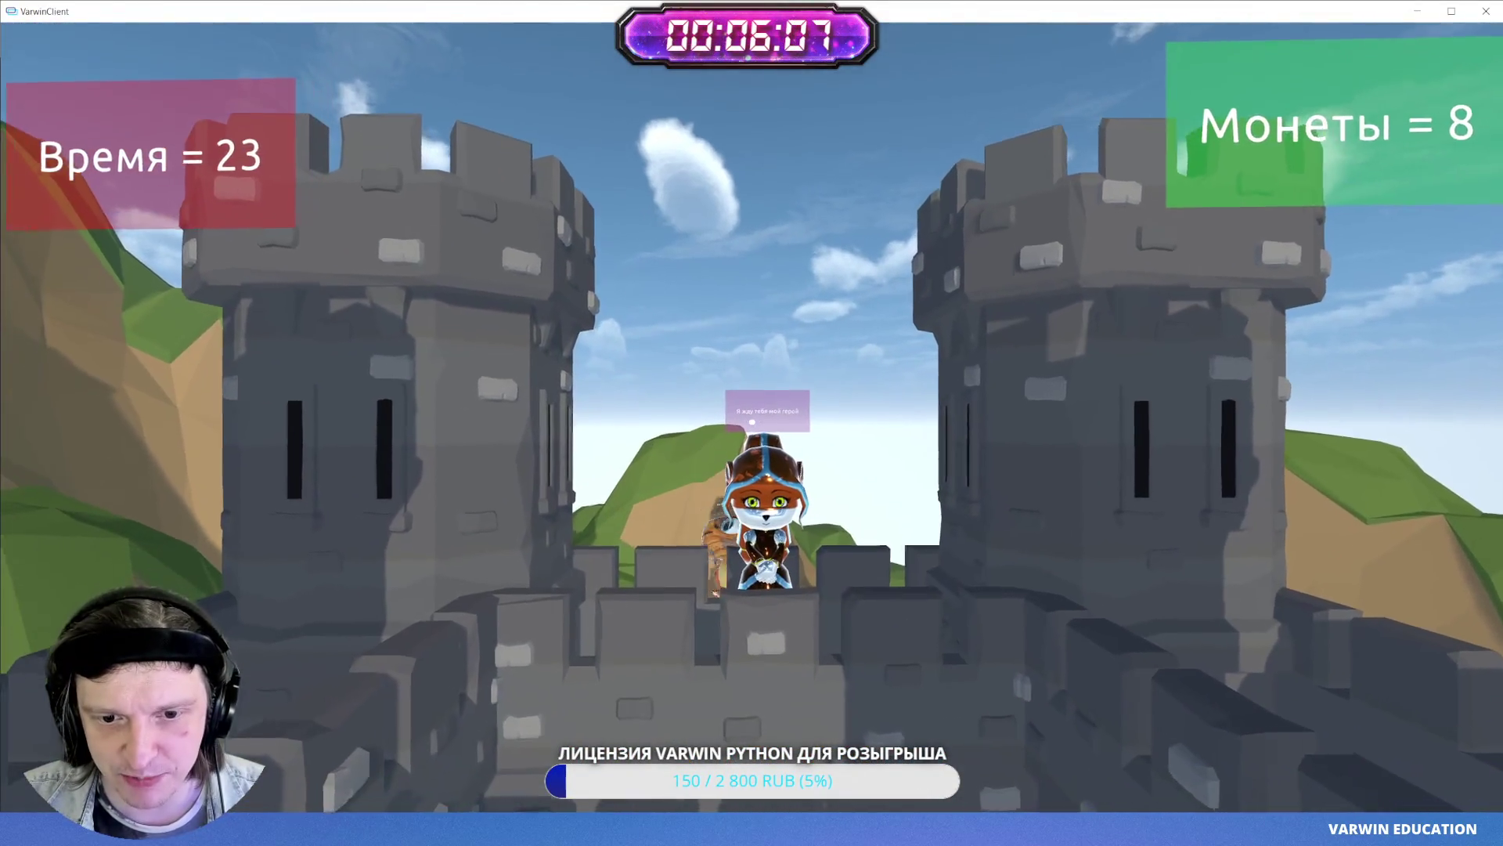
- Touch the princess to win with 20 seconds left, then return the client to edit mode
key(w)
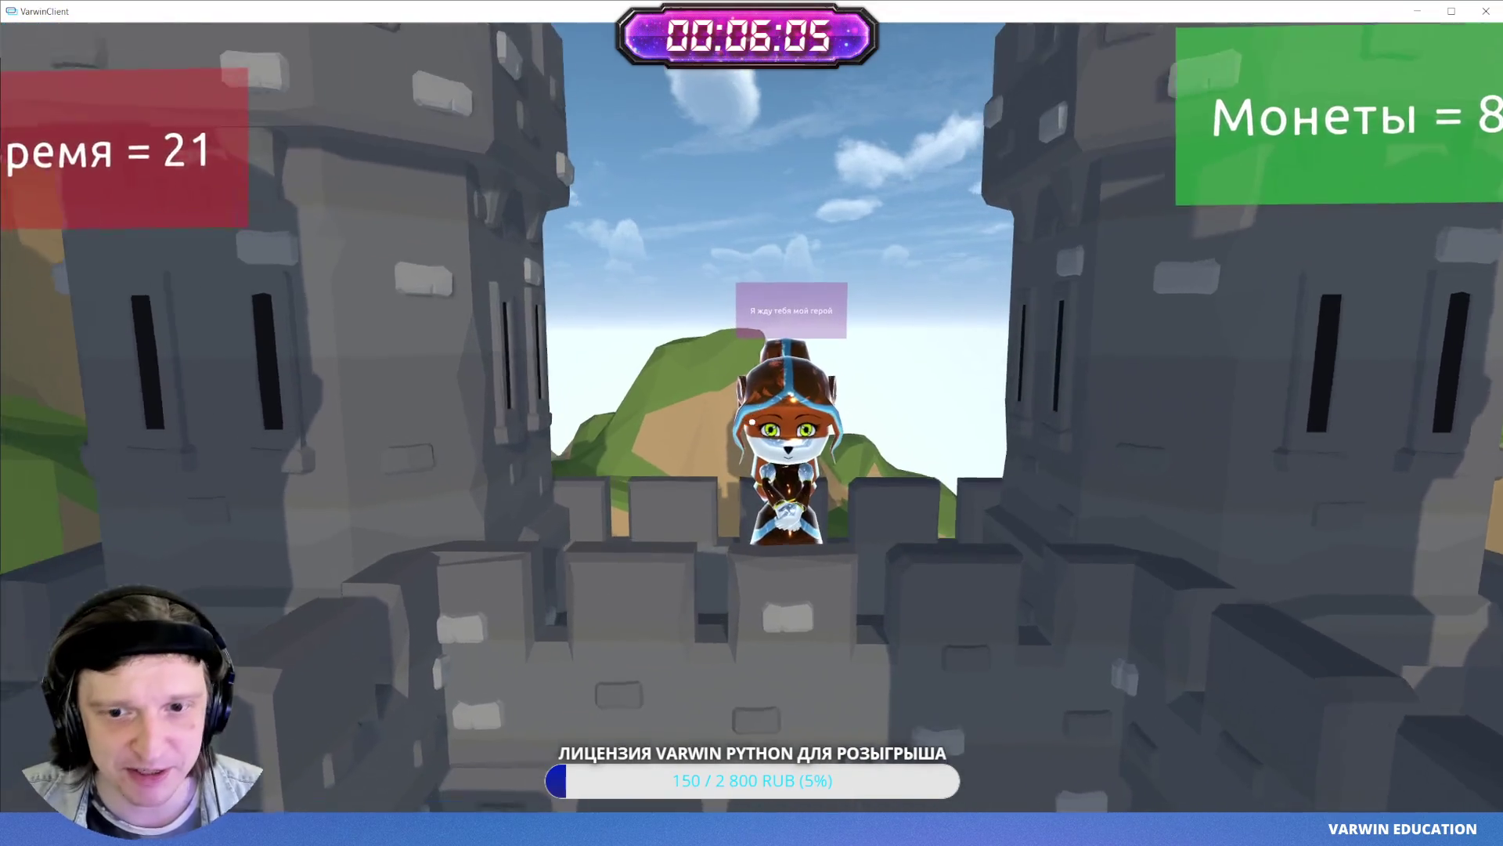
key(w)
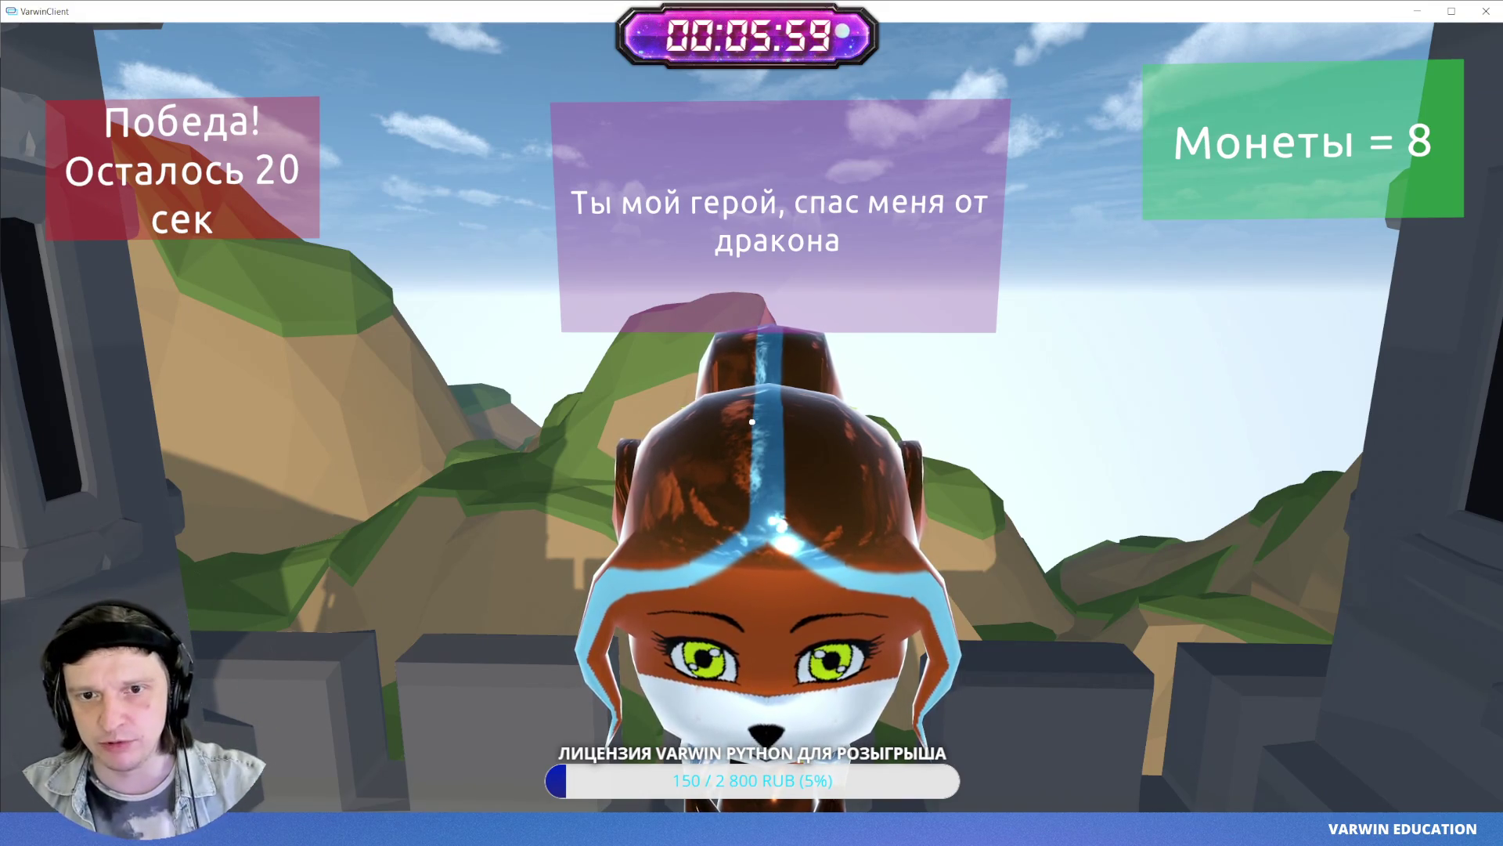
key(w)
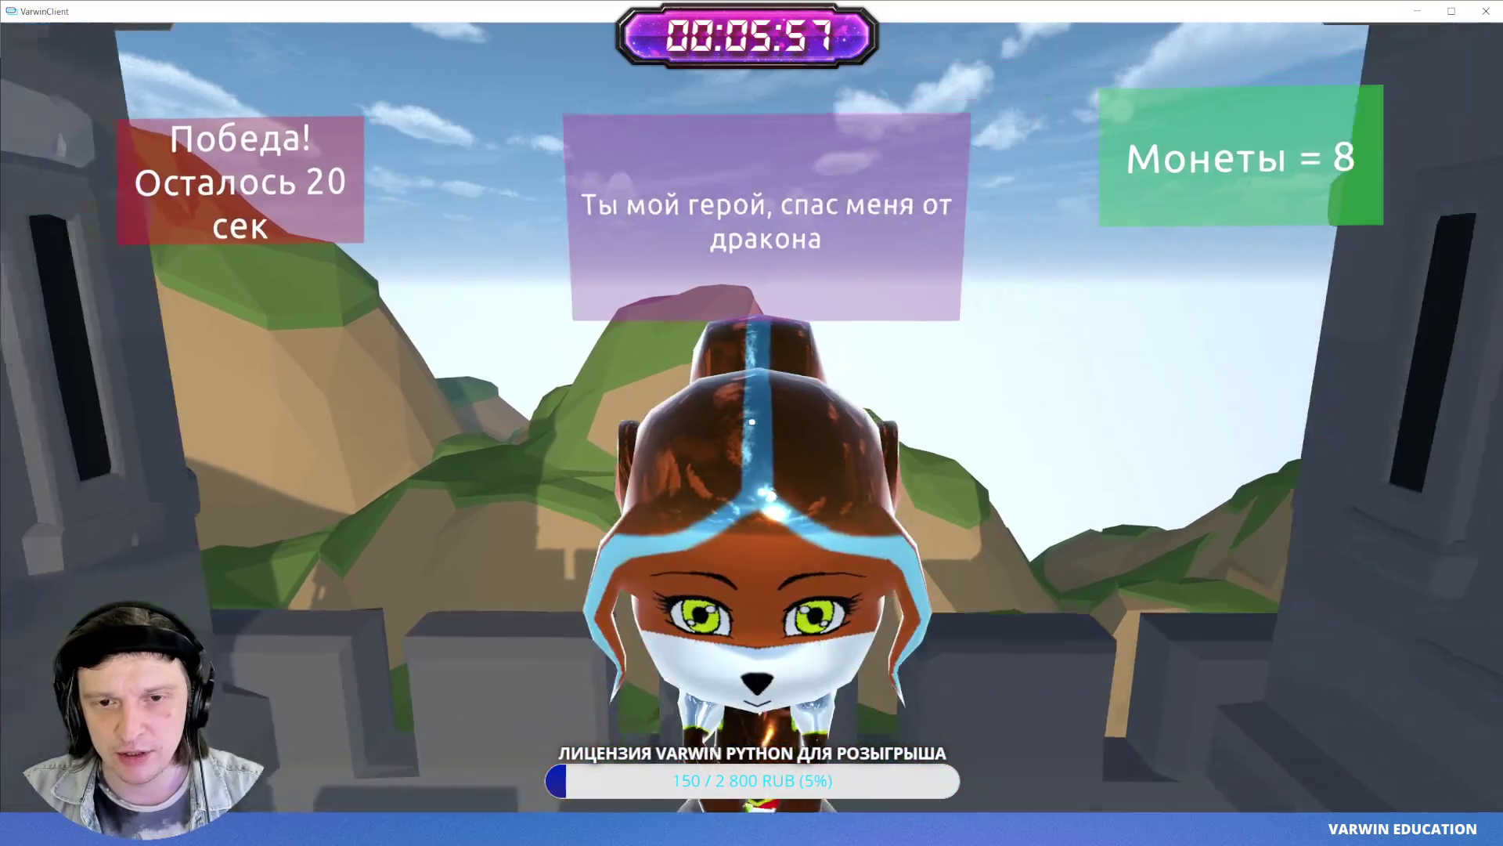
key(s)
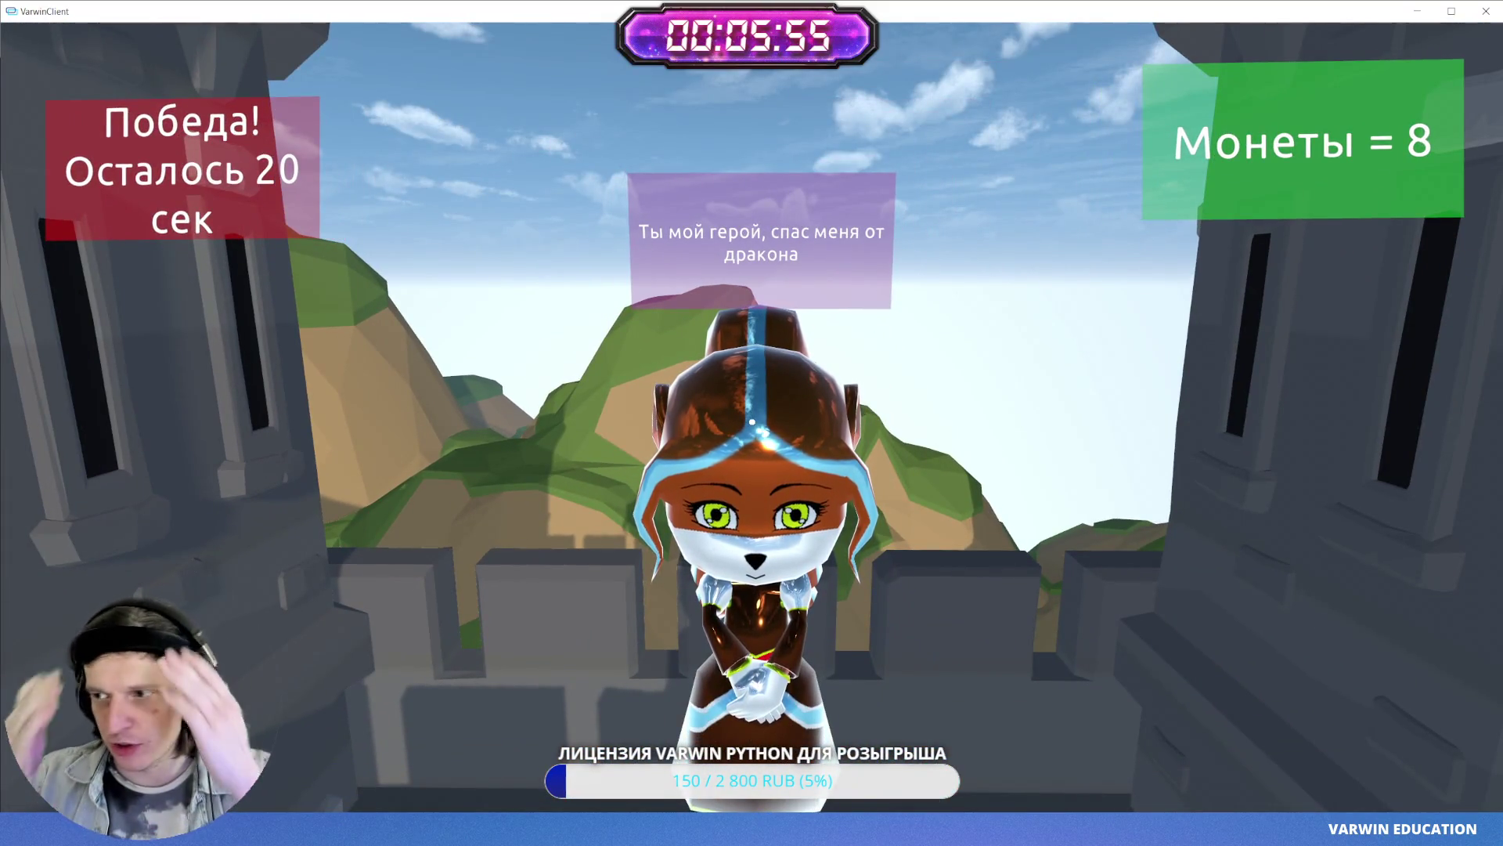
key(alt+Tab)
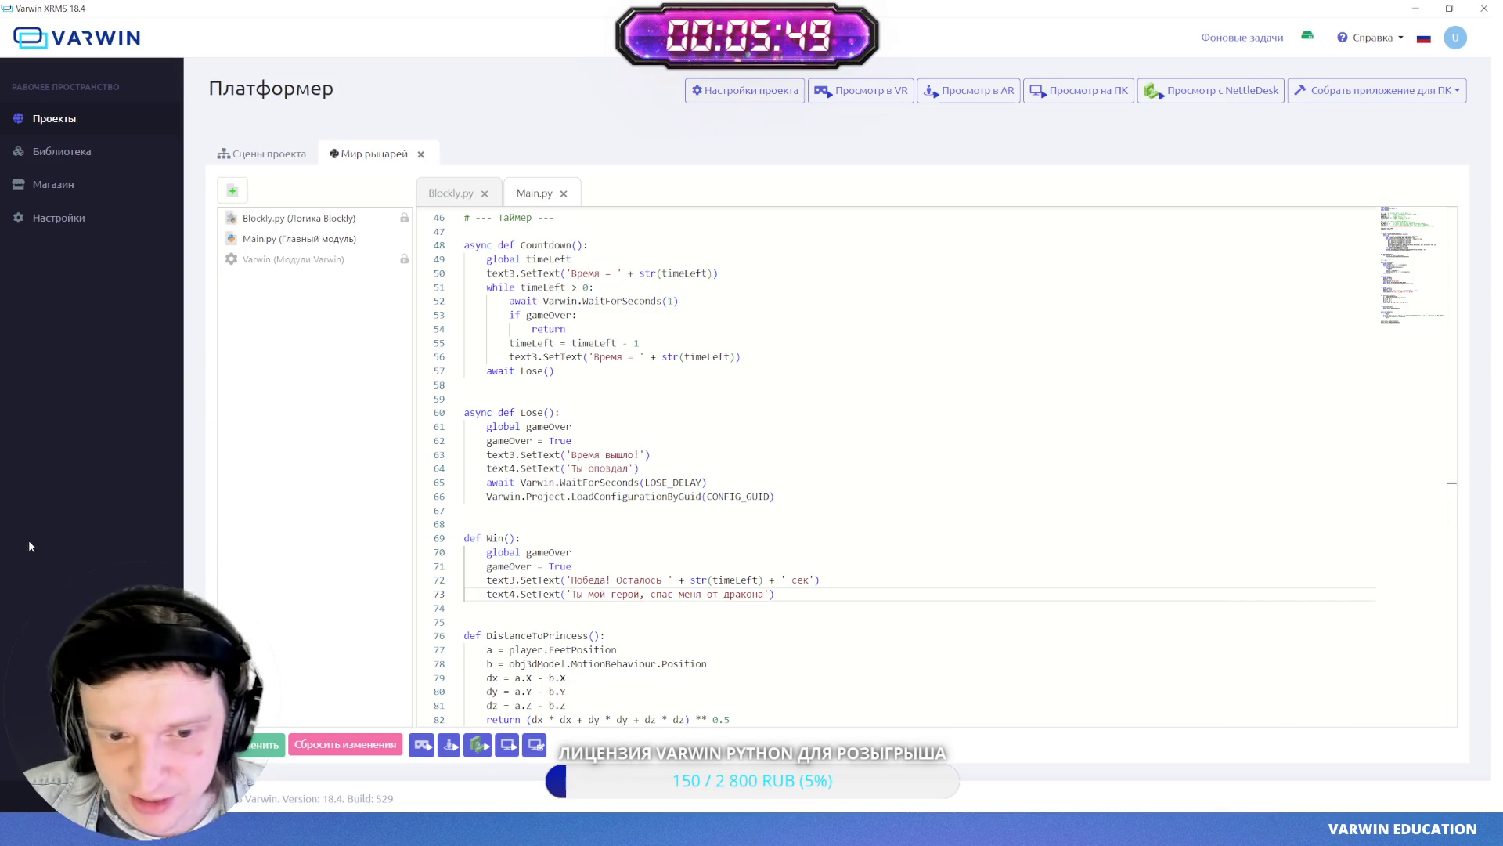
key(alt+Tab)
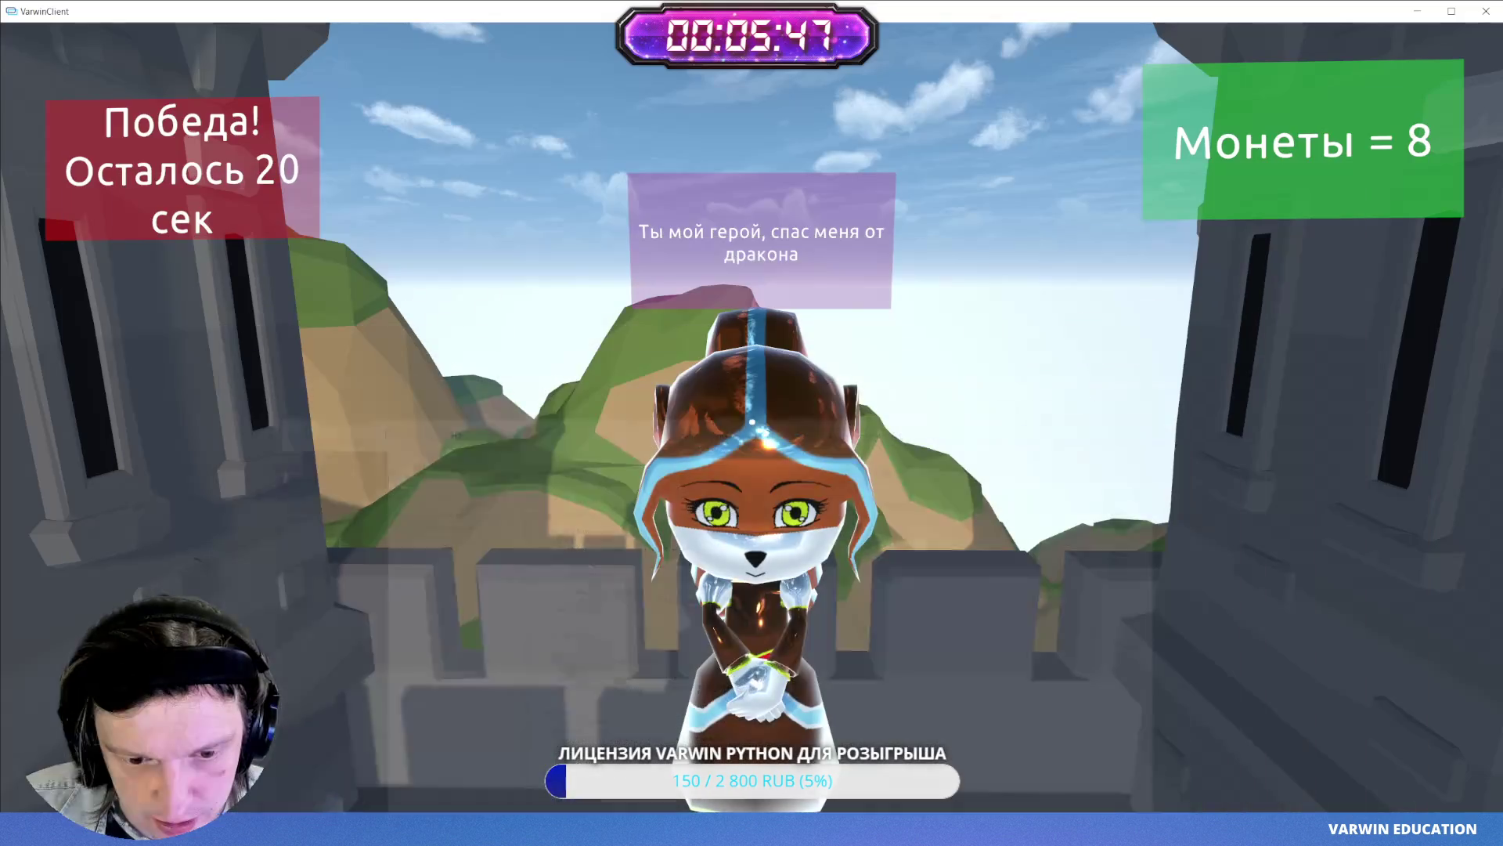
key(Escape)
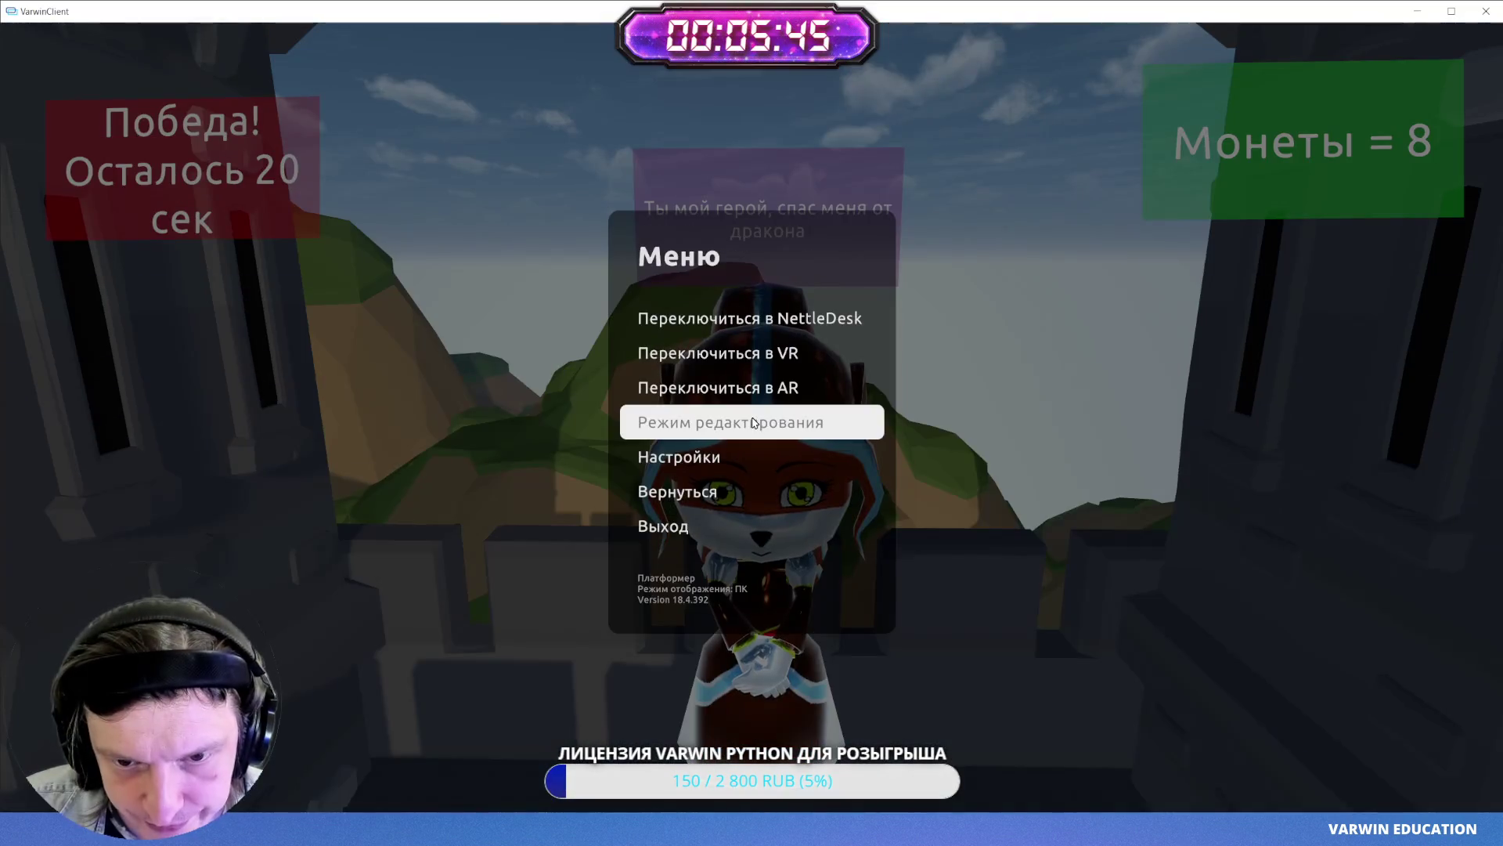
click(753, 417)
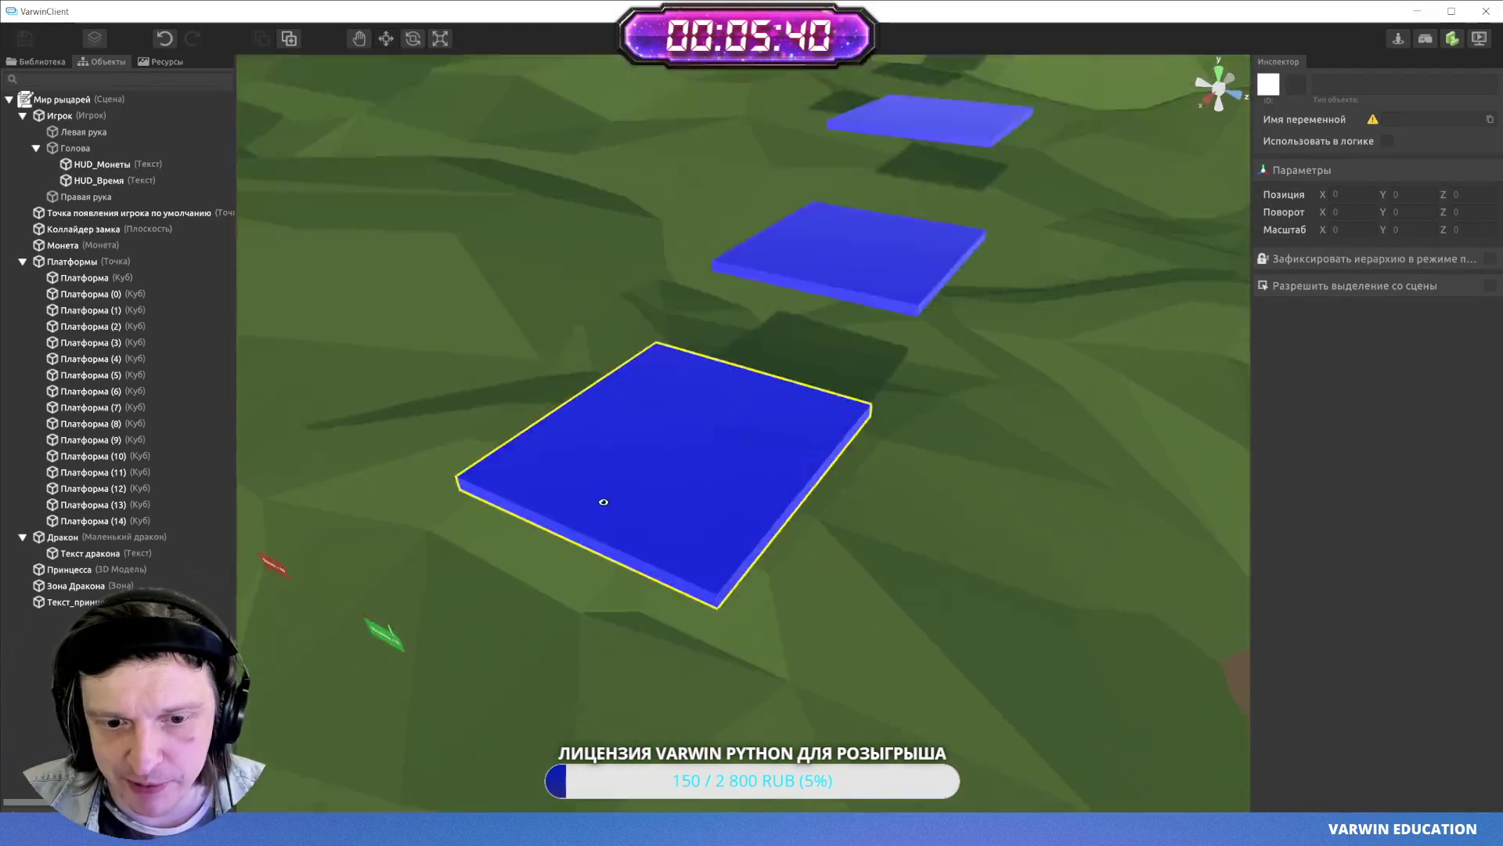
- Inspect a platform in the scene, then minimize the client and go back to Main.py
click(600, 503)
key(Escape)
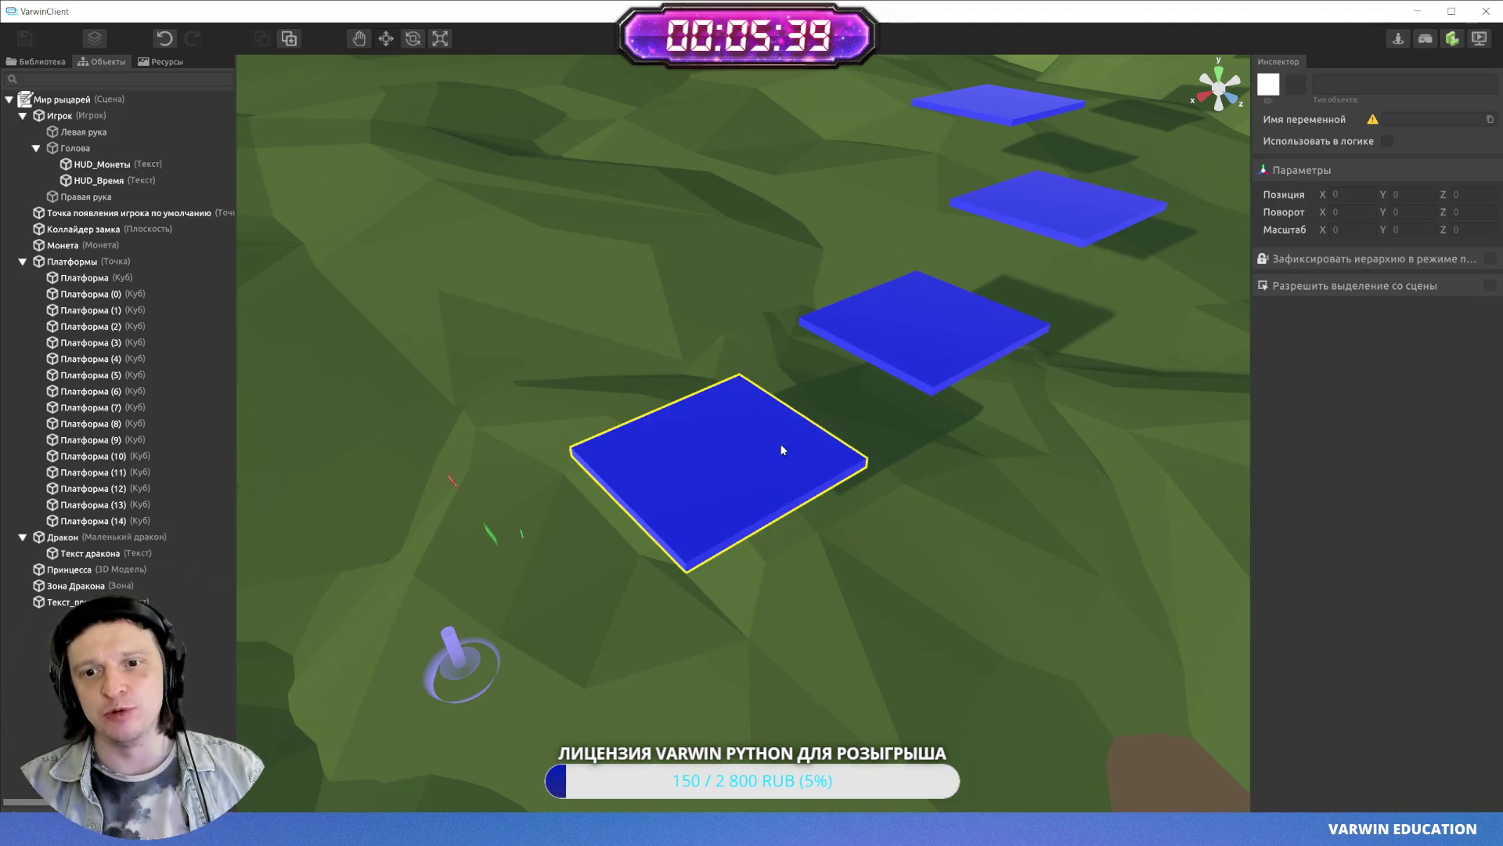
scroll(779, 227, up, 5)
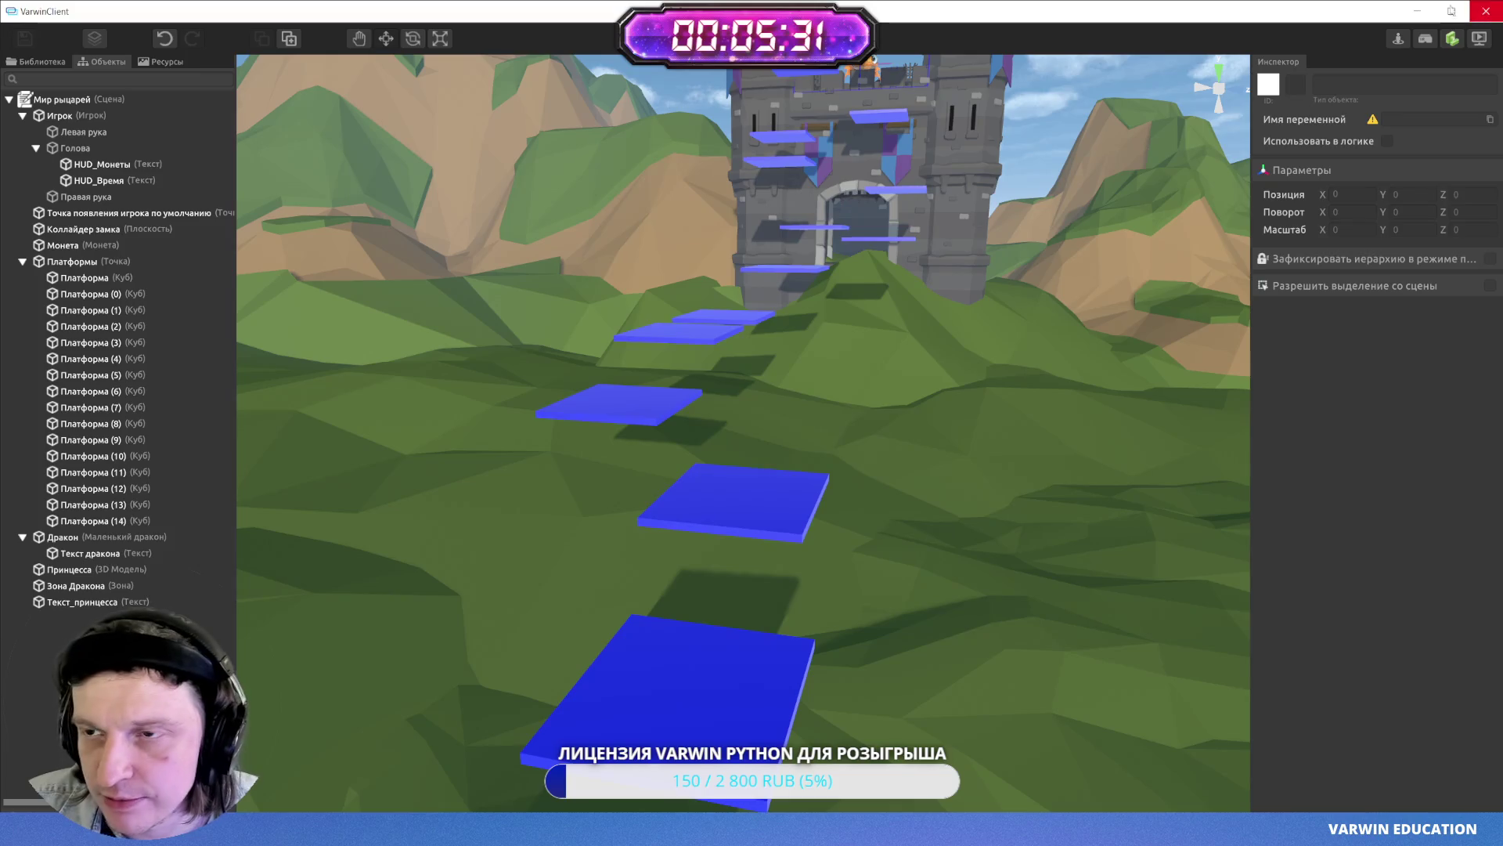
click(1417, 11)
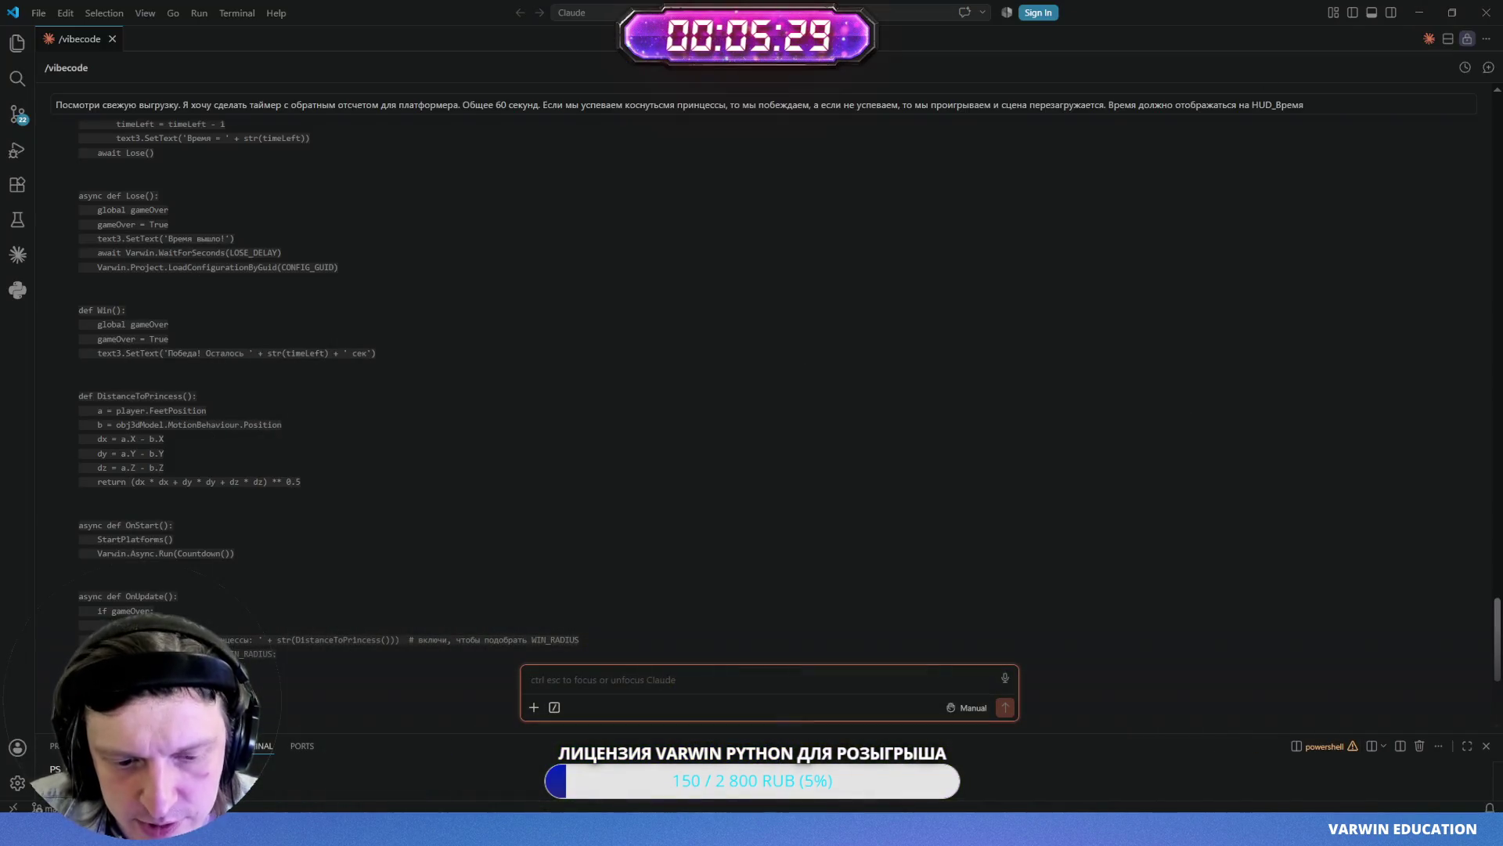
key(alt+Tab)
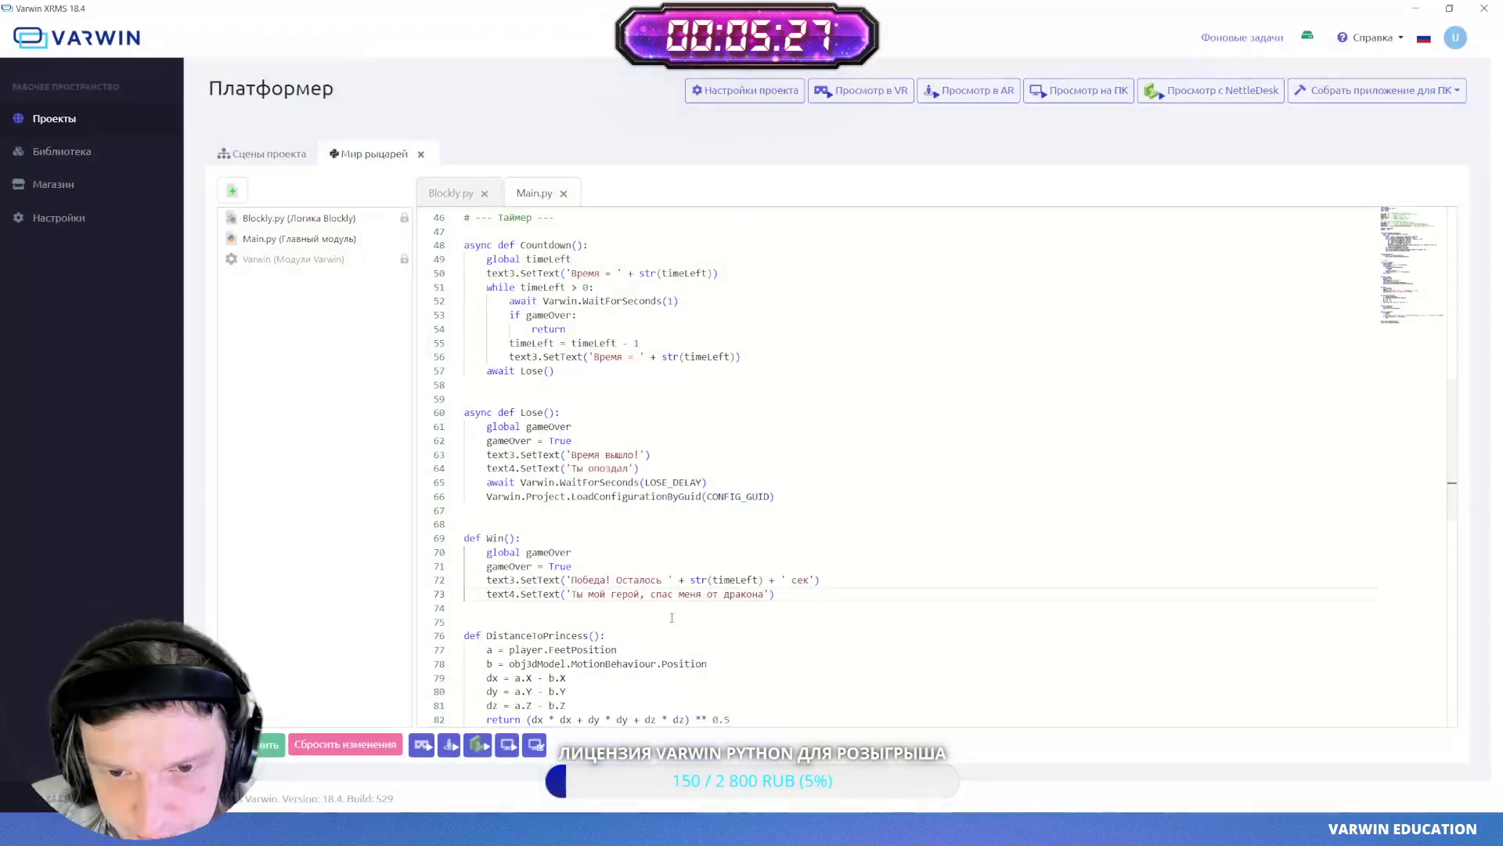
- Export the Платформер project's metadata from the Проекты list
click(73, 125)
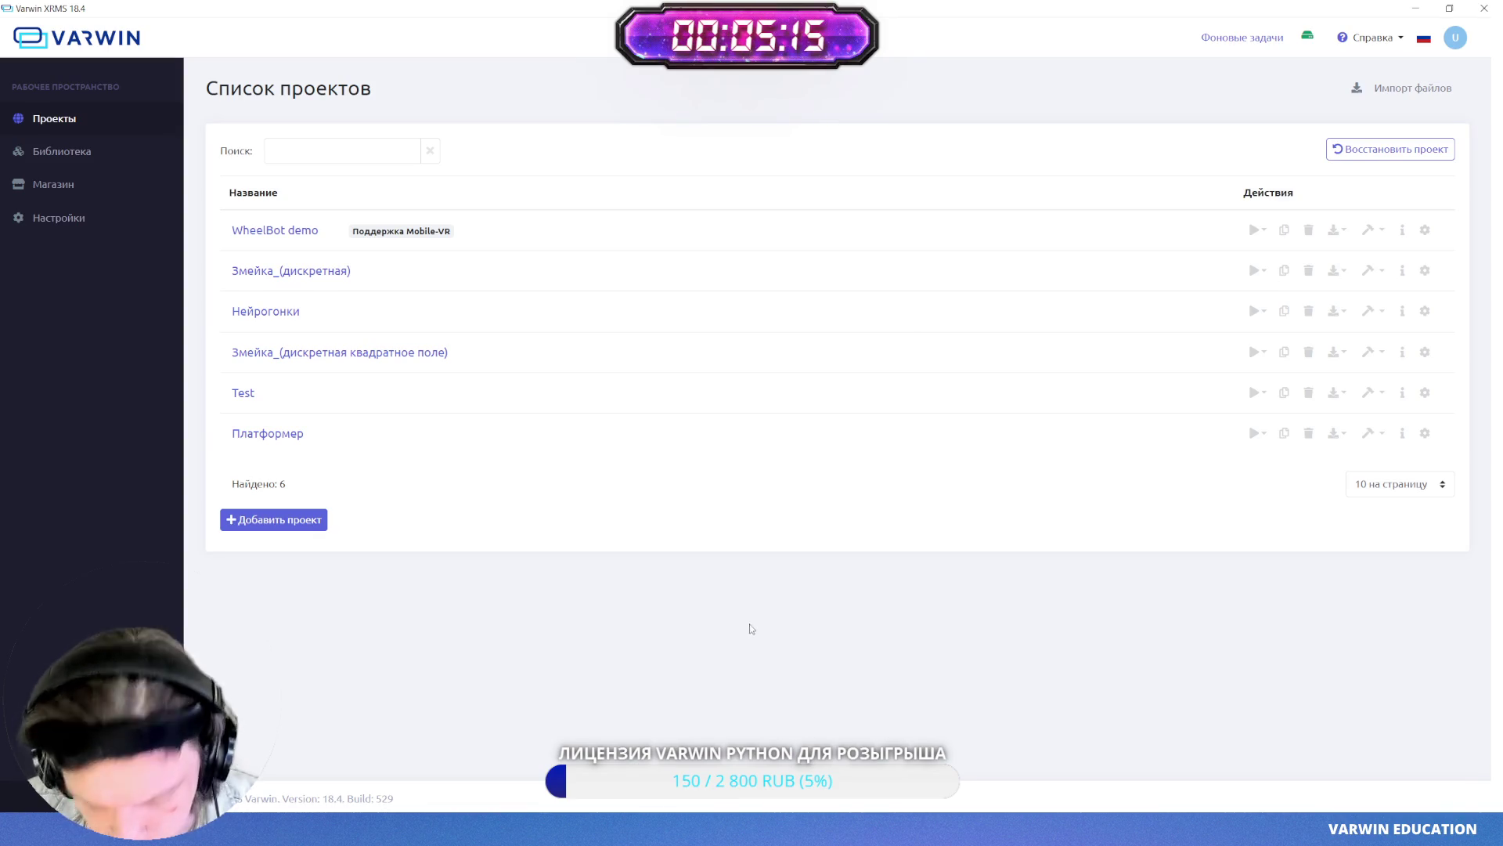
click(1335, 435)
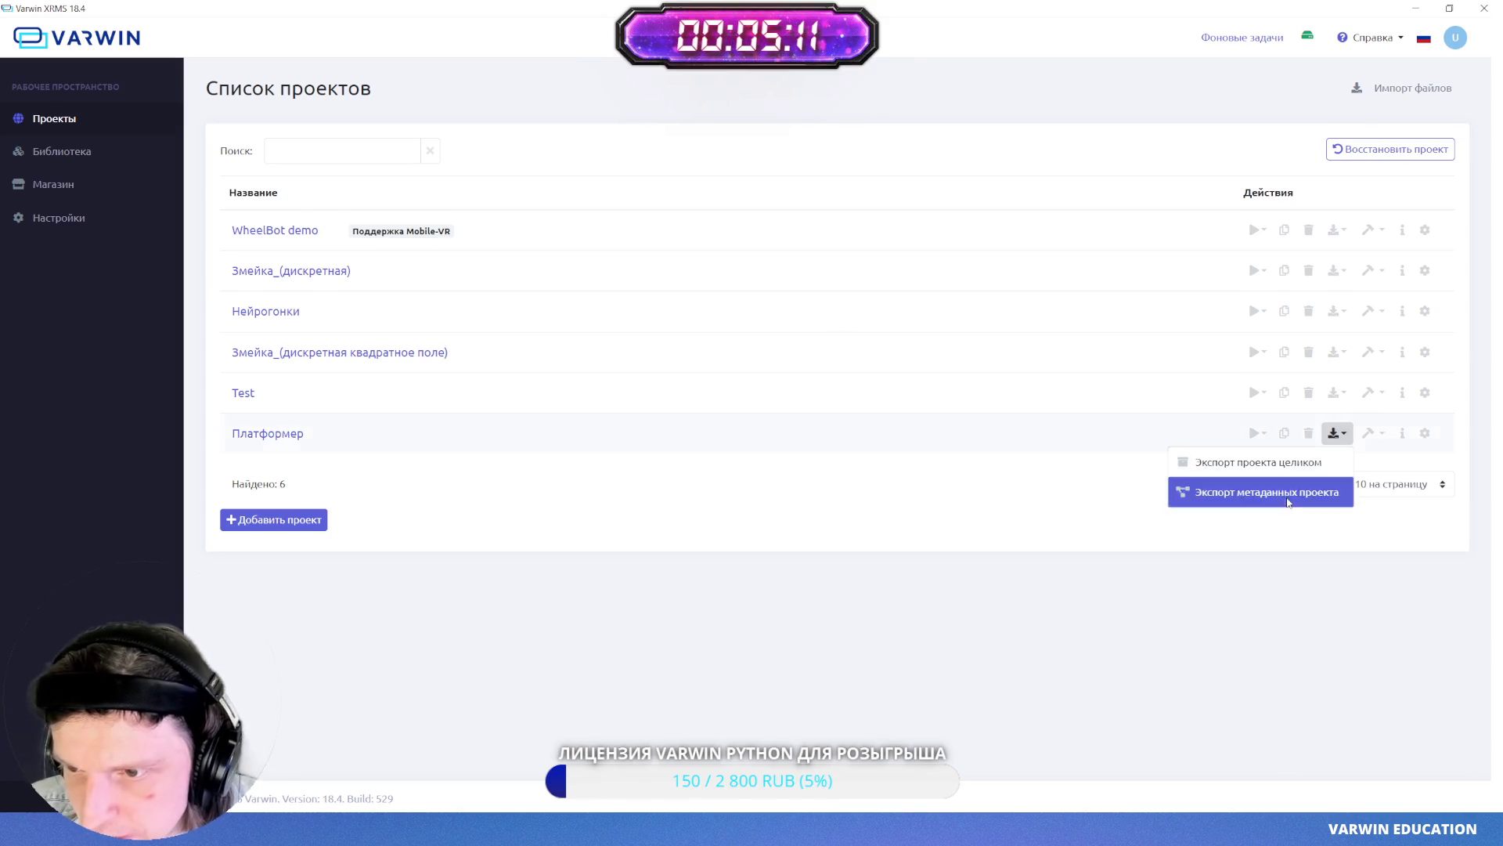
click(1290, 495)
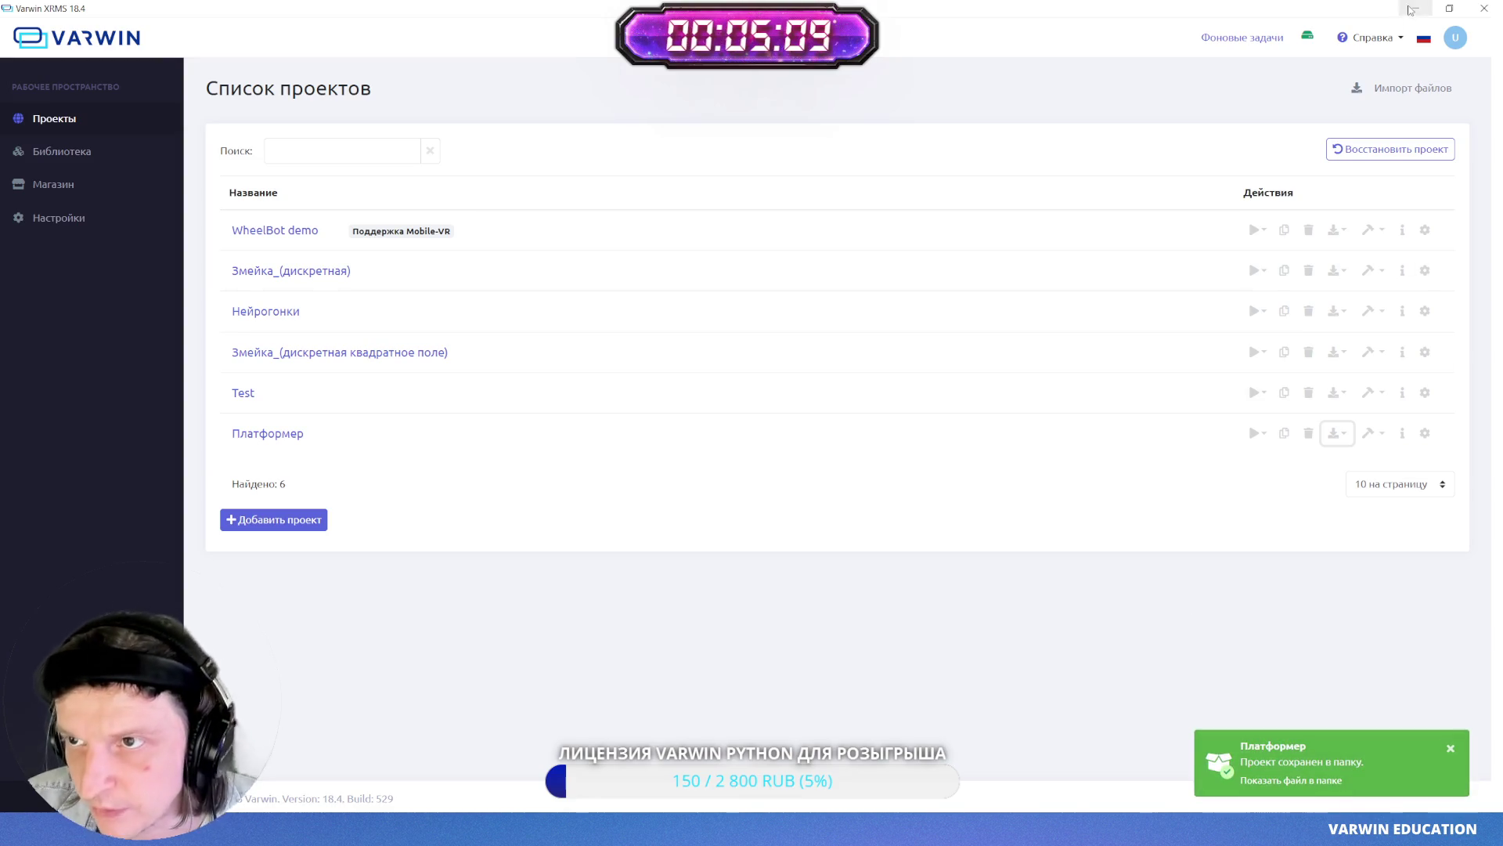
- Switch to the Claude chat in VS Code and begin the message with 'Сделал'
key(alt+Tab)
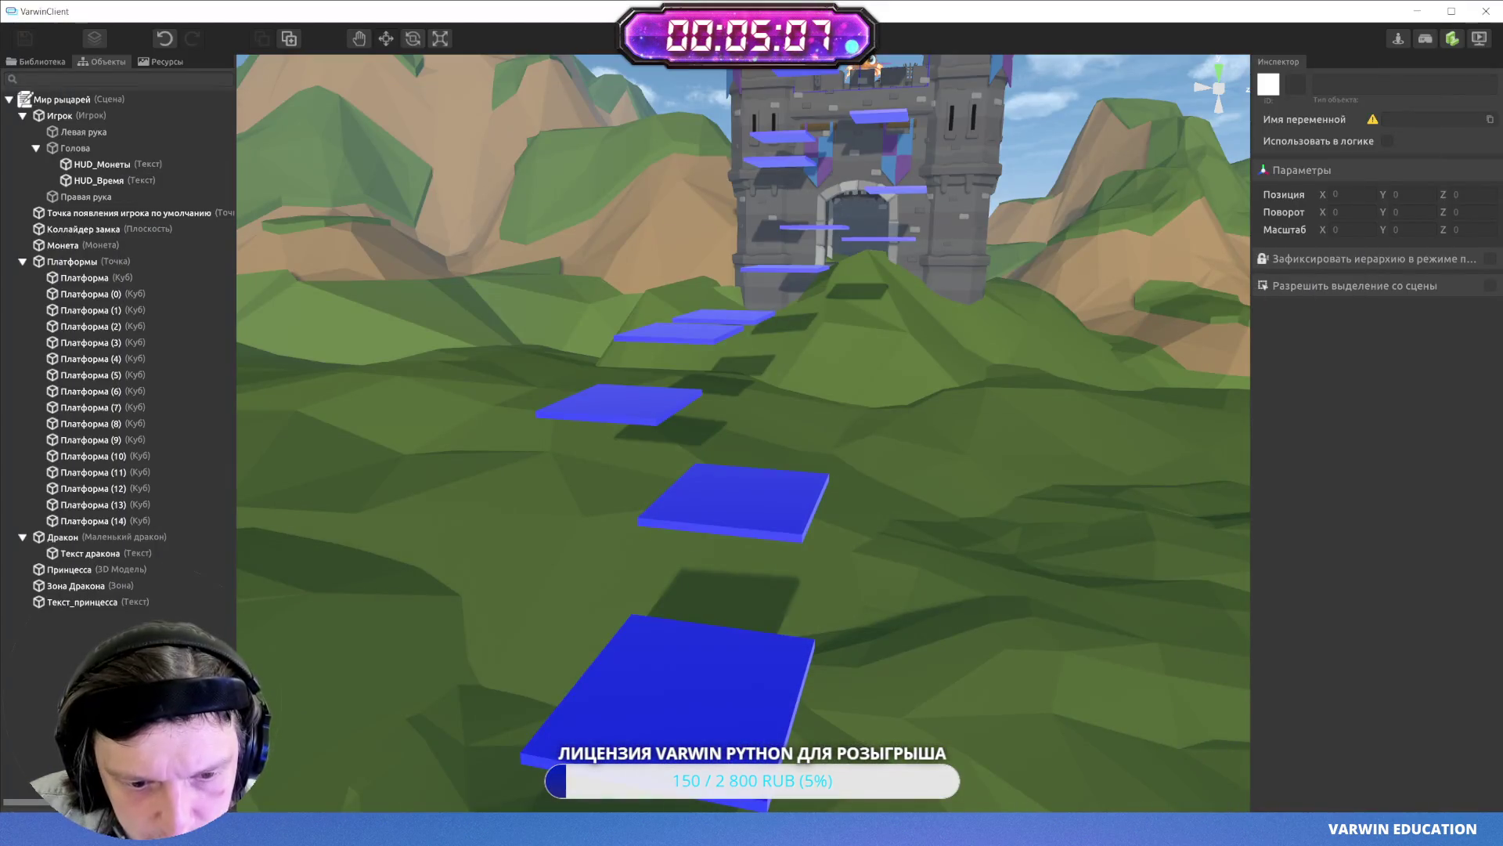
key(alt+Tab)
text(Сделал)
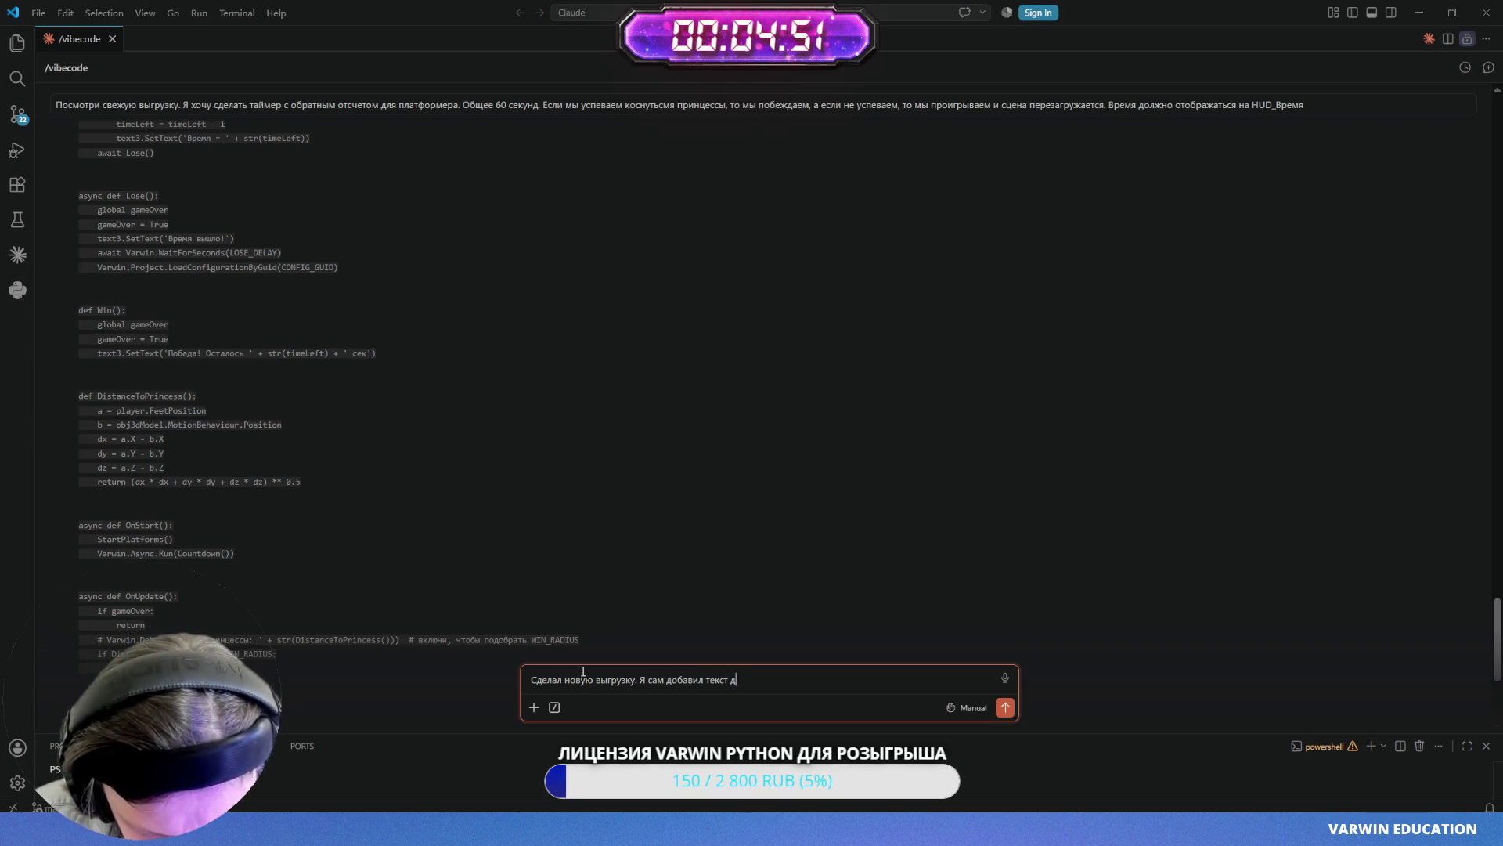
- Continue the message about the princess win/lose text ('для принцессы в условиях победы или поражения.') and start a new line
text(для принцессы в условиях победы или поражения.)
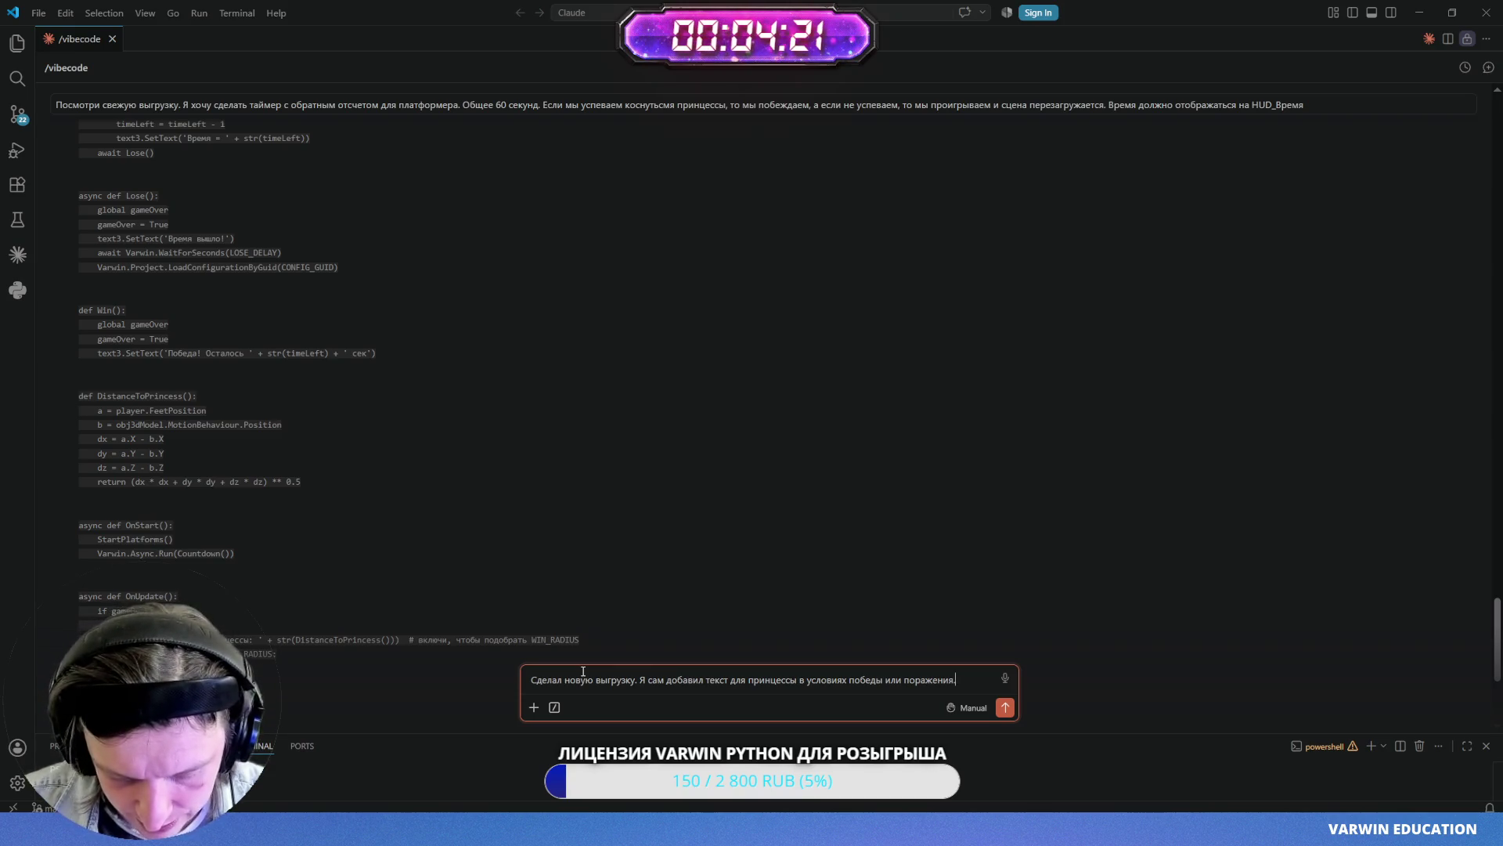
key(shift+Return)
- Write point 1: don't reload the scene when time runs out; end only on touching the princess
text(1.)
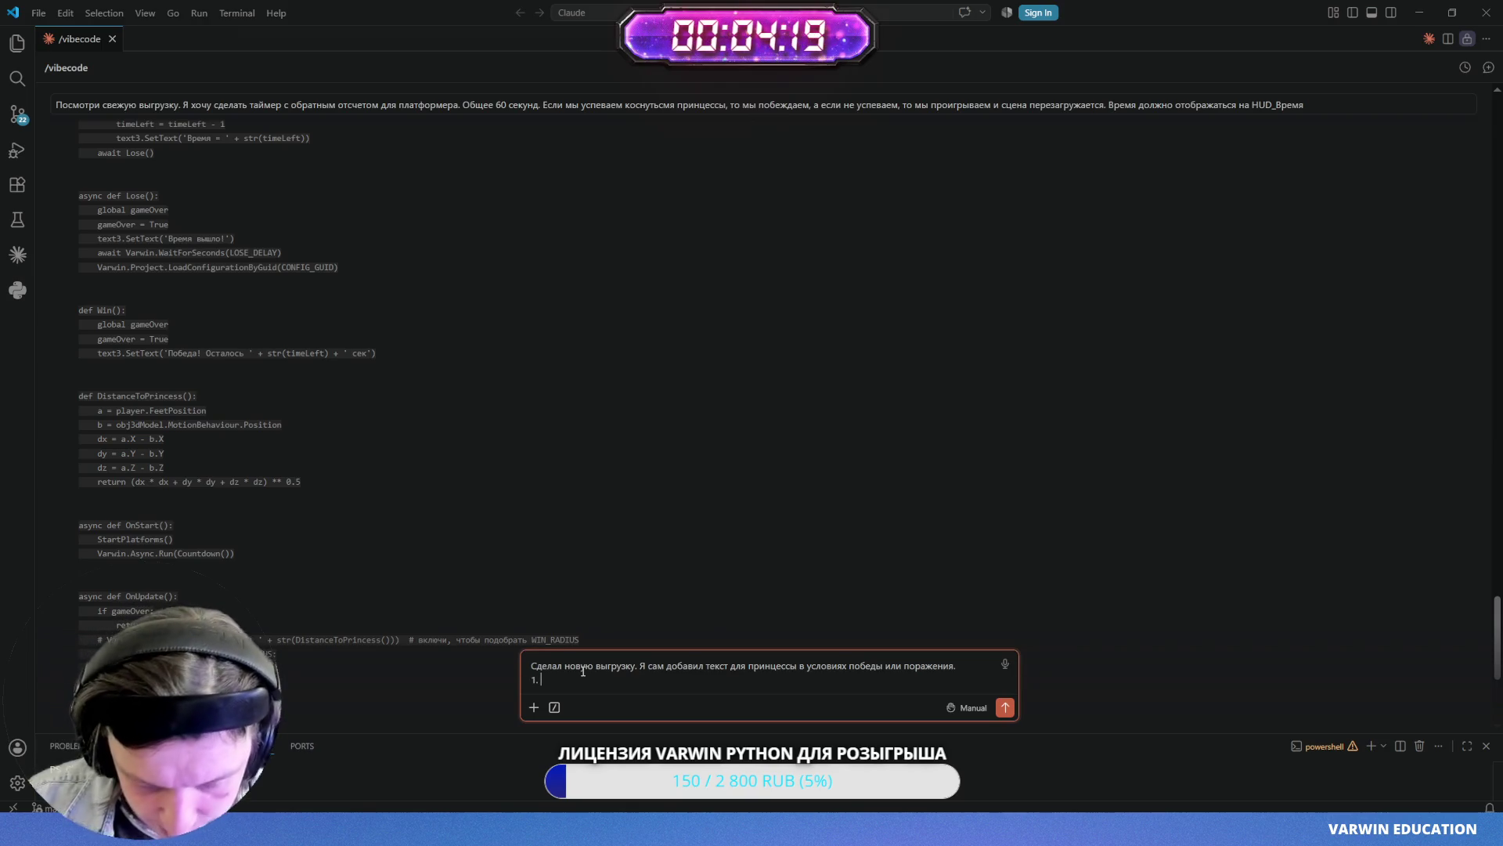
text( Я хочу, чт)
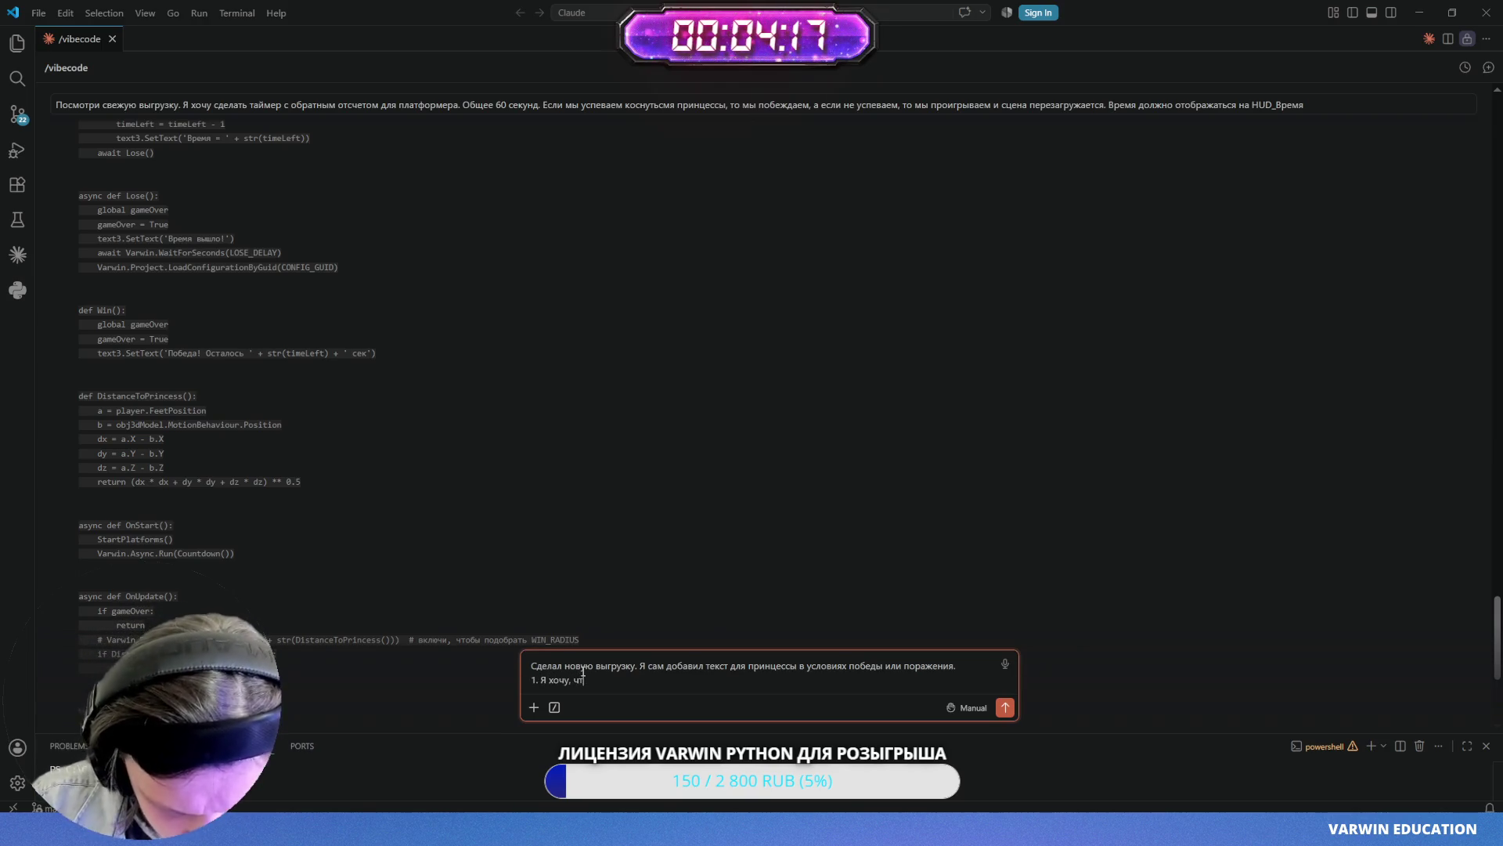
text(обы сцена авт)
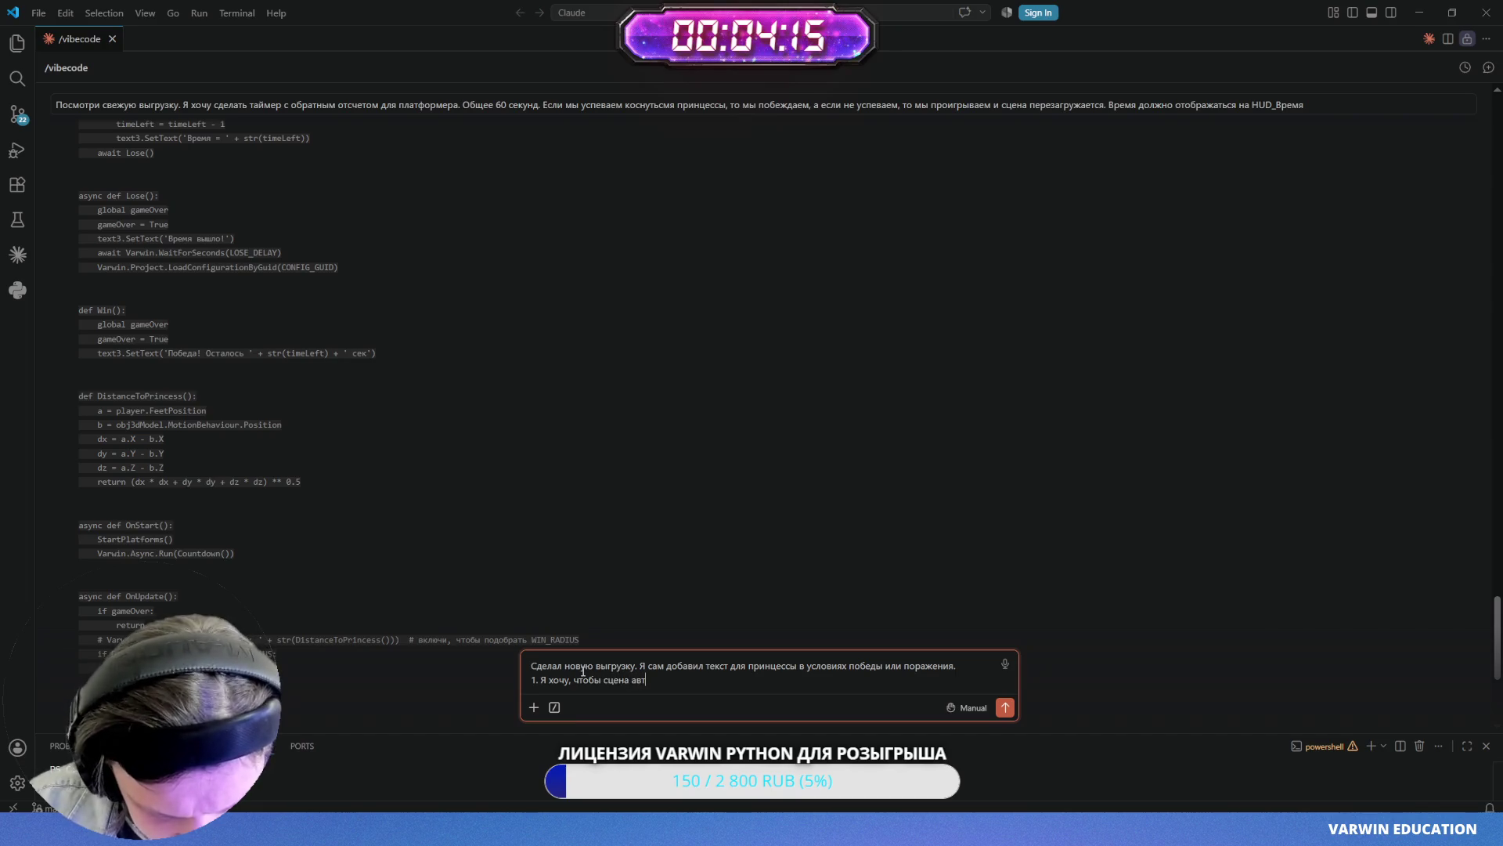
text(оматическ)
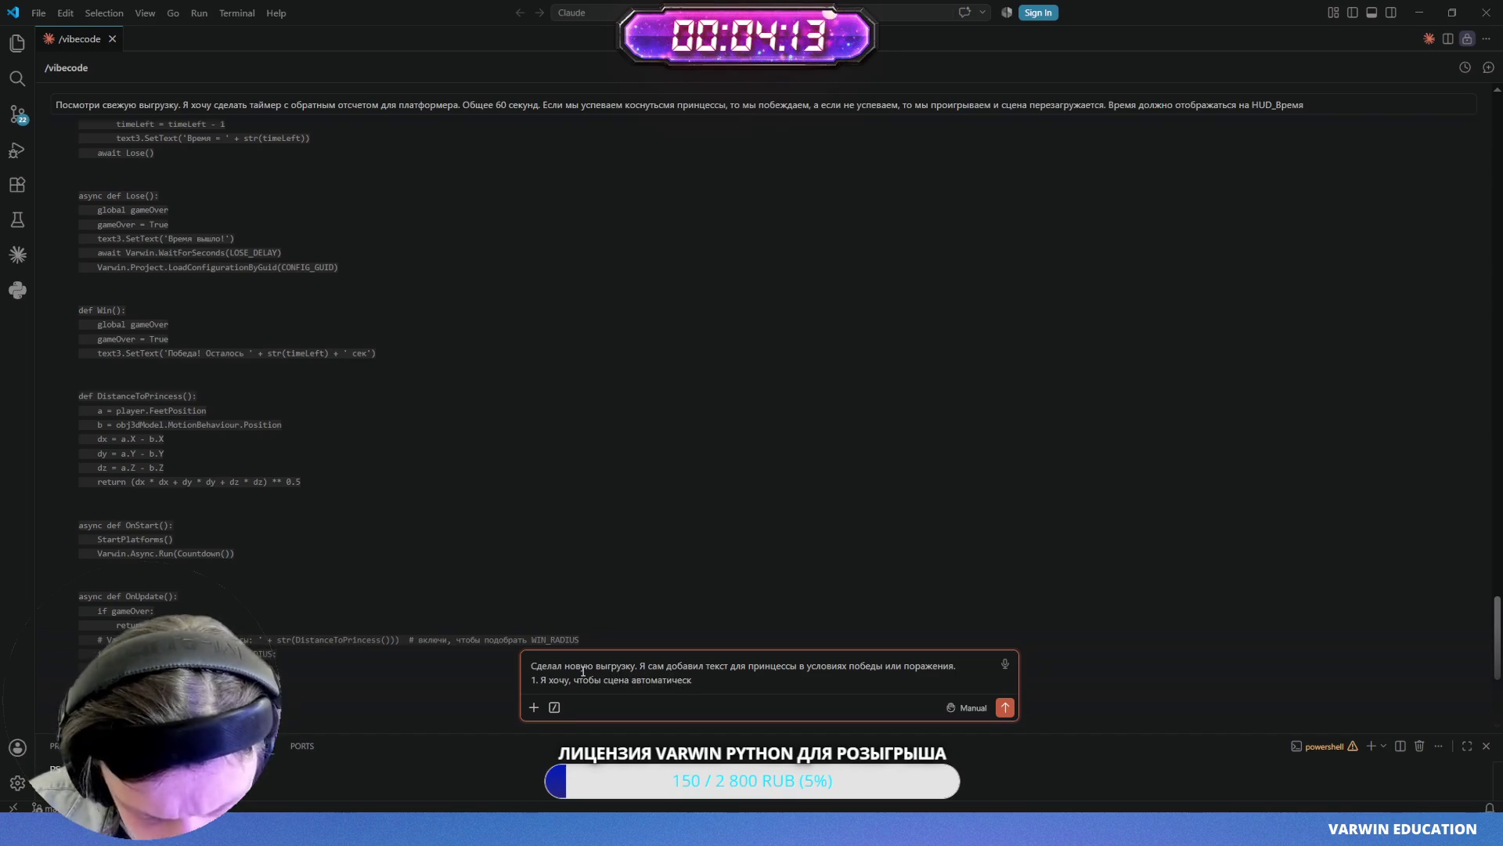
text(и не пере)
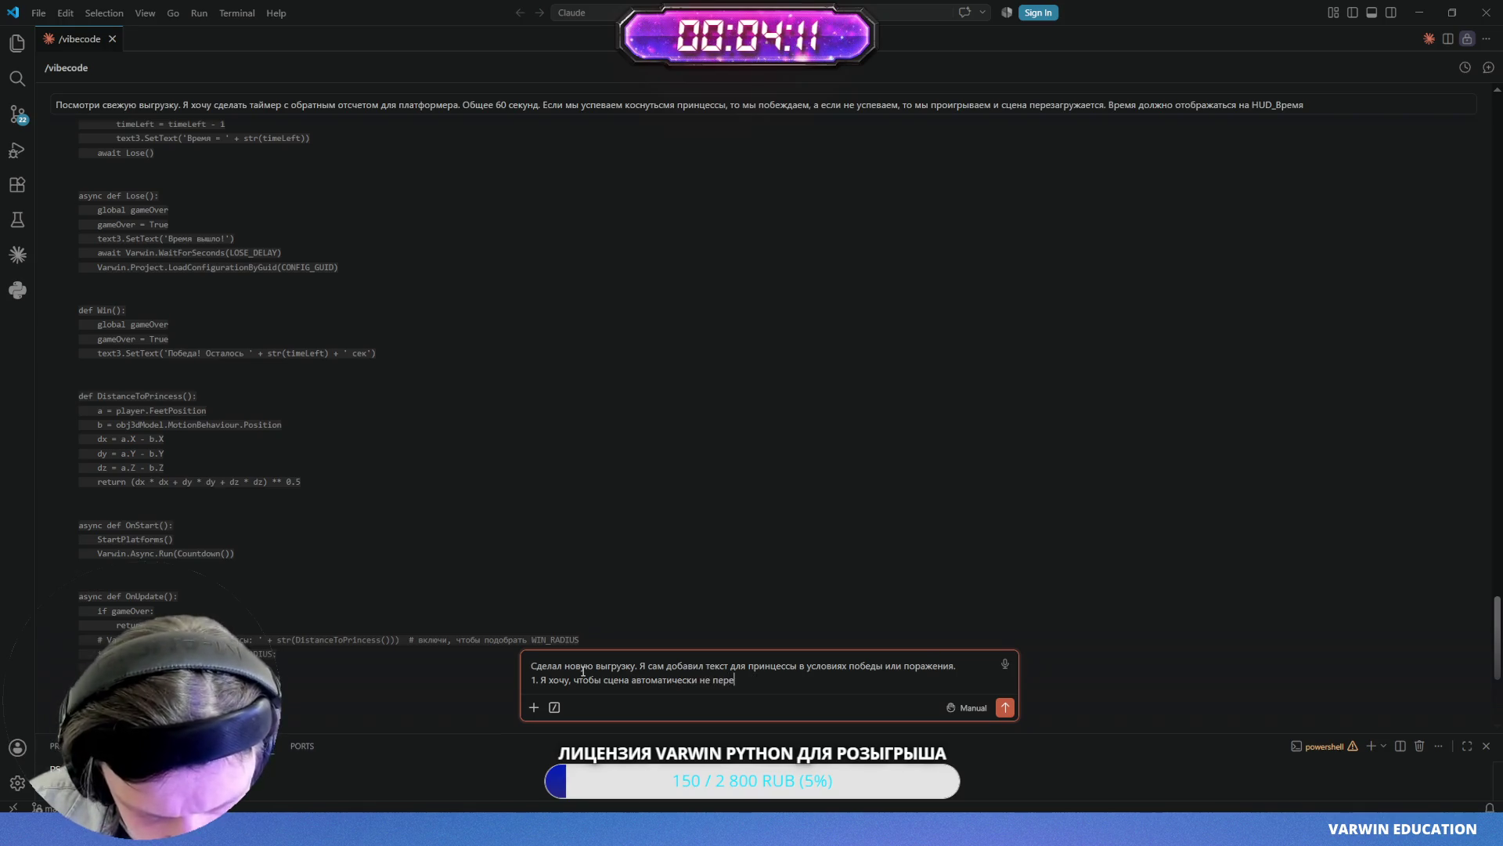
text(загружалась)
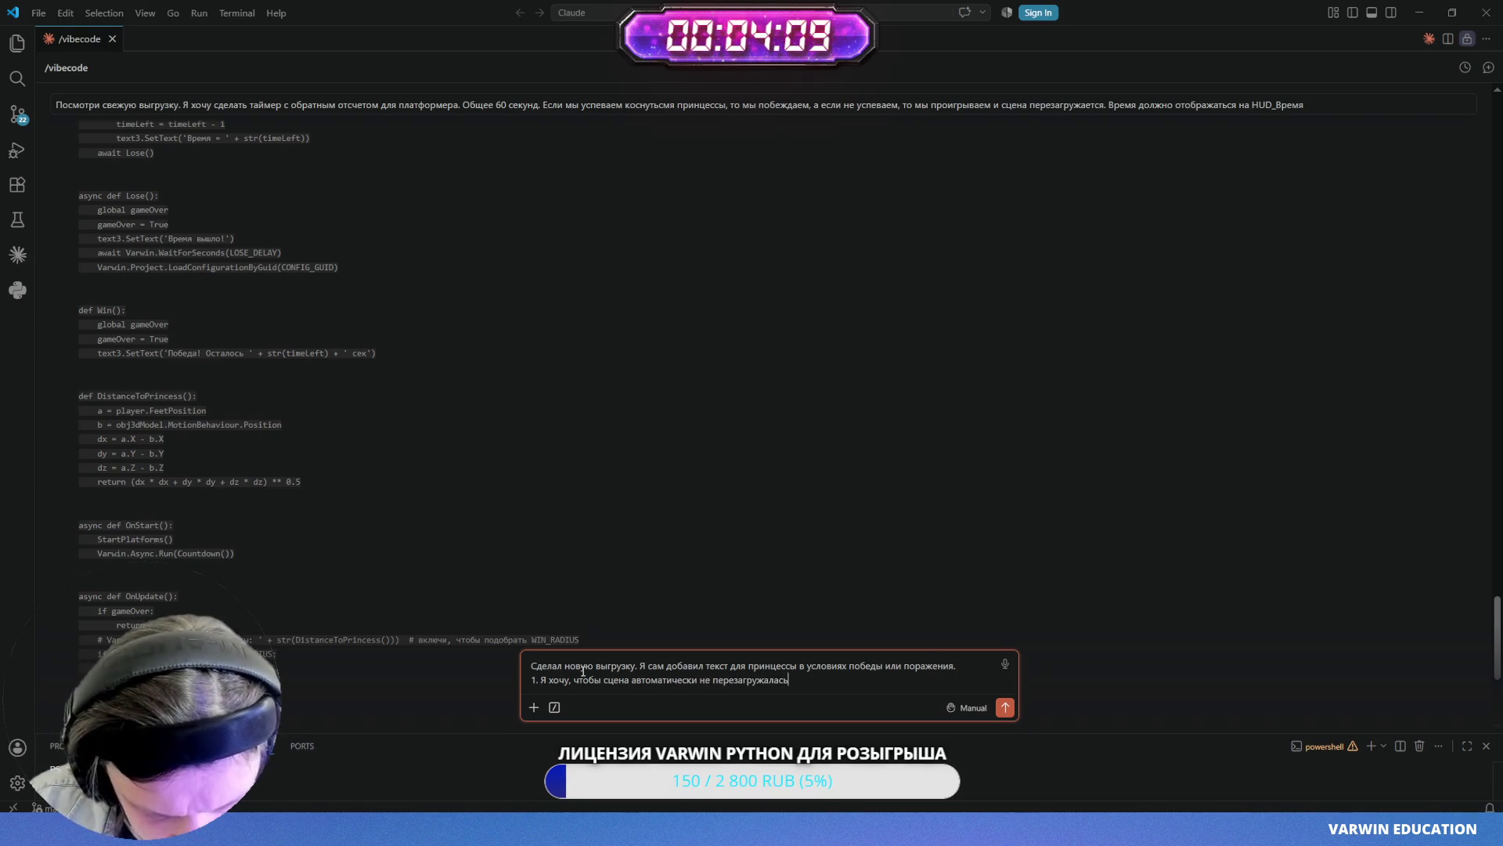
text(, когда за)
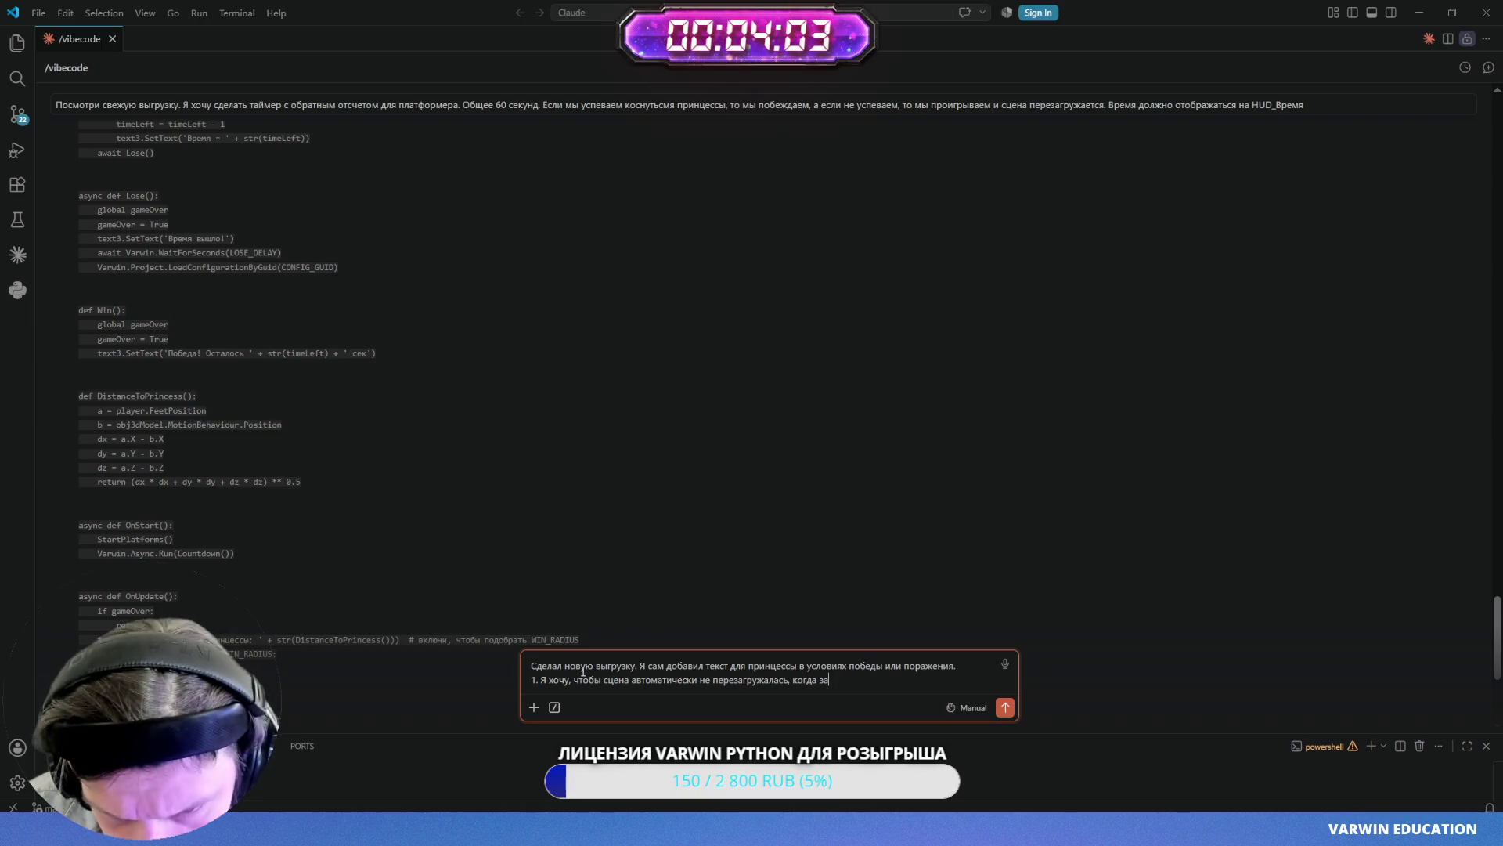
text(канчив)
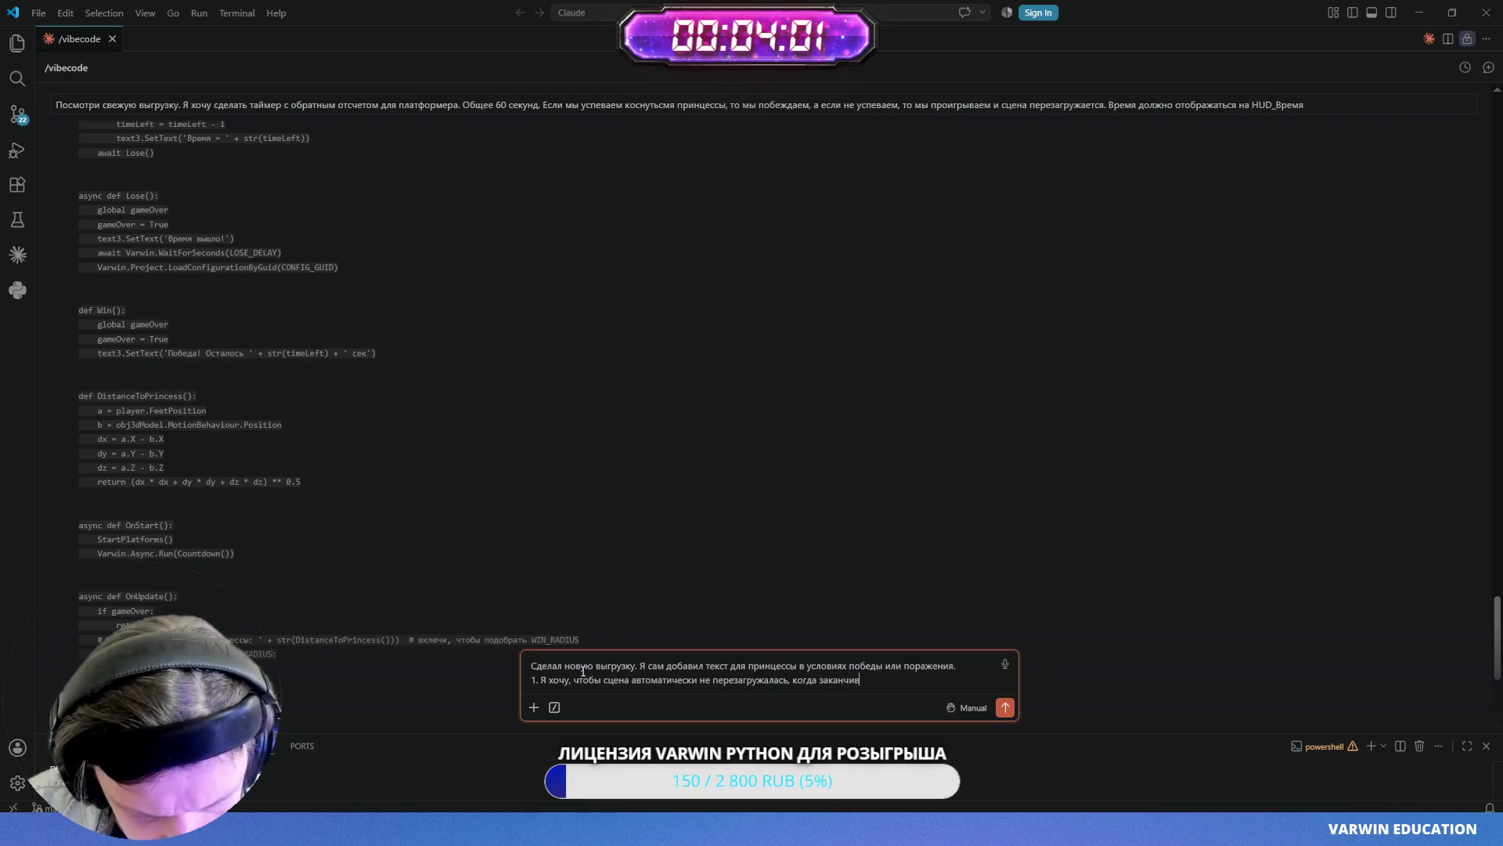
text(ается в время.)
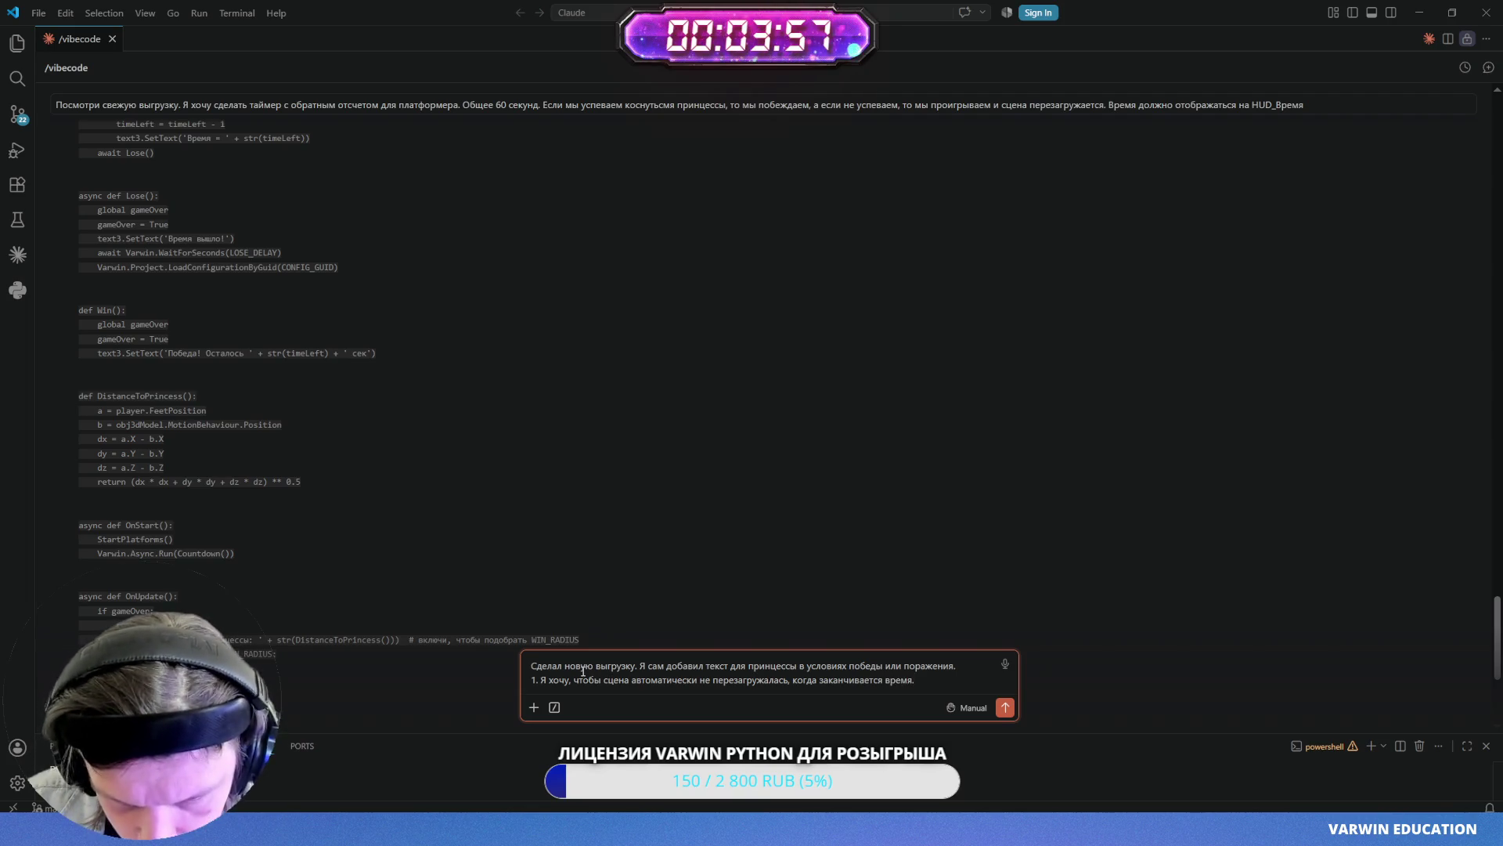
text(, а)
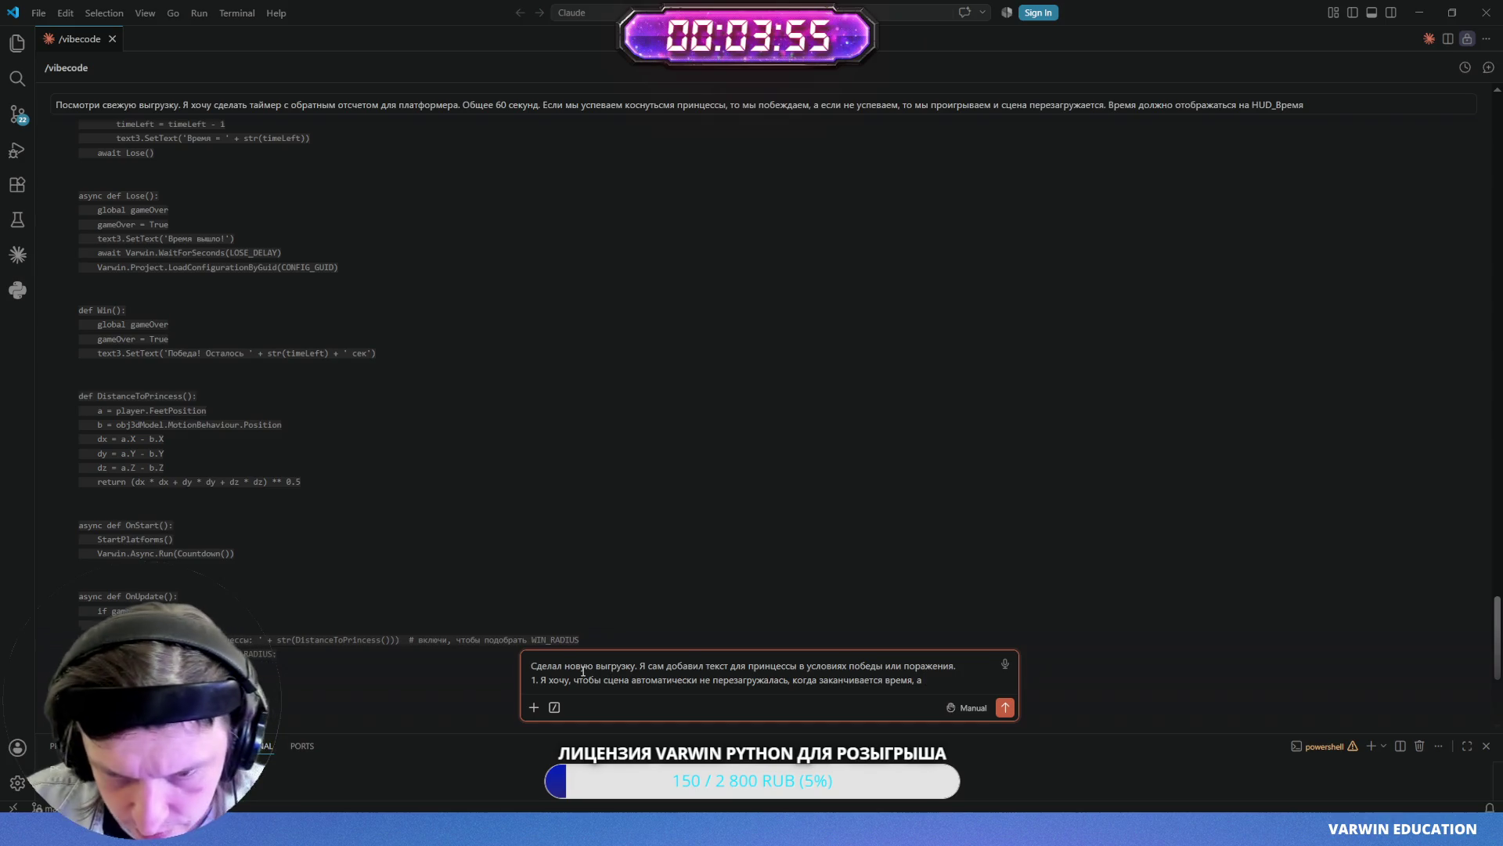
text(это )
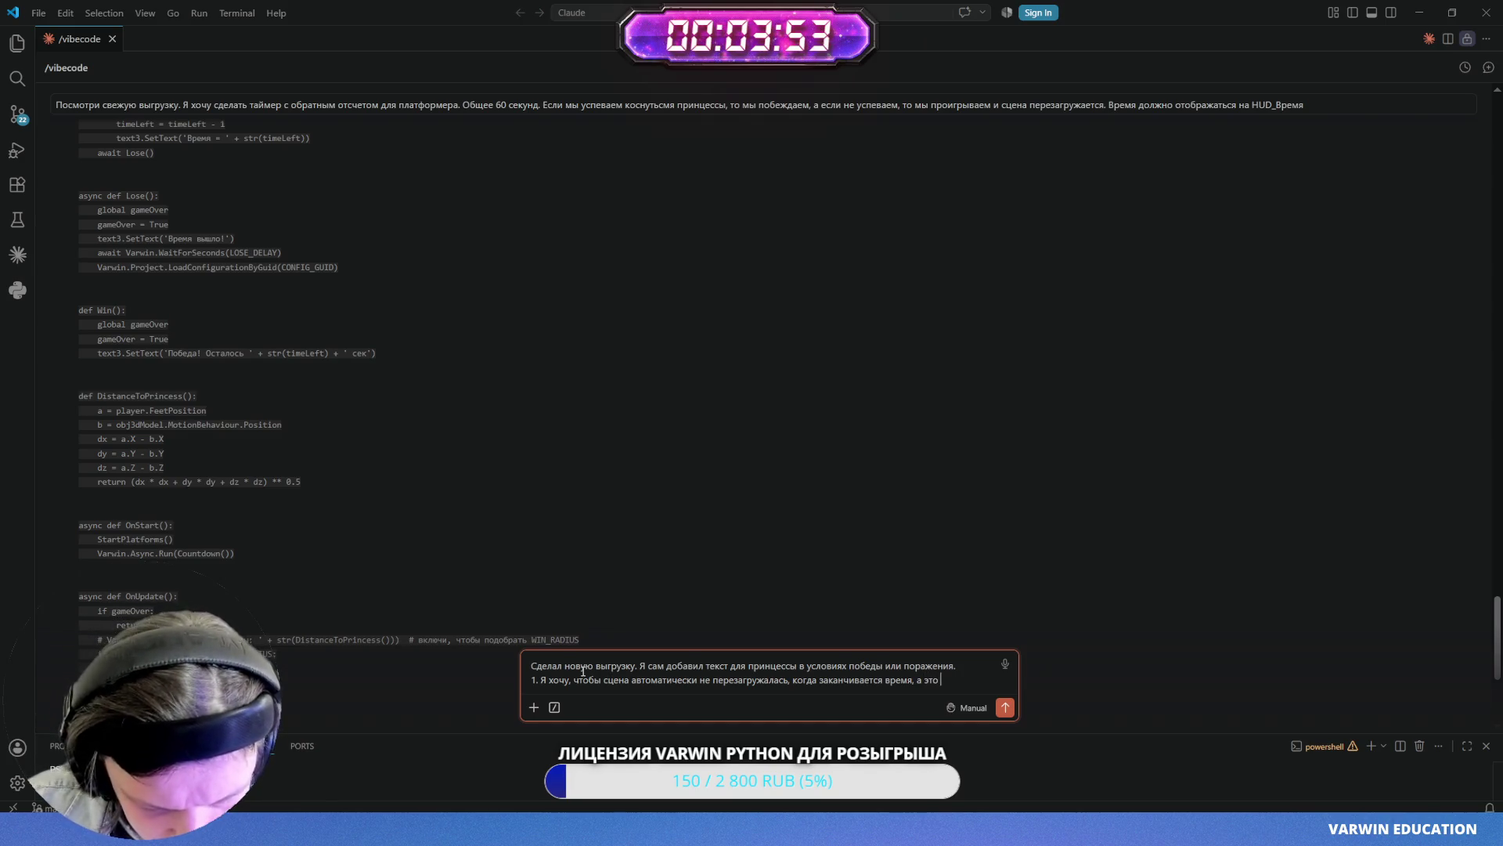
text(событие проис)
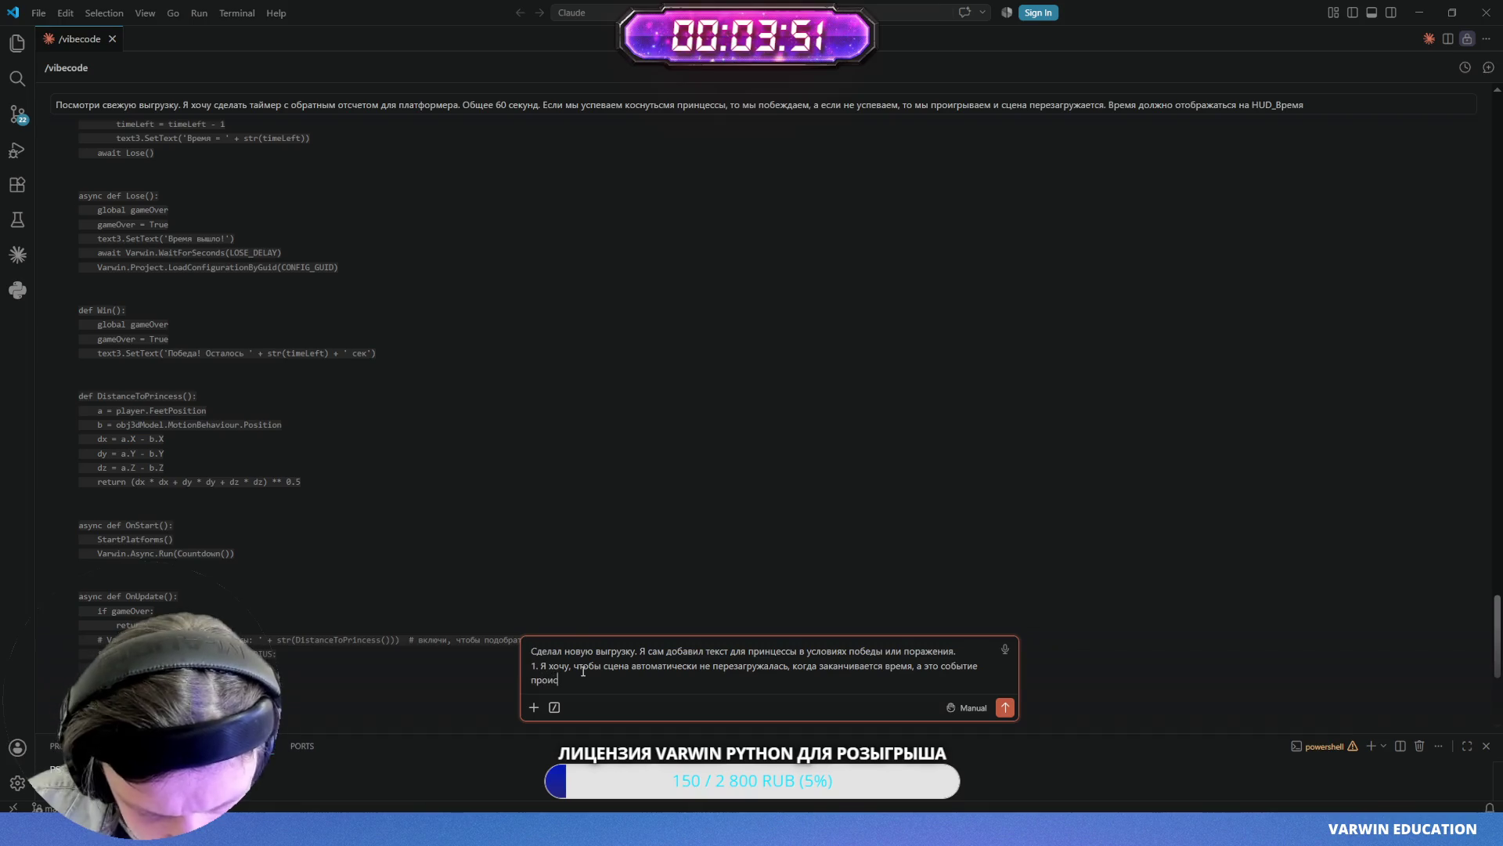
text(ходило только при ка)
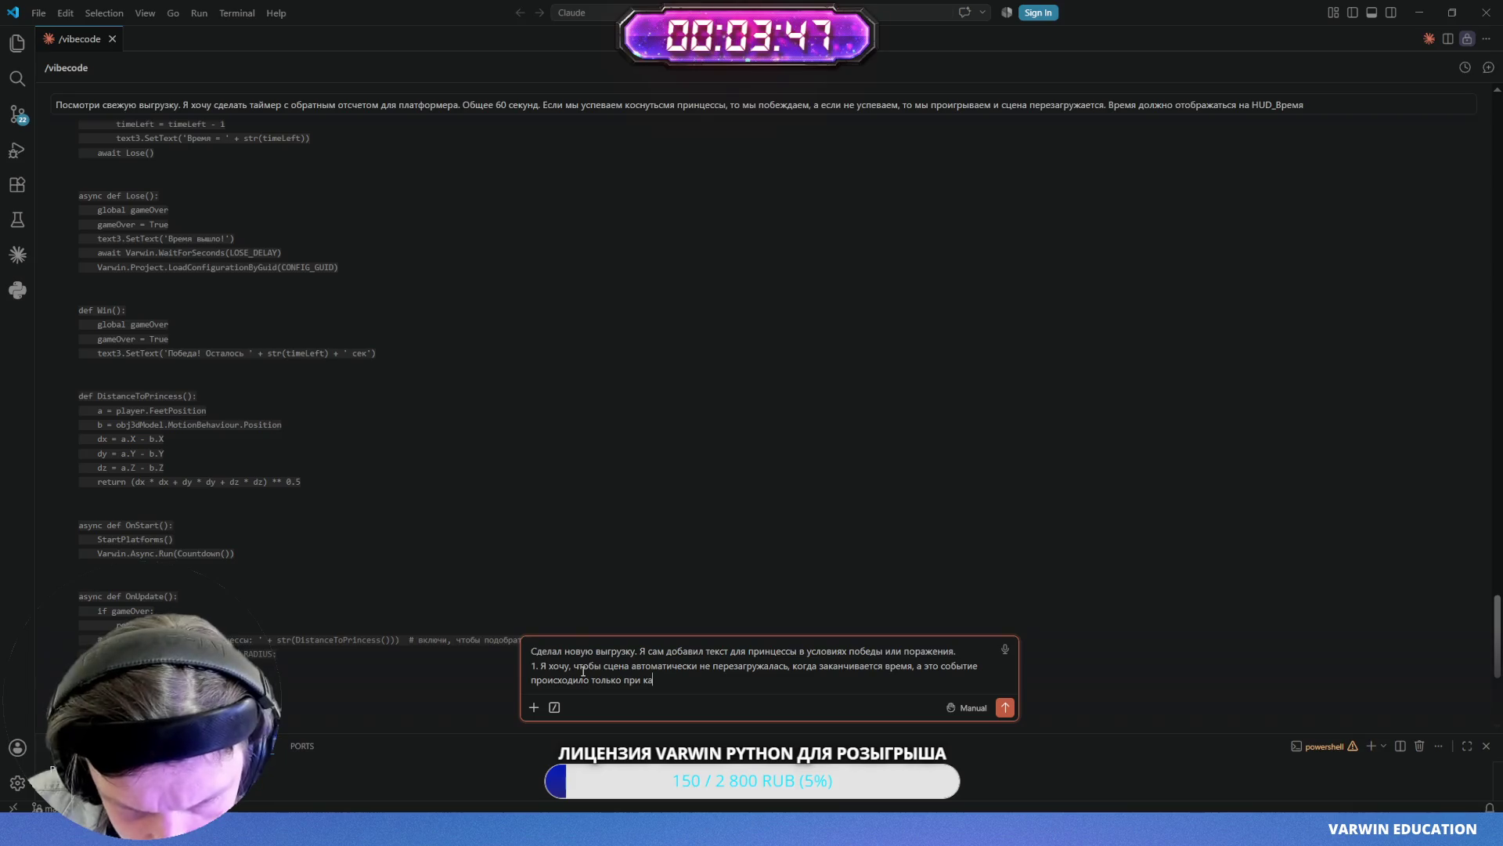
text(сании с принцессой. )
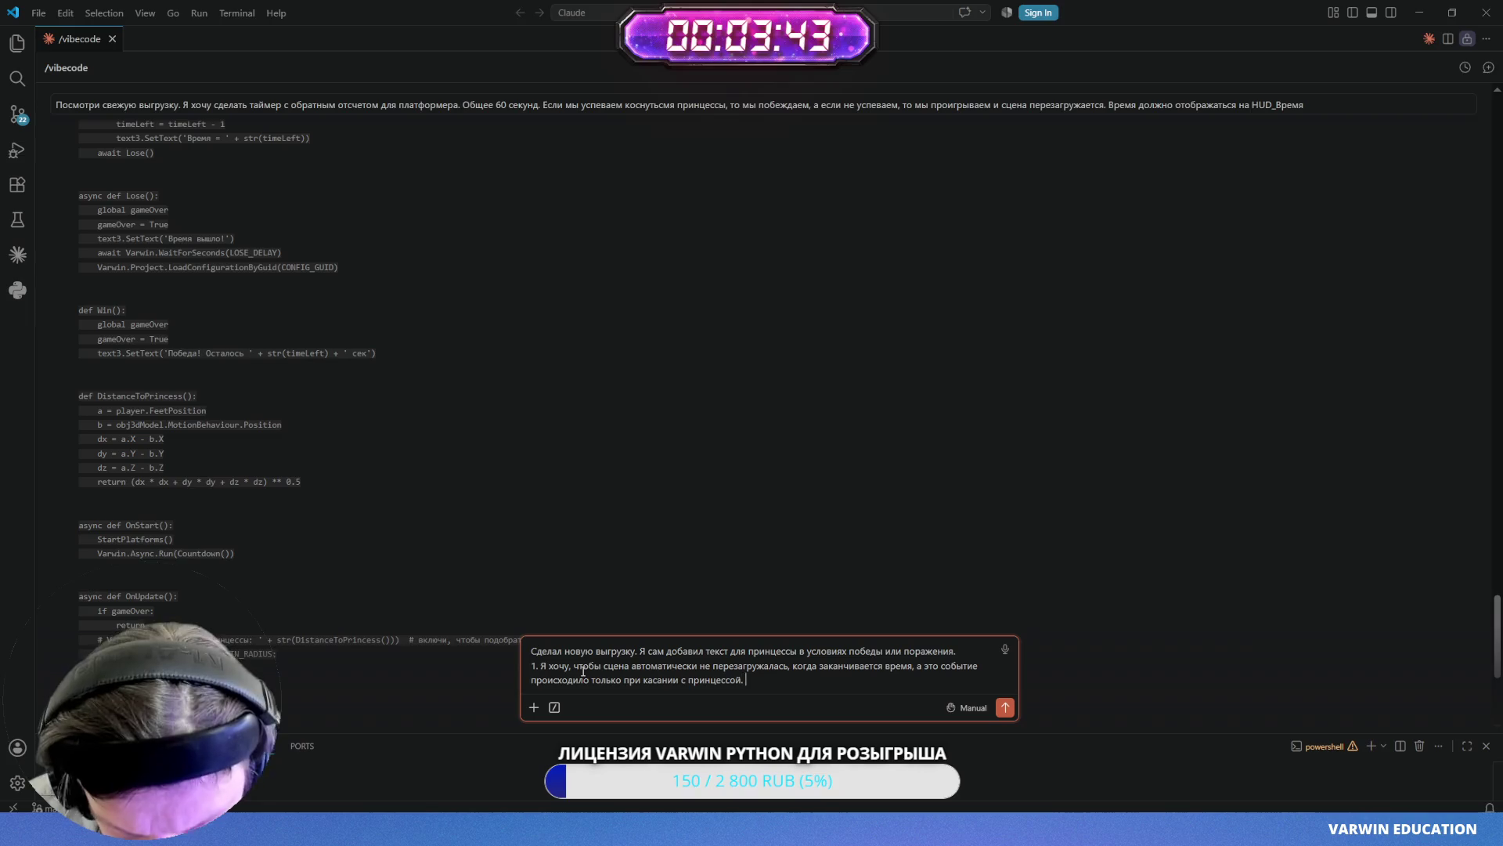
text(И уже)
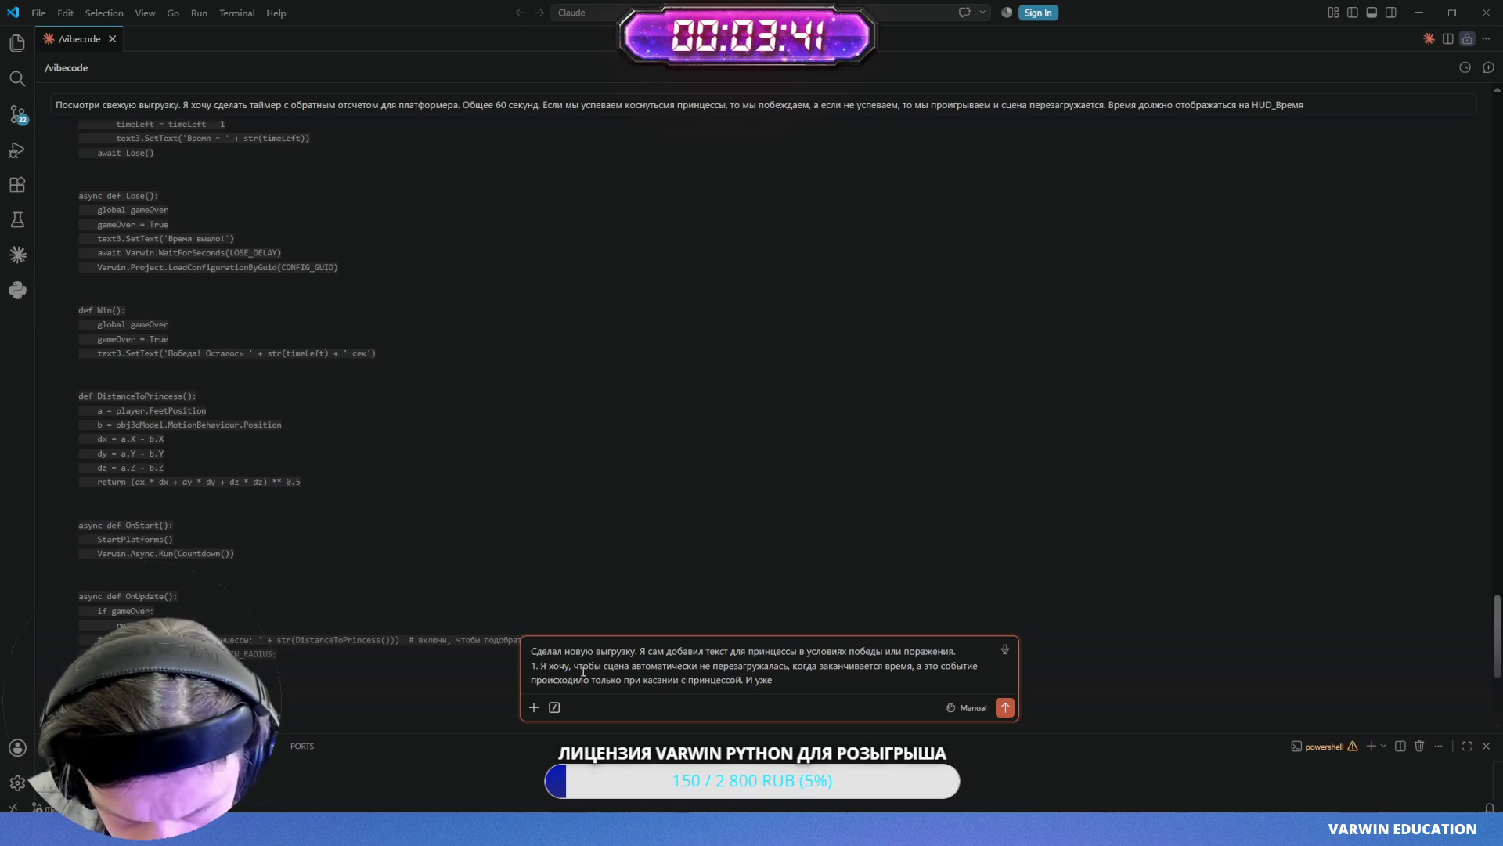
text( после этог)
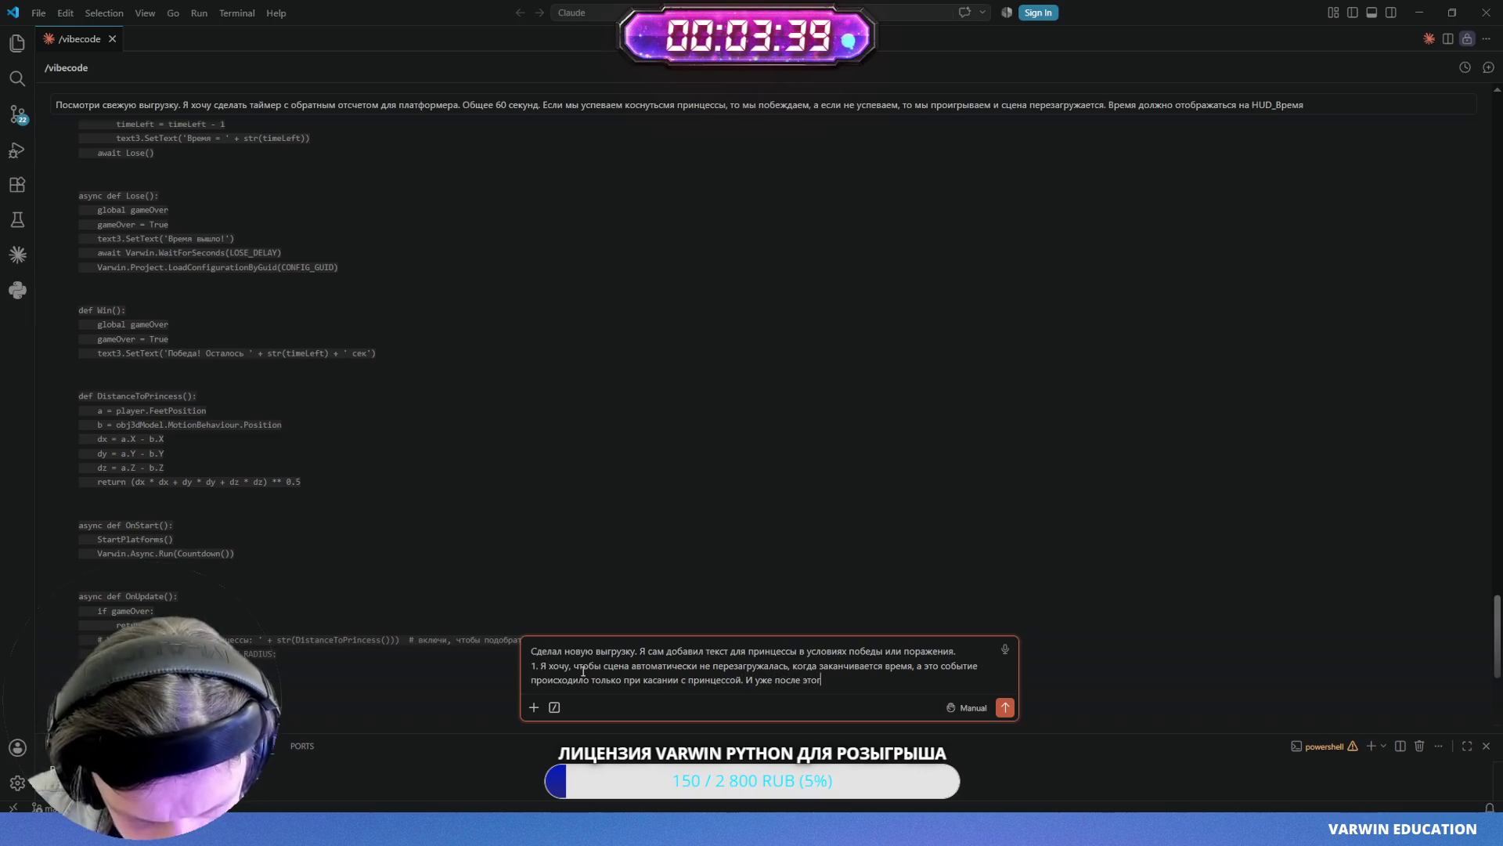
text(о перезагруз)
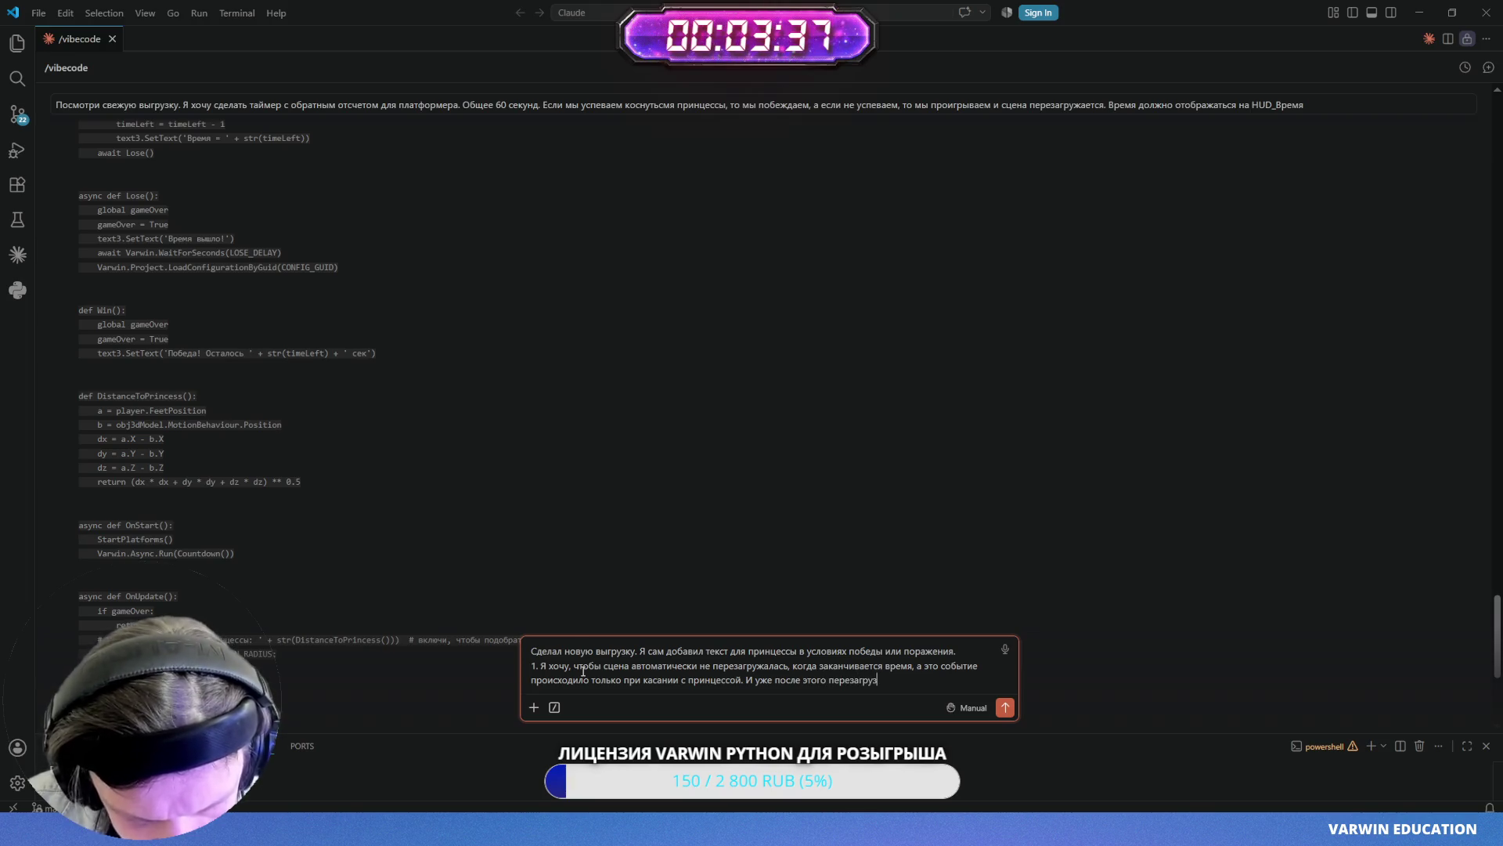
text(каПр)
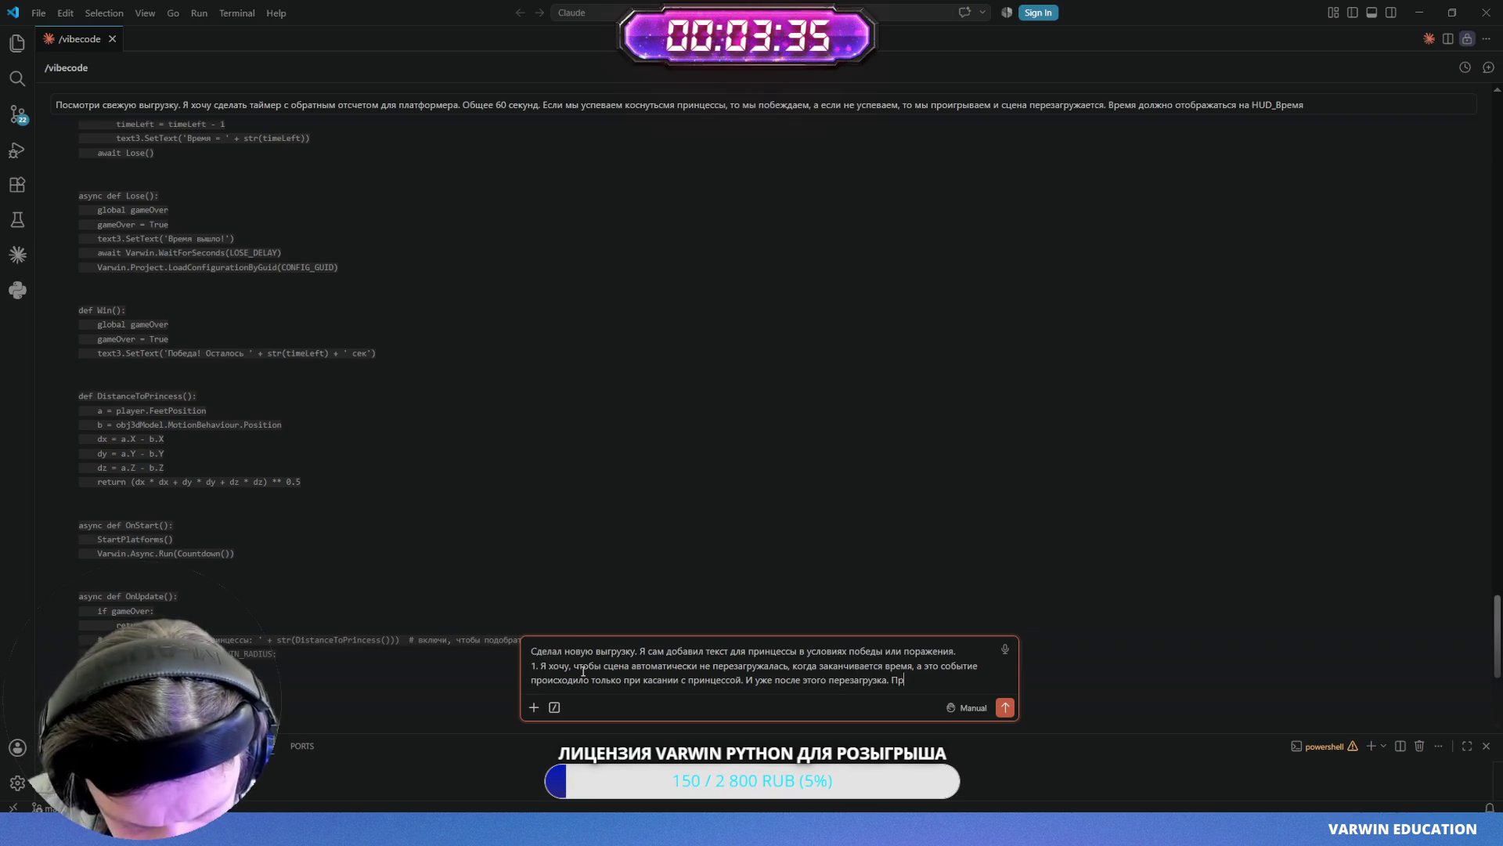
text(и этом таймер)
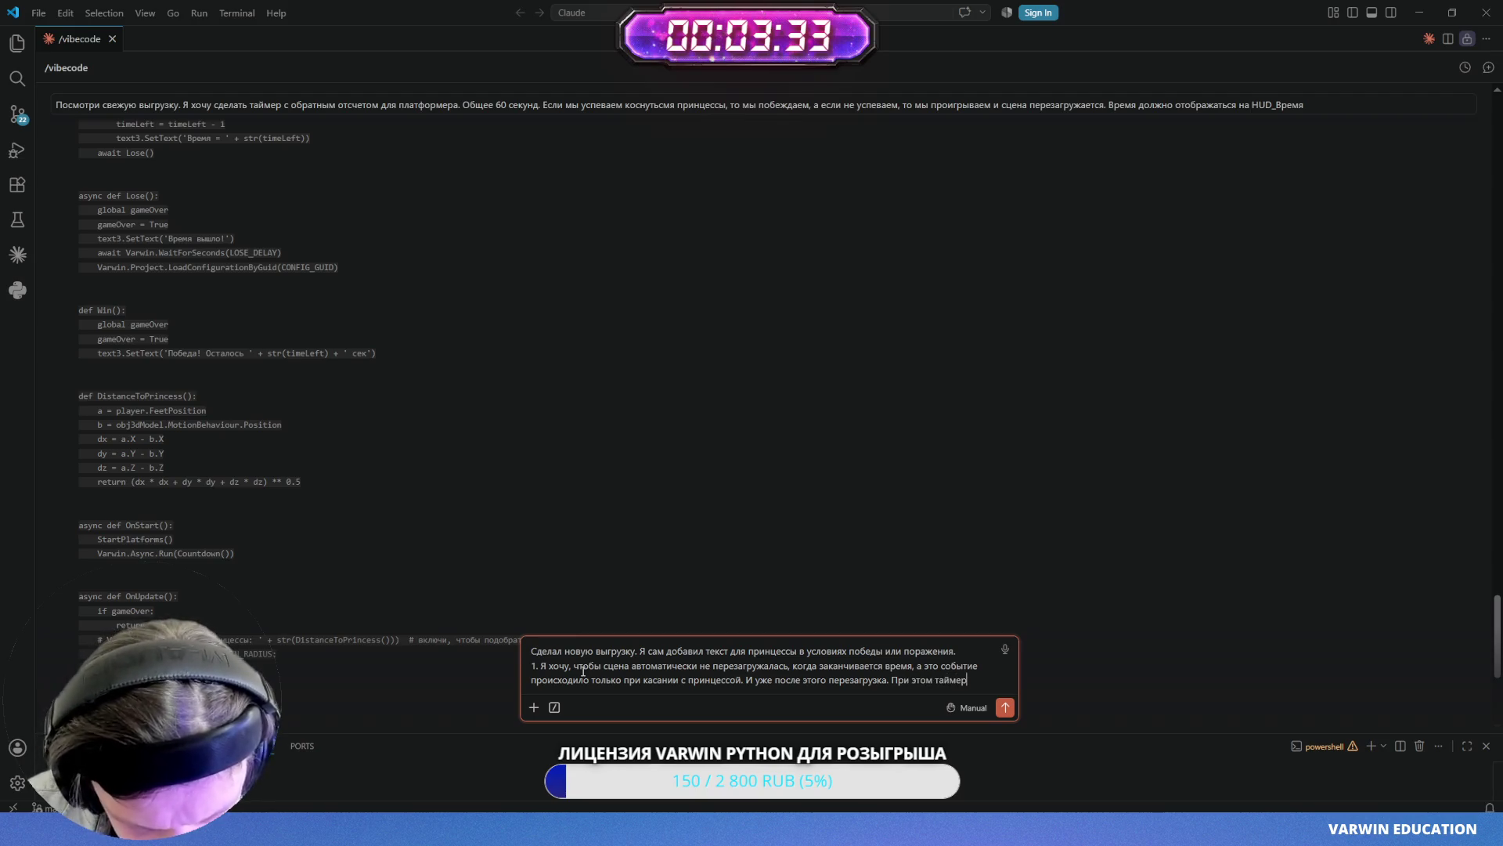
text( должен просто завис)
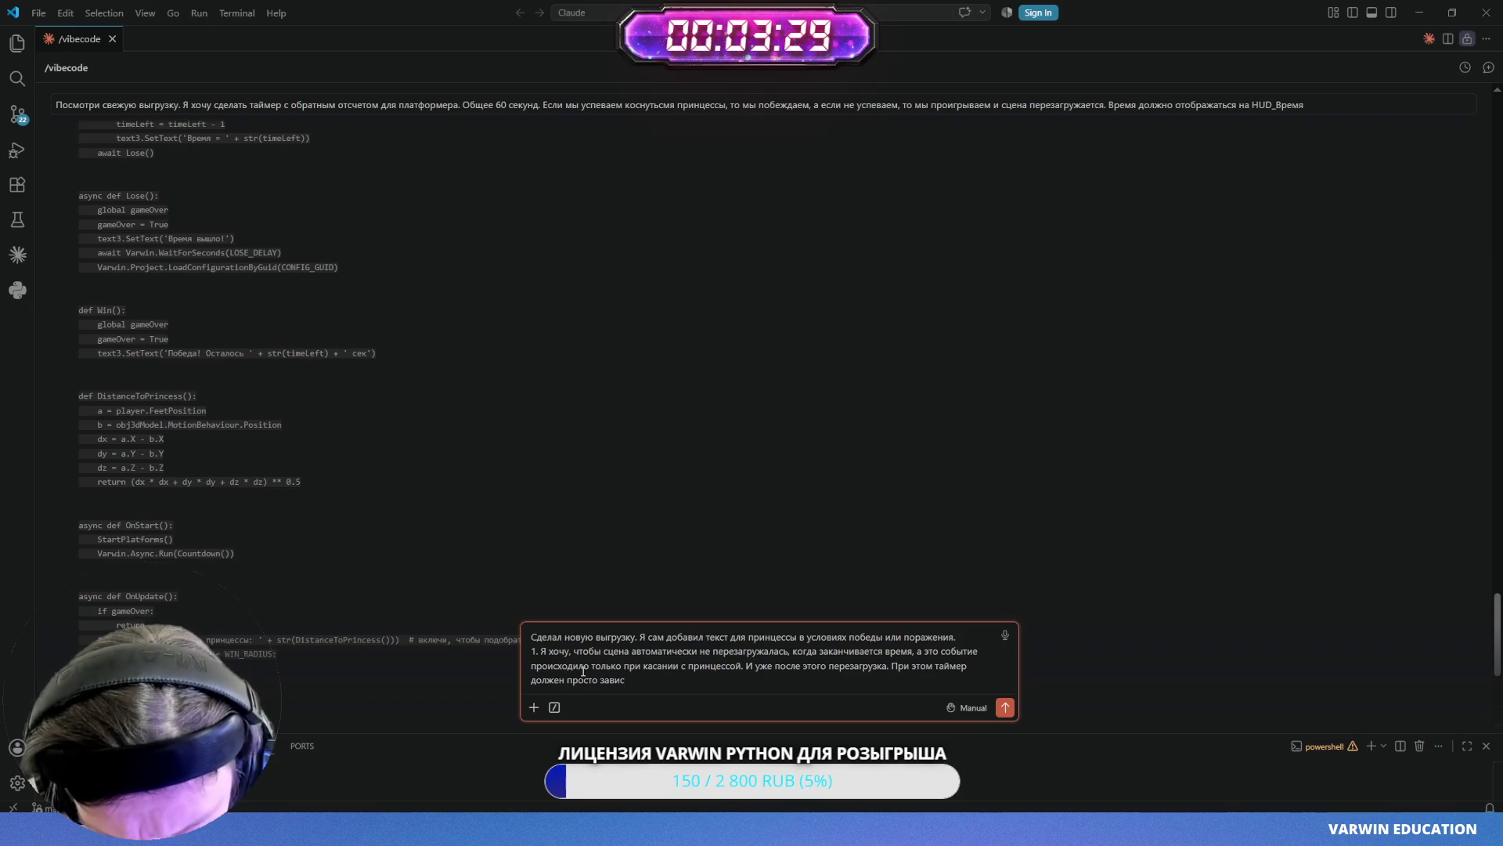
text(тнуть на отме)
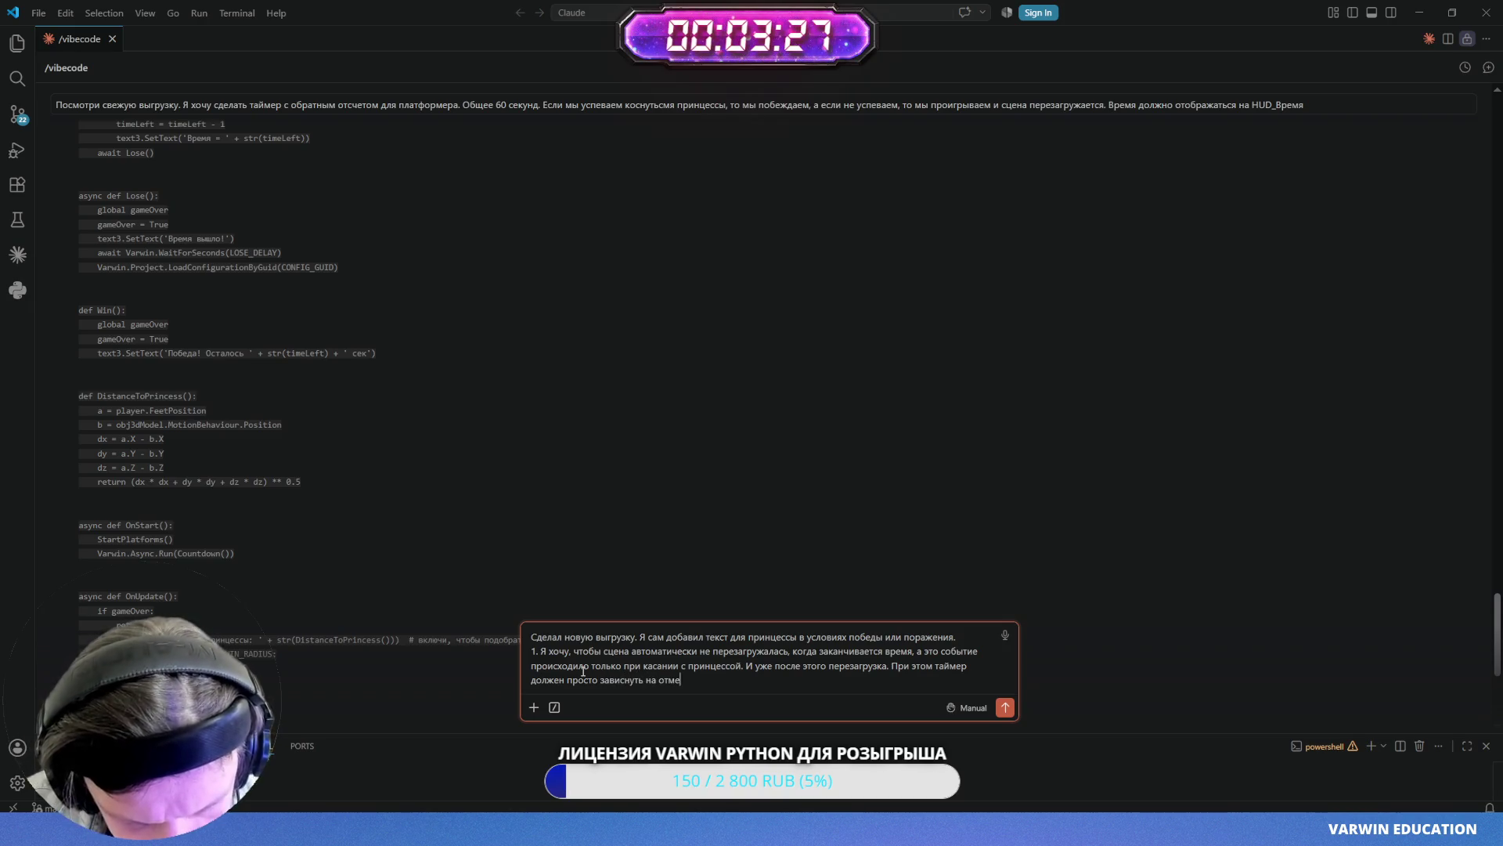
text(тке 0.)
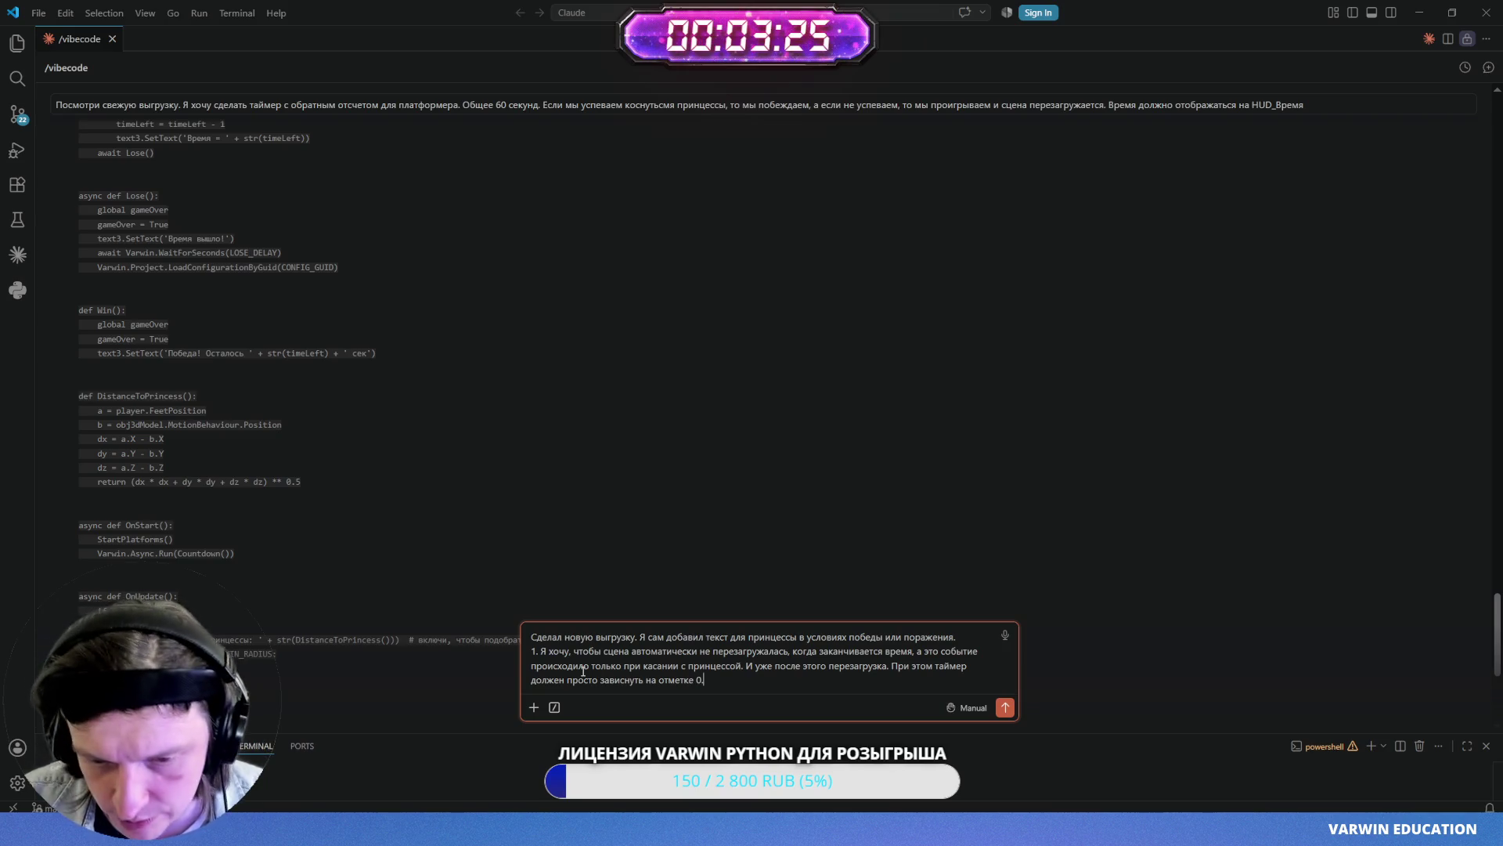
- Add point 2 asking that coins move with the platforms instead of standing still, and send it
key(shift+Return)
text(2.)
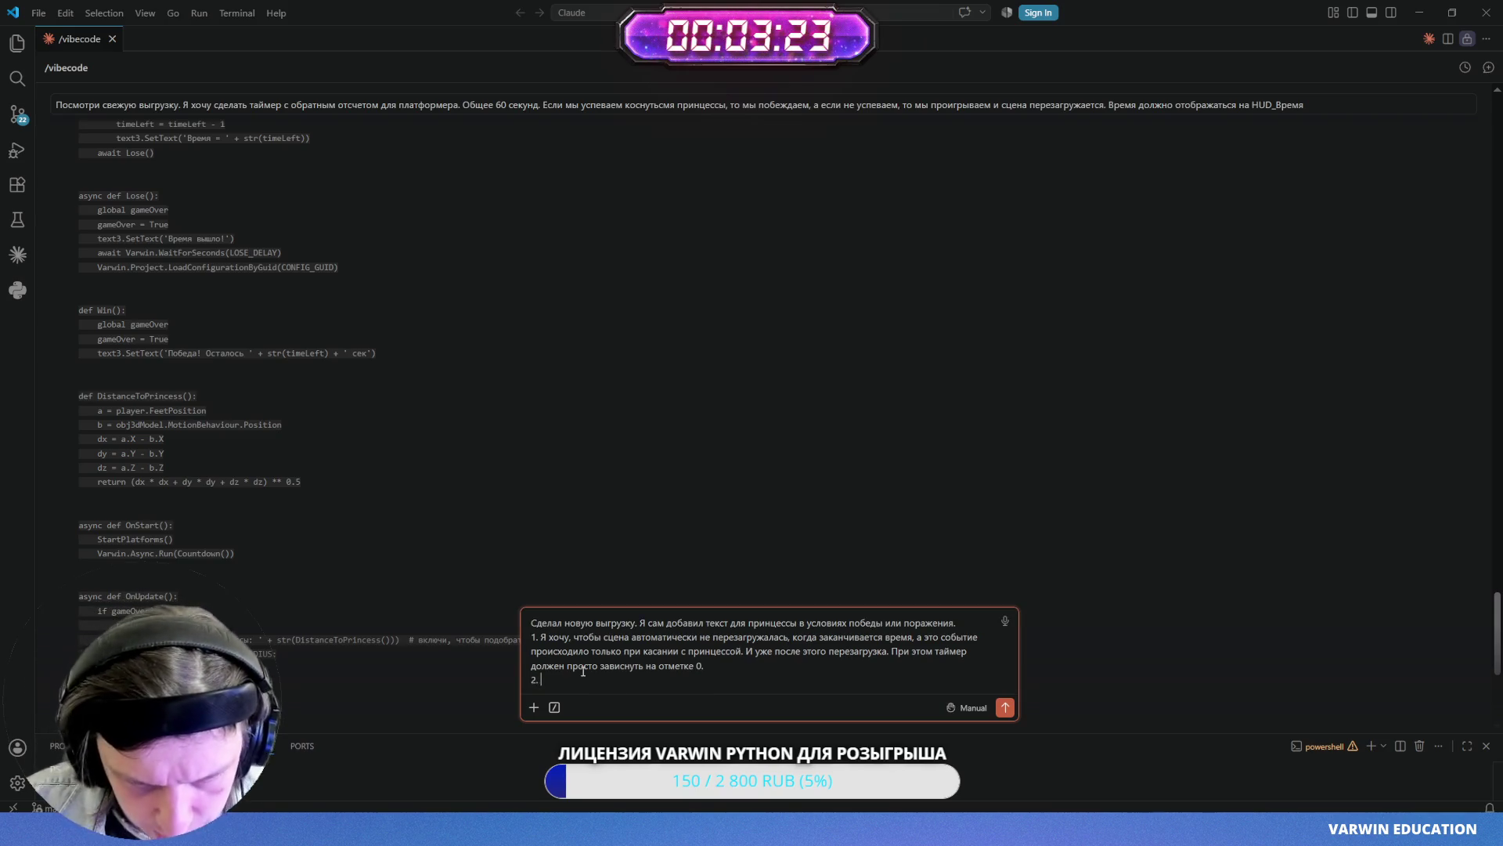
text( Я х)
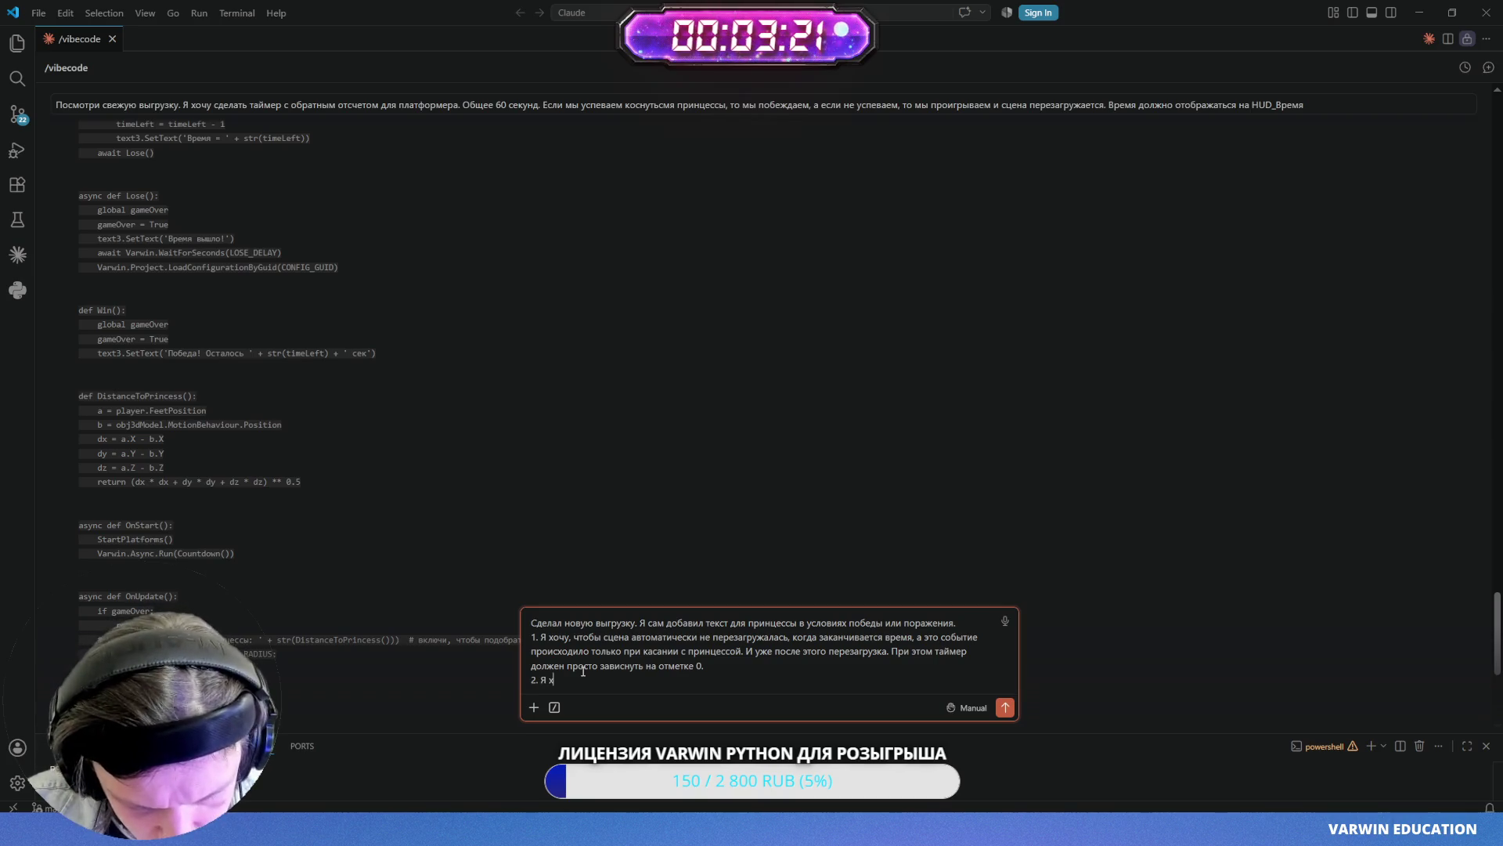
text(очу, чьо)
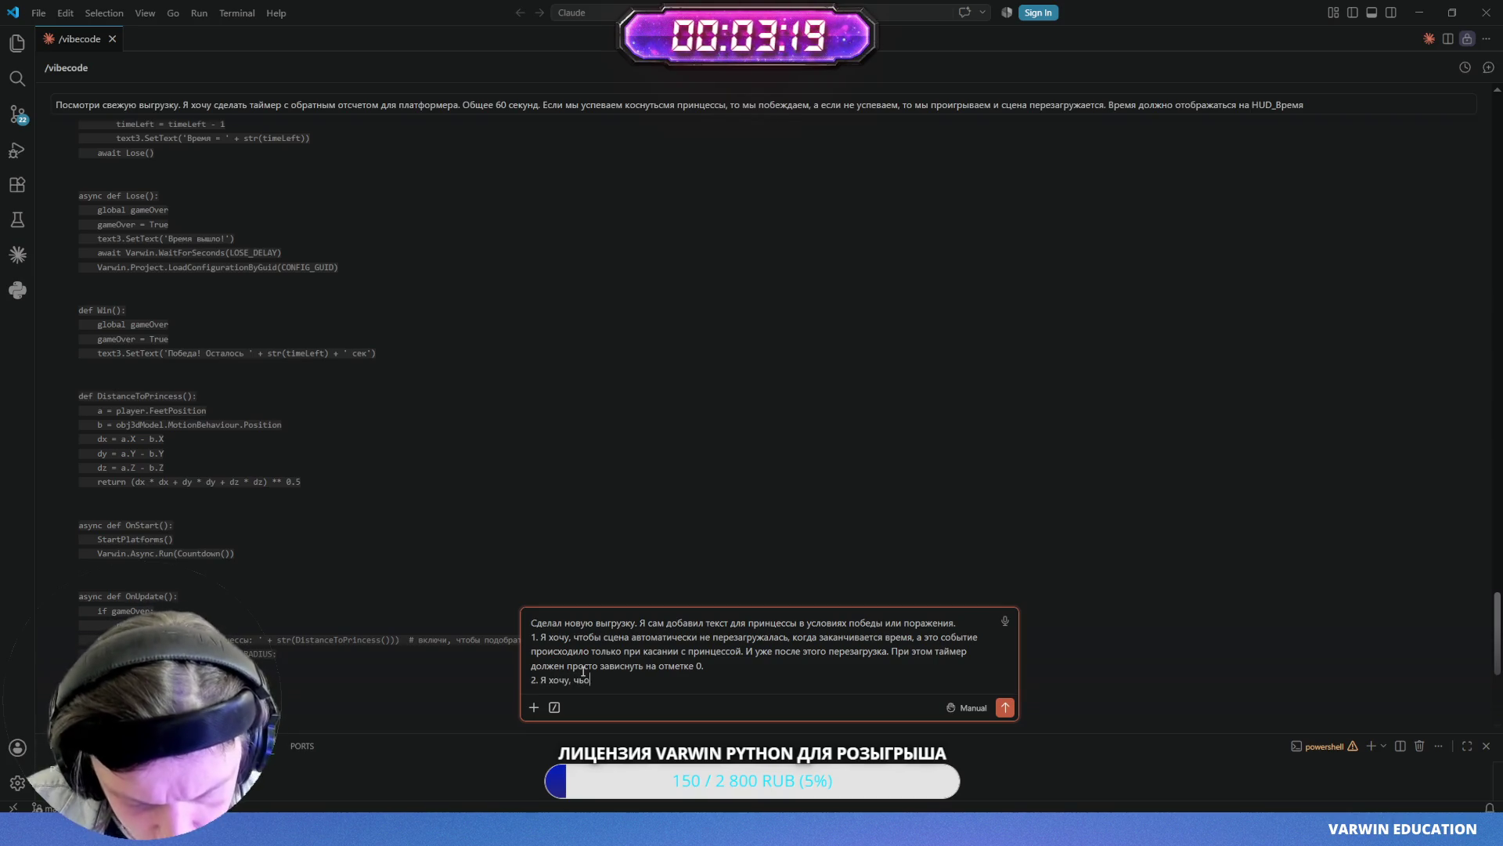
key(BackSpace)
key(BackSpace)
text(тобы )
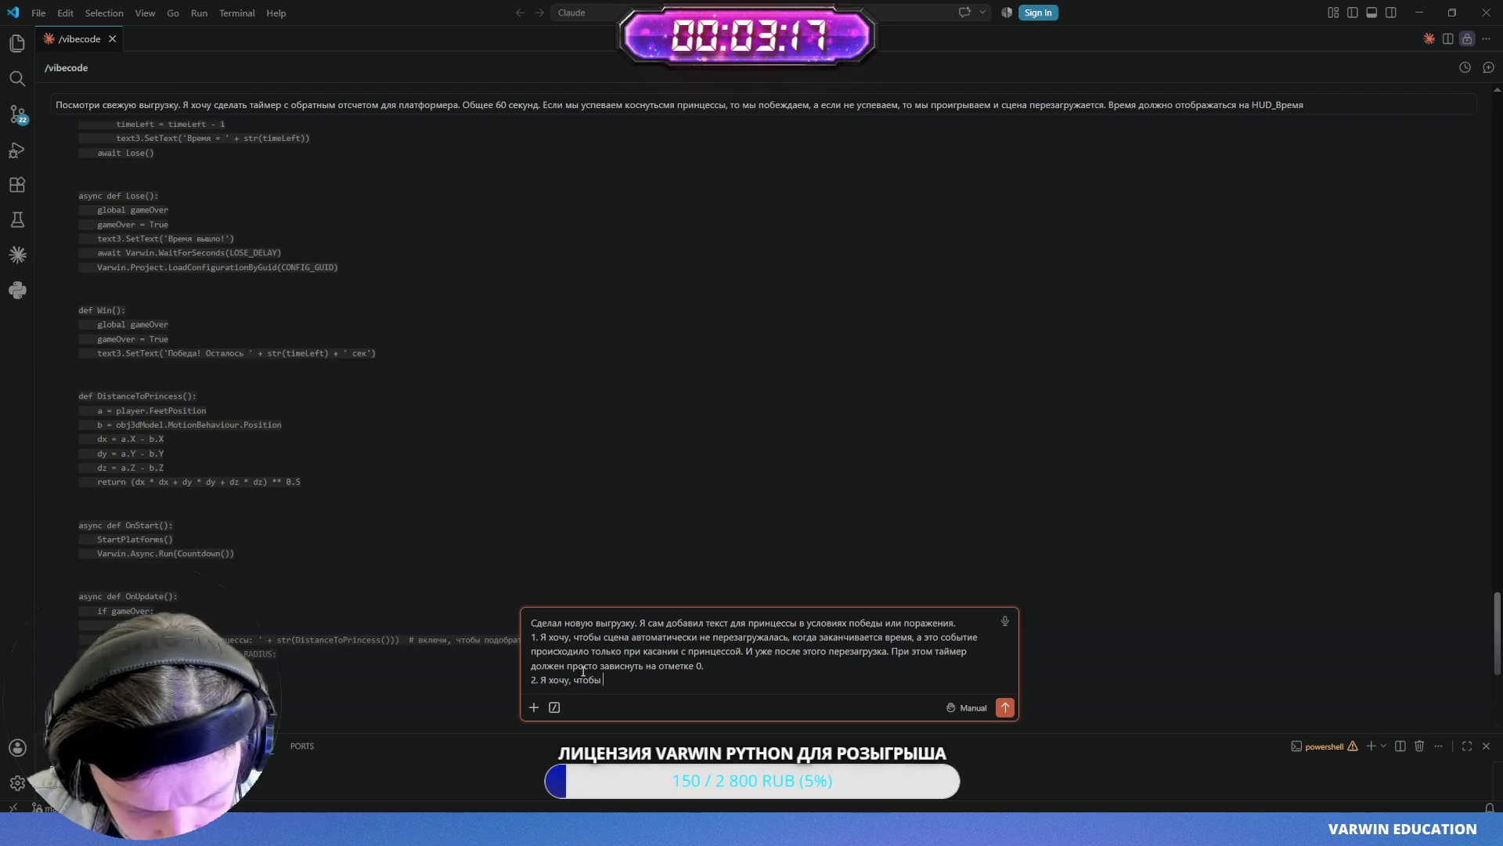
text(монетк)
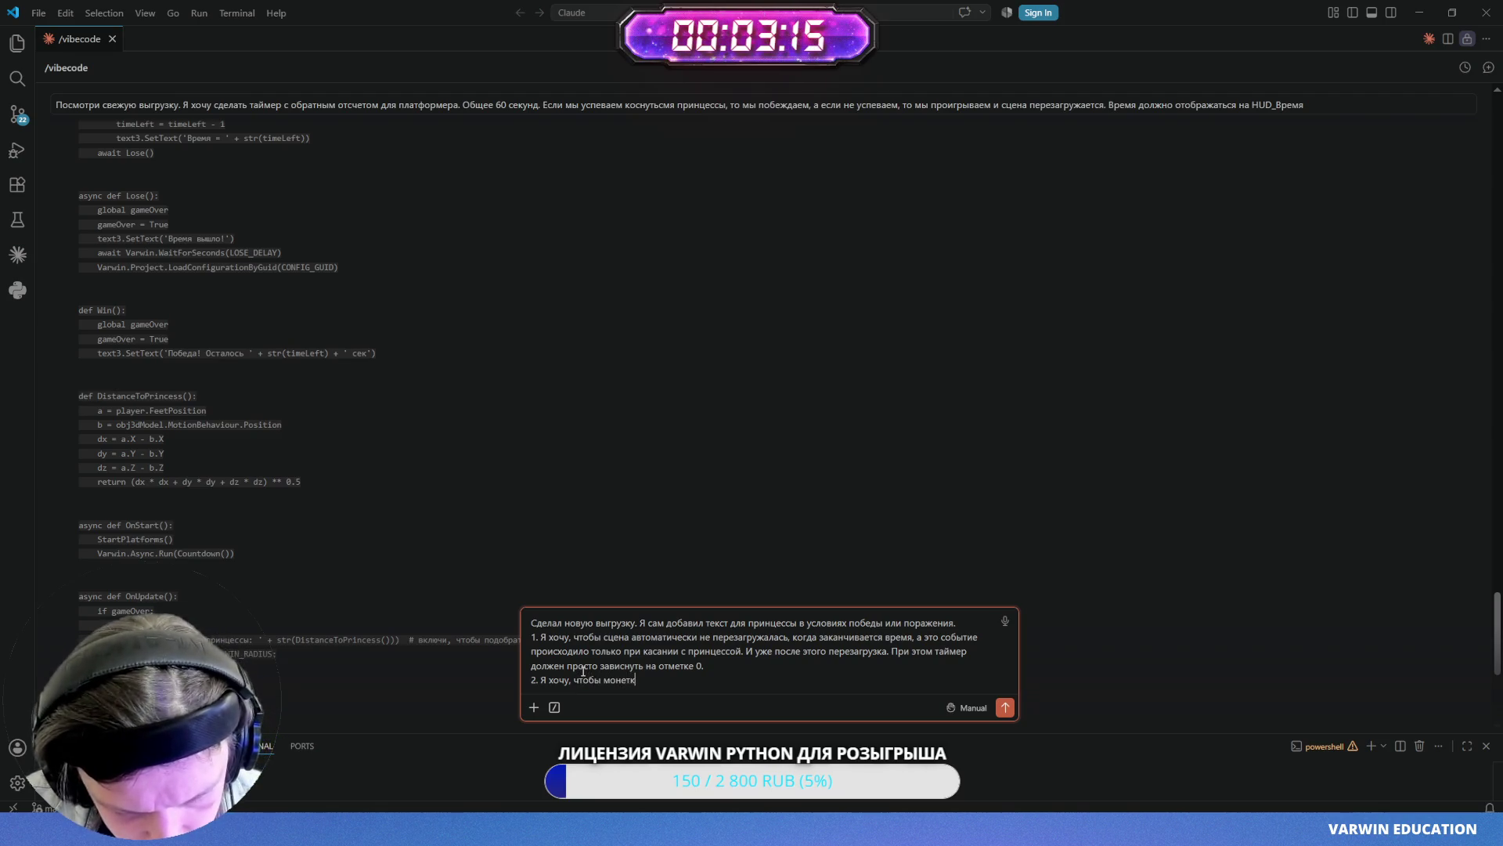
text(и синхронн)
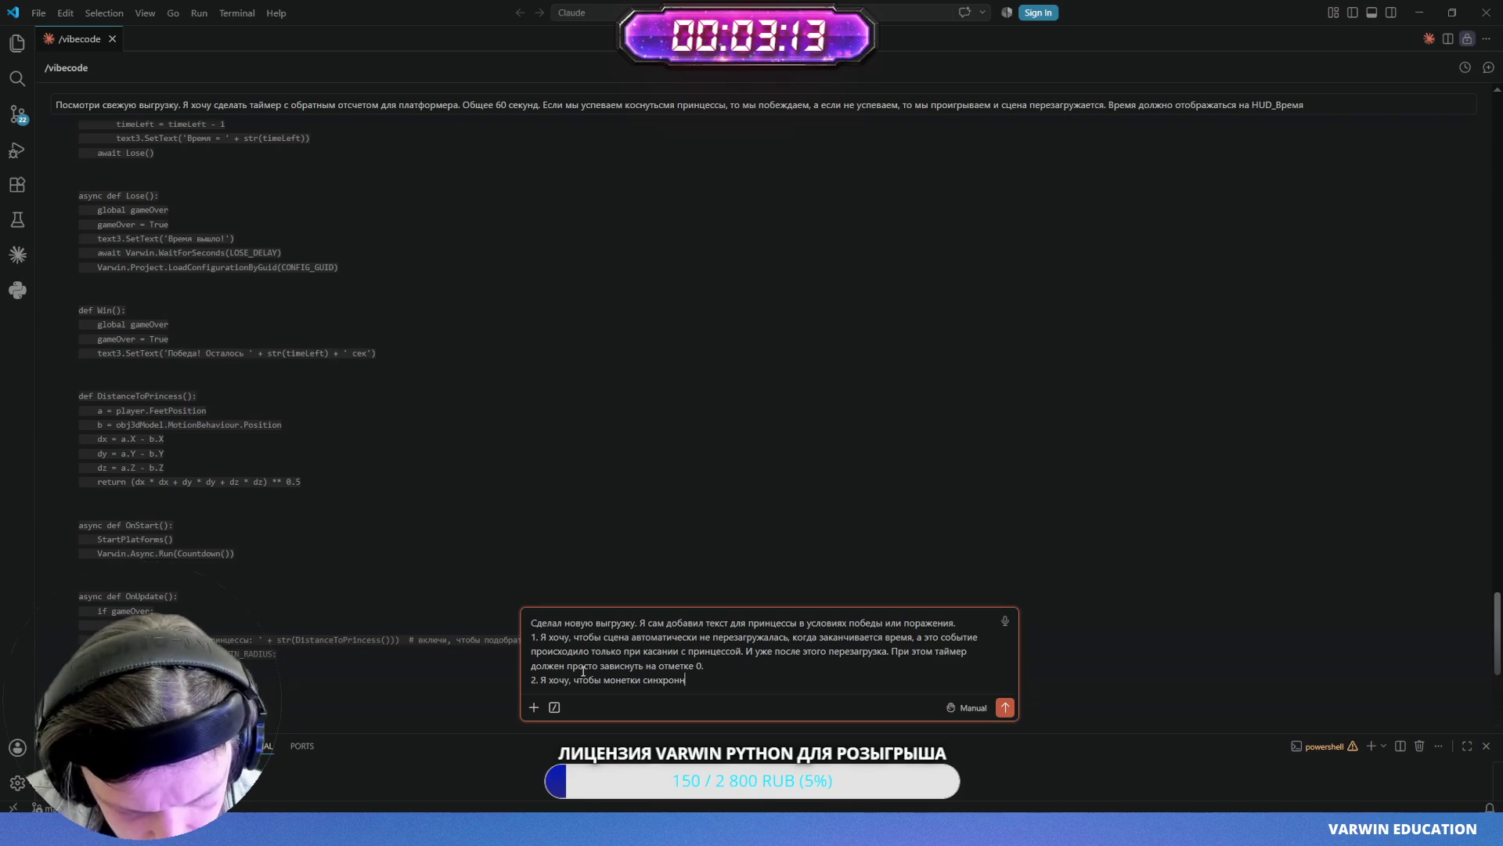
text(о двигались )
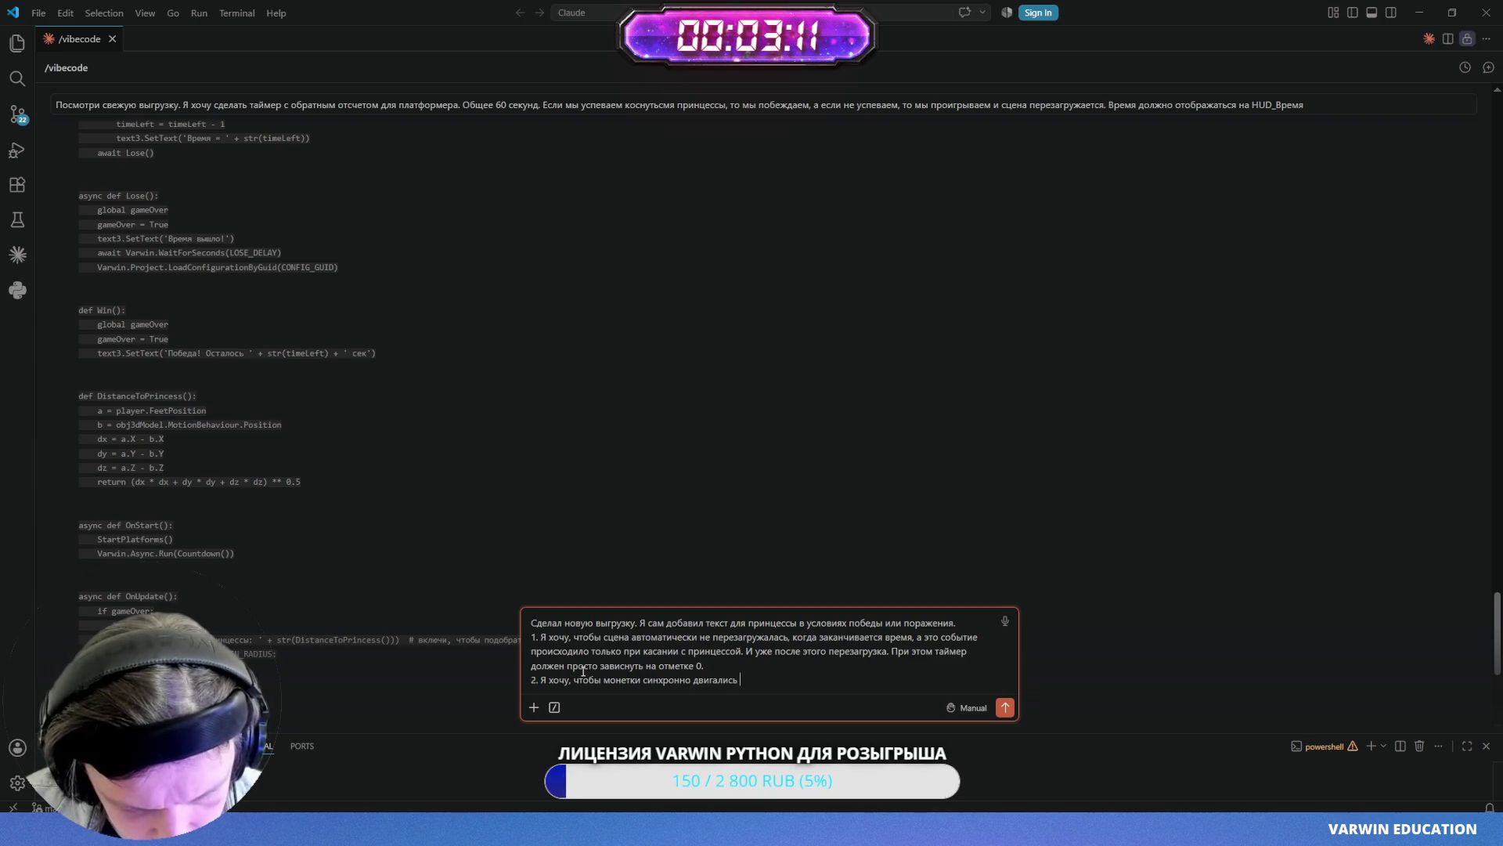
text(вместе с платформами.)
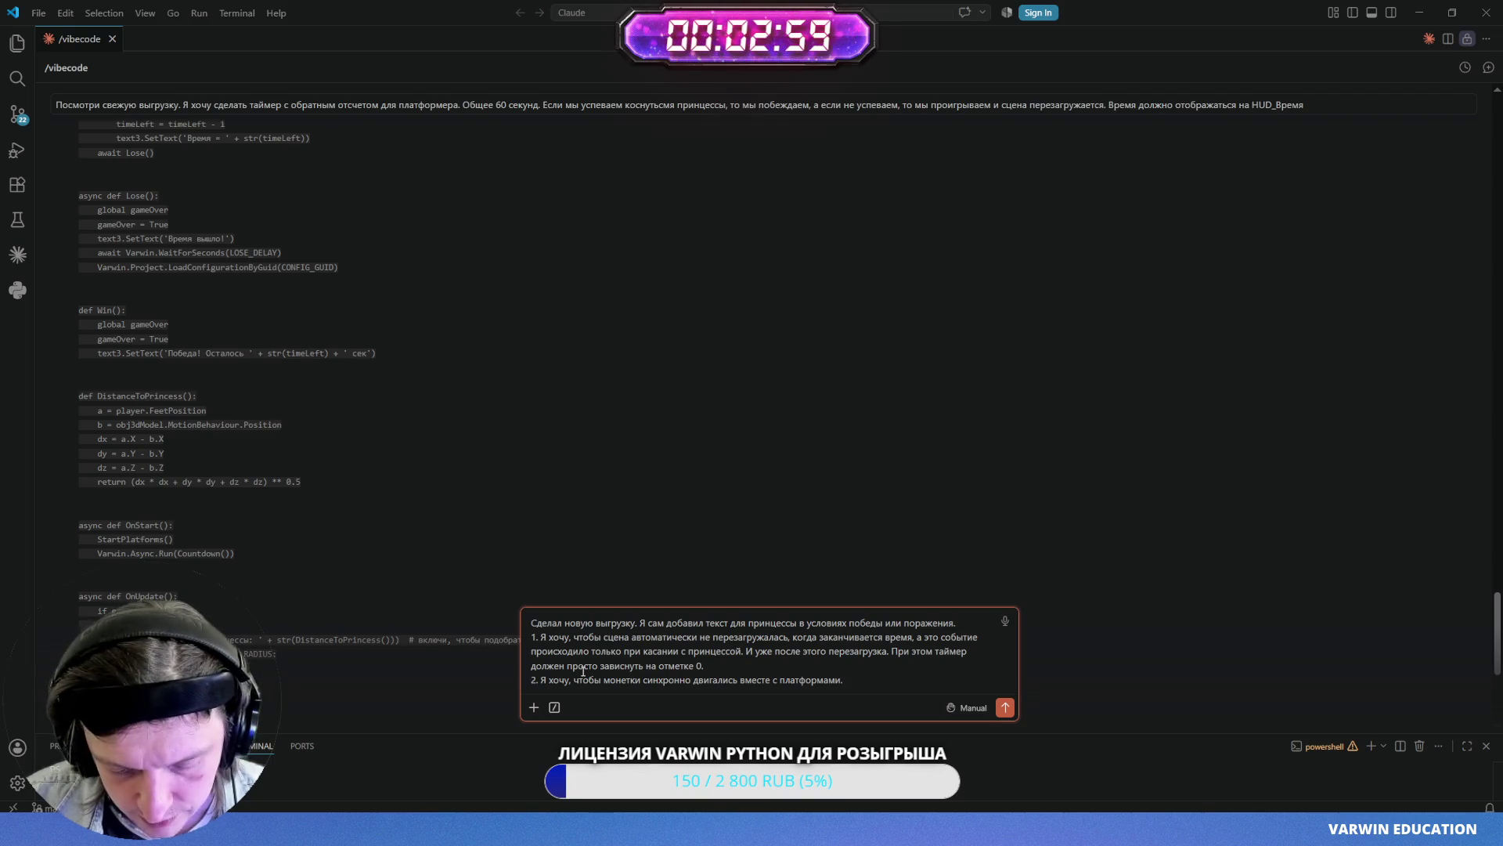
key(BackSpace)
text(, сейчас )
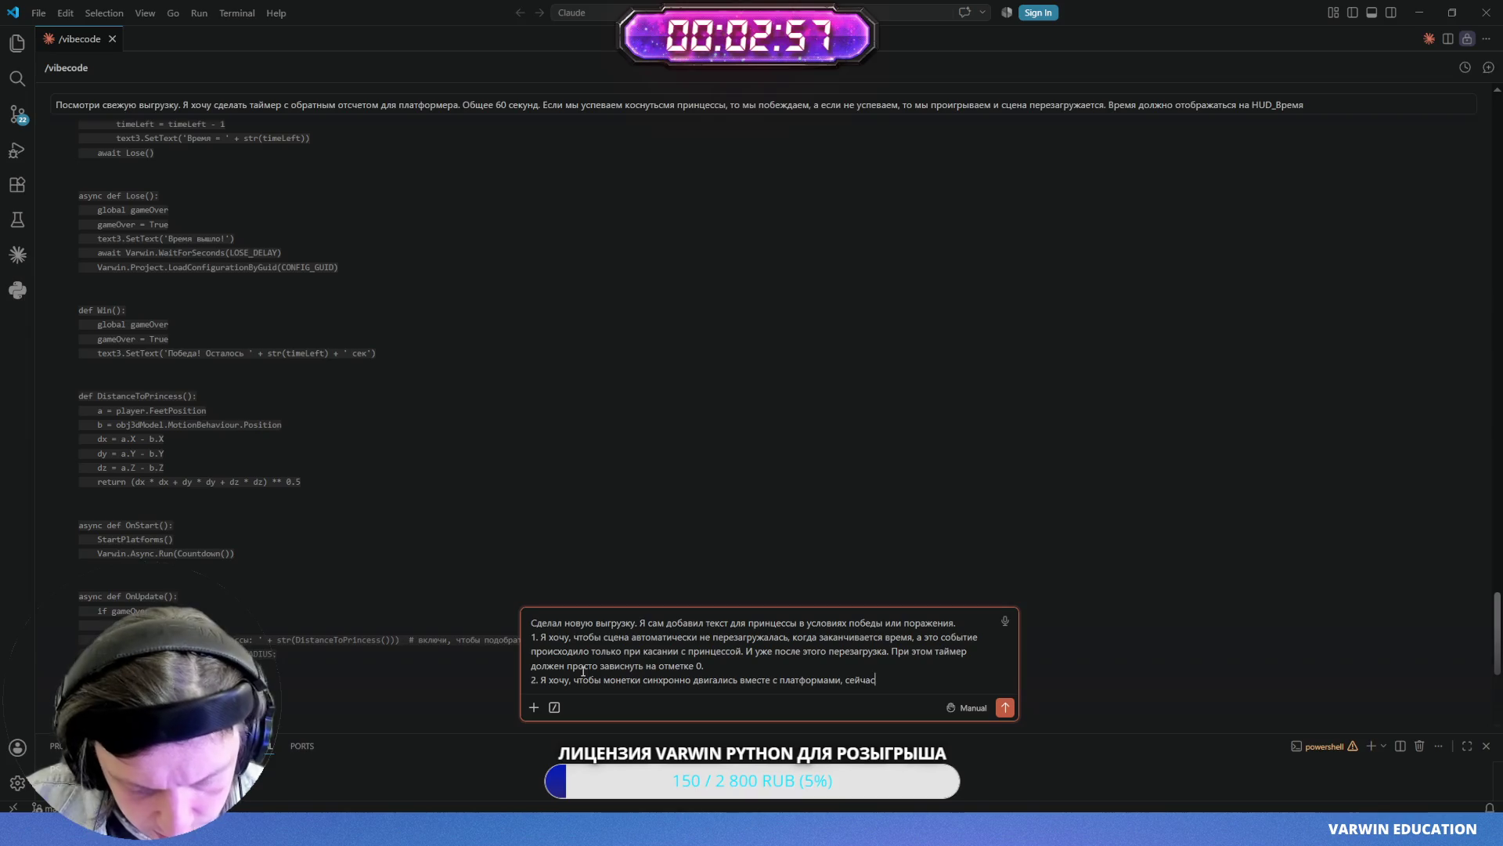
text(они прос)
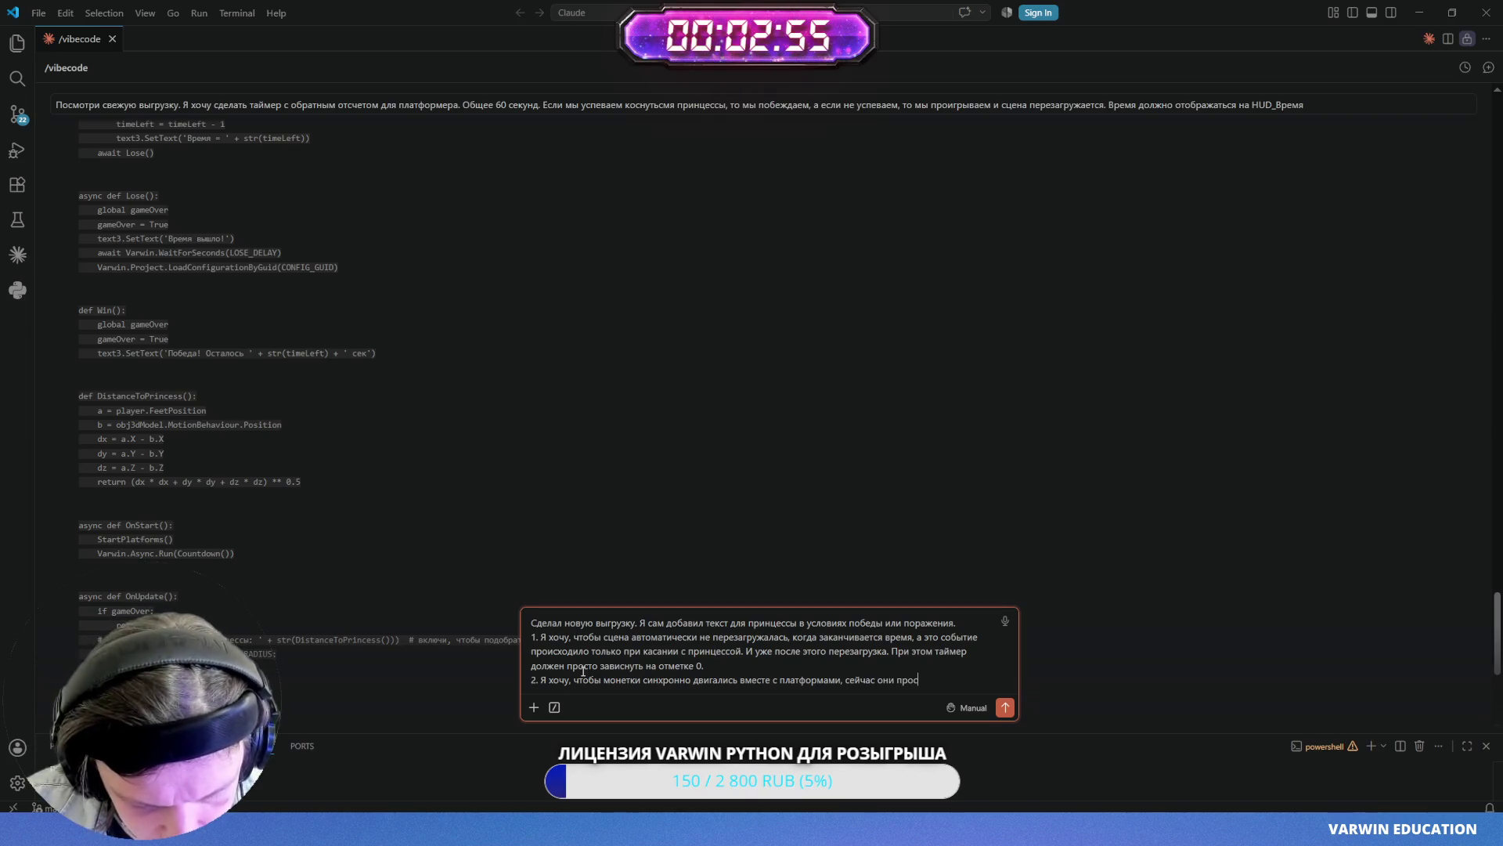
text(то стоят на месте.)
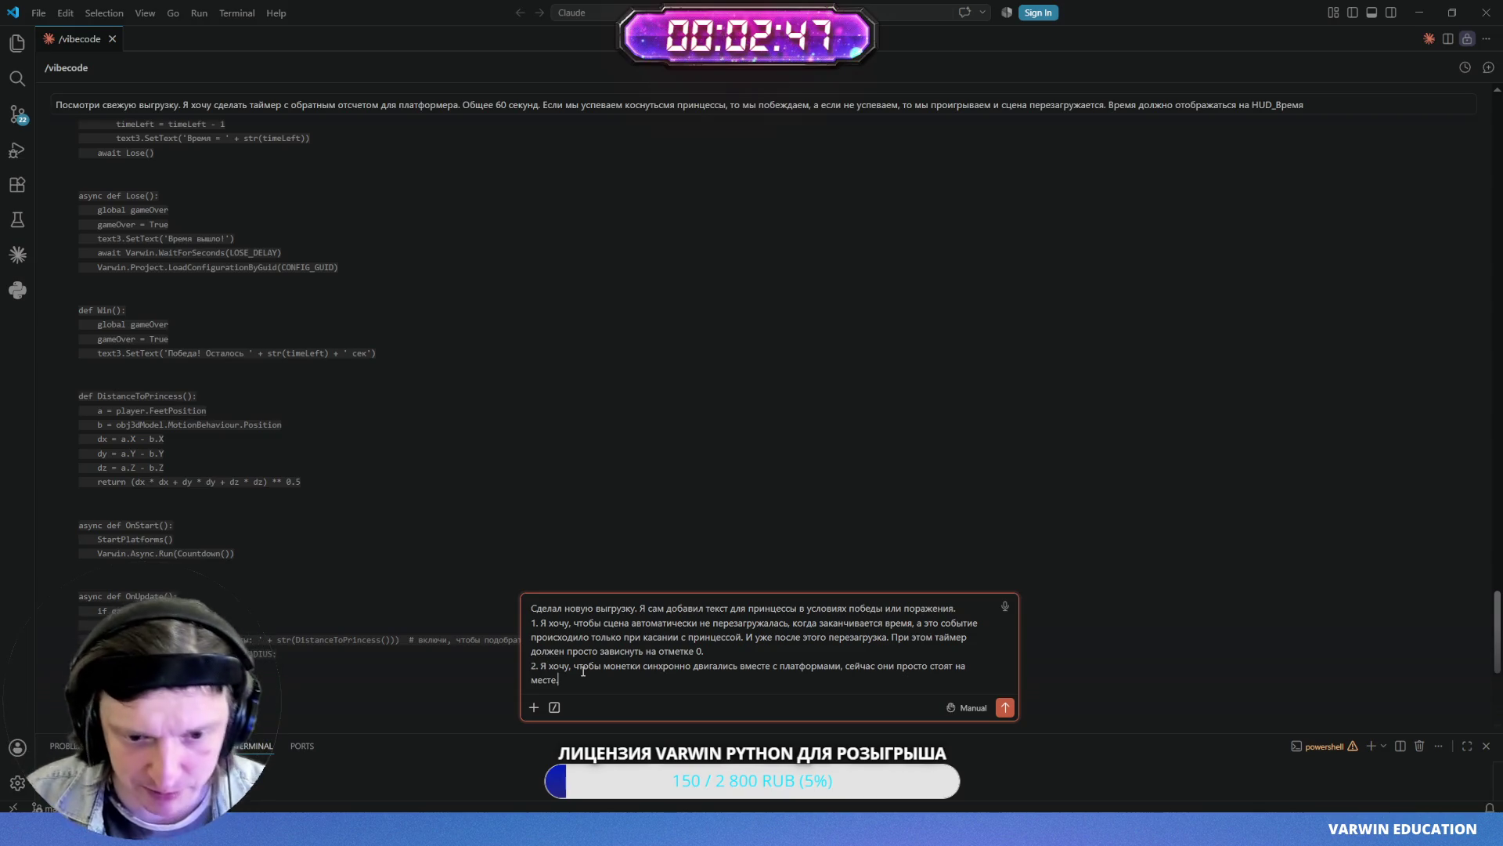
key(Return)
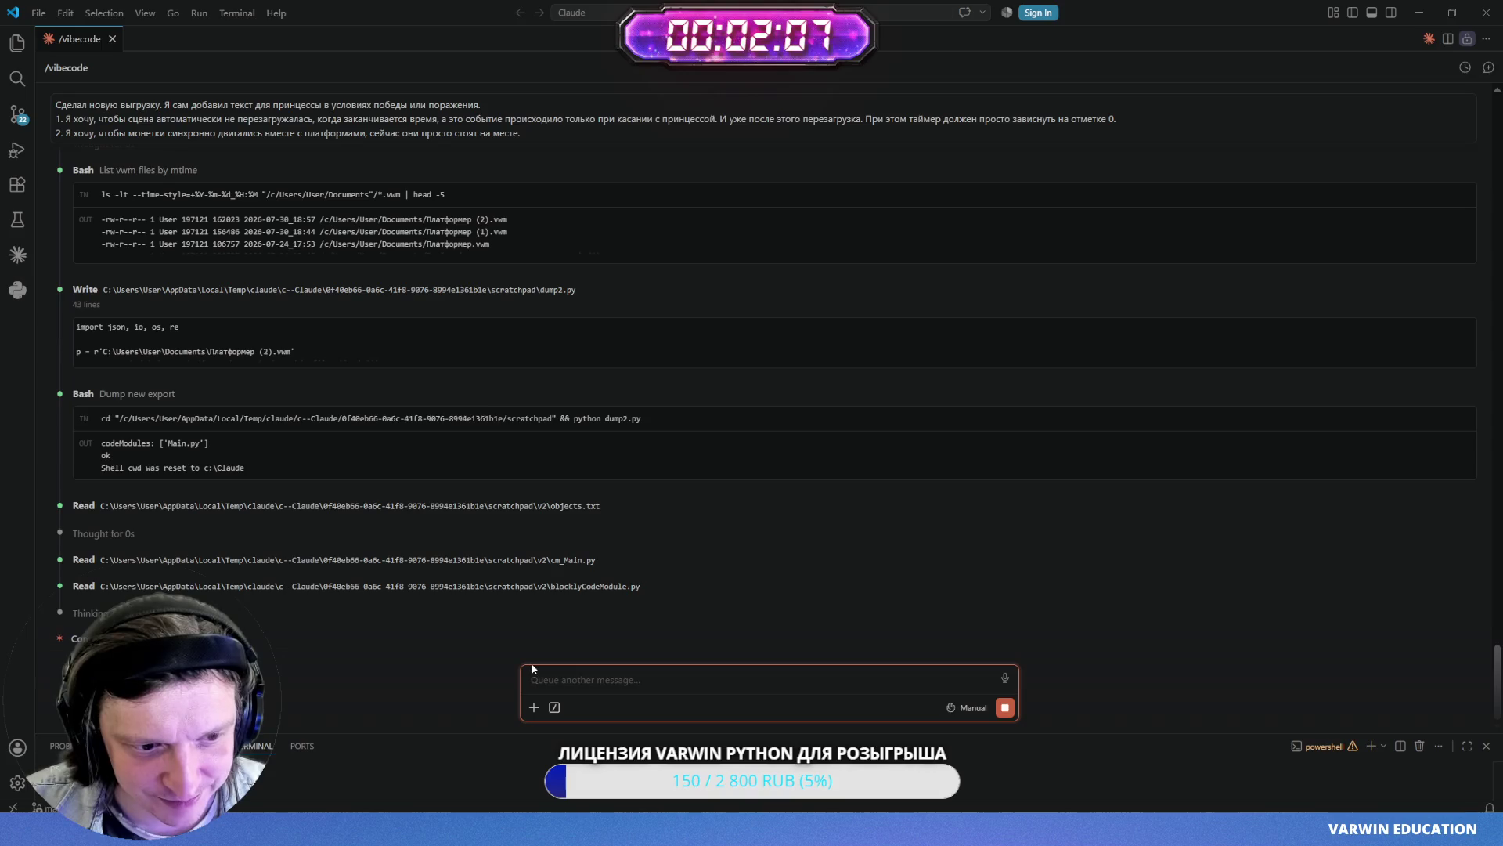
- Bring VarwinClient forward from the taskbar and zoom toward the castle's blue platform staircase
mouse_move(594, 830)
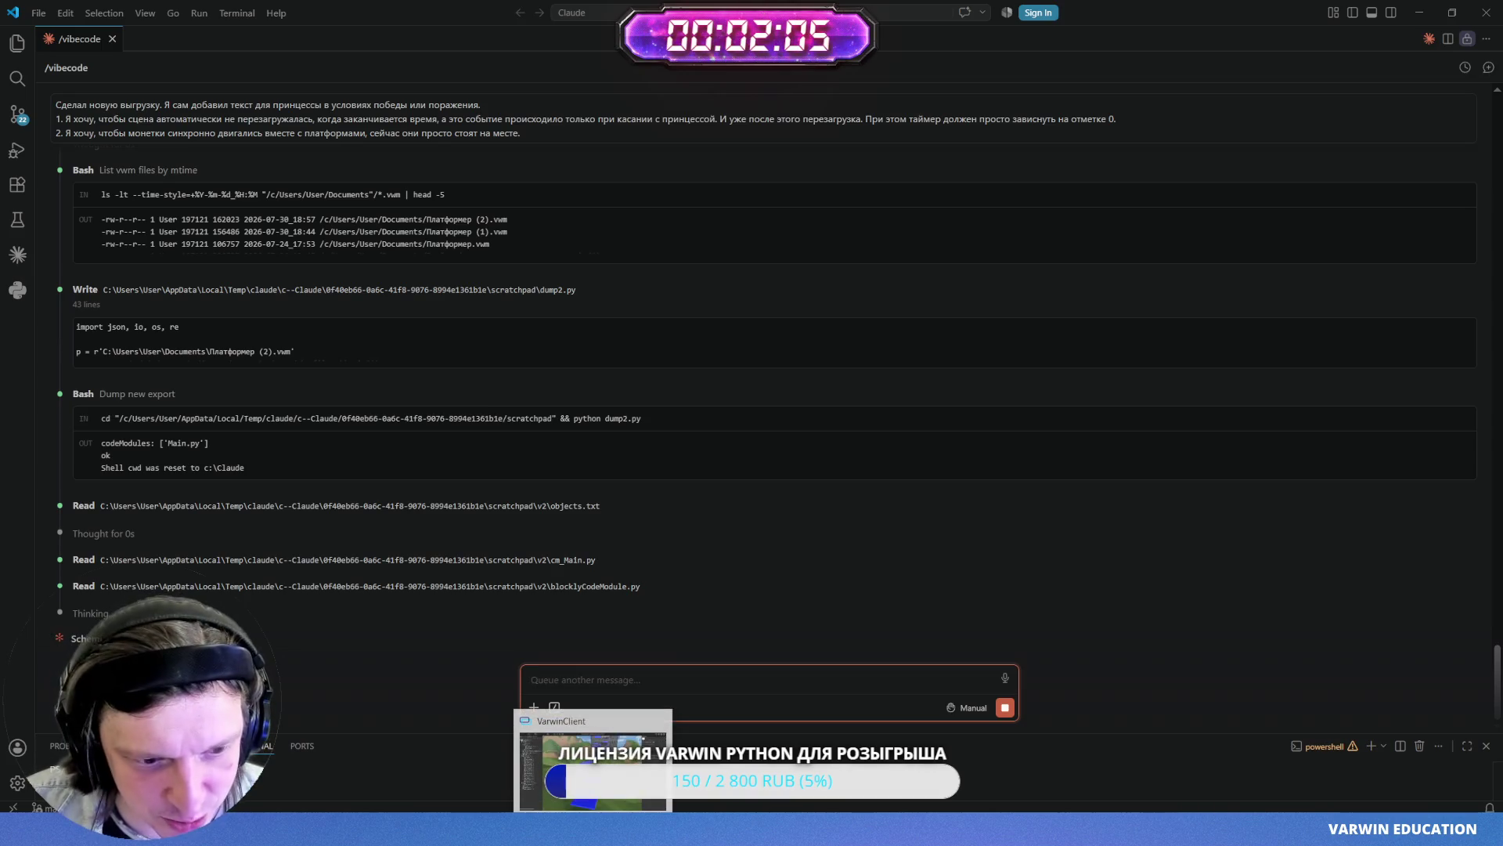
click(593, 764)
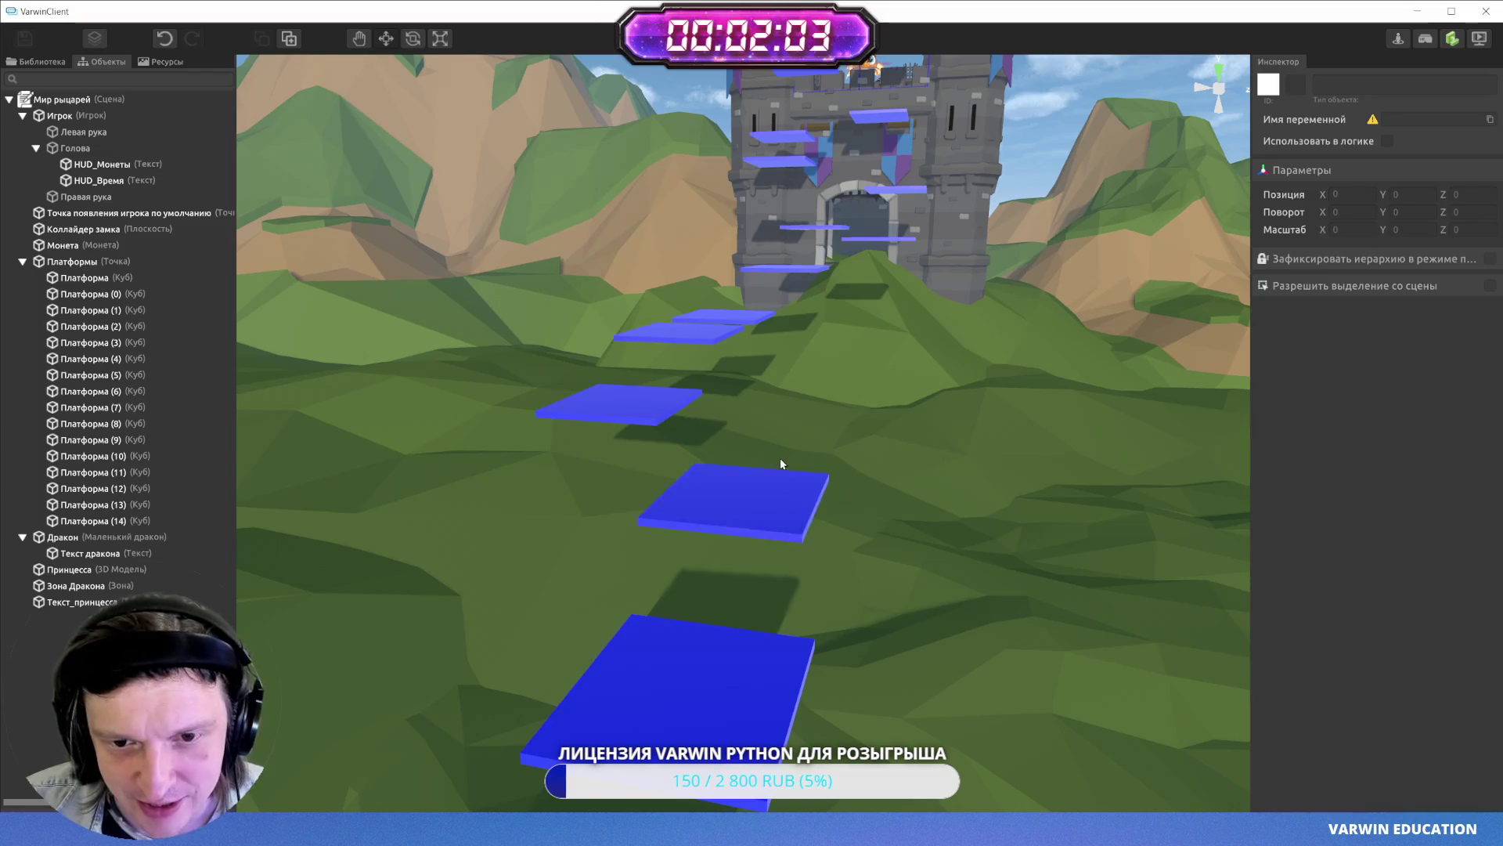
scroll(664, 413, up, 5)
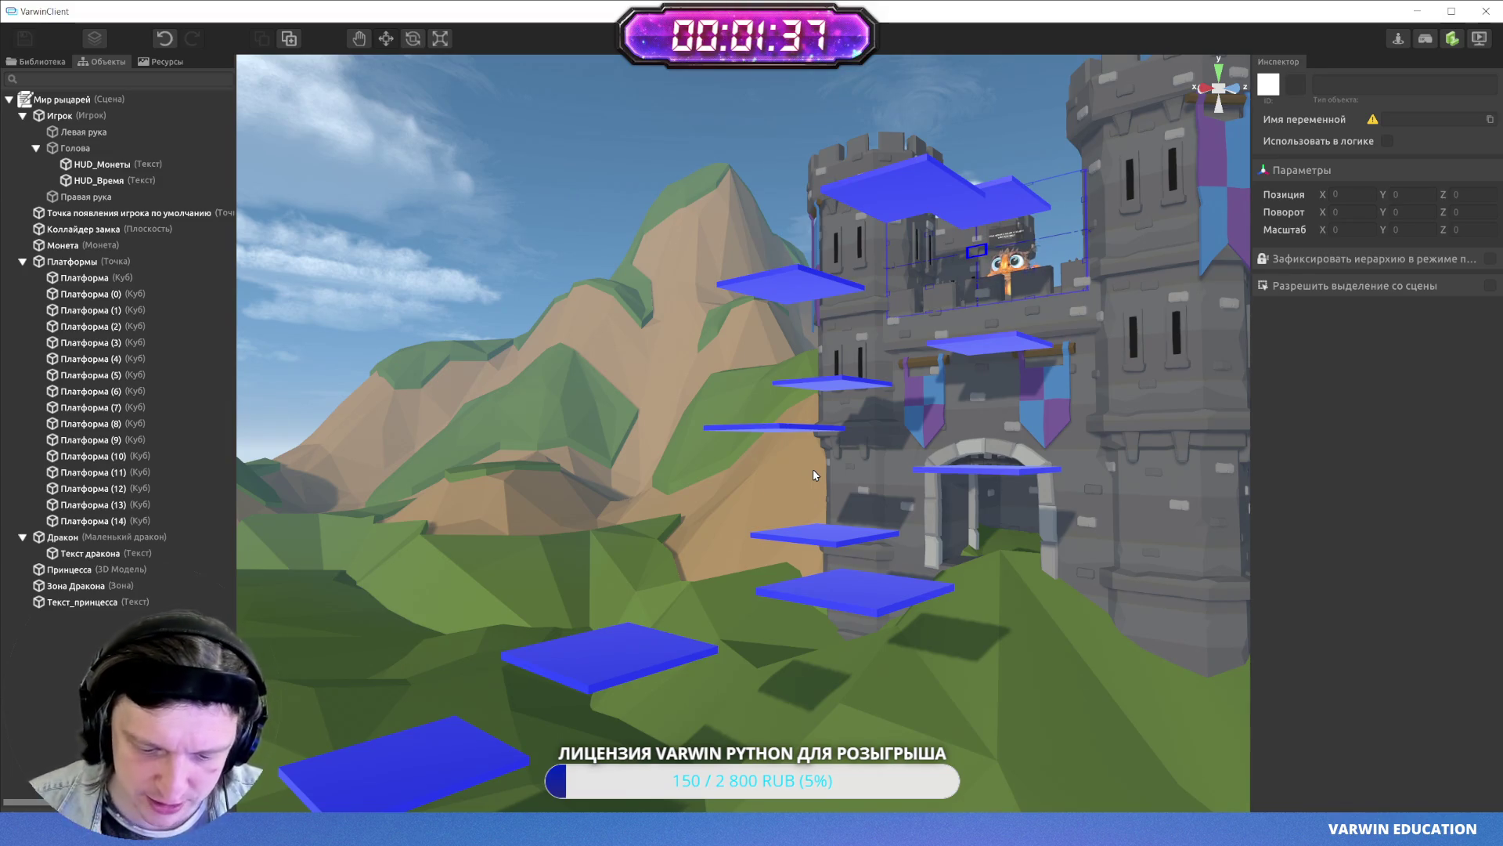
- Select a blue platform in the scene, then return to Claude's Main.py reply in VS Code
click(422, 759)
key(alt+Tab)
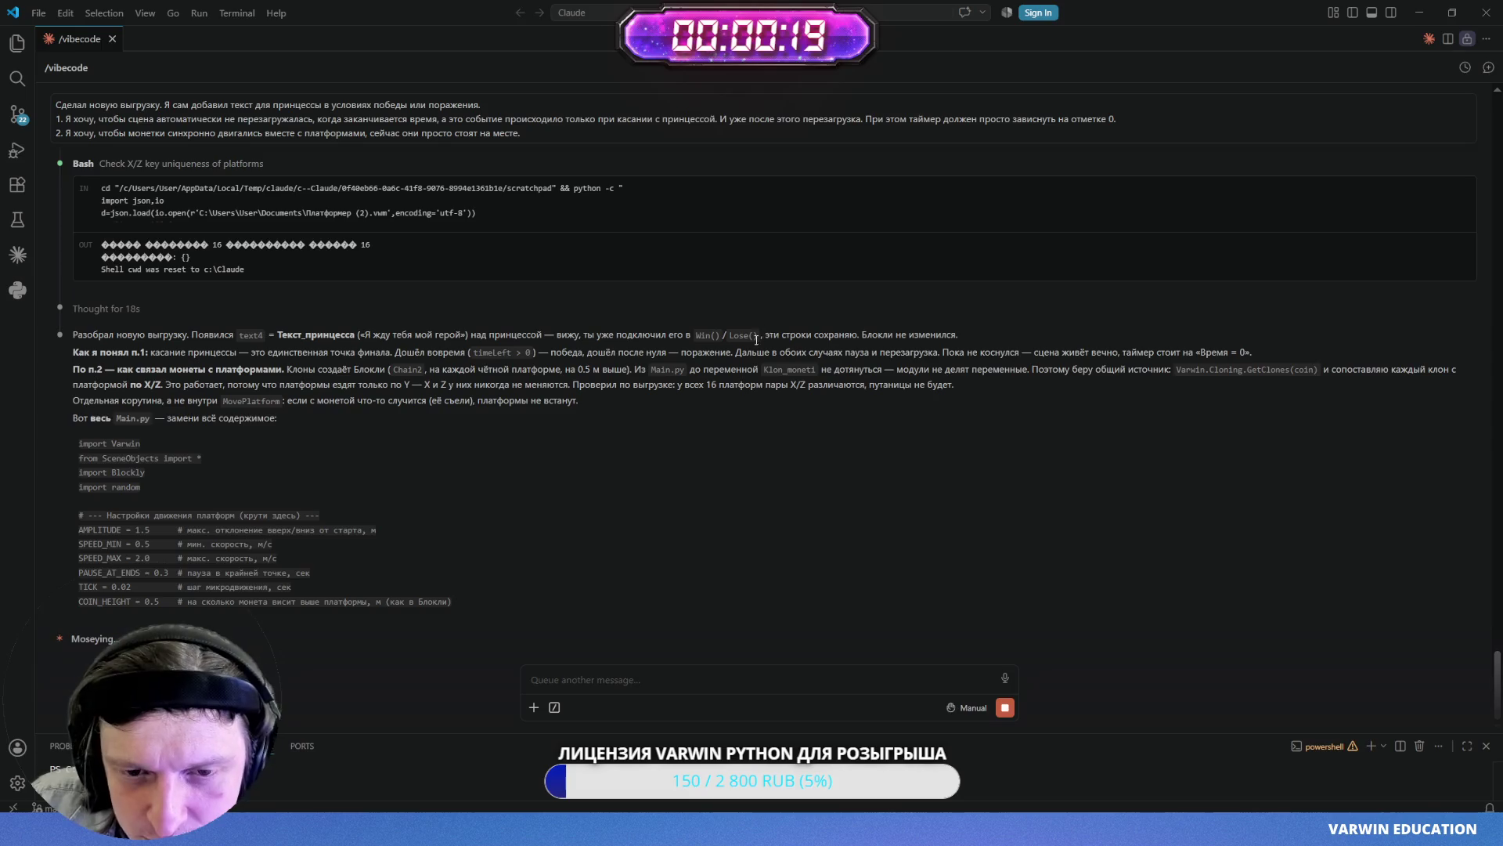
- Scroll Claude's reply to the end of Main.py and the COIN_HEIGHT = 0.5 change notes
scroll(358, 514, up, 3)
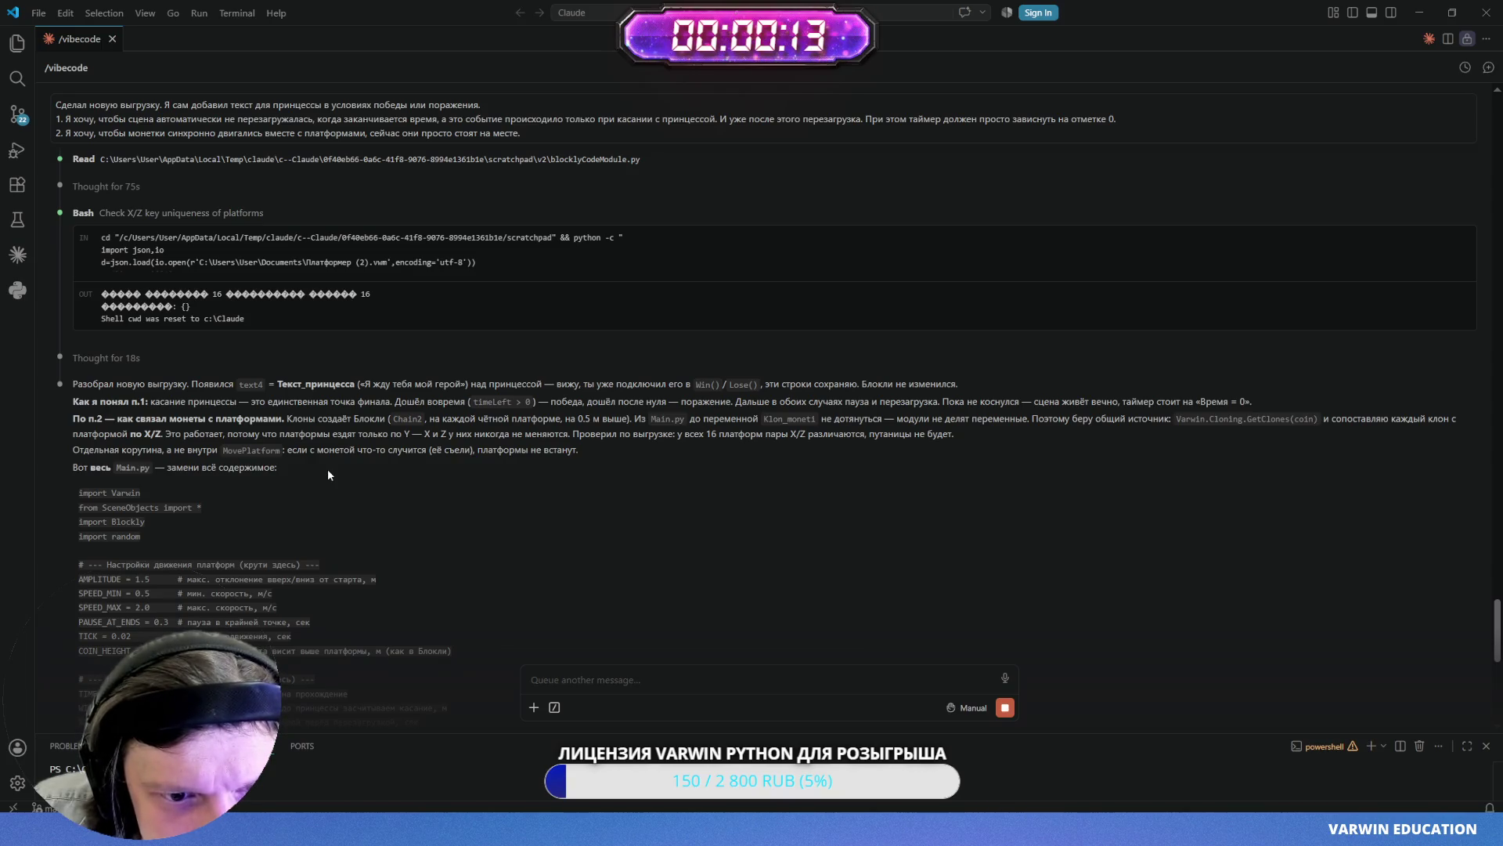
scroll(327, 468, down, 10)
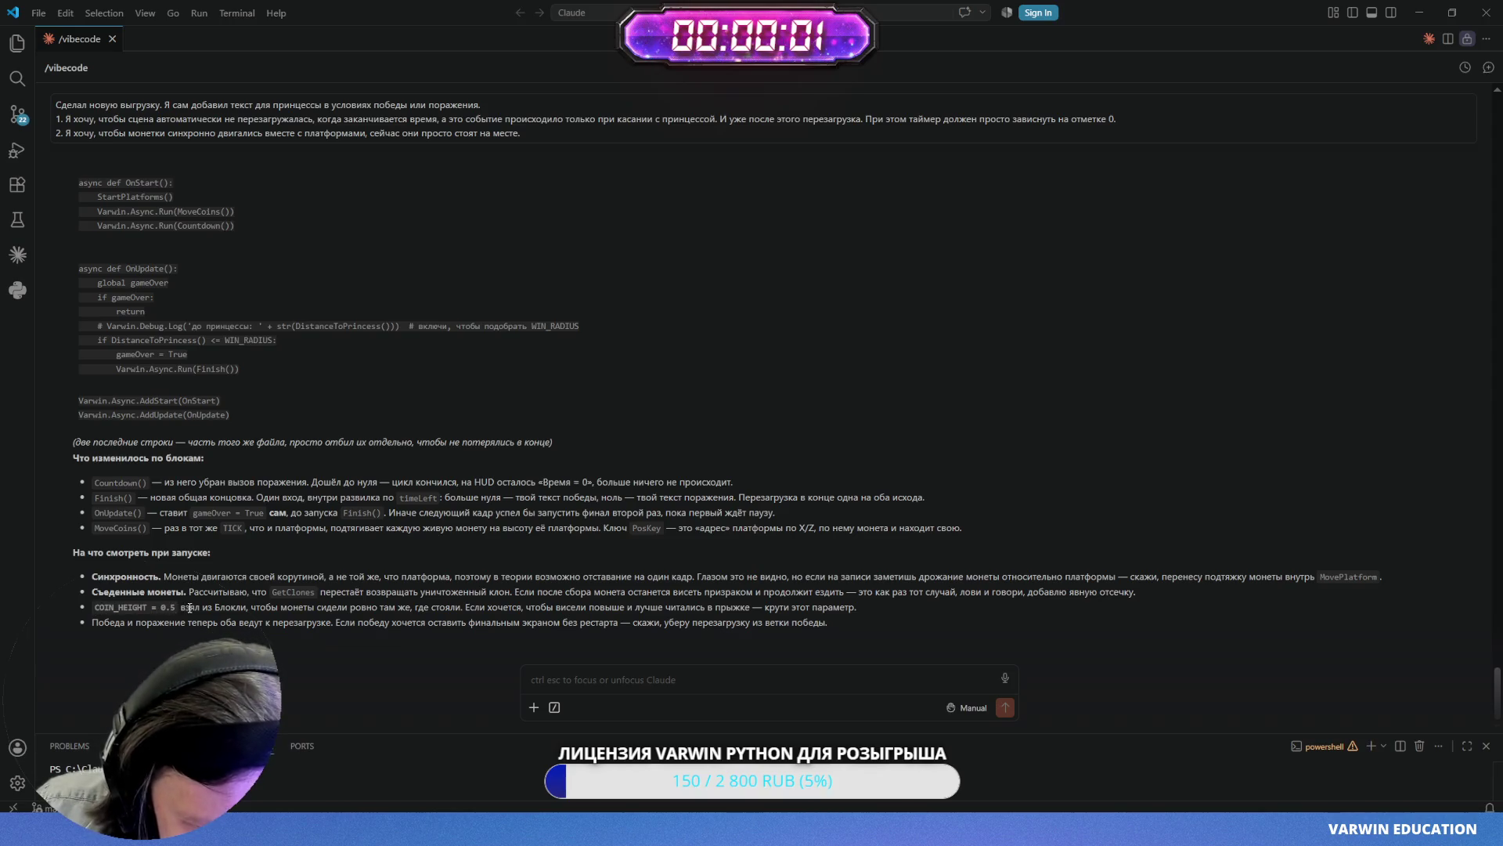
- Highlight the COIN_HEIGHT note and the final win/loss restart note in the summary
drag(176, 608, 128, 607)
click(128, 607)
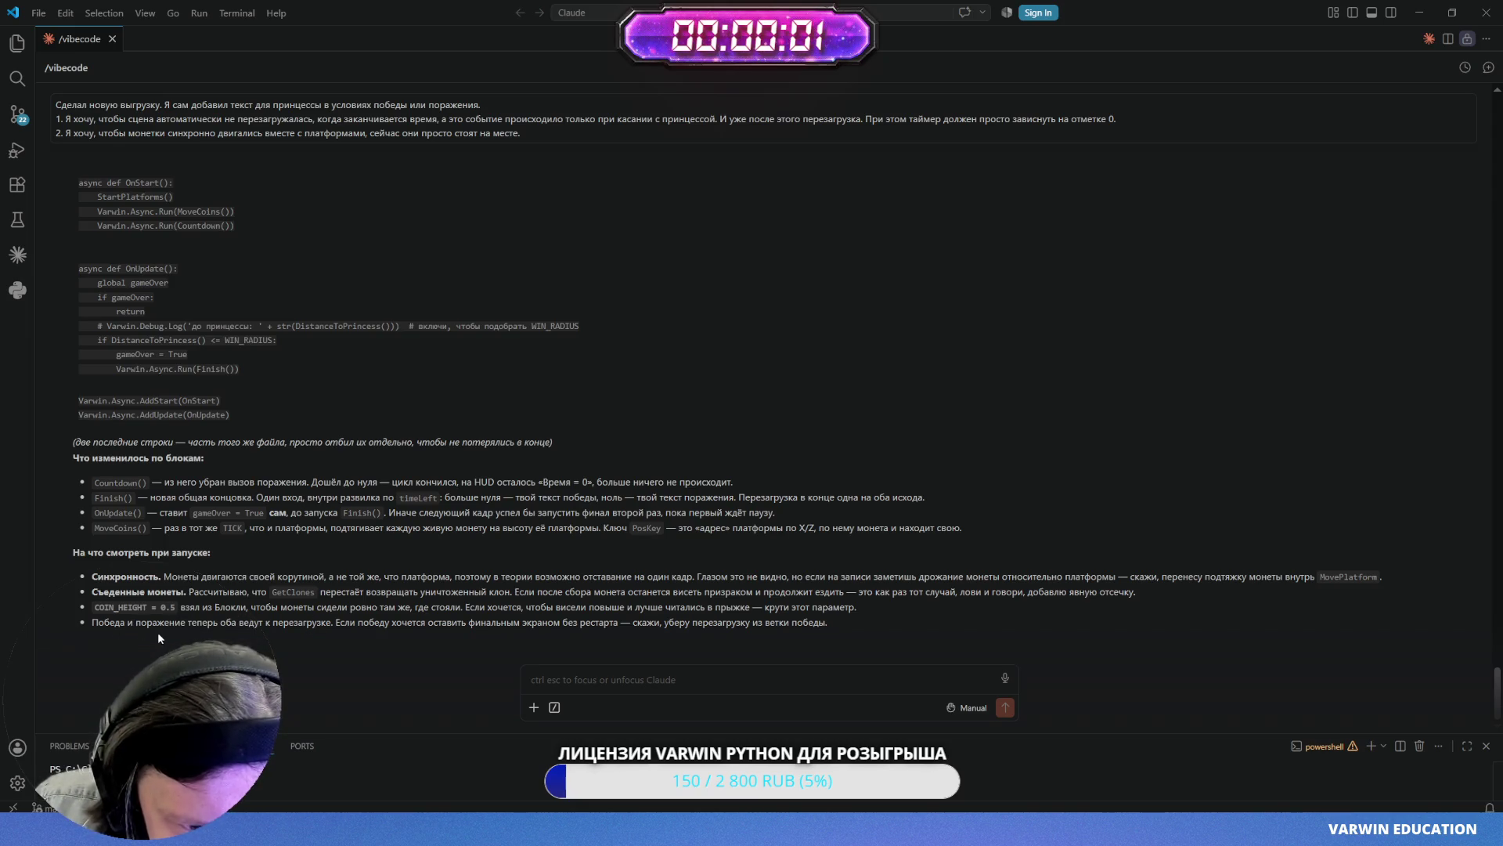
drag(200, 627, 788, 634)
- Select and copy the whole new Main.py code block, then switch to Varwin XRMS
scroll(241, 561, up, 2)
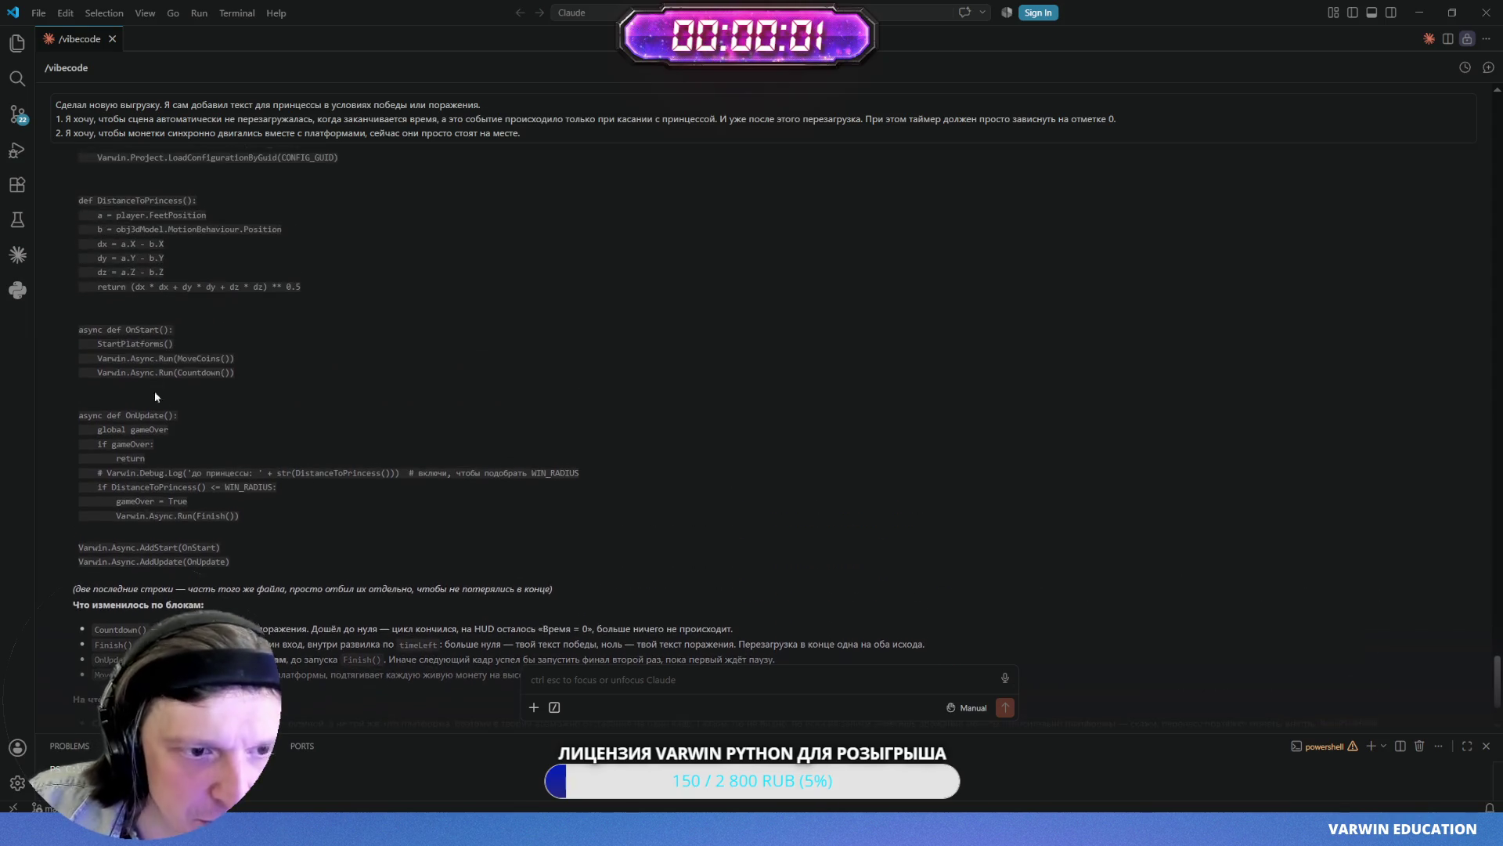
mouse_move(242, 561)
mouse_down()
mouse_move(117, 501)
mouse_move(111, 531)
mouse_up()
scroll(156, 516, up, 10)
scroll(118, 501, up, 4)
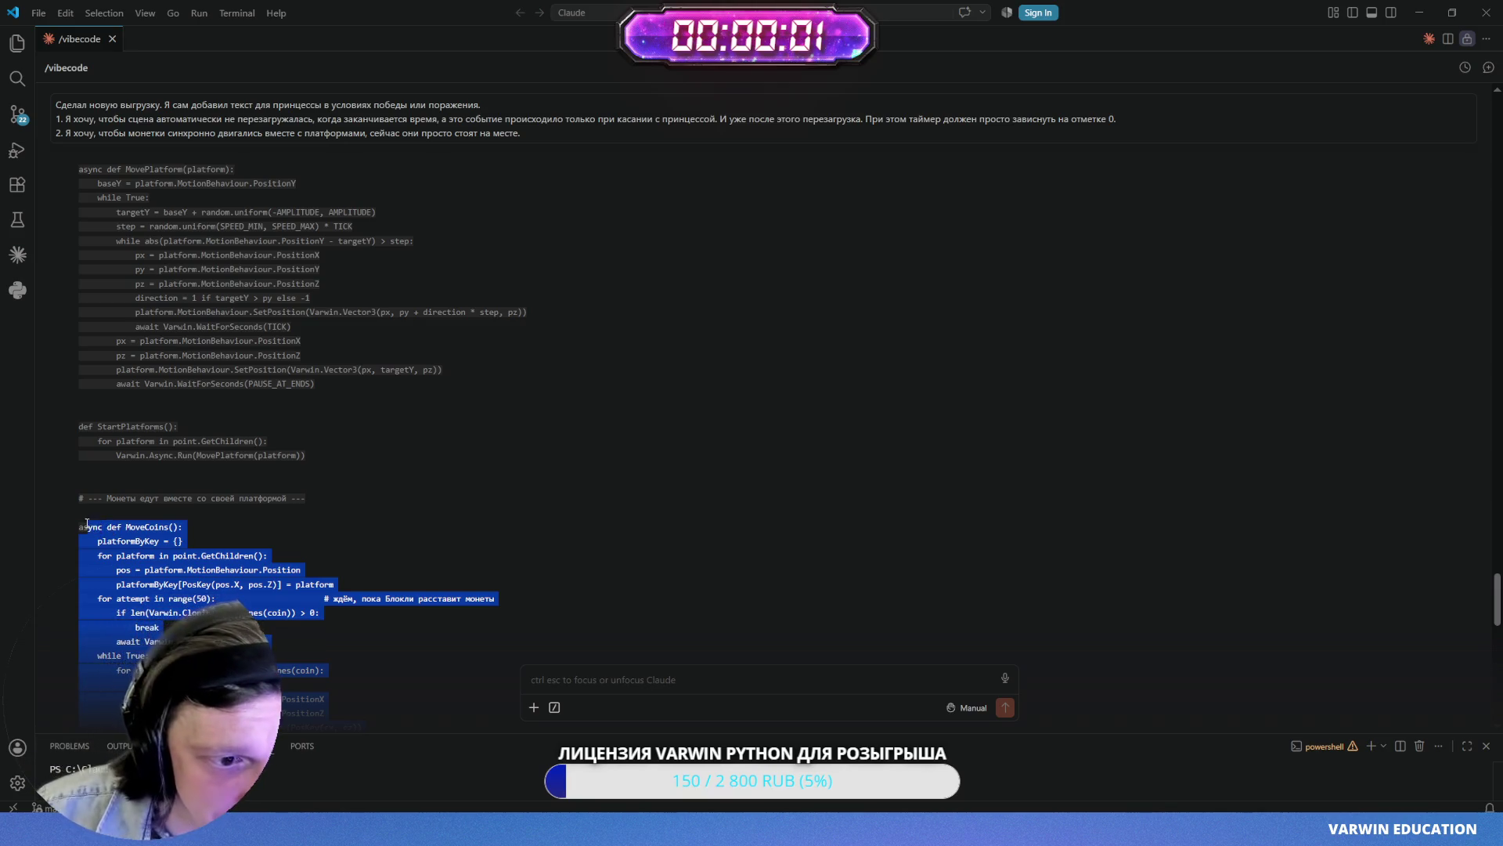
scroll(113, 511, up, 7)
drag(115, 525, 111, 480)
click(111, 480)
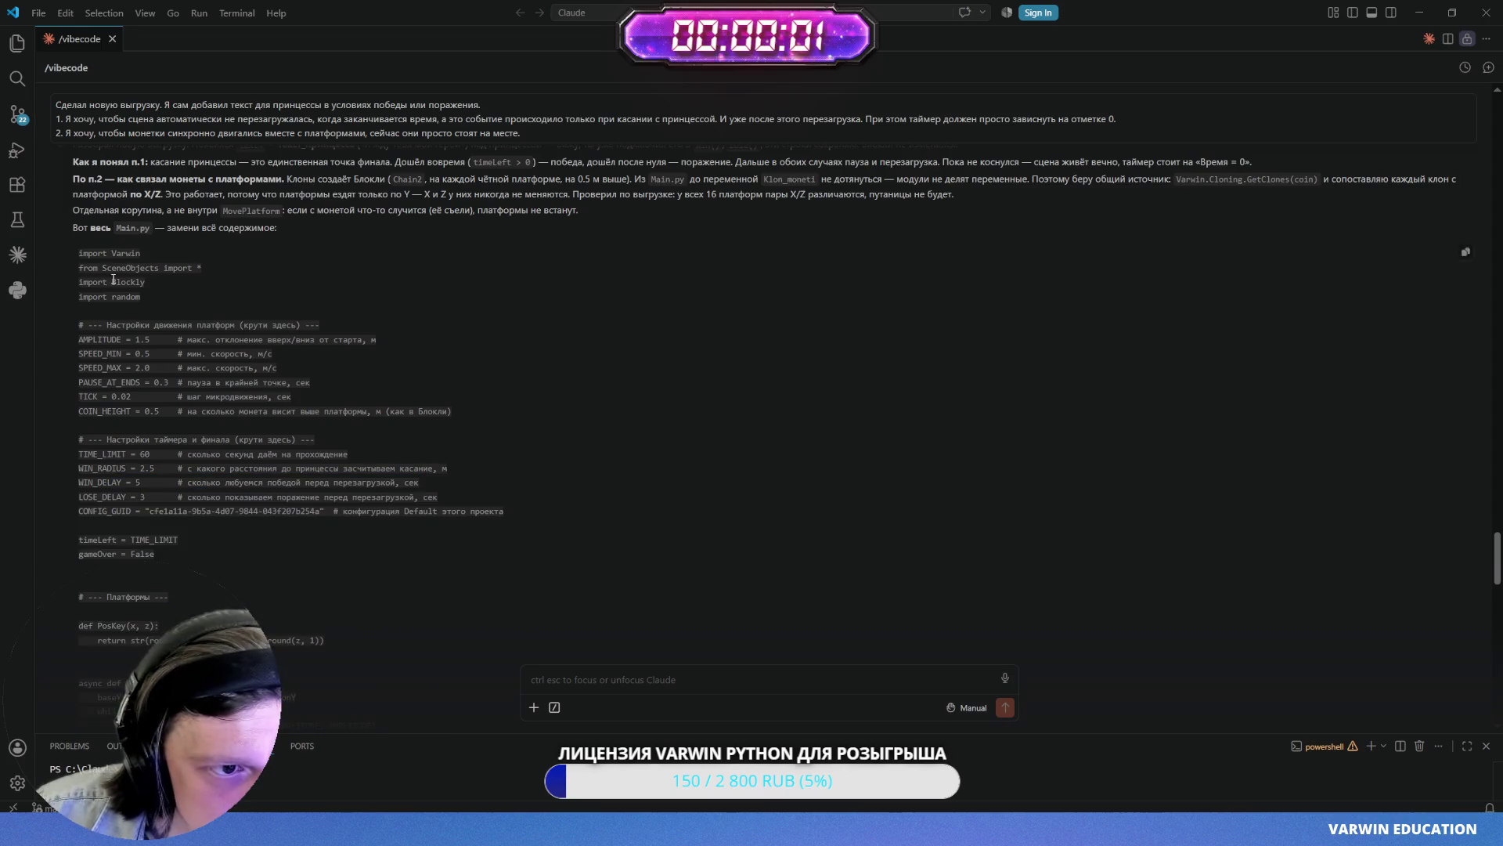
scroll(68, 545, up, 3)
mouse_move(72, 548)
mouse_down()
mouse_move(240, 576)
mouse_move(255, 487)
mouse_move(246, 371)
mouse_move(238, 437)
mouse_up()
scroll(242, 565, down, 7)
scroll(242, 566, down, 10)
key(alt+Tab)
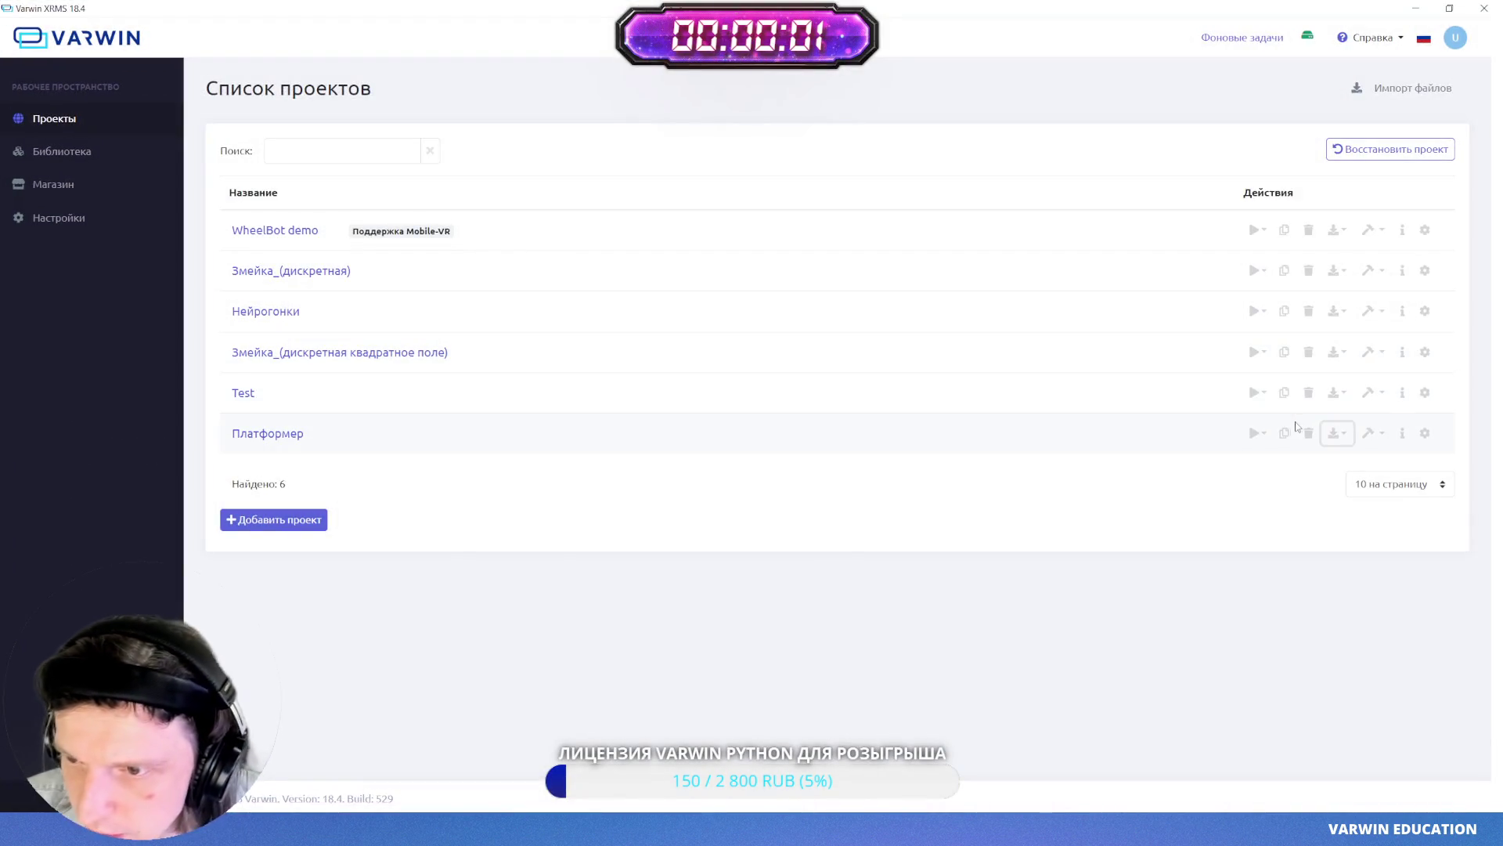
- Open Main.py of the Мир рыцарей scene in the Платформер project
click(255, 435)
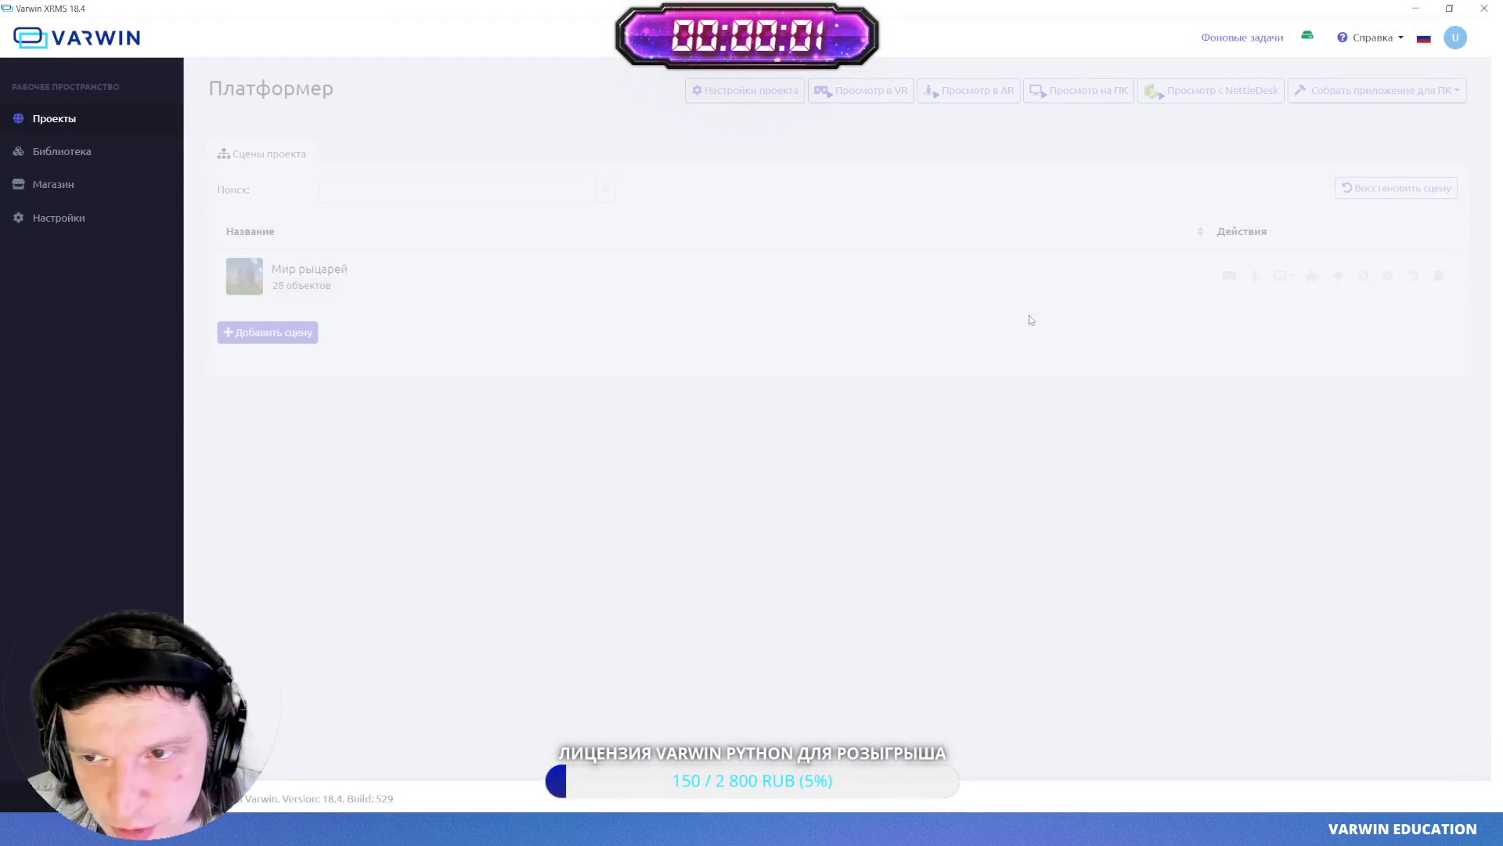
click(1339, 276)
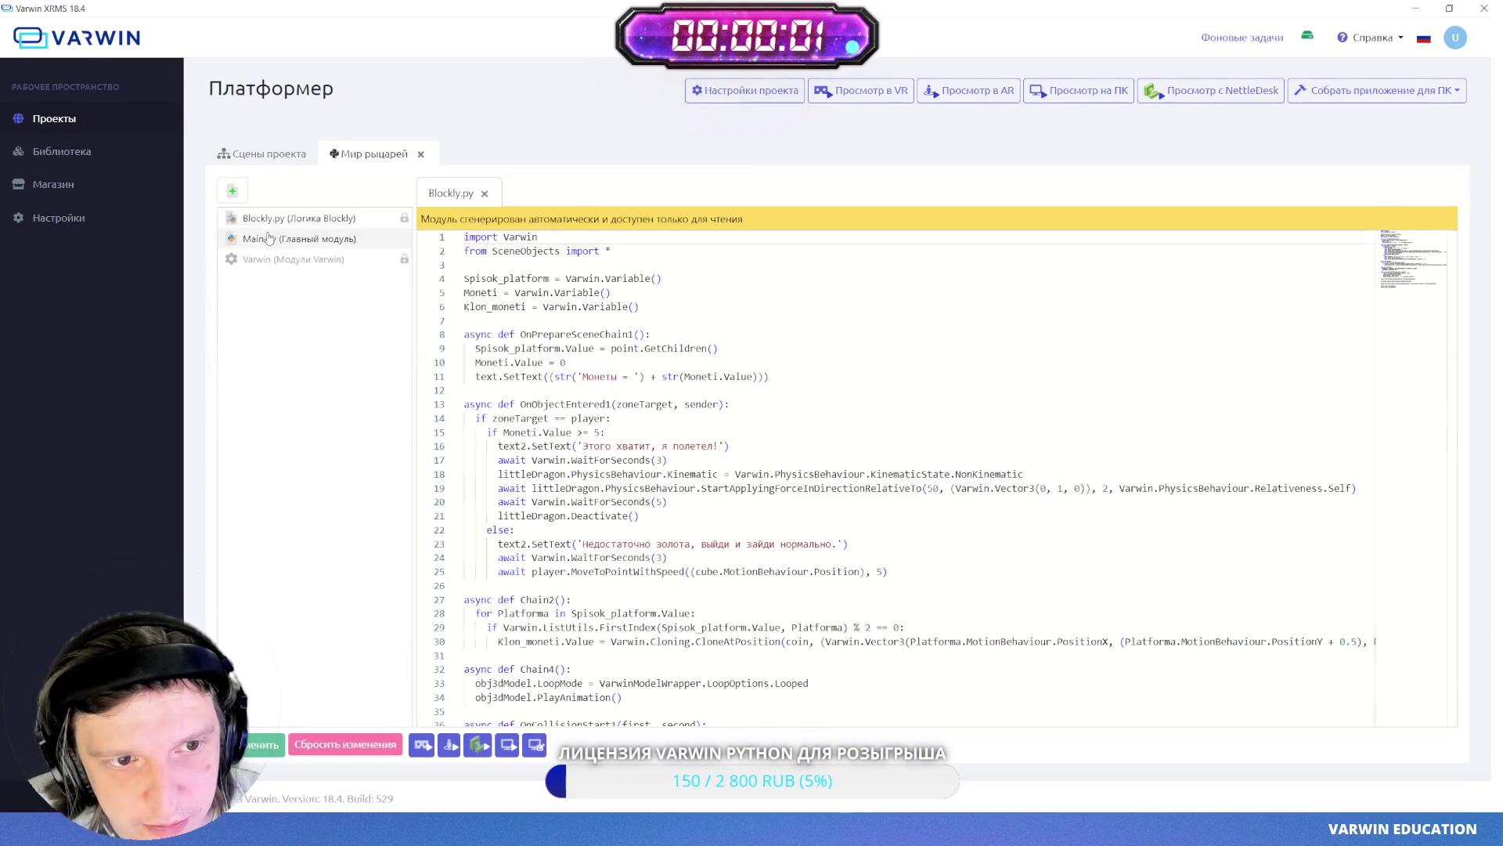
click(300, 239)
- Replace all of Main.py with Claude's new code and save it
click(672, 463)
key(ctrl+a)
key(Right)
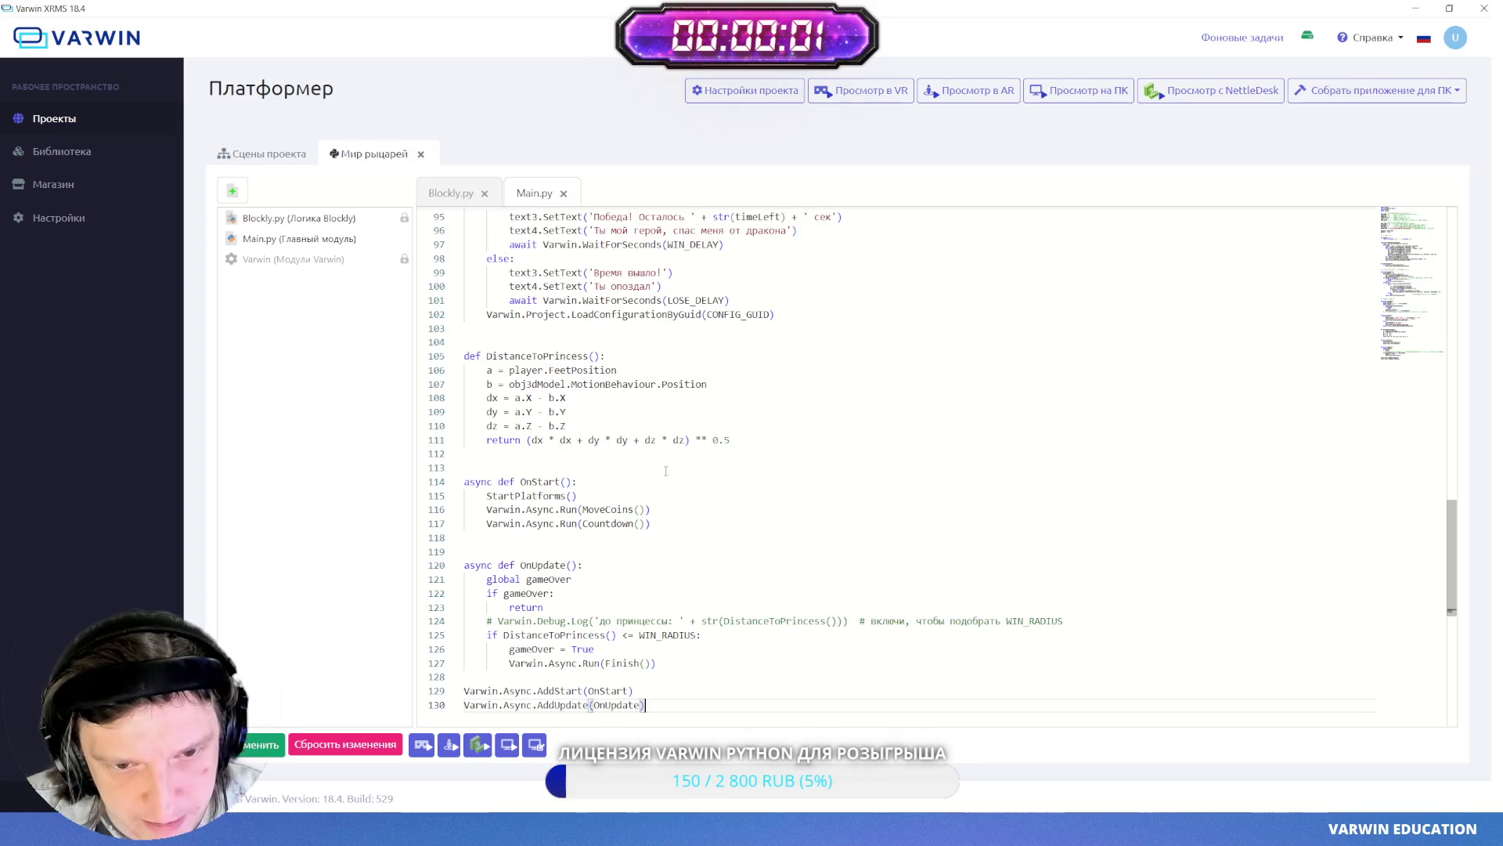
scroll(649, 563, up, 5)
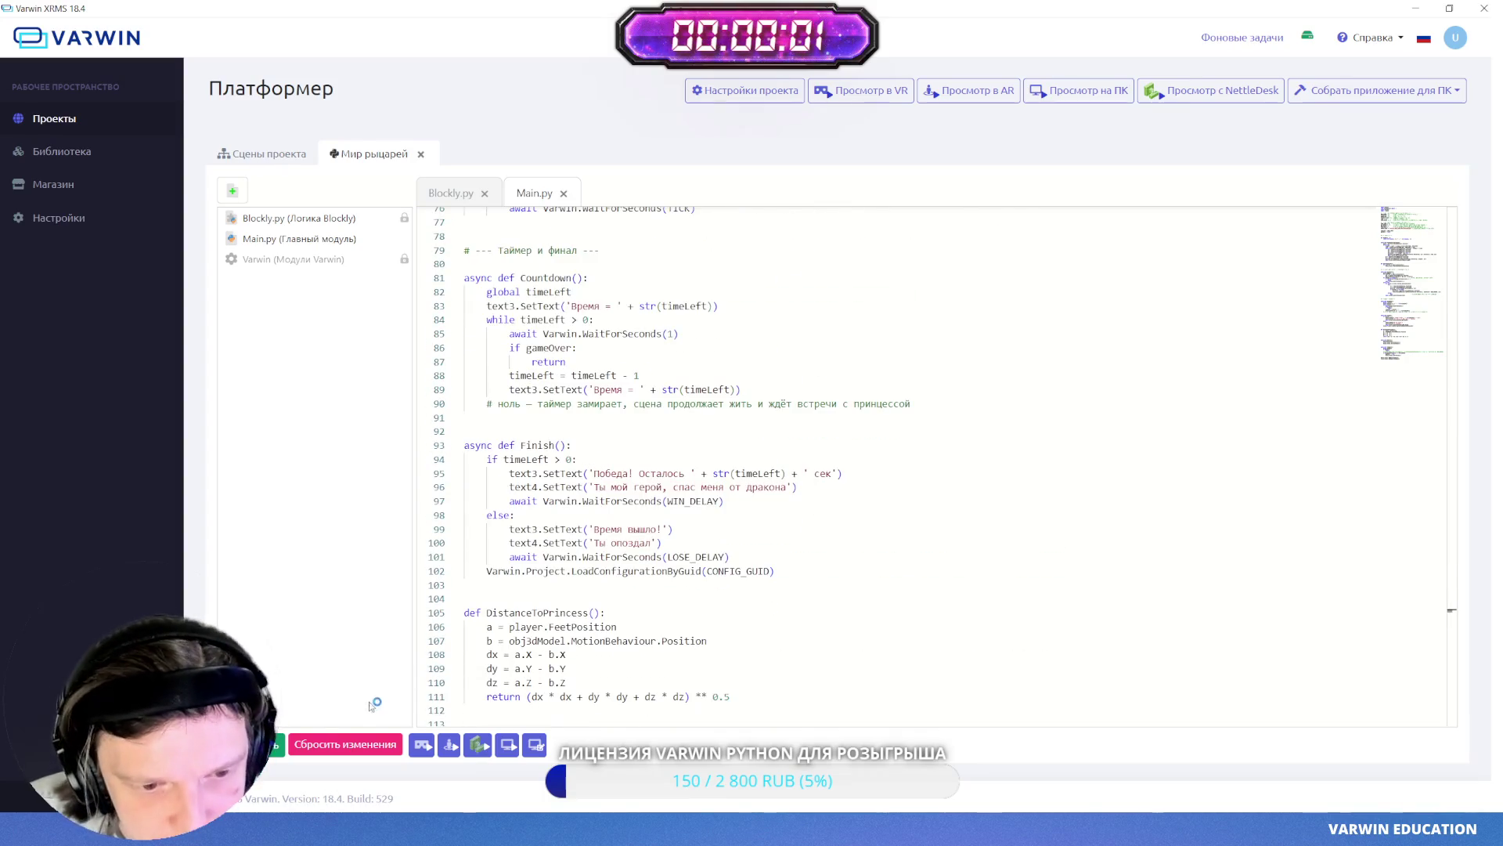
scroll(603, 663, down, 6)
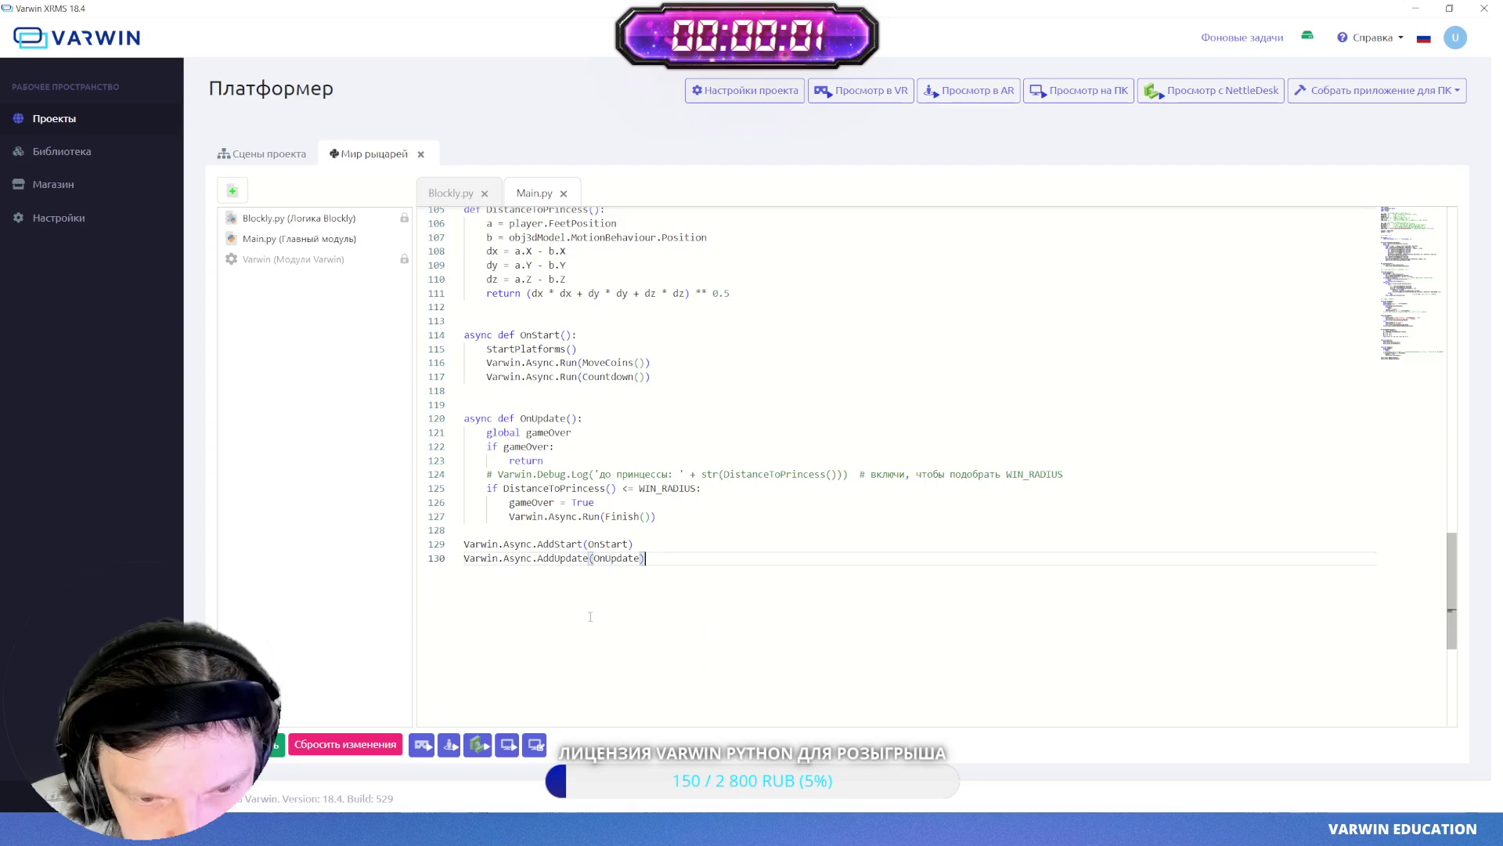
key(ctrl+s)
scroll(687, 417, up, 15)
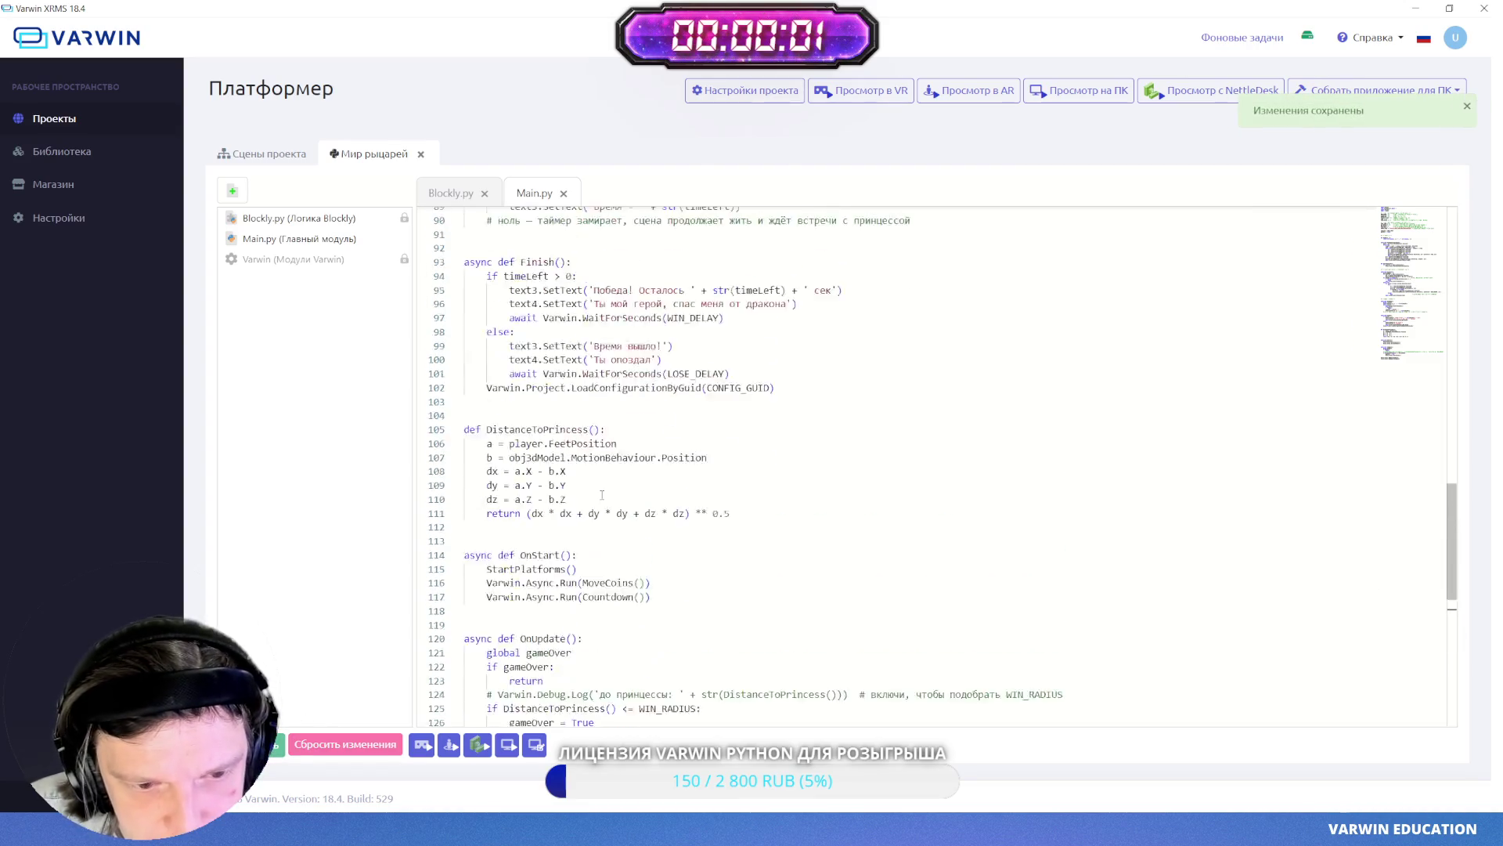
scroll(687, 418, up, 8)
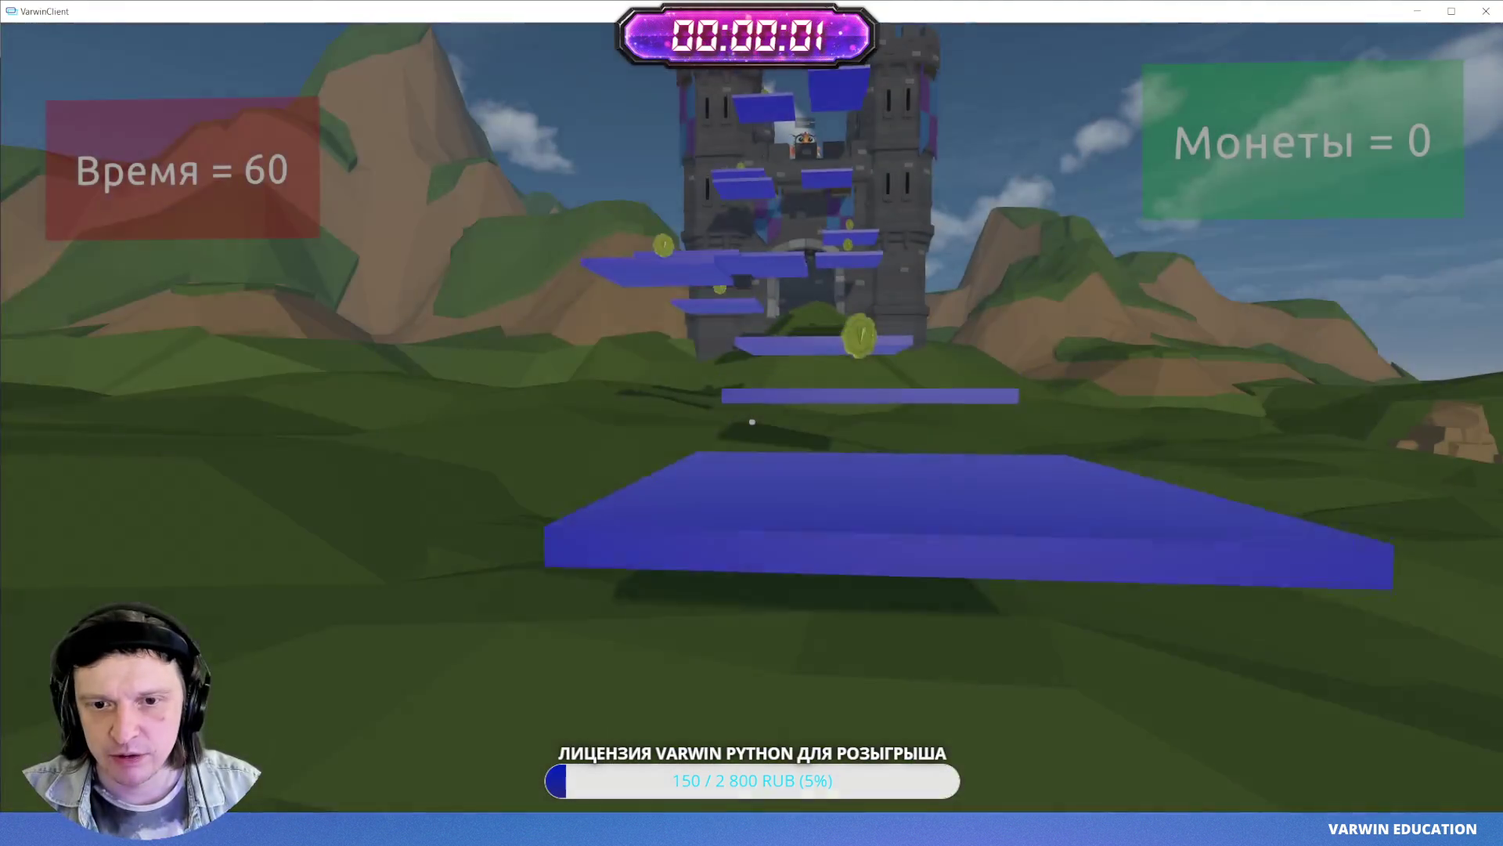
- Run and jump across the blue platforms collecting coins, reaching the castle gate
key(w)
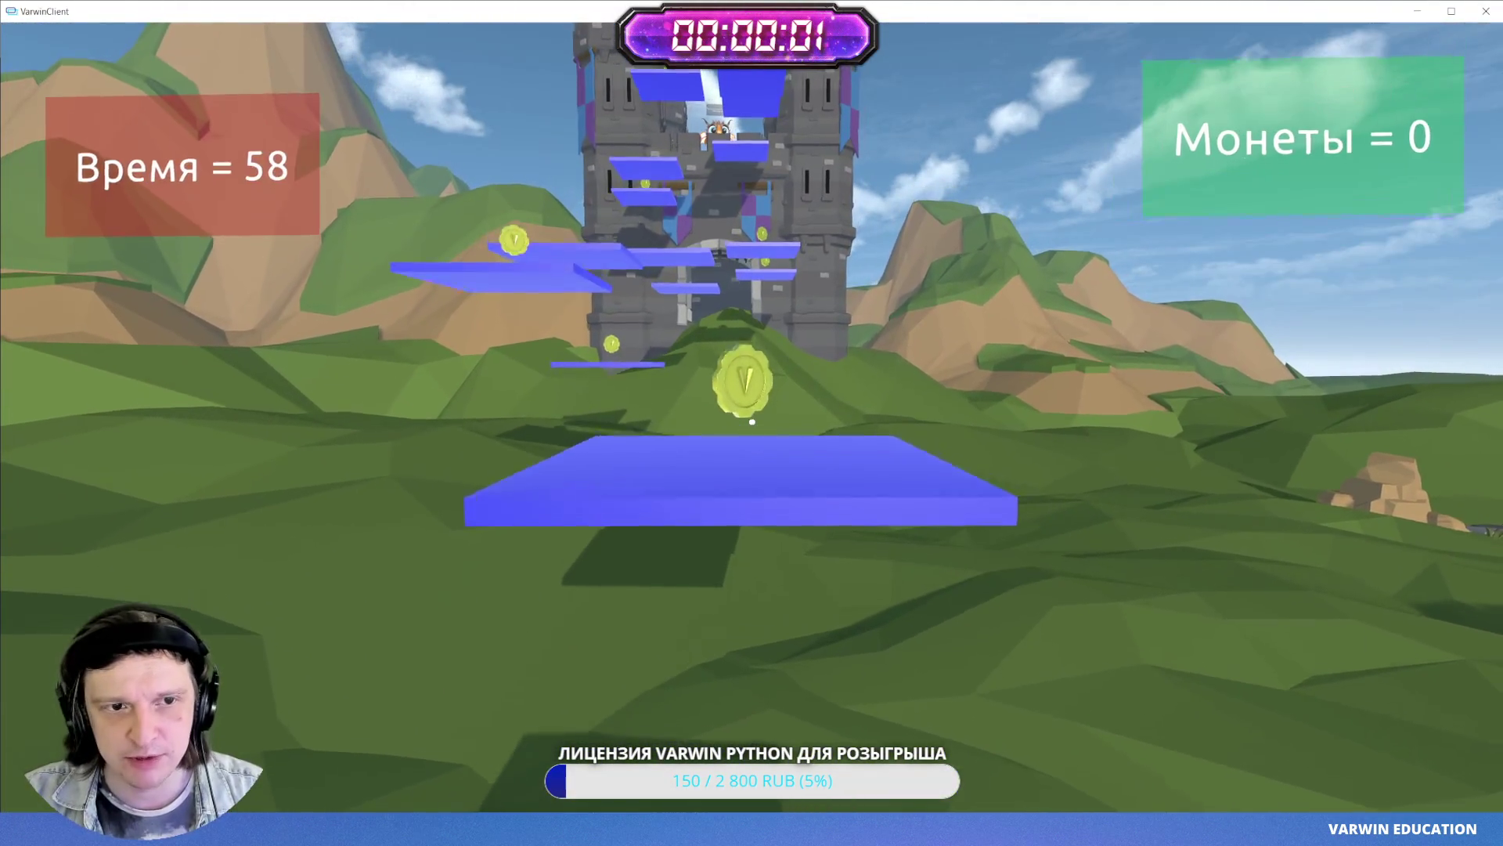
key(w)
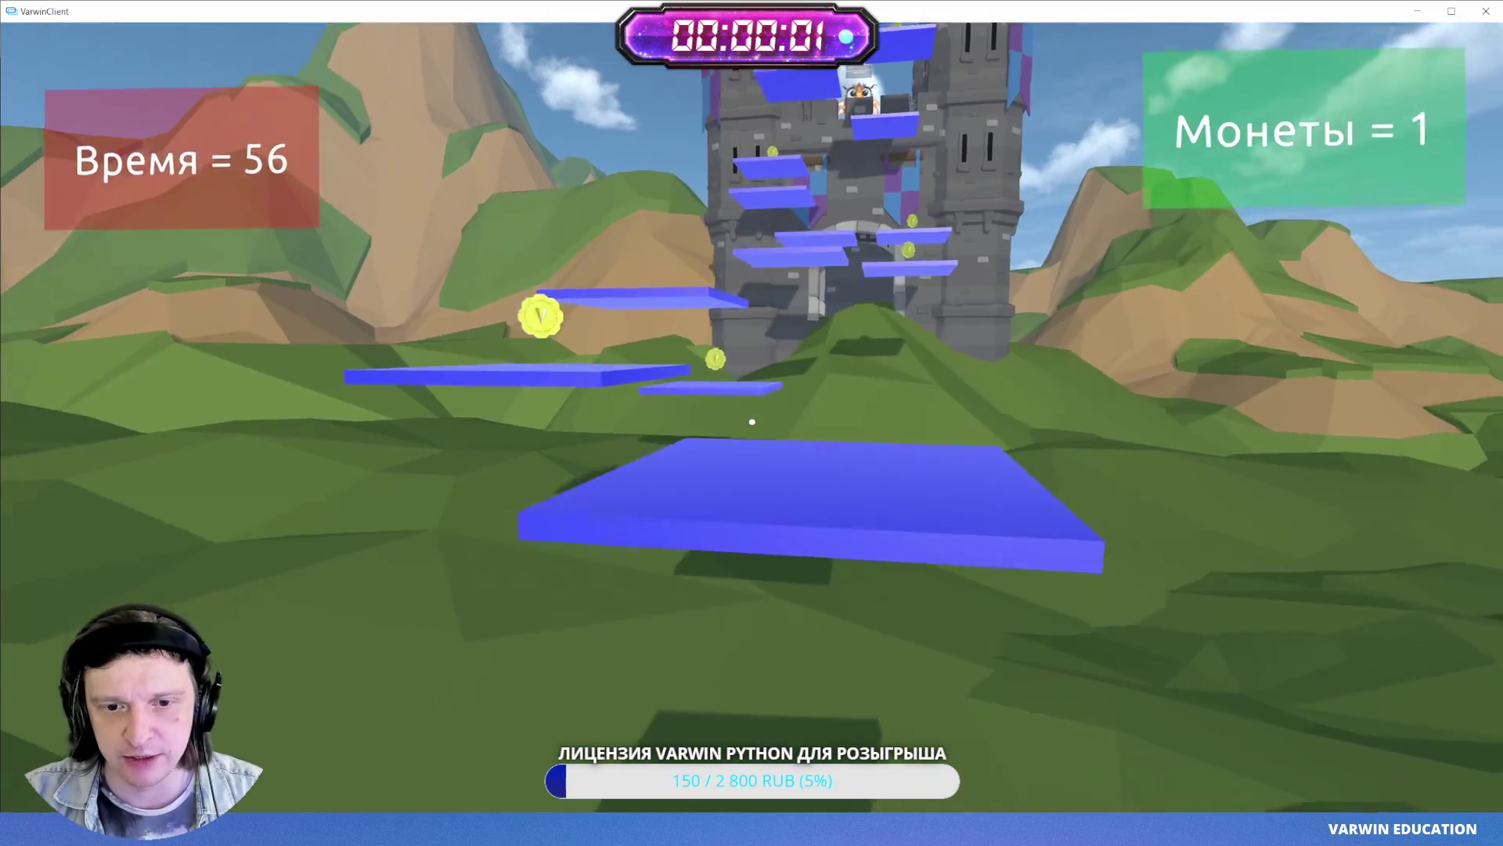
key(space)
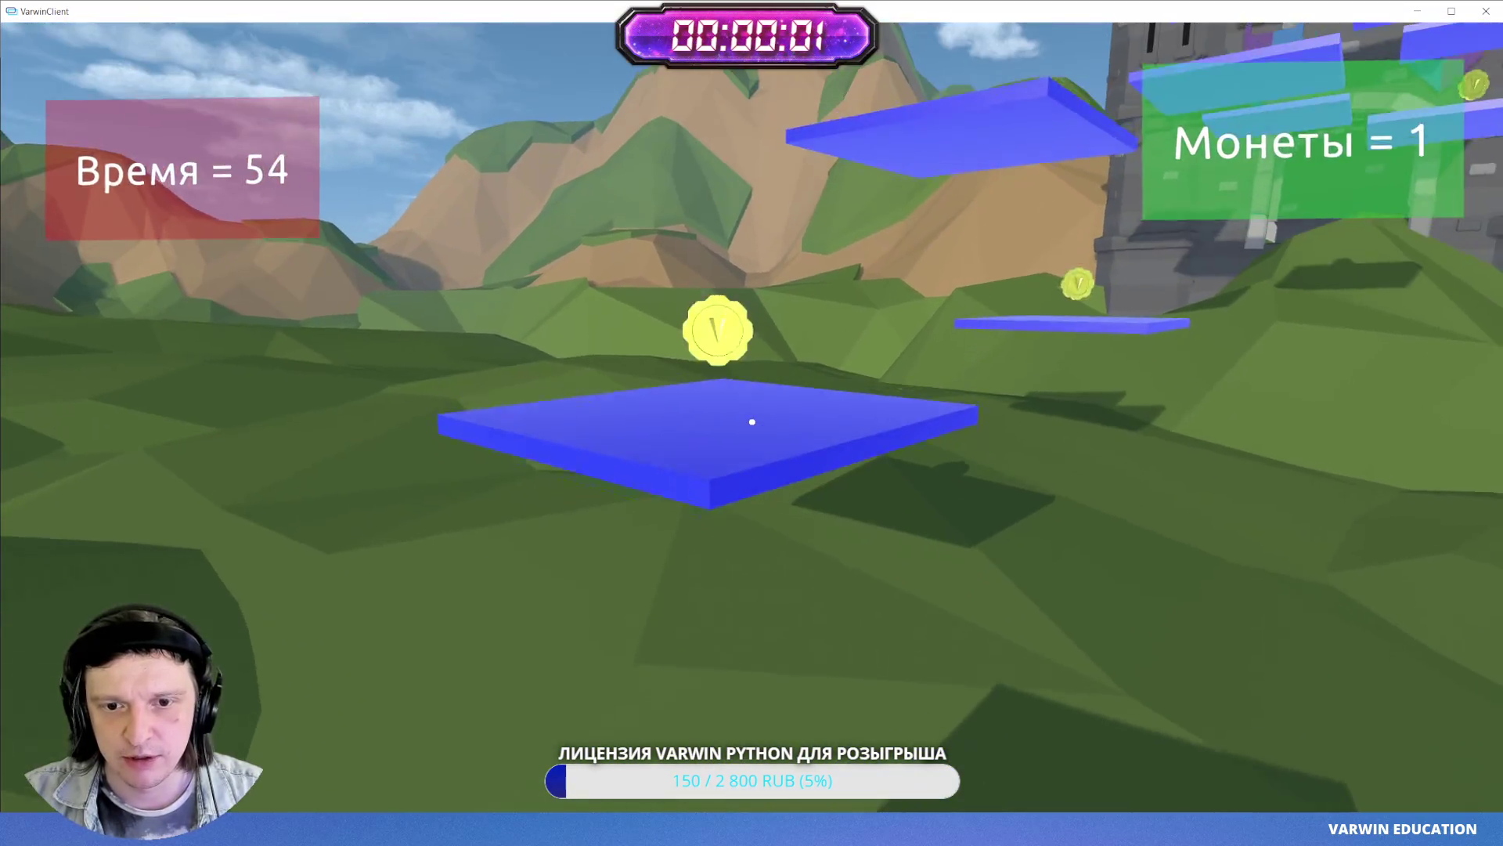
key(w)
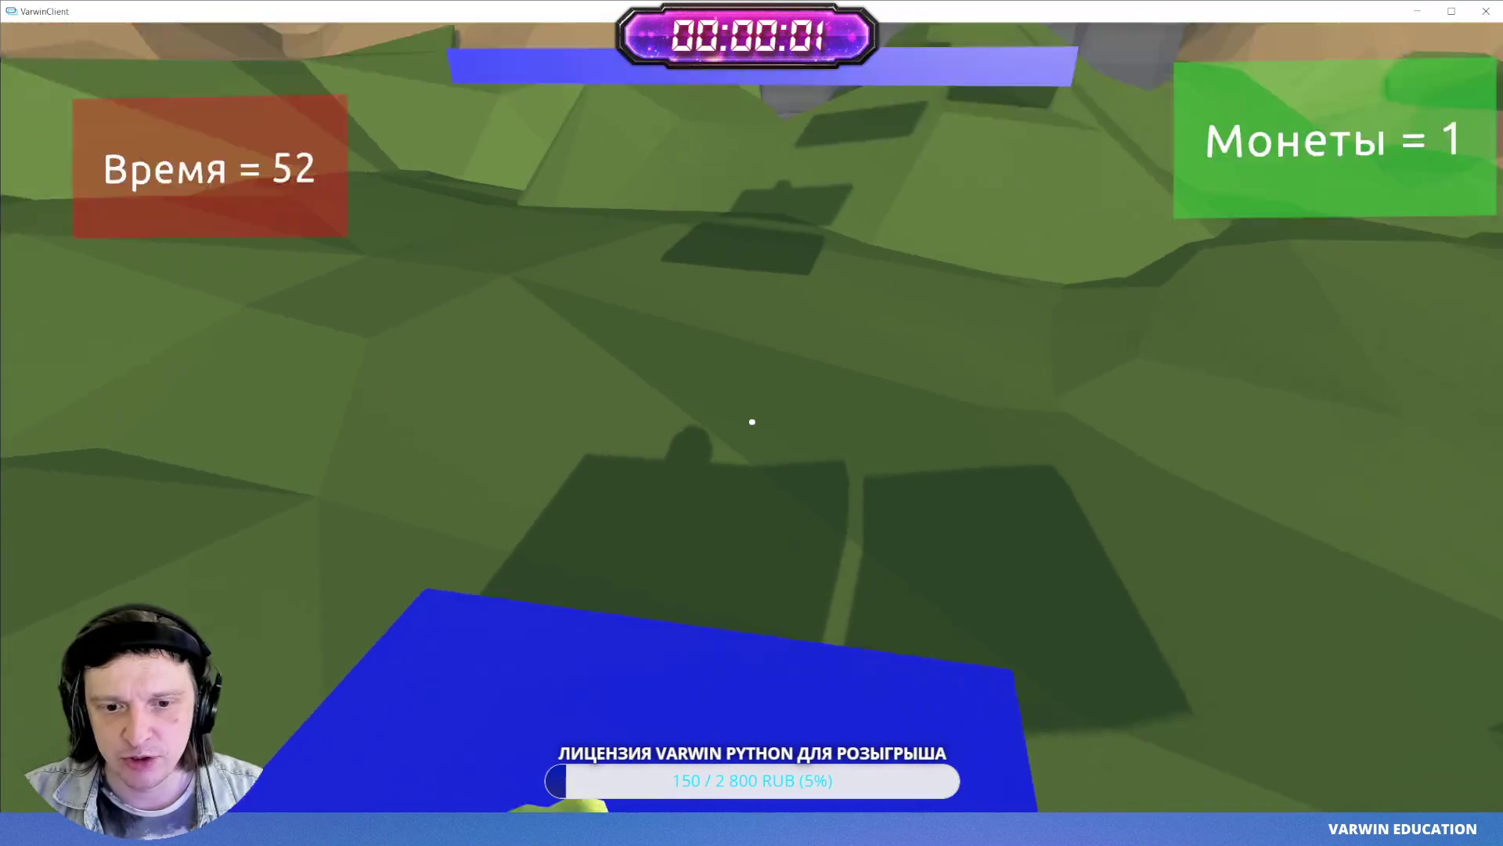
key(s)
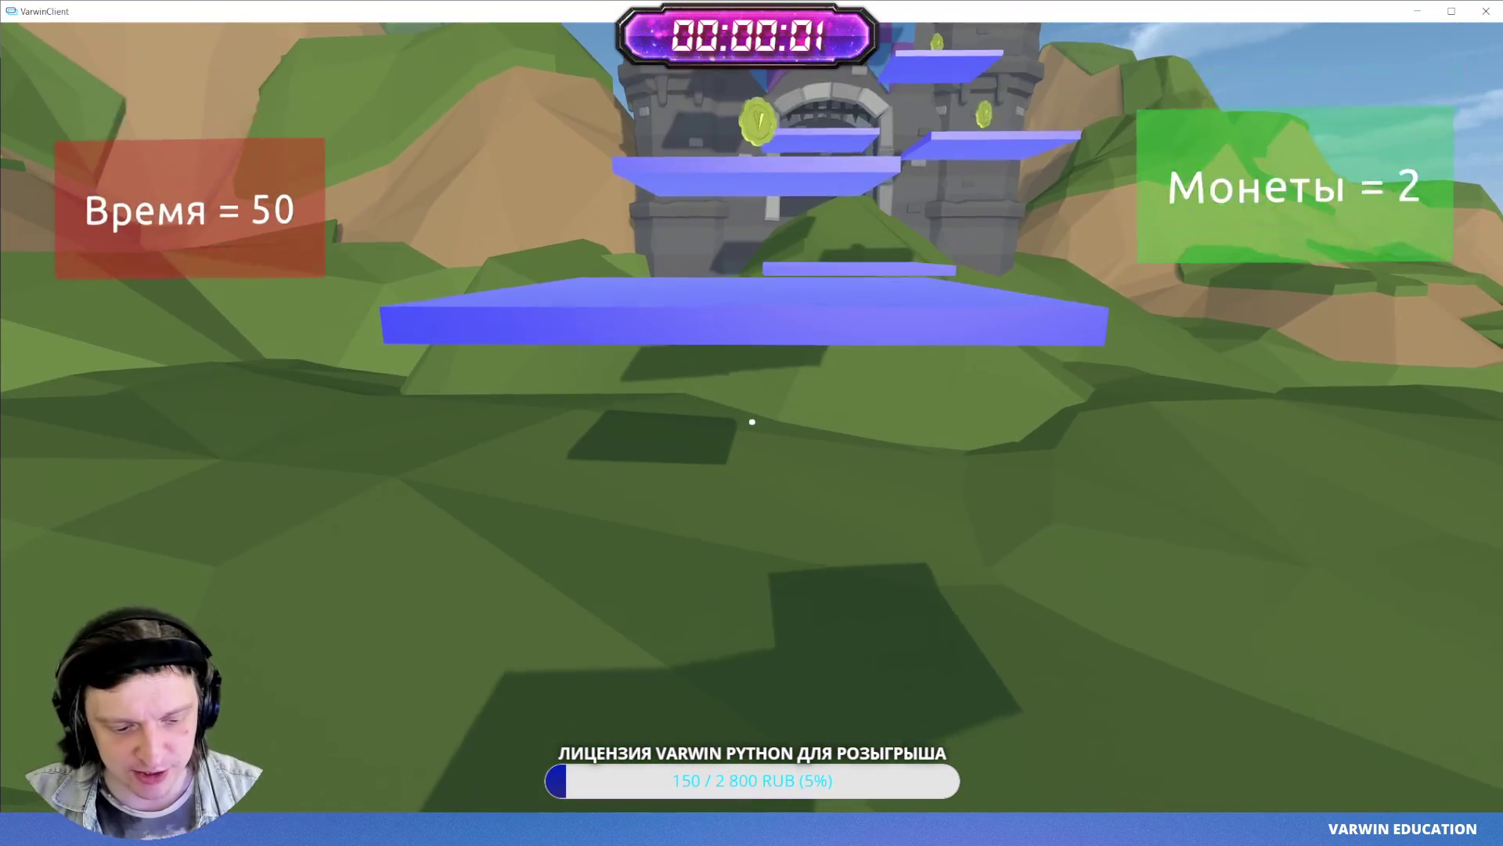
key(w)
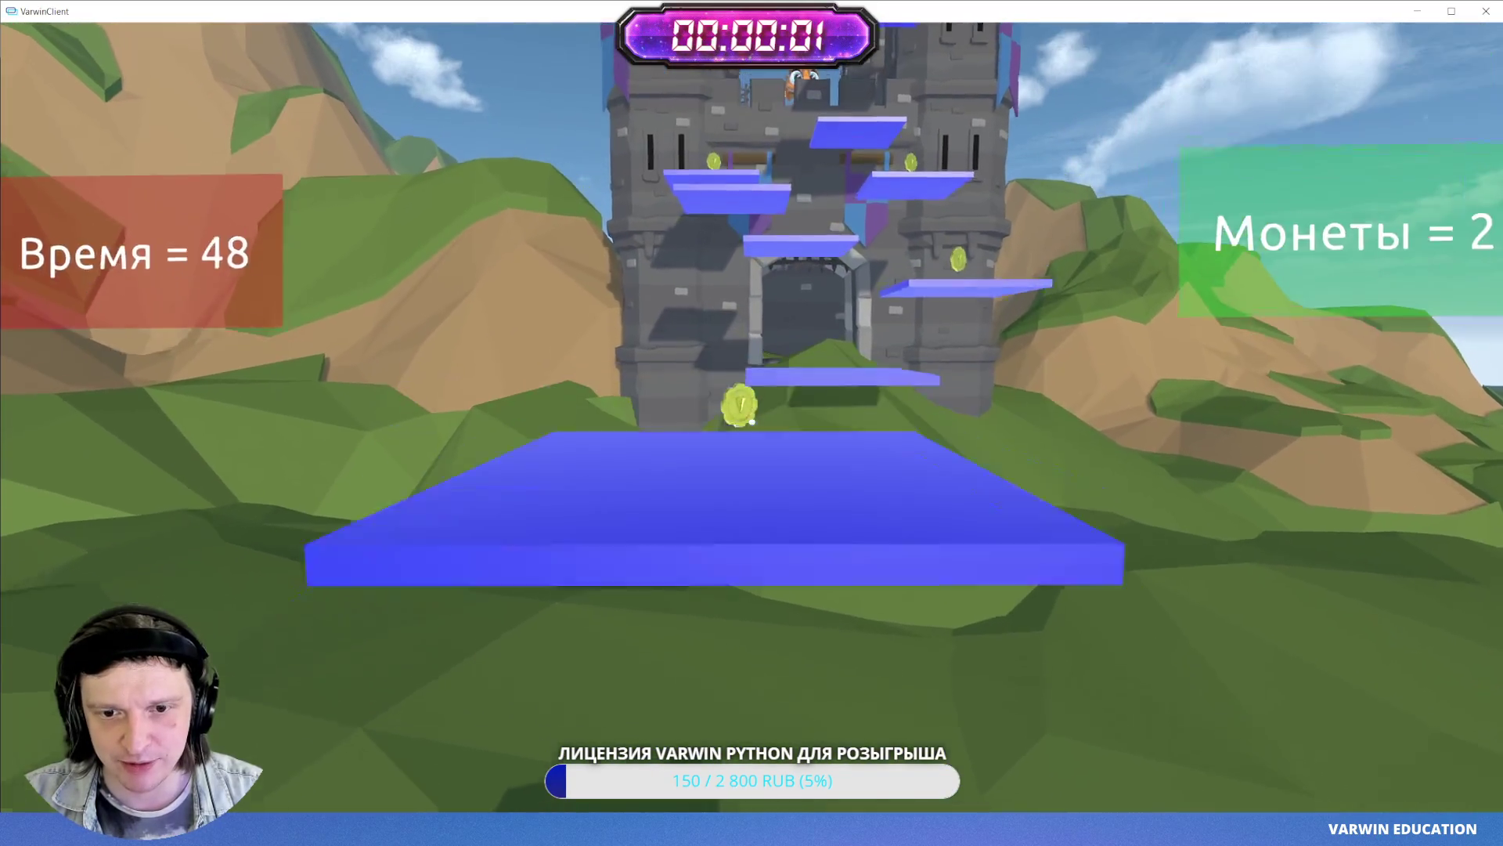
key(space)
key(w)
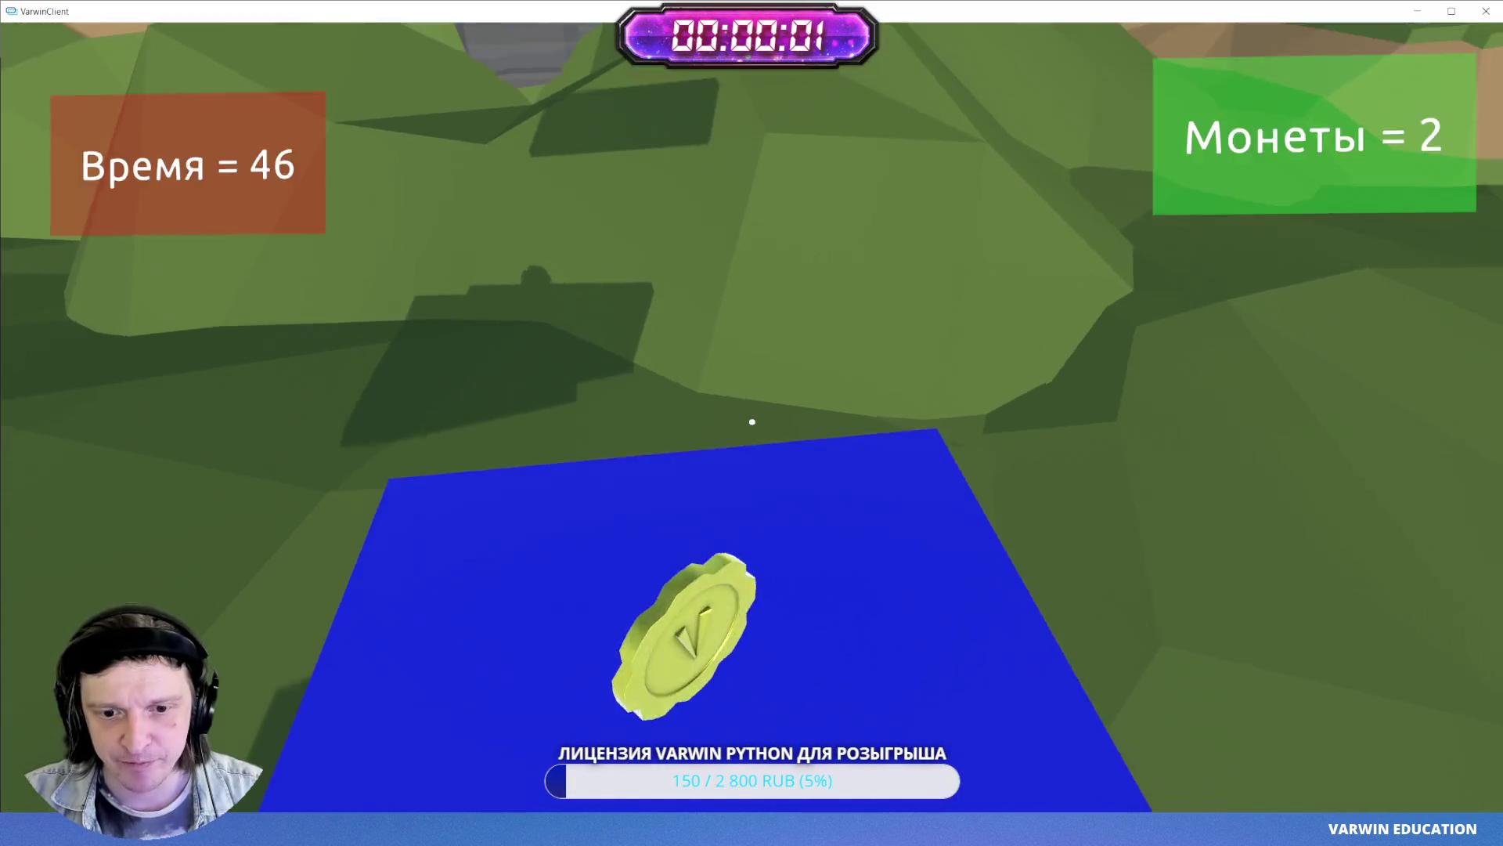
key(w)
key(space)
key(w)
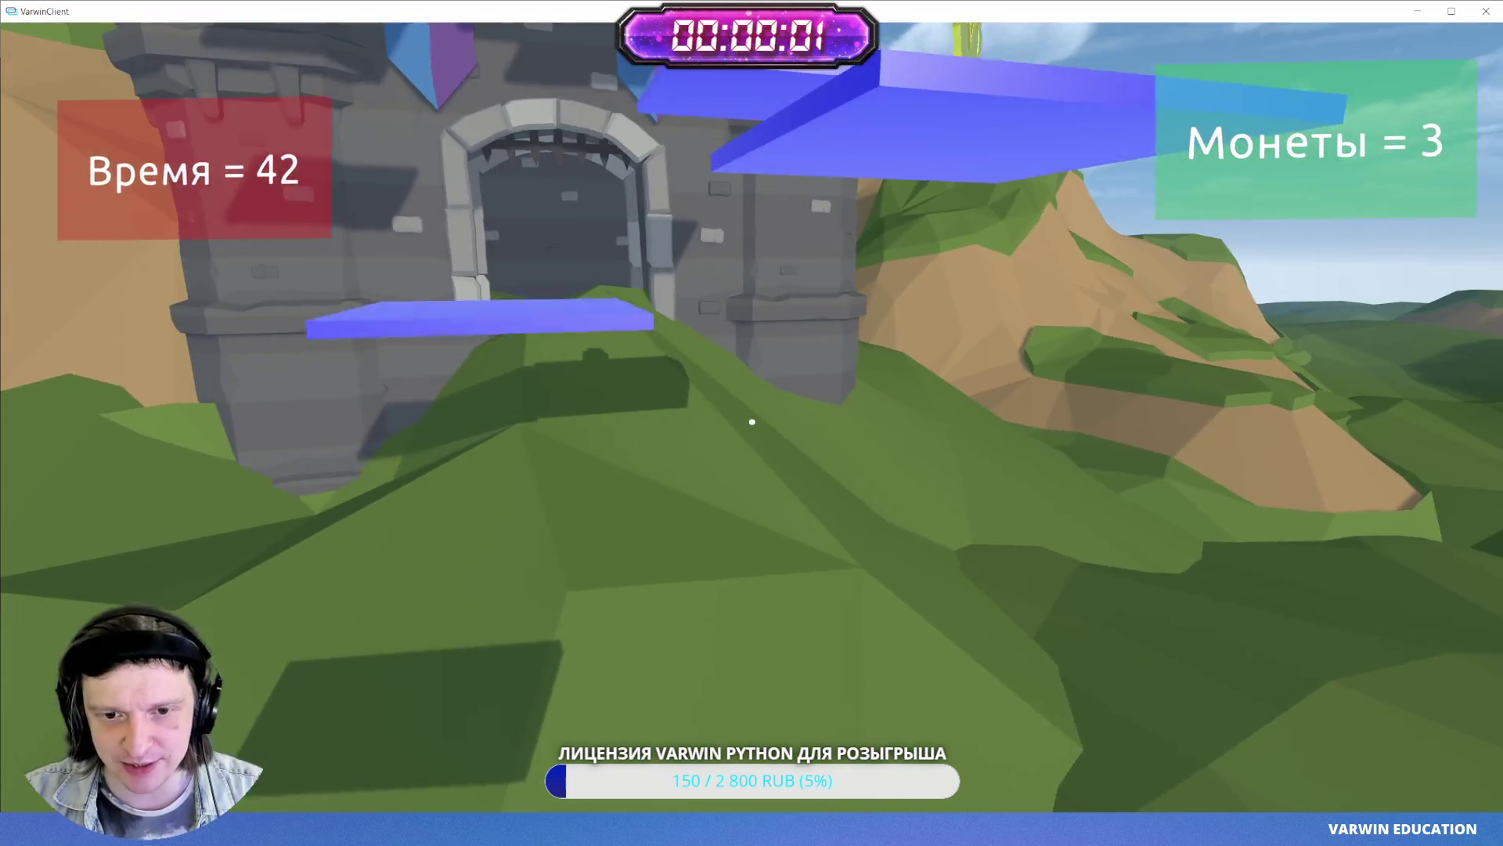
key(w)
key(space)
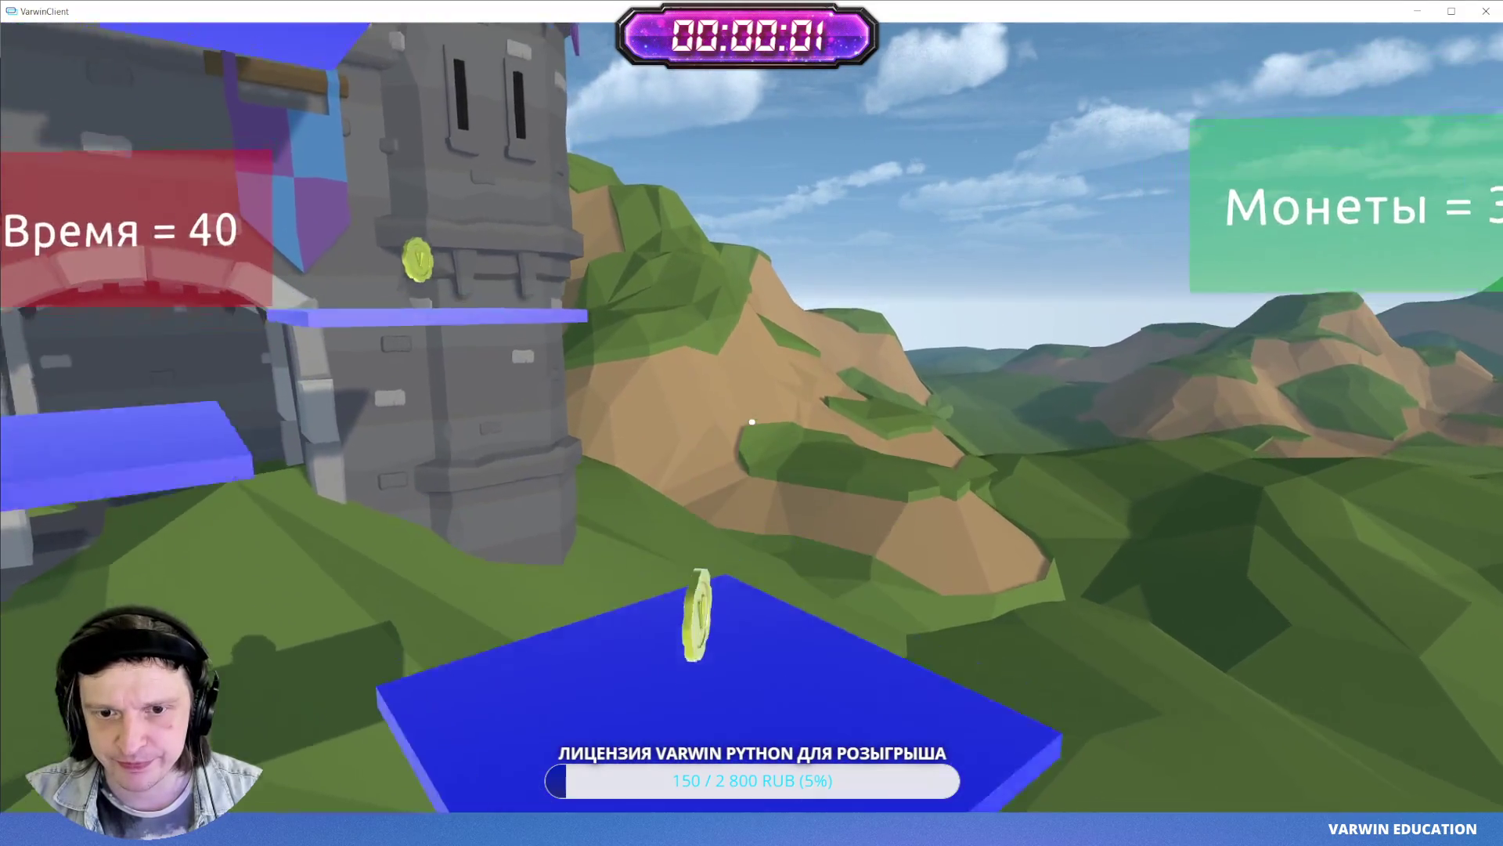
key(w)
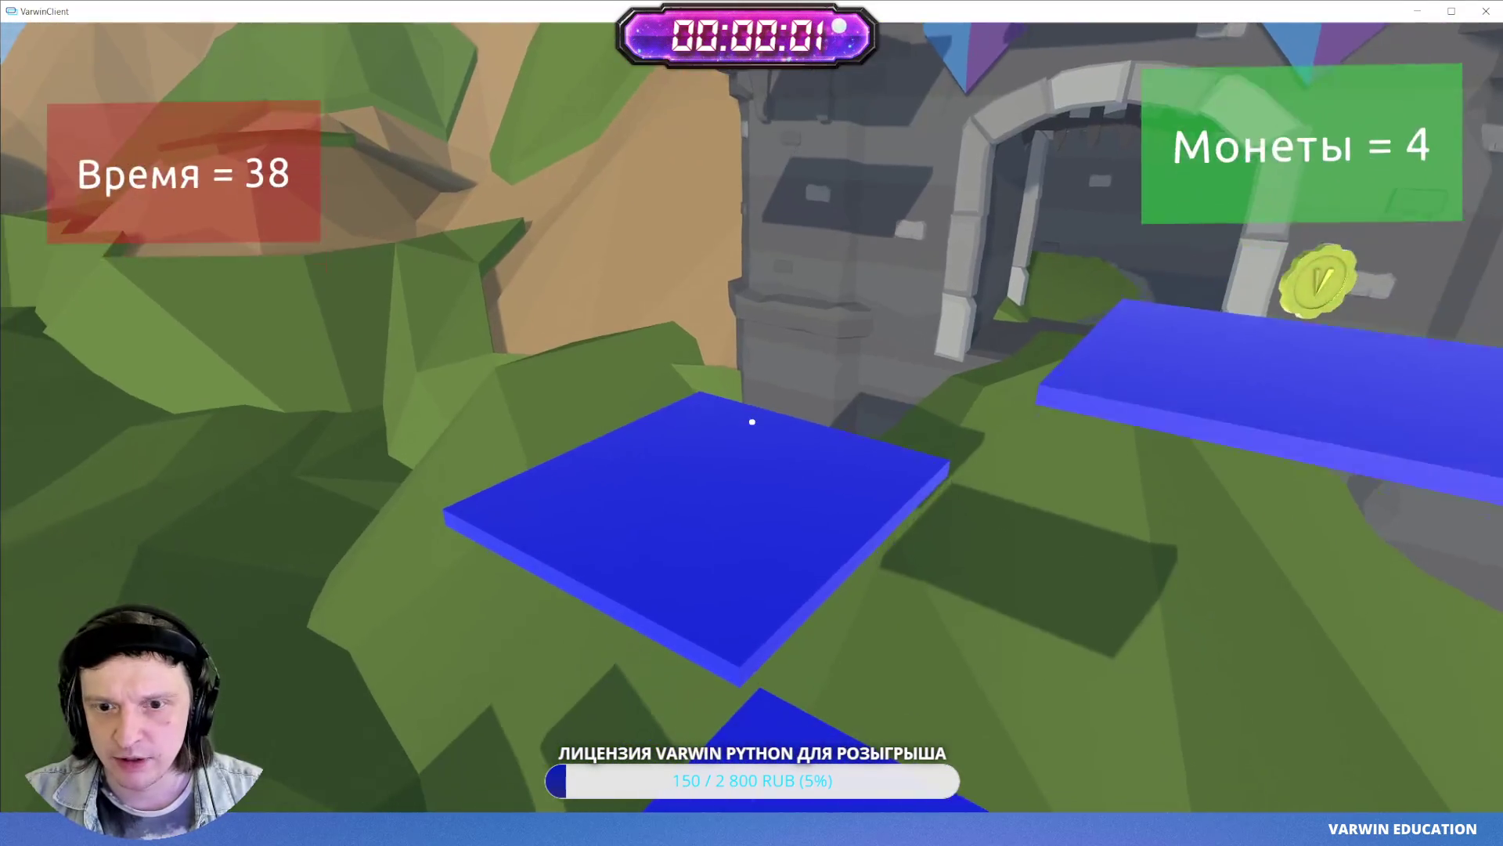
key(w)
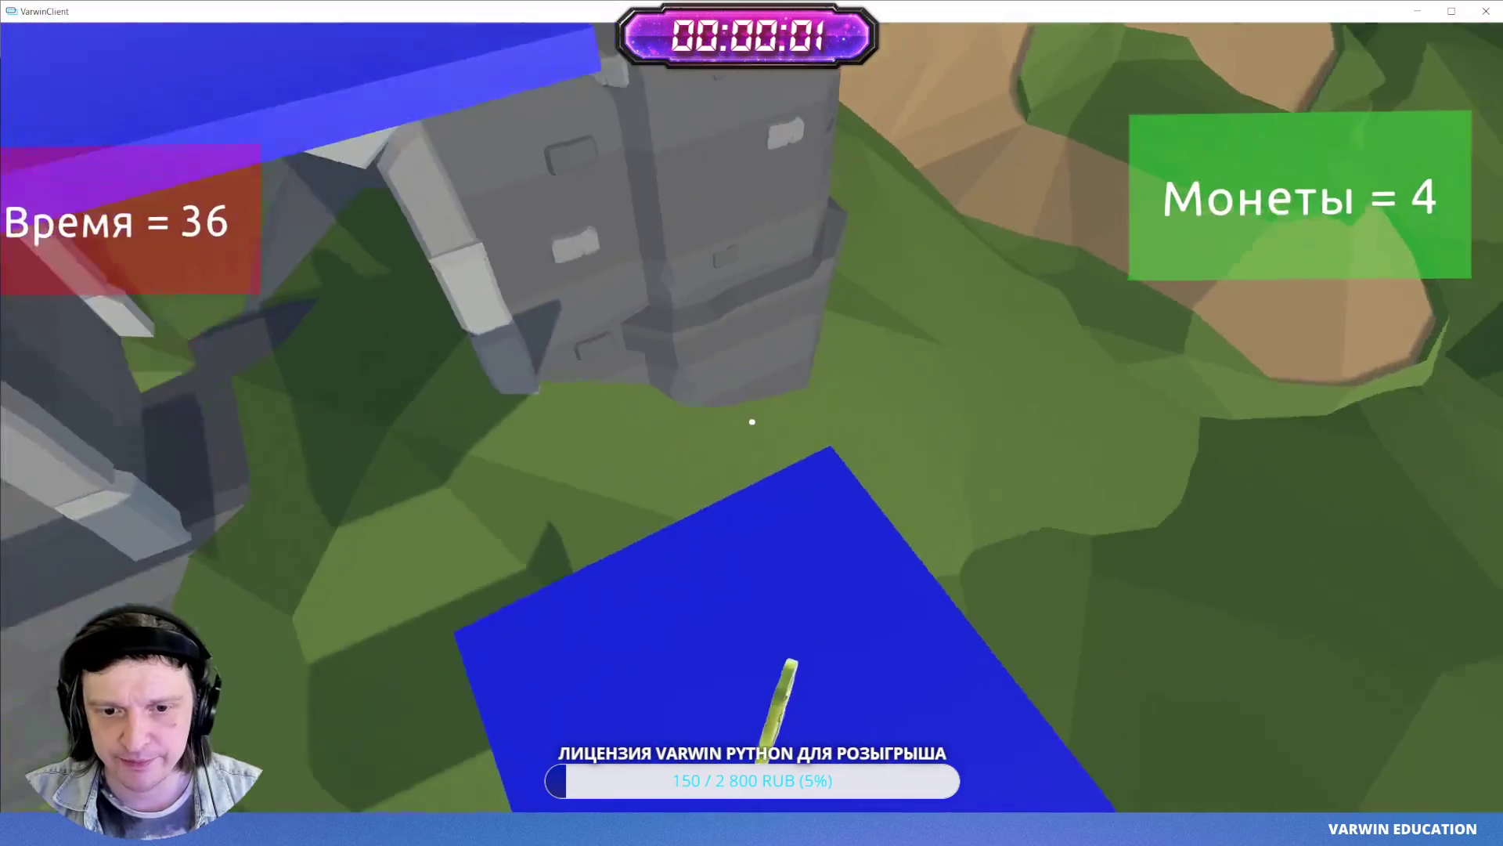
key(s)
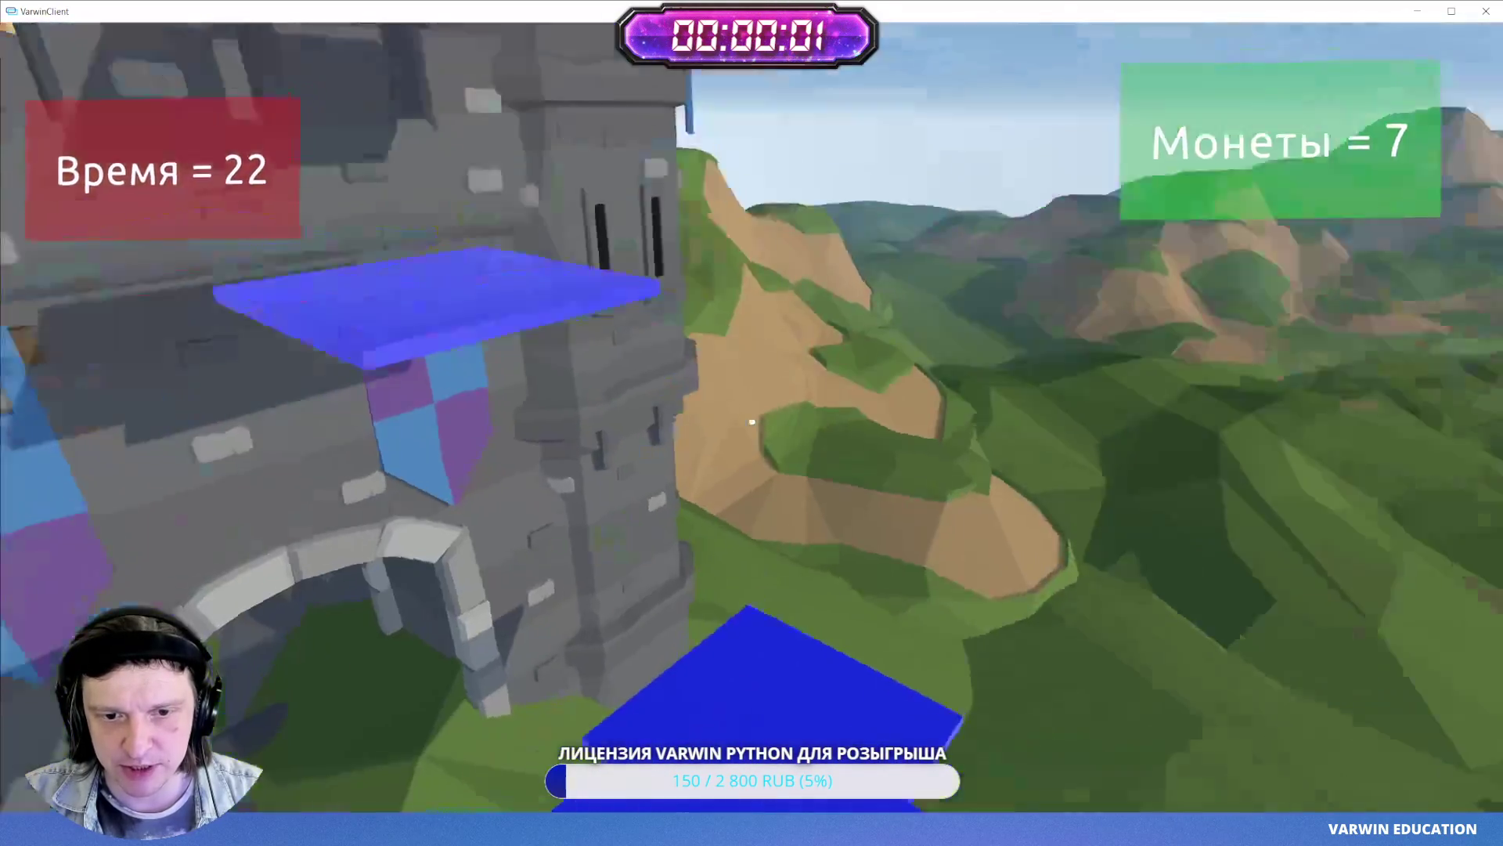
key(space)
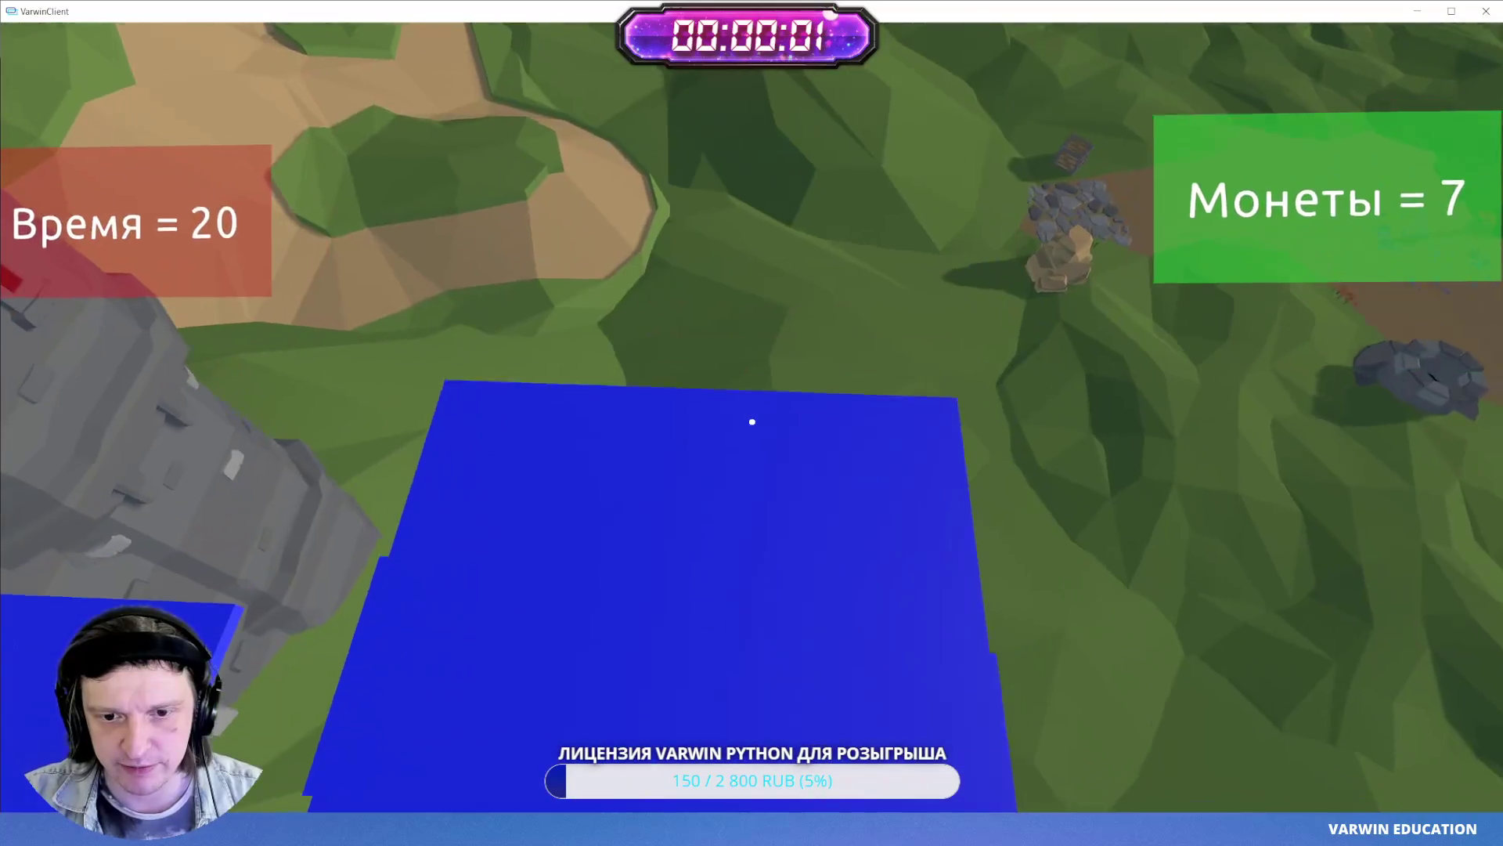
key(w)
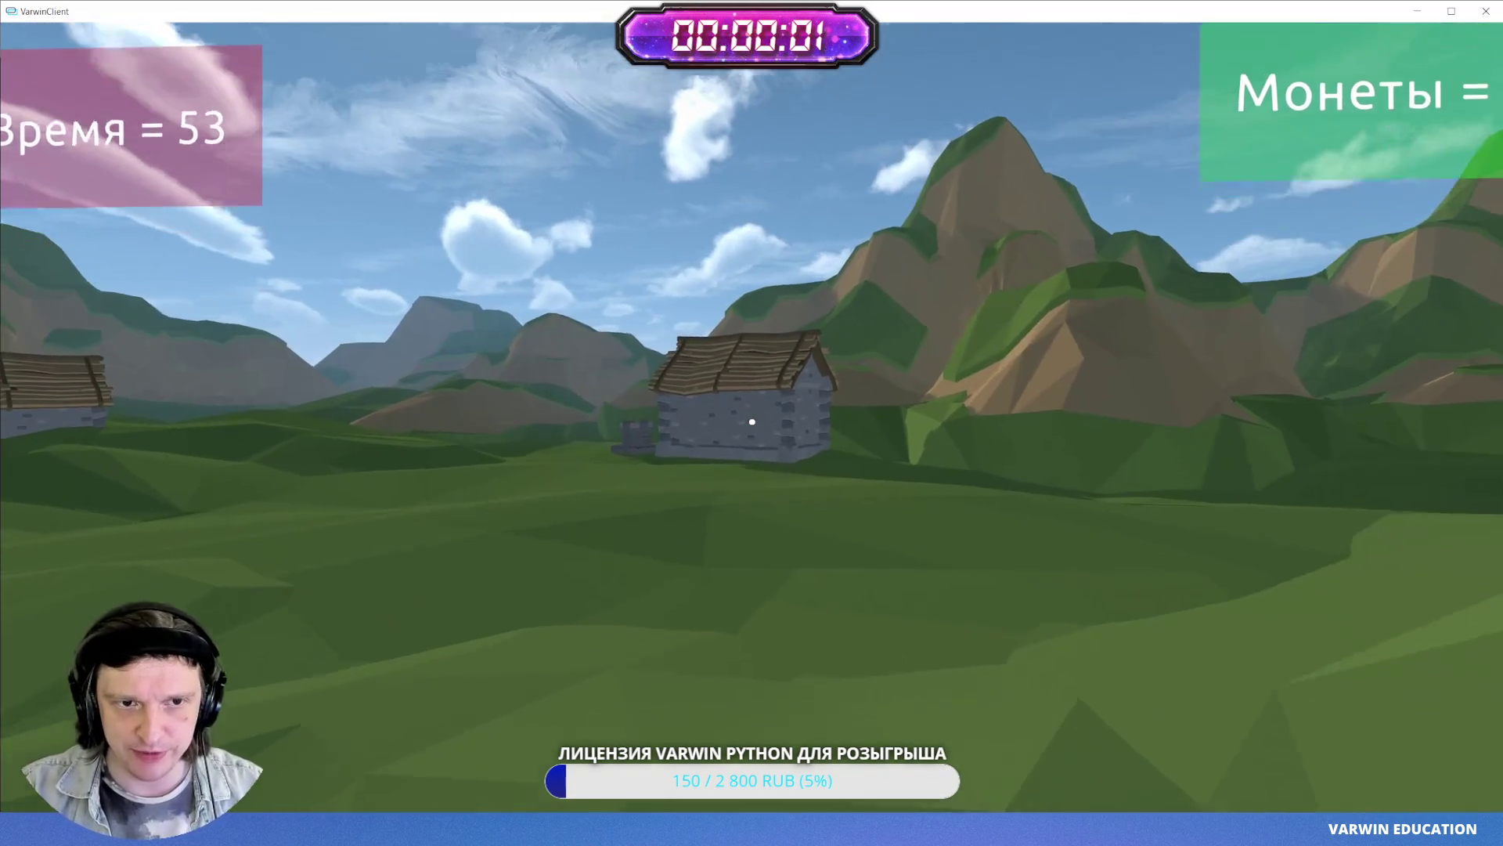
- After respawning, hop the platforms up to the castle tower for six coins, then return to edit mode
key(w)
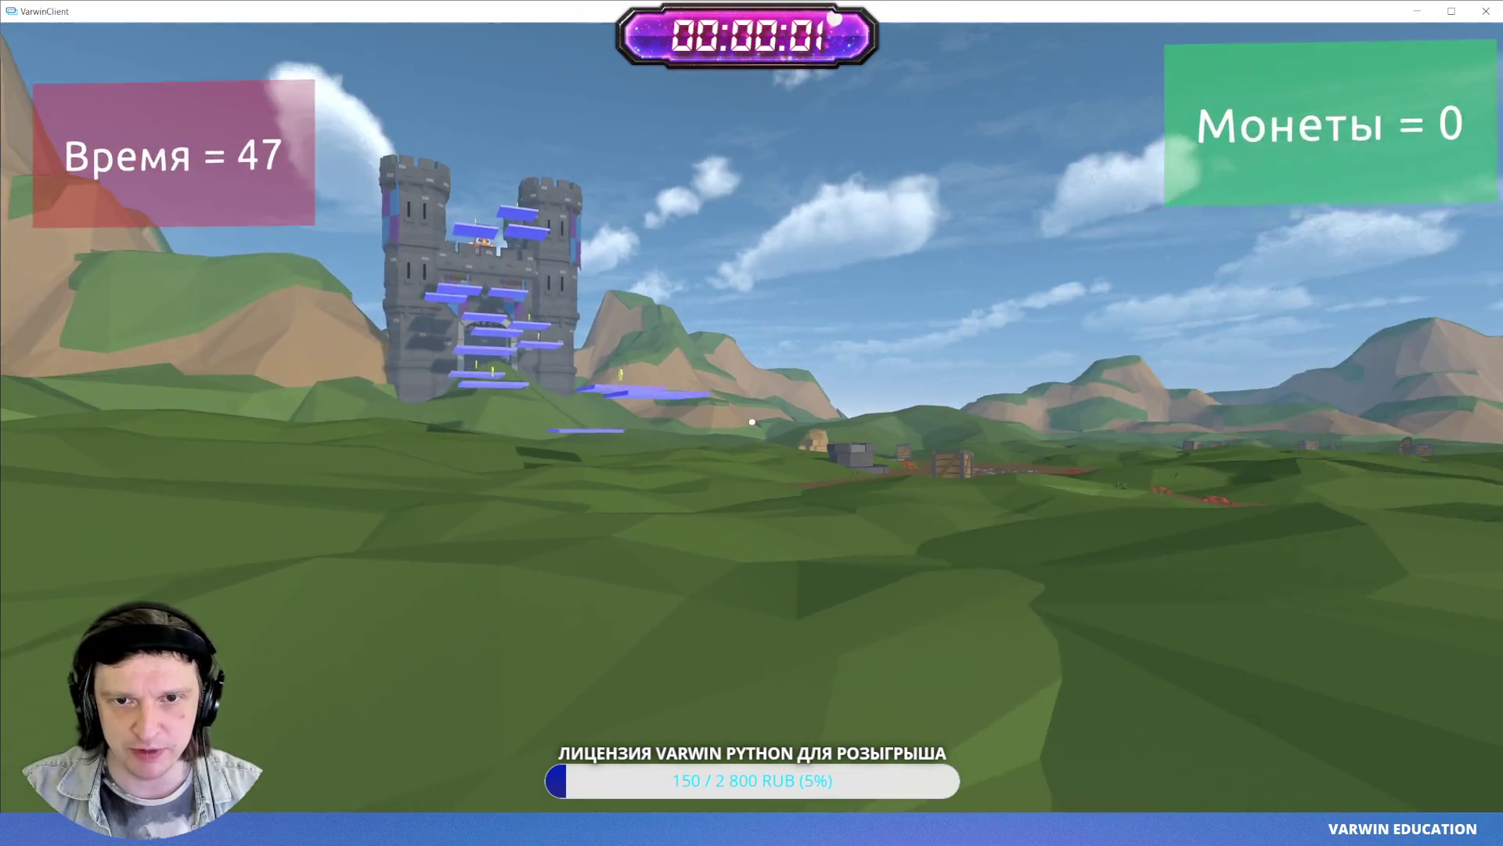
key(w)
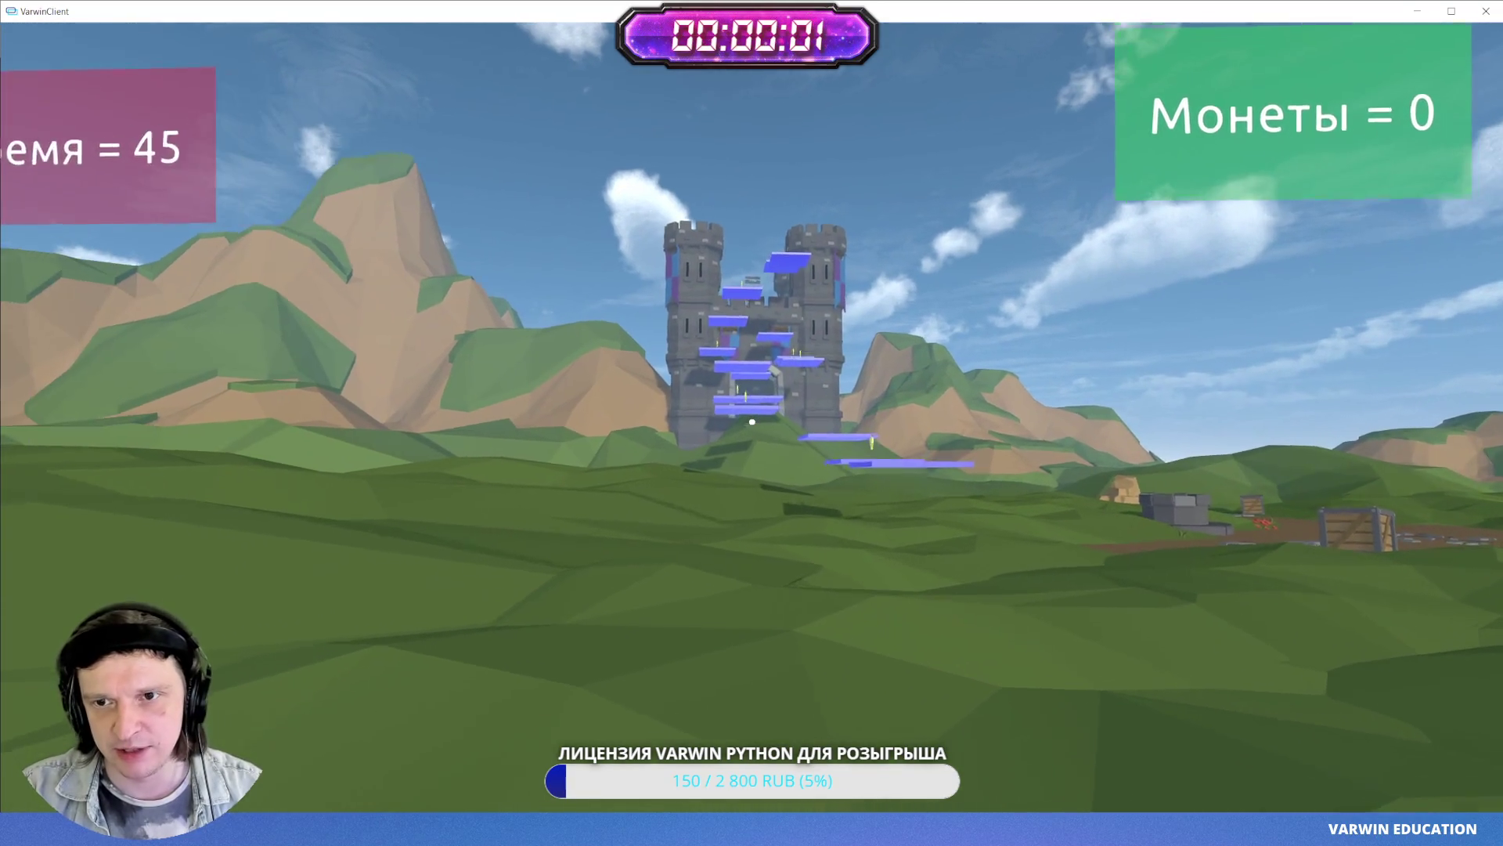
key(w)
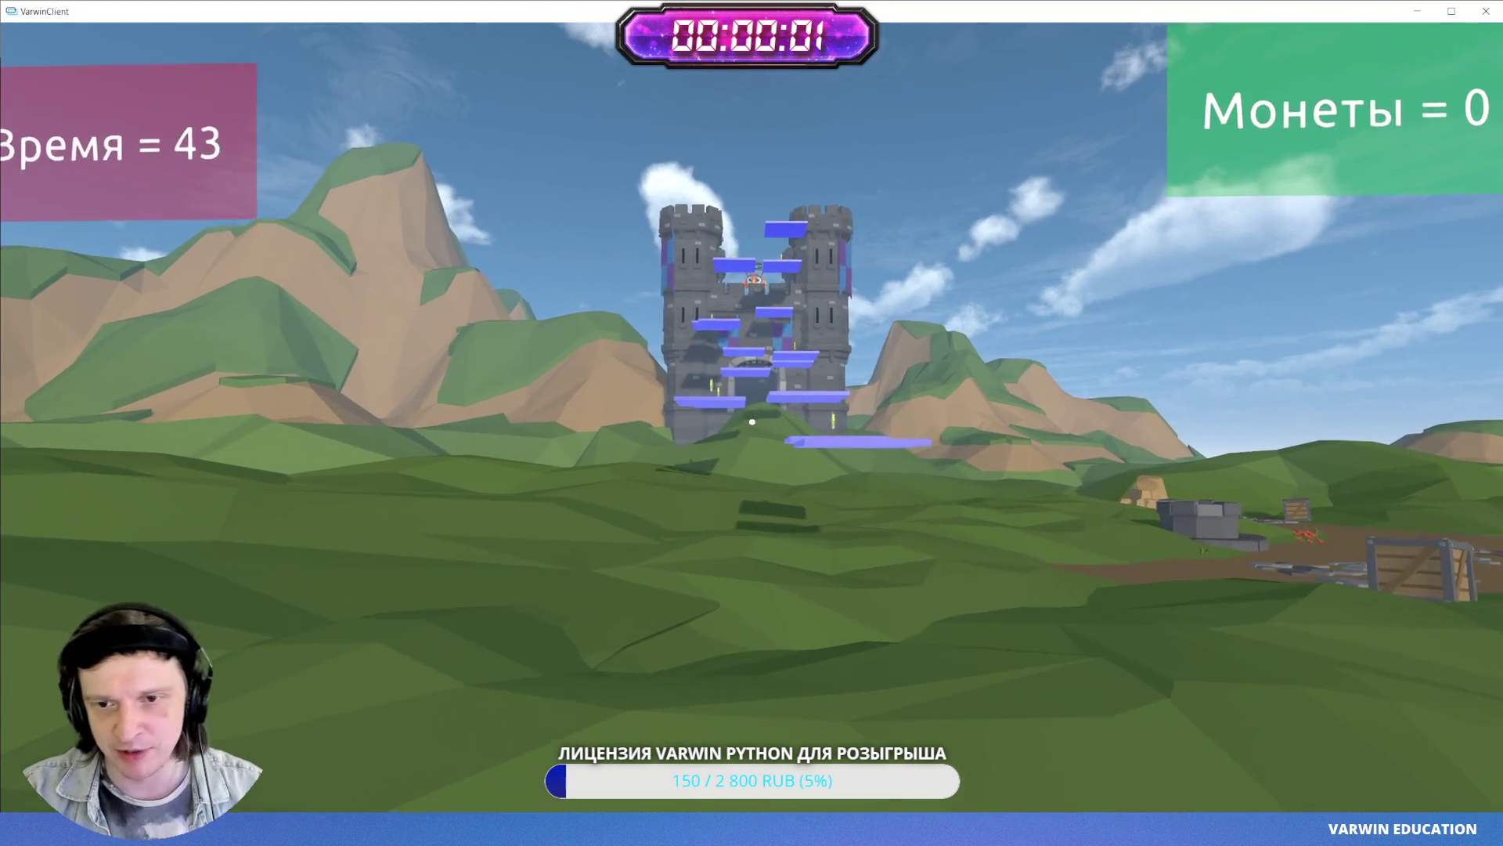
key(w)
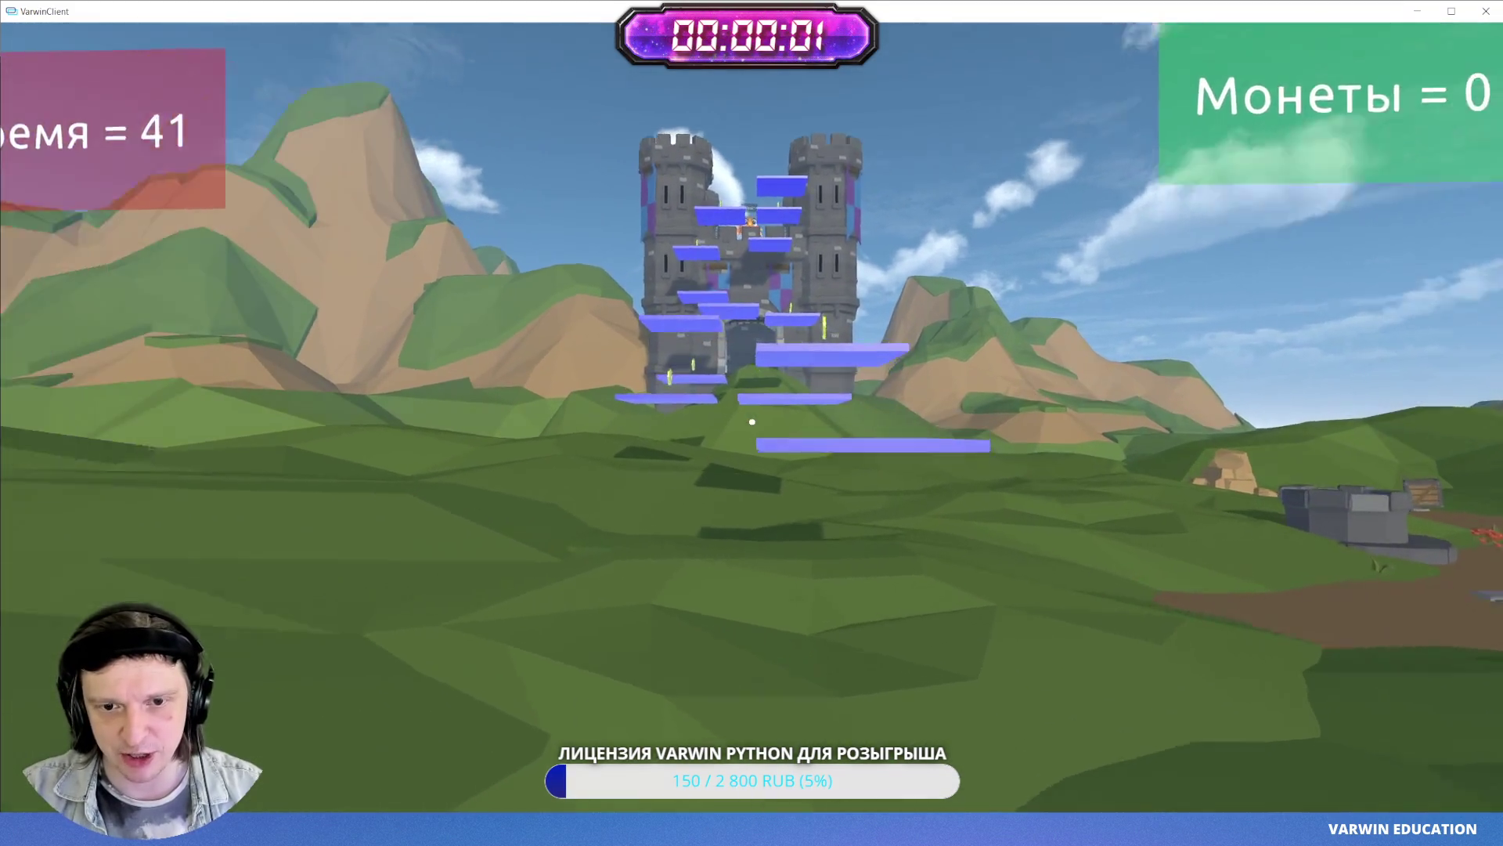
key(w)
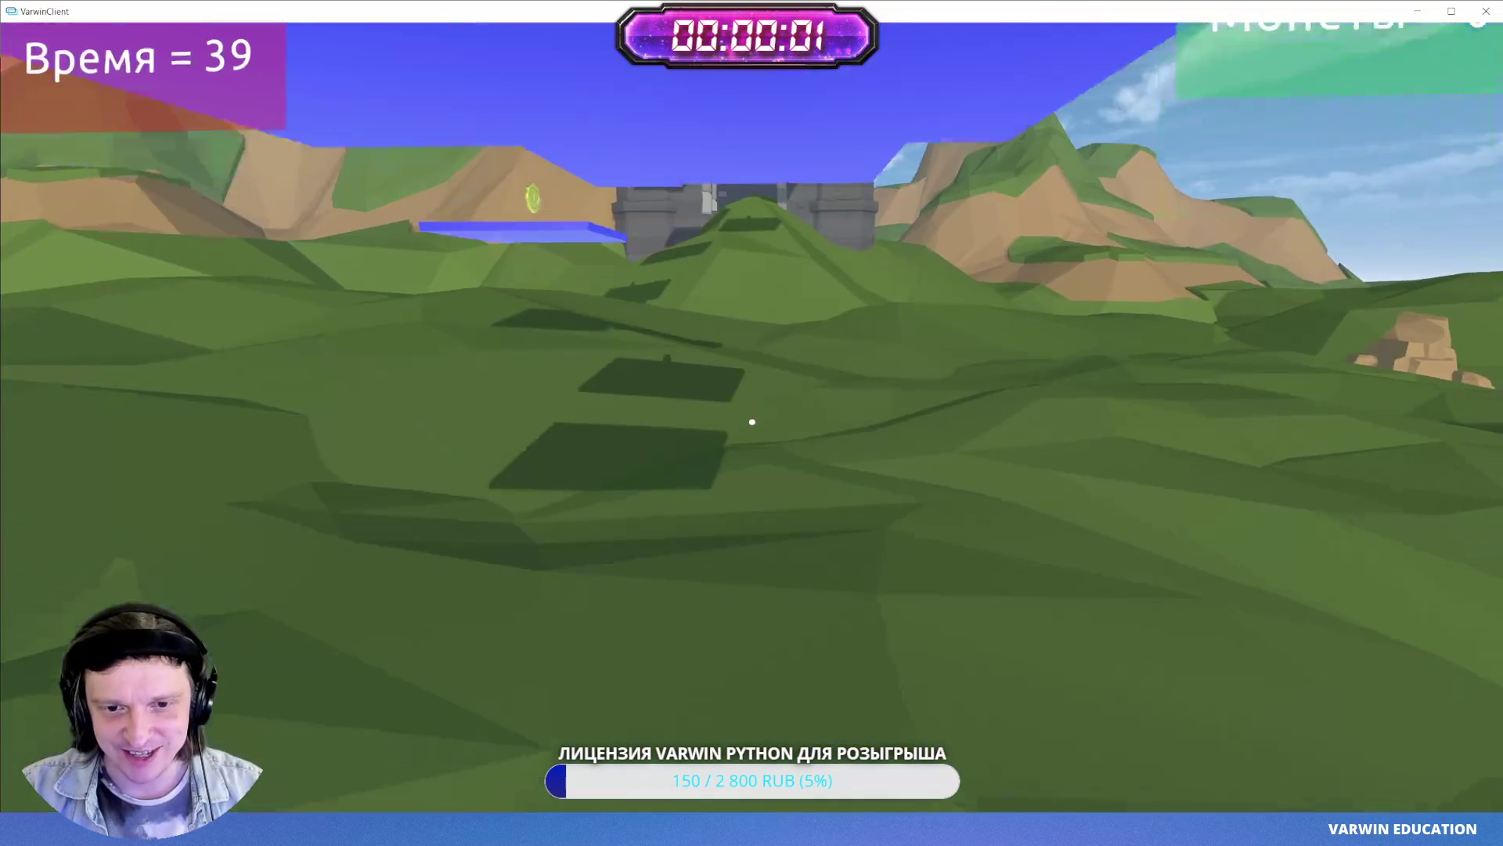
key(w)
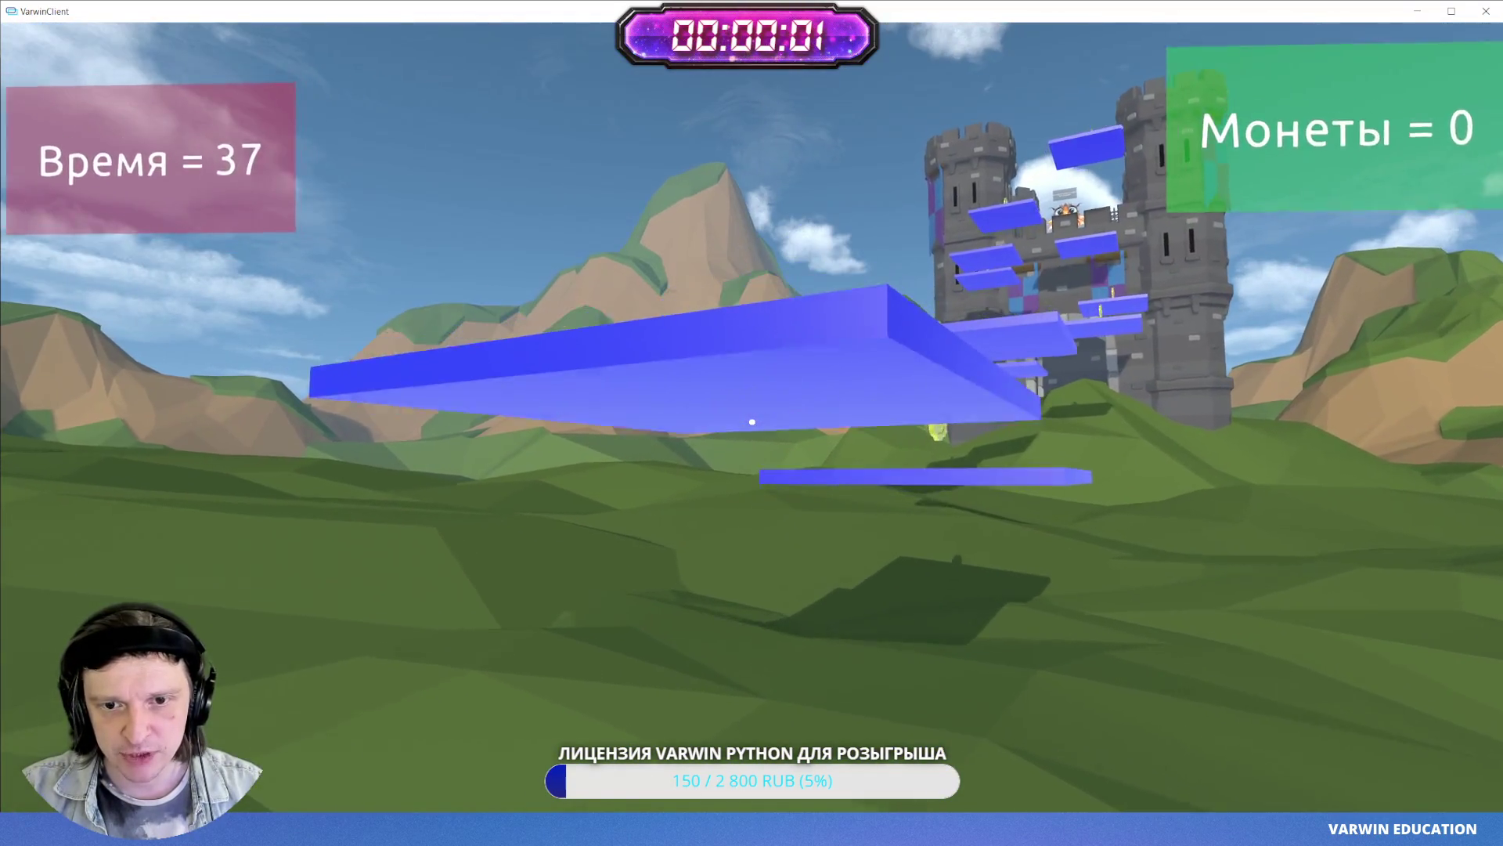
key(space)
key(w)
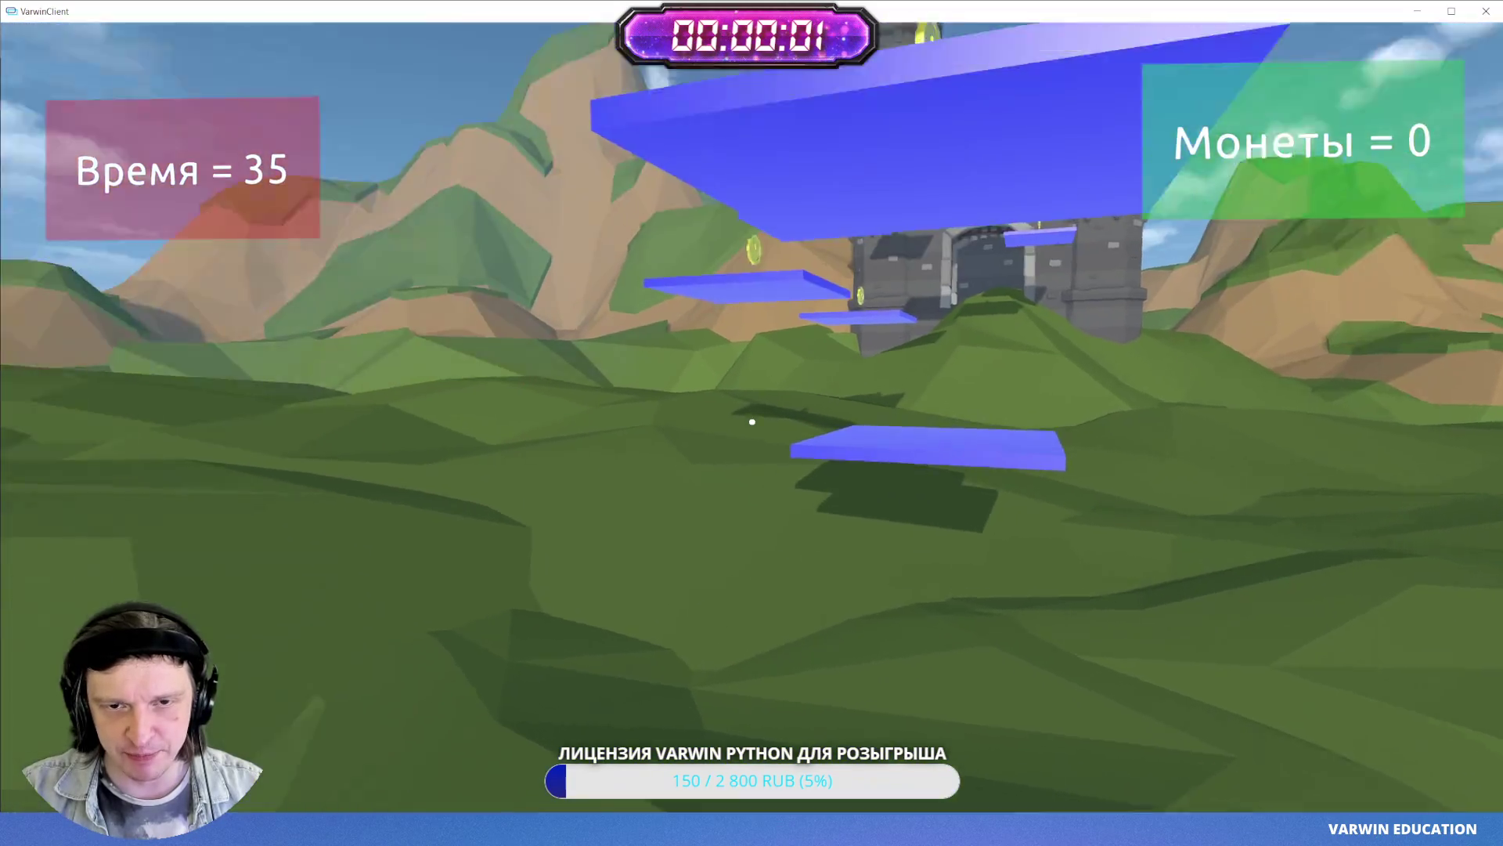
key(w)
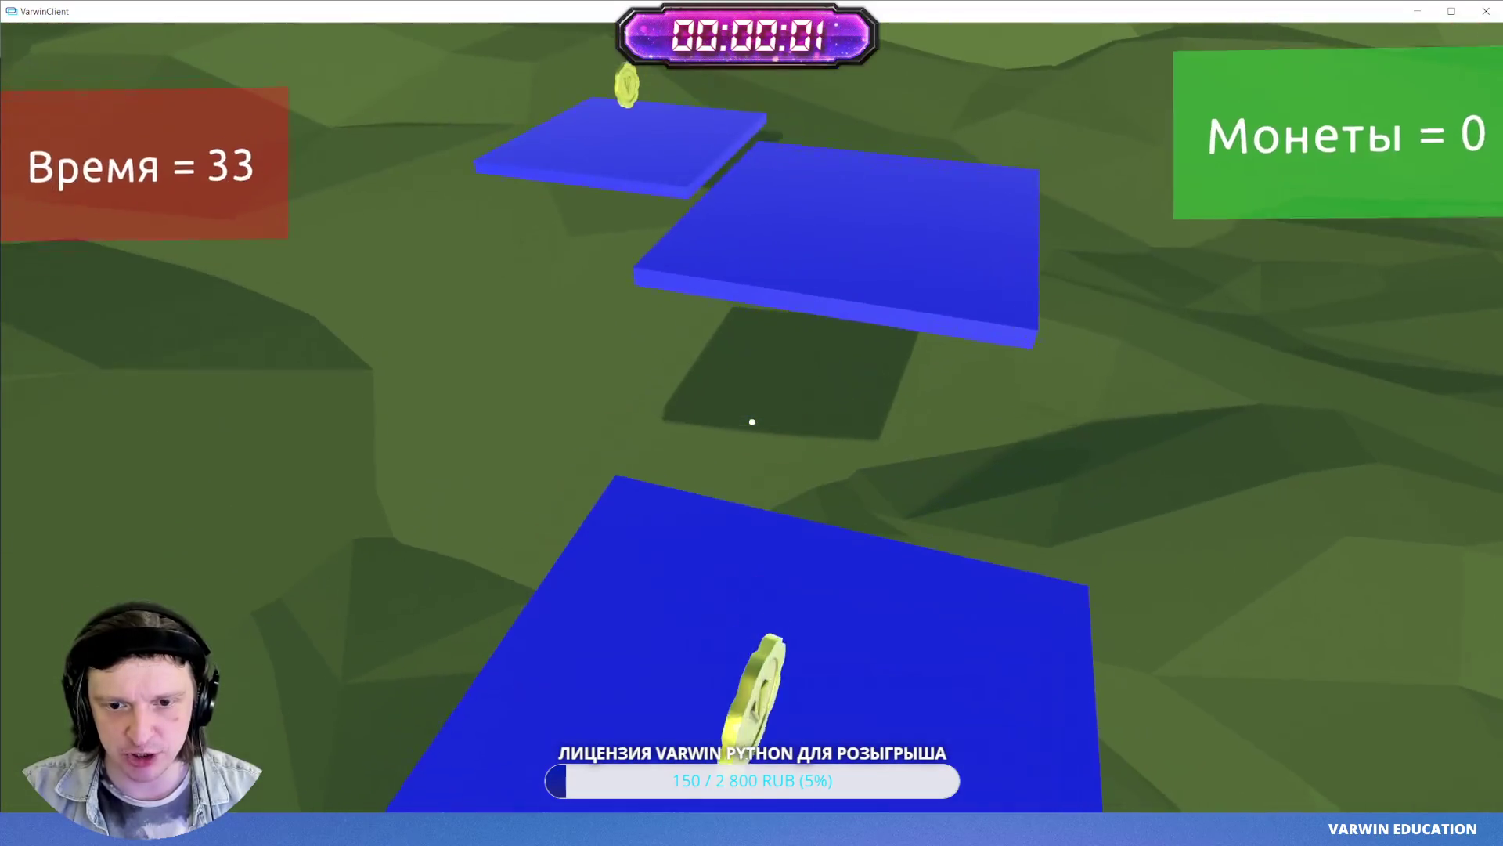
key(w)
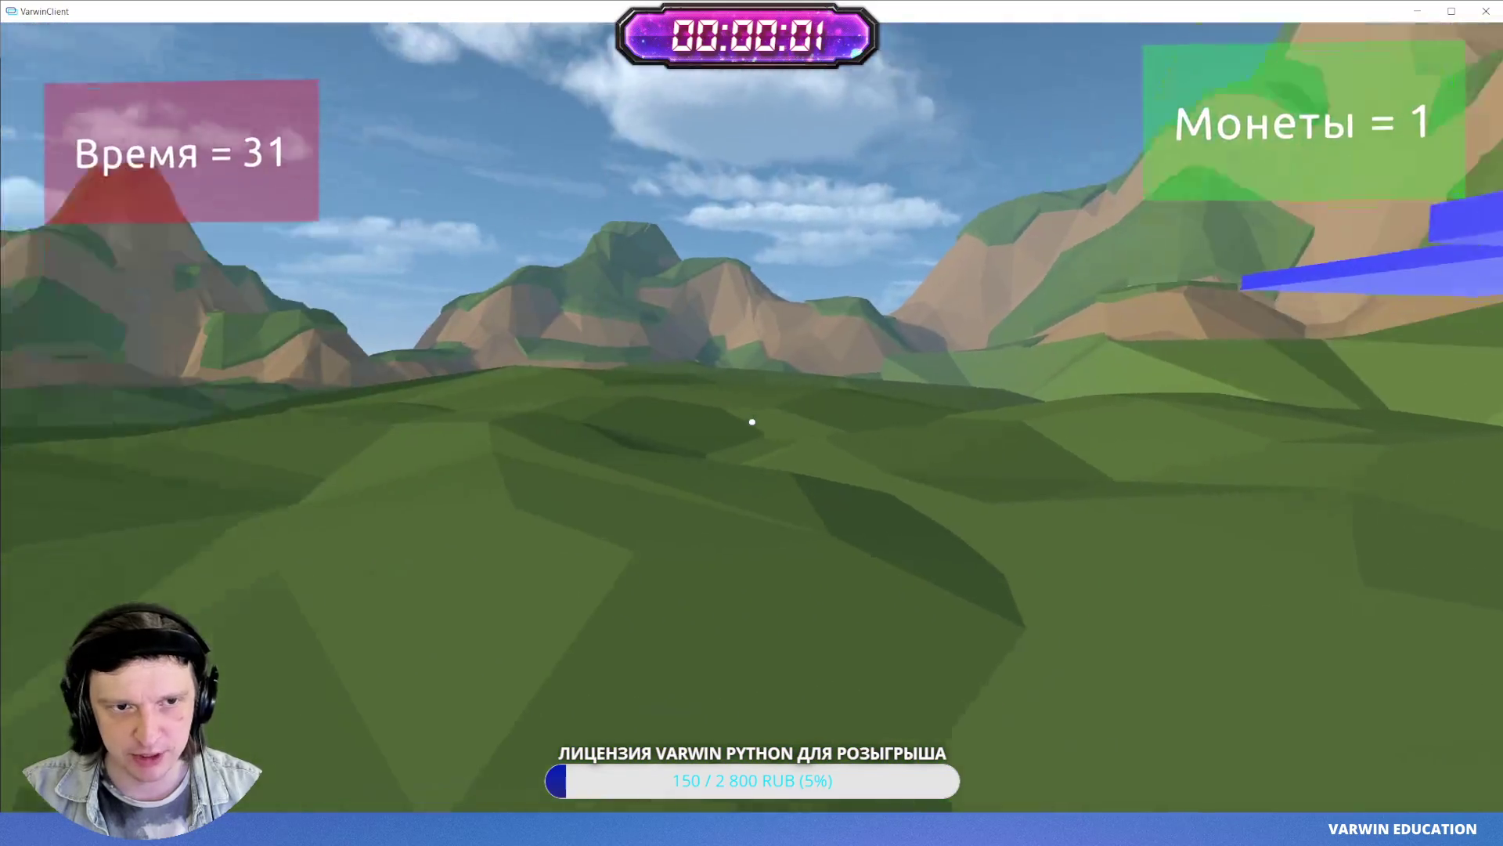
key(w)
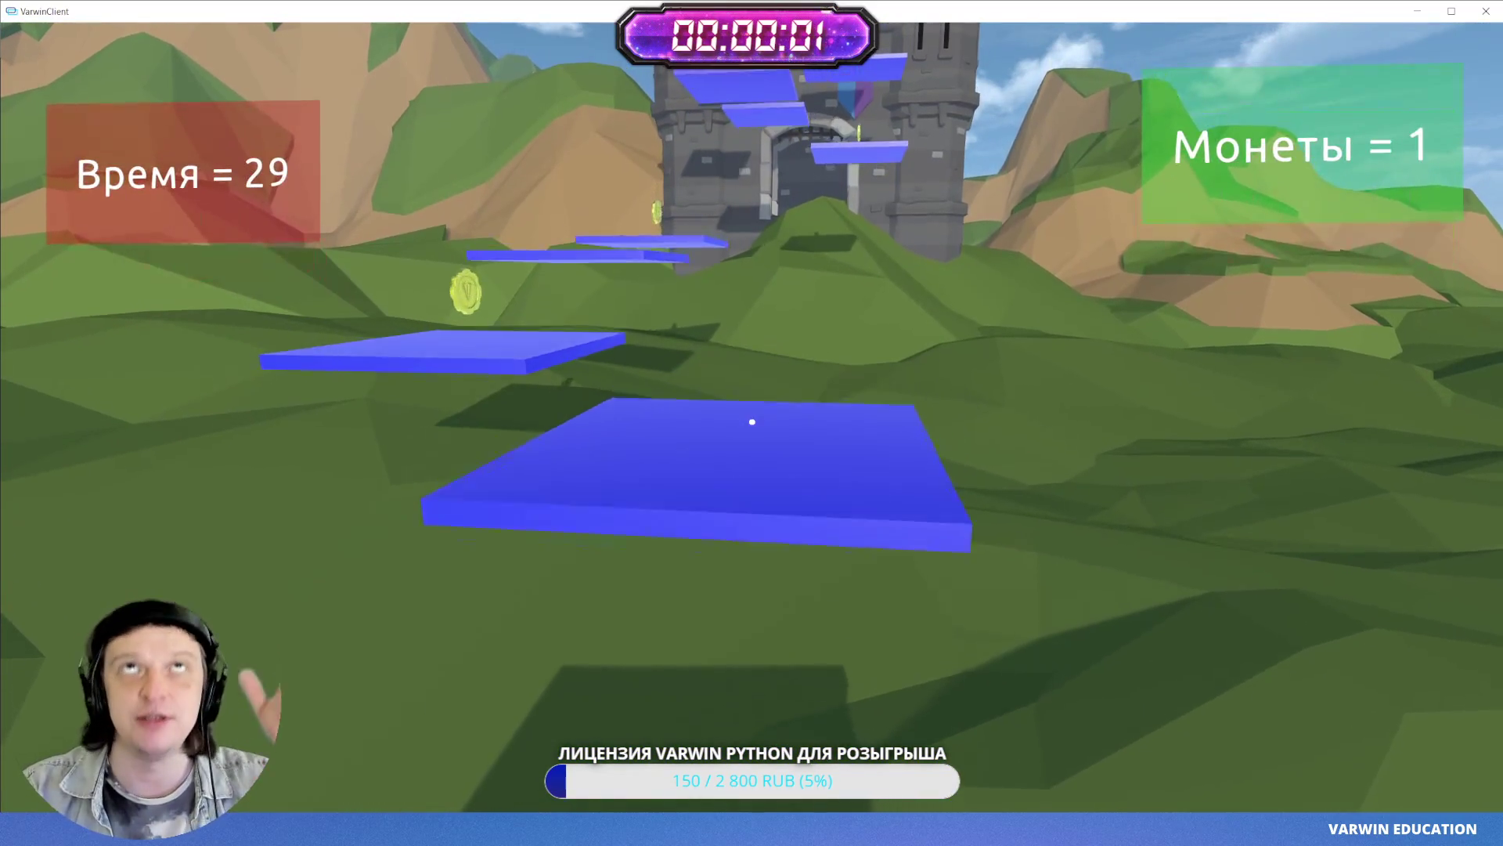
key(w)
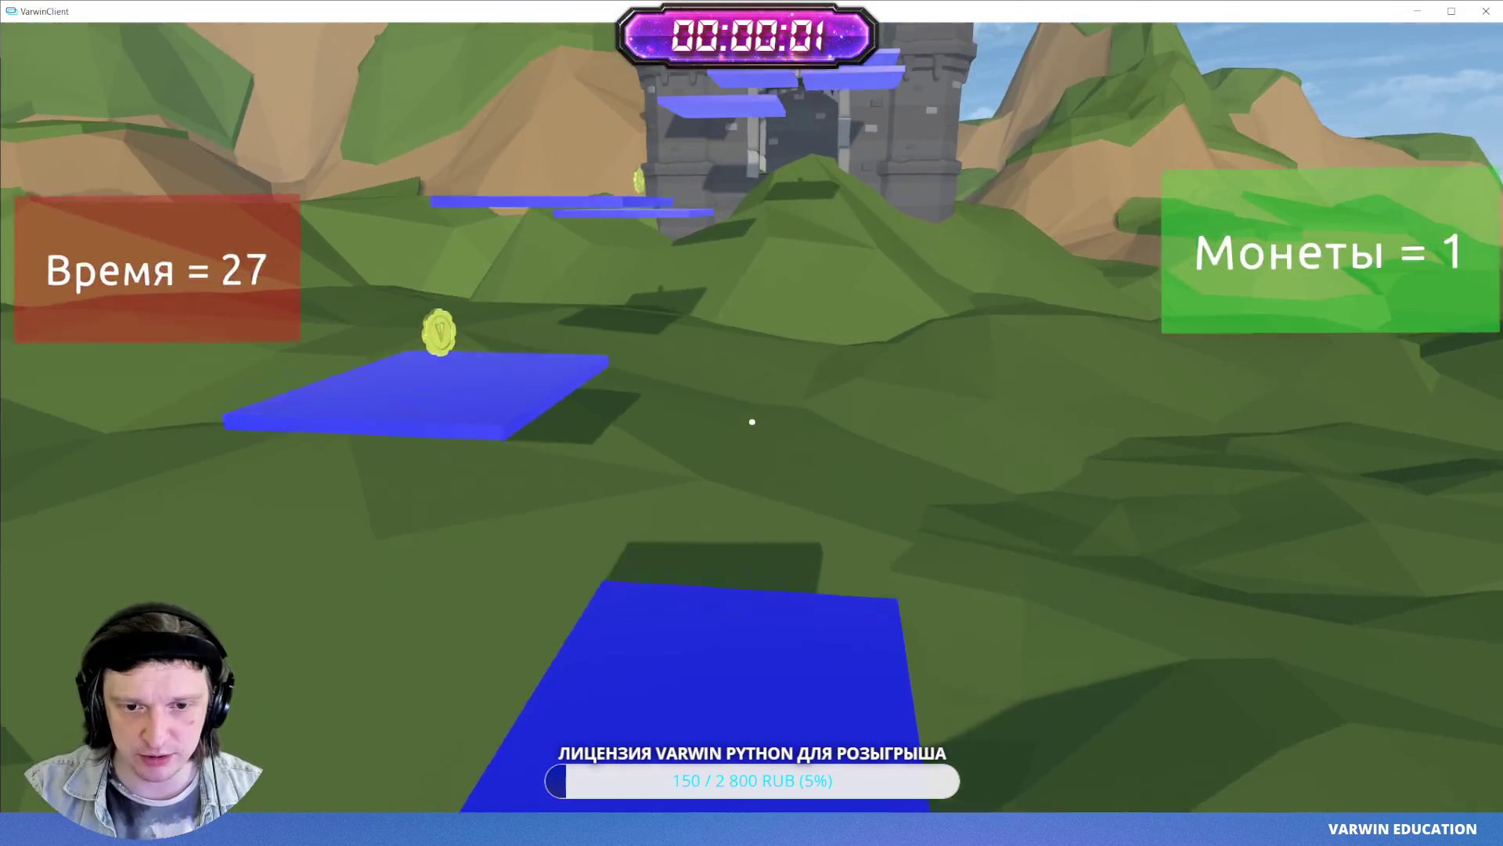
key(space)
key(w)
key(space)
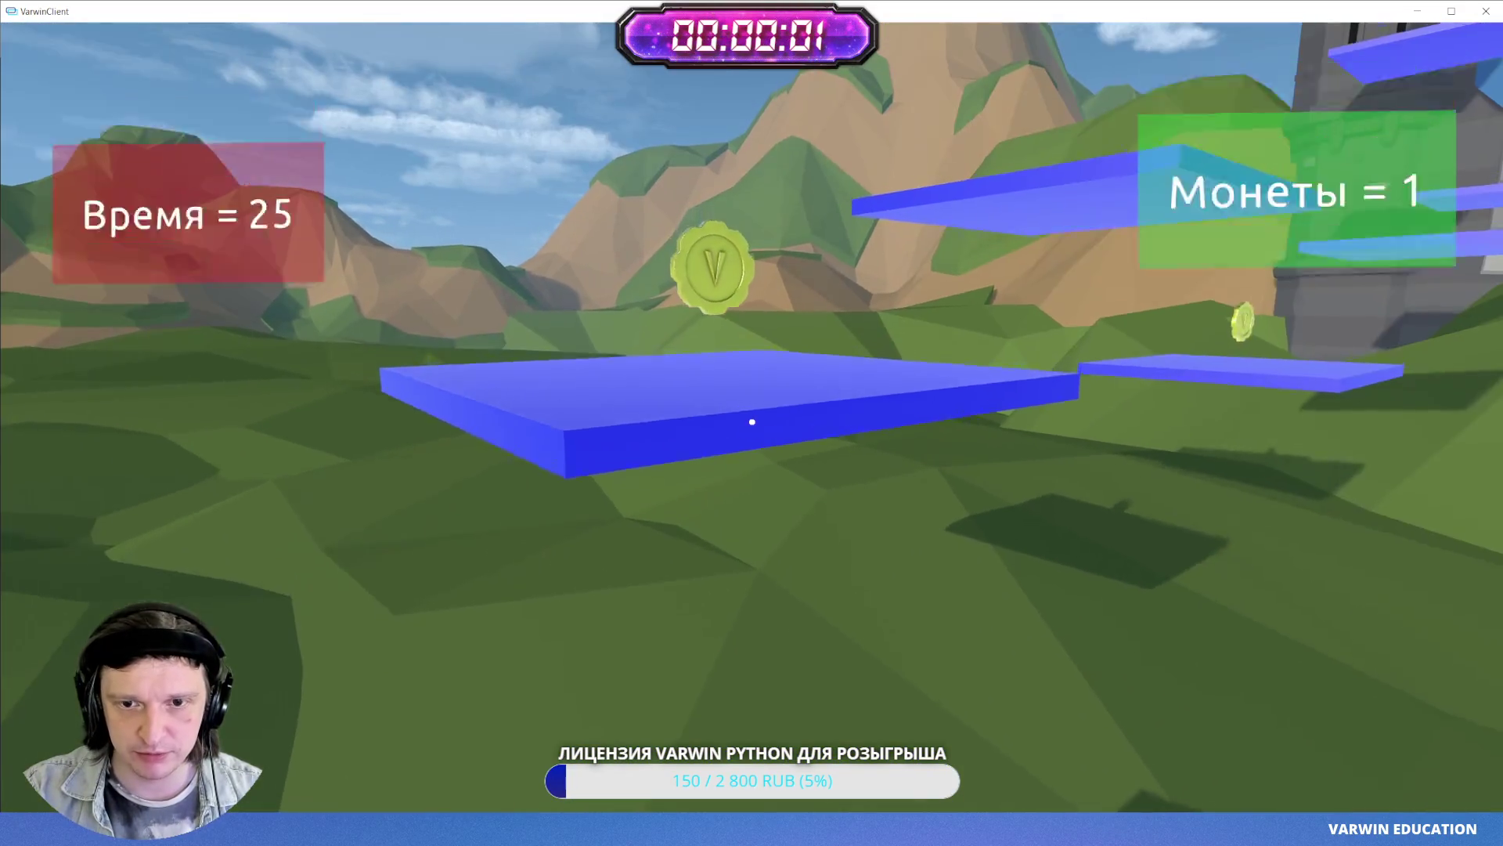
key(w)
key(space)
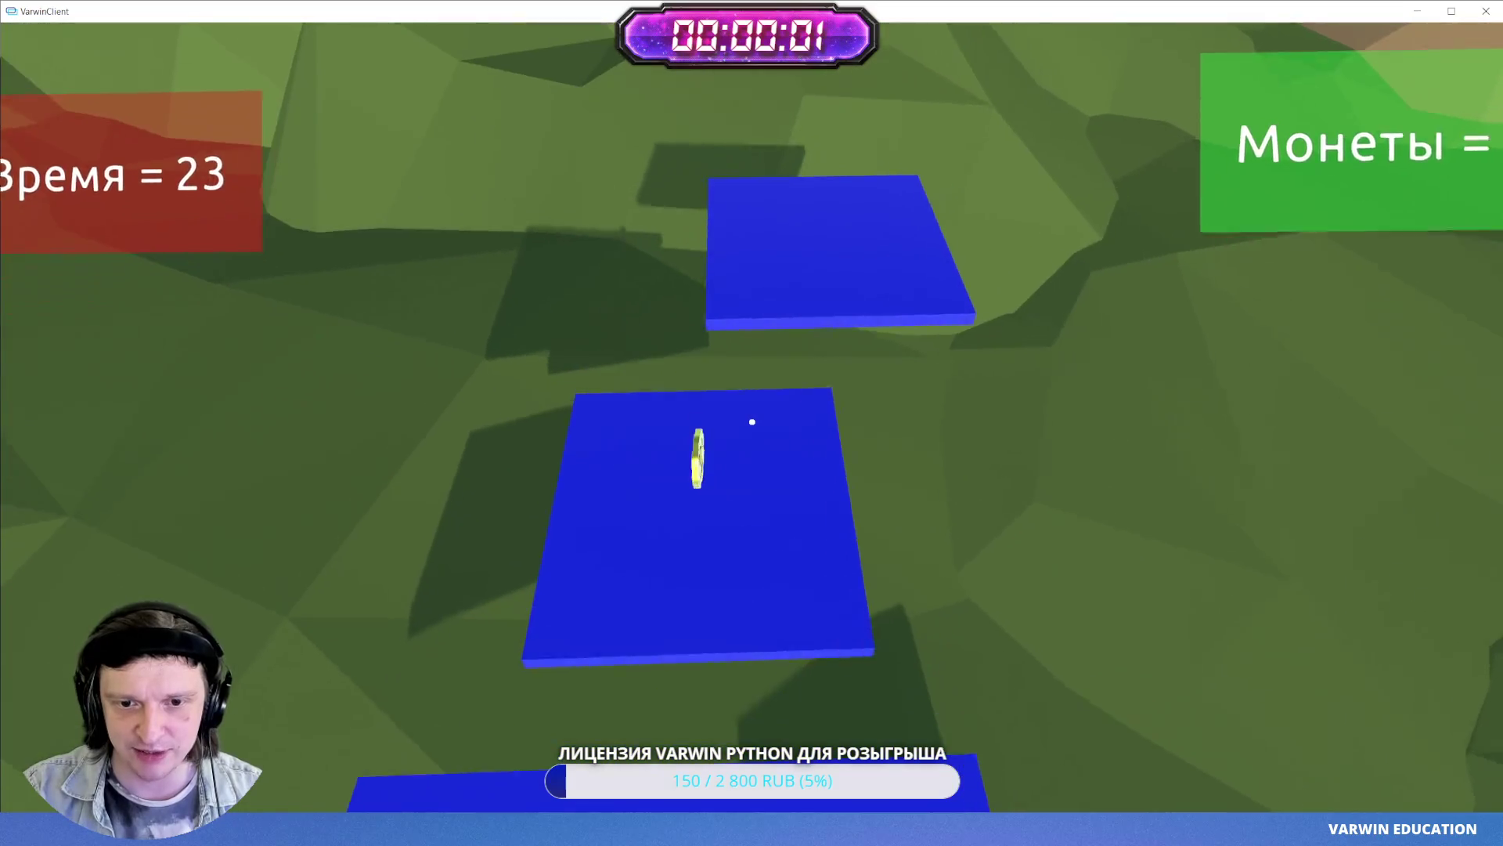
key(w)
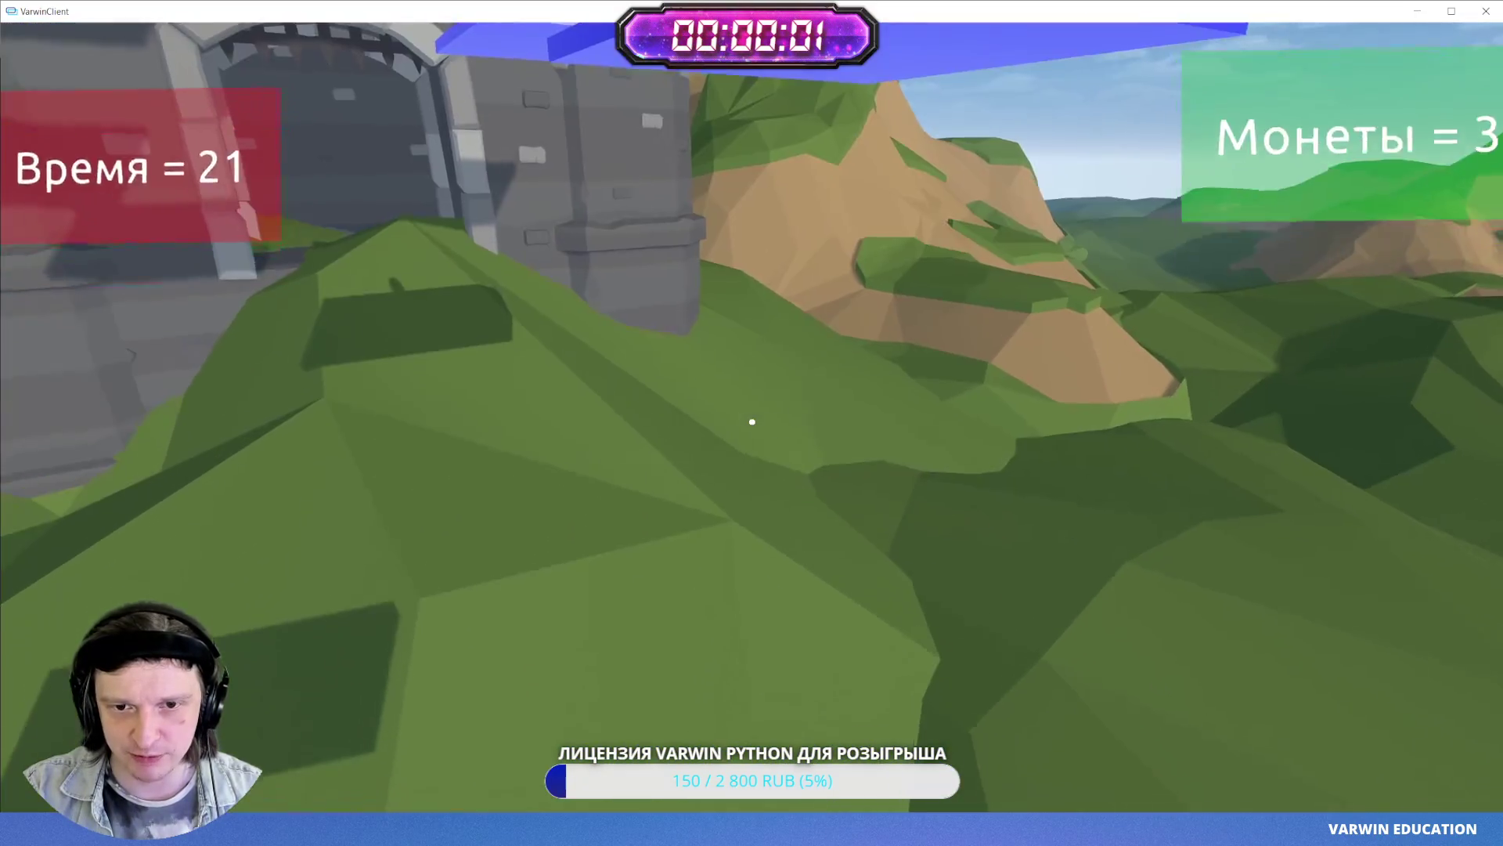
key(space)
key(w)
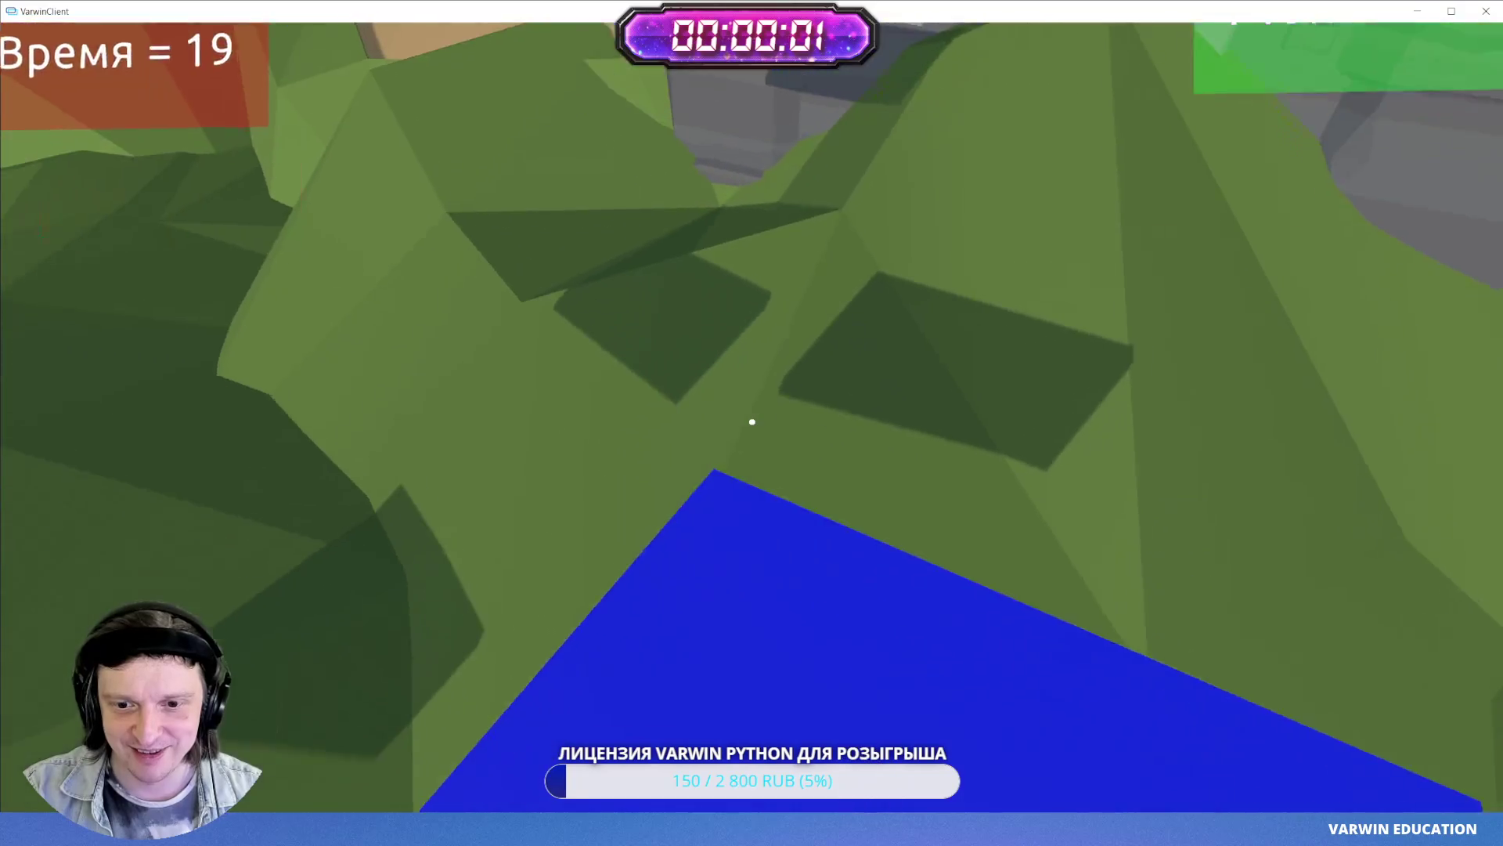
key(space)
key(w)
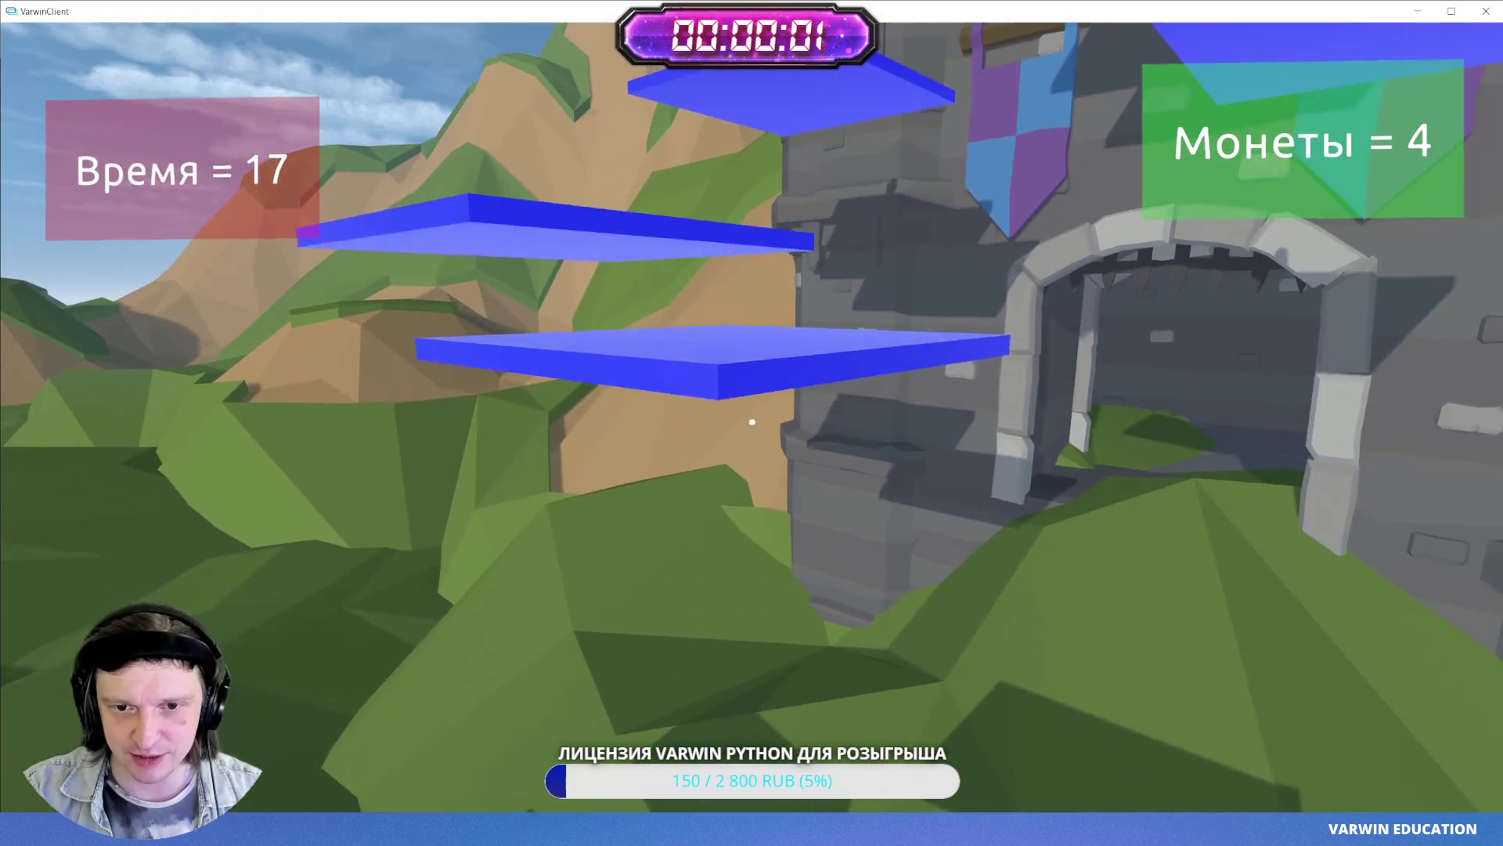
key(w)
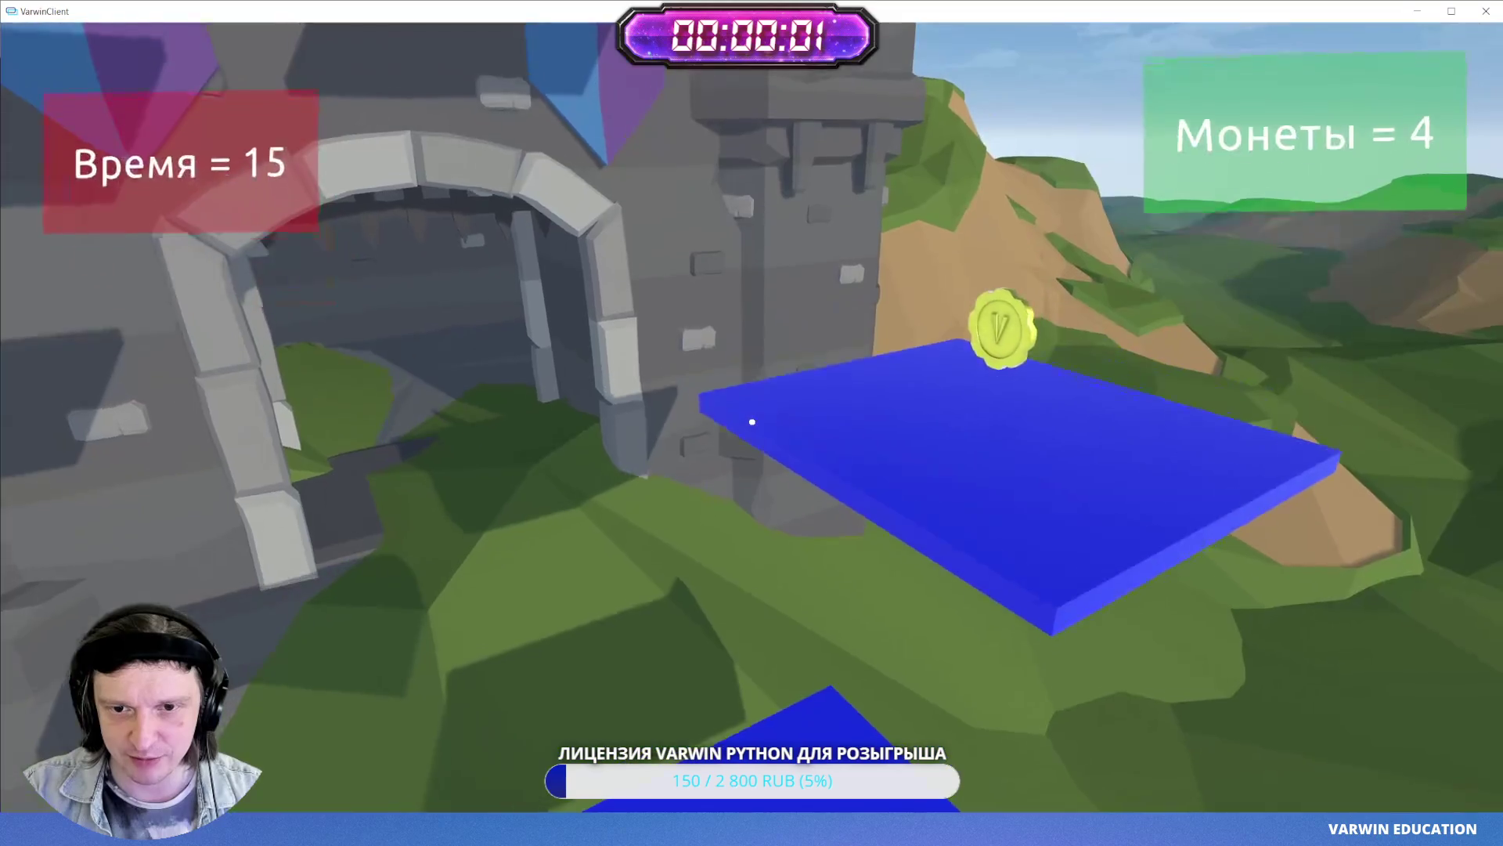
key(w)
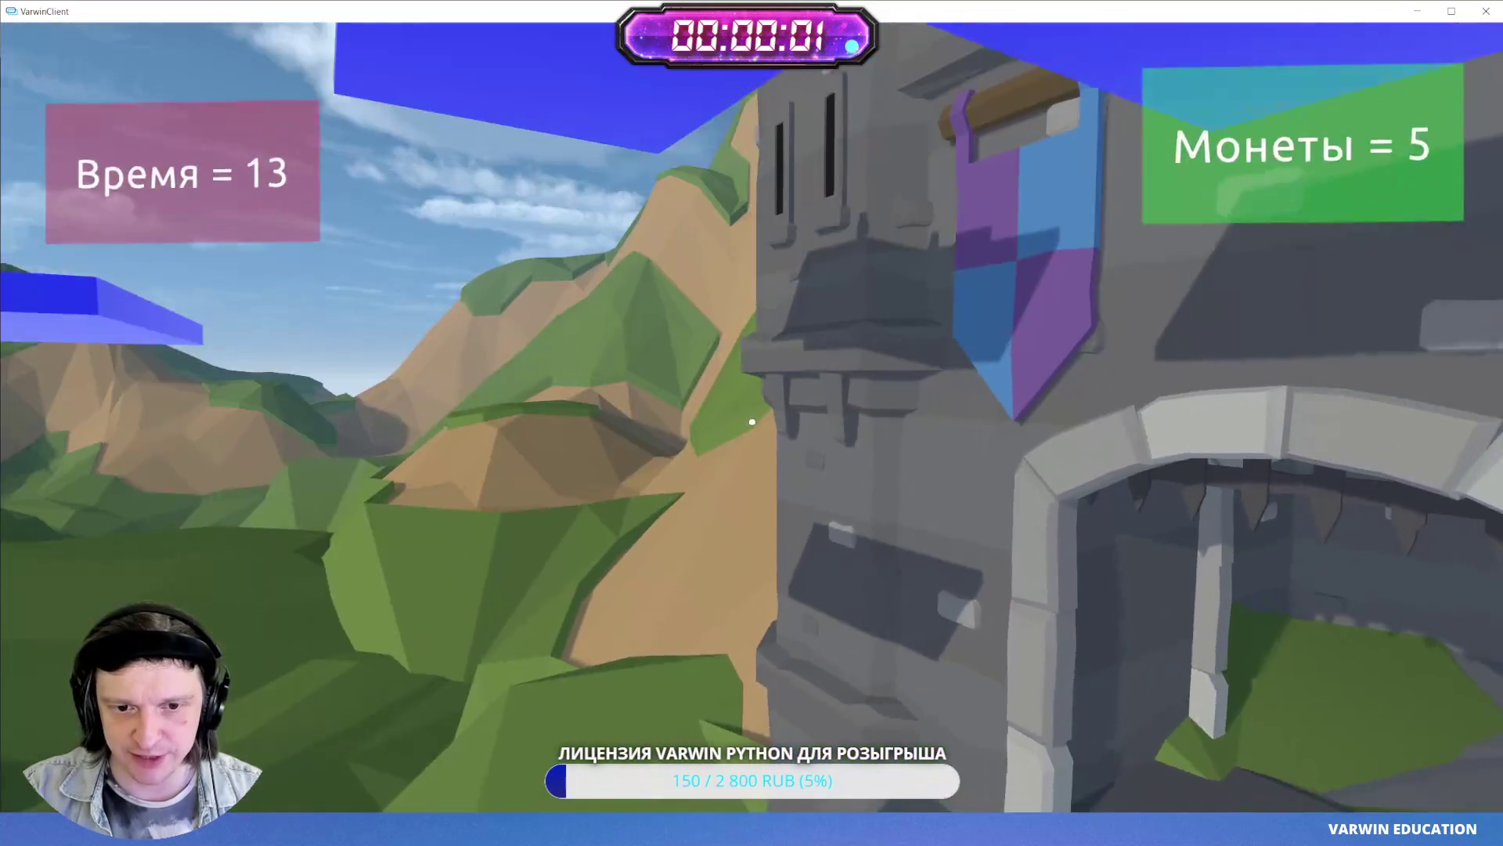
key(w)
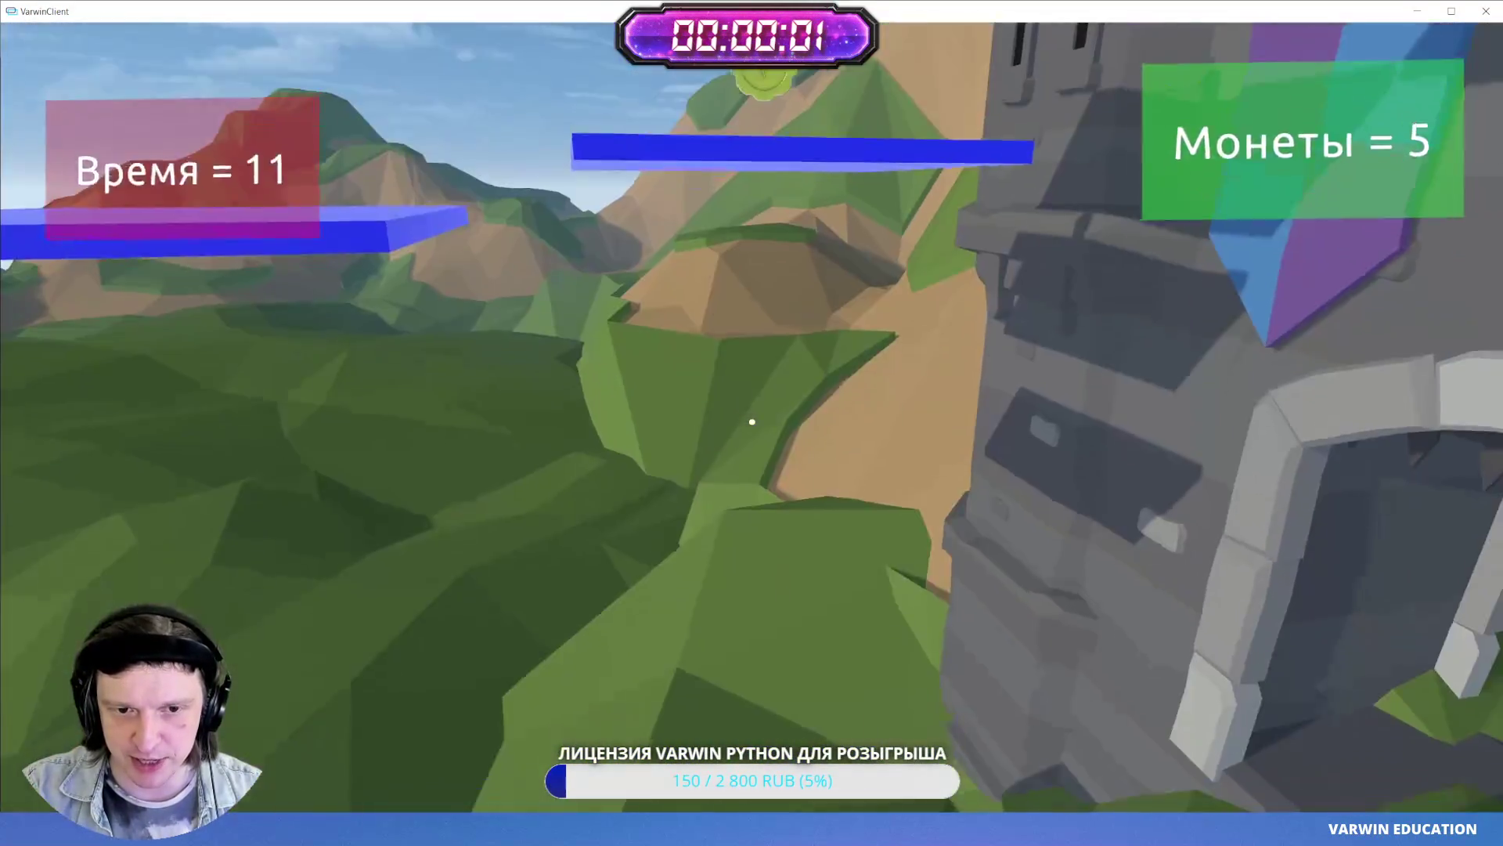
key(w)
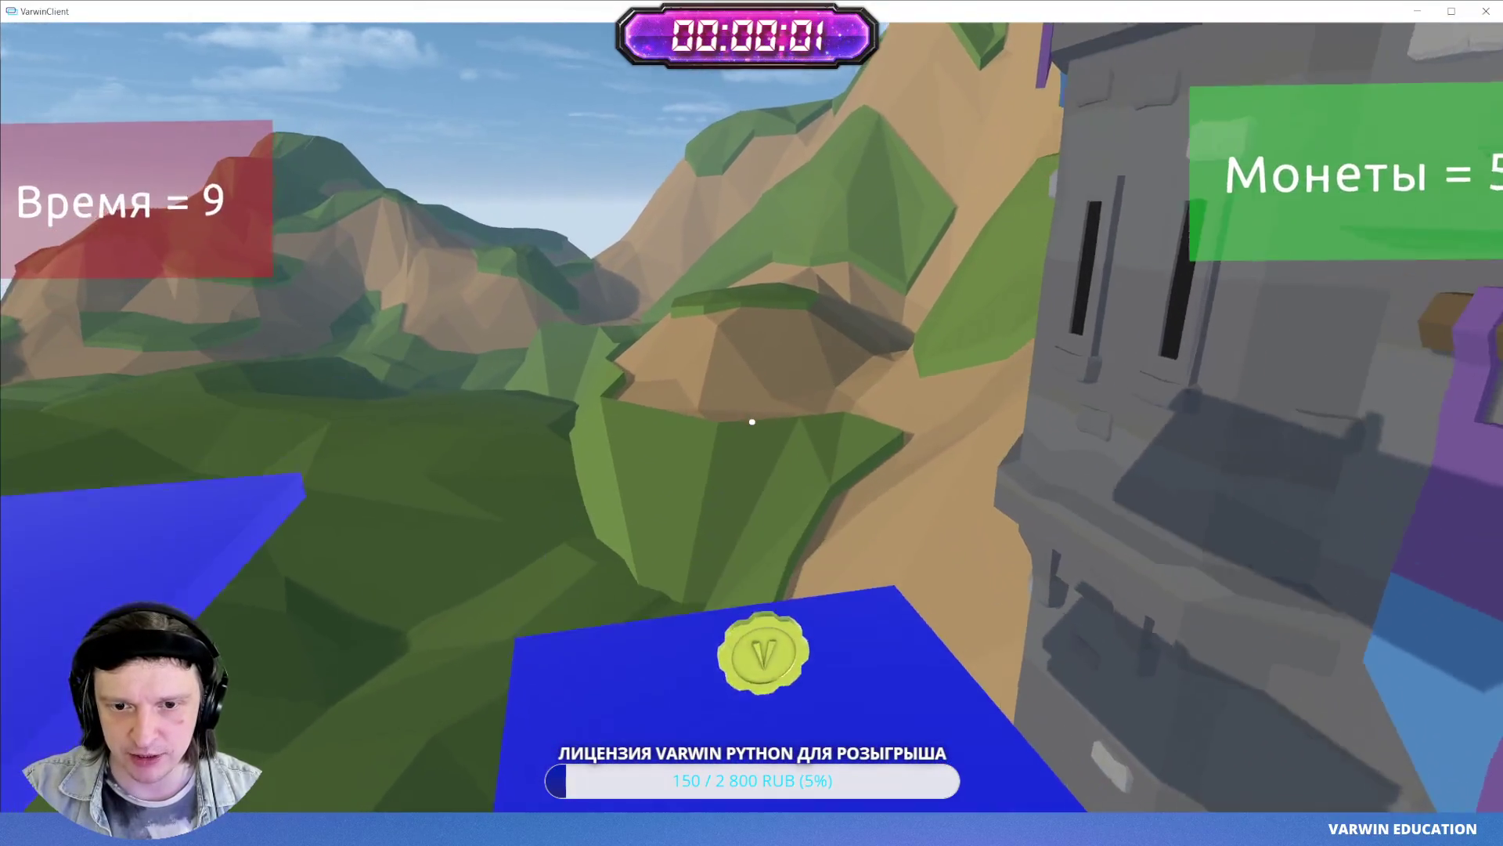
key(w)
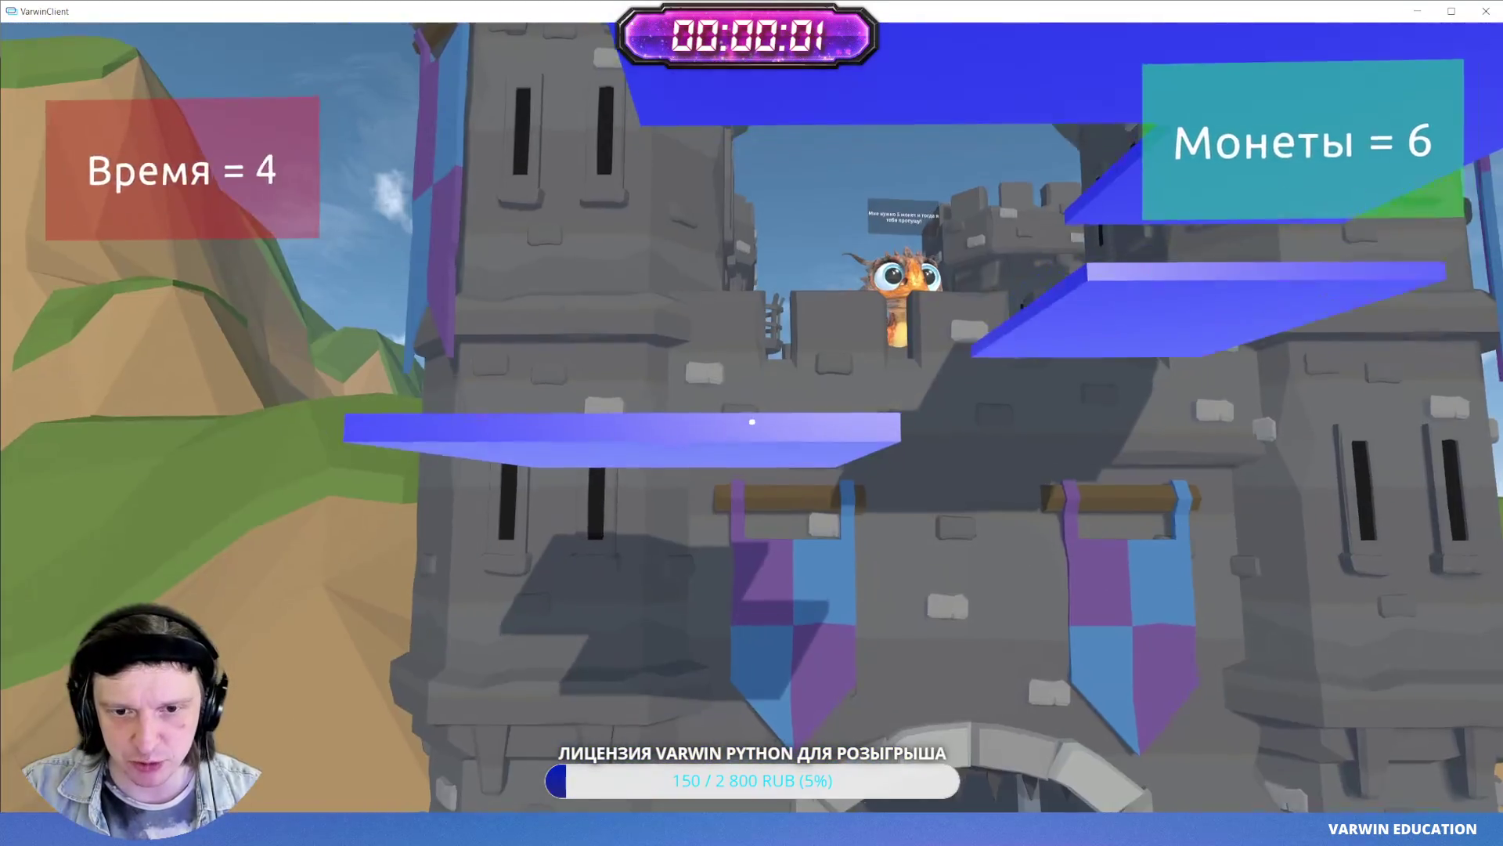
key(Escape)
click(754, 424)
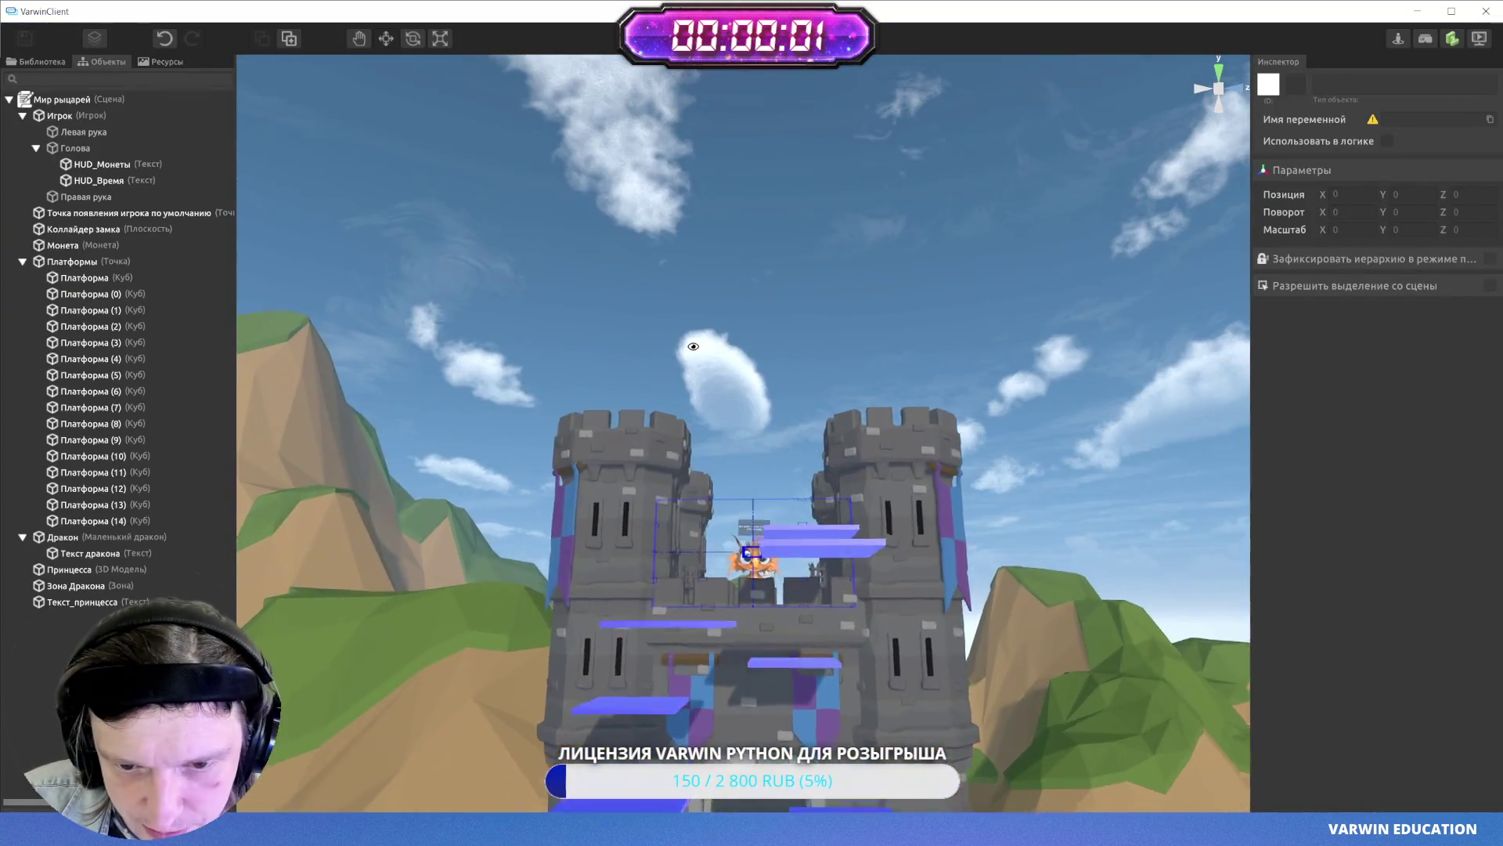
- Move the default player spawn point onto the castle top and save the scene
mouse_move(693, 346)
mouse_down()
mouse_move(688, 624)
mouse_move(706, 609)
mouse_move(655, 611)
mouse_up()
click(750, 598)
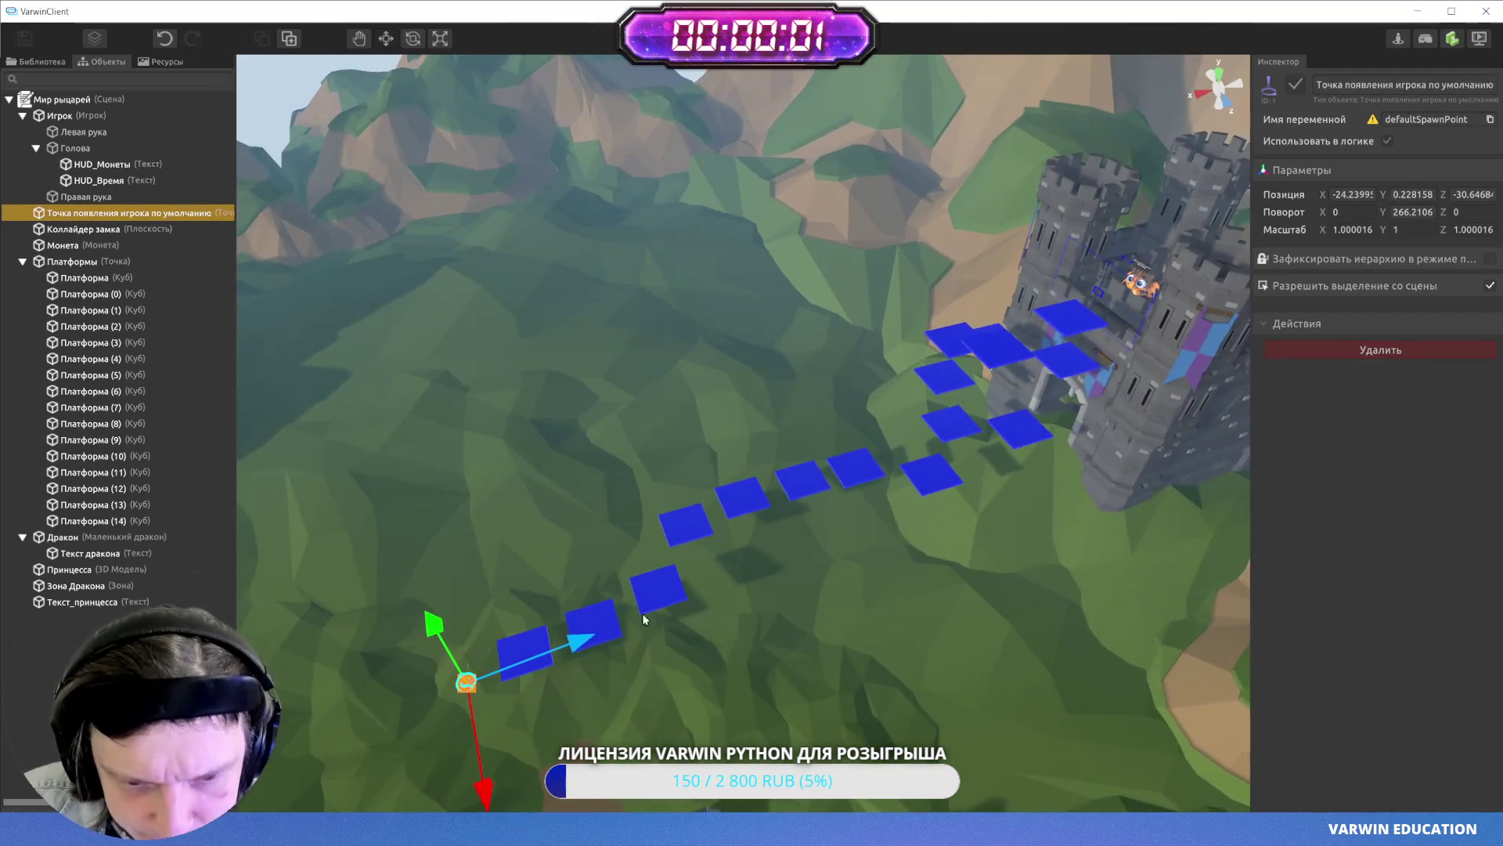
mouse_move(466, 681)
mouse_down()
mouse_move(1118, 296)
mouse_move(1068, 316)
mouse_up()
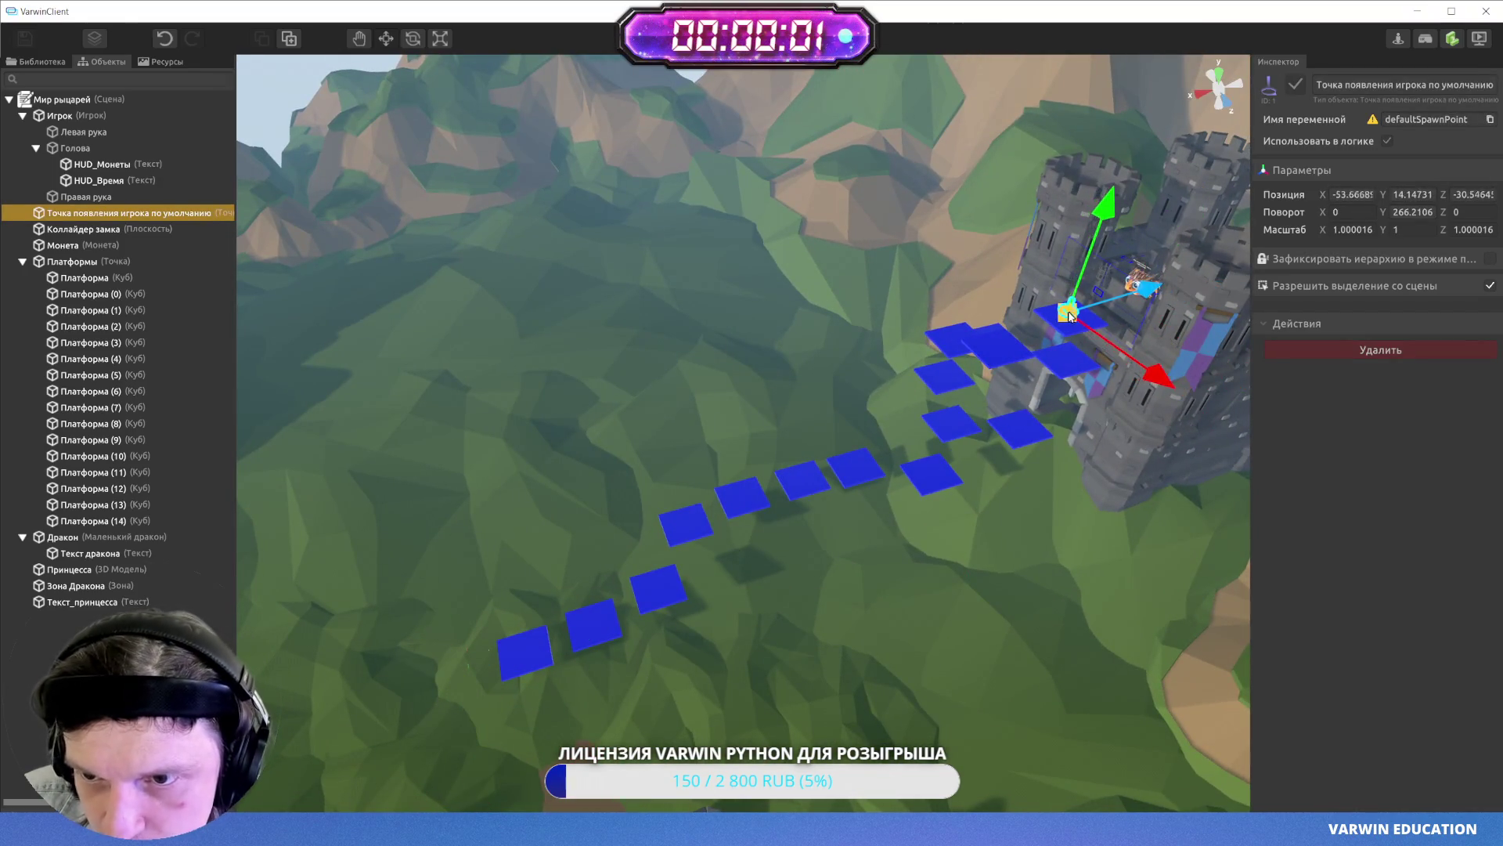
key(f)
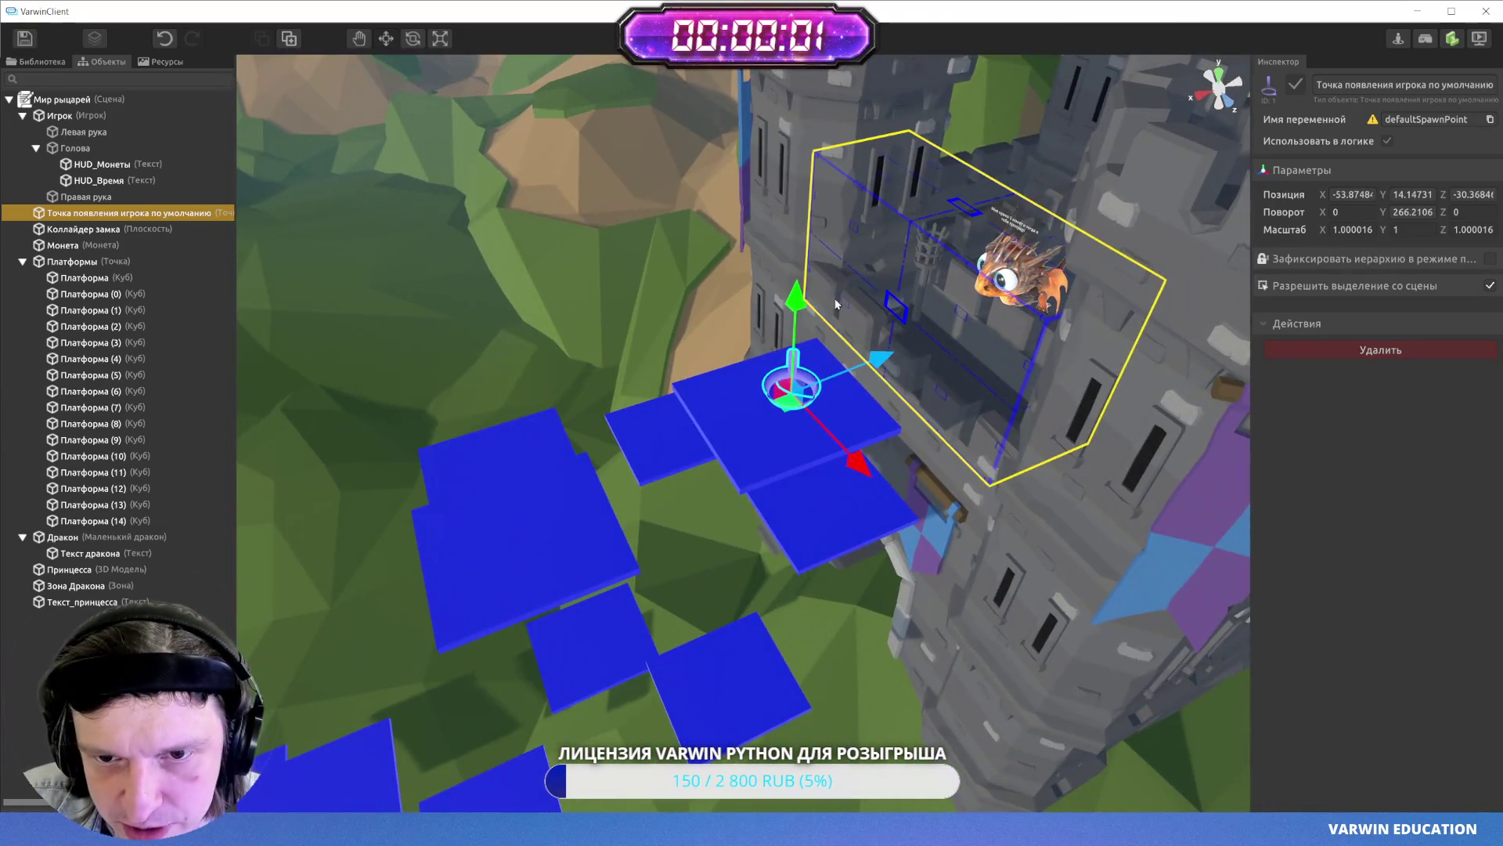
drag(809, 314, 807, 24)
key(ctrl+s)
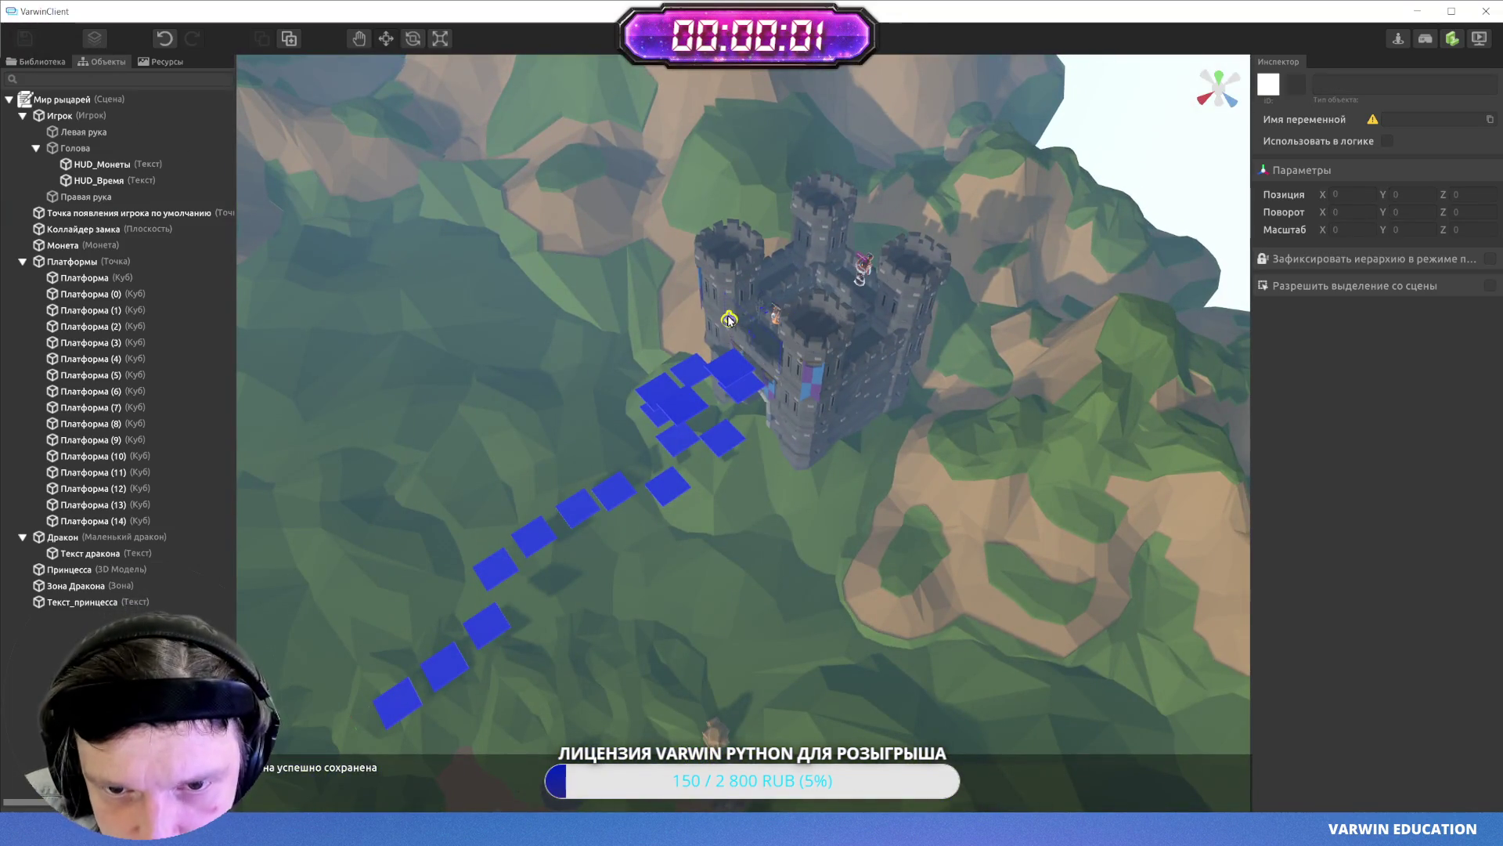
- Lift the spawn point much higher, to about Y 34, and save again
click(728, 320)
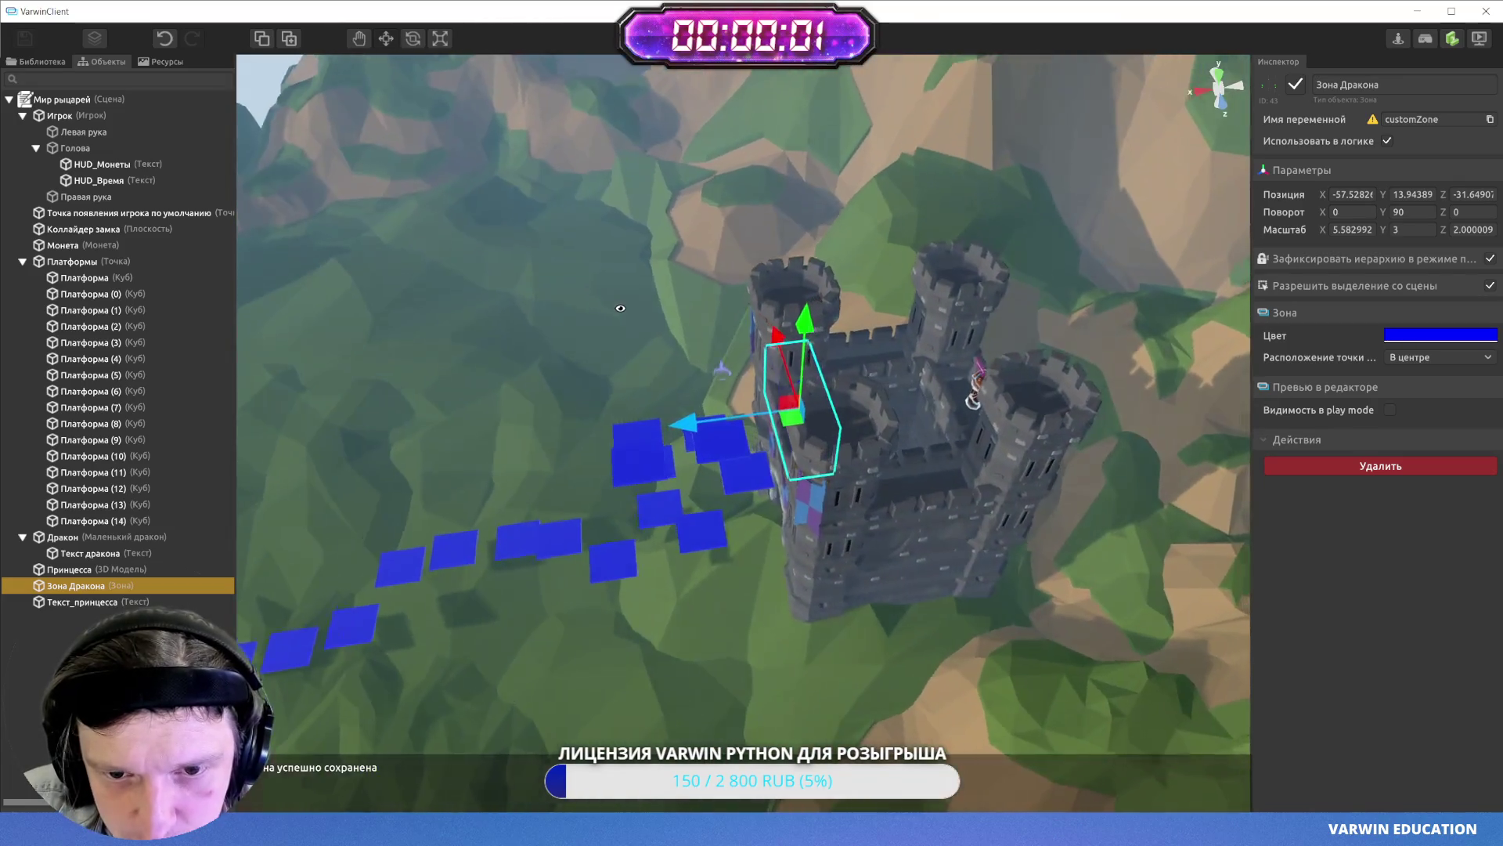
click(683, 344)
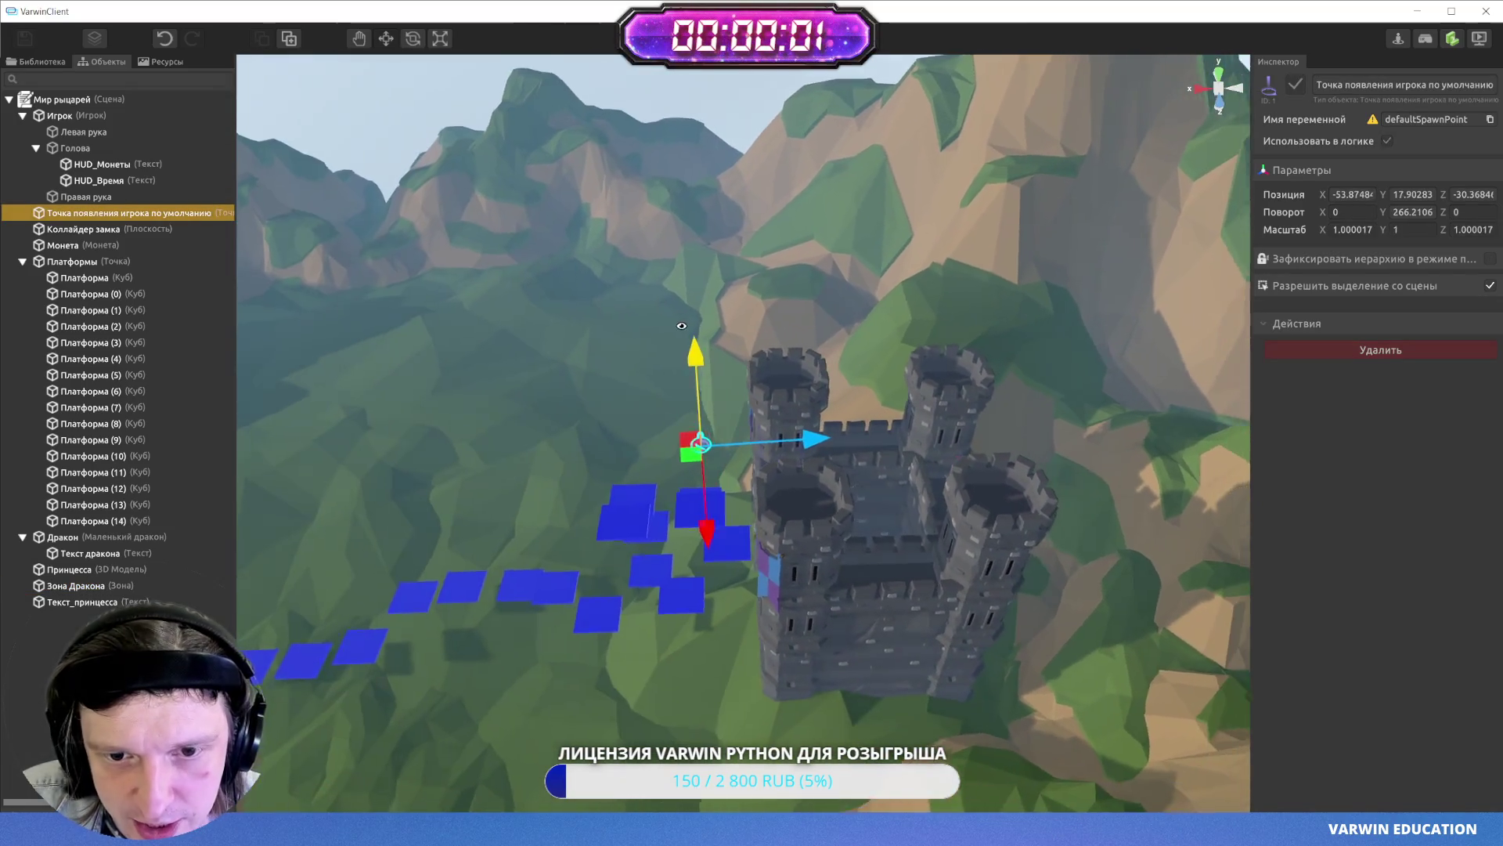
drag(702, 354, 667, 59)
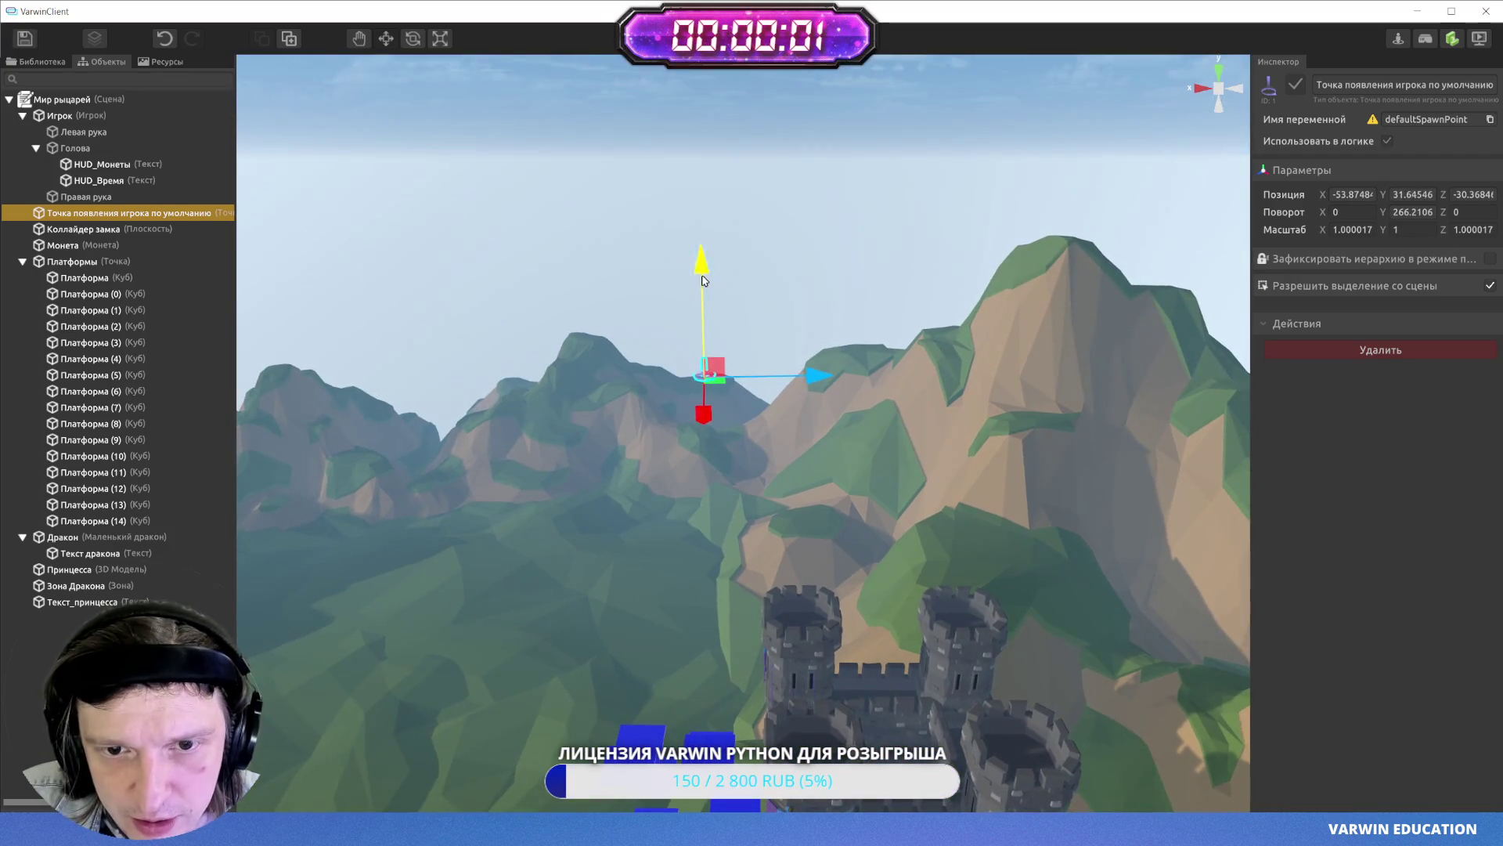
drag(702, 280, 698, 205)
click(24, 38)
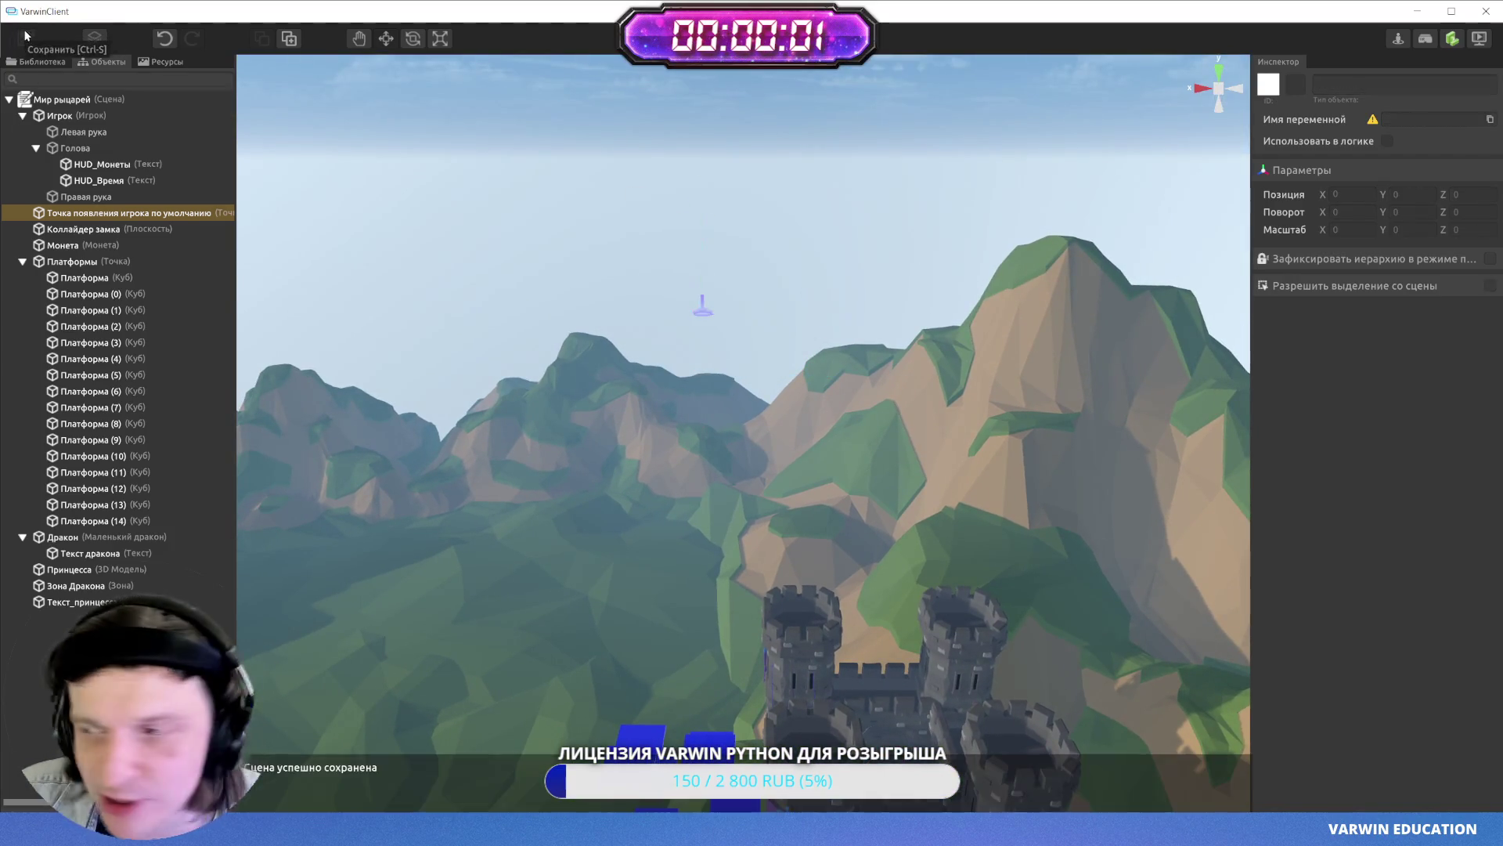
drag(627, 496, 758, 491)
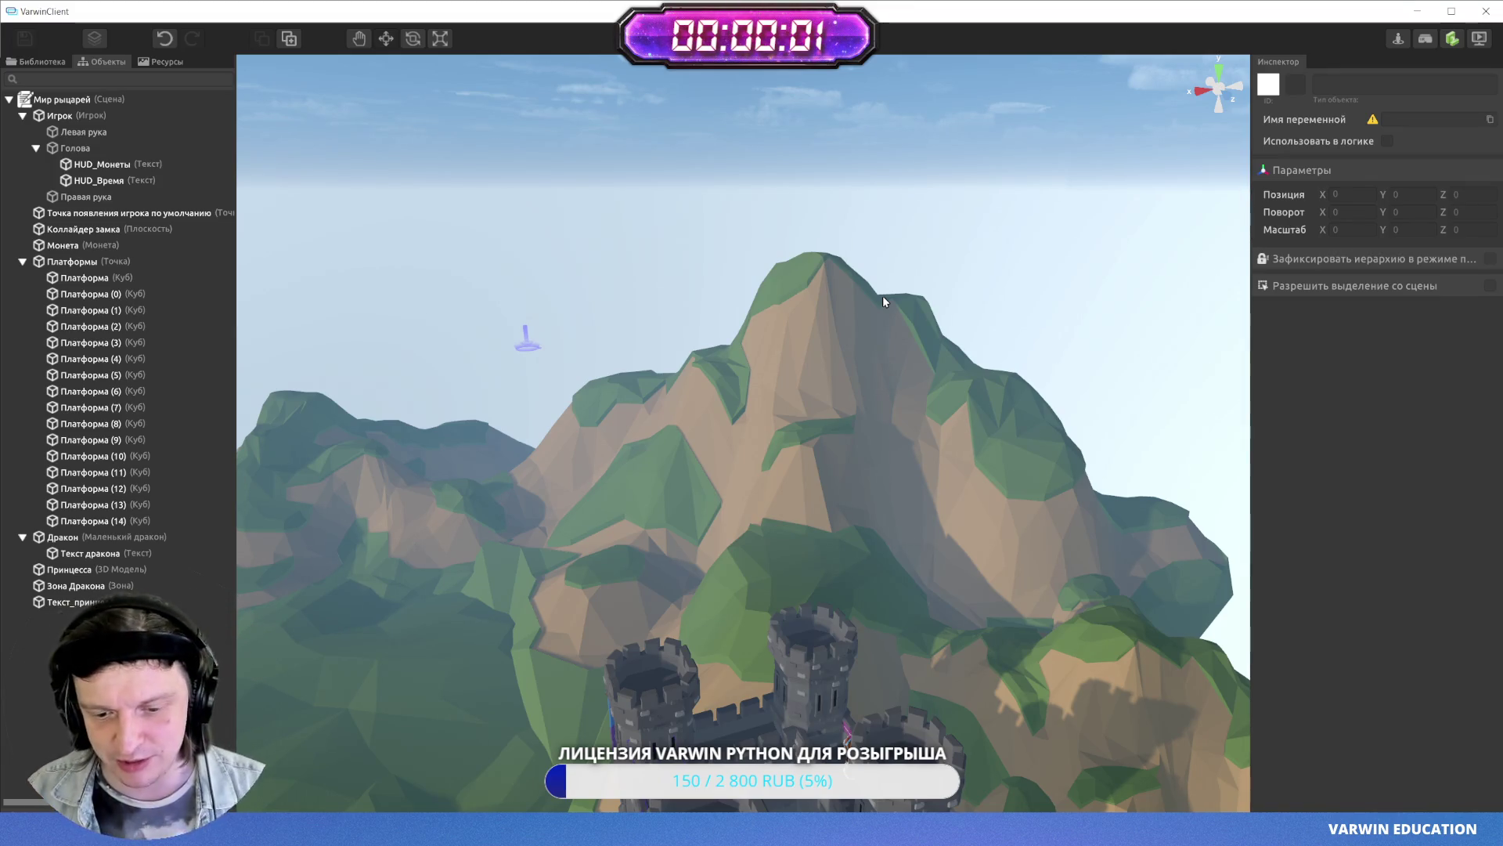
- Orbit around the raised spawn marker over the mountain, then launch 'Предпросмотр на ПК'
mouse_move(883, 300)
mouse_down()
mouse_move(1060, 212)
mouse_move(993, 227)
mouse_up()
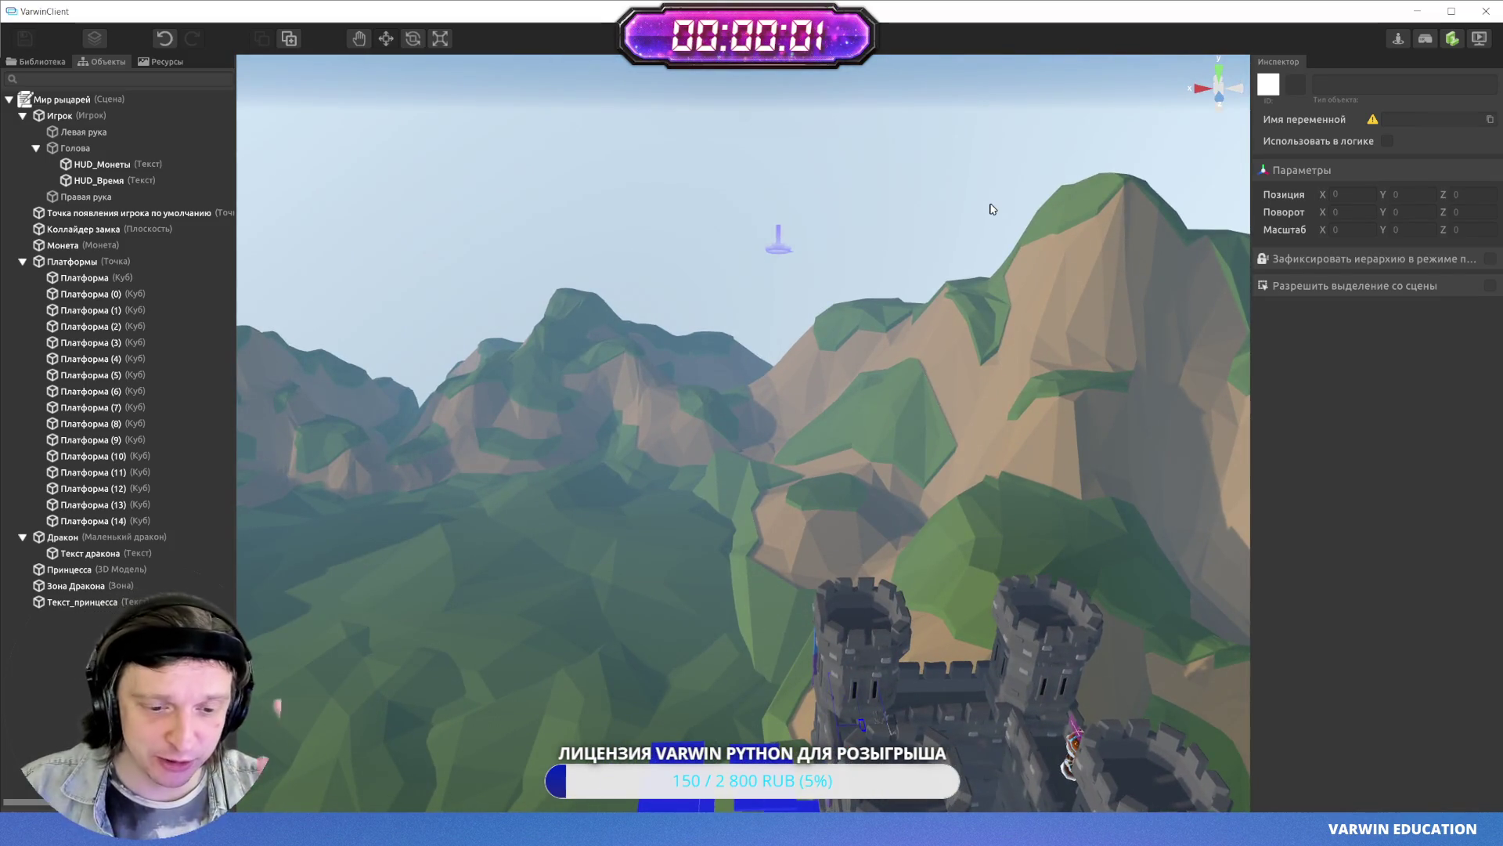
mouse_move(973, 233)
mouse_down()
mouse_move(920, 228)
mouse_move(989, 227)
mouse_move(815, 336)
mouse_move(859, 316)
mouse_move(845, 326)
mouse_move(879, 336)
mouse_move(1225, 209)
mouse_up()
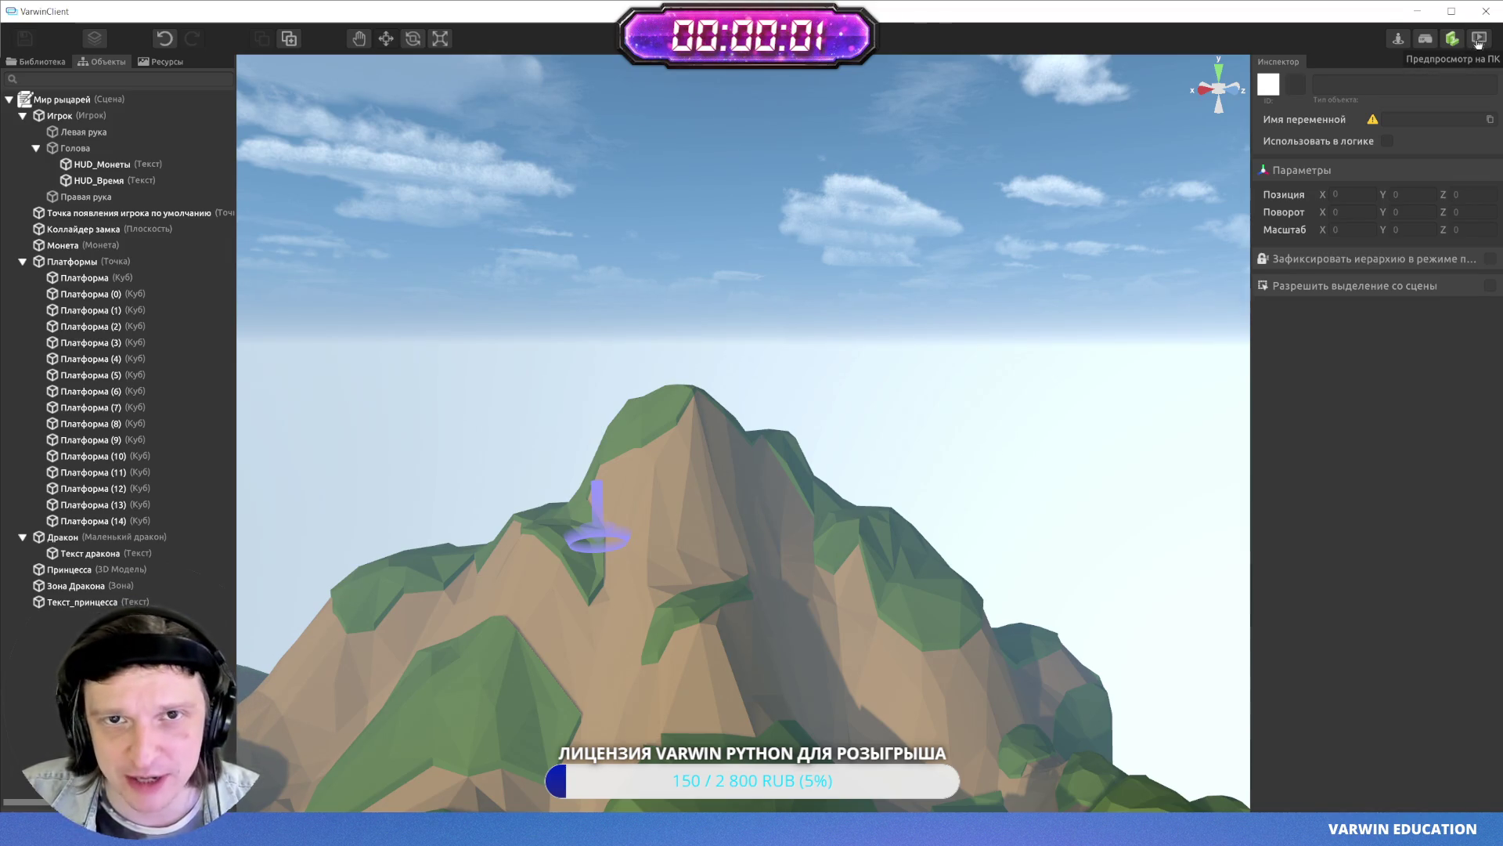
click(1478, 39)
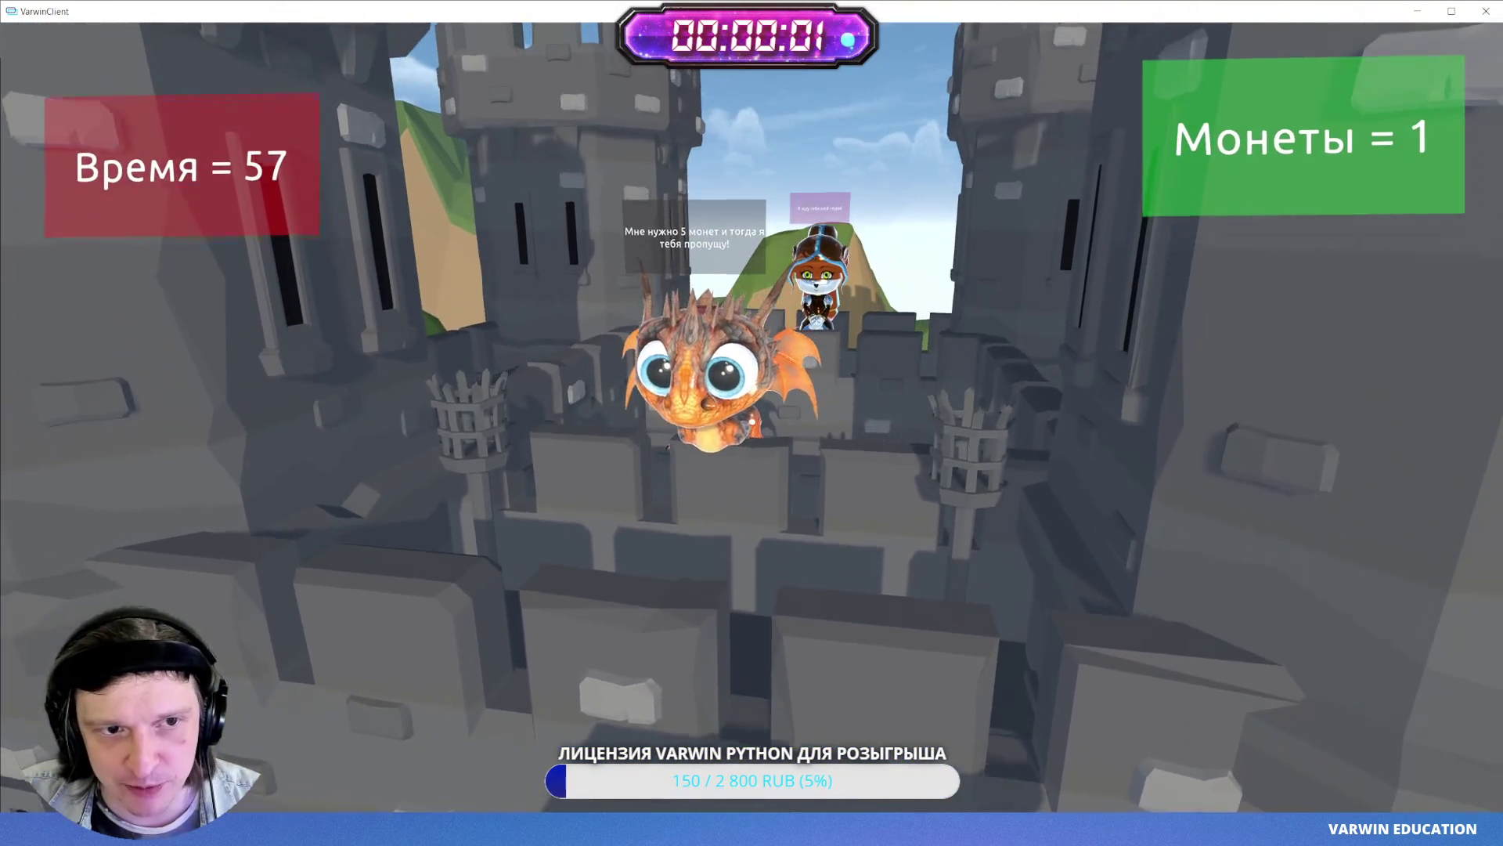
- Walk onto the first blue platforms, collecting the first two coins
key(w)
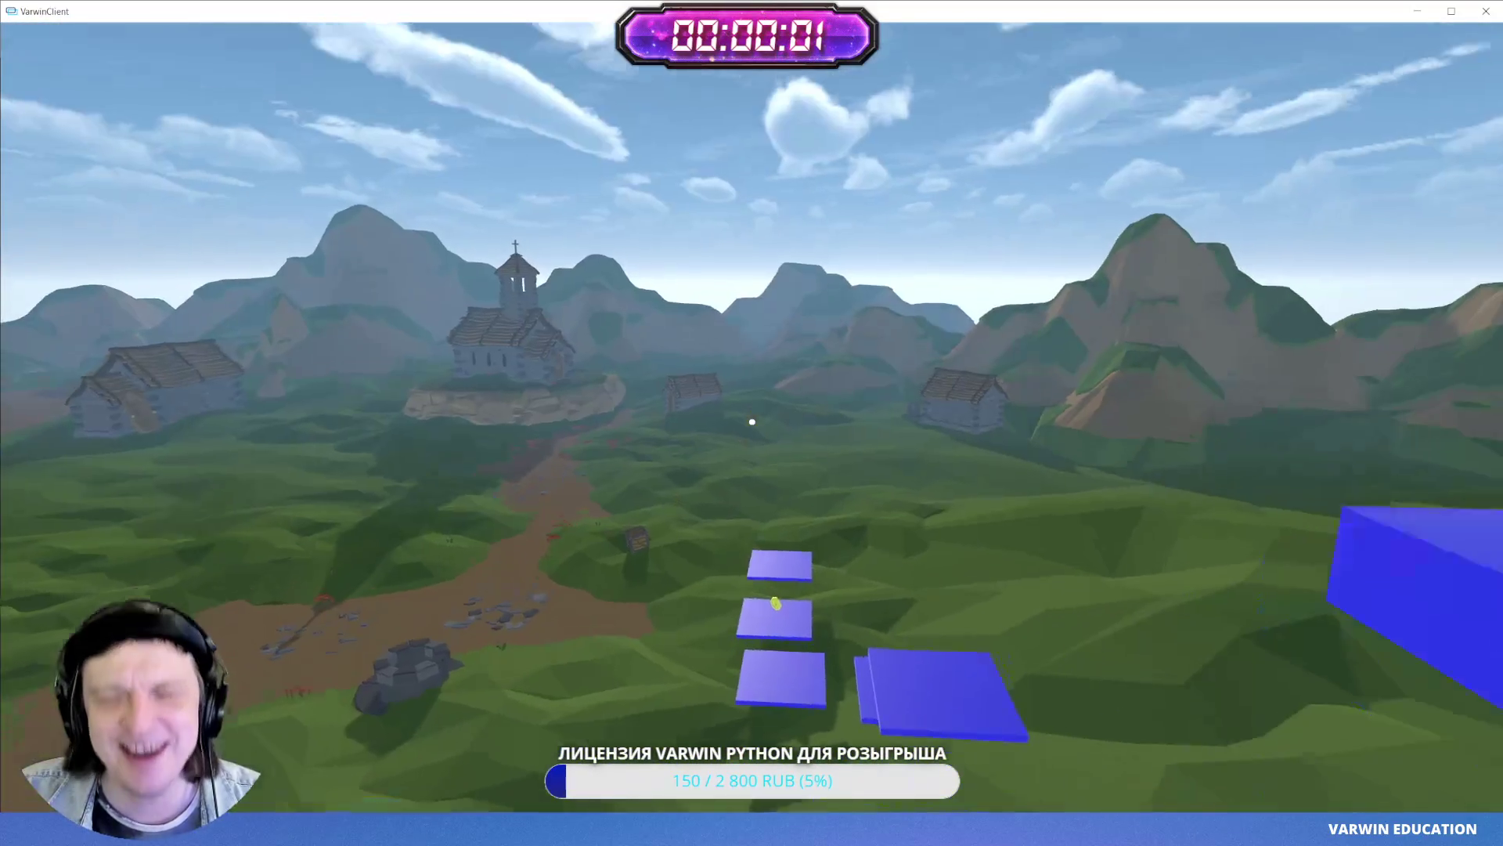
key(w)
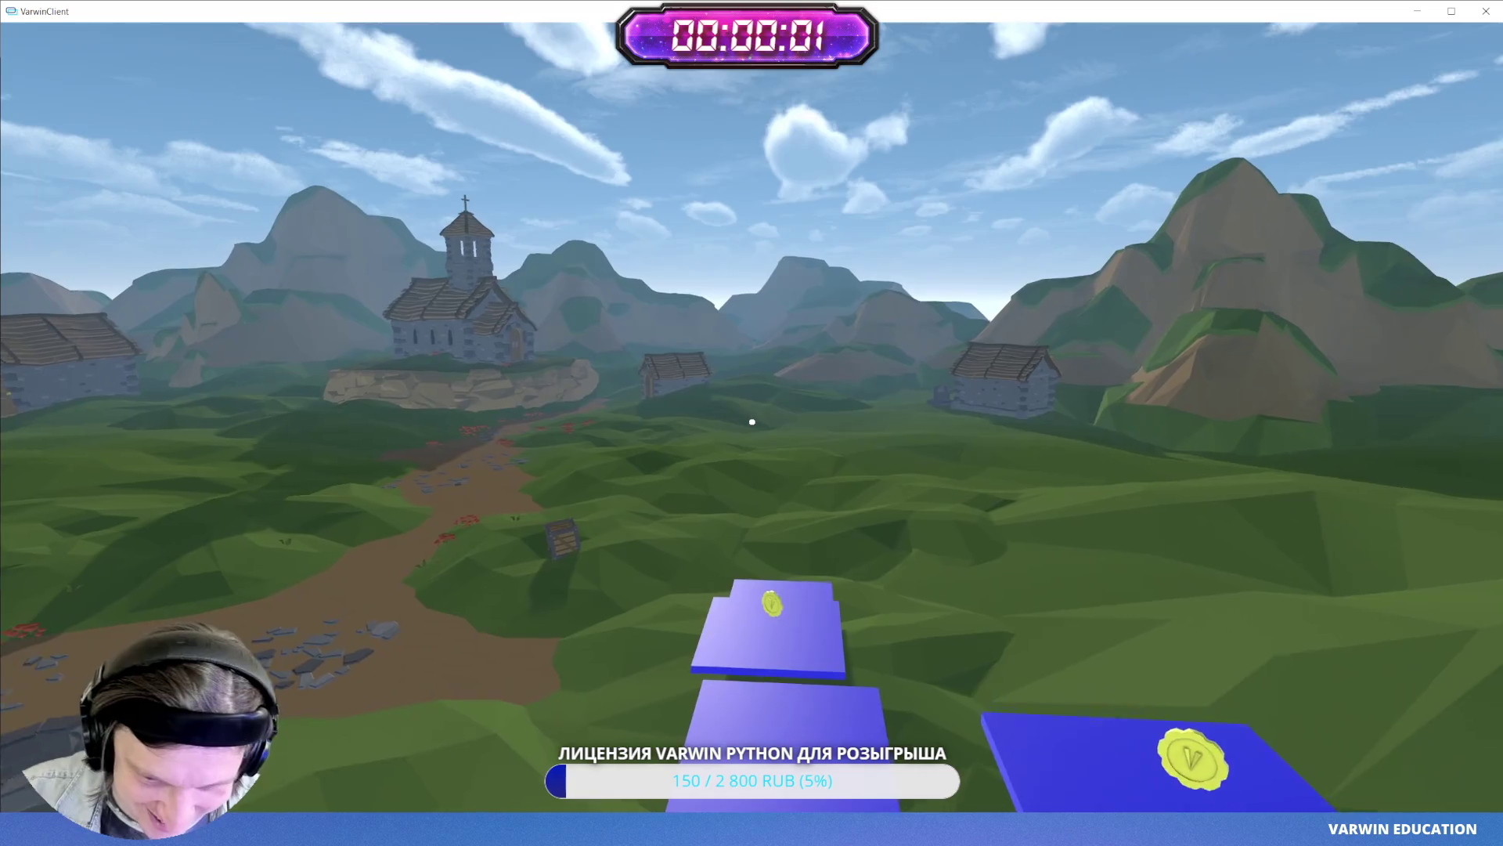
key(w)
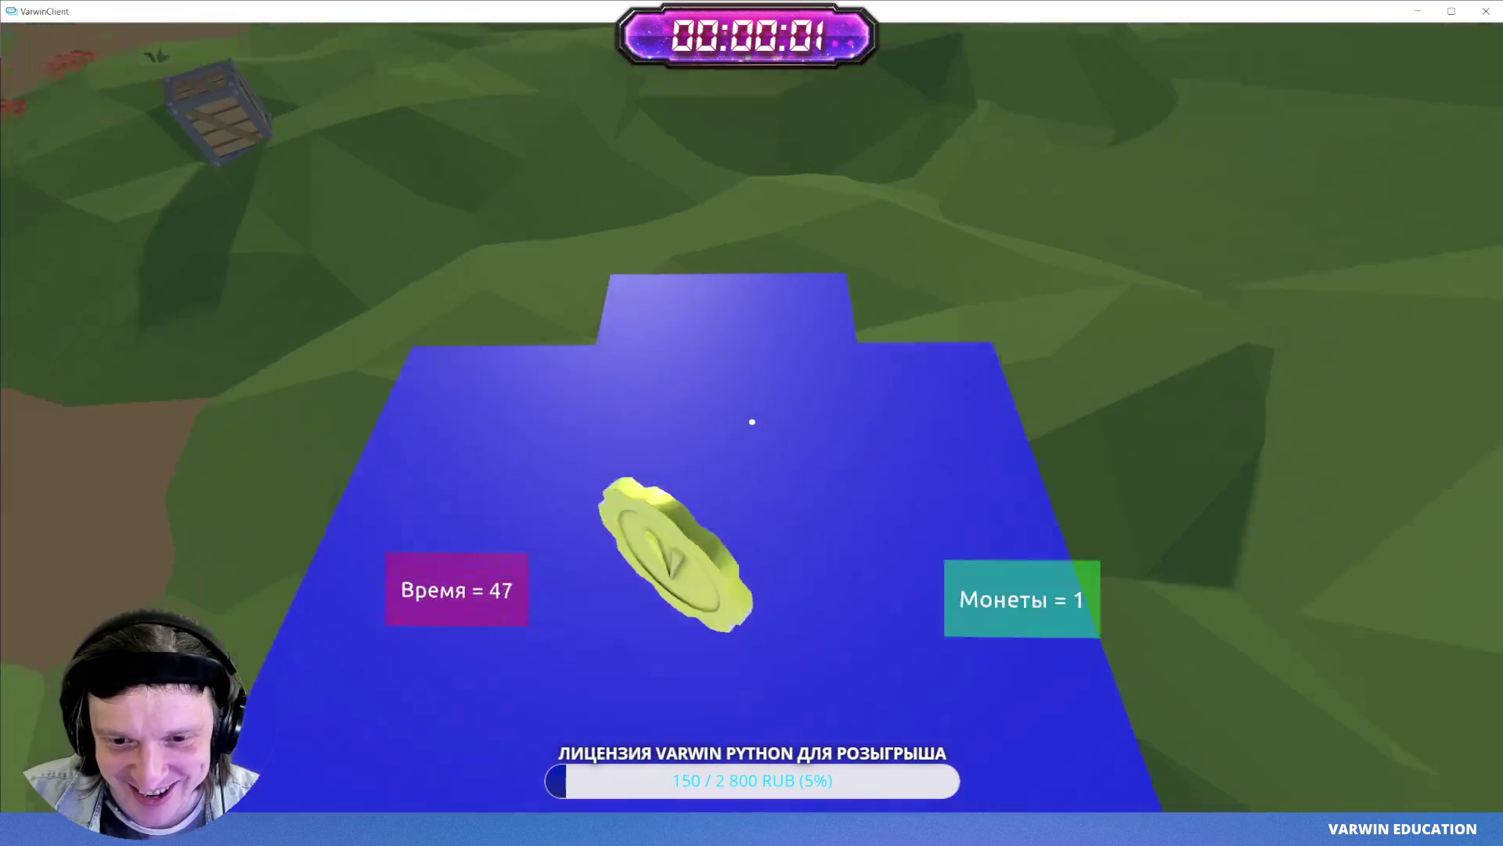
key(w)
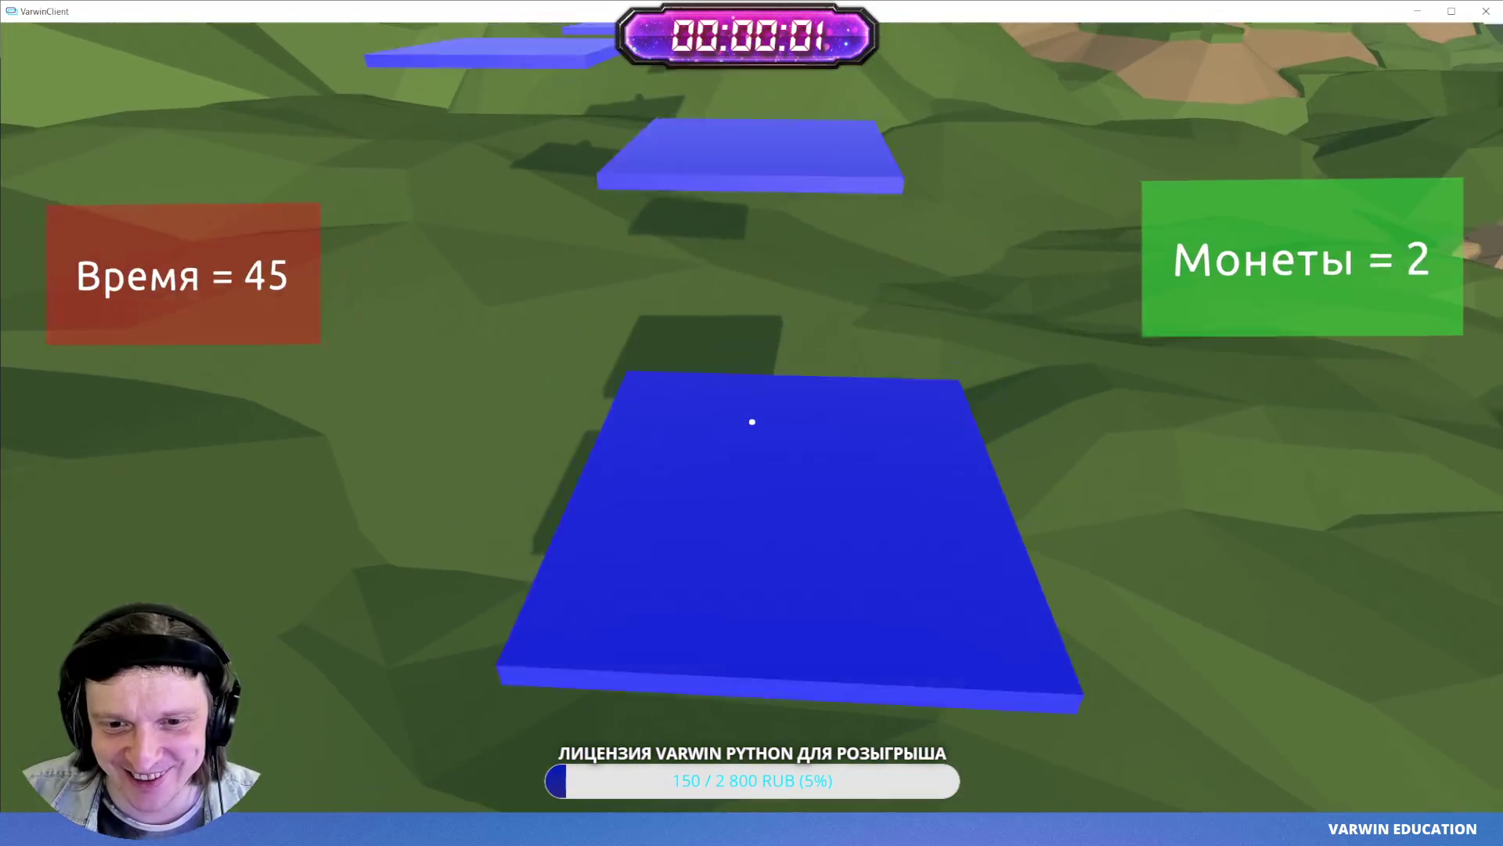
key(w)
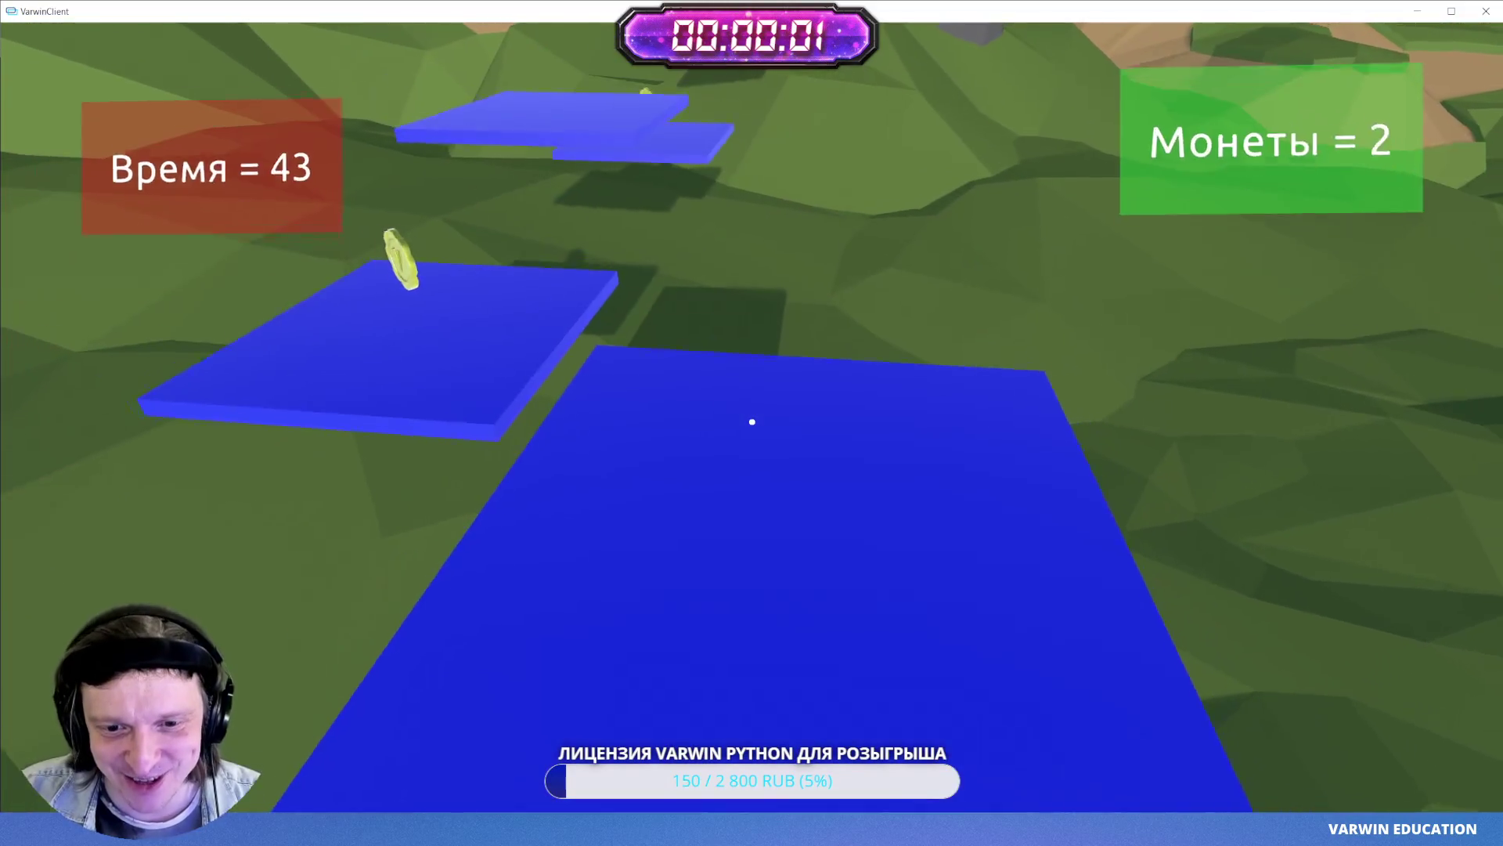
key(w)
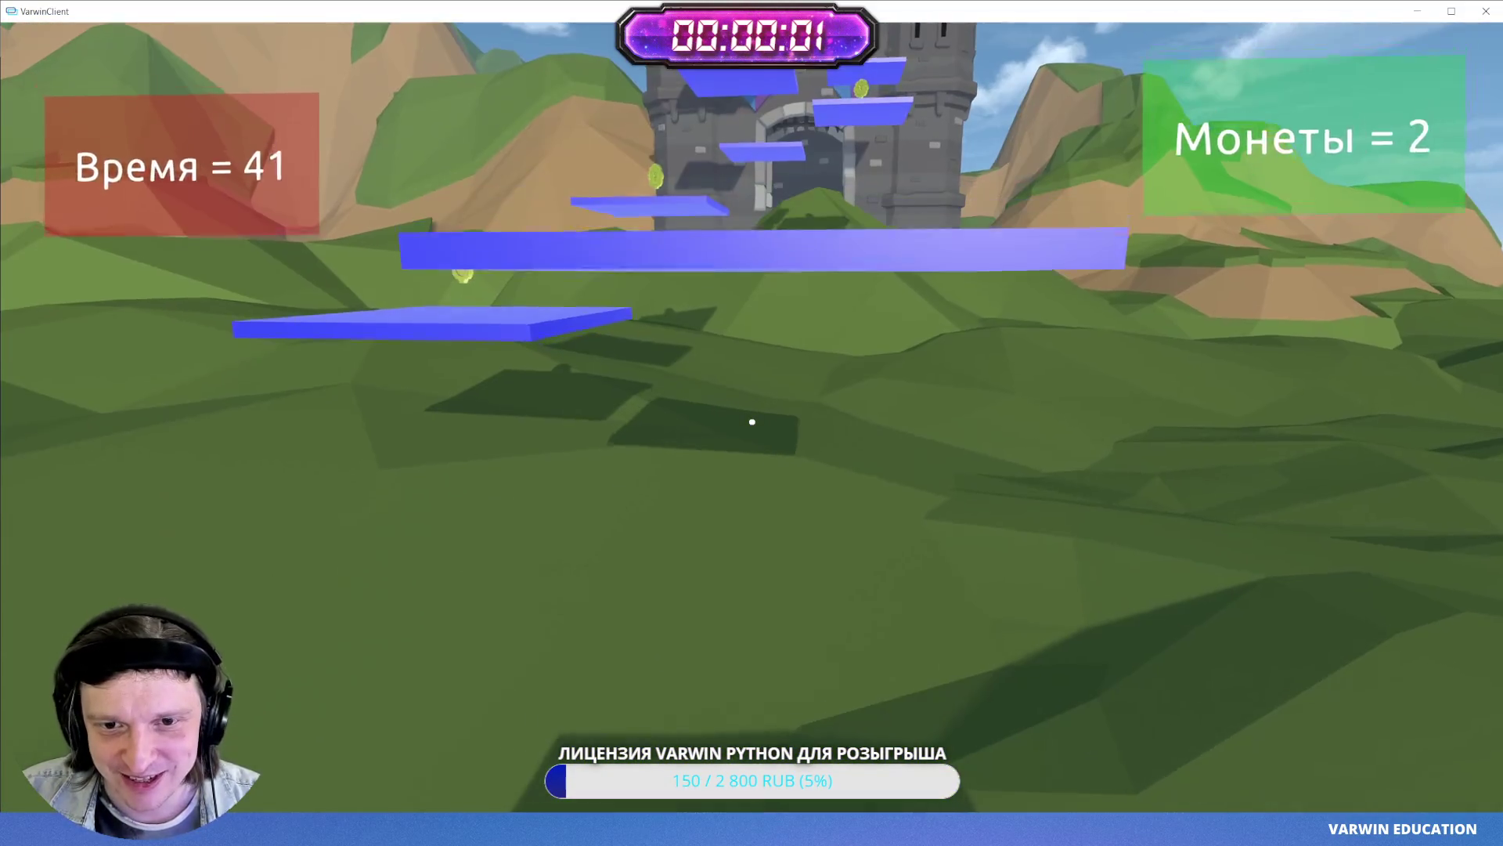
key(w)
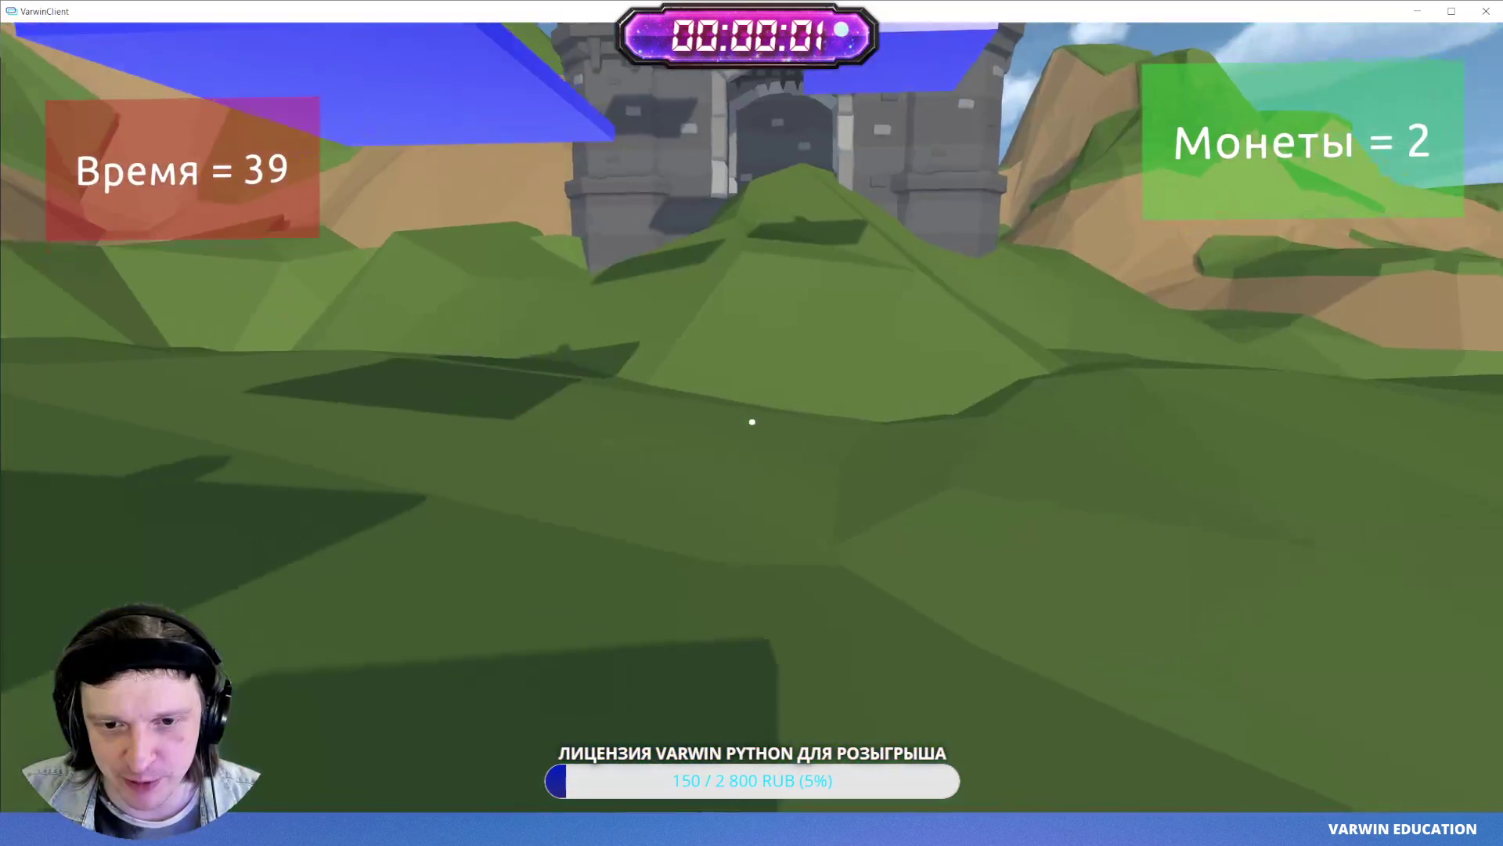
- Explore around the castle, collecting coins on further platforms to reach six by Время = 11
key(w)
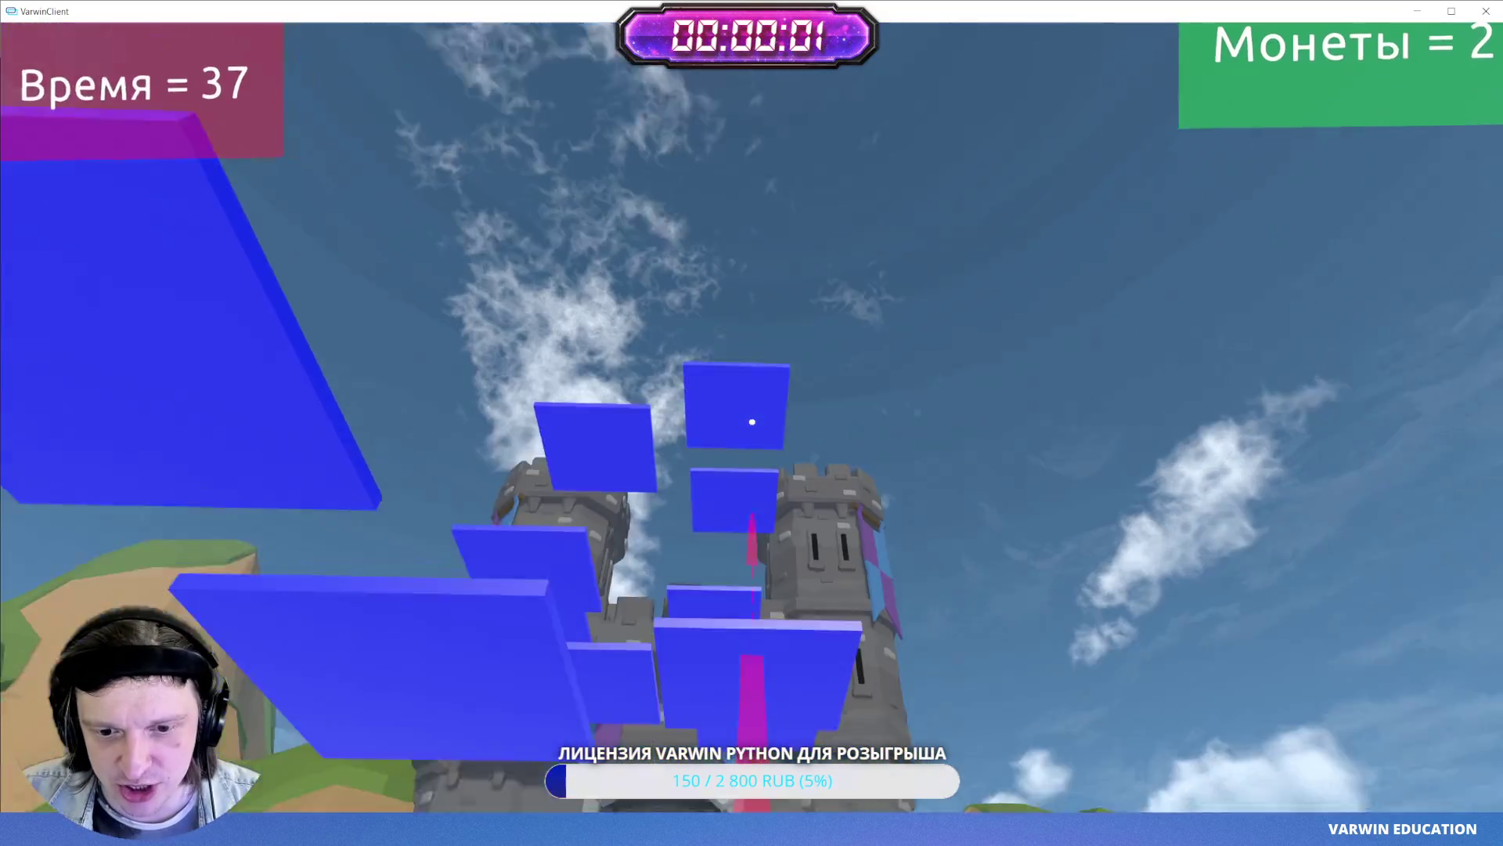
key(w)
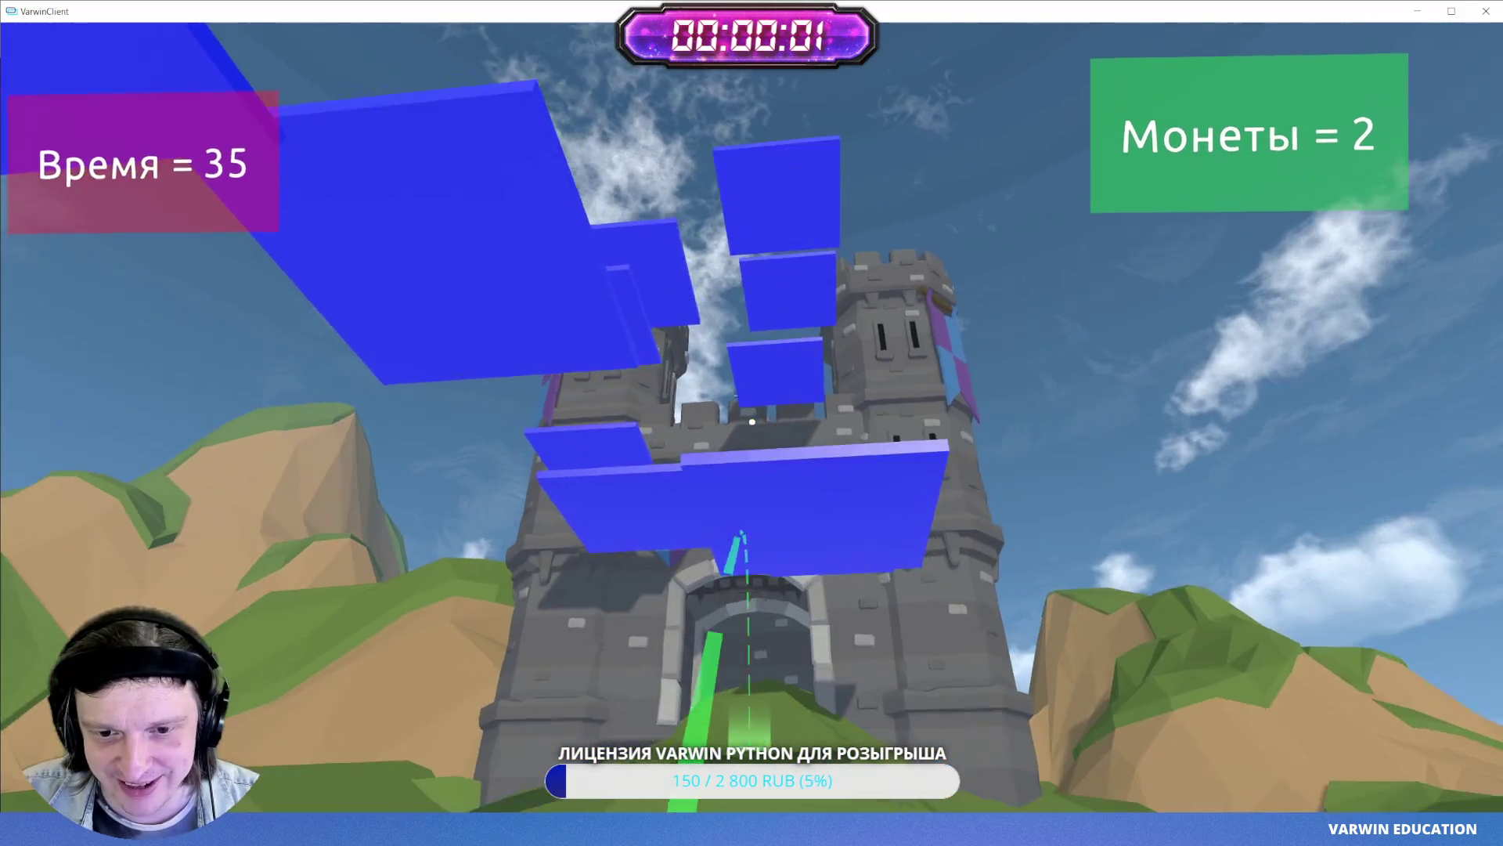
key(w)
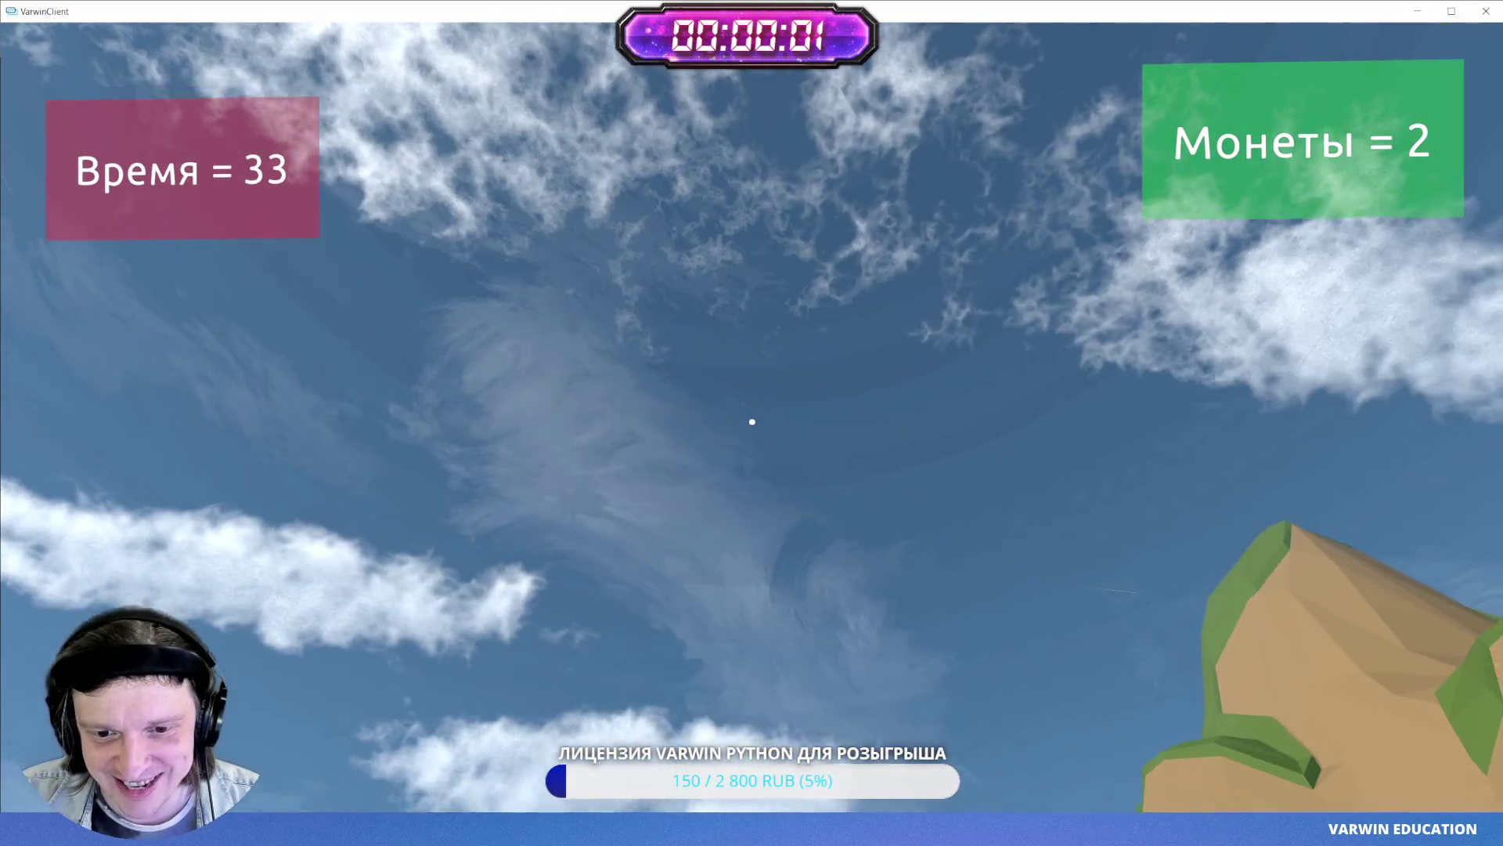
key(w)
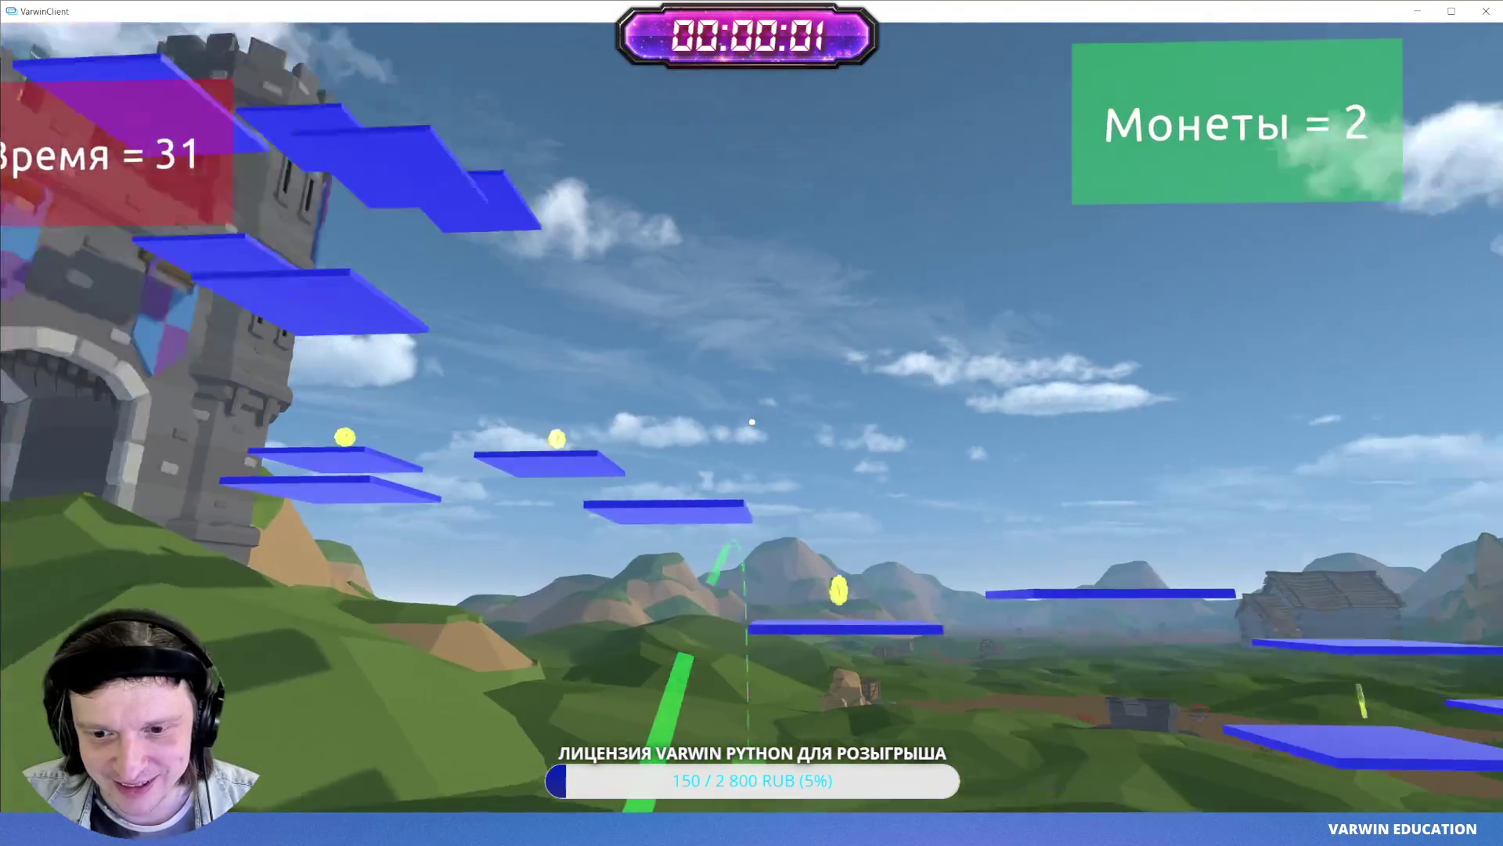
key(w)
key(w)
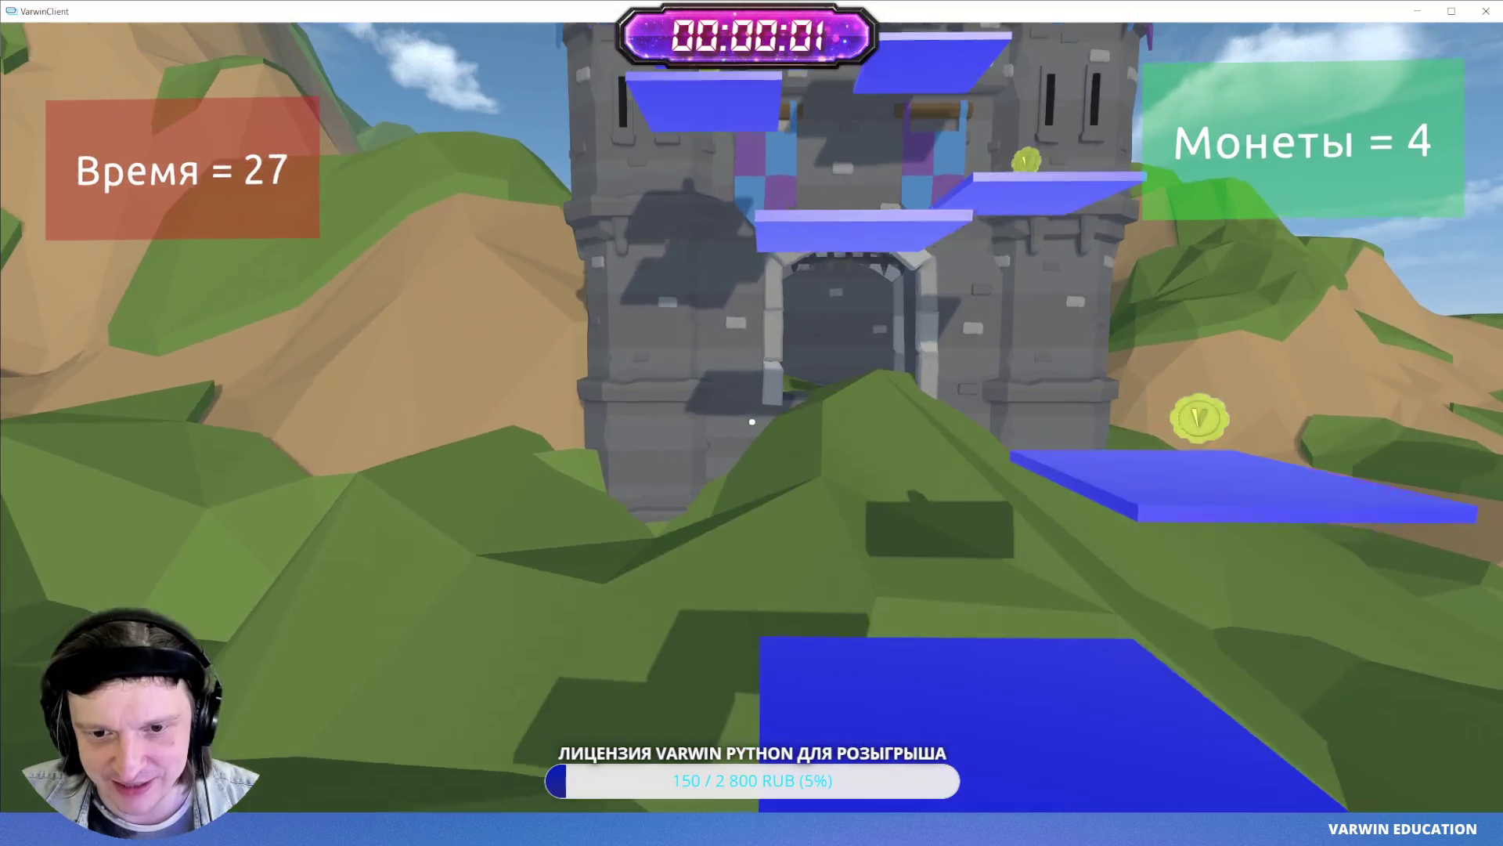
key(w)
key(w)
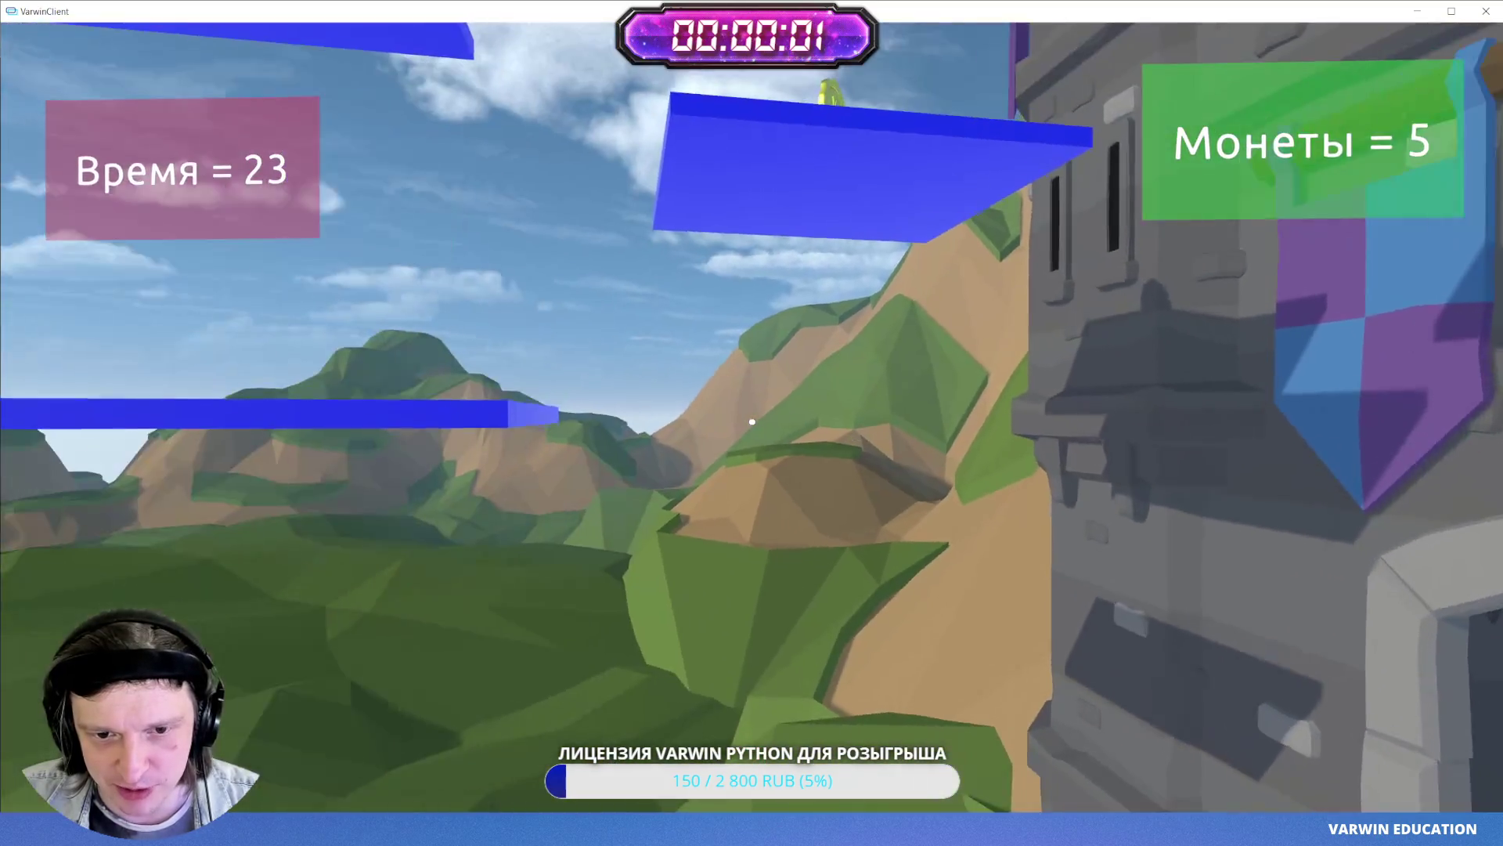
key(w)
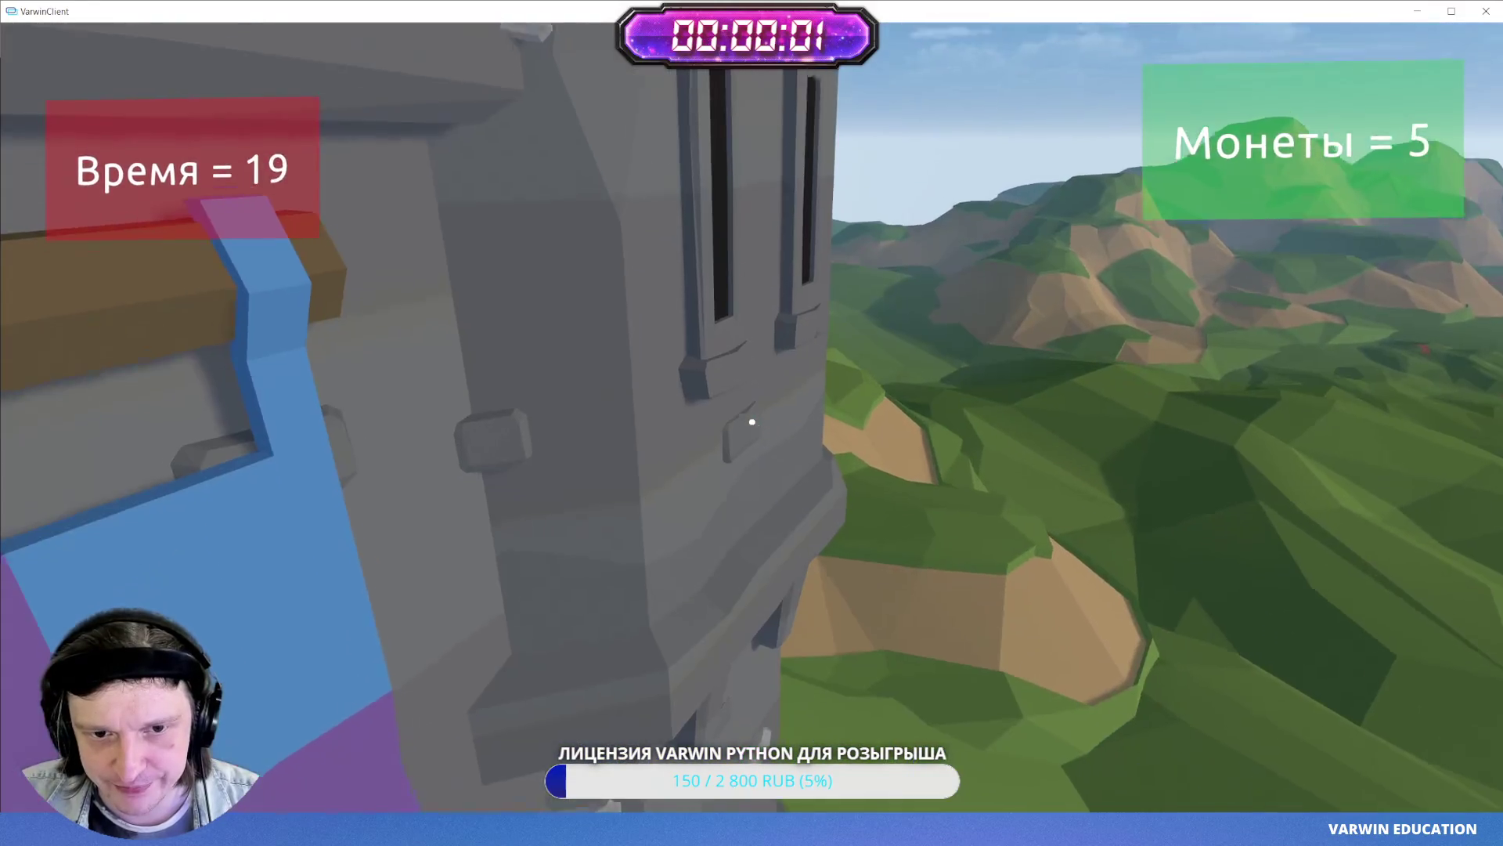
key(w)
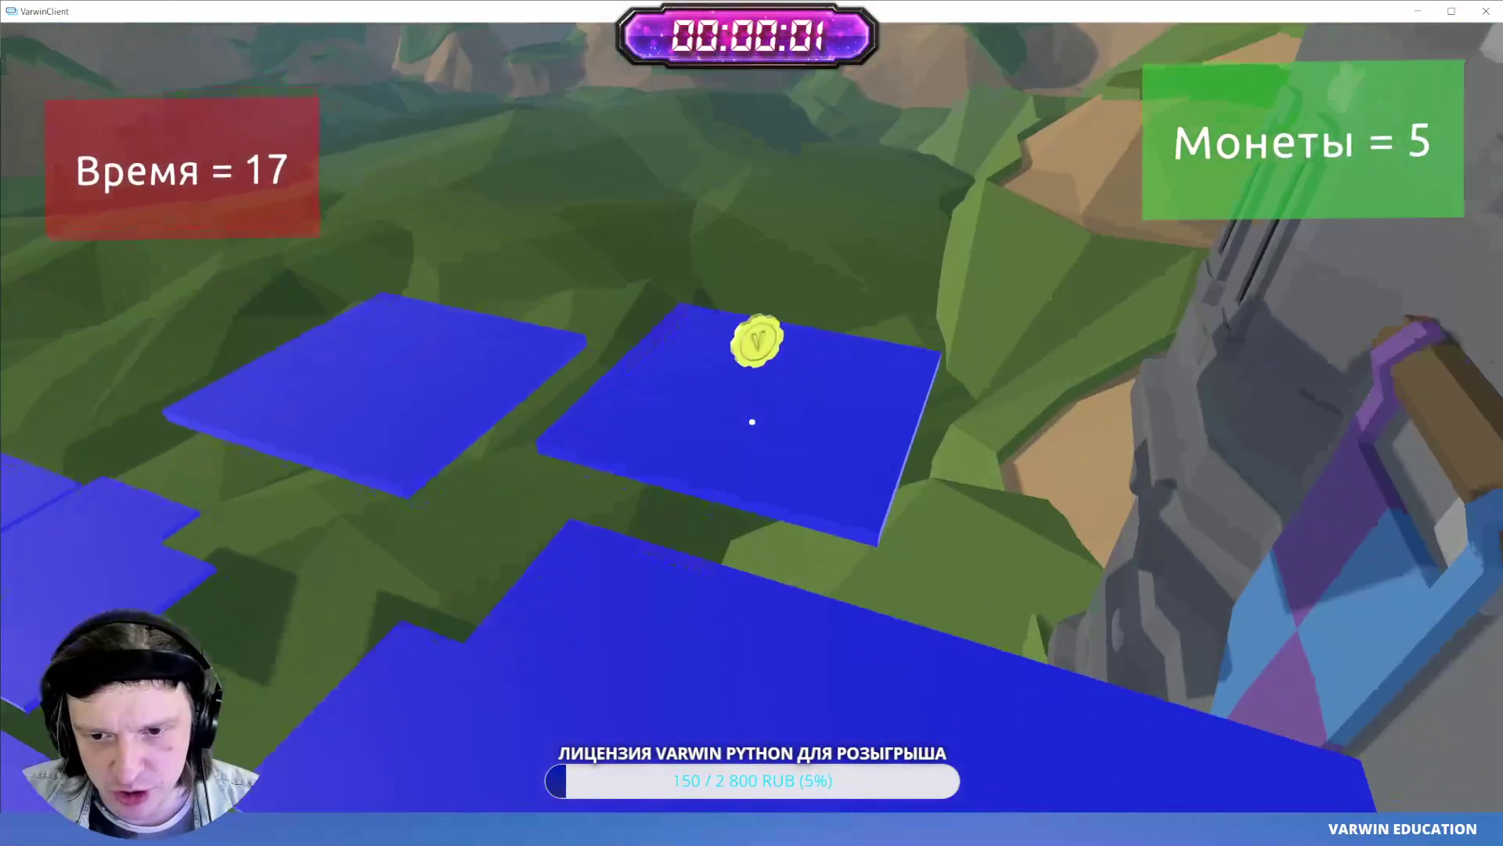
key(w)
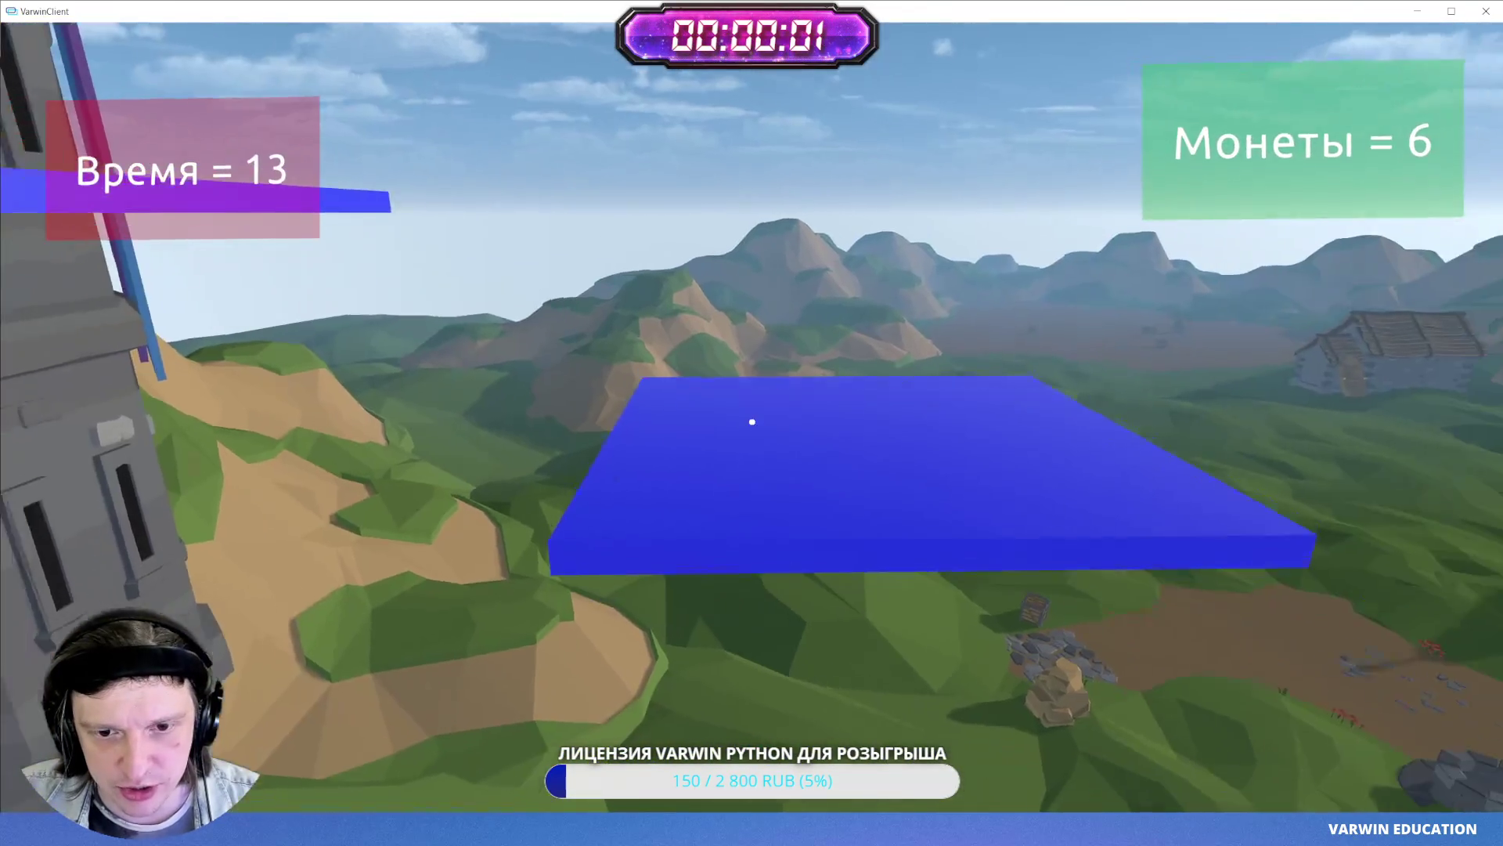
key(w)
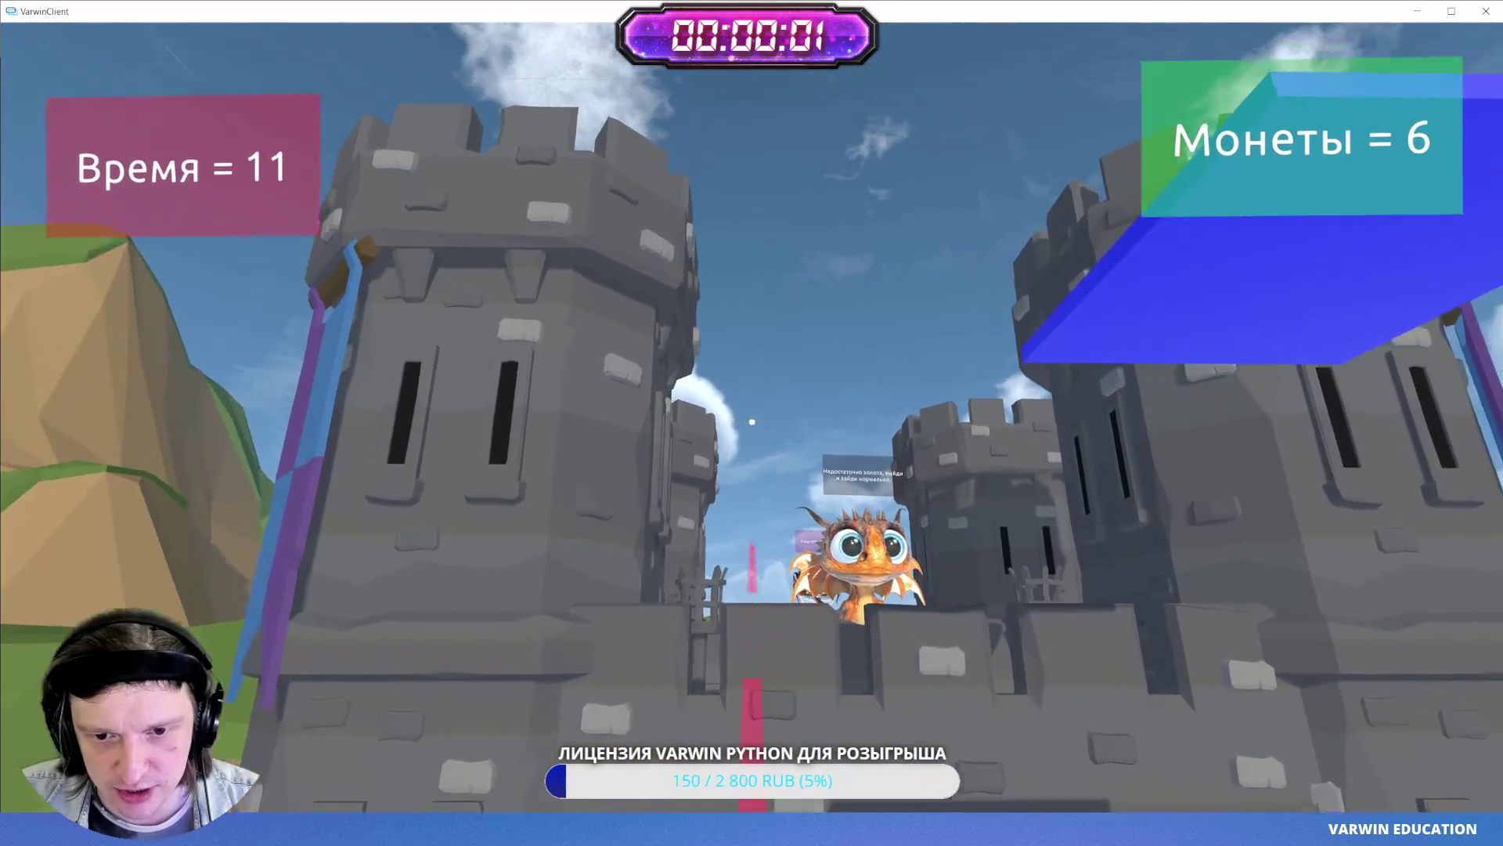